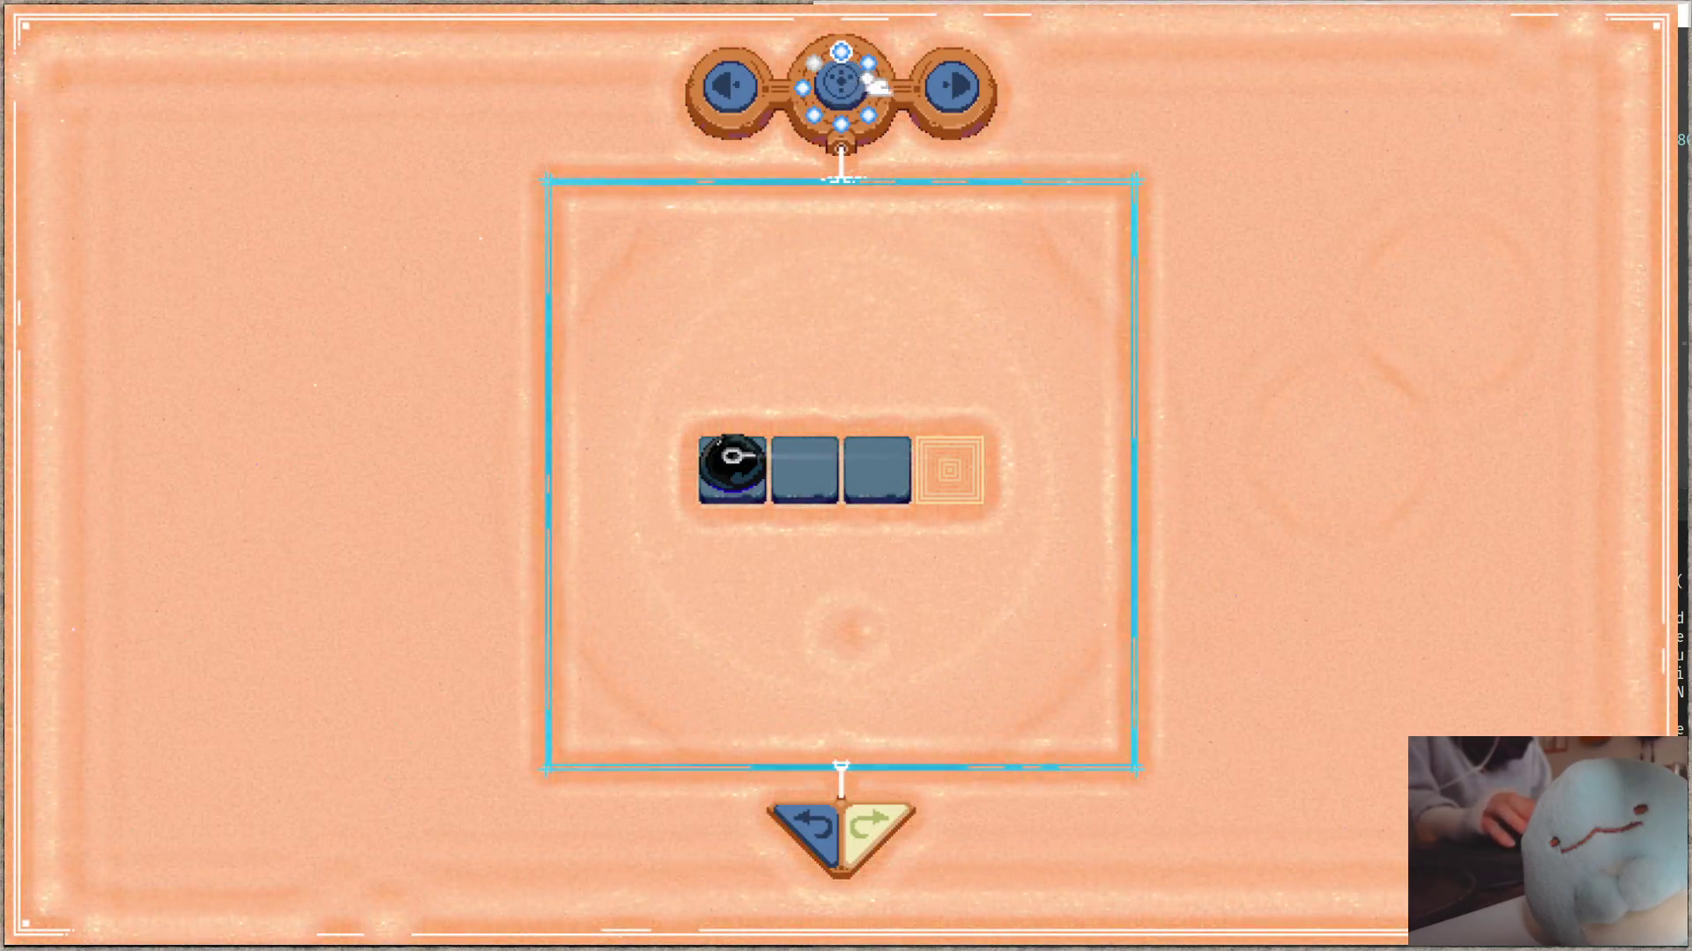
# - Replay the puzzle level's opening fade about seven times by leaving and re-entering from the dial hub
pyautogui.press('Escape')
pyautogui.press('space')
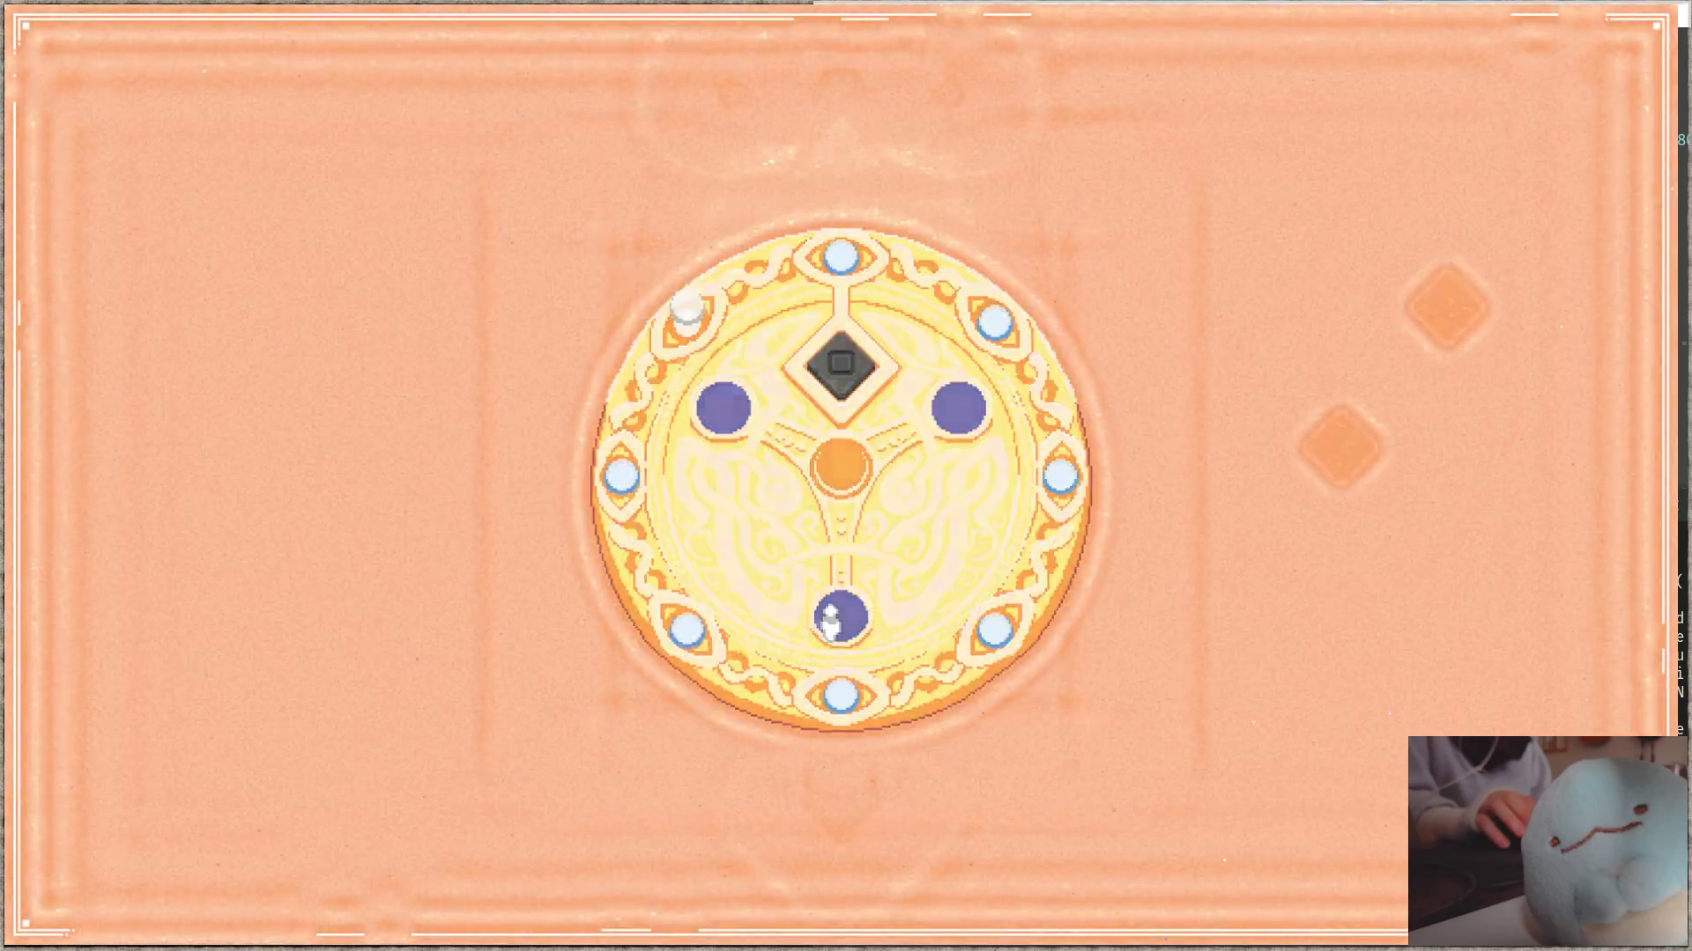
pyautogui.press('Escape')
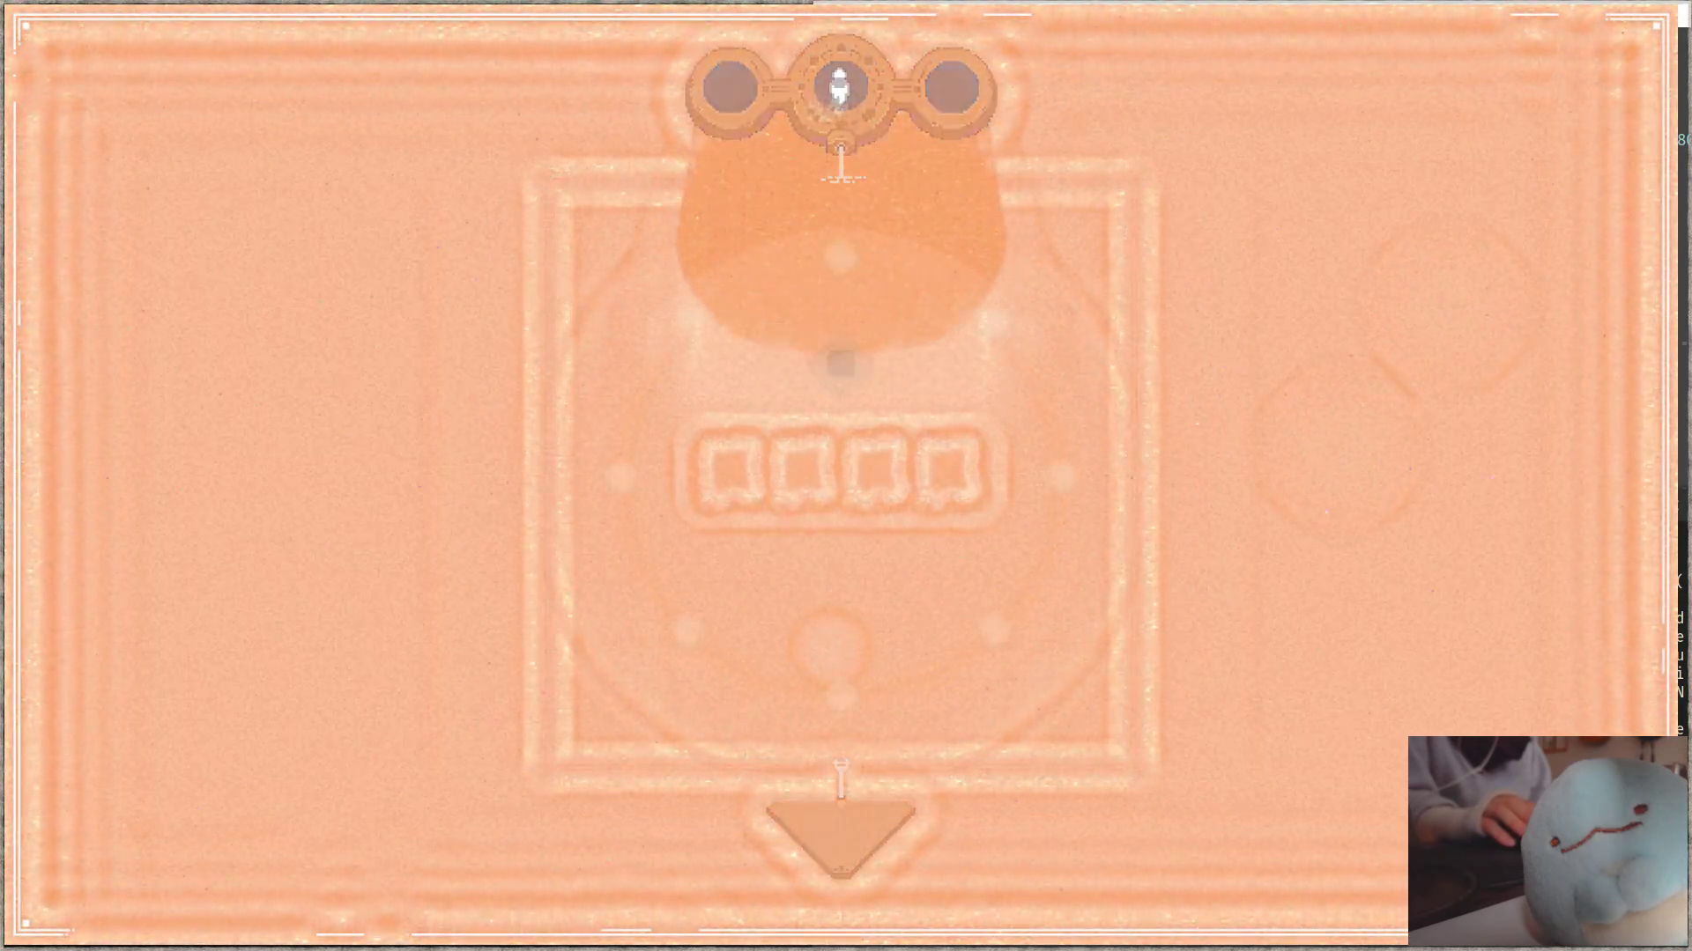
pyautogui.press('Escape')
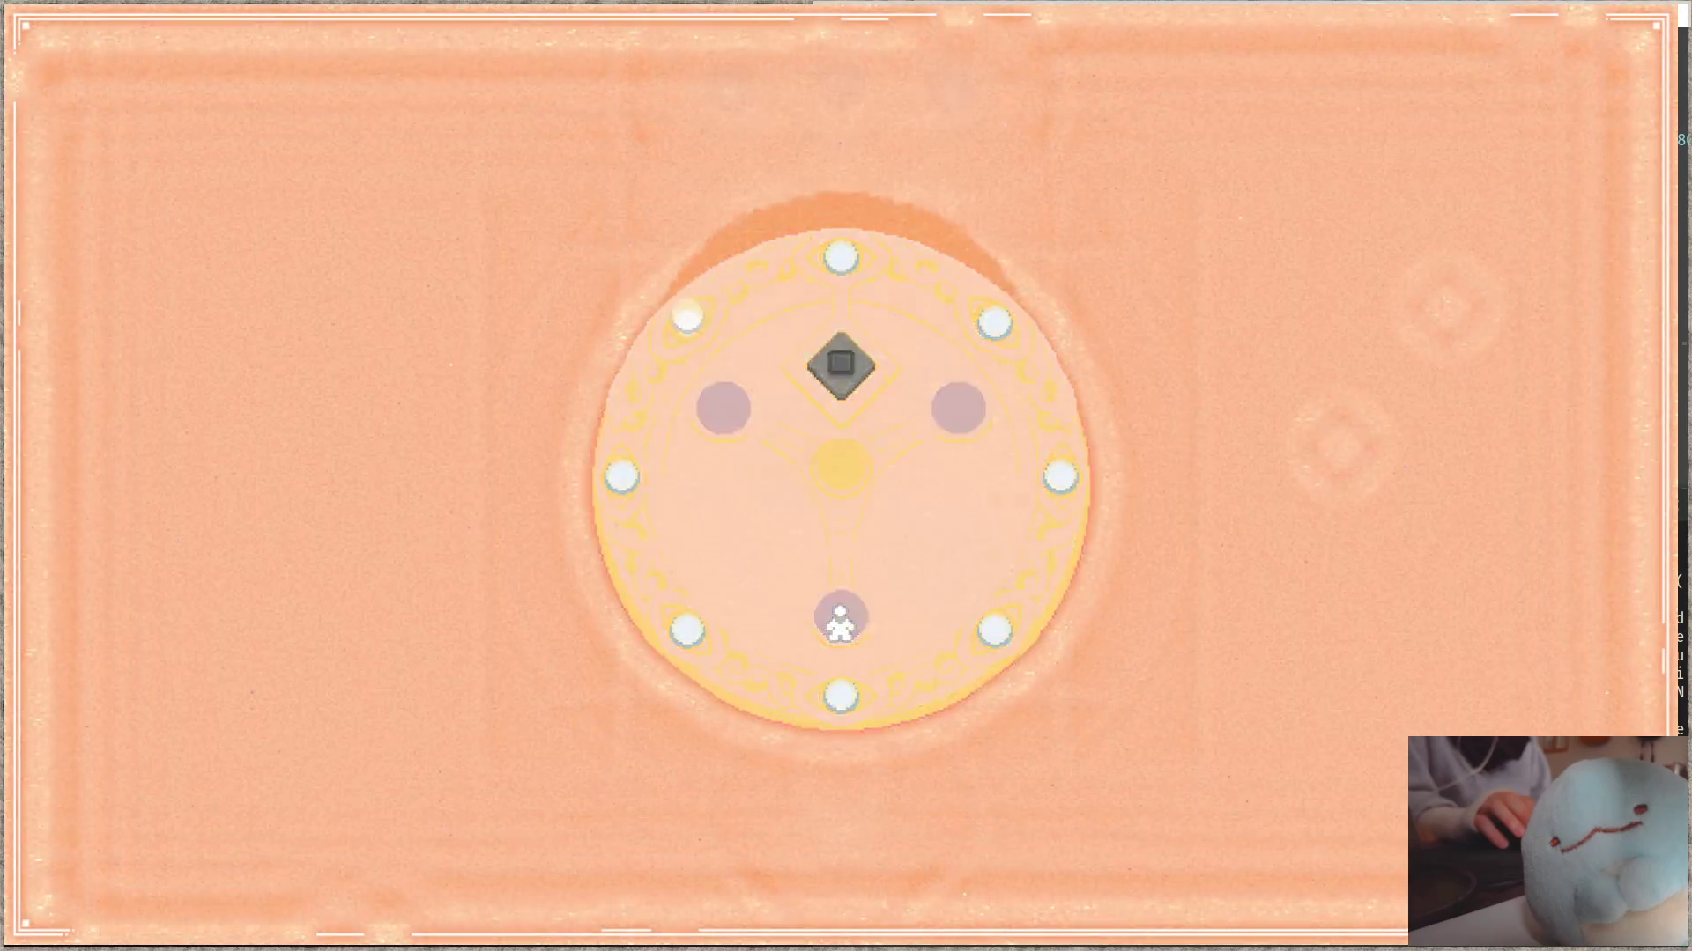
pyautogui.press('Escape')
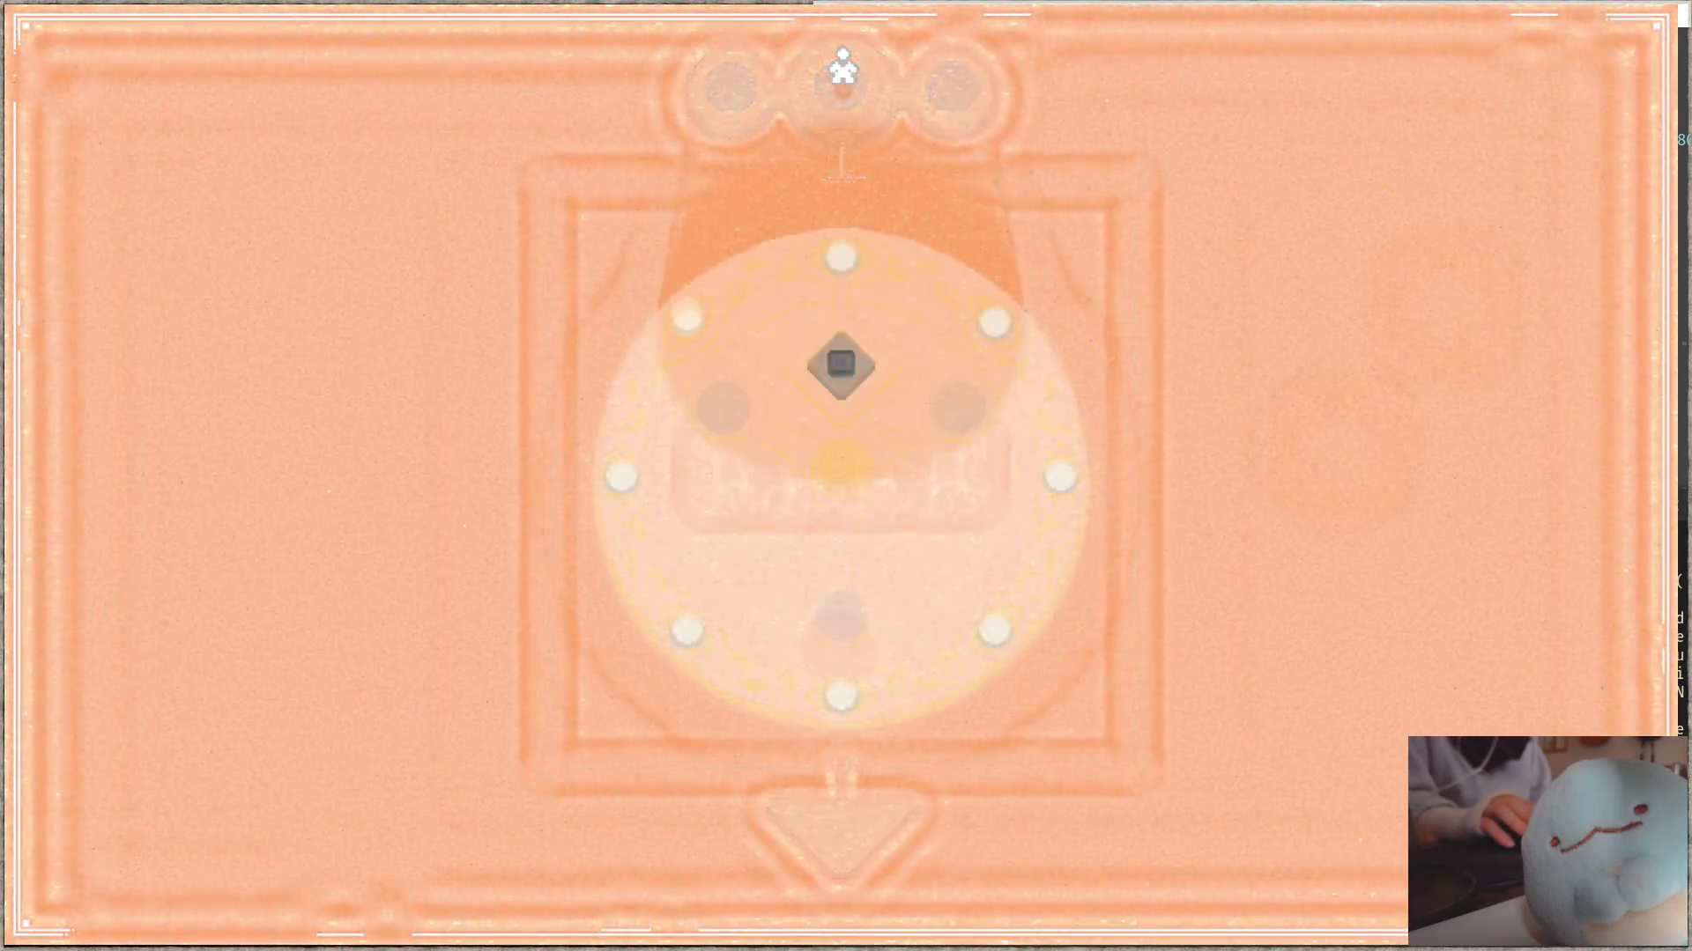
pyautogui.press('Return')
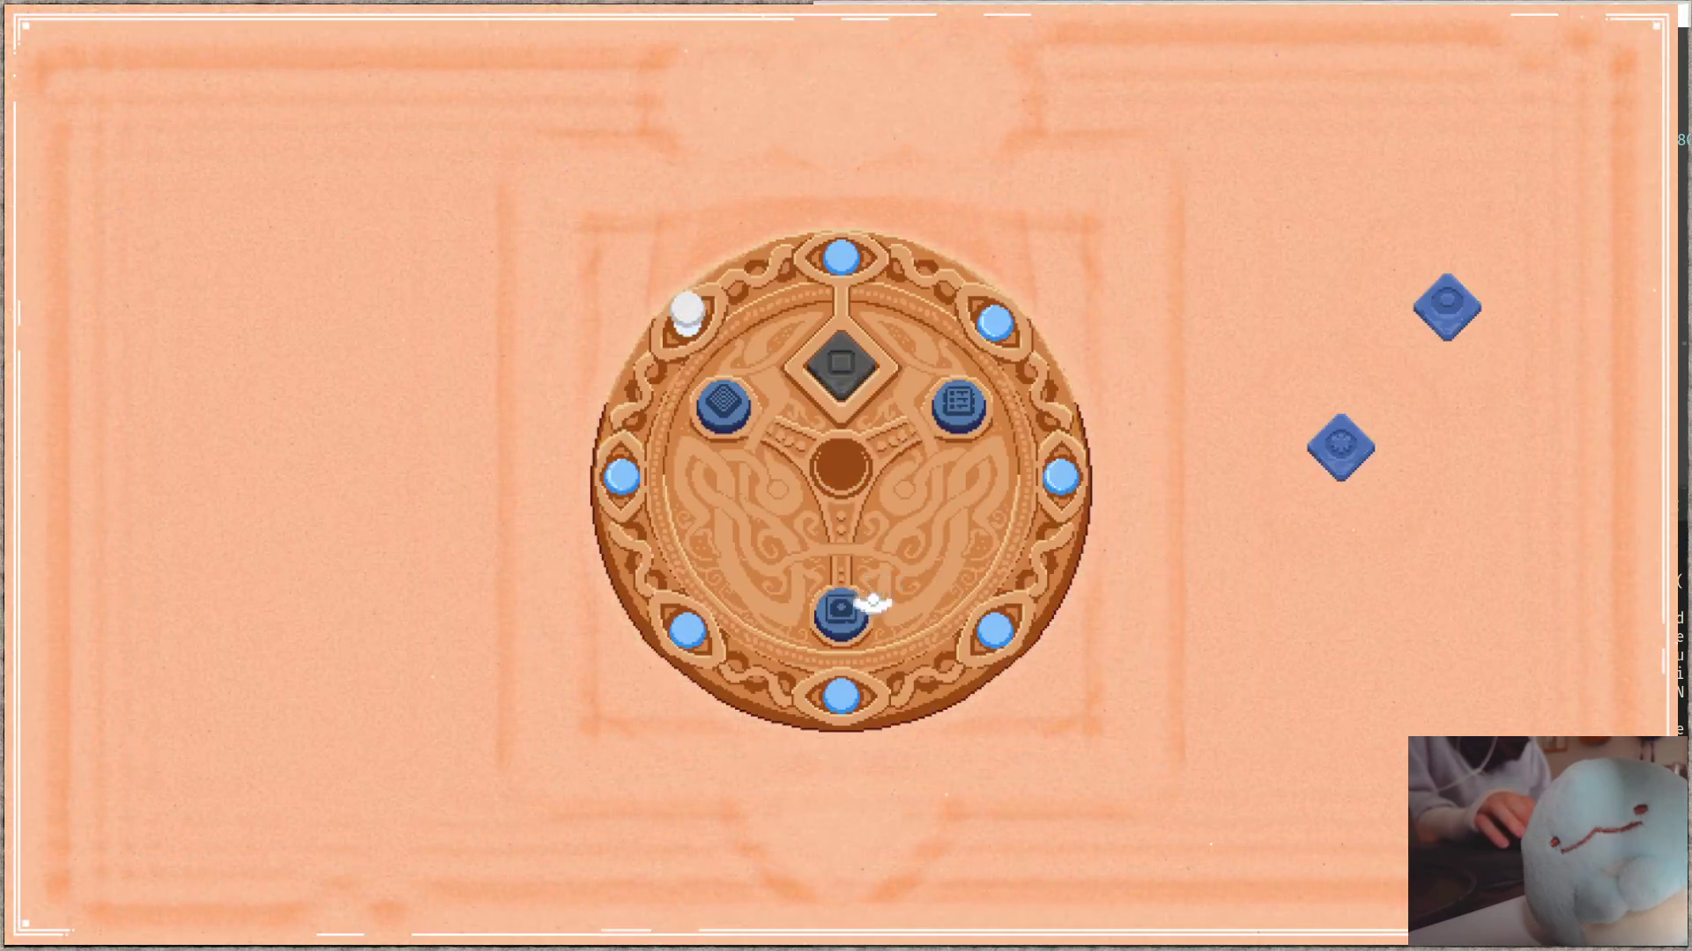
pyautogui.press('Escape')
pyautogui.press('Return')
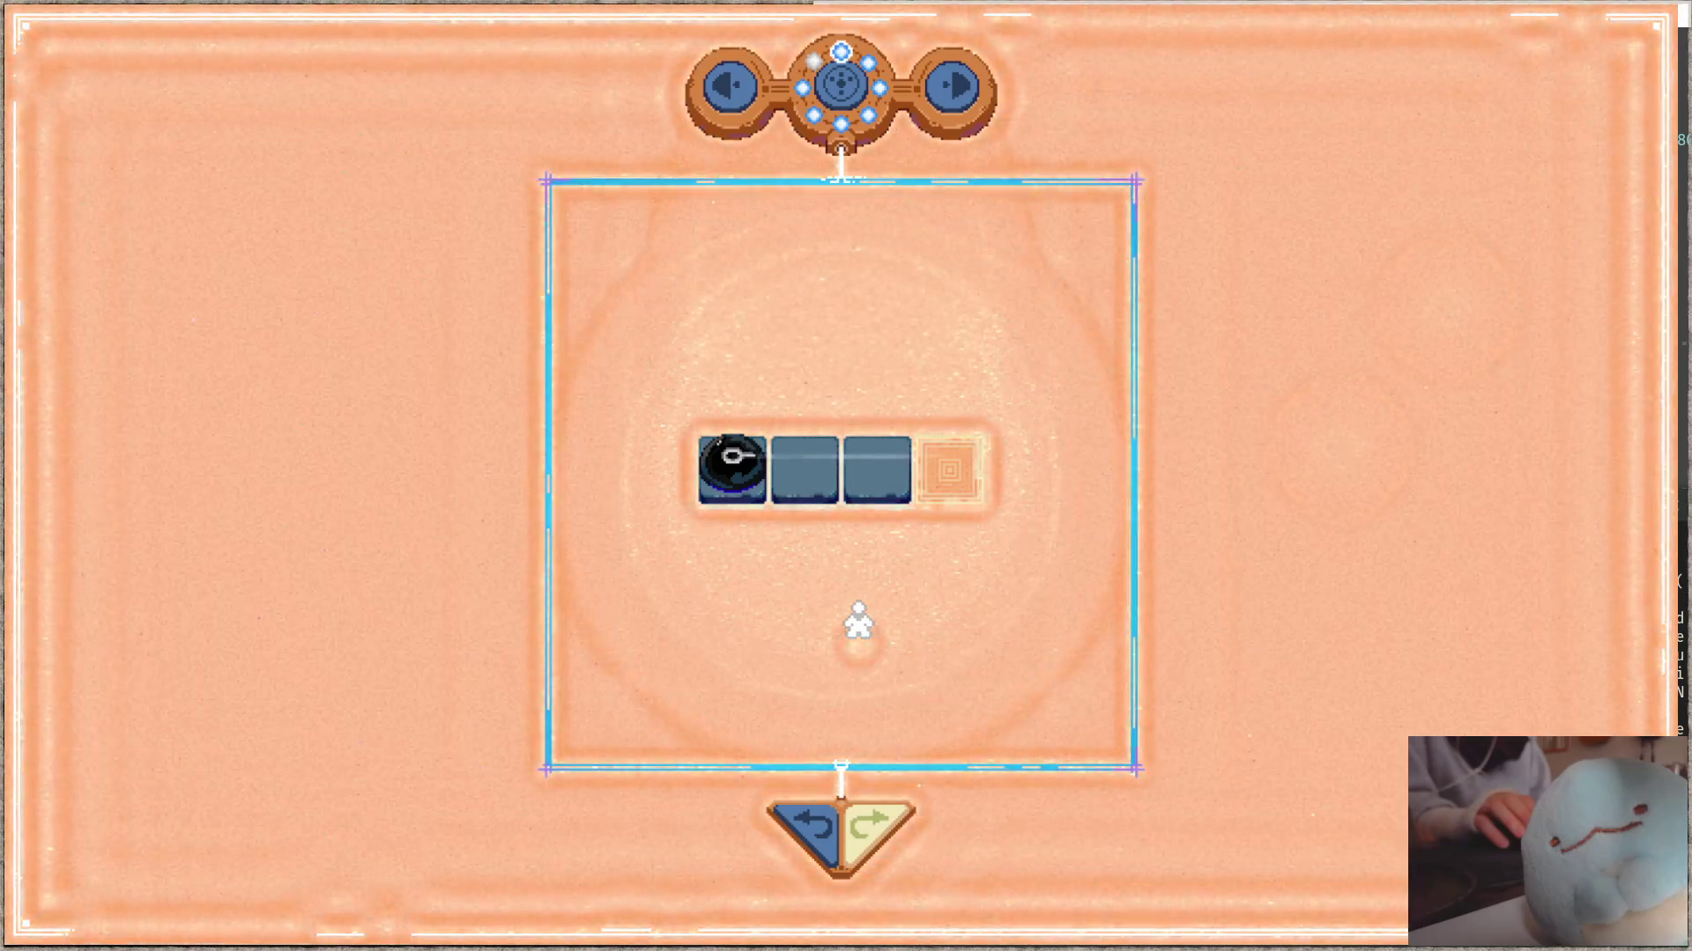
pyautogui.press('Escape')
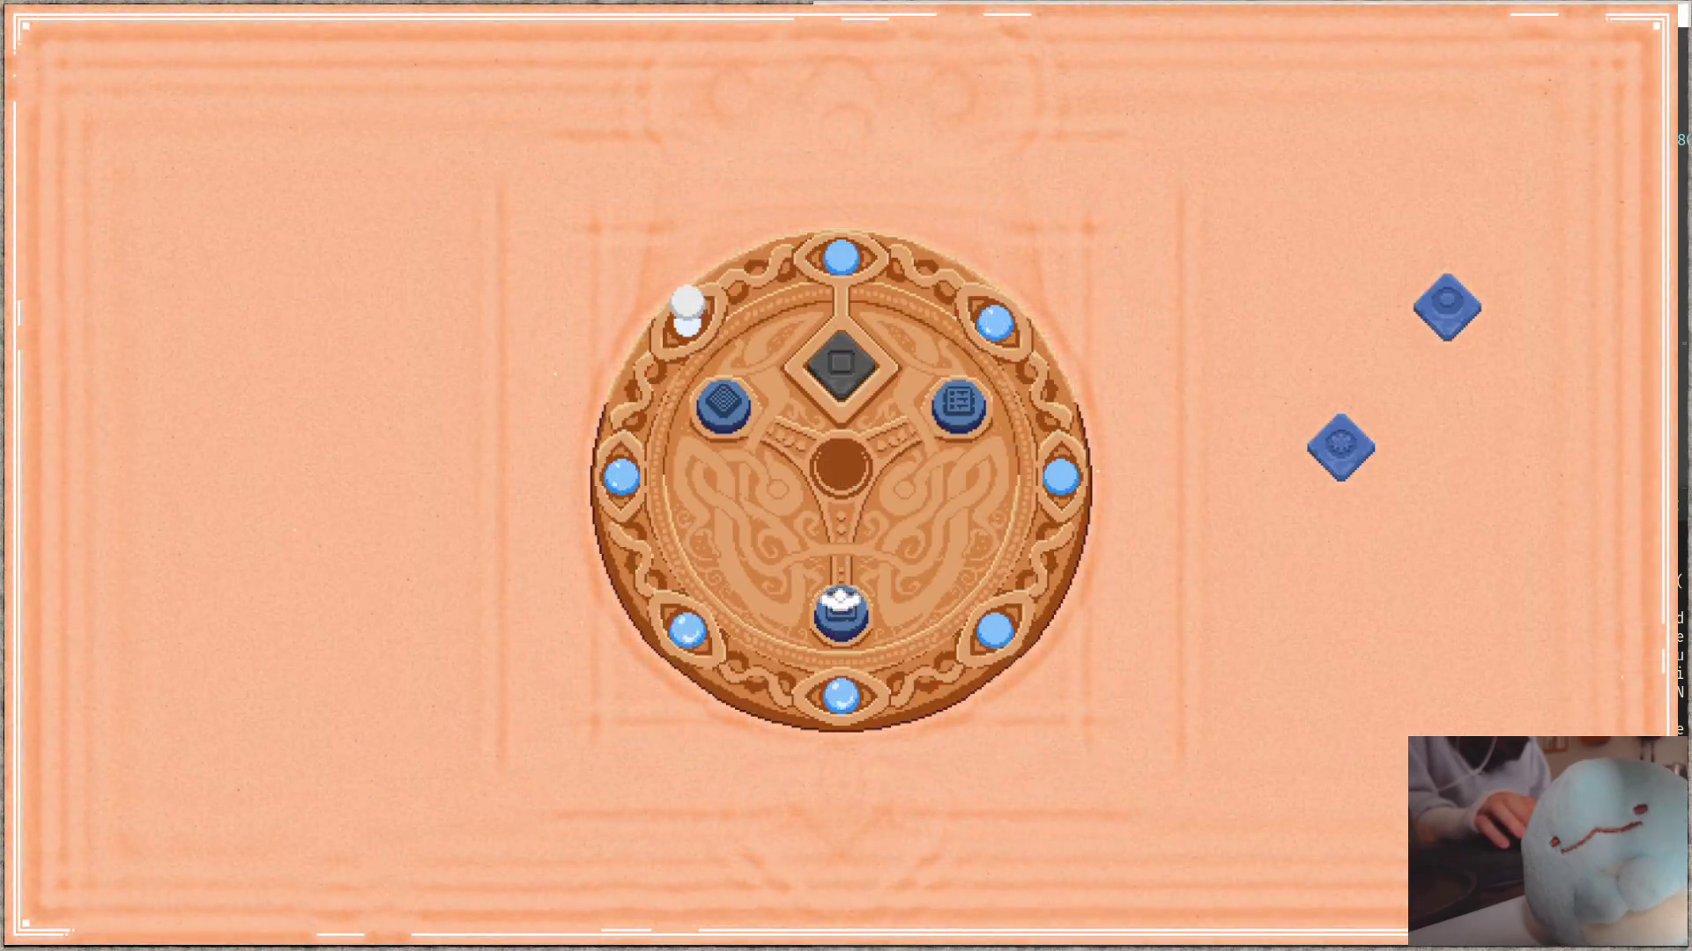
pyautogui.press('Return')
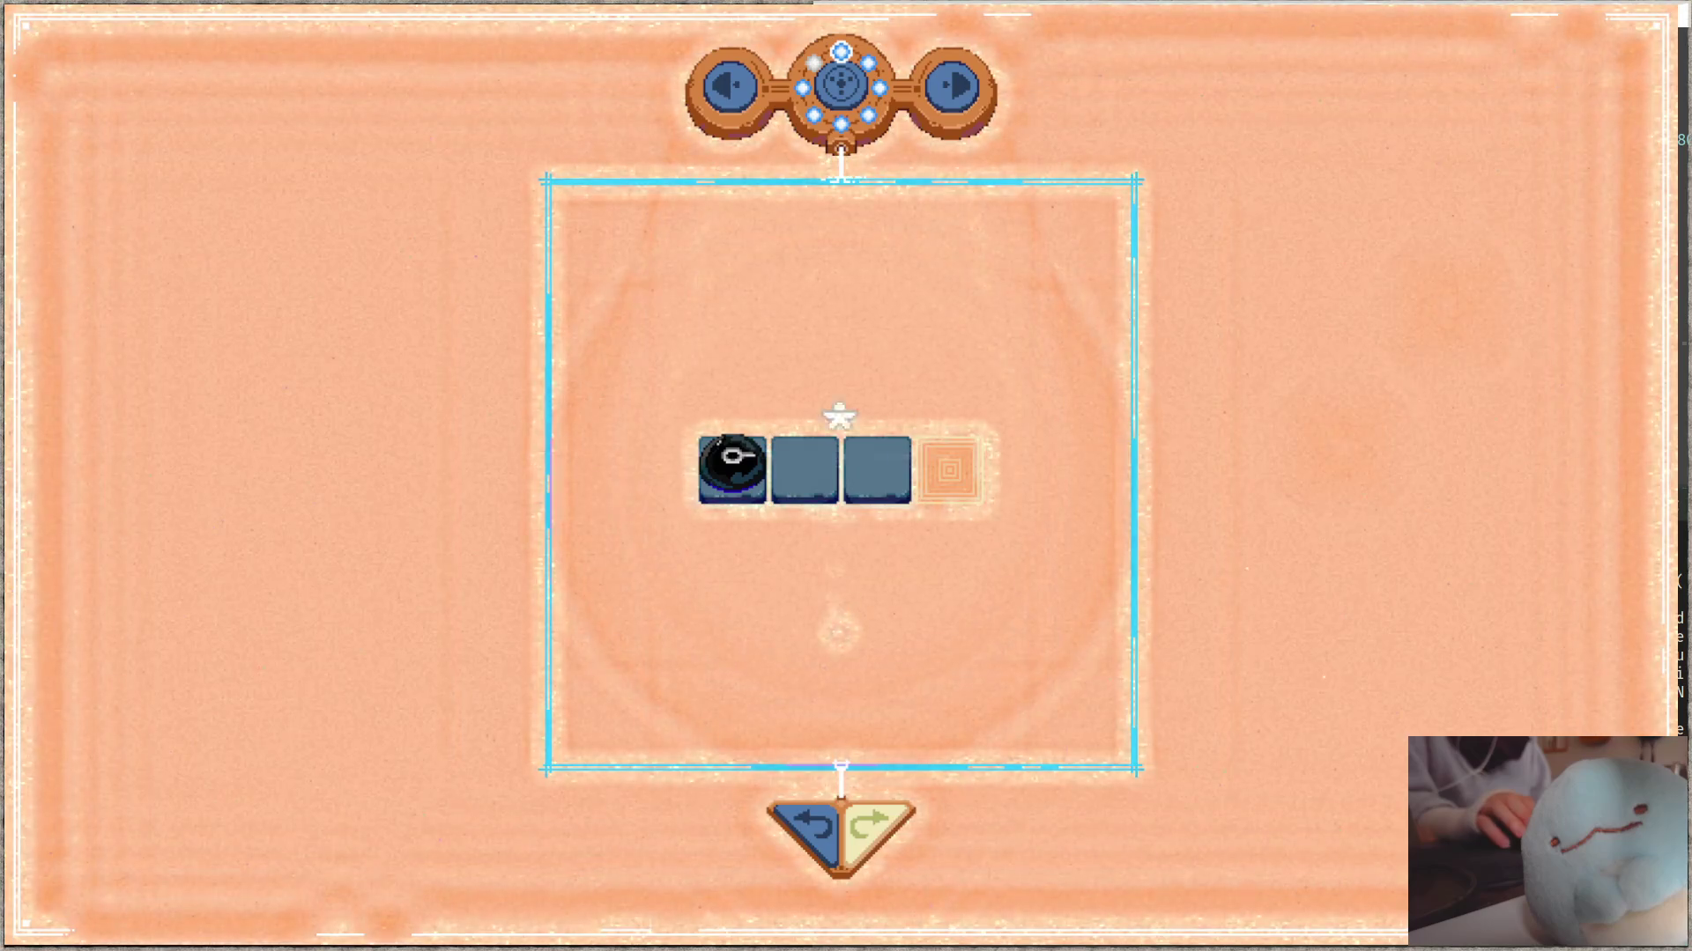
pyautogui.press('Escape')
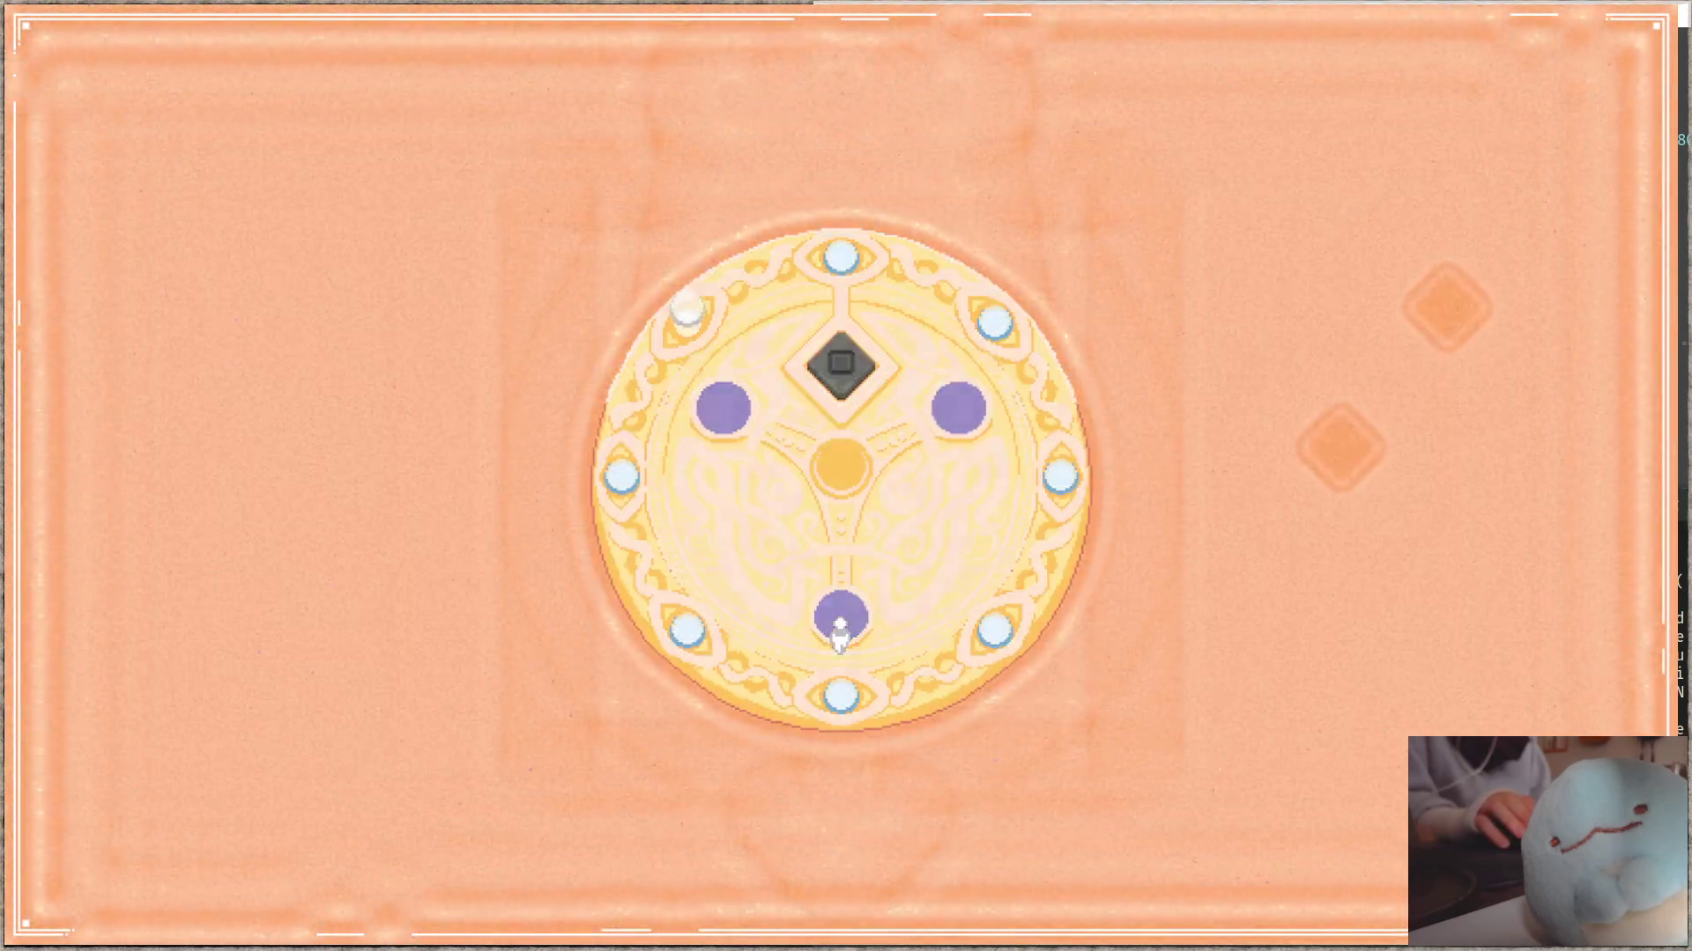
pyautogui.press('Return')
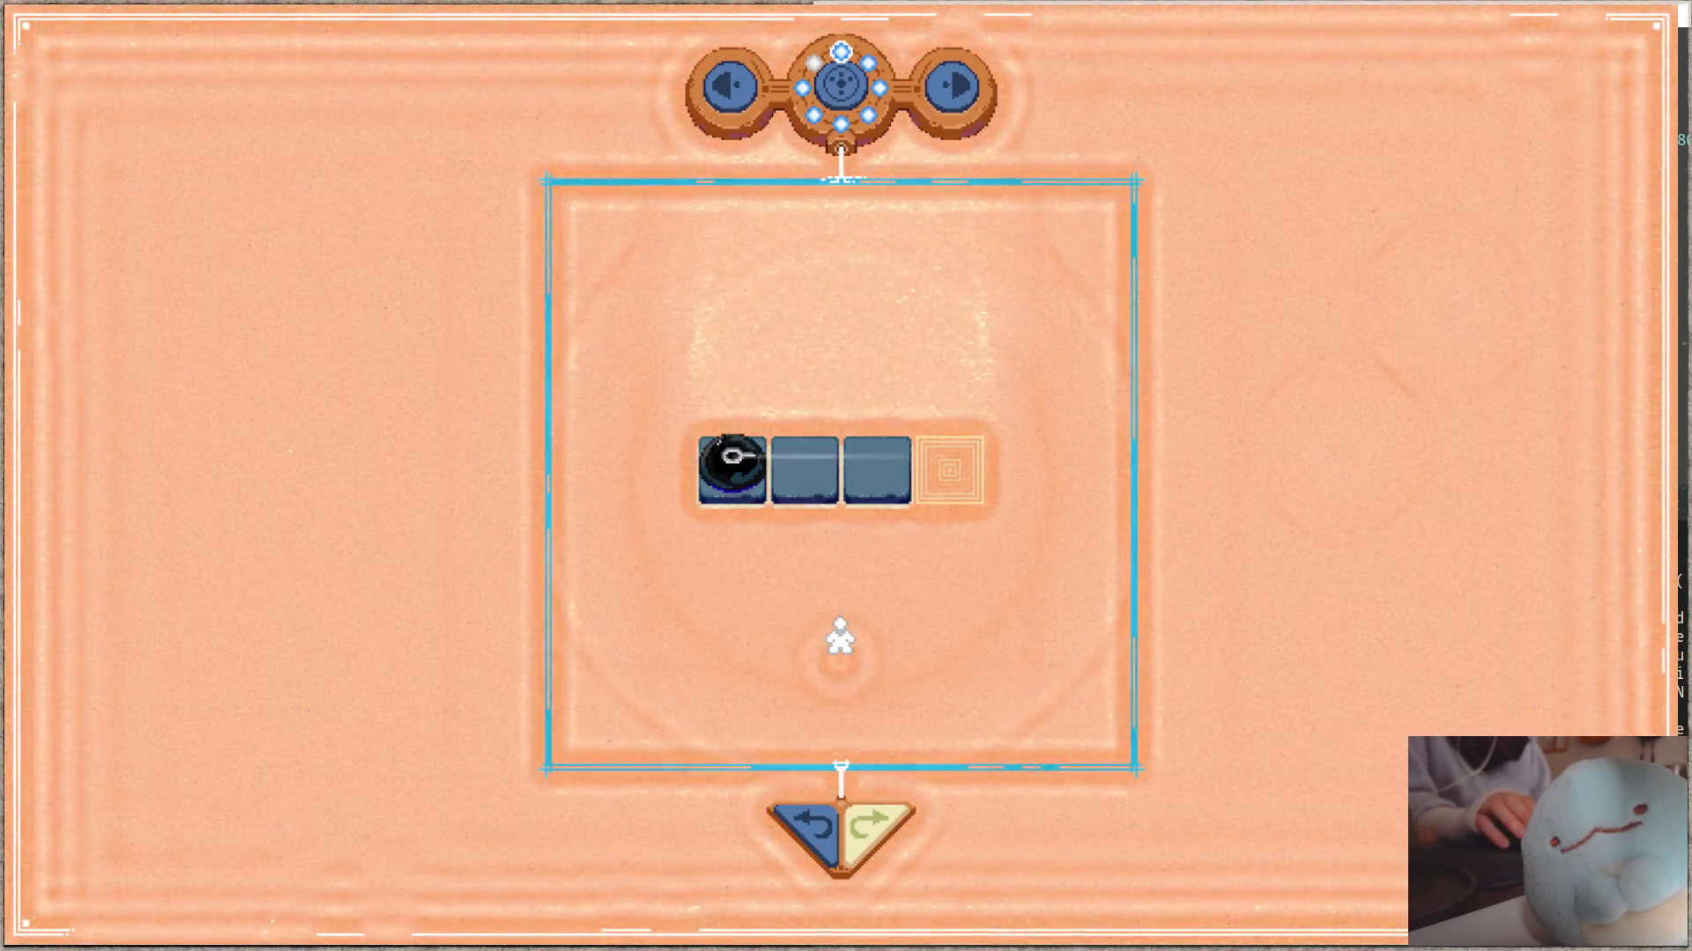
pyautogui.press('Escape')
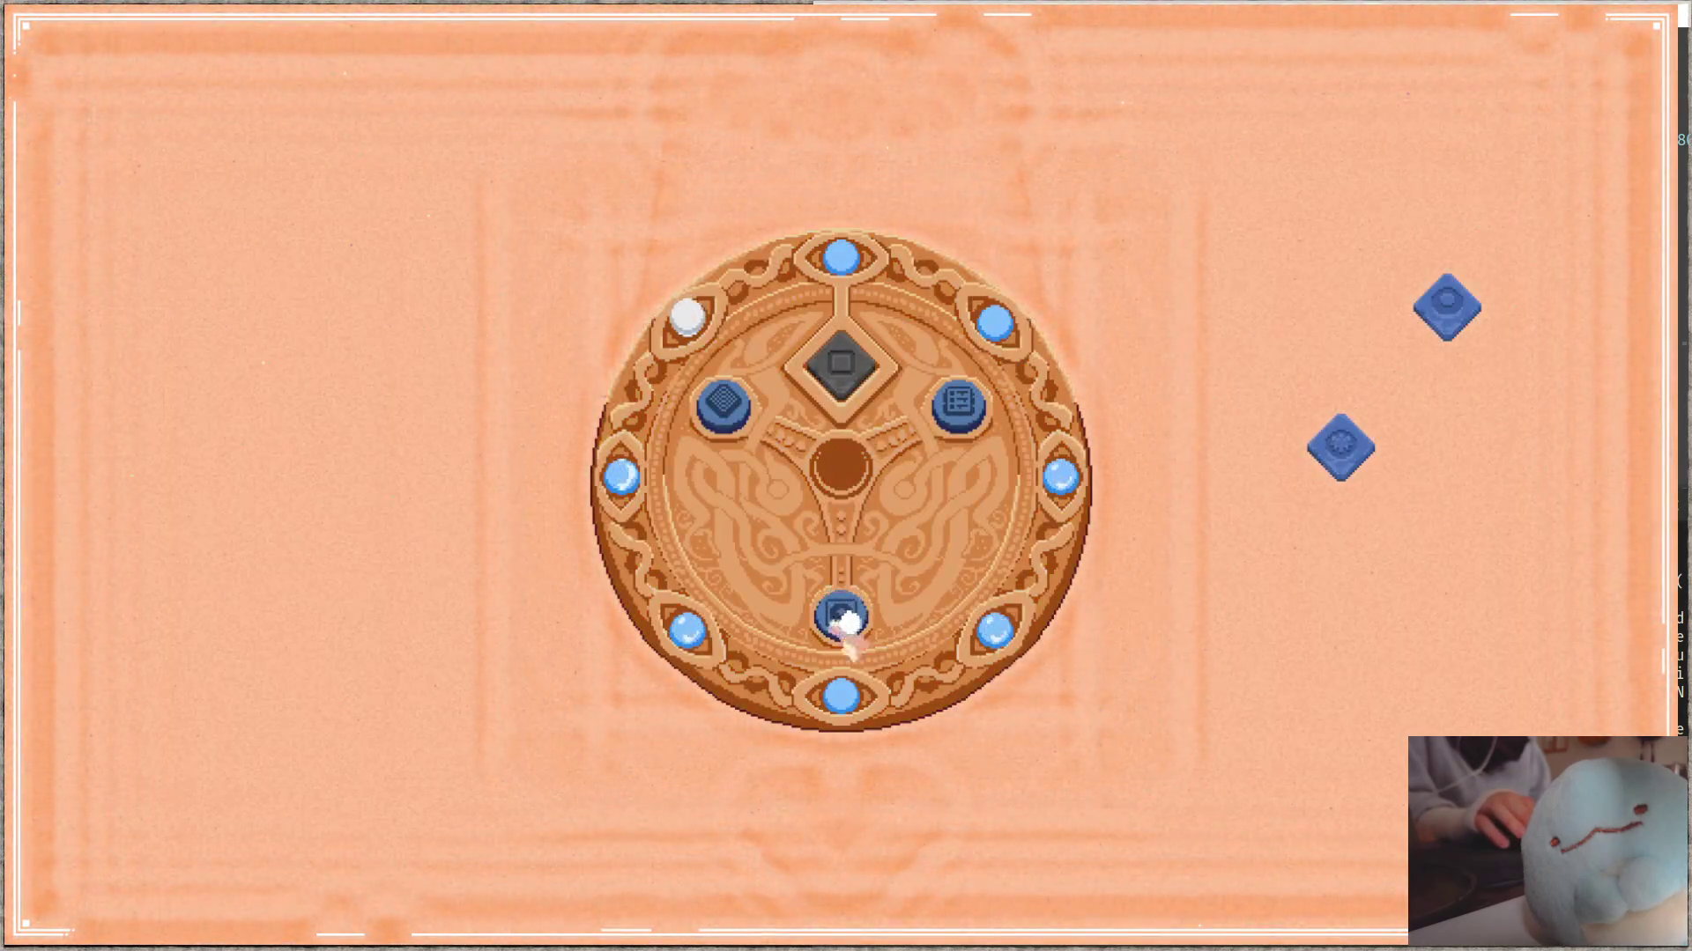
pyautogui.press('Return')
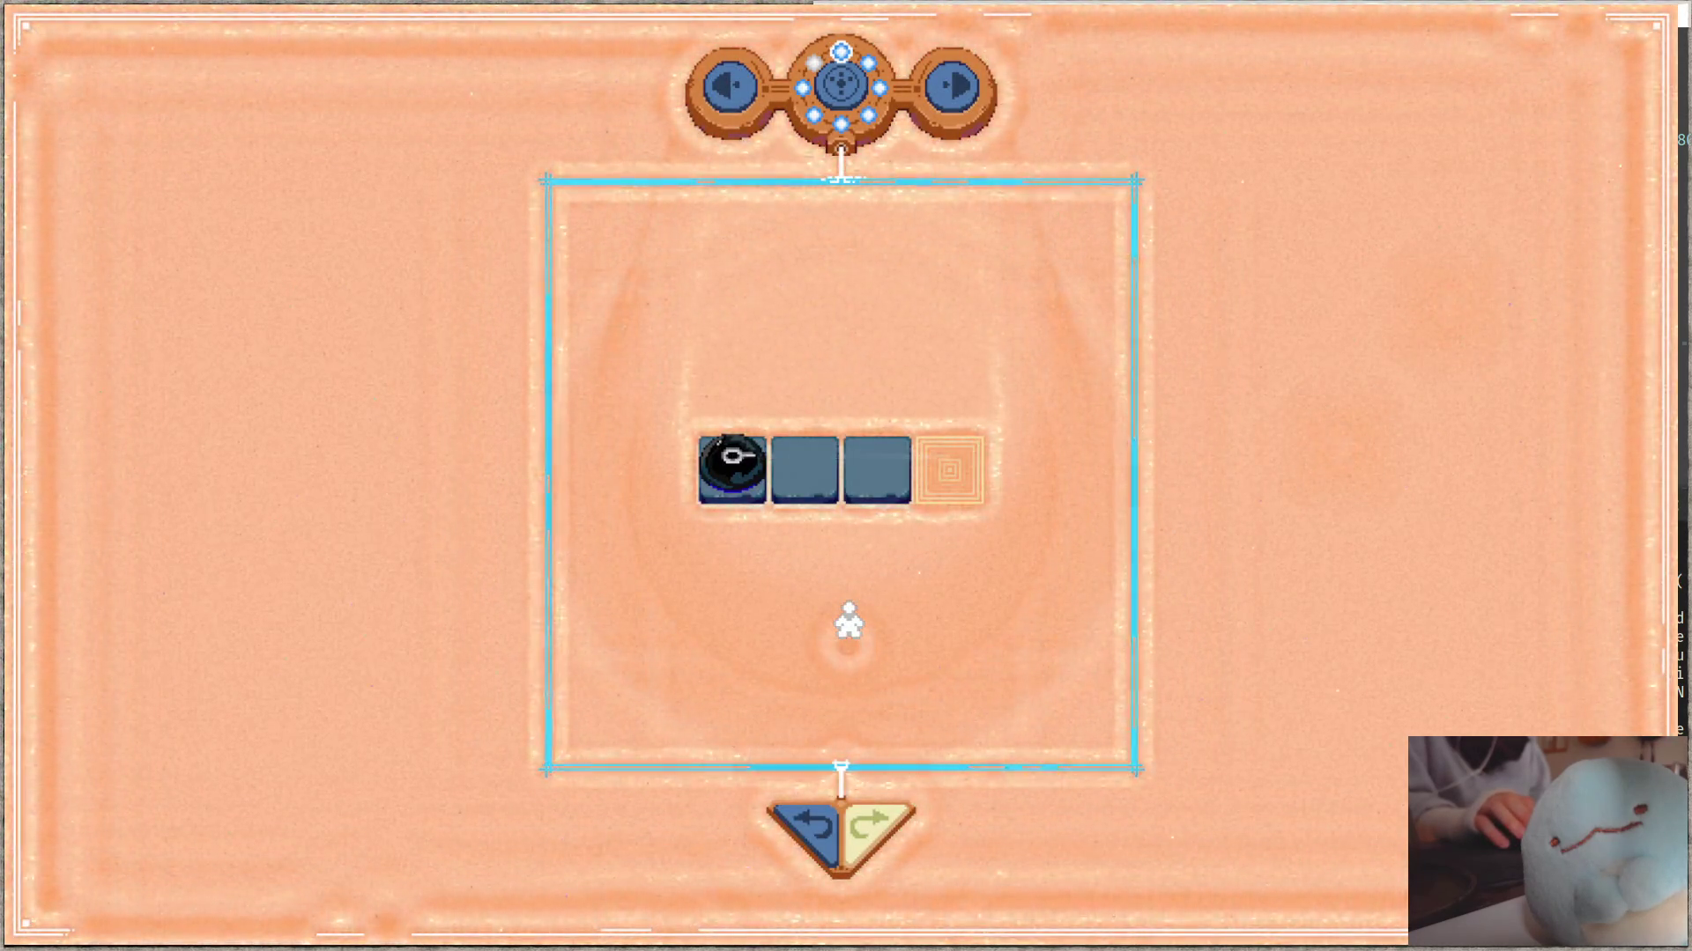
# - Solve the puzzle, step to the next and previous level, then switch to sepapu.c in Focus
pyautogui.press('Right')
pyautogui.press('Right')
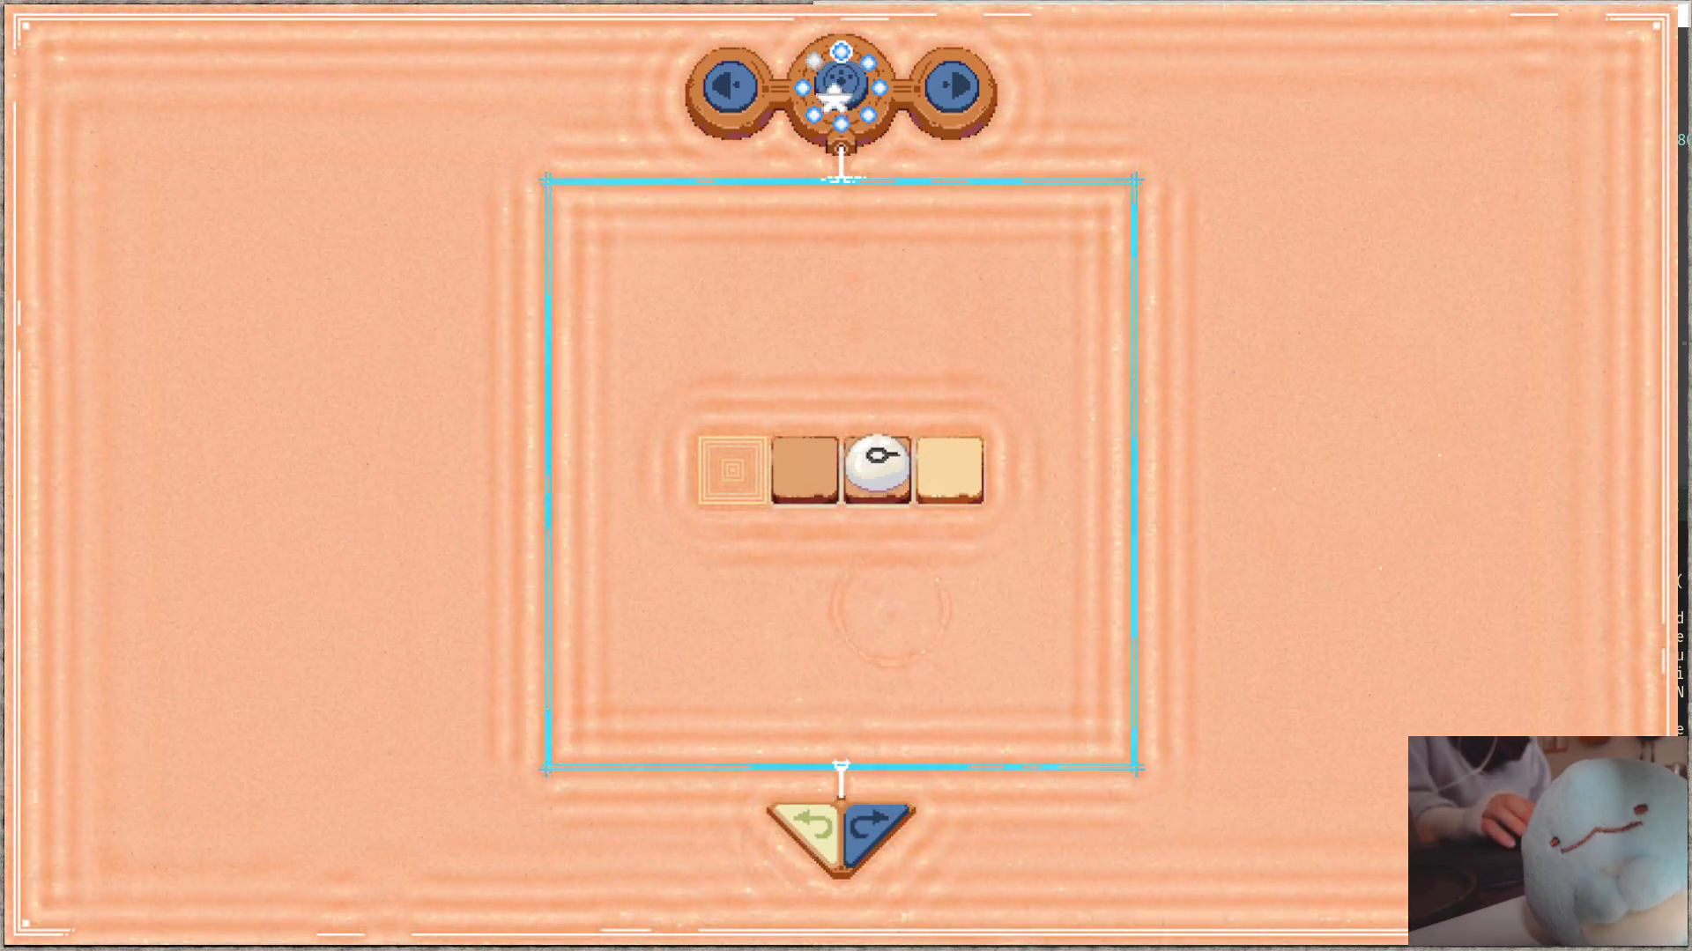
pyautogui.press('Escape')
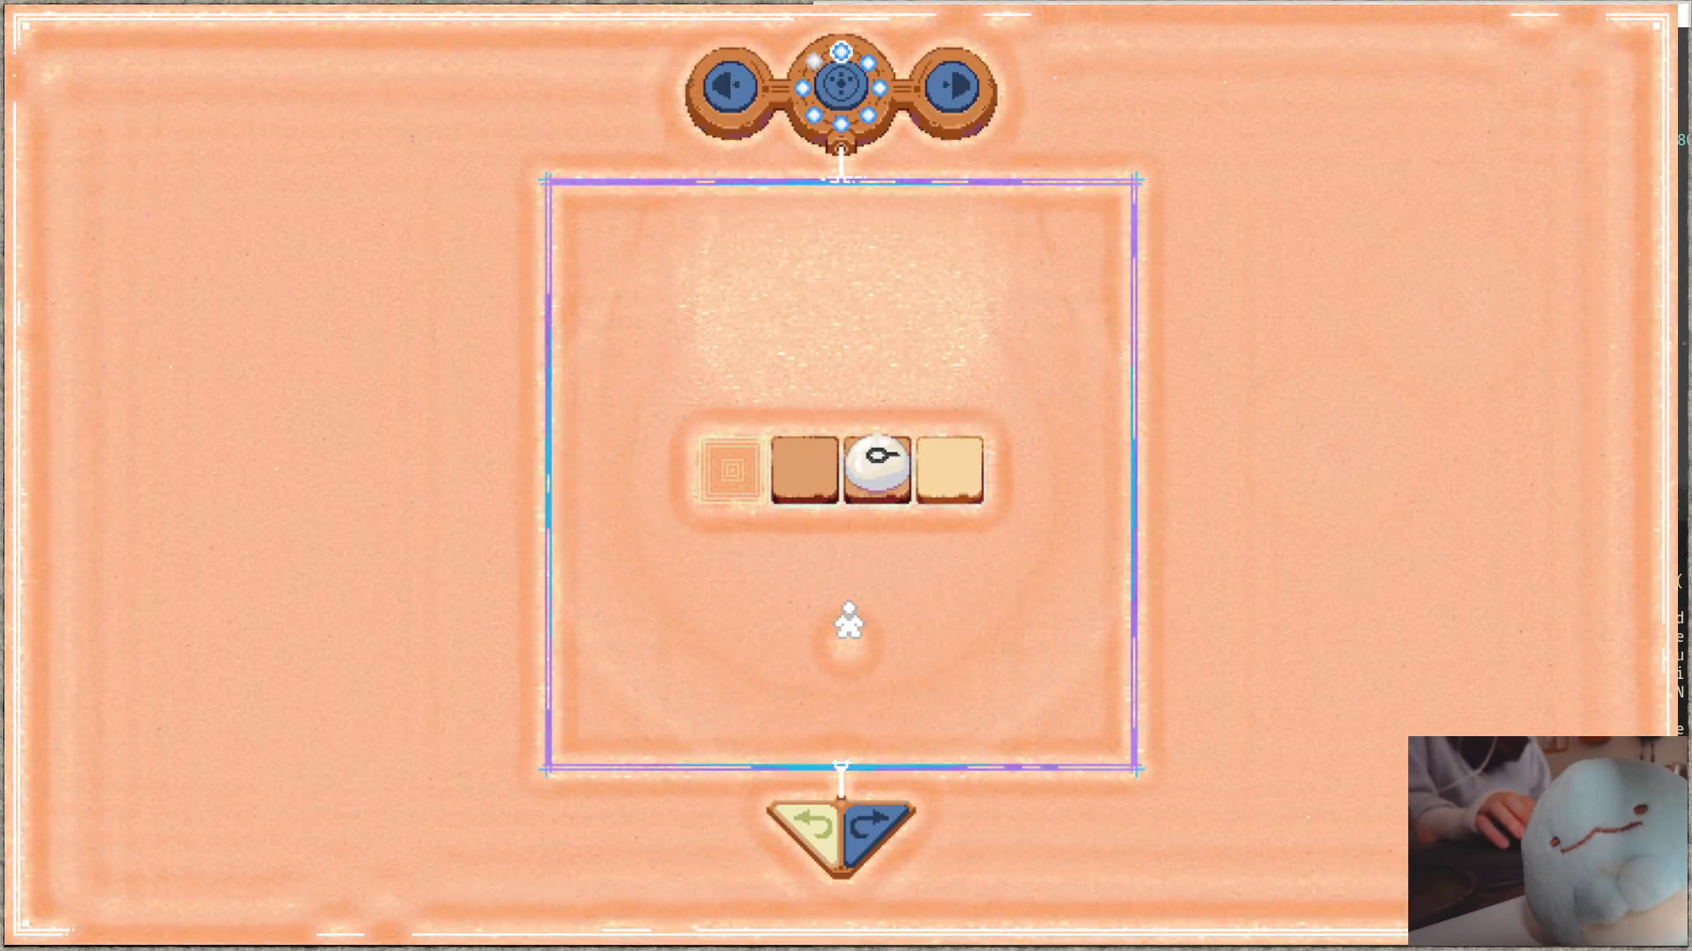
pyautogui.press('Right')
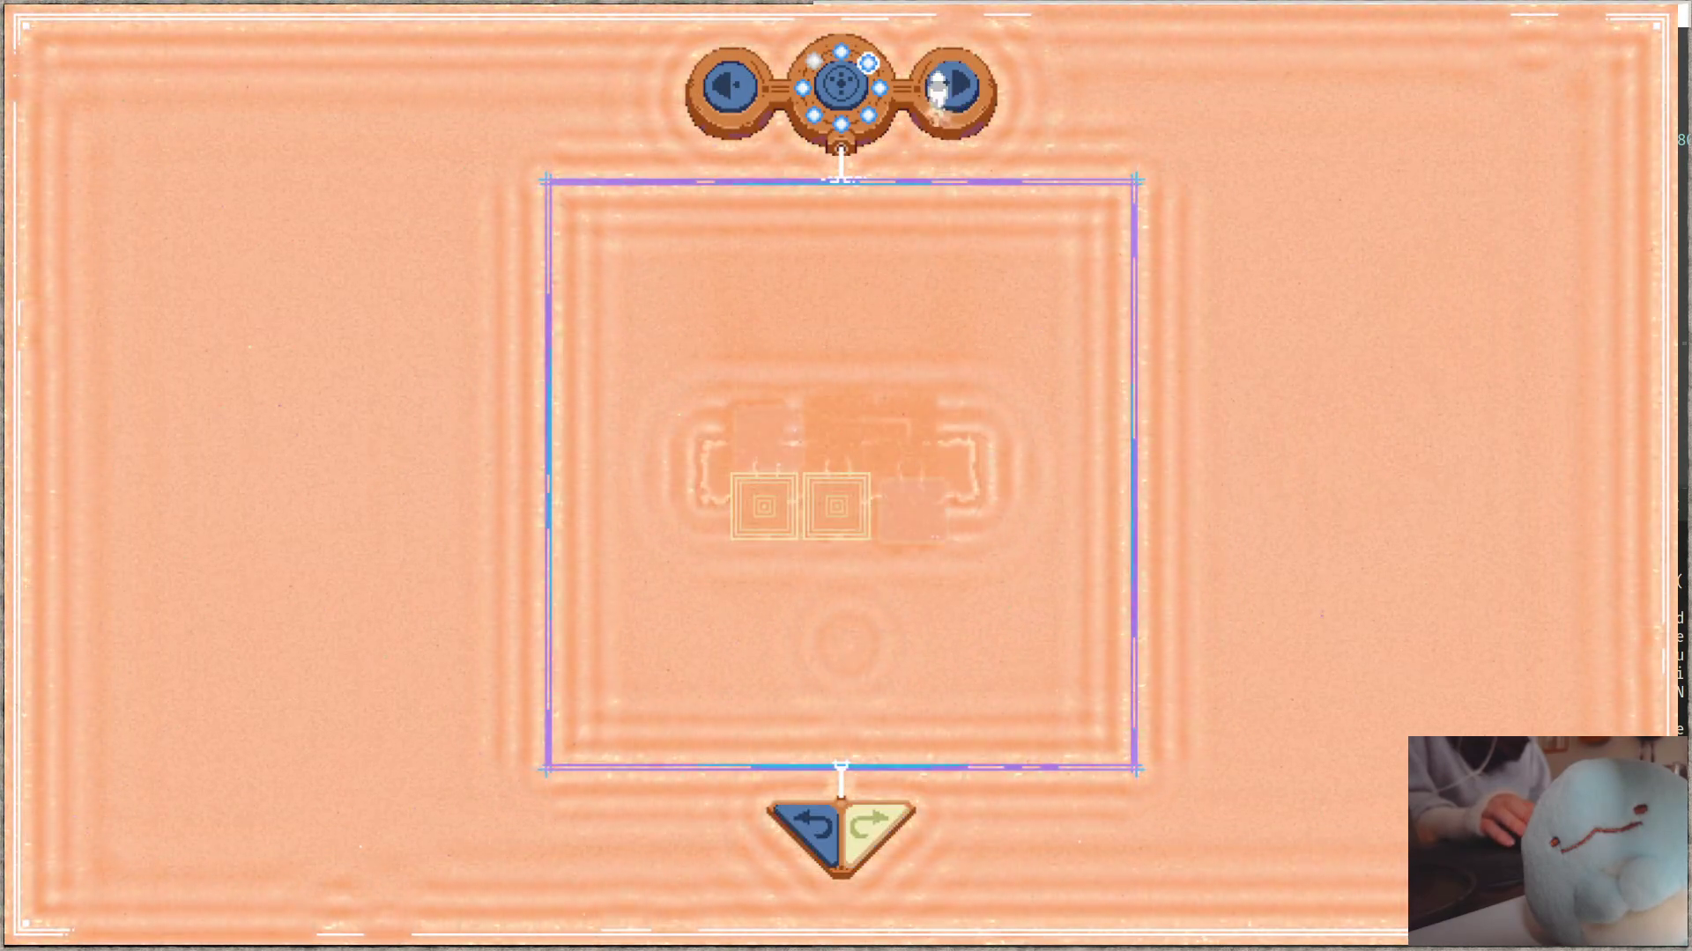
pyautogui.press('Left')
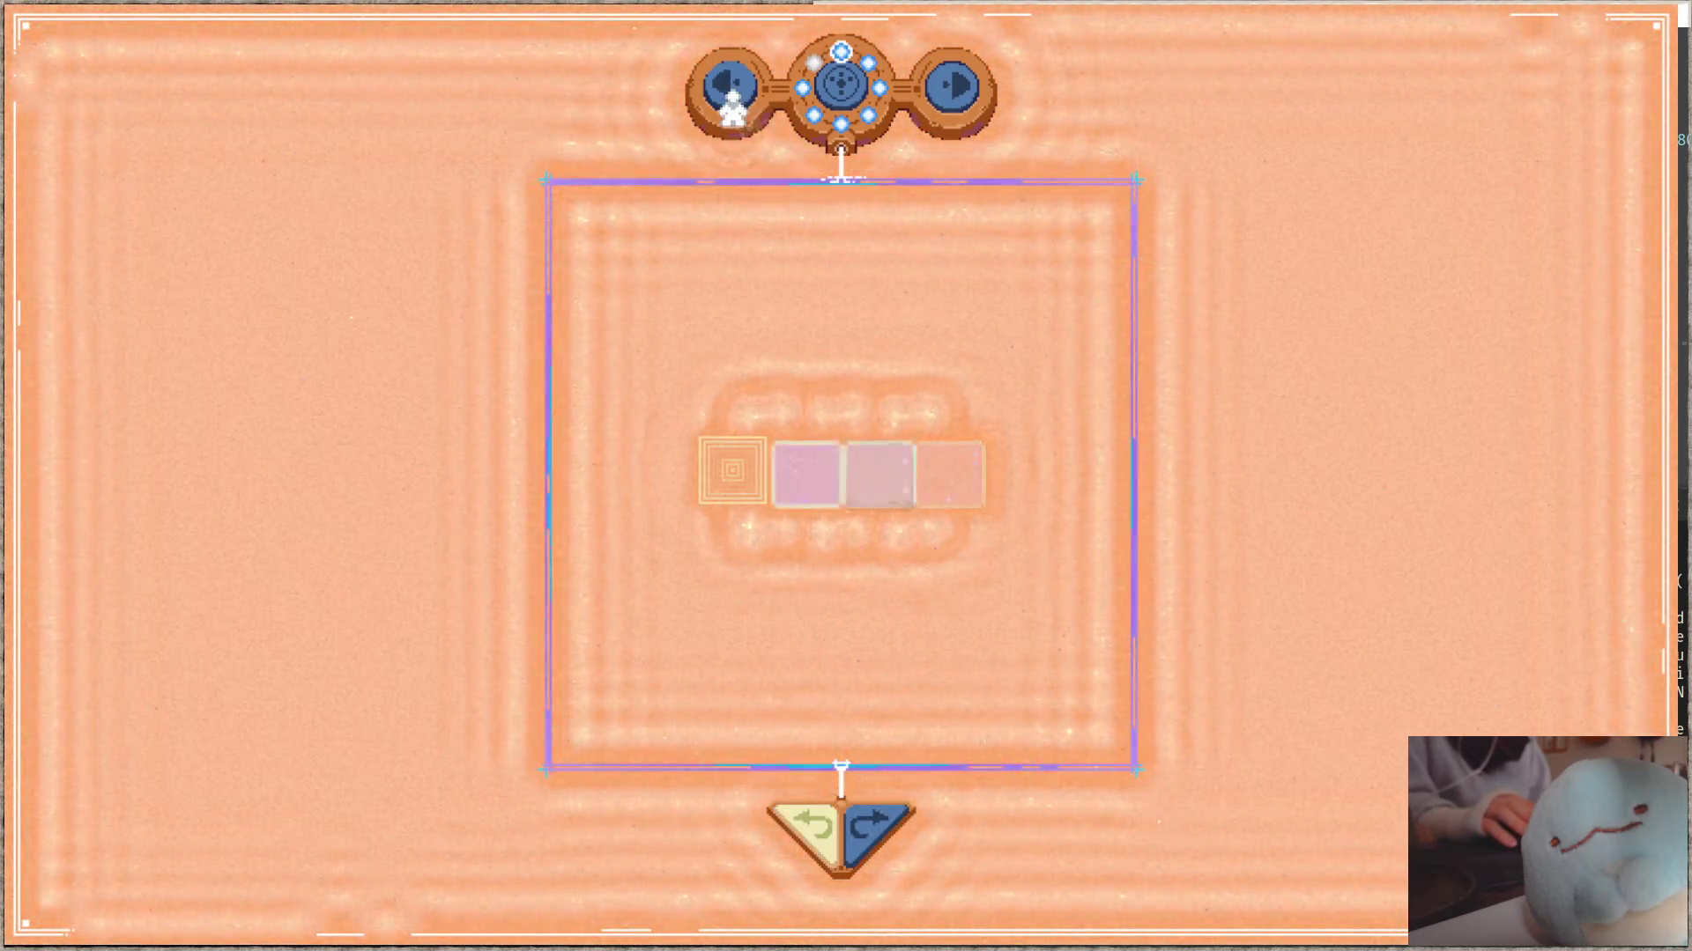
pyautogui.press('Down')
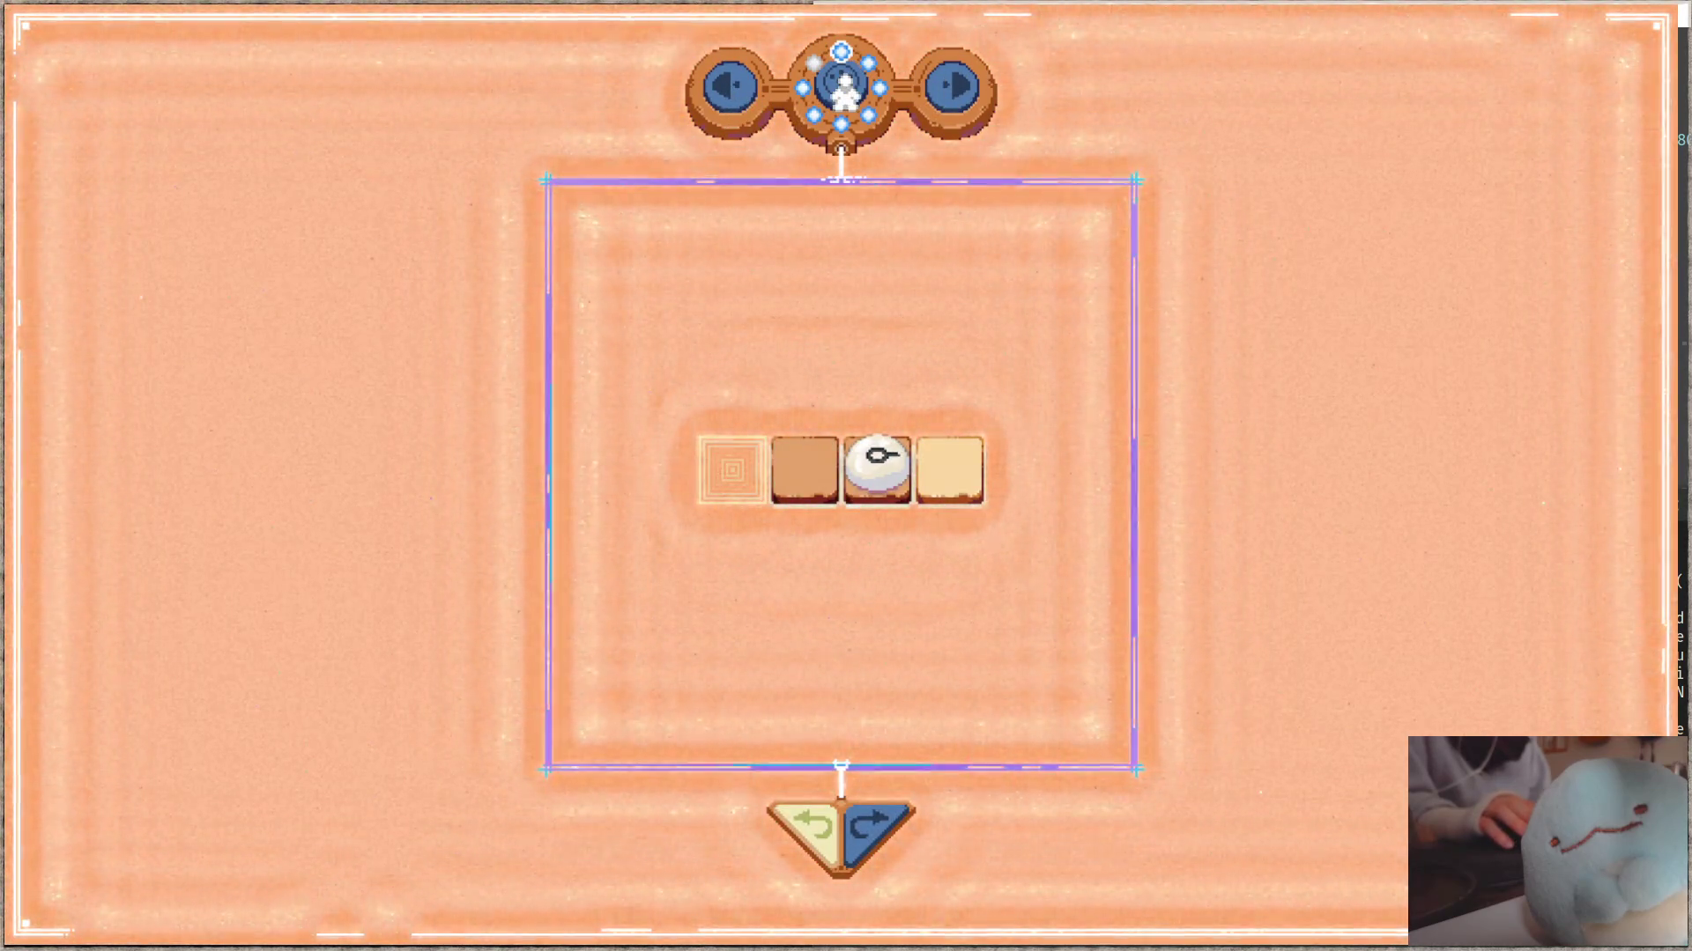
pyautogui.hotkey('alt', 'Tab')
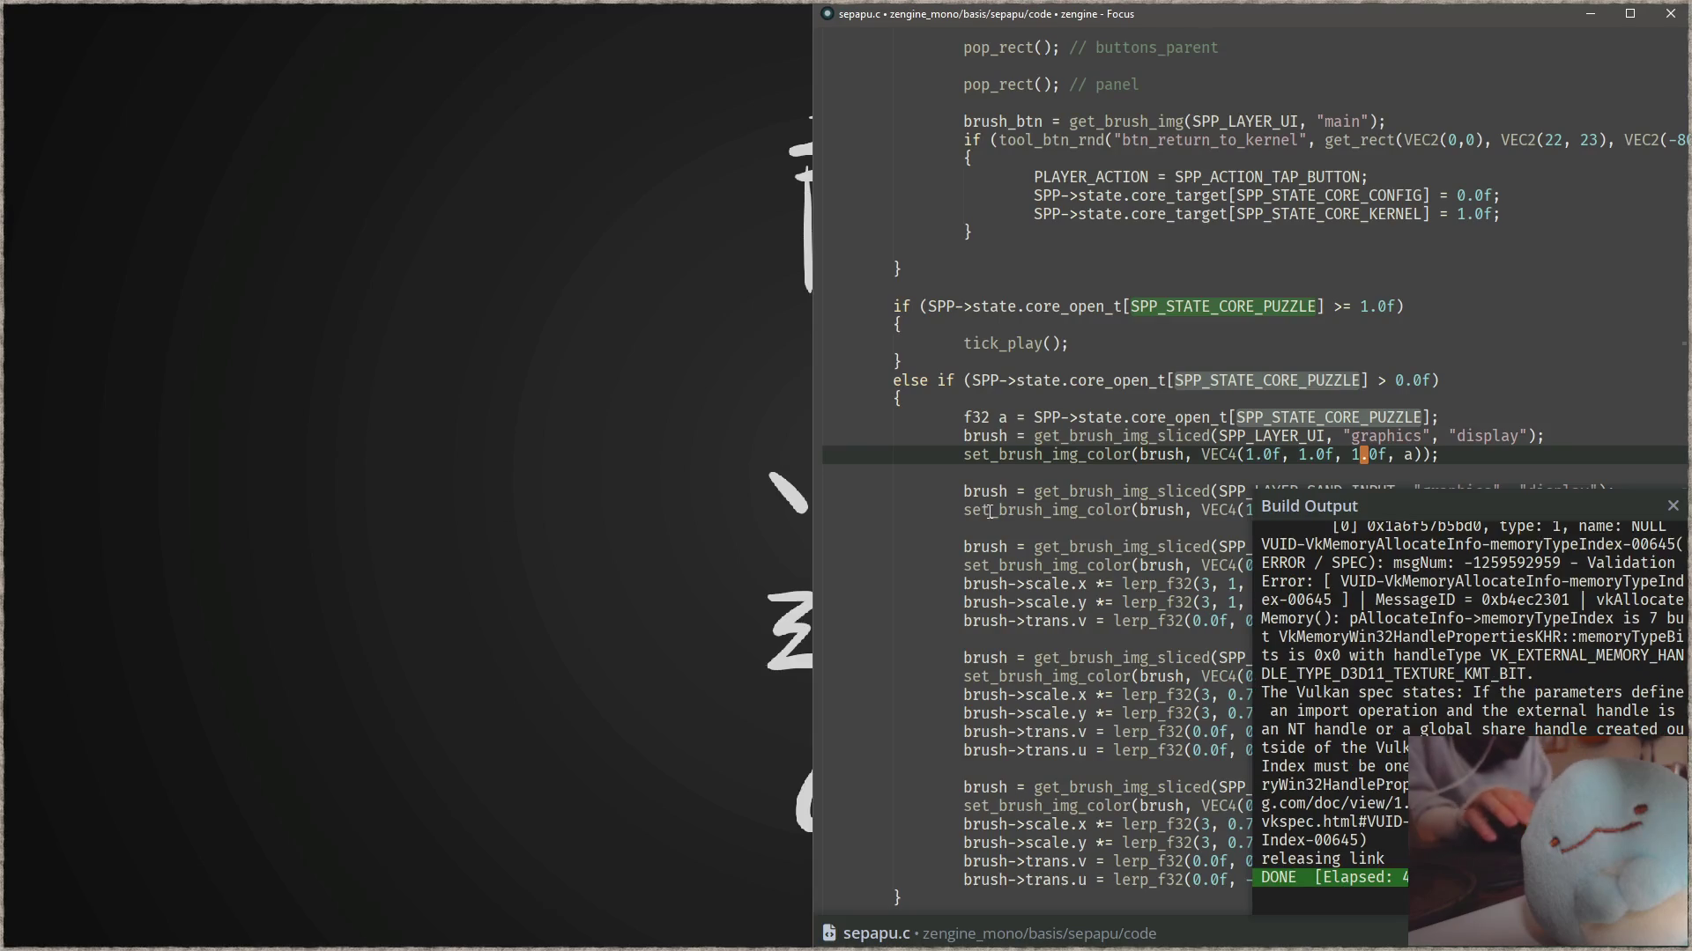
# - Find the open_level_anim call at line 880, then open setup_open_level_anim's definition in sepapu_anim.c
pyautogui.hotkey('ctrl', 'shift', 'f')
pyautogui.write('open')
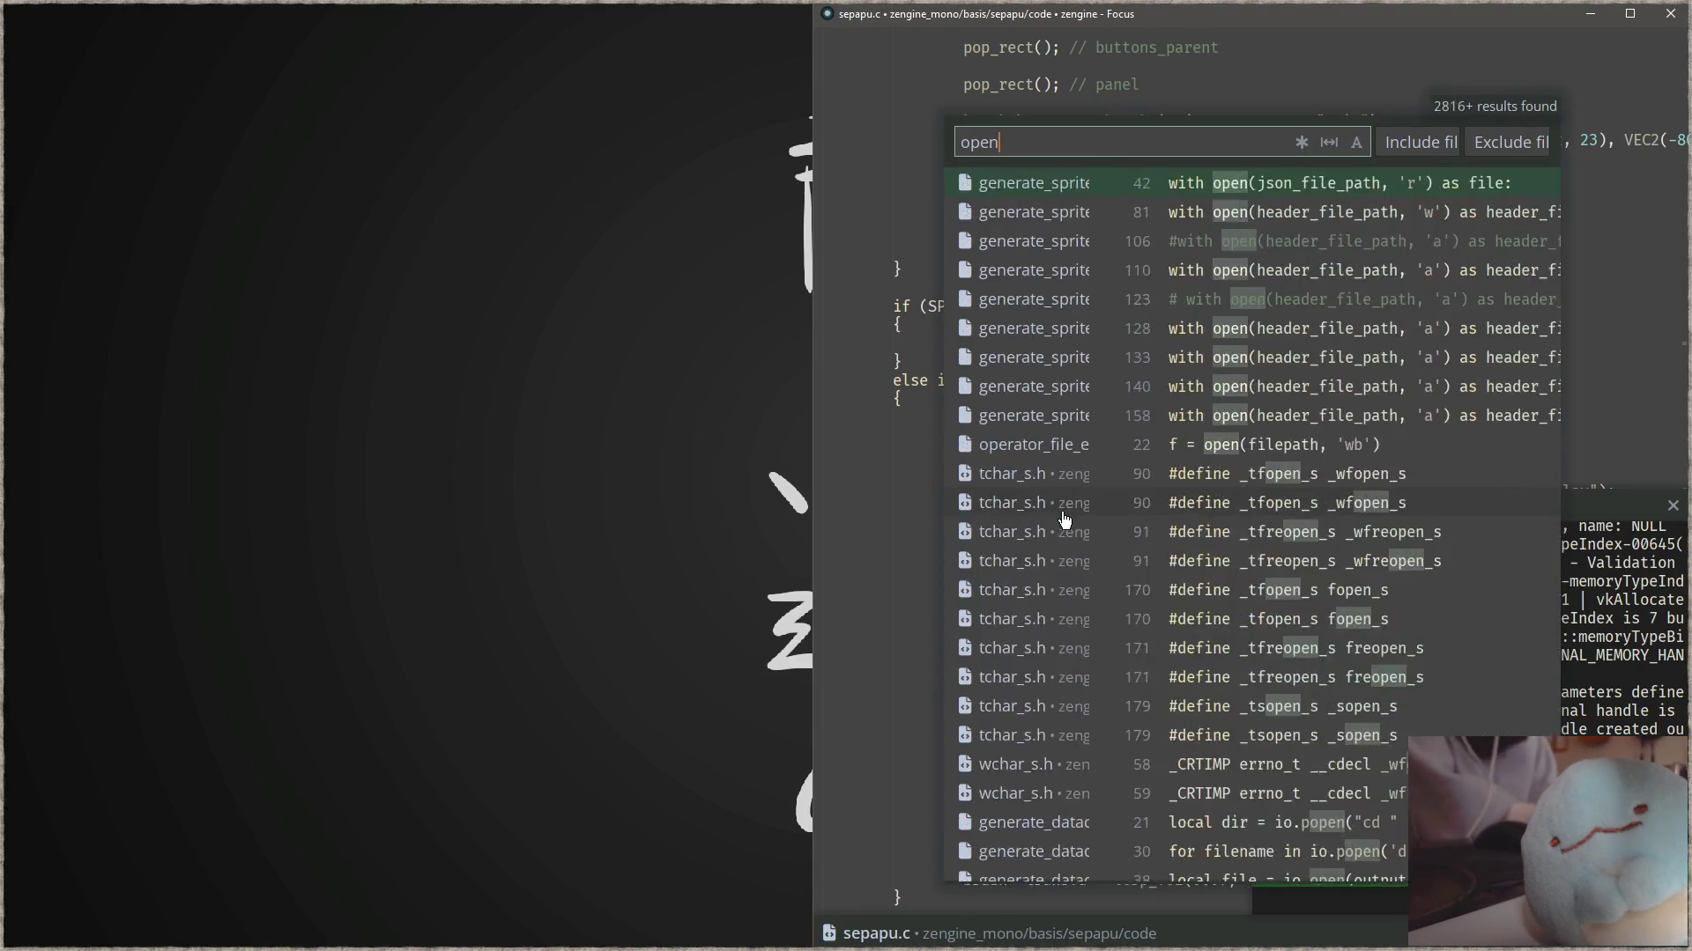
pyautogui.write('_level_anim')
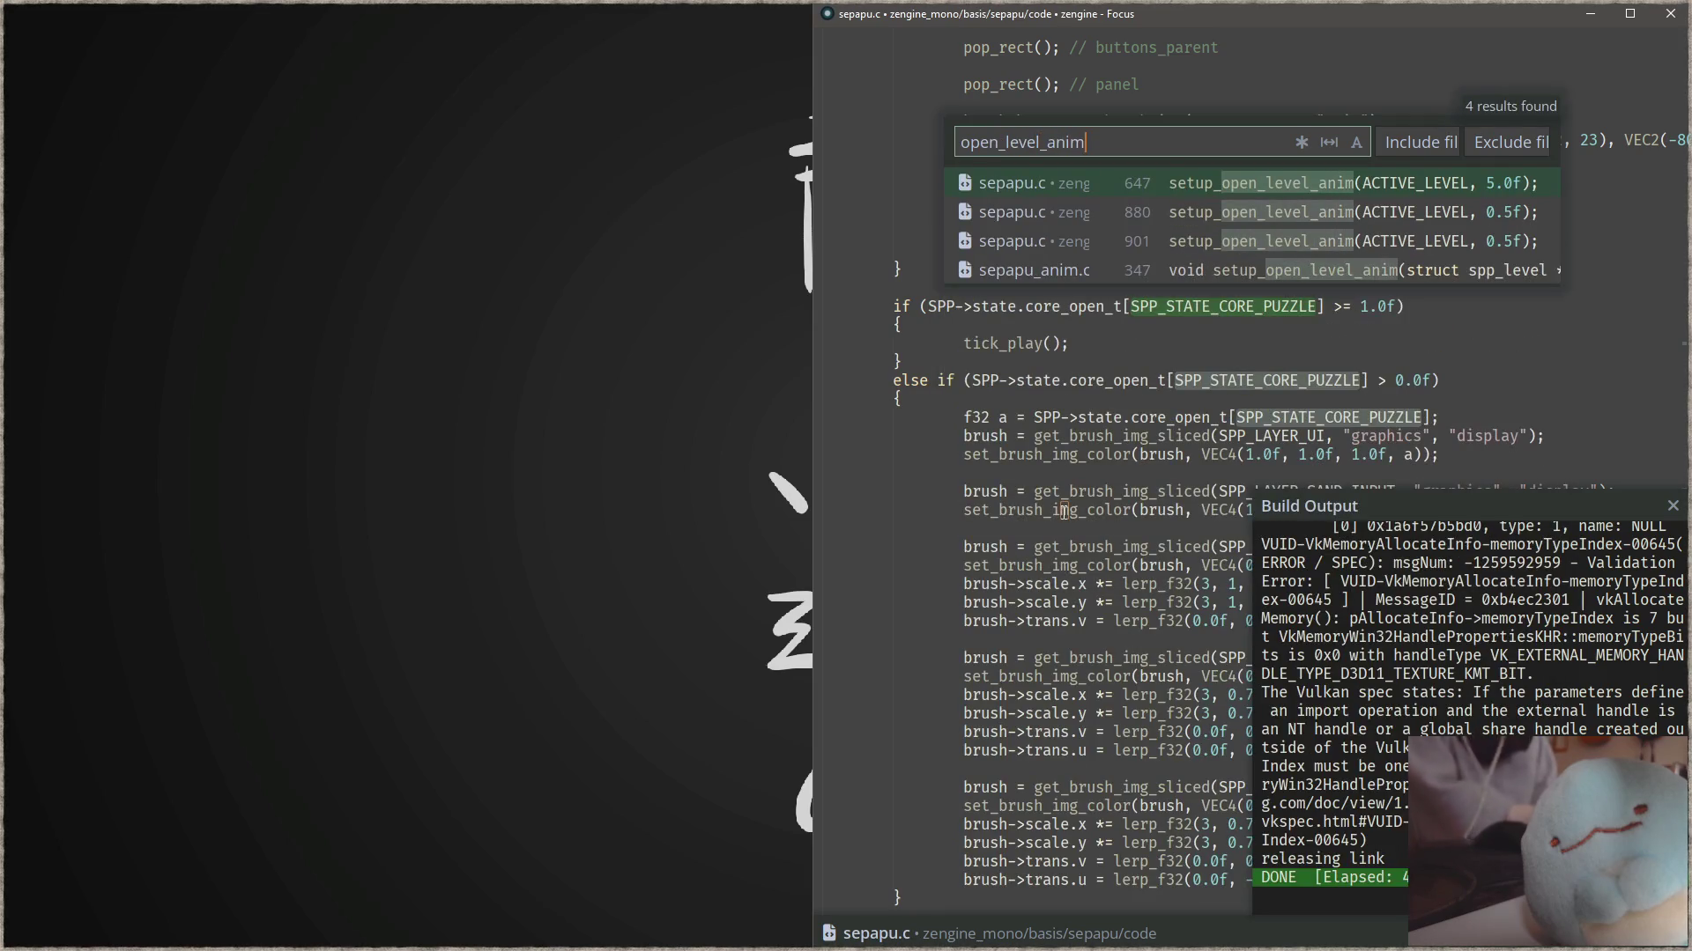
pyautogui.press('Return')
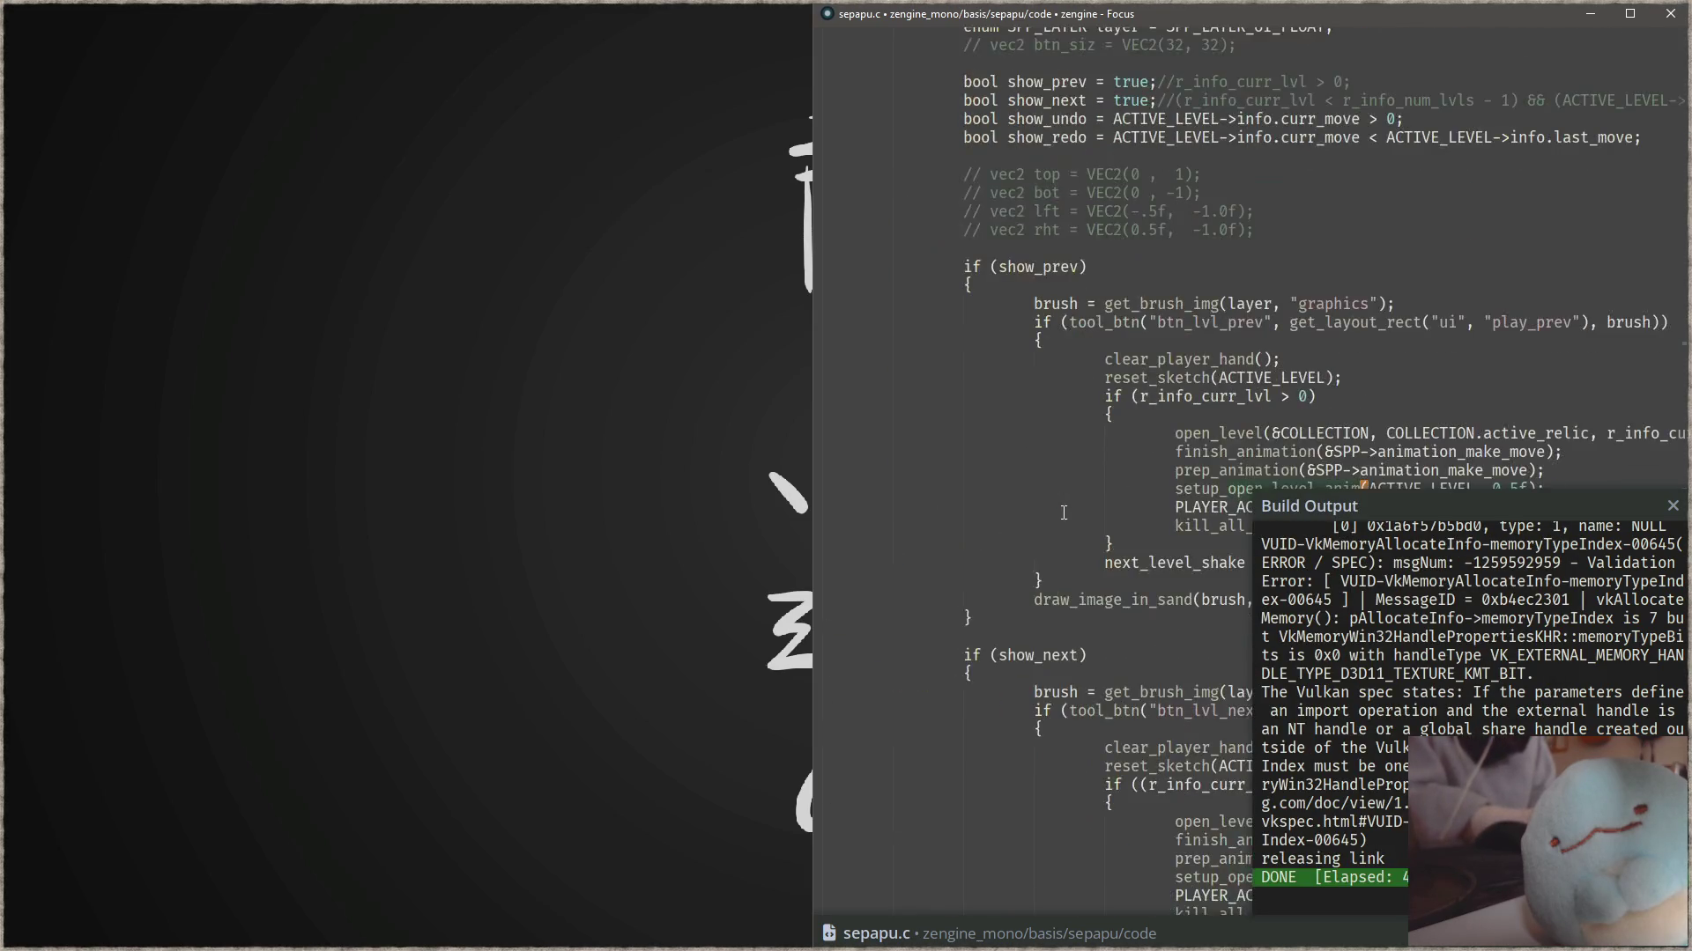
pyautogui.press('Escape')
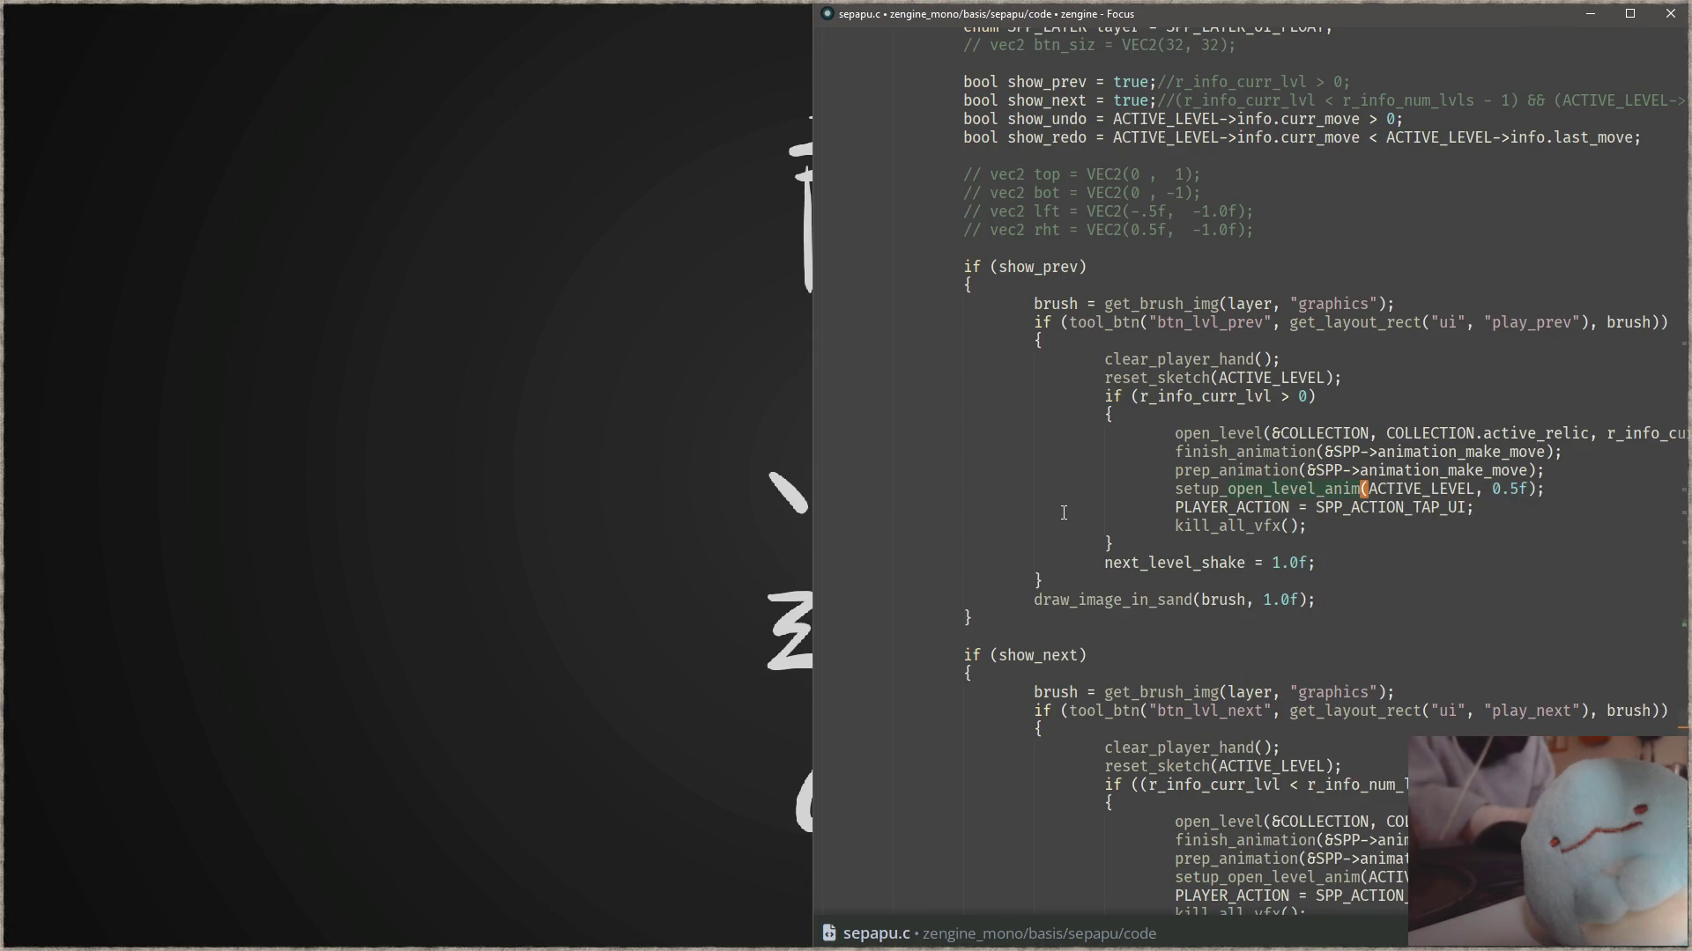
pyautogui.hotkey('ctrl', 'shift', 'f')
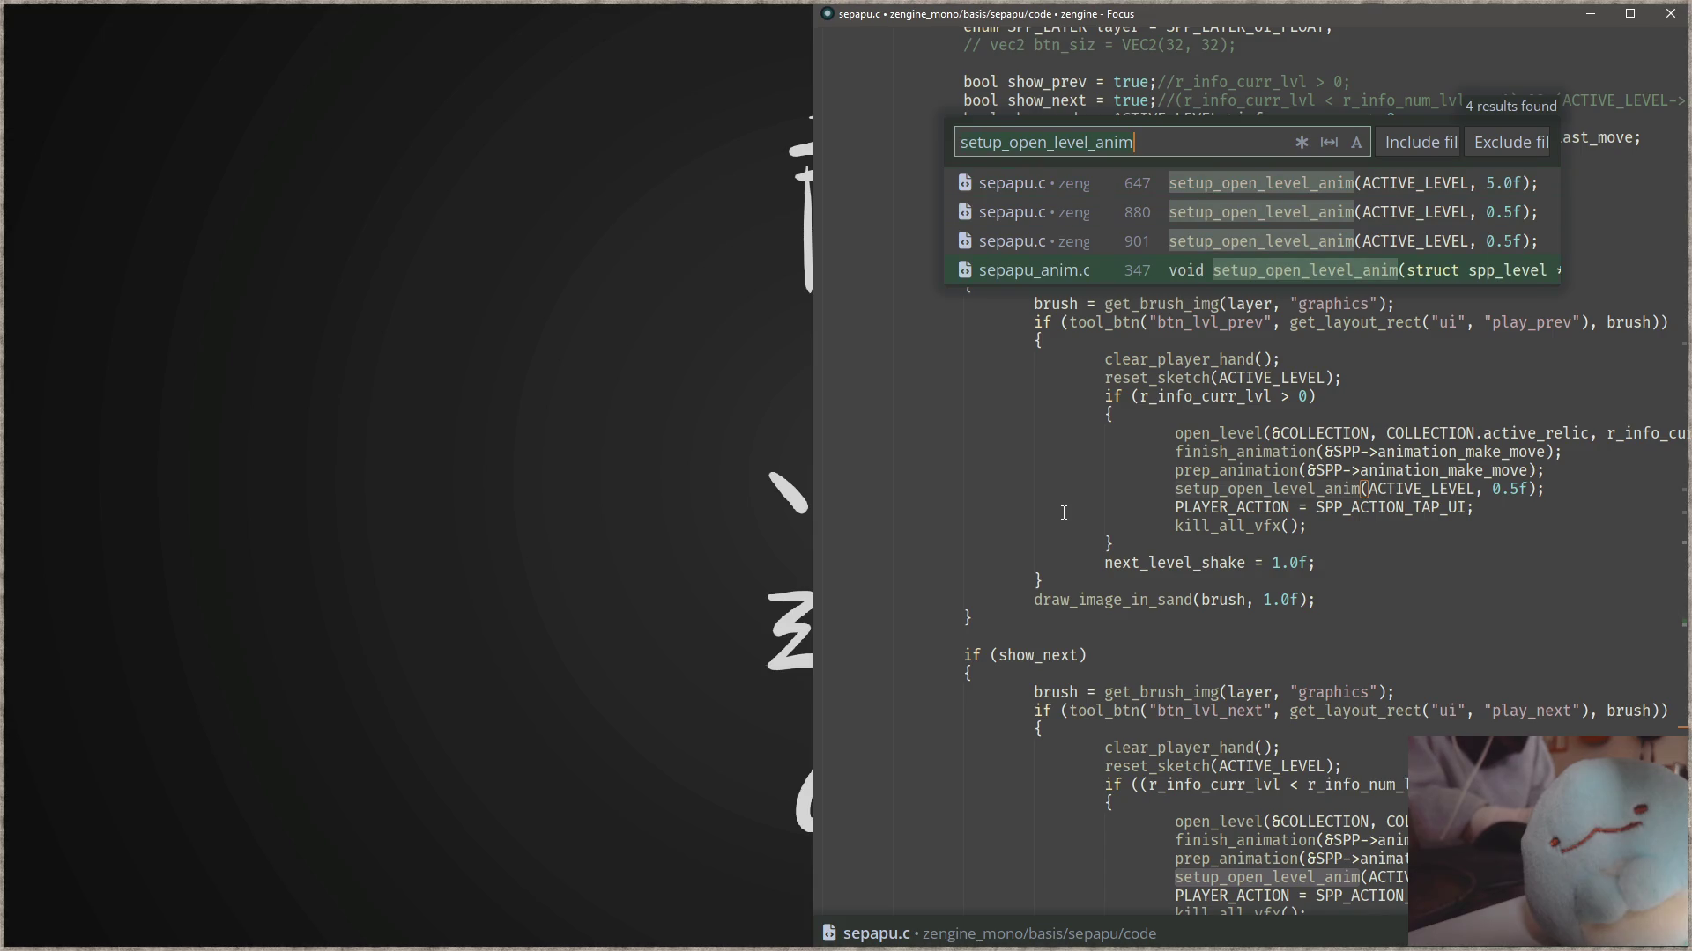
pyautogui.press('Return')
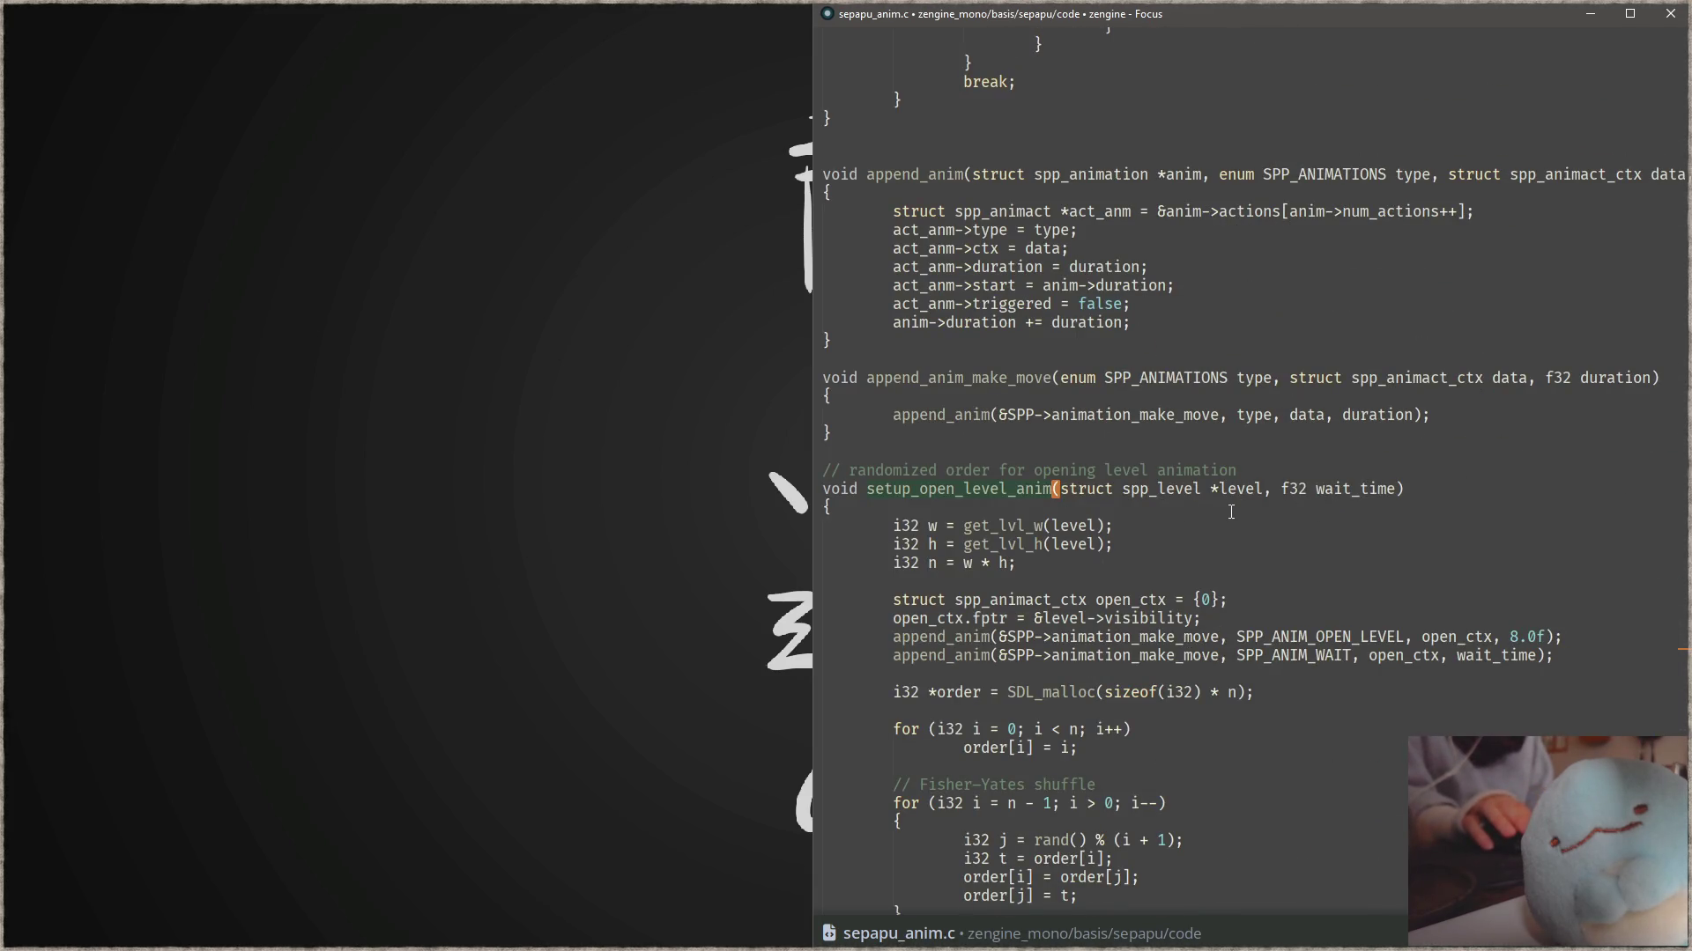
# - Search the project for SPP_ANIM_OPEN_LEVEL and inspect its case handler
pyautogui.hotkey('ctrl', 'shift', 'f')
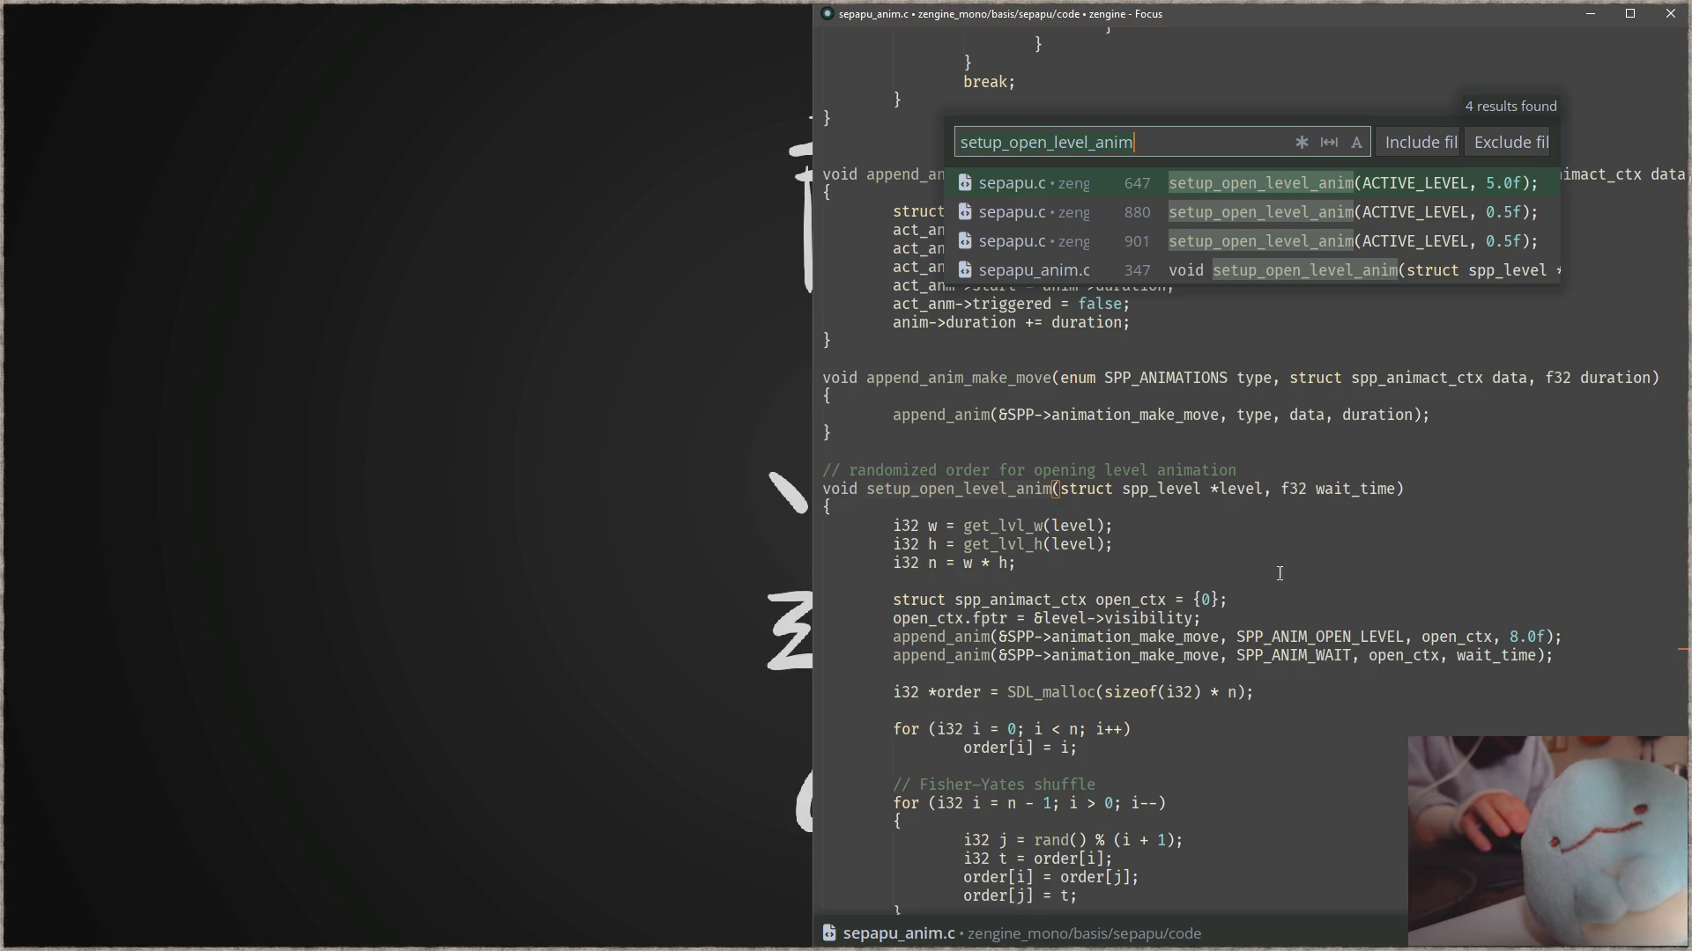
pyautogui.doubleClick(1346, 637)
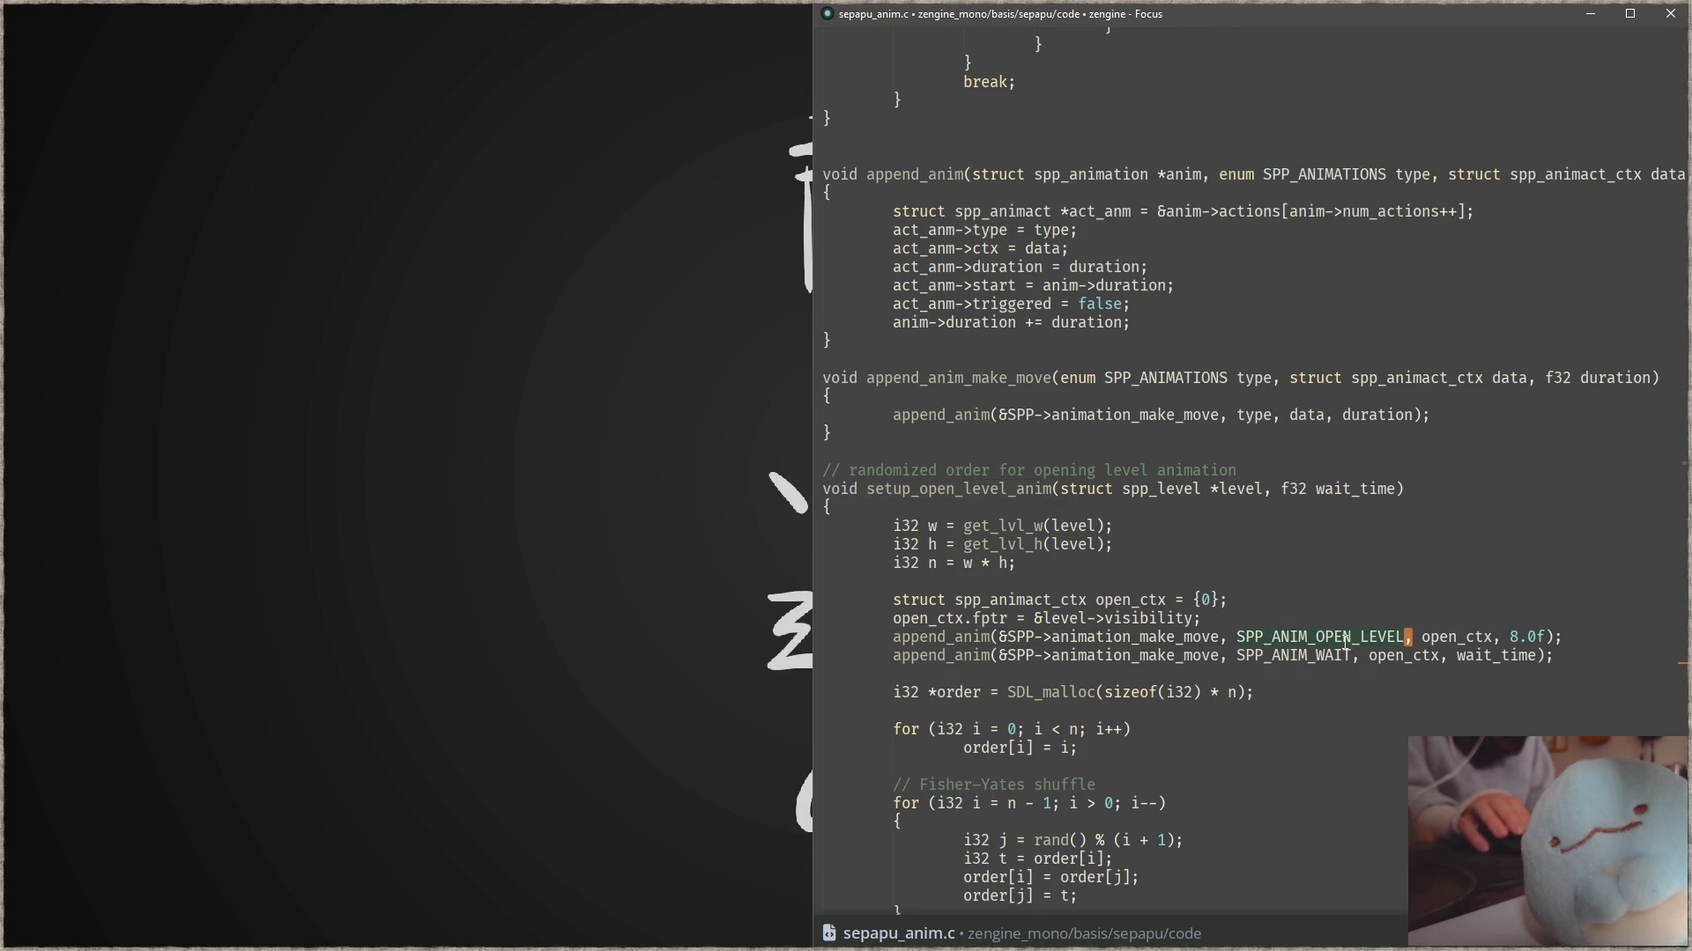
pyautogui.hotkey('ctrl', 'shift', 'f')
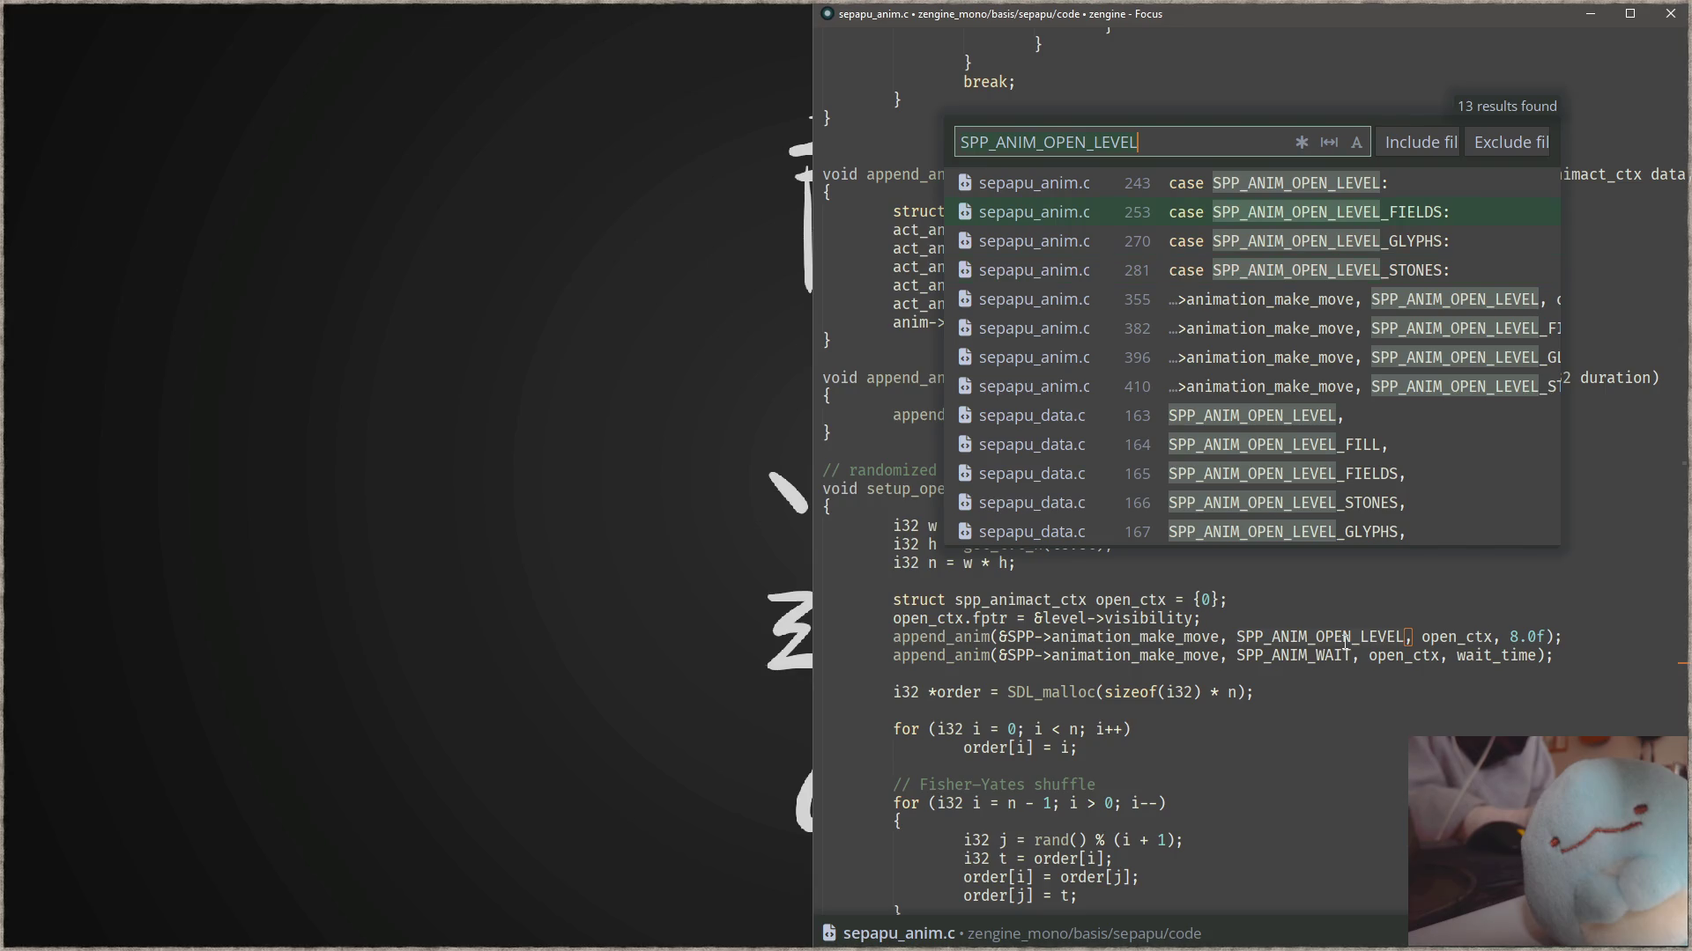
pyautogui.press('Return')
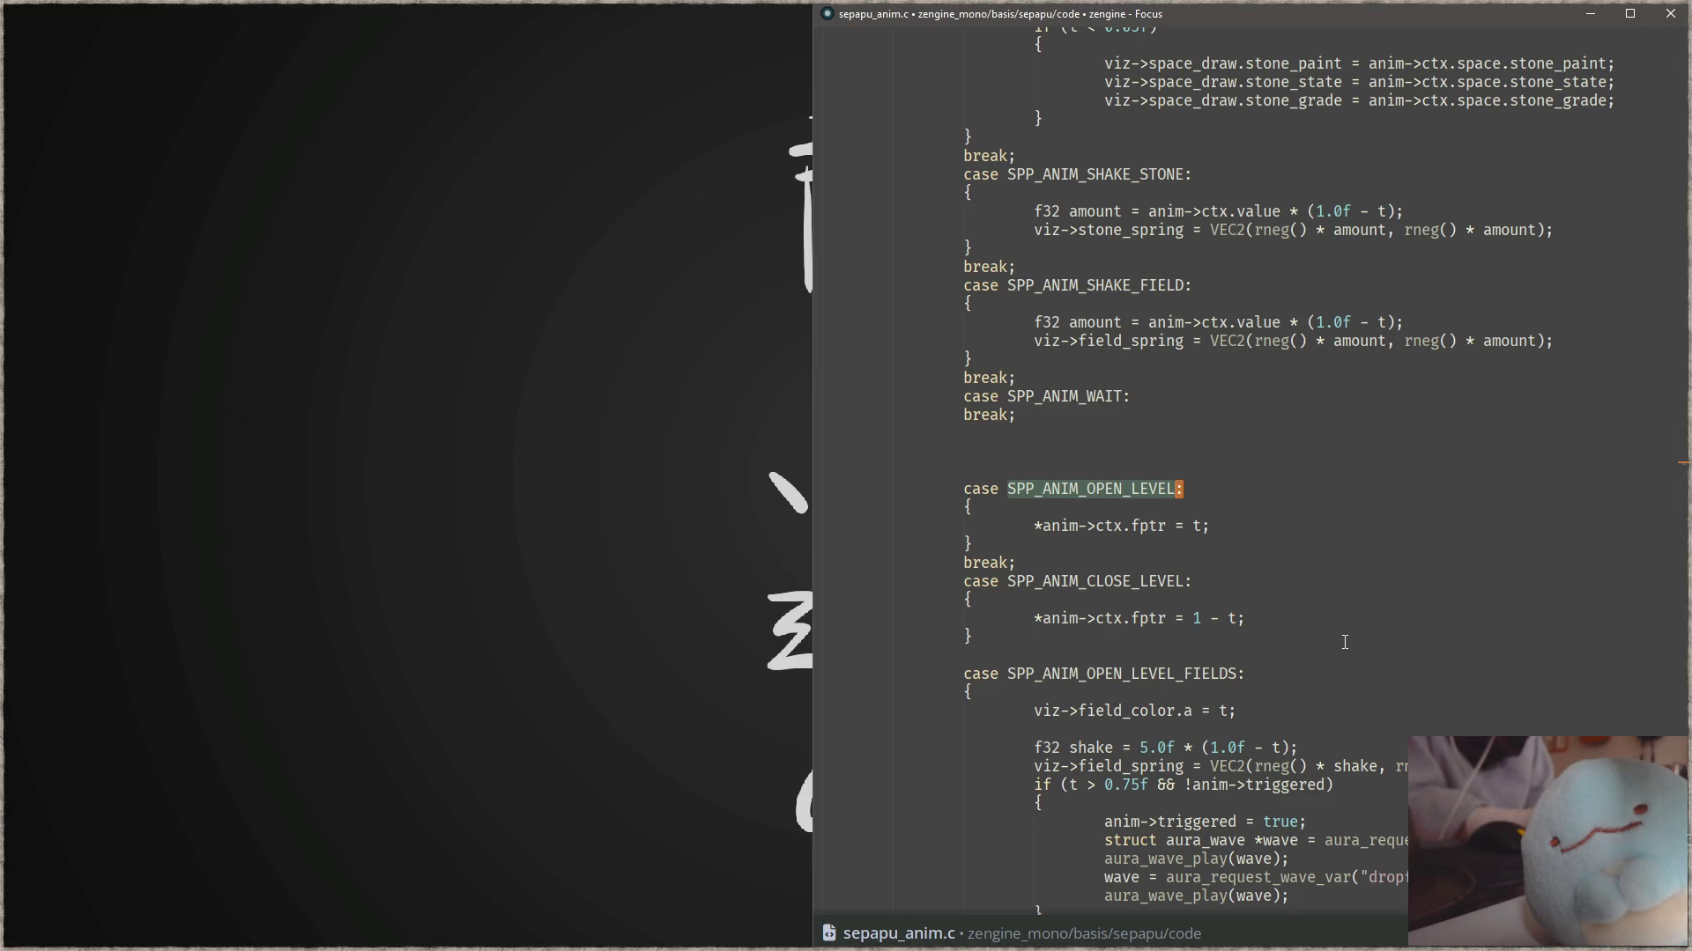
# - Back at the append_anim calls, move the SPP_ANIM_WAIT line above SPP_ANIM_OPEN_LEVEL
pyautogui.hotkey('ctrl', 'shift', 'f')
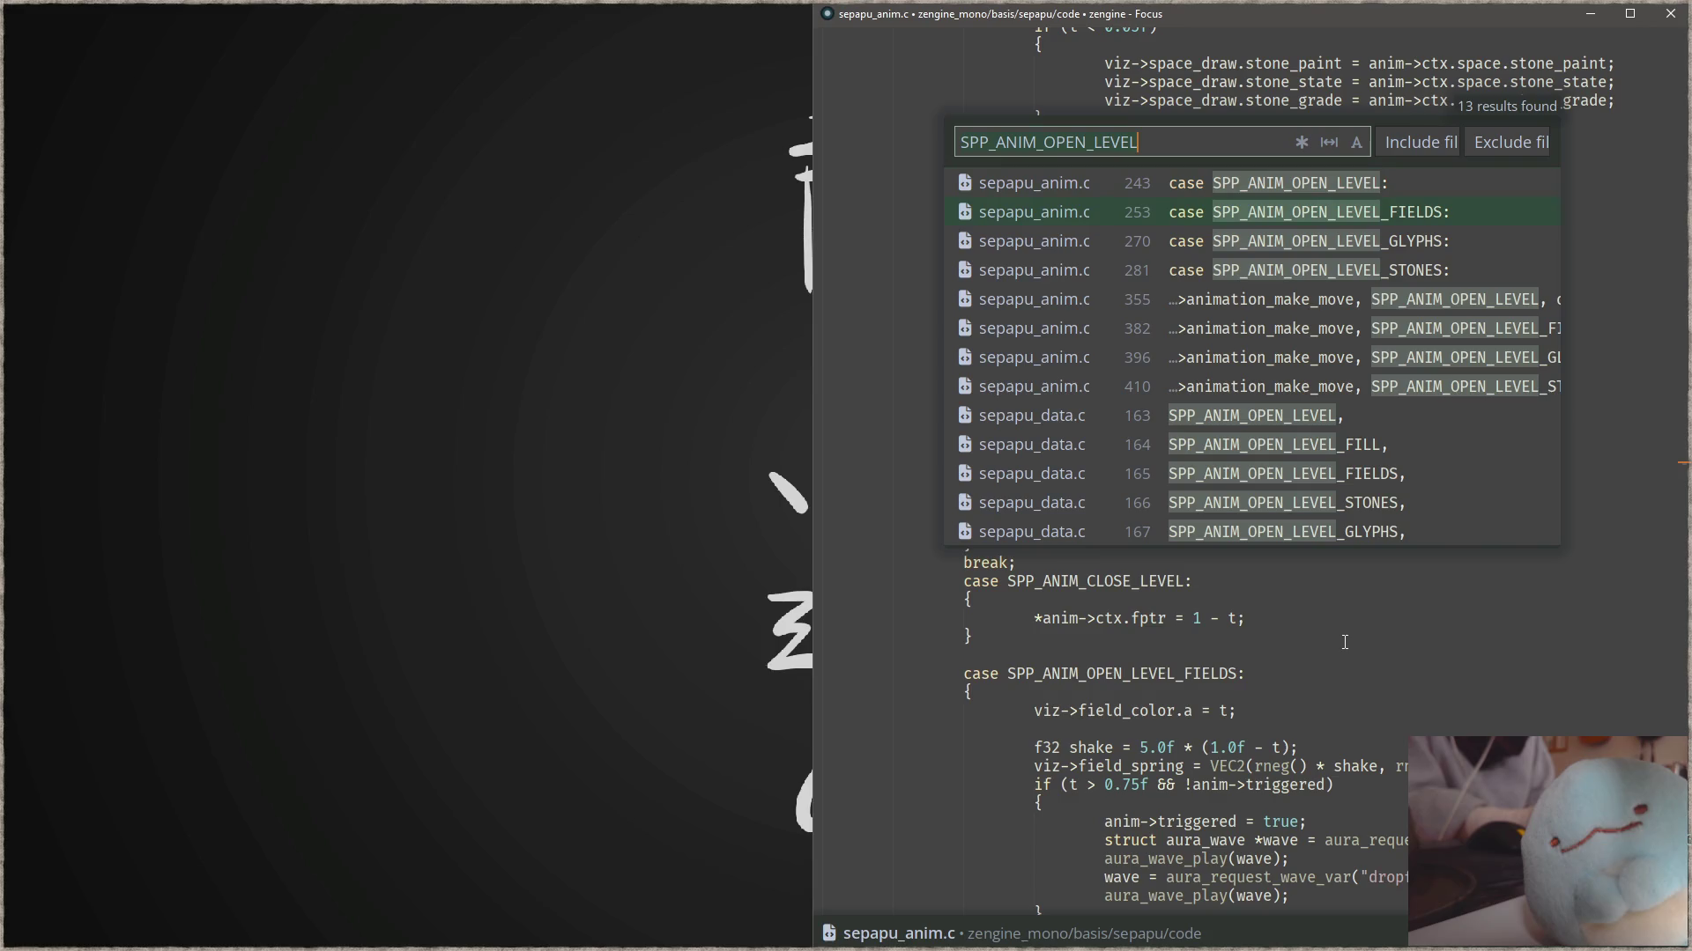
pyautogui.press('Return')
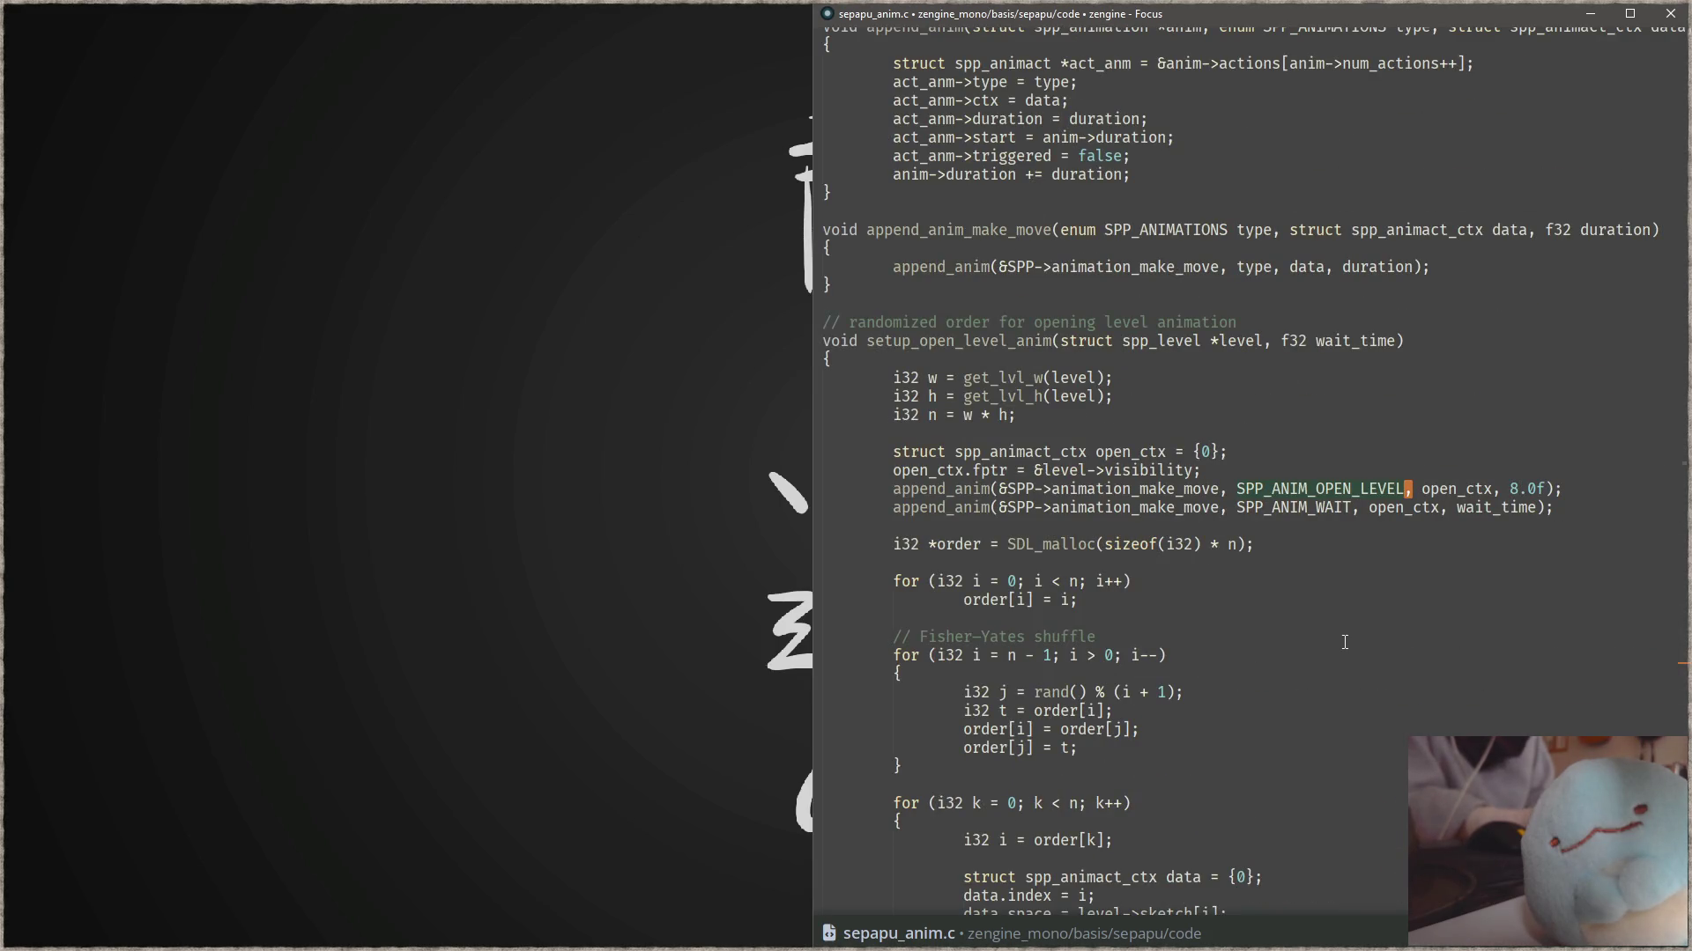
pyautogui.press('Down')
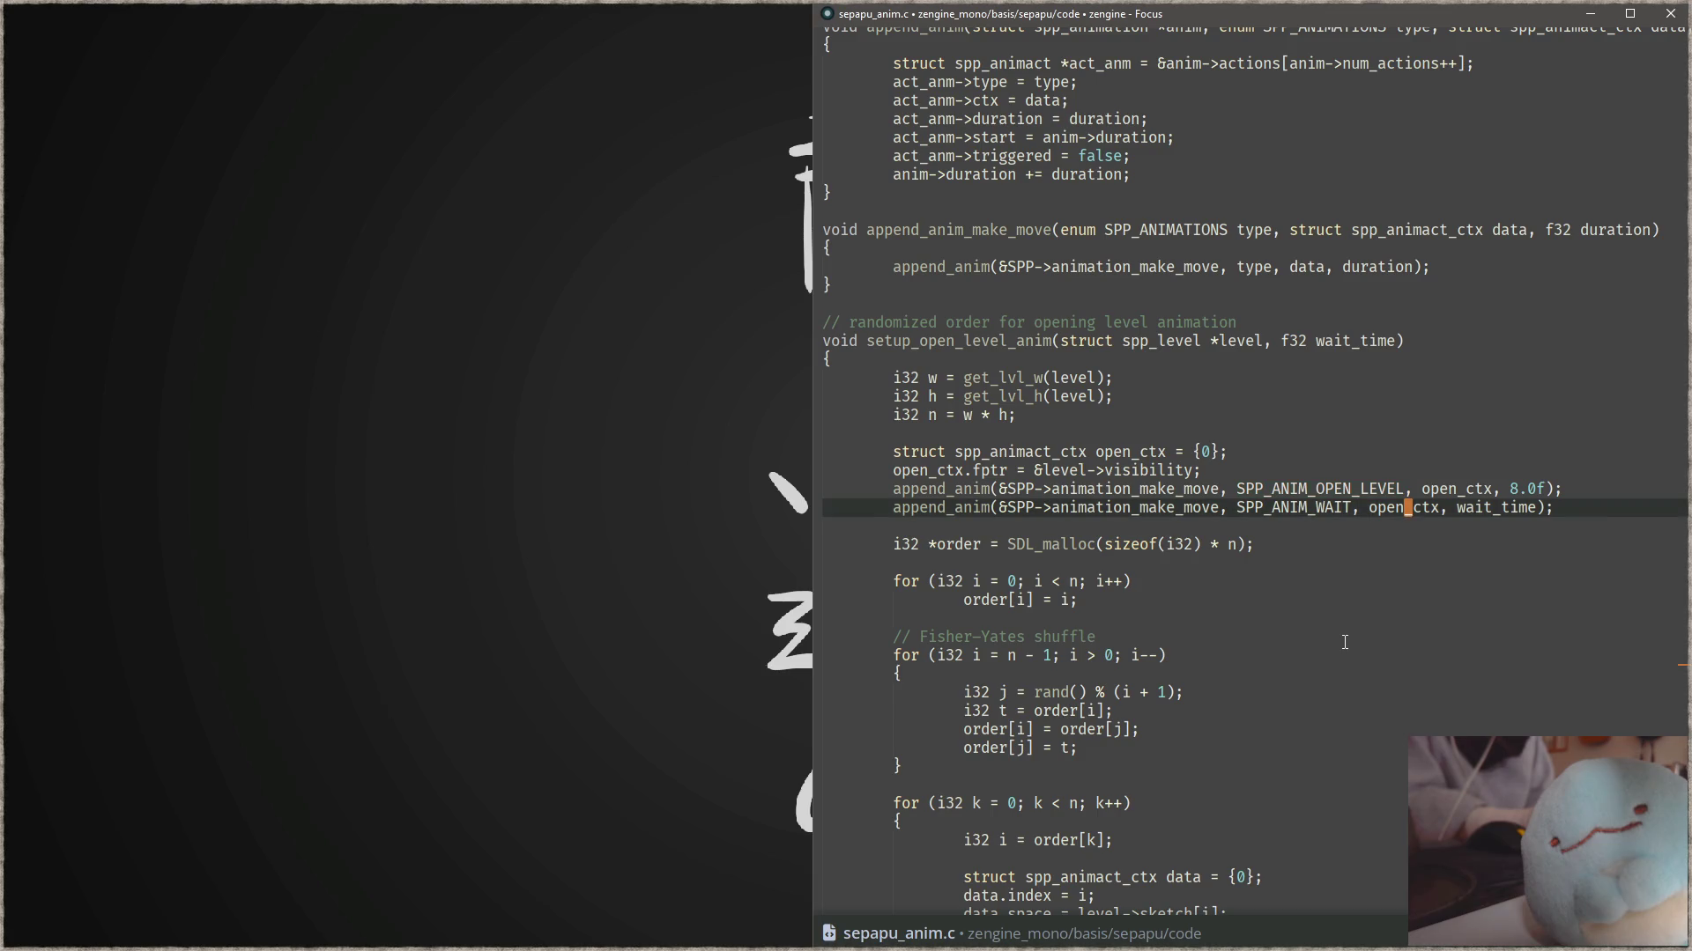
pyautogui.hotkey('alt', 'Up')
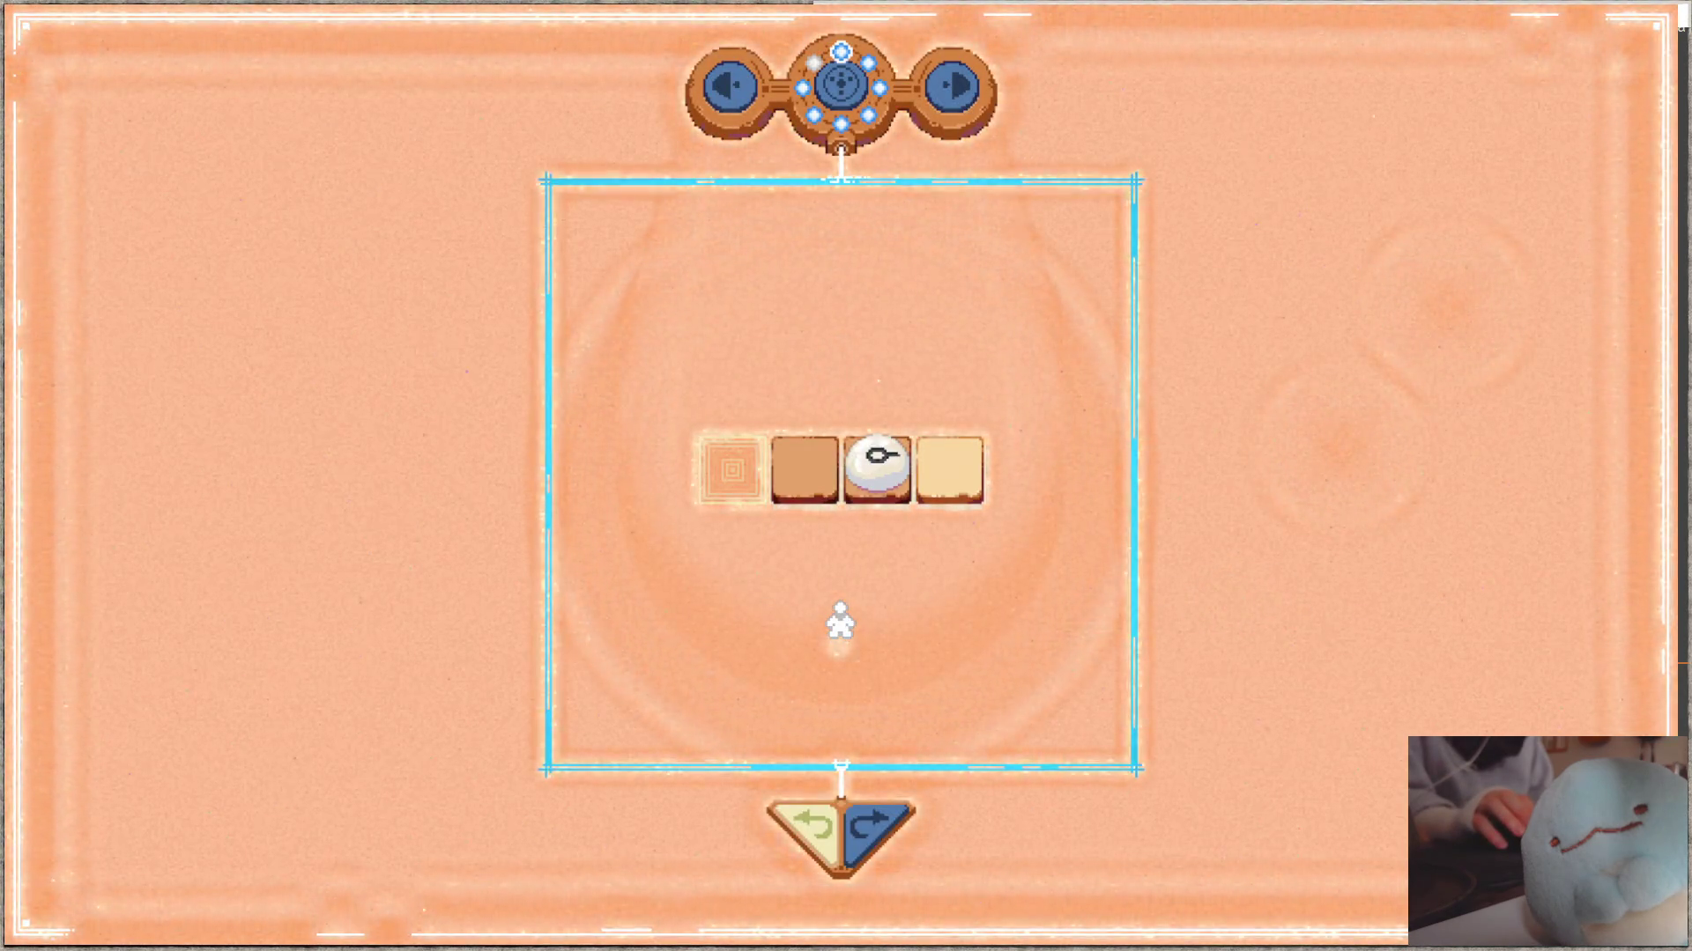
# - Go to the next level, return to the wheel, and reopen the four-tile row level
pyautogui.click(944, 91)
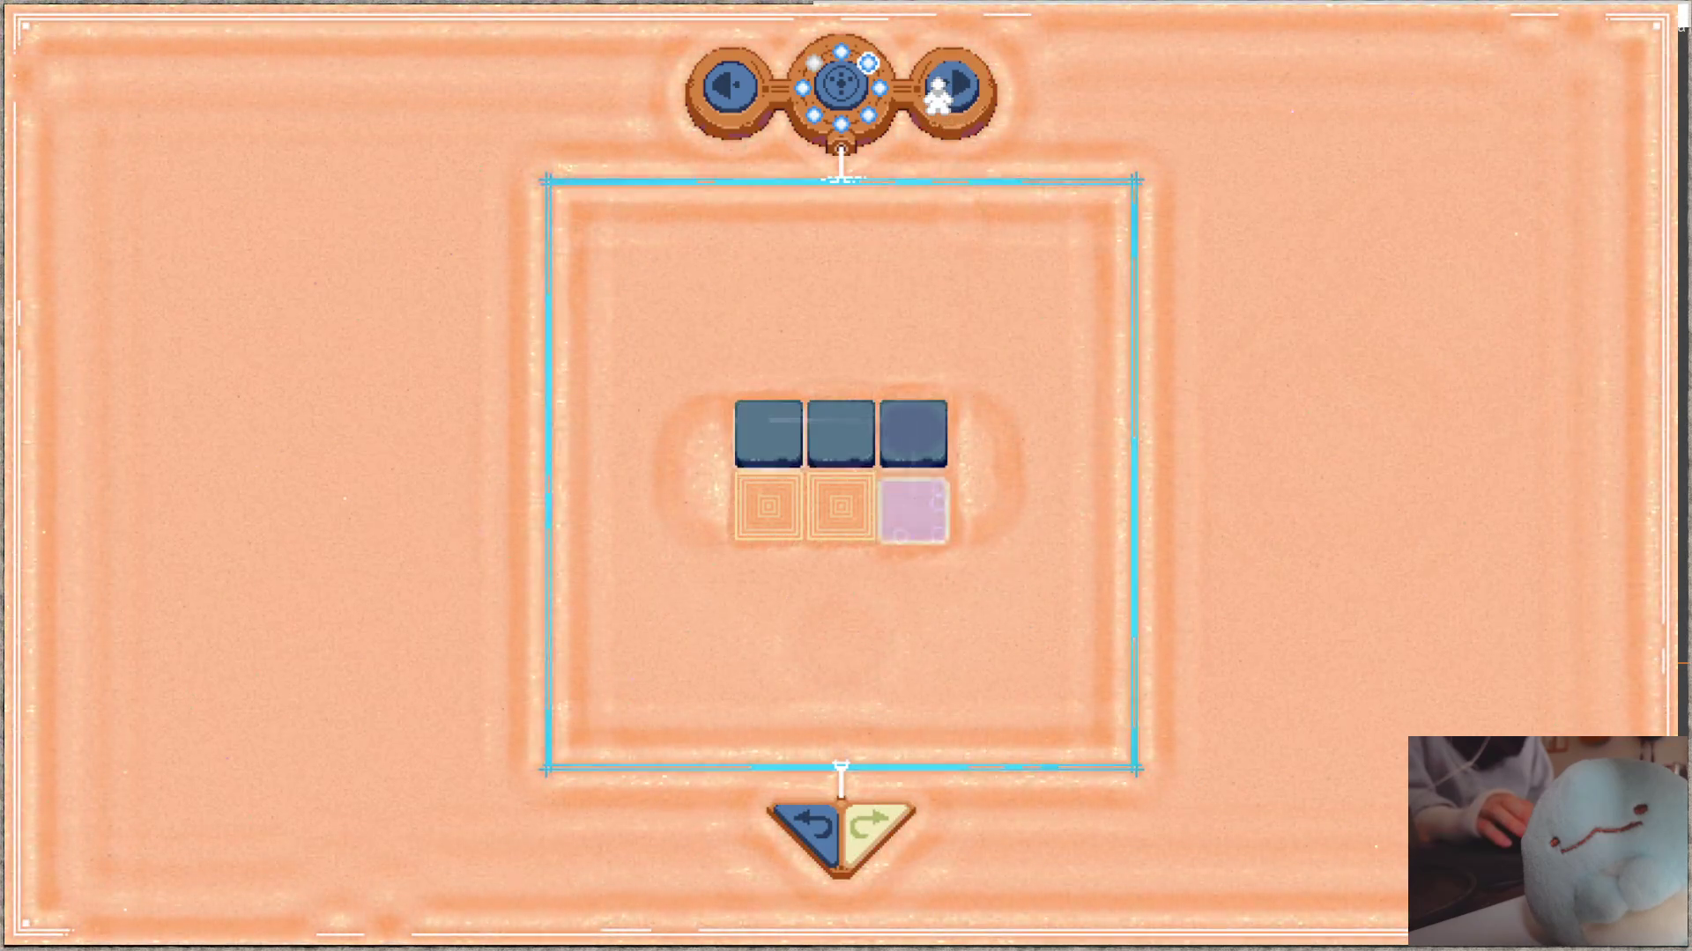
pyautogui.click(937, 97)
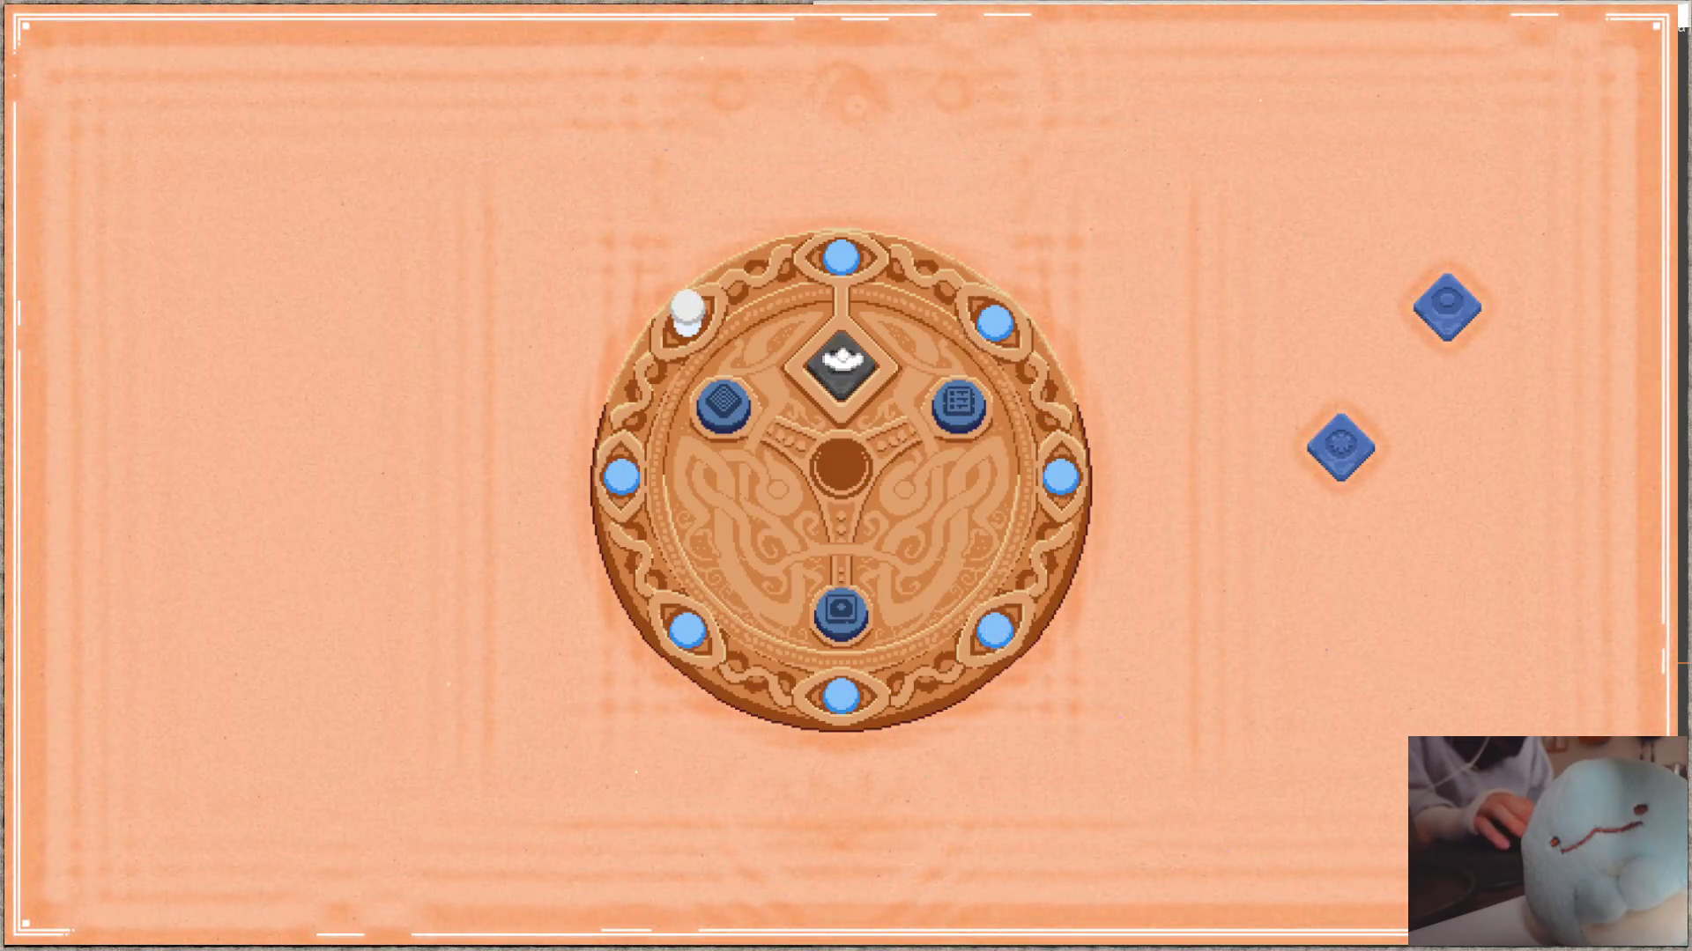
pyautogui.click(856, 619)
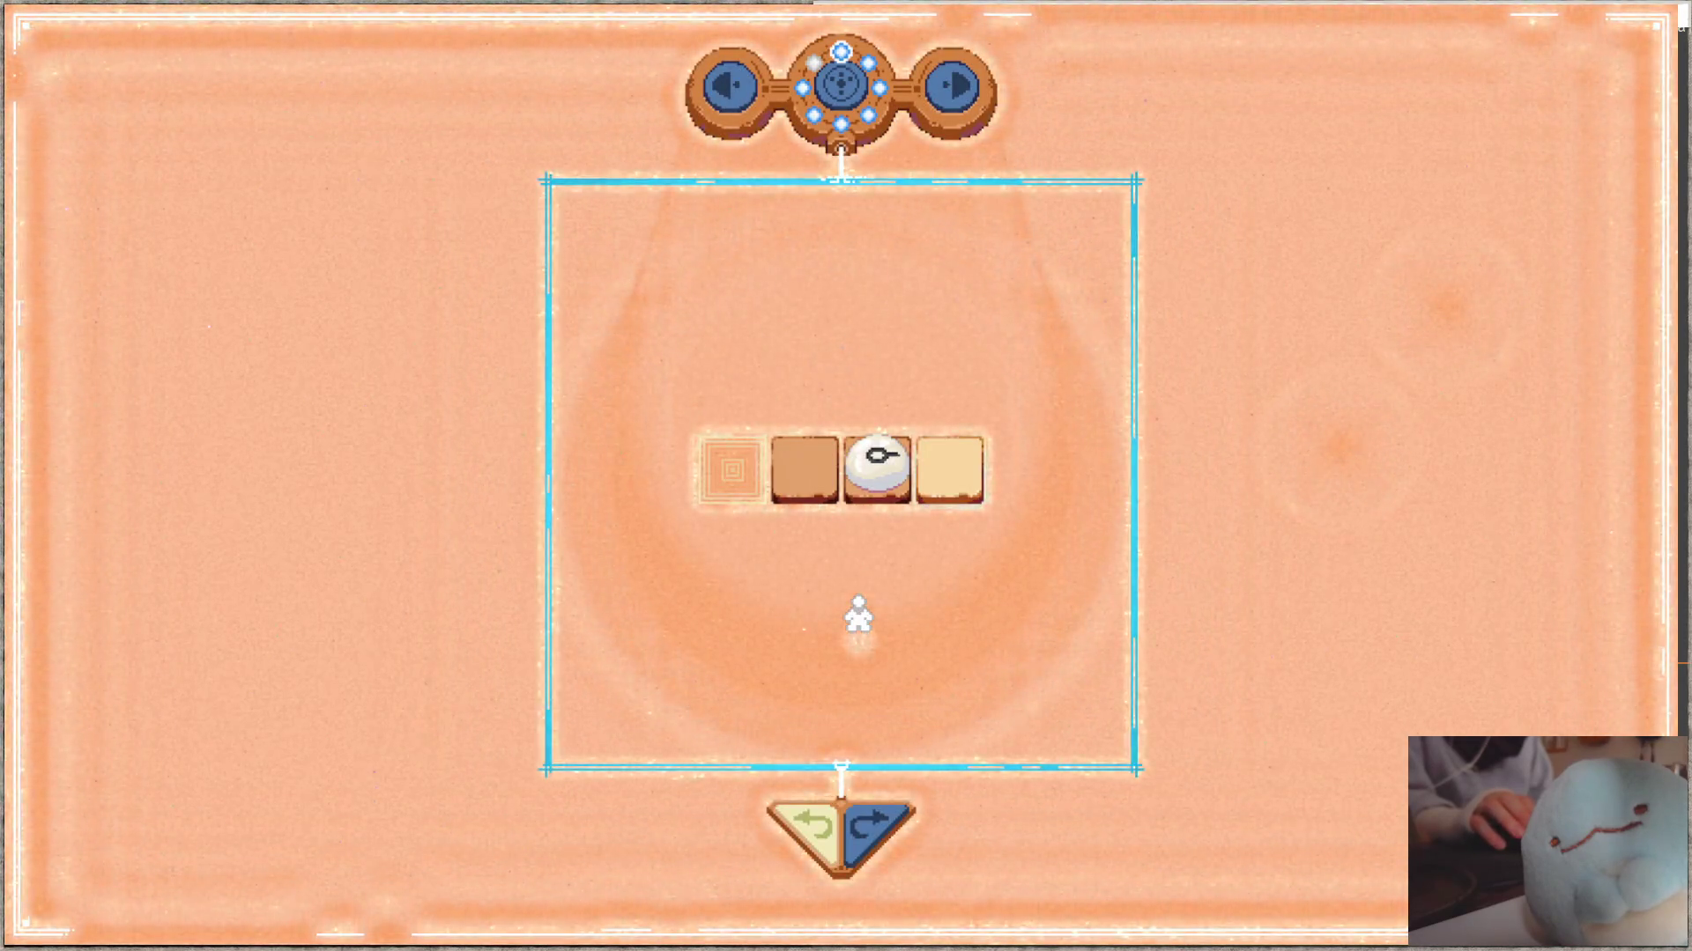
# - Open sepapu.c and bring up the core_open_t SPP_STATE_CORE_PUZZLE fade-in block's white tint
pyautogui.hotkey('alt', 'Tab')
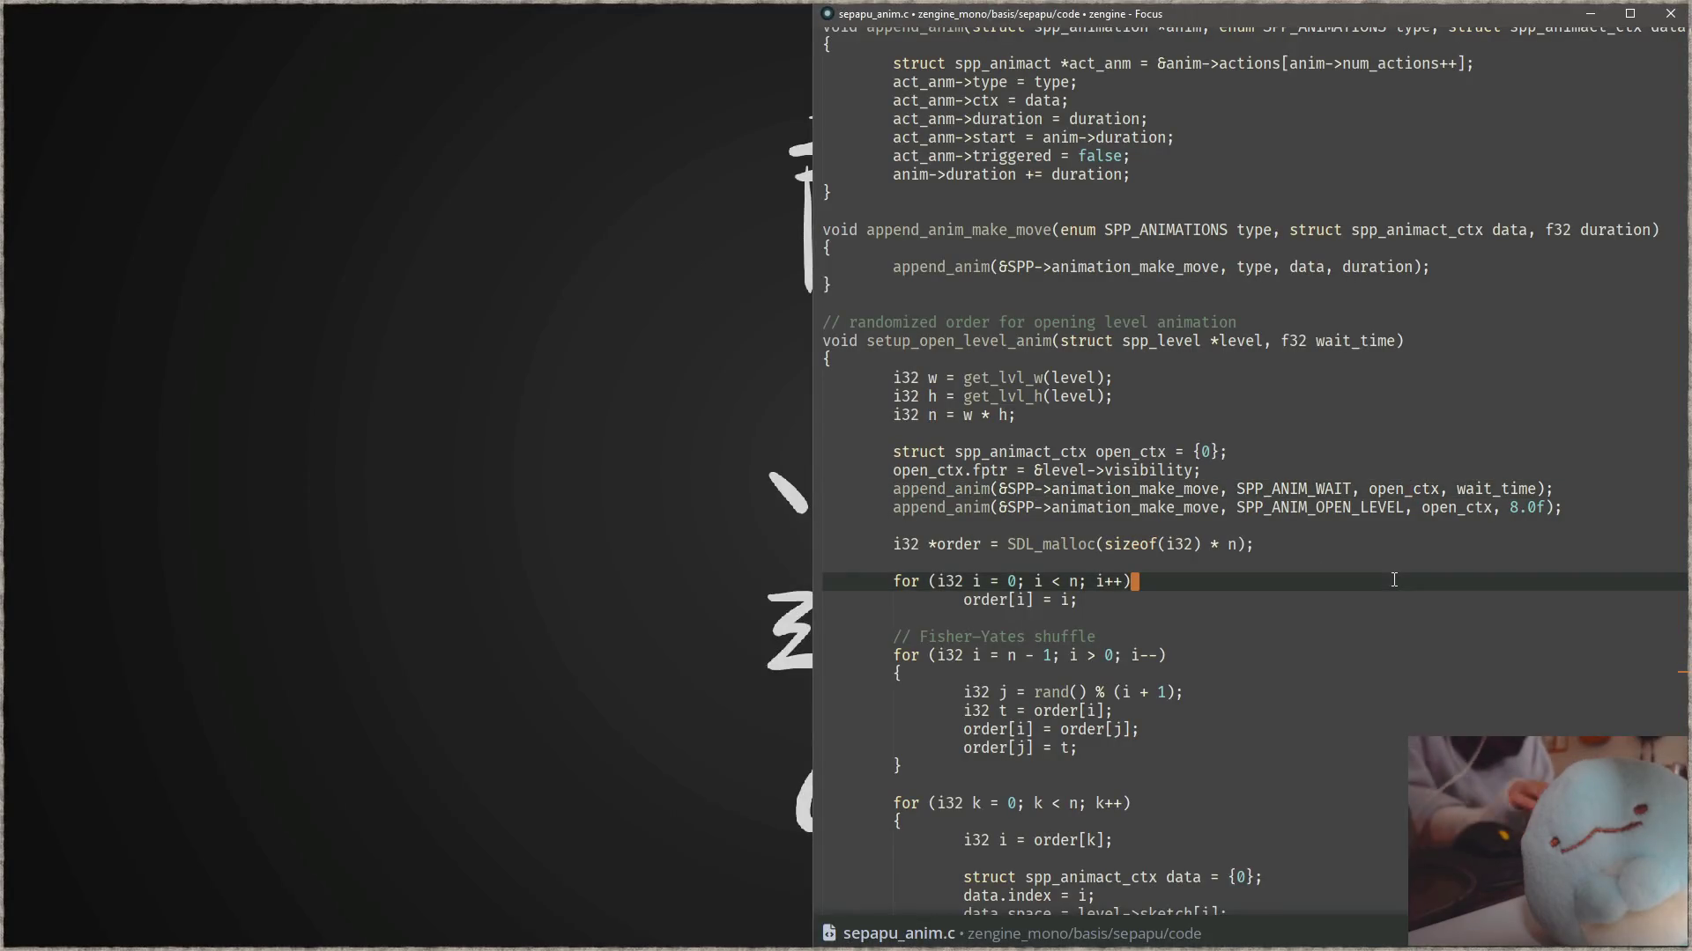
pyautogui.hotkey('ctrl', 'p')
pyautogui.write('sepapu')
pyautogui.press('Return')
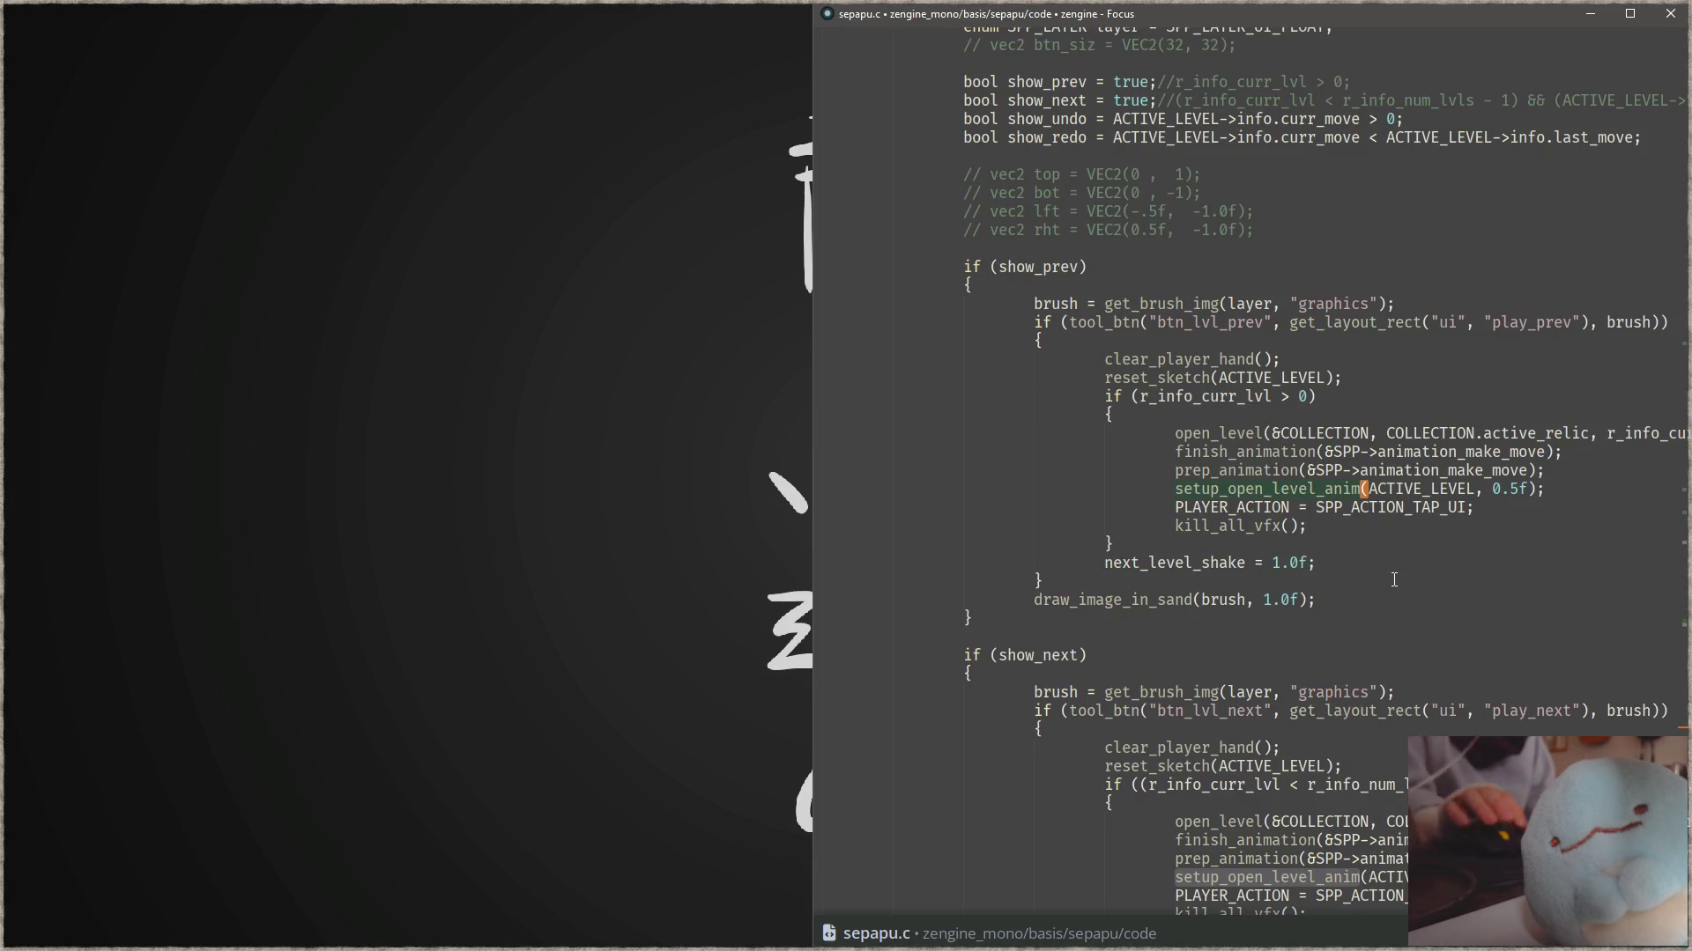
pyautogui.scroll(15, 1286, 599)
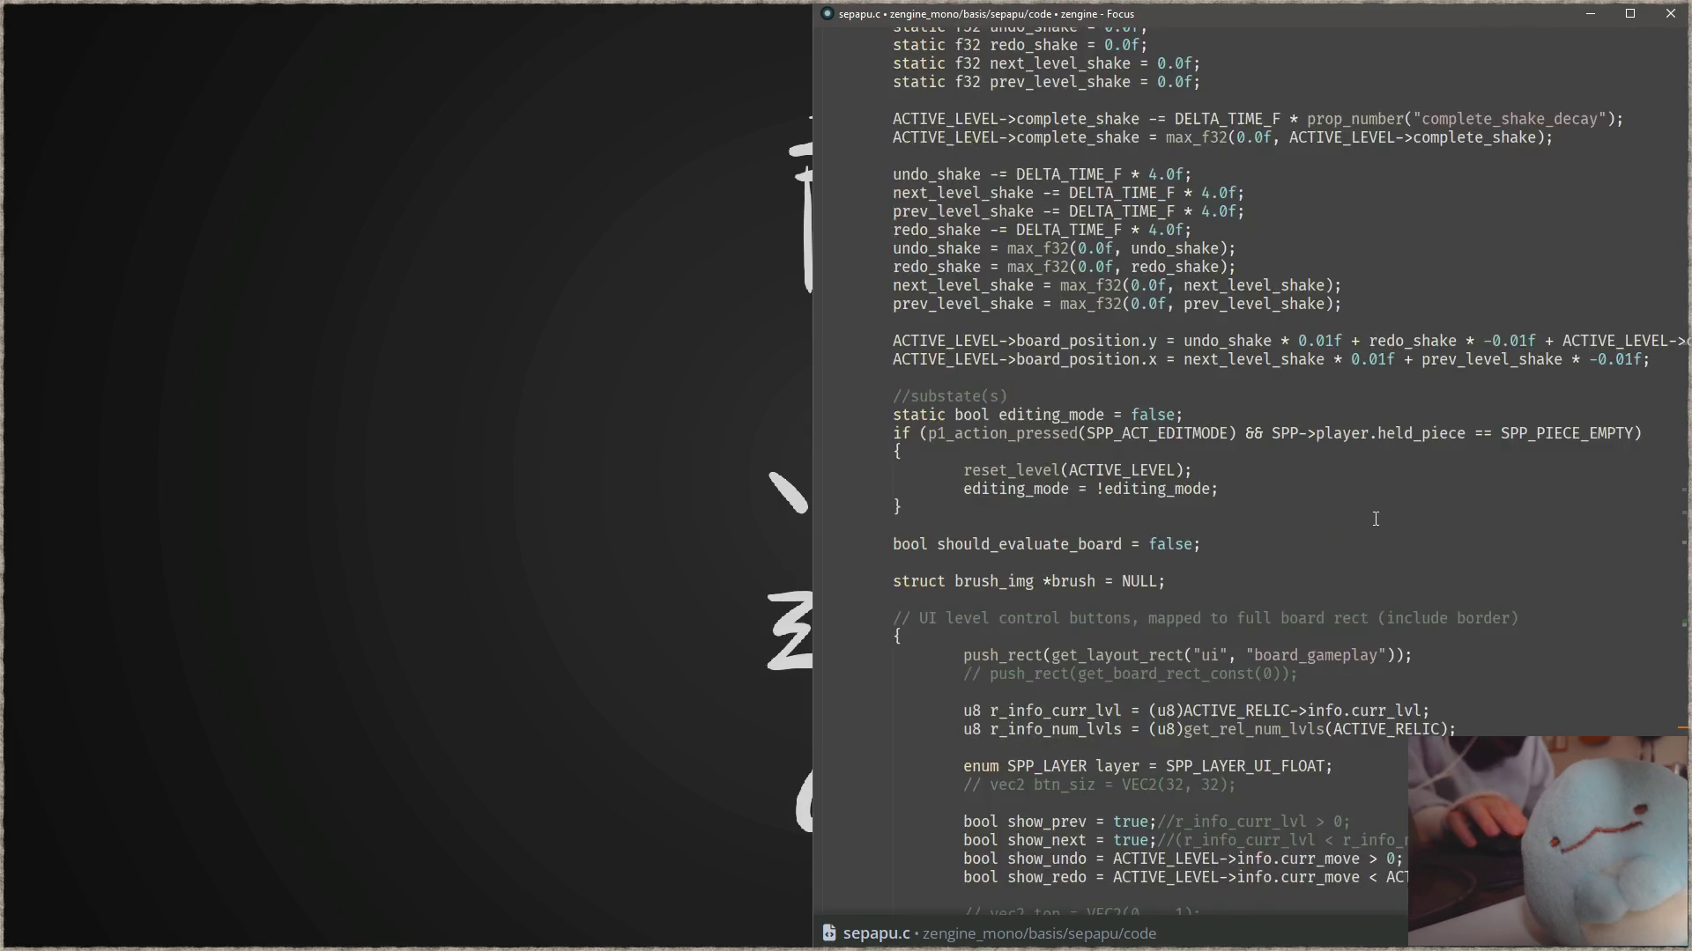
pyautogui.scroll(11, 1317, 494)
pyautogui.scroll(12, 1318, 495)
pyautogui.scroll(12, 1283, 478)
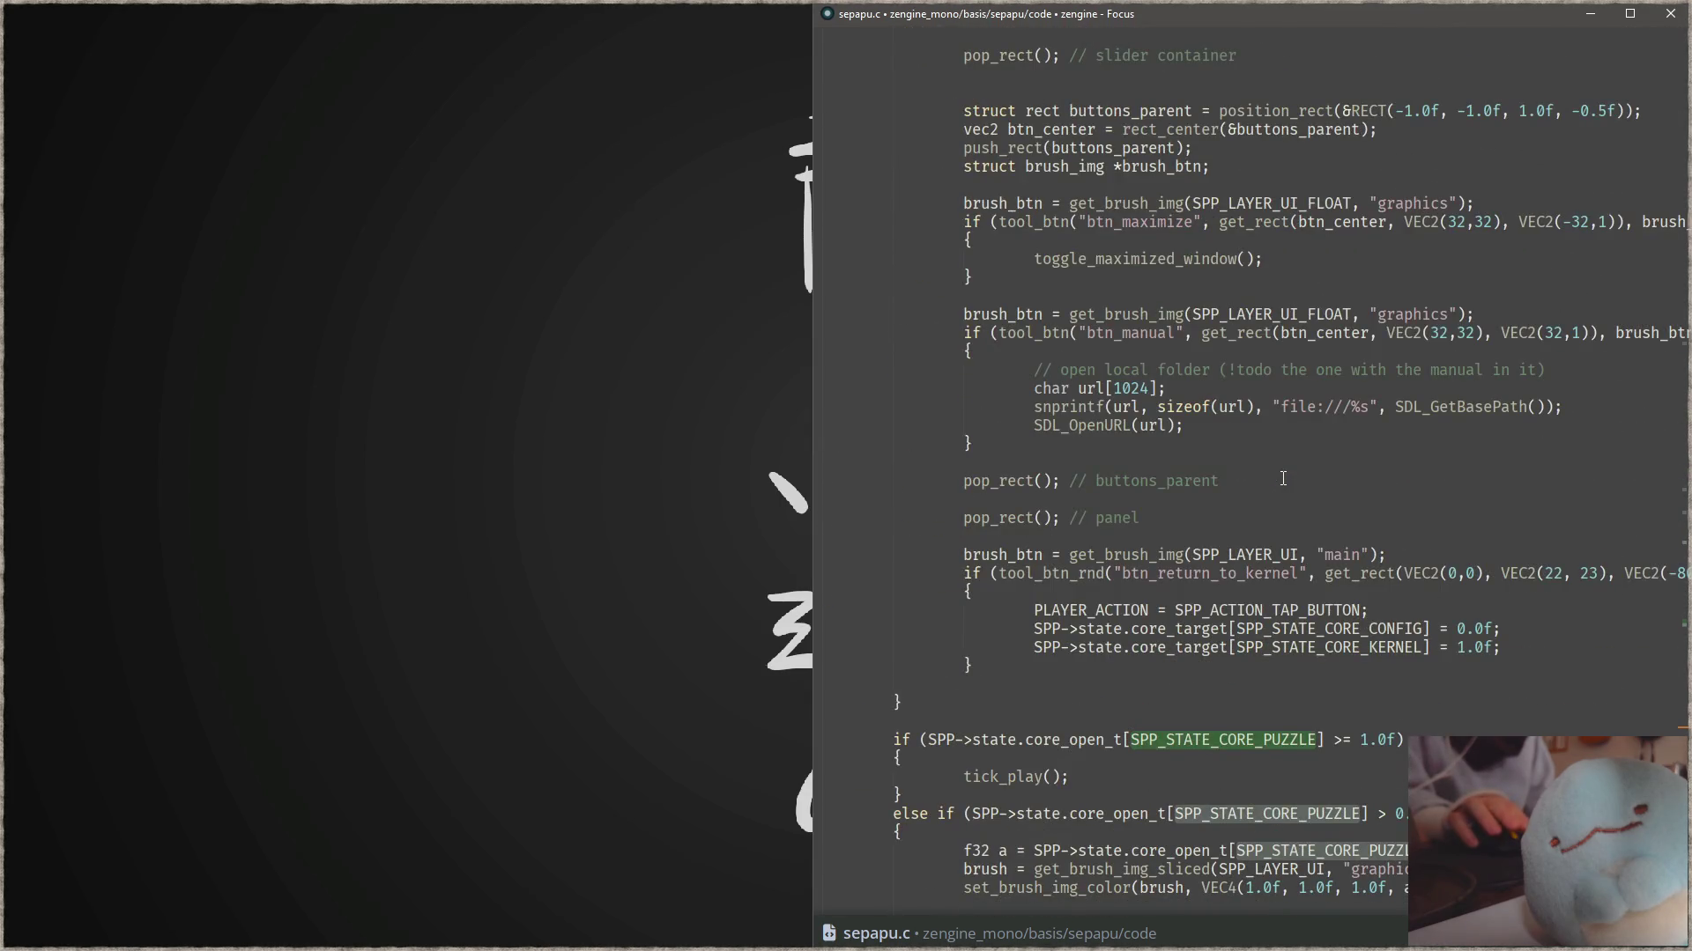
pyautogui.scroll(-11, 1283, 478)
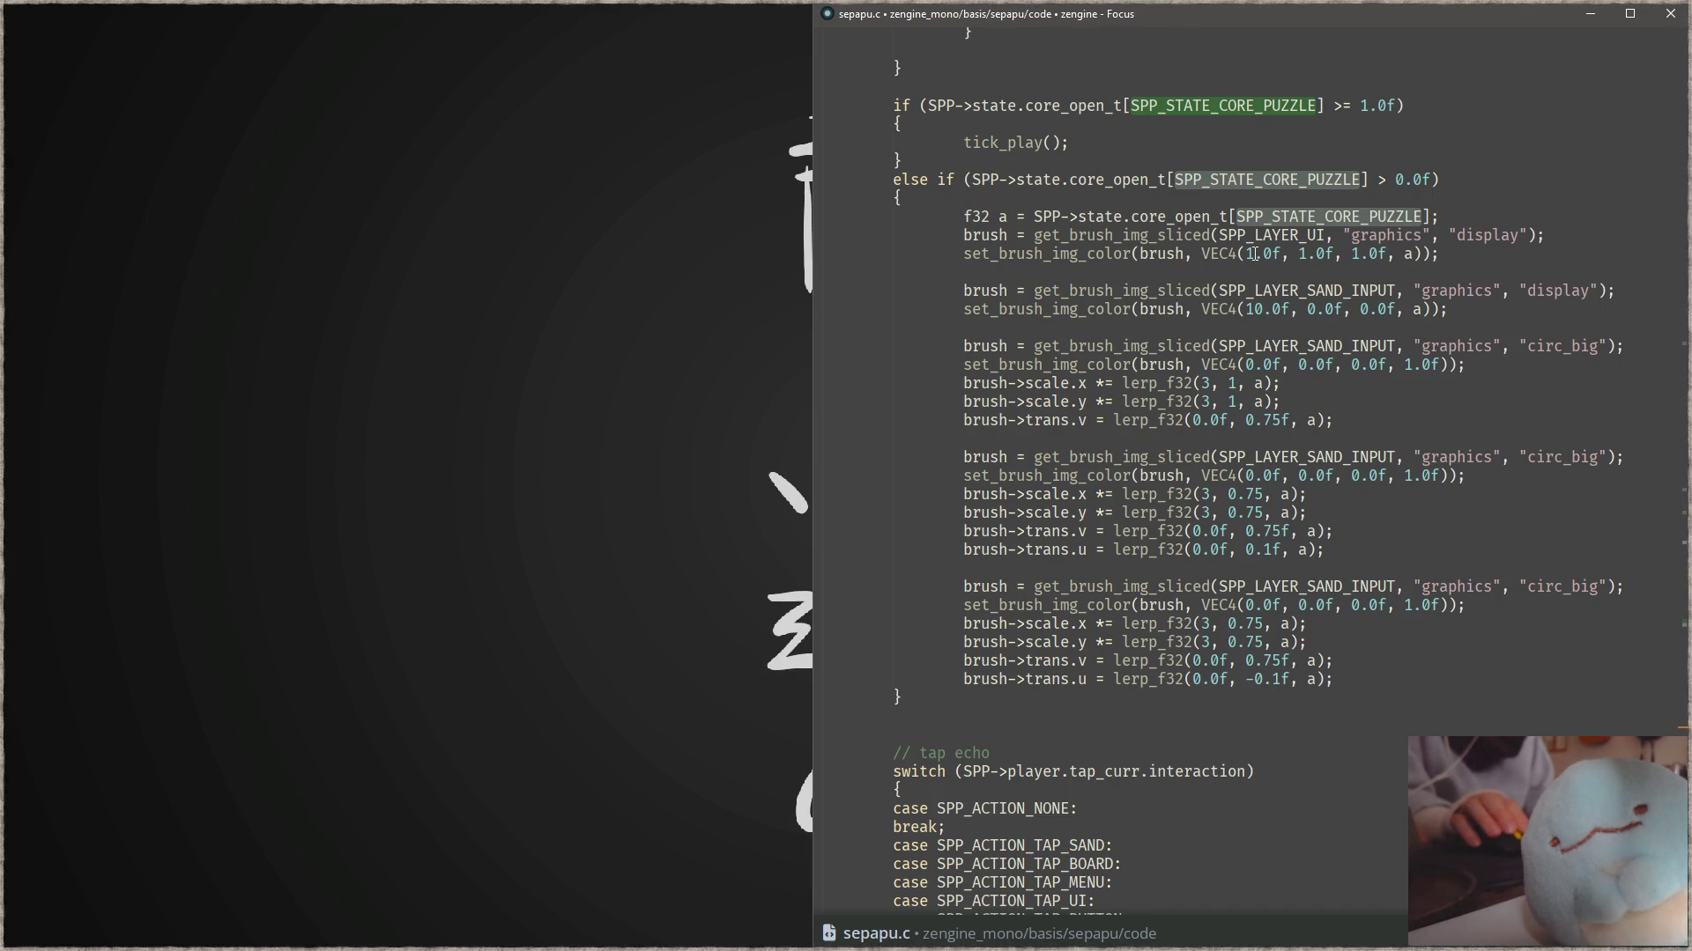
pyautogui.click(1254, 255)
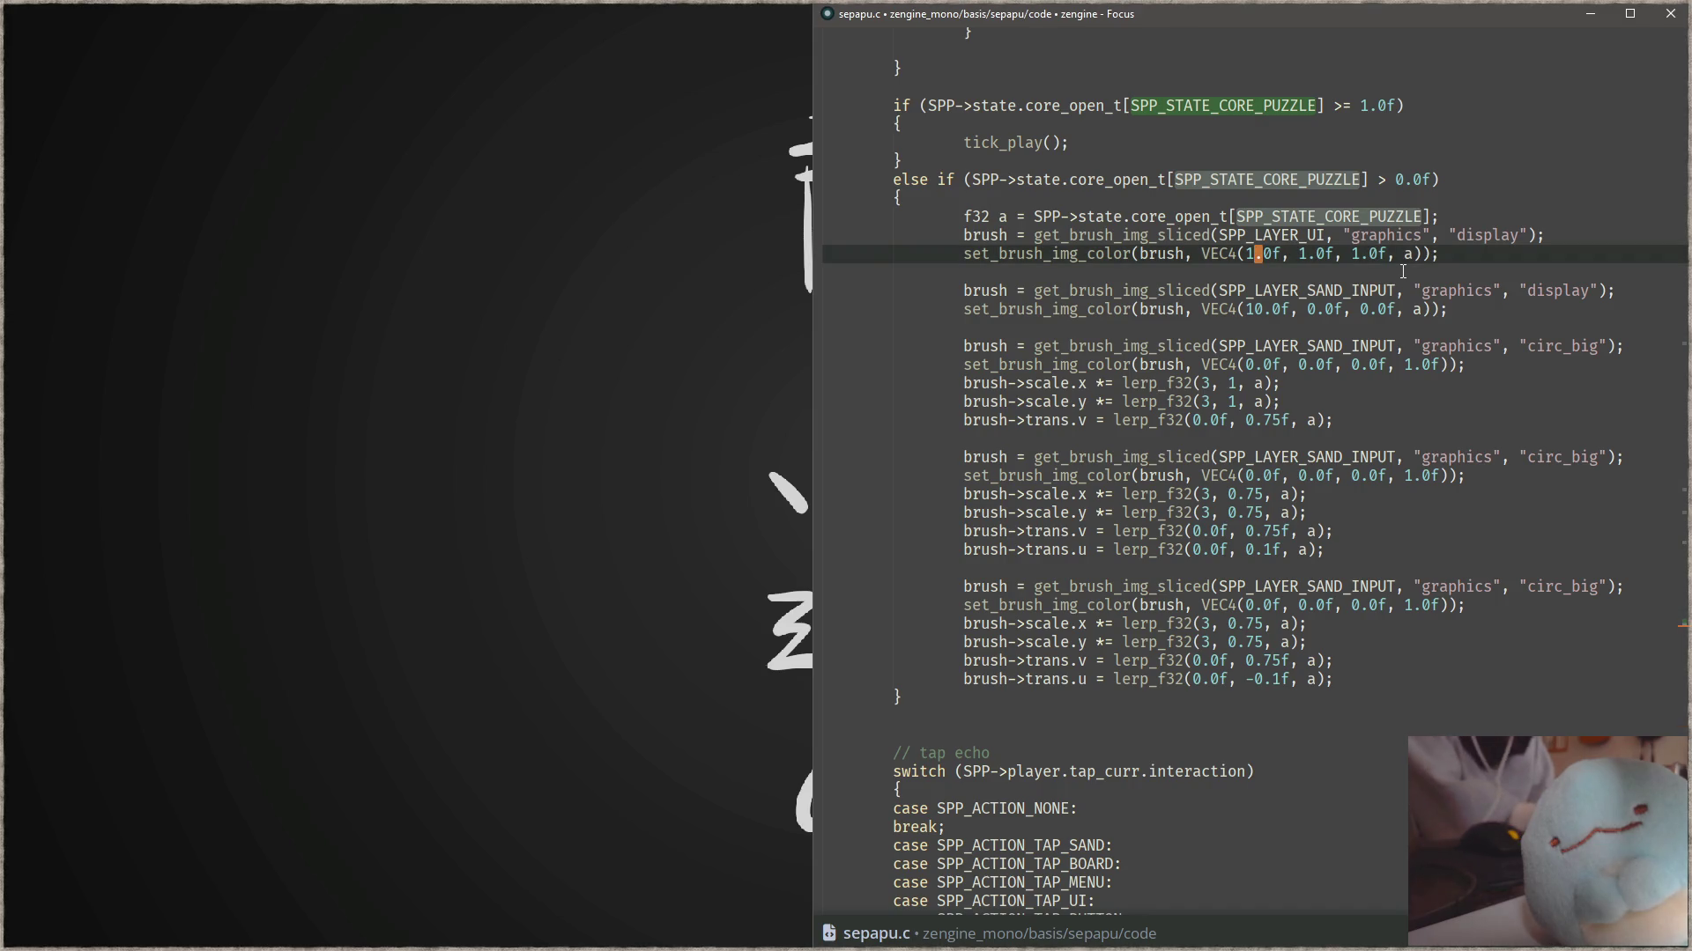
# - Add a draw_image_in_sand call for the display brush below its red tint line
pyautogui.write('0')
pyautogui.hotkey('ctrl', 'Right')
pyautogui.hotkey('ctrl', 'Right')
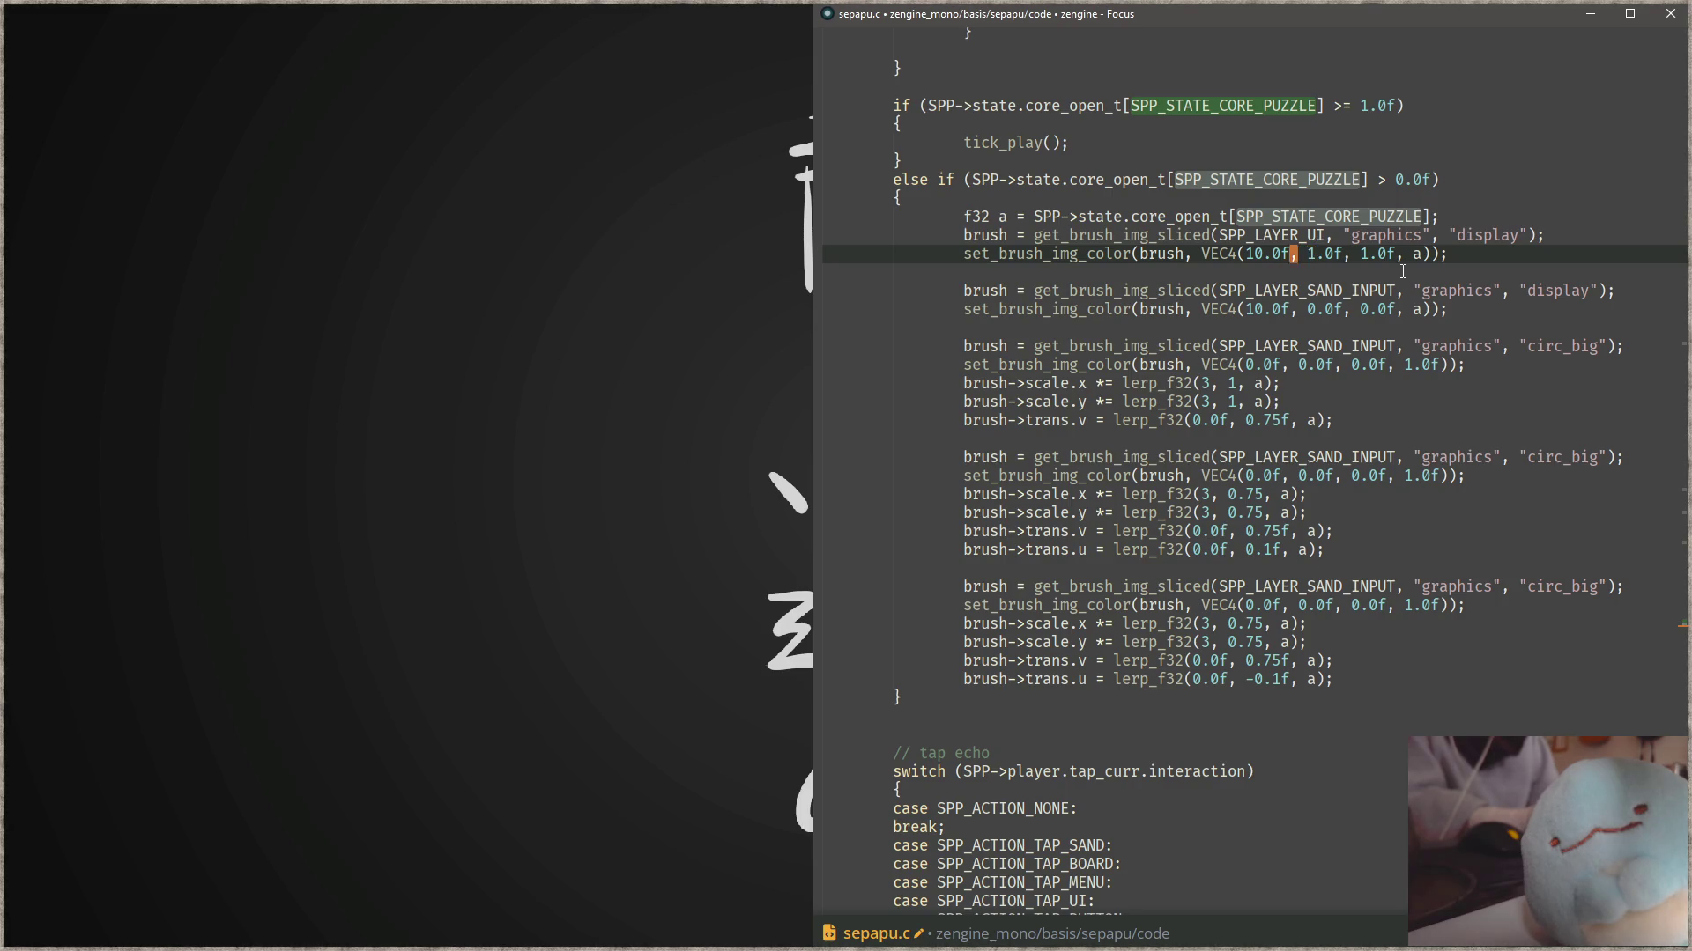
pyautogui.hotkey('ctrl', 'z')
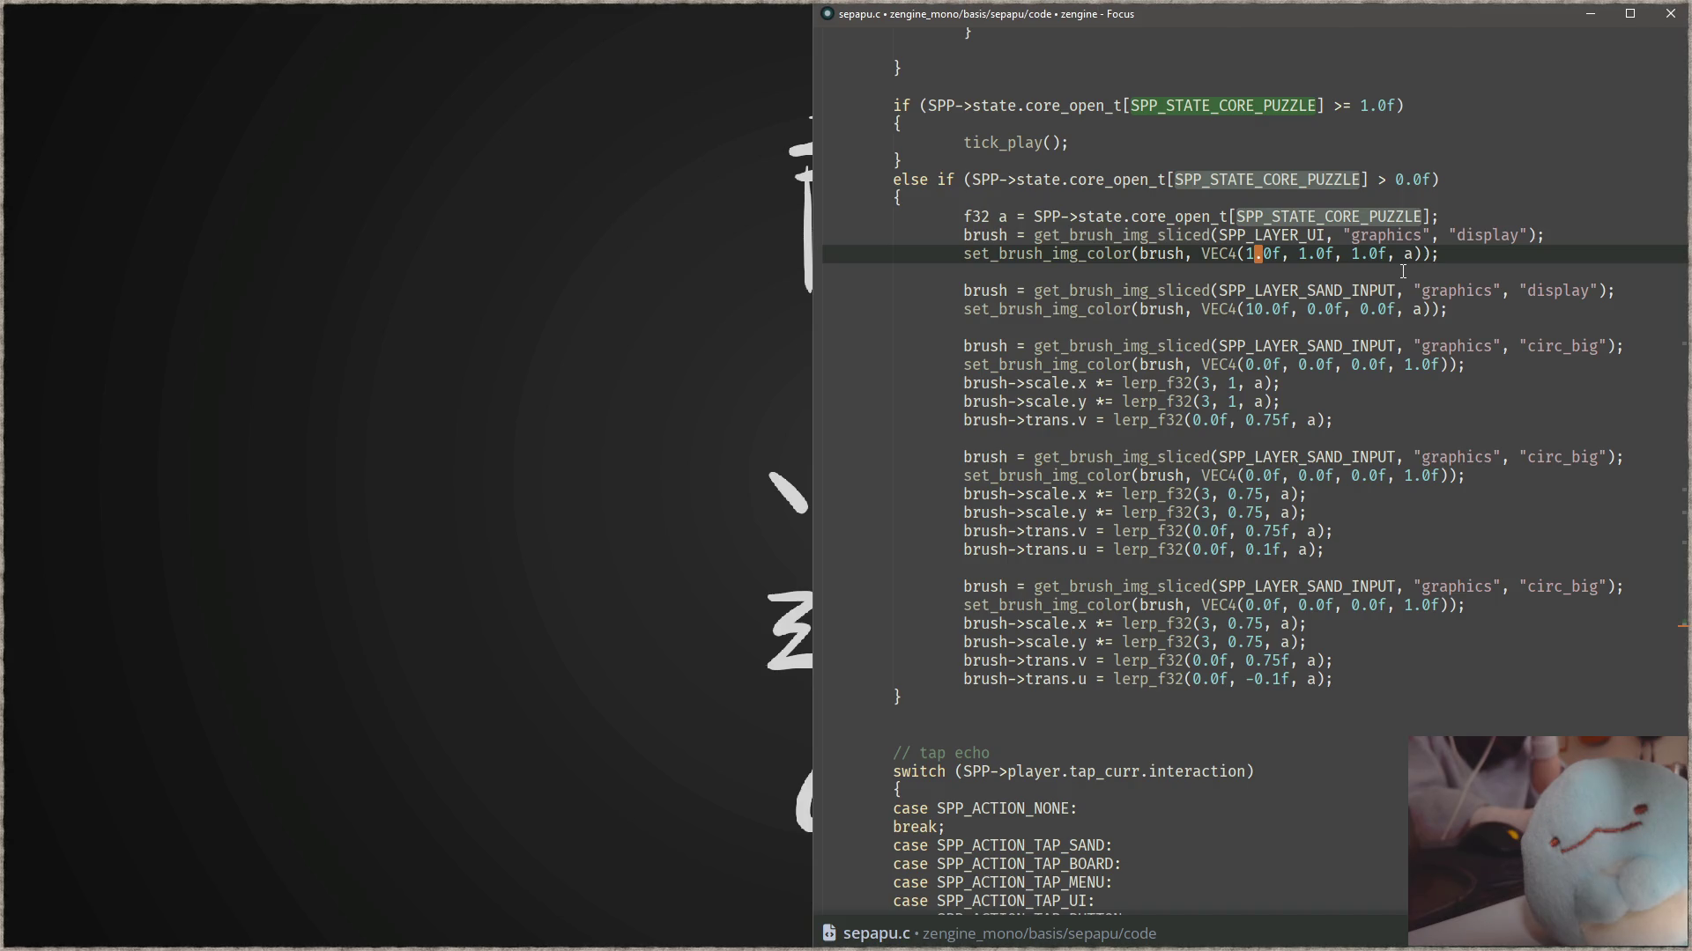
pyautogui.press('Down')
pyautogui.press('Down')
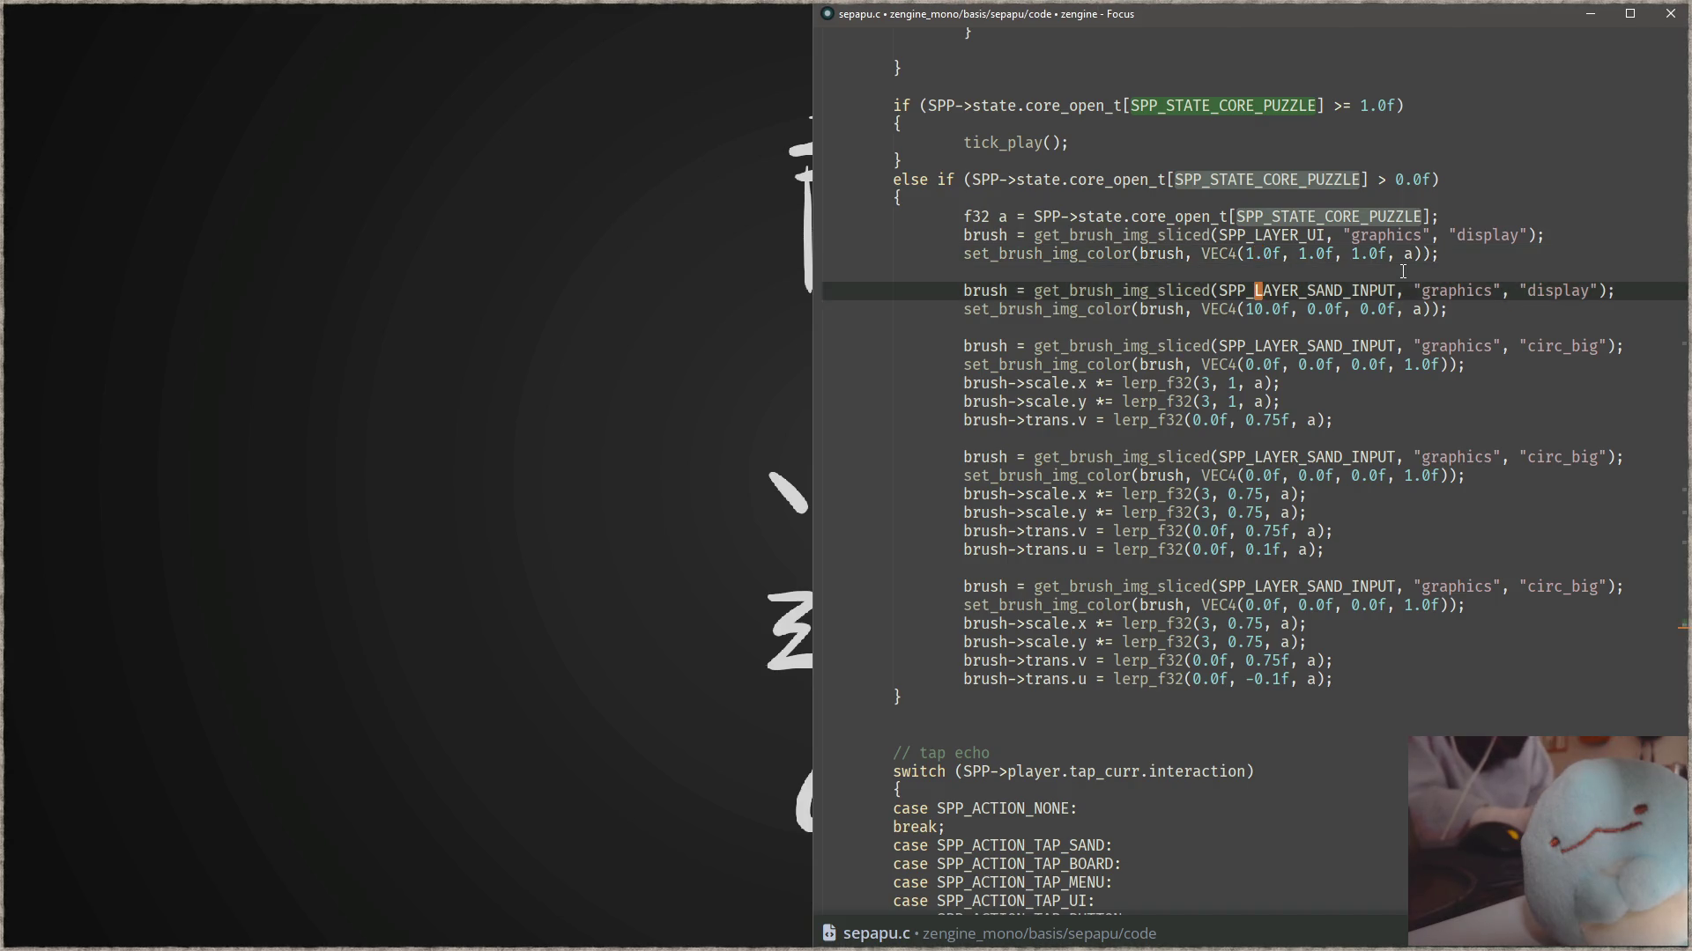
pyautogui.press('Down')
pyautogui.press('End')
pyautogui.press('Return')
pyautogui.write('draw_image_in_s')
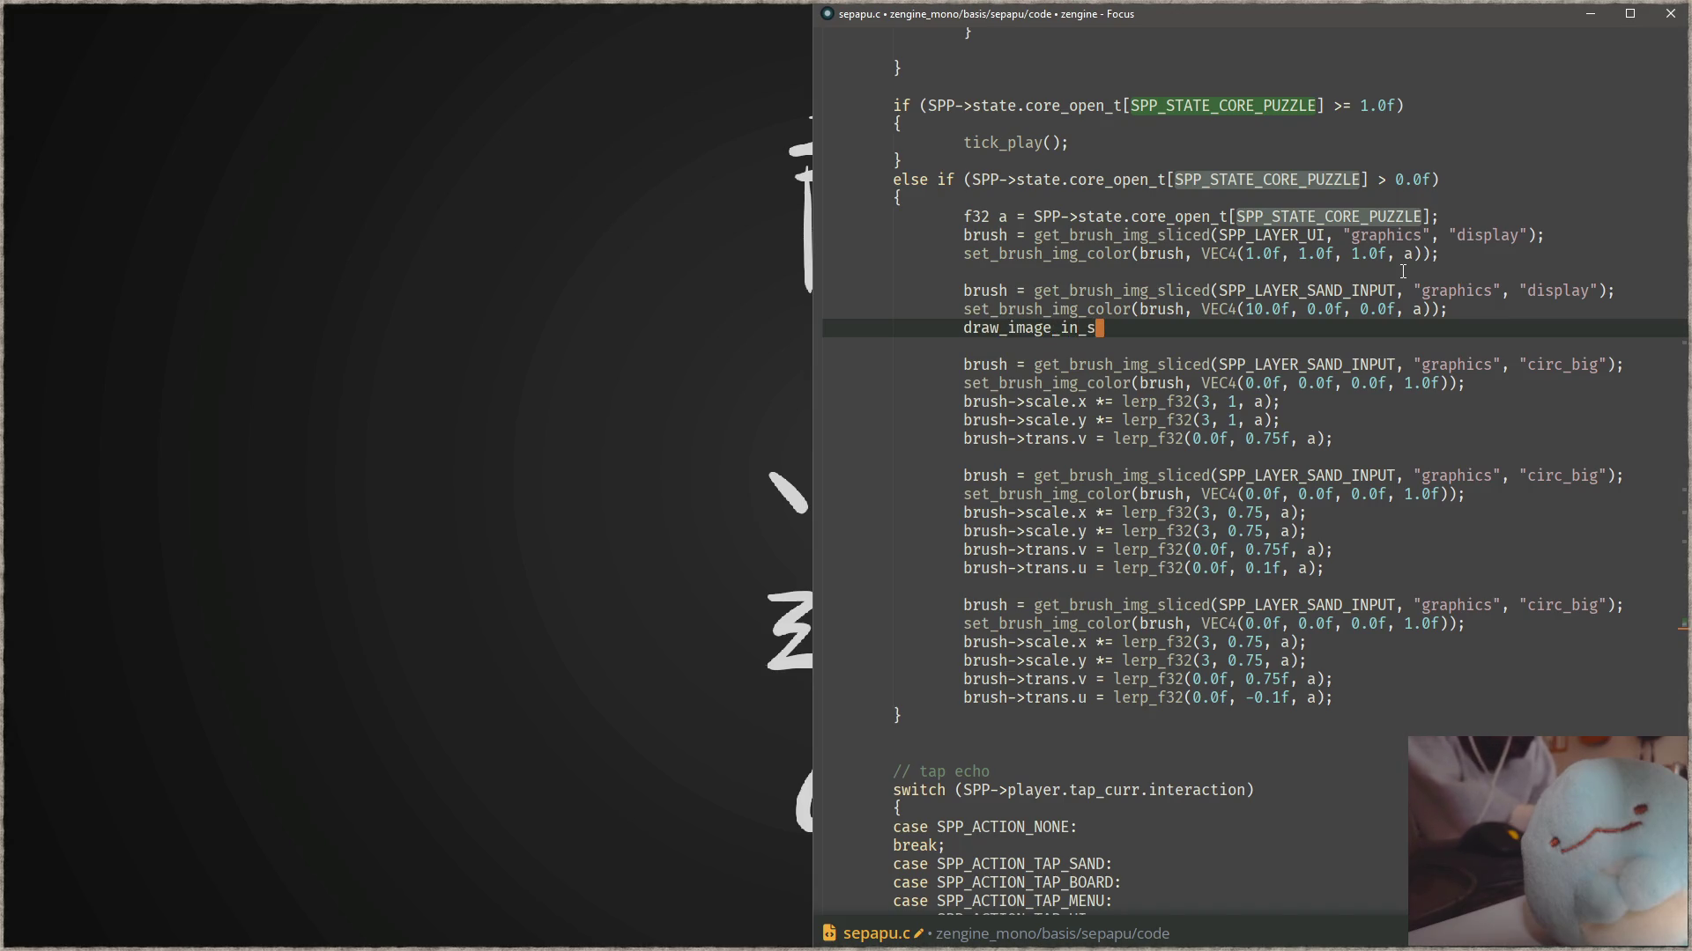
pyautogui.write('and')
pyautogui.hotkey('ctrl', 'shift', 'f')
pyautogui.press('Escape')
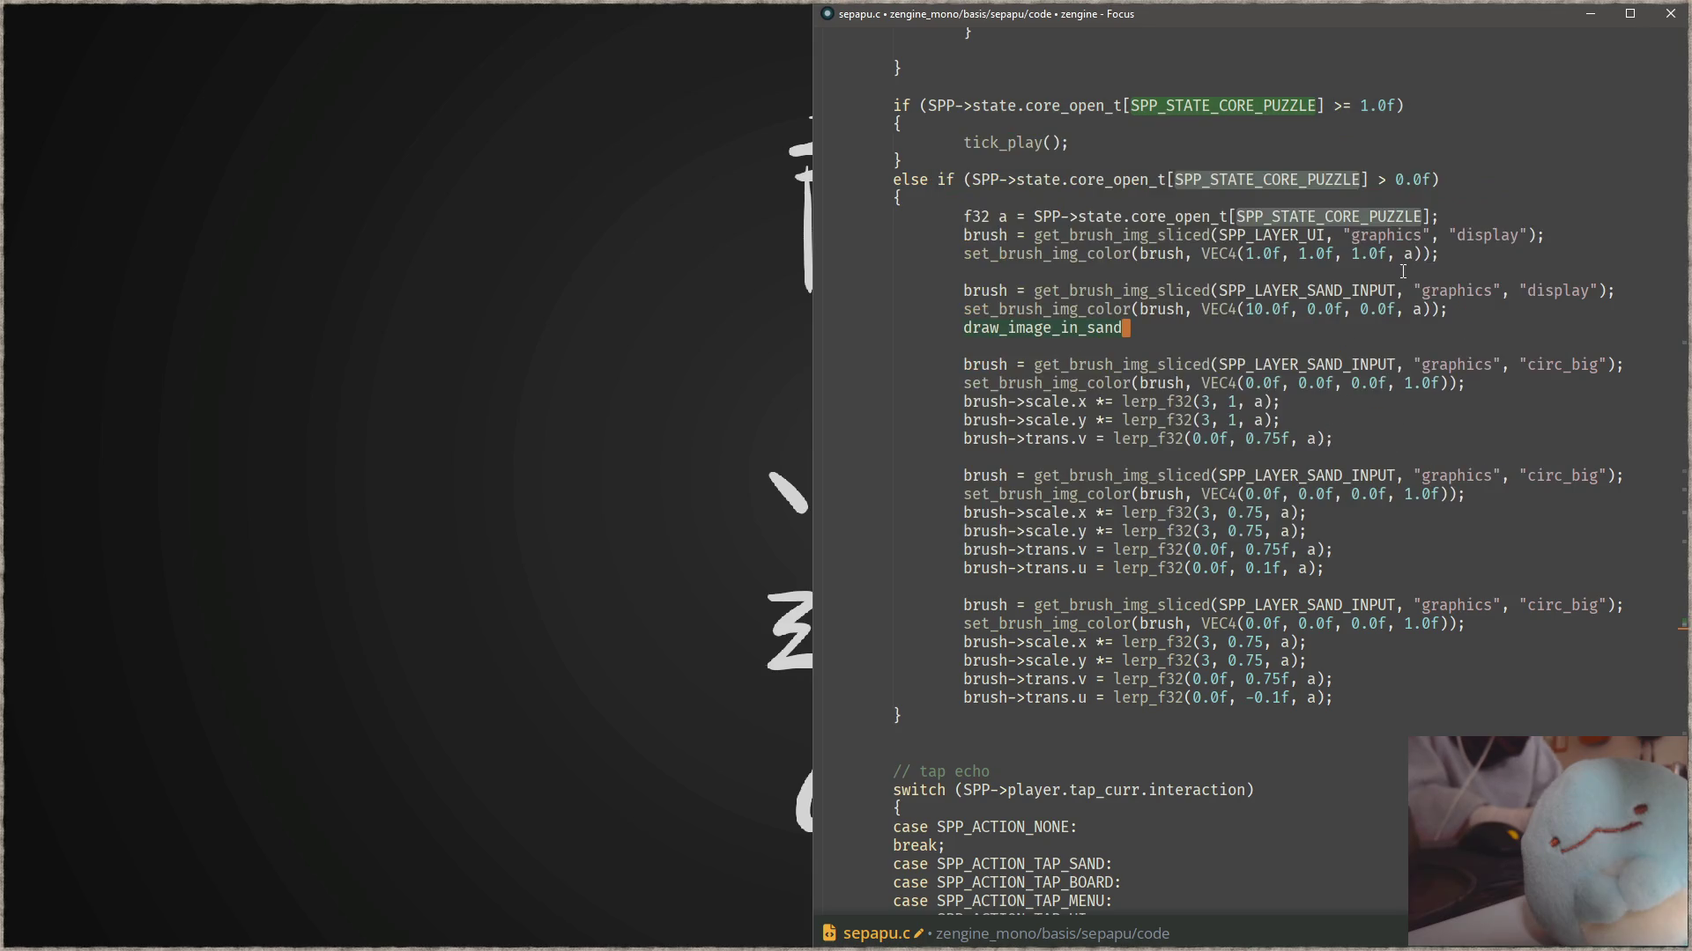
pyautogui.write('*')
pyautogui.write('(brush')
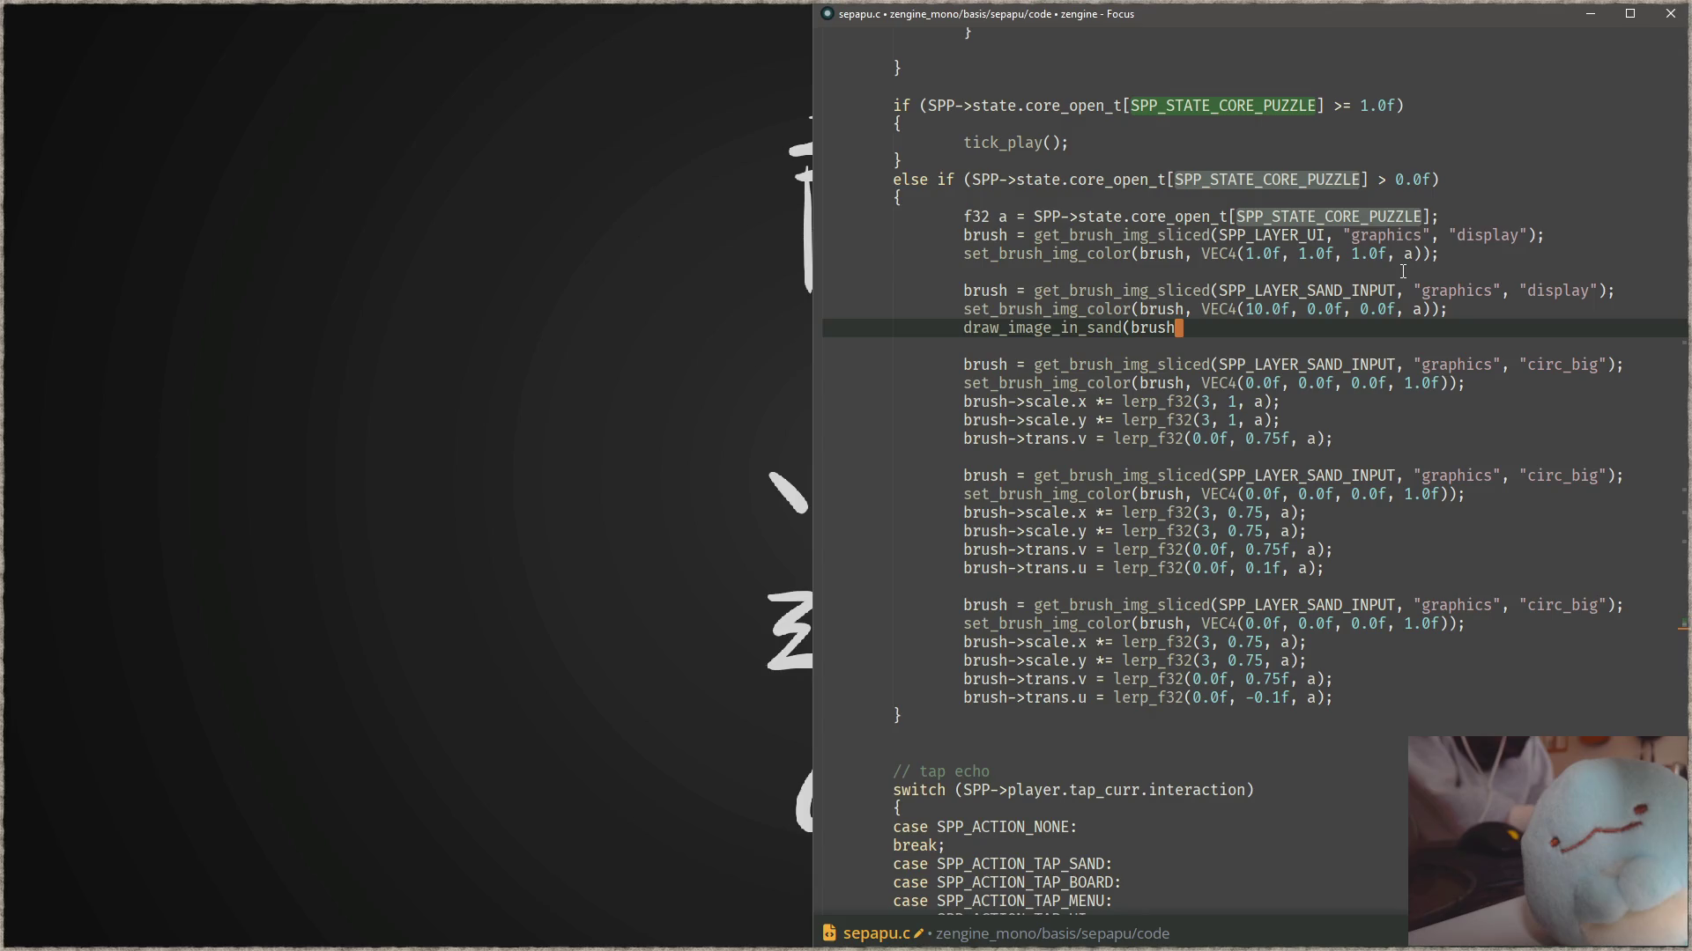
pyautogui.write(');')
# - Change the second display brush's layer from SAND_INPUT to SPP_LAYER_UI
pyautogui.press('Up')
pyautogui.press('Up')
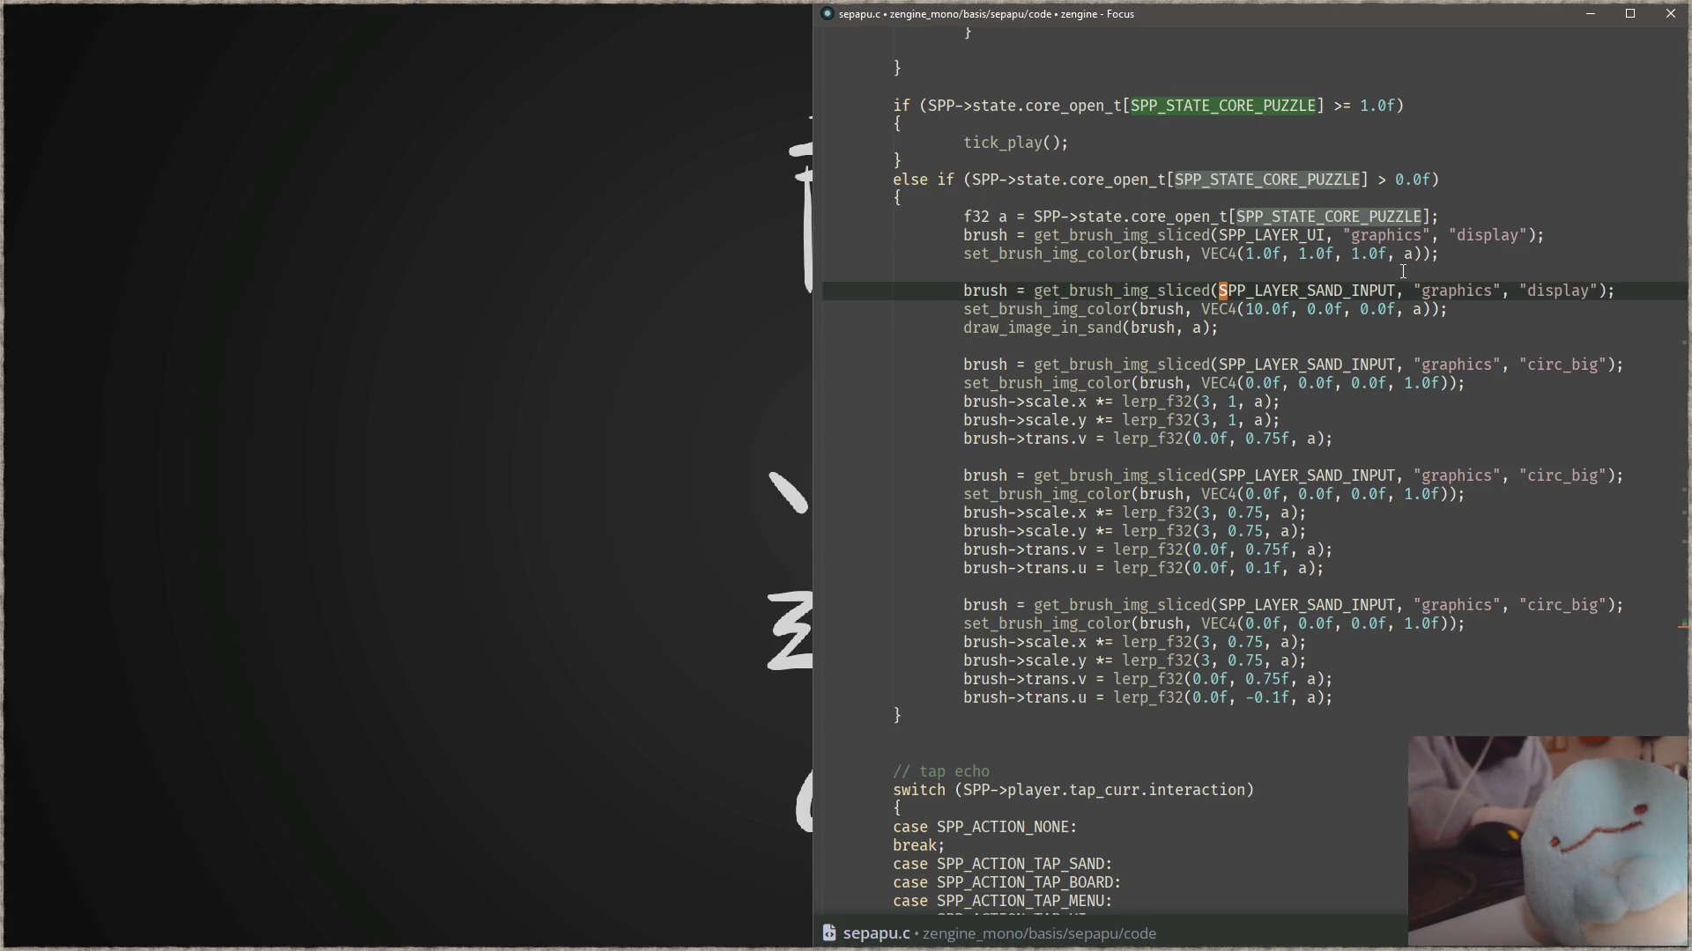
pyautogui.press('Up')
pyautogui.press('Up')
pyautogui.press('Up')
pyautogui.press('Down')
pyautogui.hotkey('ctrl', 'd')
pyautogui.hotkey('ctrl', 'c')
pyautogui.press('Down')
pyautogui.press('Down')
pyautogui.press('Down')
pyautogui.hotkey('ctrl', 'd')
pyautogui.hotkey('ctrl', 'v')
# - Set the display brush colour to 10.0f, 10.0f, 10.0f
pyautogui.press('Down')
pyautogui.press('Right')
pyautogui.press('Right')
pyautogui.write('1')
pyautogui.press('Right')
pyautogui.press('Right')
pyautogui.press('Right')
pyautogui.write('1')
pyautogui.press('Right')
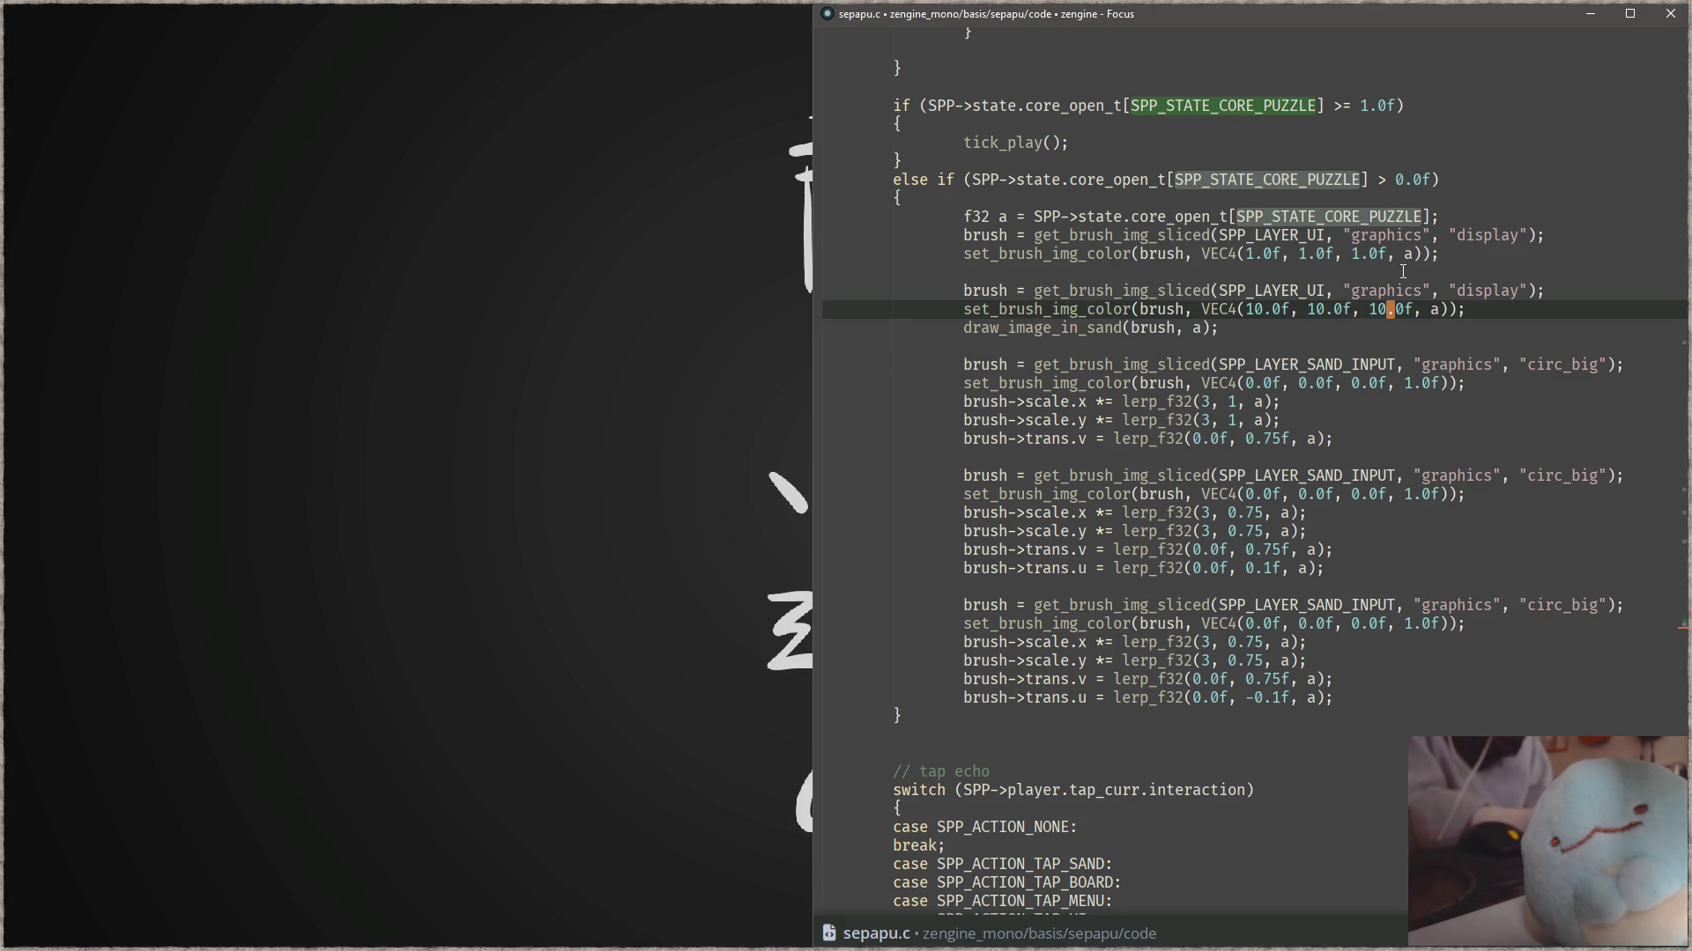
# - Delete the original white display brush lines, then build and launch with F5
pyautogui.press('Up')
pyautogui.press('Up')
pyautogui.press('Up')
pyautogui.press('Up')
pyautogui.hotkey('ctrl', 'shift', 'k')
pyautogui.hotkey('ctrl', 'shift', 'k')
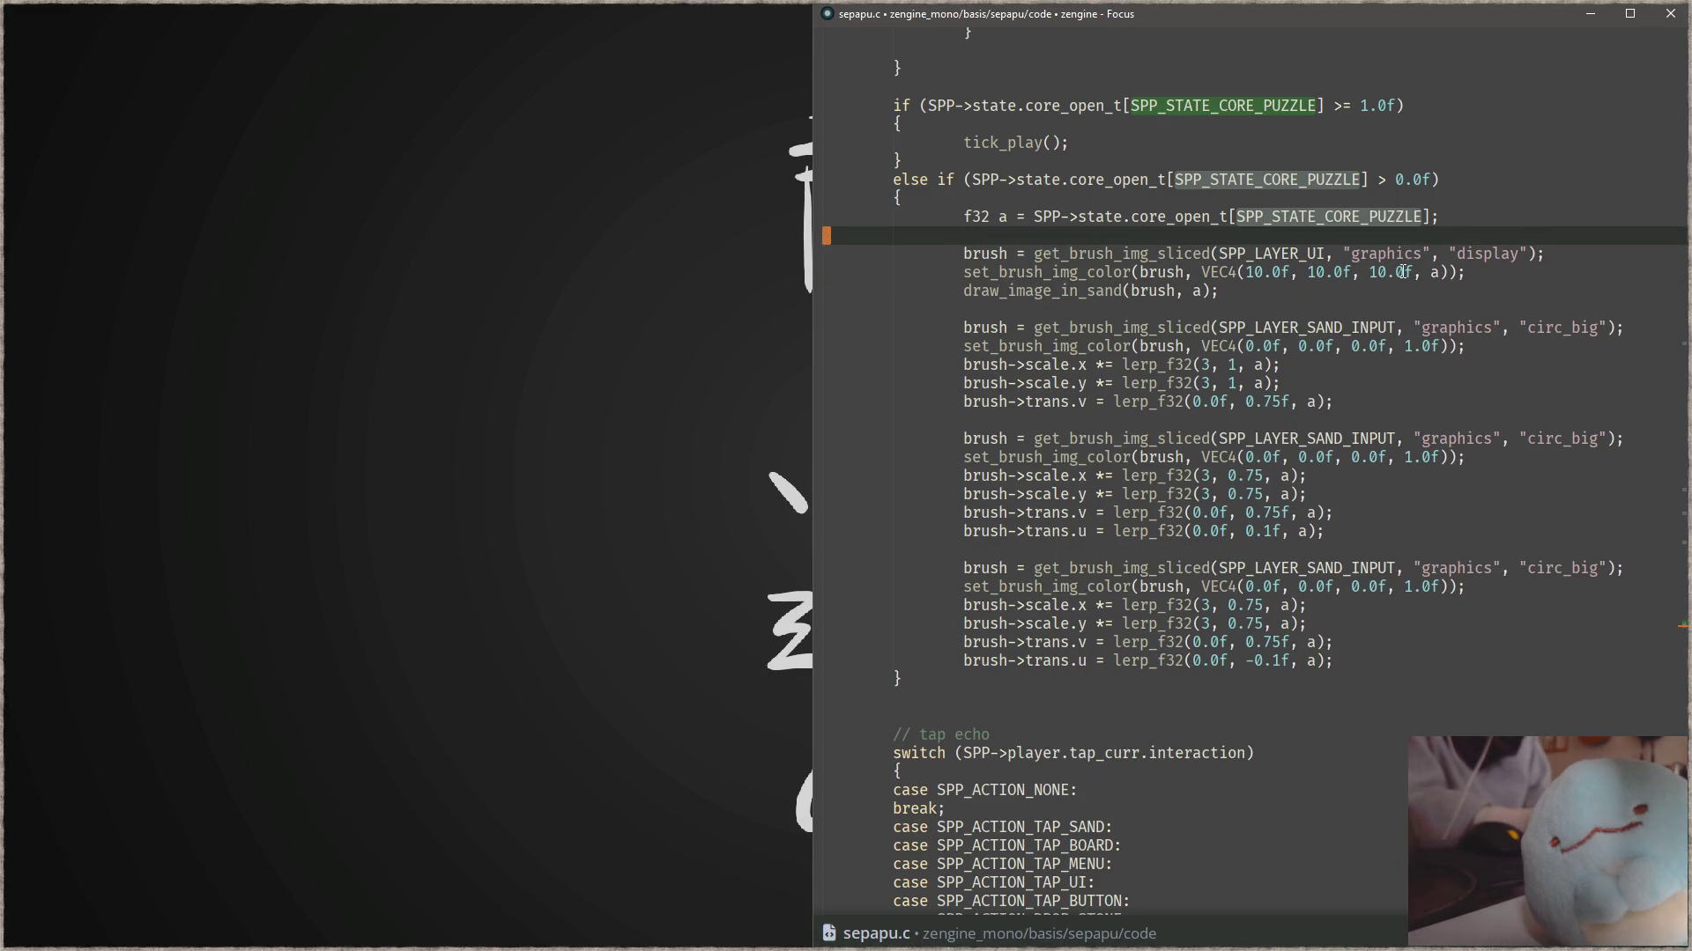
pyautogui.press('F5')
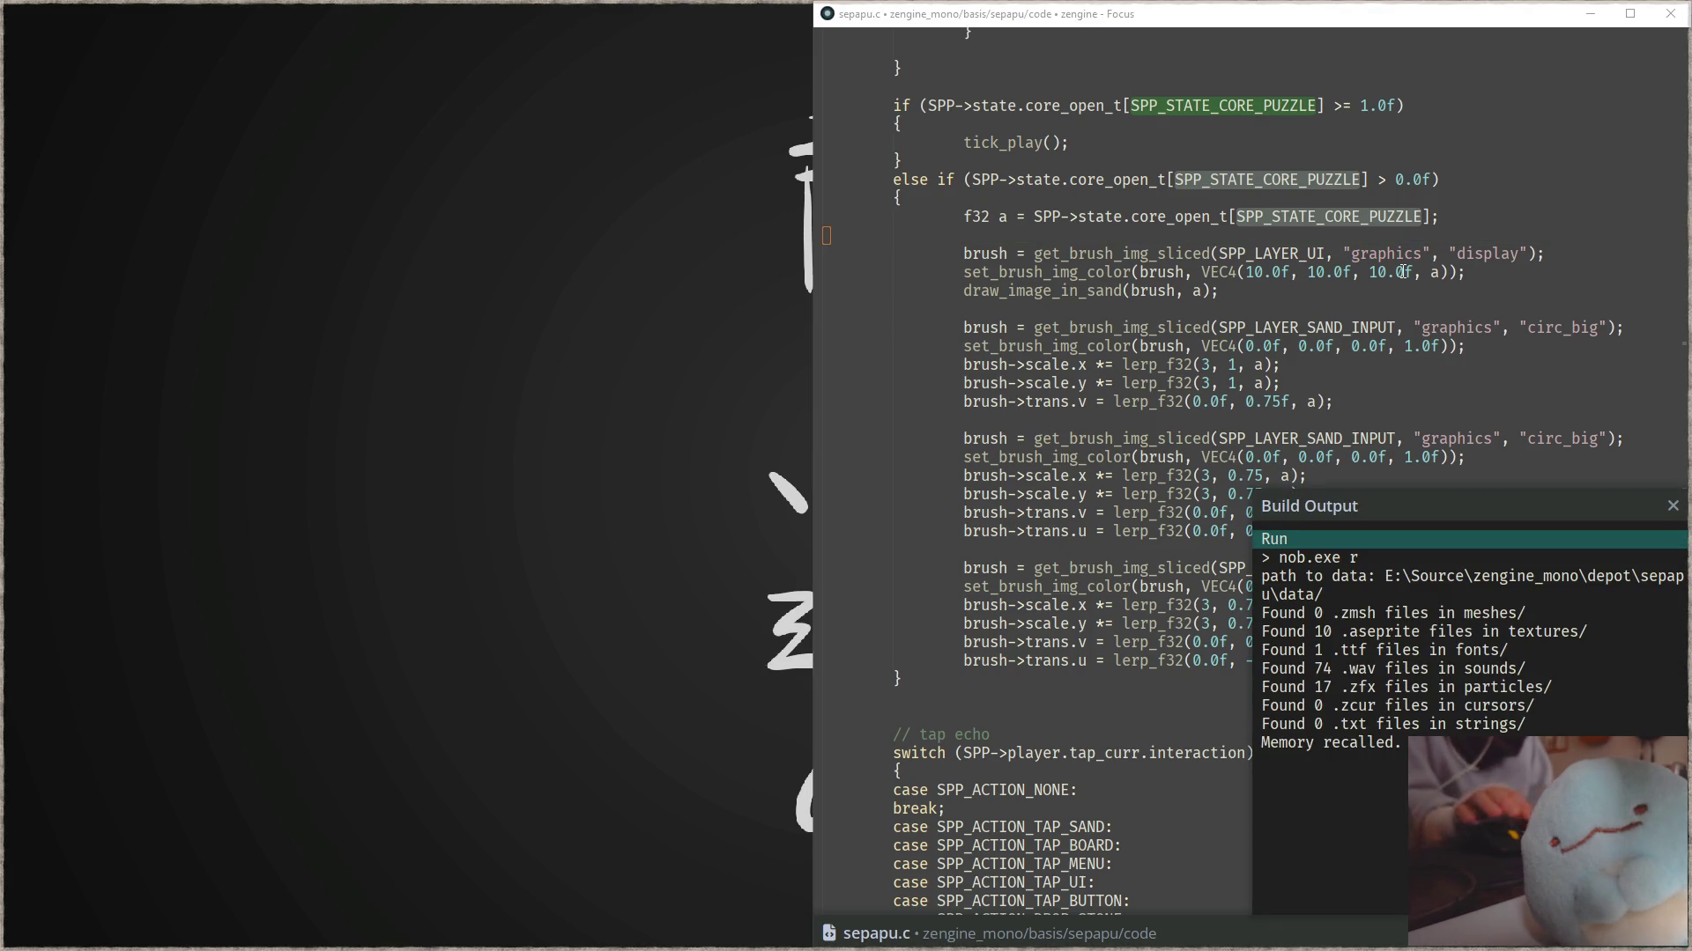
# - Enter and leave the level twice to watch the brighter border fade
pyautogui.press('Return')
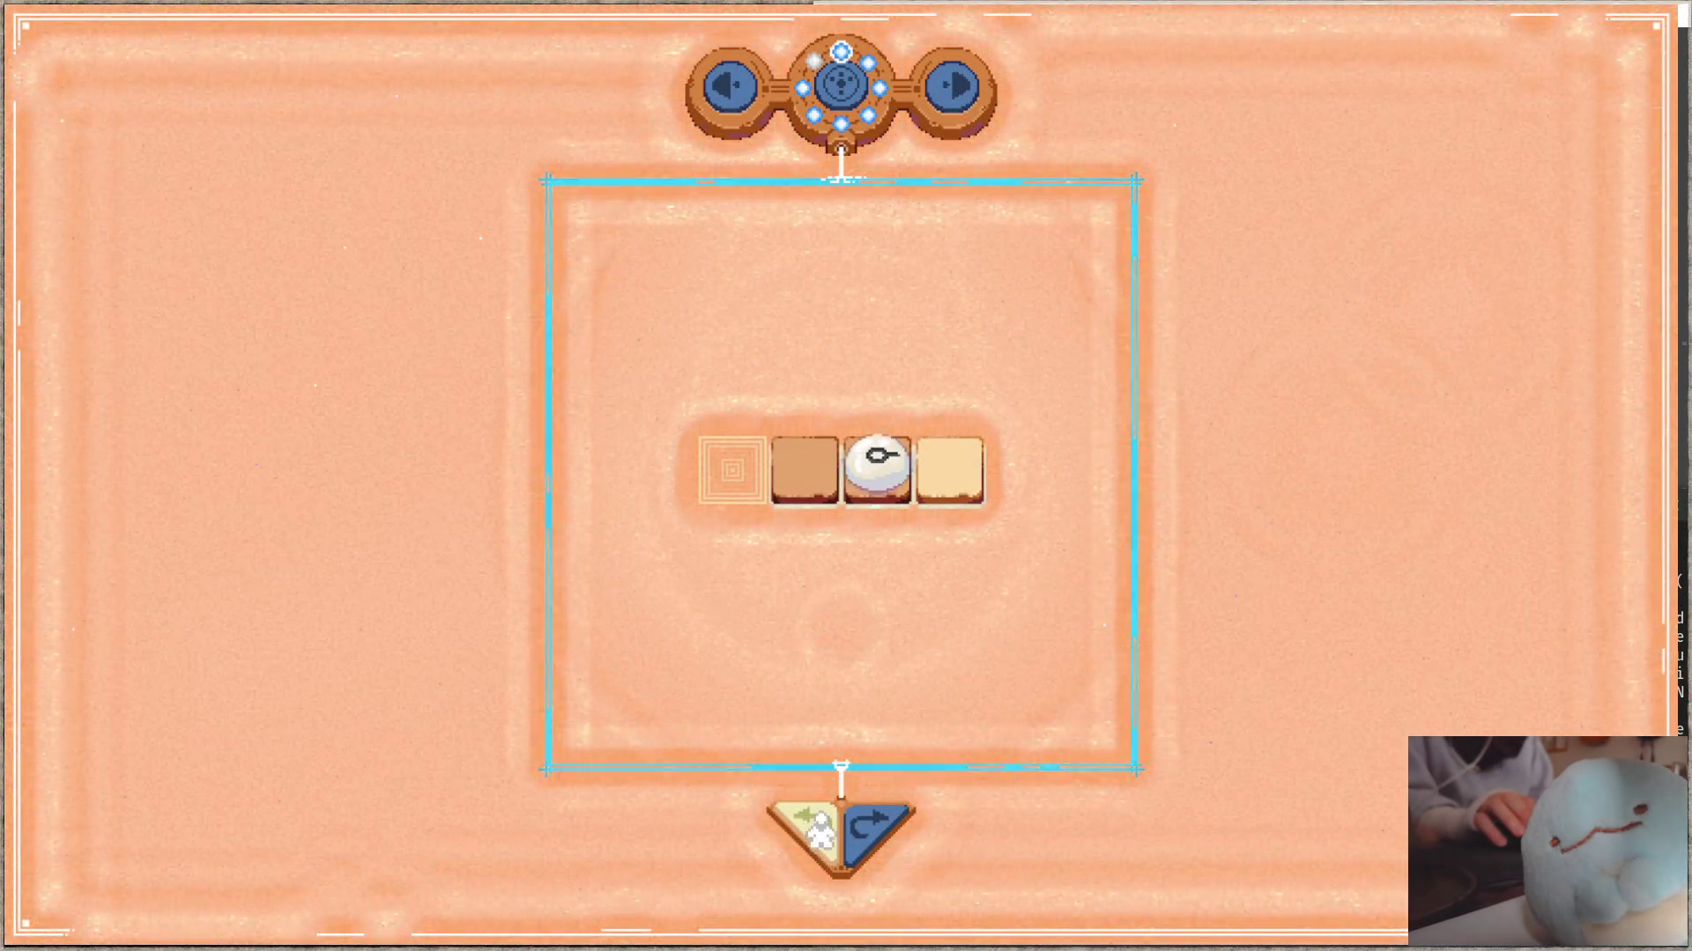
pyautogui.press('Escape')
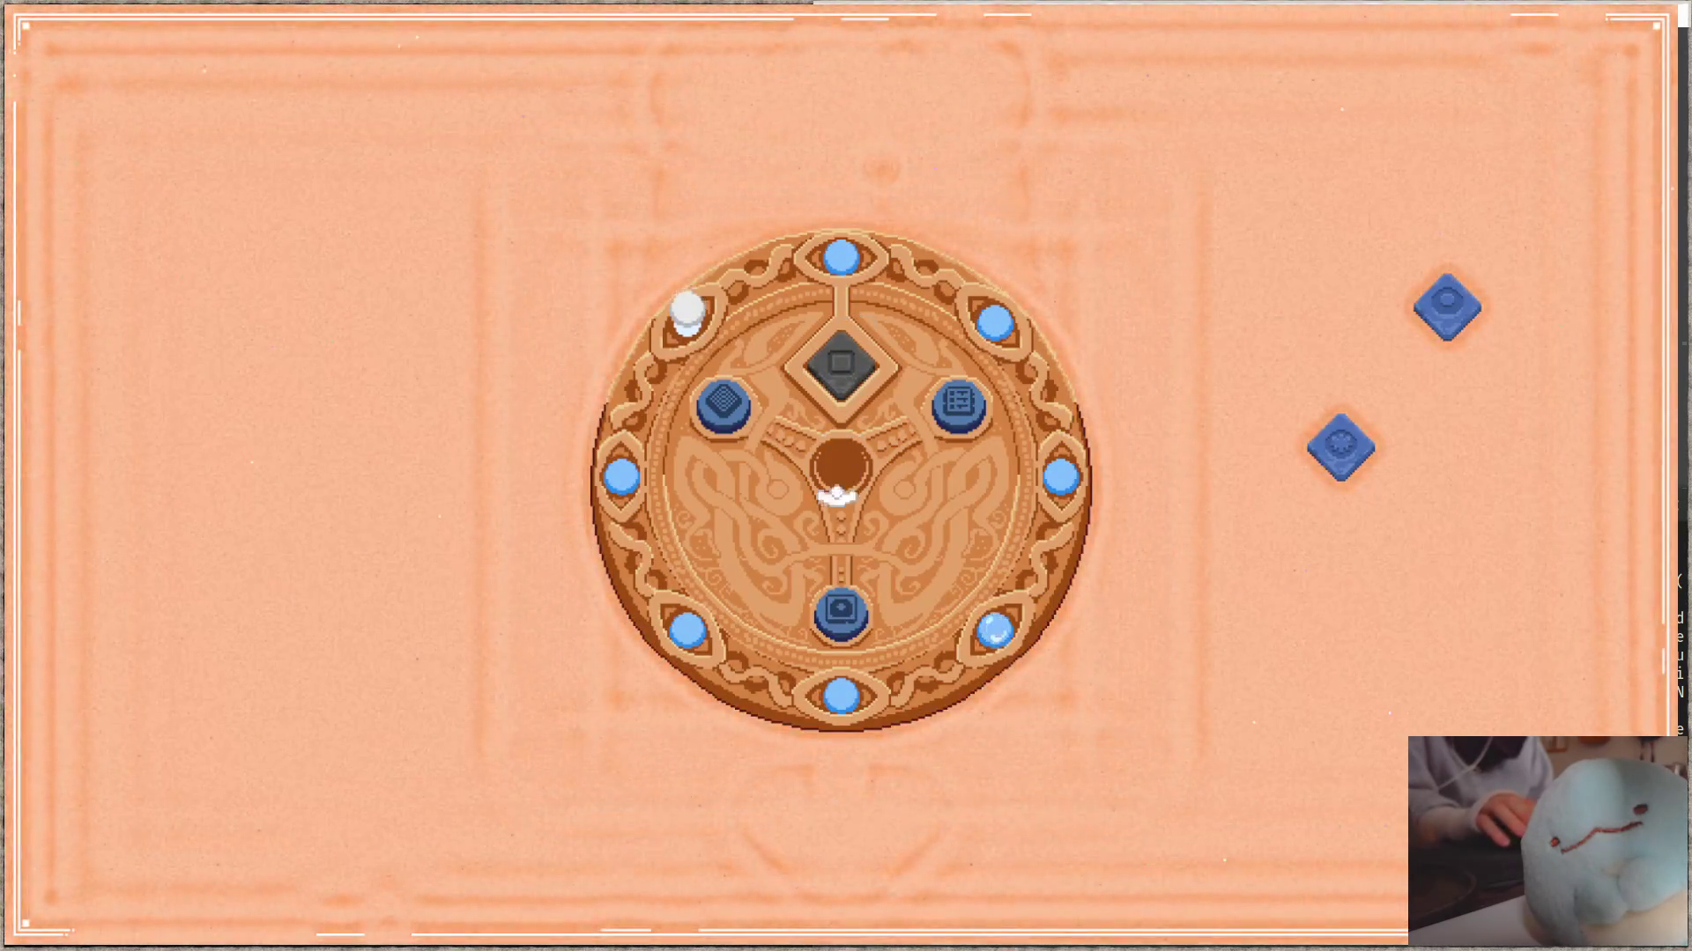
pyautogui.press('Return')
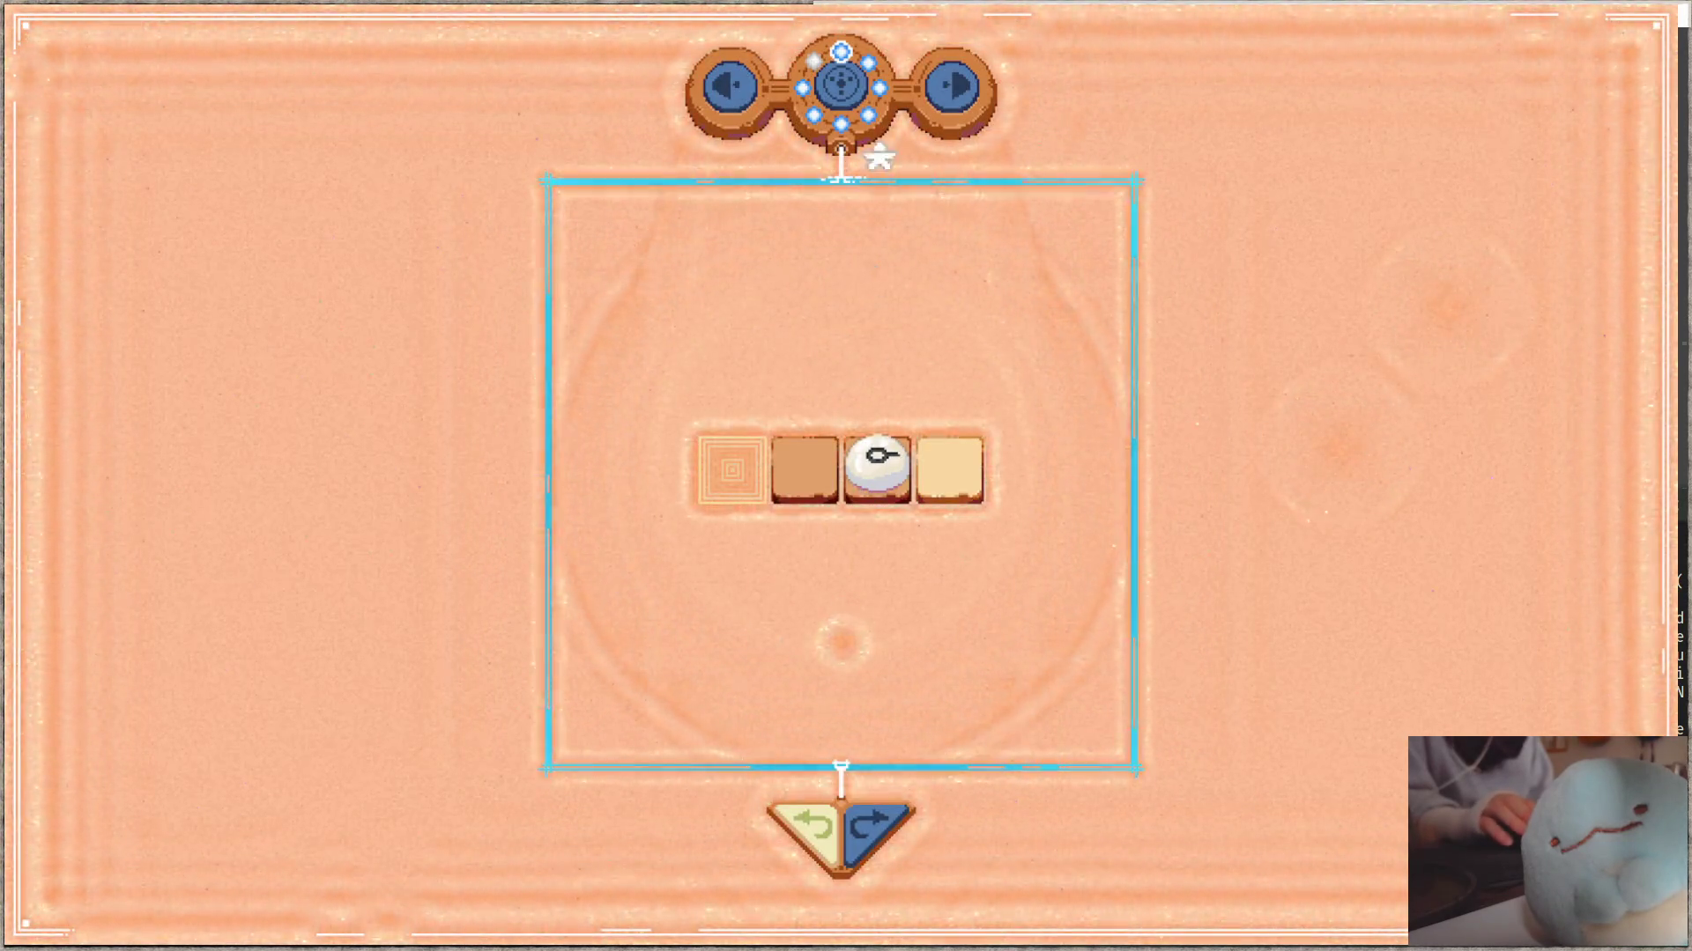
pyautogui.press('Escape')
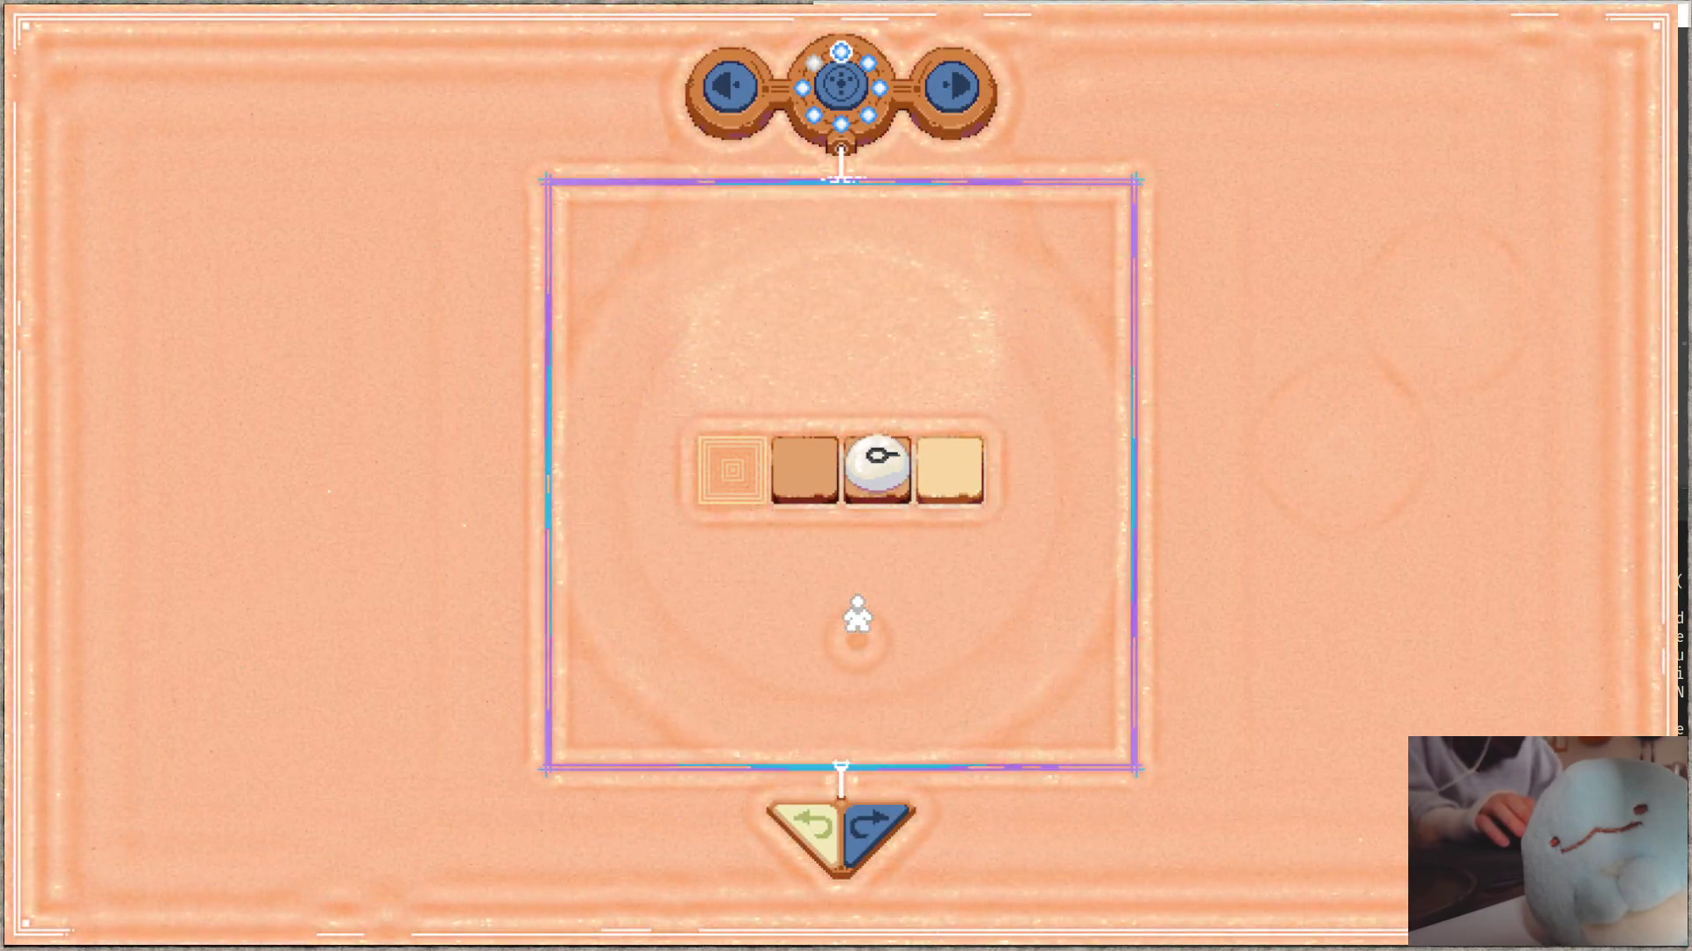
# - Return to the circle brush colour code in Focus and close the build output
pyautogui.hotkey('alt', 'Tab')
pyautogui.click(1283, 346)
pyautogui.press('Escape')
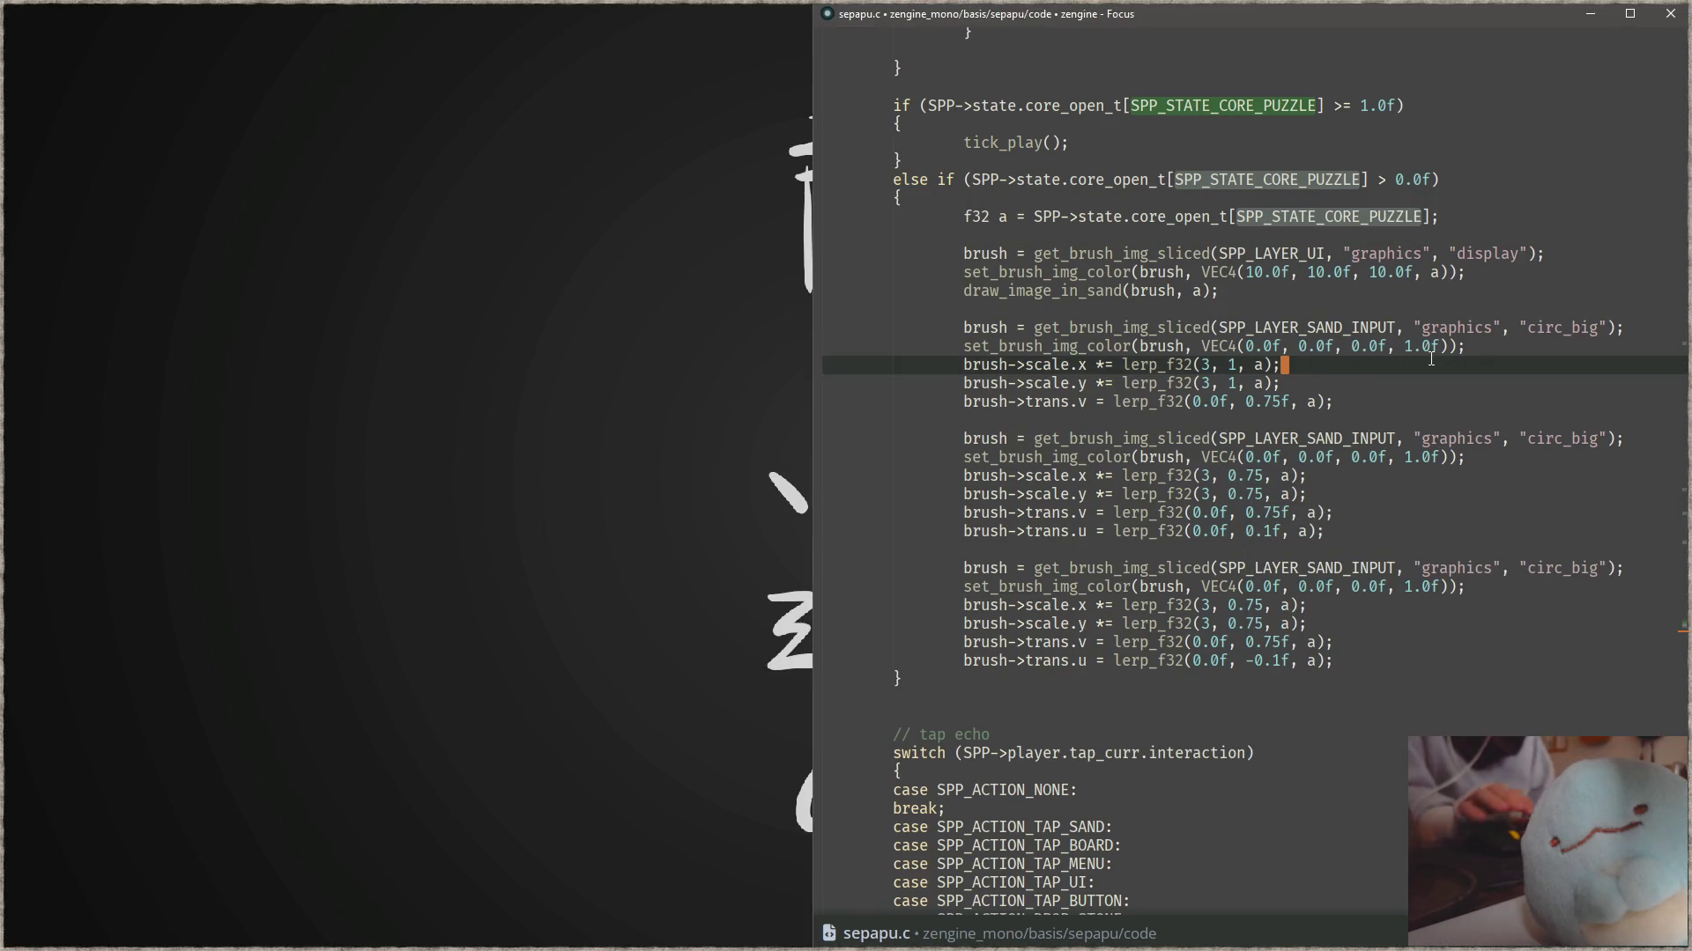
# - Change all three circ_big brush layers from SAND_INPUT to SPP_LAYER_UI
pyautogui.press('Up')
pyautogui.press('Up')
pyautogui.press('Up')
pyautogui.press('Up')
pyautogui.press('Up')
pyautogui.press('Down')
pyautogui.press('Down')
pyautogui.press('Down')
pyautogui.press('Down')
pyautogui.hotkey('ctrl', 'd')
pyautogui.hotkey('ctrl', 'd')
pyautogui.hotkey('ctrl', 'd')
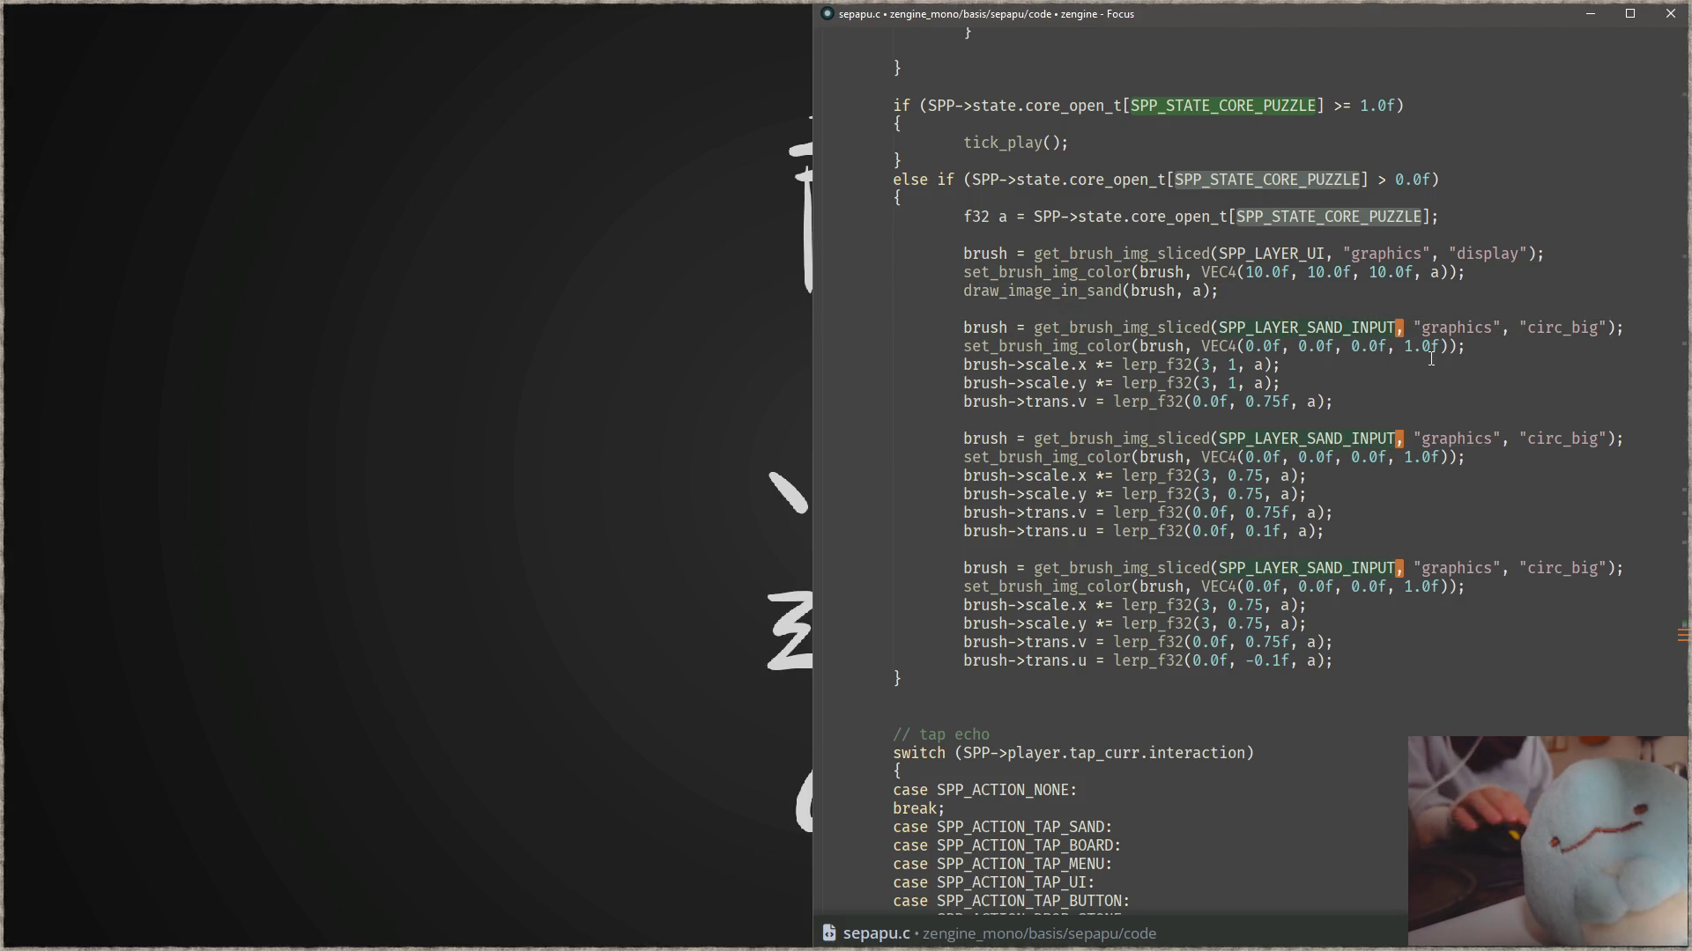
pyautogui.press('BackSpace')
pyautogui.press('BackSpace')
pyautogui.press('BackSpace')
pyautogui.write('UI')
pyautogui.click(1261, 291)
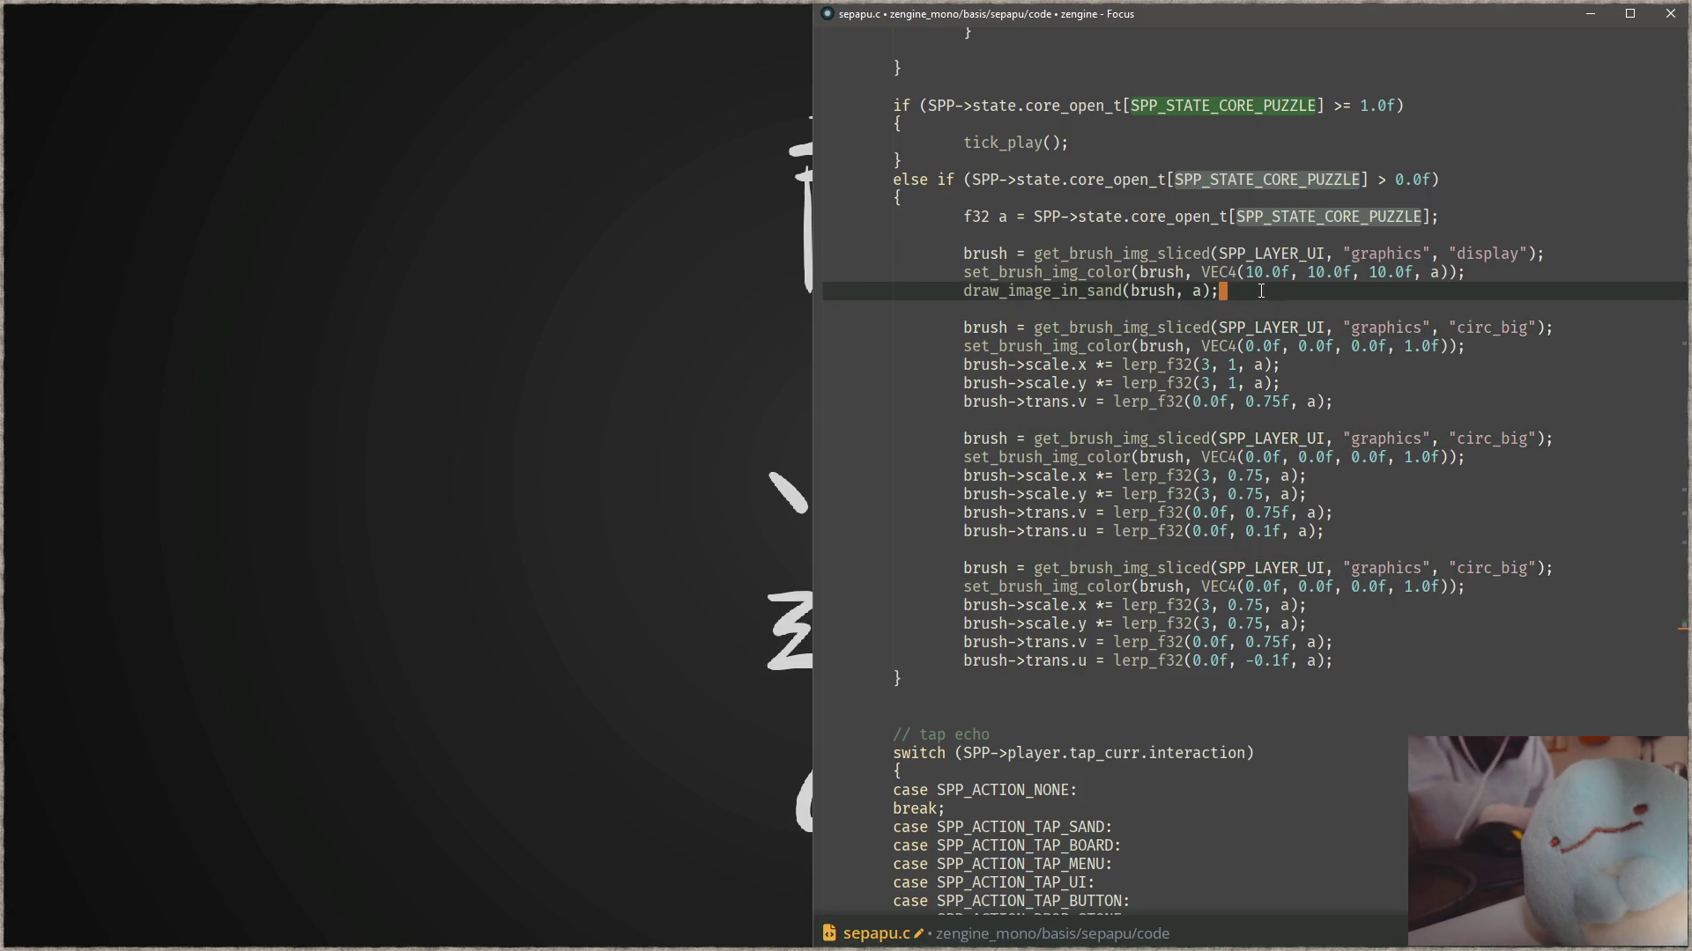
# - Paste the draw_image_in_sand call after the first and second circ_big brush settings
pyautogui.press('Home')
pyautogui.press('Down')
pyautogui.press('Down')
pyautogui.press('Down')
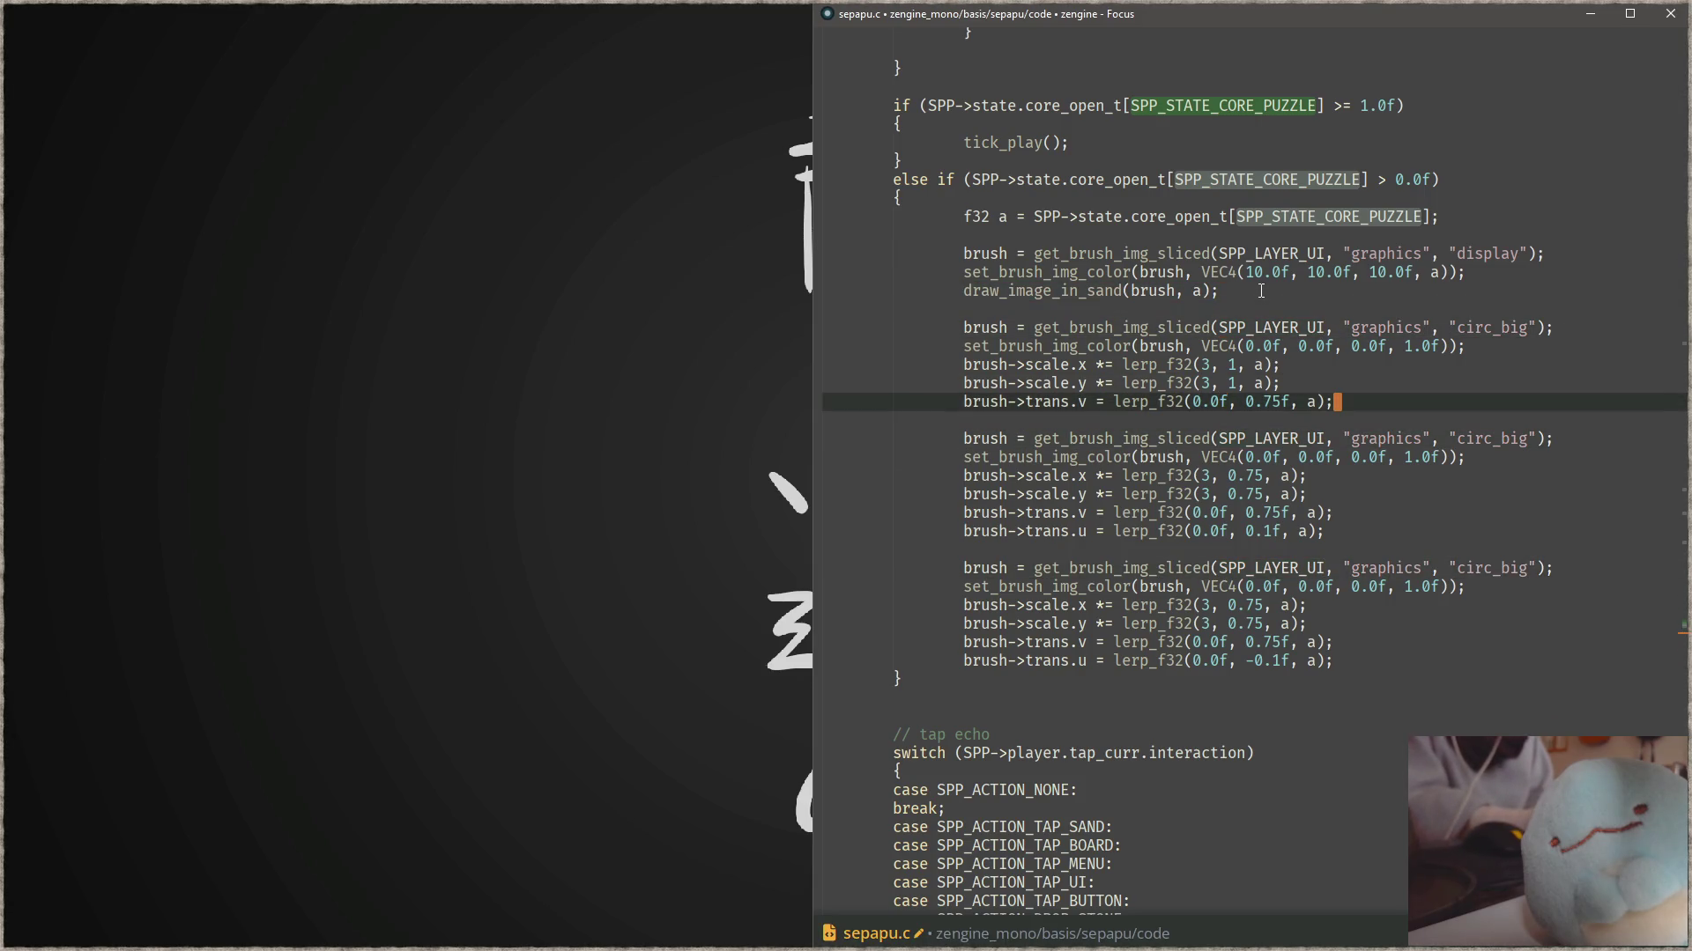
pyautogui.press('Return')
pyautogui.write('draw_image_in_sand(brush, a);')
pyautogui.press('Down')
pyautogui.press('Down')
pyautogui.press('Down')
# - Add the same draw_image_in_sand call to the third circ_big block
pyautogui.press('Down')
pyautogui.press('Down')
pyautogui.press('End')
pyautogui.press('Return')
pyautogui.write('draw_image_in_sand(brush, a);')
pyautogui.press('Down')
pyautogui.press('Down')
pyautogui.press('Down')
pyautogui.press('Down')
pyautogui.press('Down')
pyautogui.press('Down')
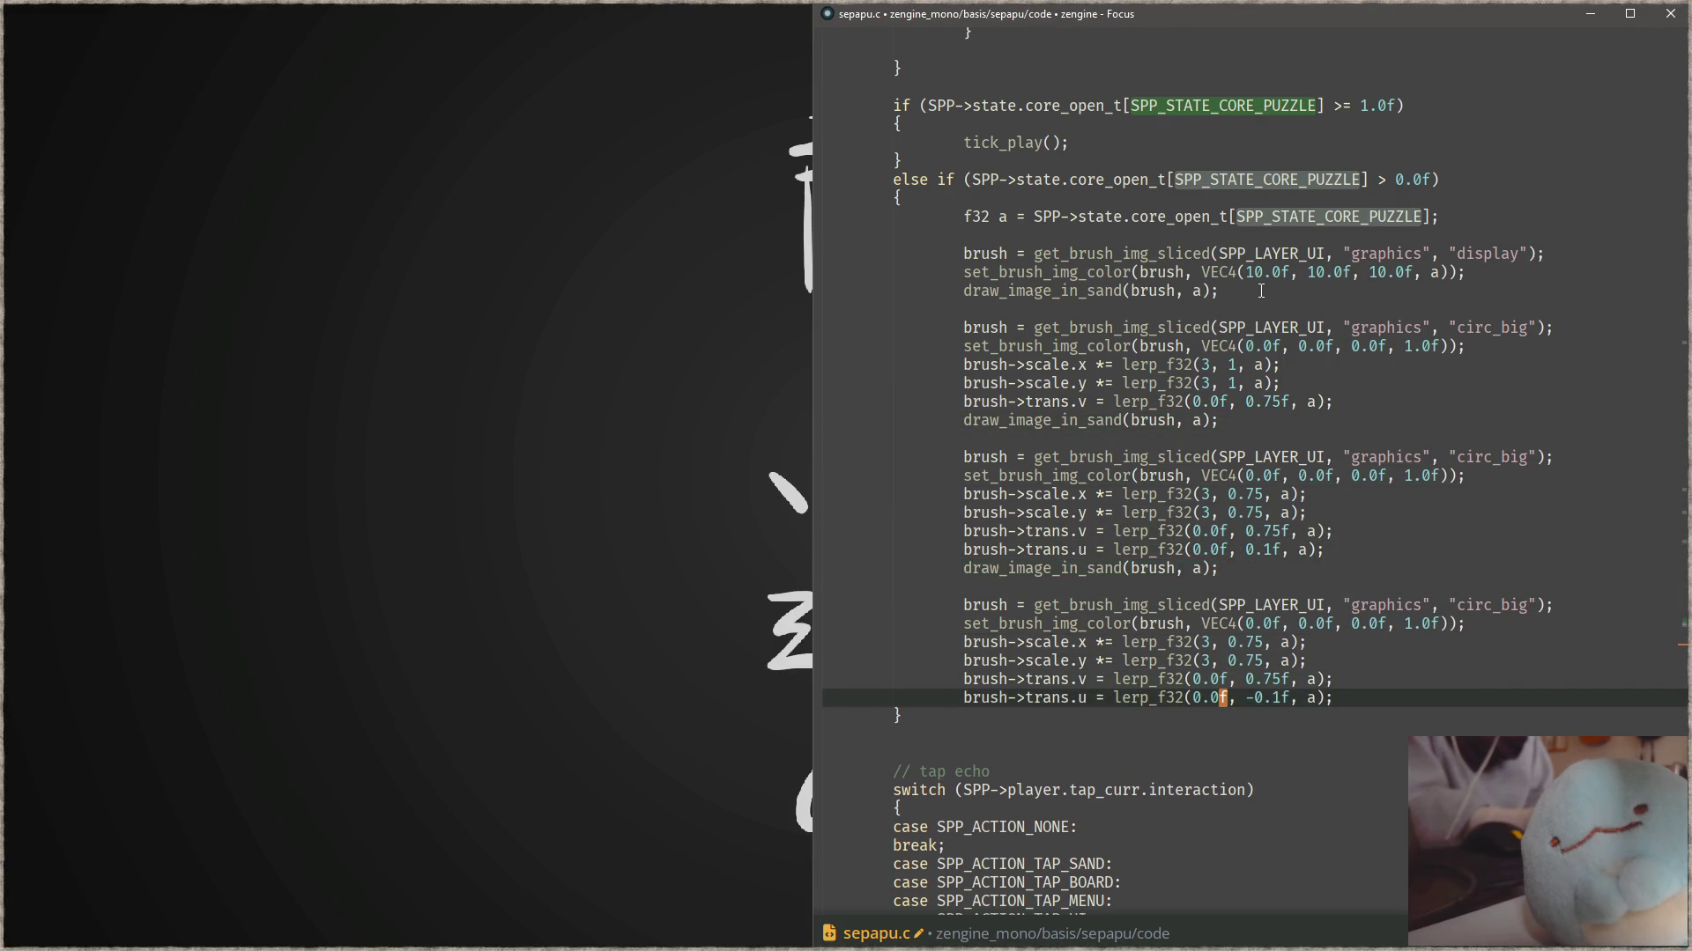
pyautogui.press('End')
pyautogui.press('Return')
pyautogui.write('draw_image_in_sand(brush, a);')
pyautogui.press('Up')
pyautogui.press('Up')
pyautogui.press('Up')
pyautogui.press('Up')
pyautogui.press('Up')
pyautogui.press('Up')
pyautogui.press('Up')
pyautogui.press('Up')
pyautogui.press('Up')
pyautogui.press('End')
pyautogui.press('Down')
pyautogui.press('Down')
pyautogui.press('Down')
pyautogui.press('Up')
# - Set all three set_brush_img_color lines to VEC4(10.0f, 10.0f, 10.0f, a), save and rebuild
pyautogui.press('End')
pyautogui.hotkey('shift', 'Home')
pyautogui.hotkey('ctrl', 'd')
pyautogui.hotkey('ctrl', 'd')
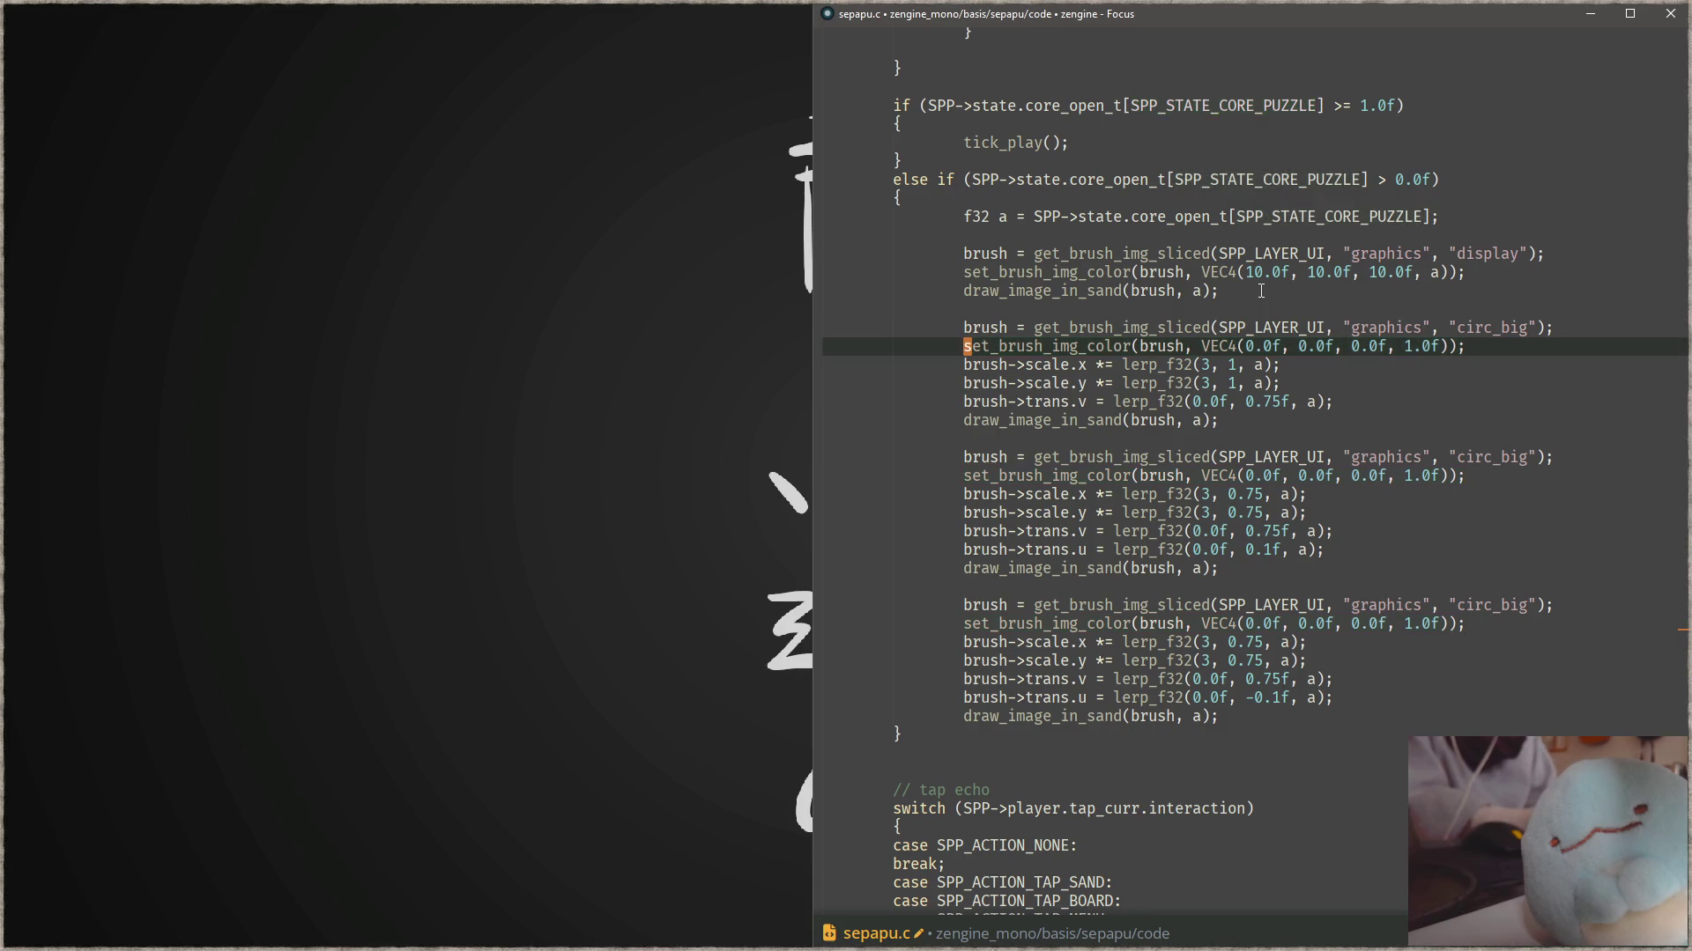
pyautogui.write('set_brush_img_color(brush, VEC4(10.0f, 10.0f, 10.0f, a));')
pyautogui.hotkey('ctrl', 's')
pyautogui.press('F5')
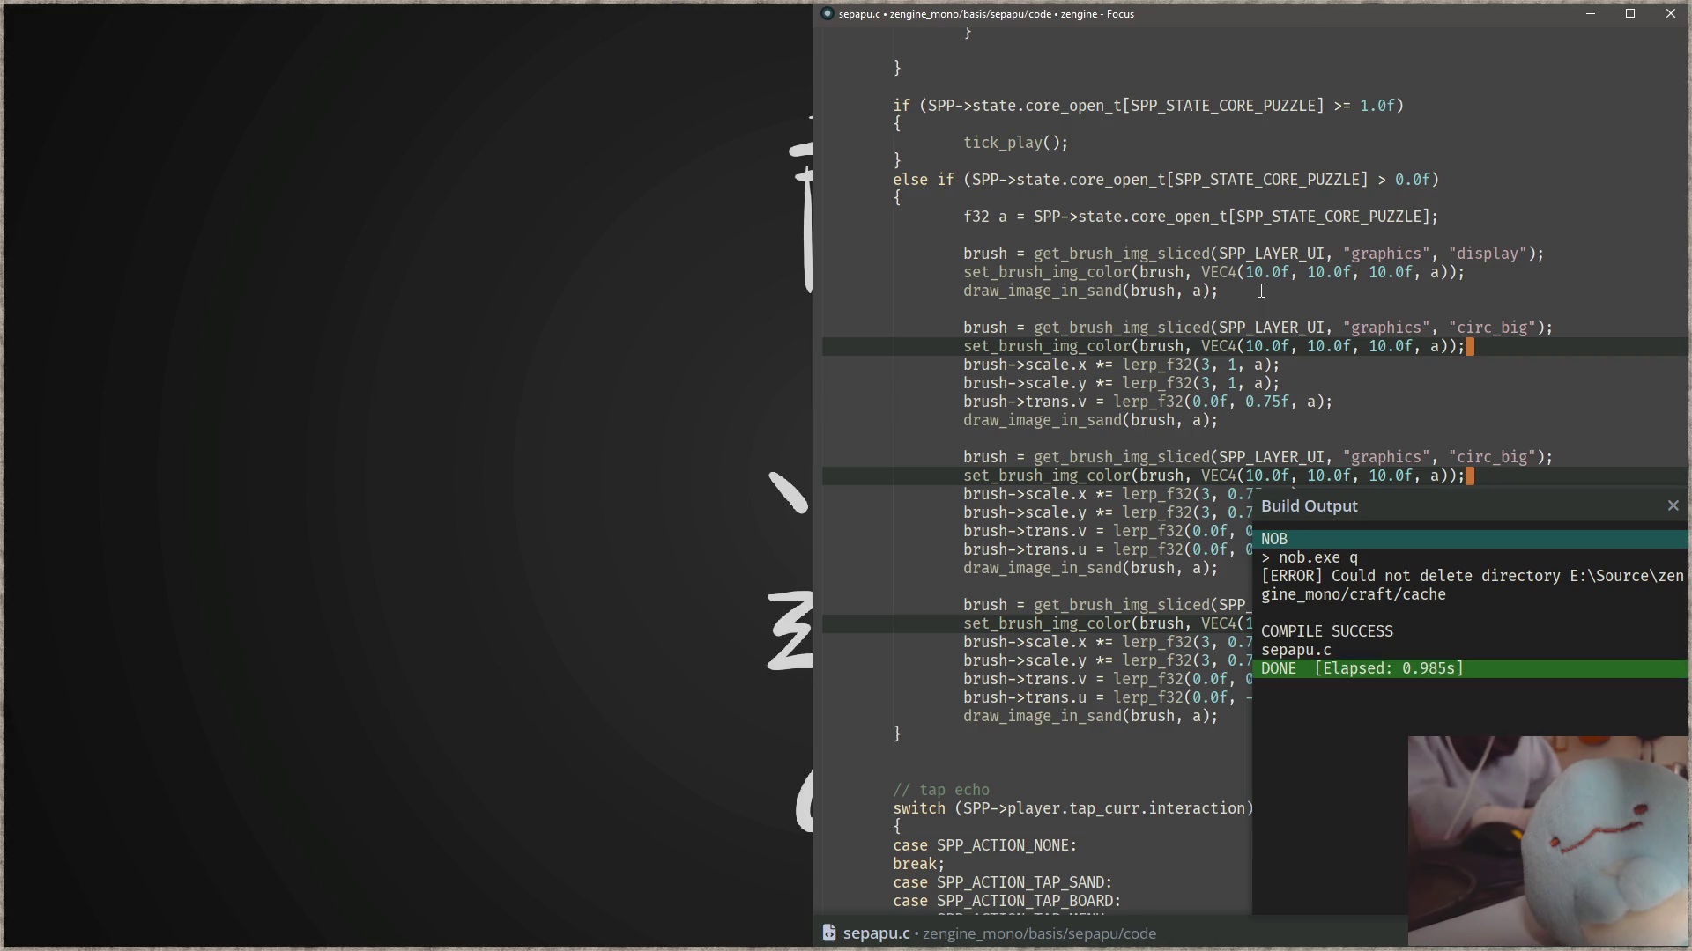
# - Launch with F6, open and close the puzzle level five times to watch the opening, then quit
pyautogui.press('F6')
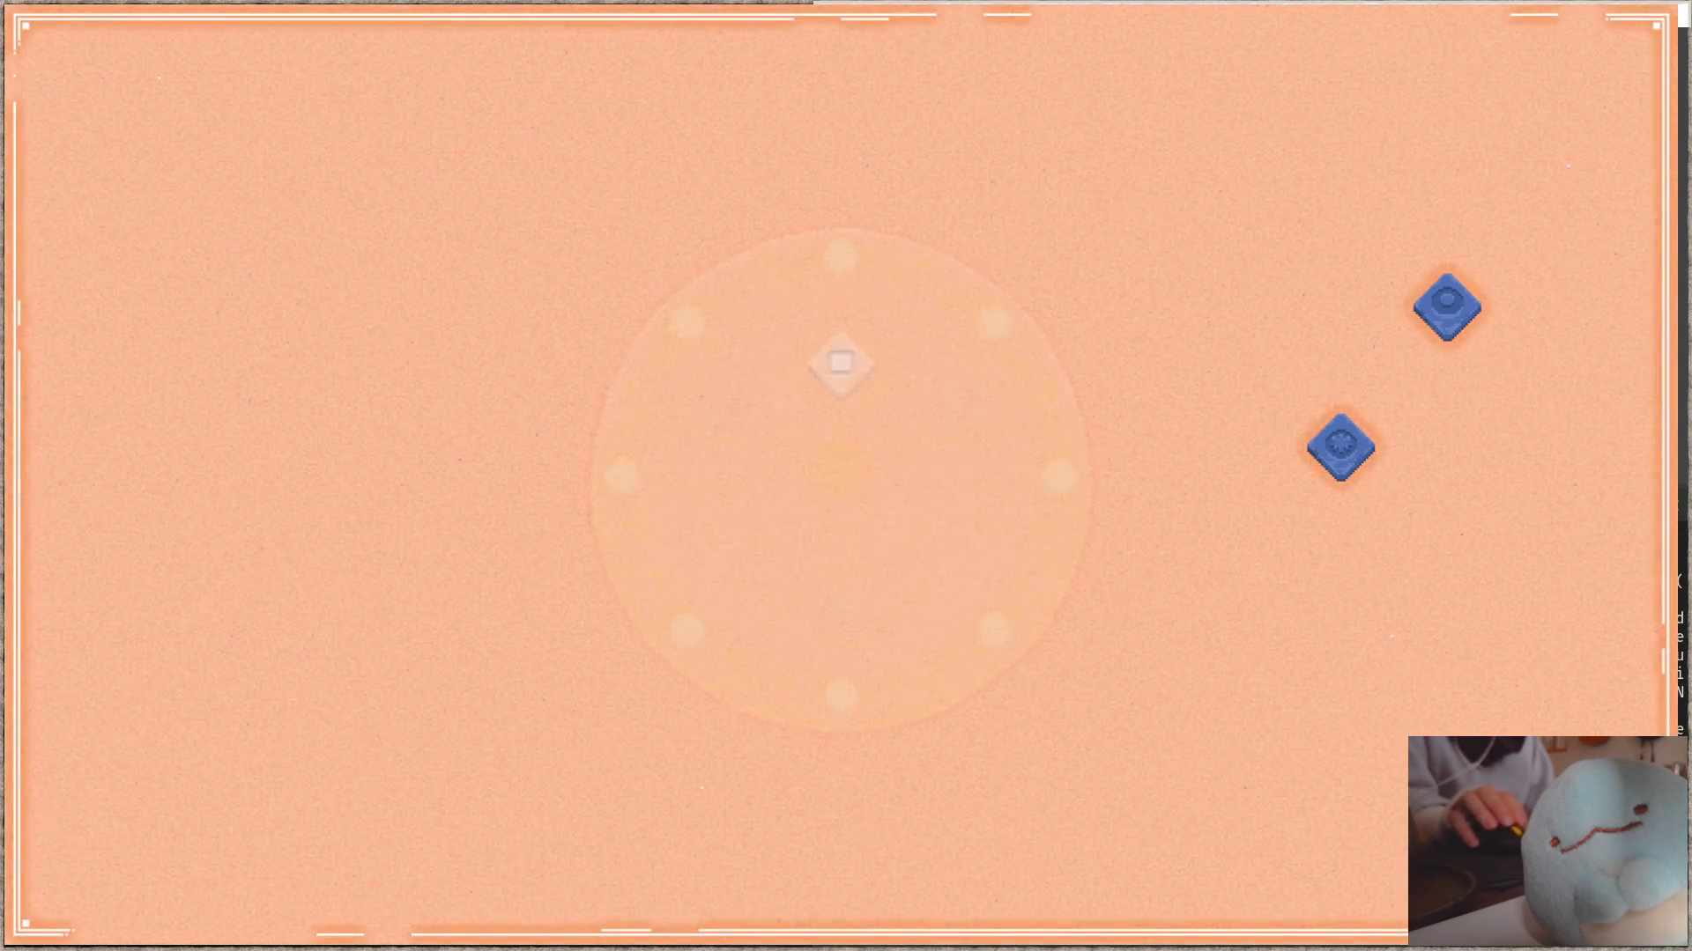
pyautogui.click(821, 619)
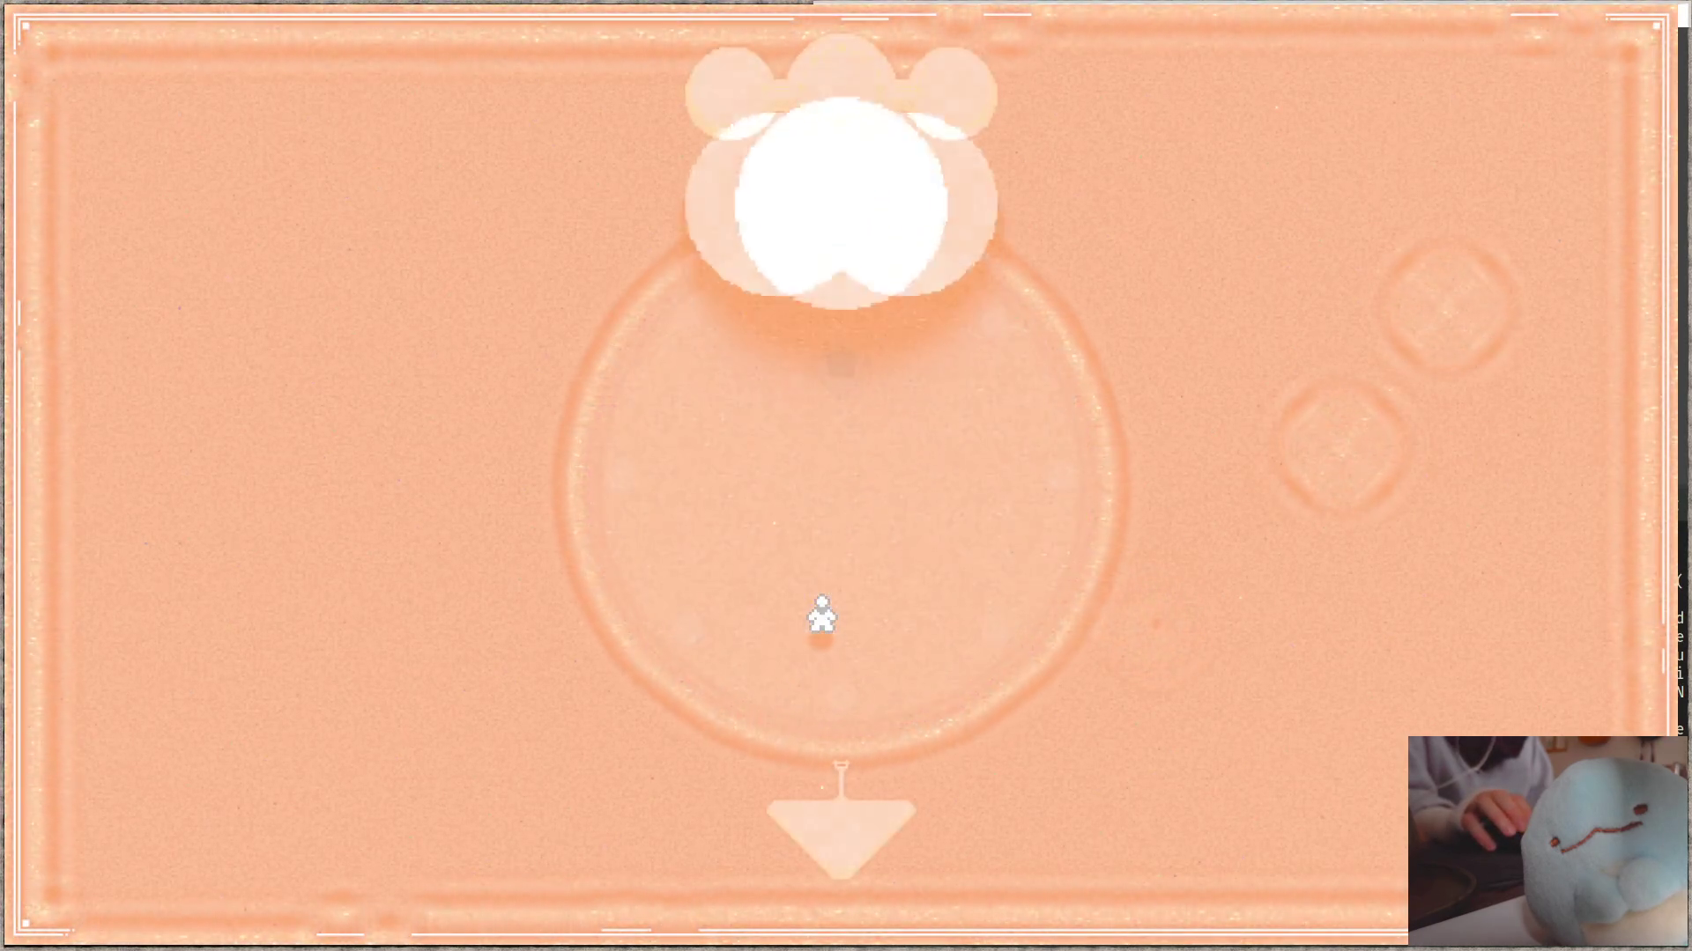
pyautogui.click(844, 104)
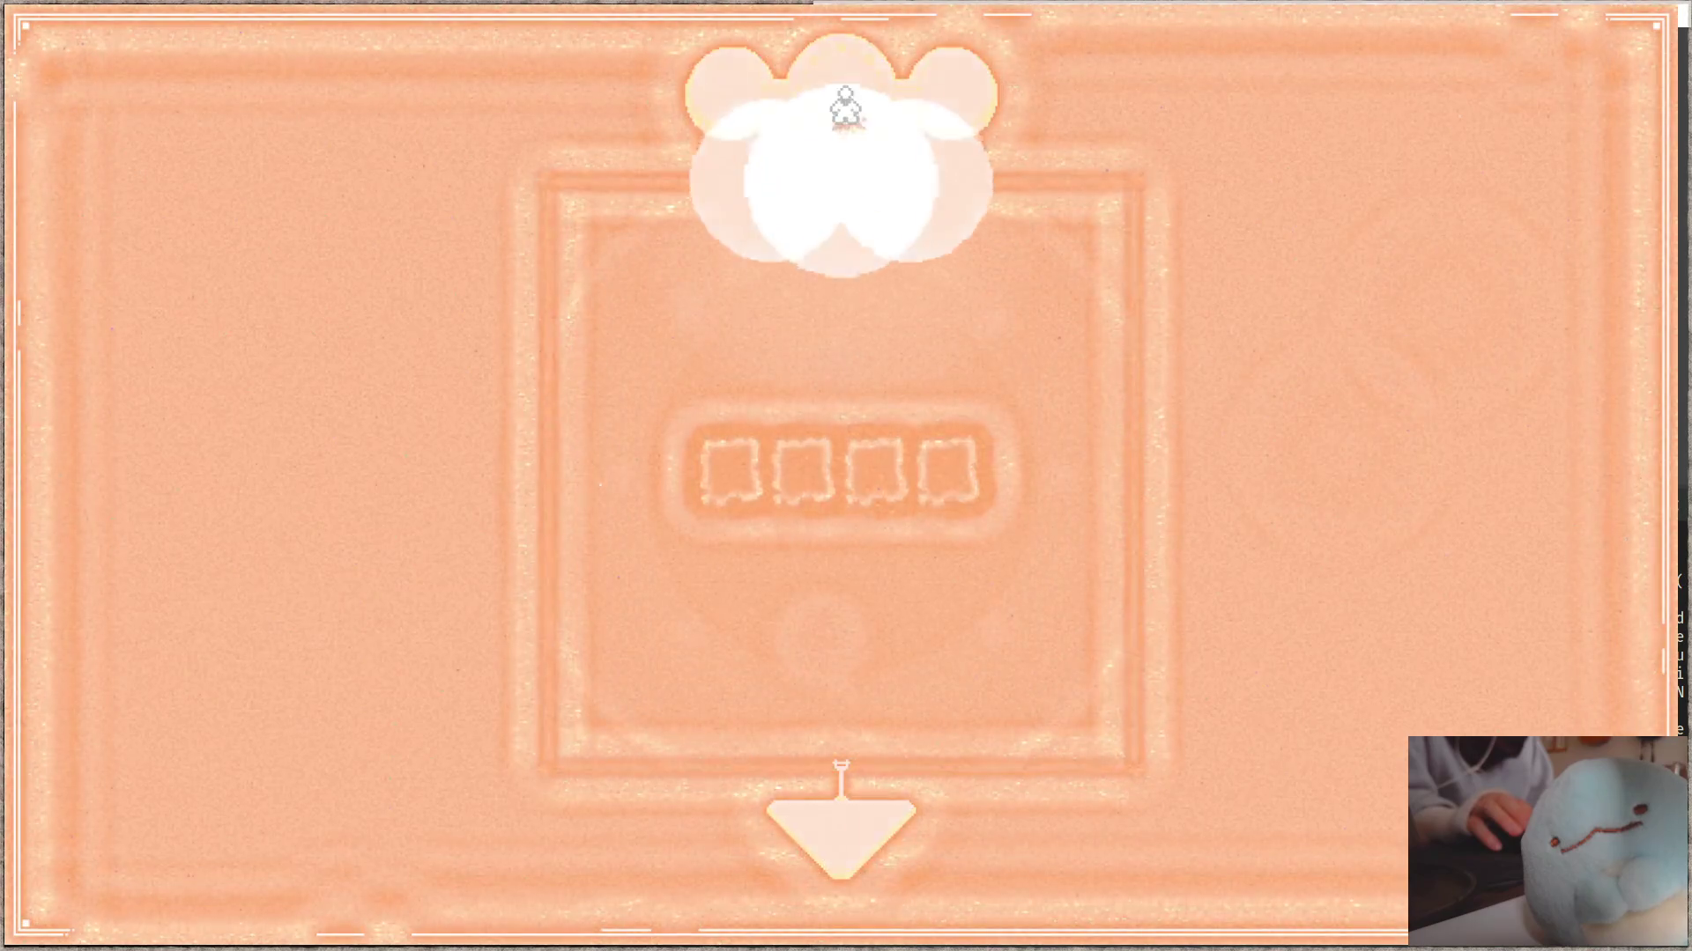
pyautogui.click(839, 608)
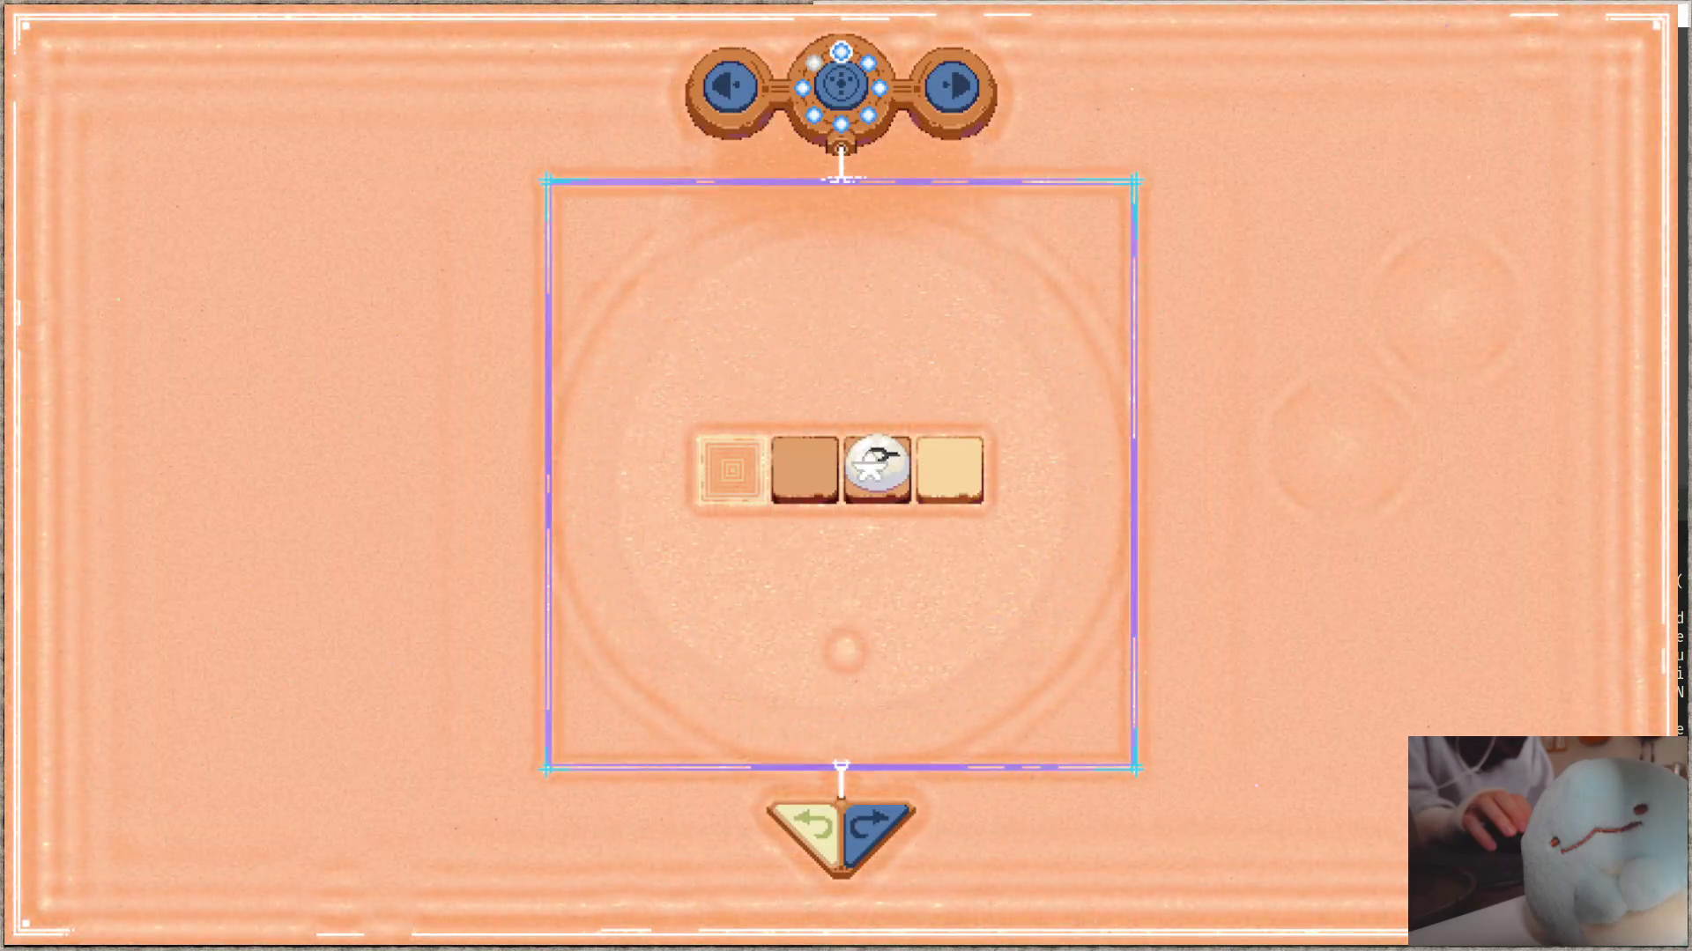
pyautogui.click(813, 62)
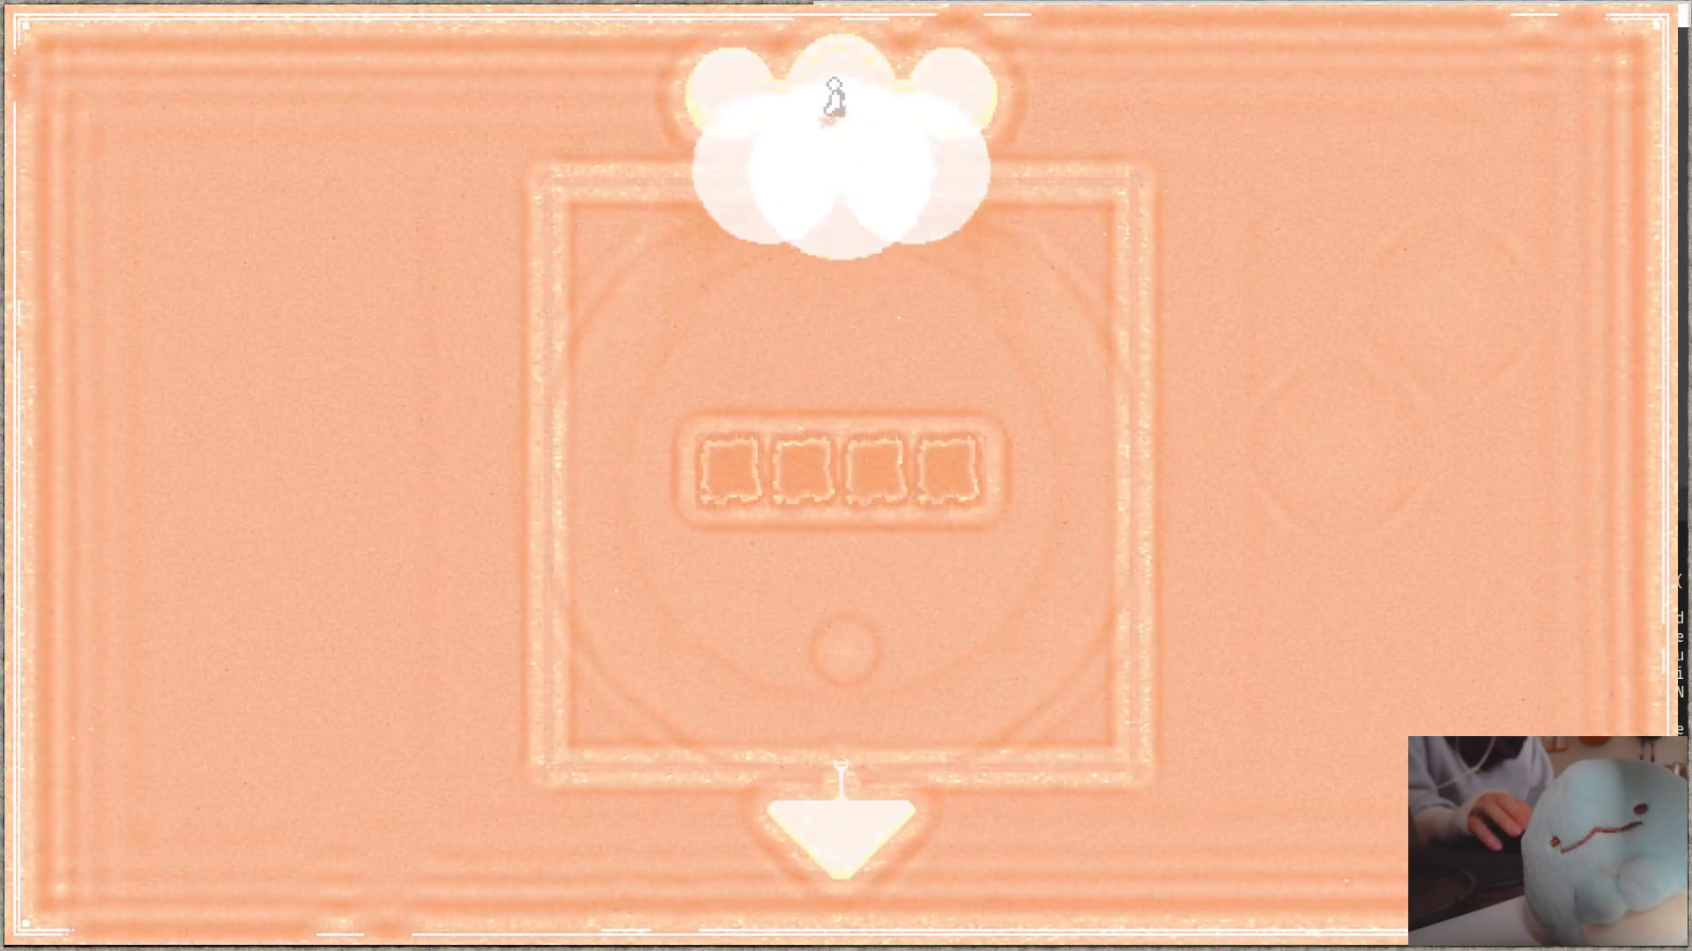
pyautogui.click(848, 622)
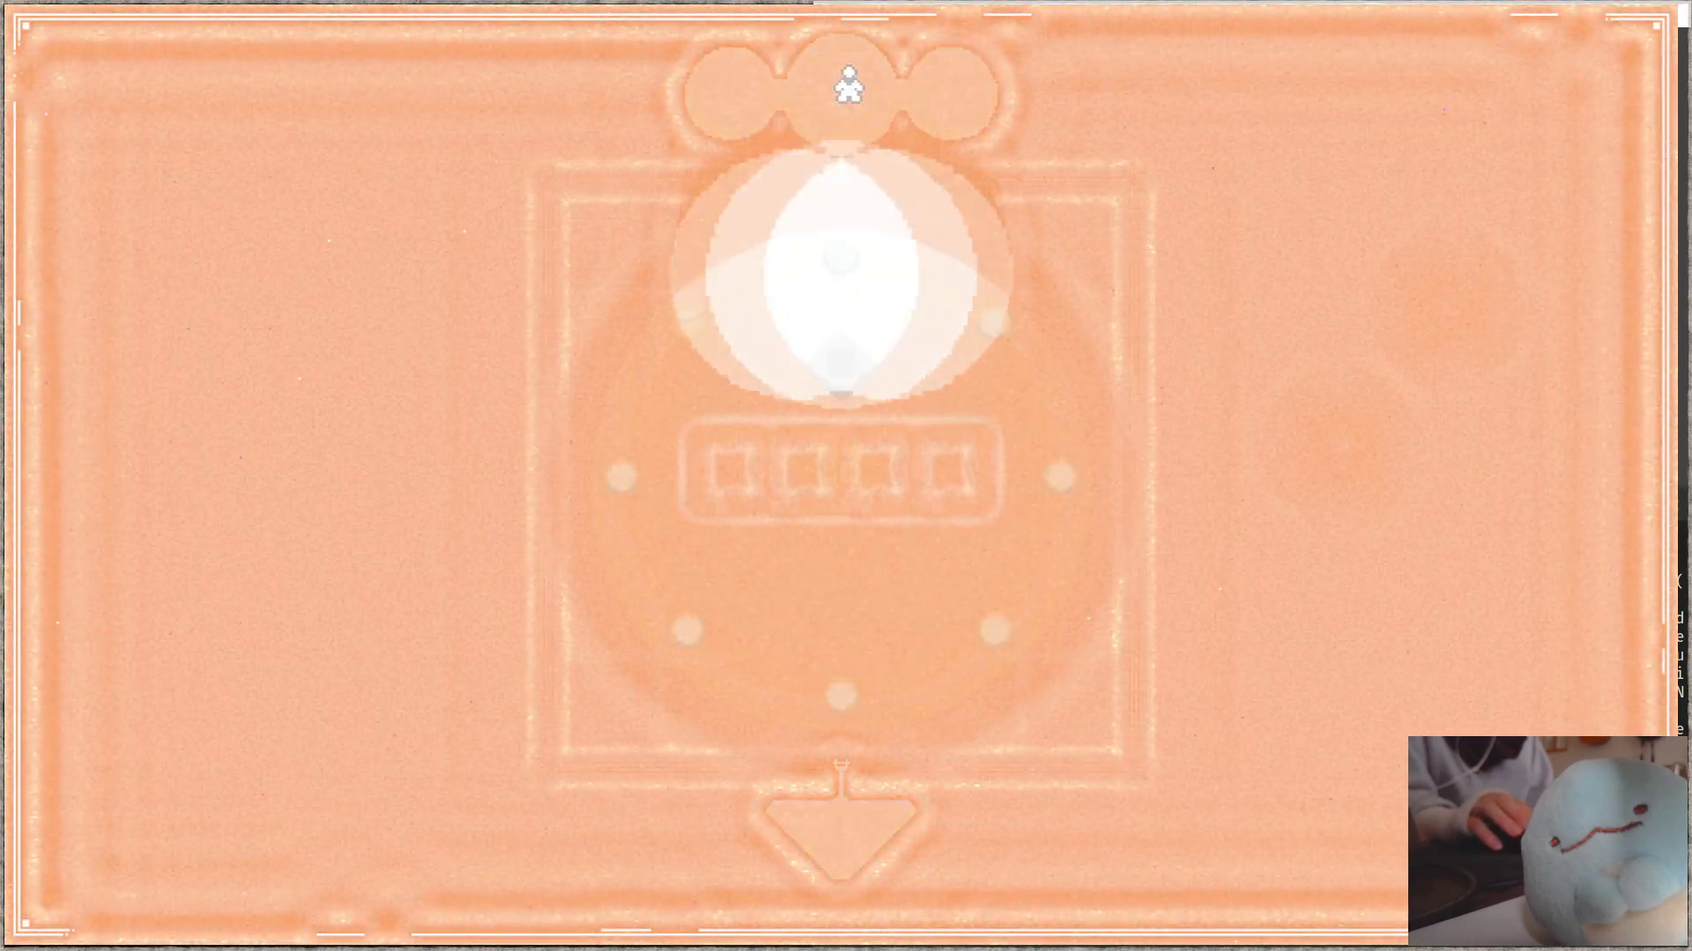
pyautogui.click(849, 87)
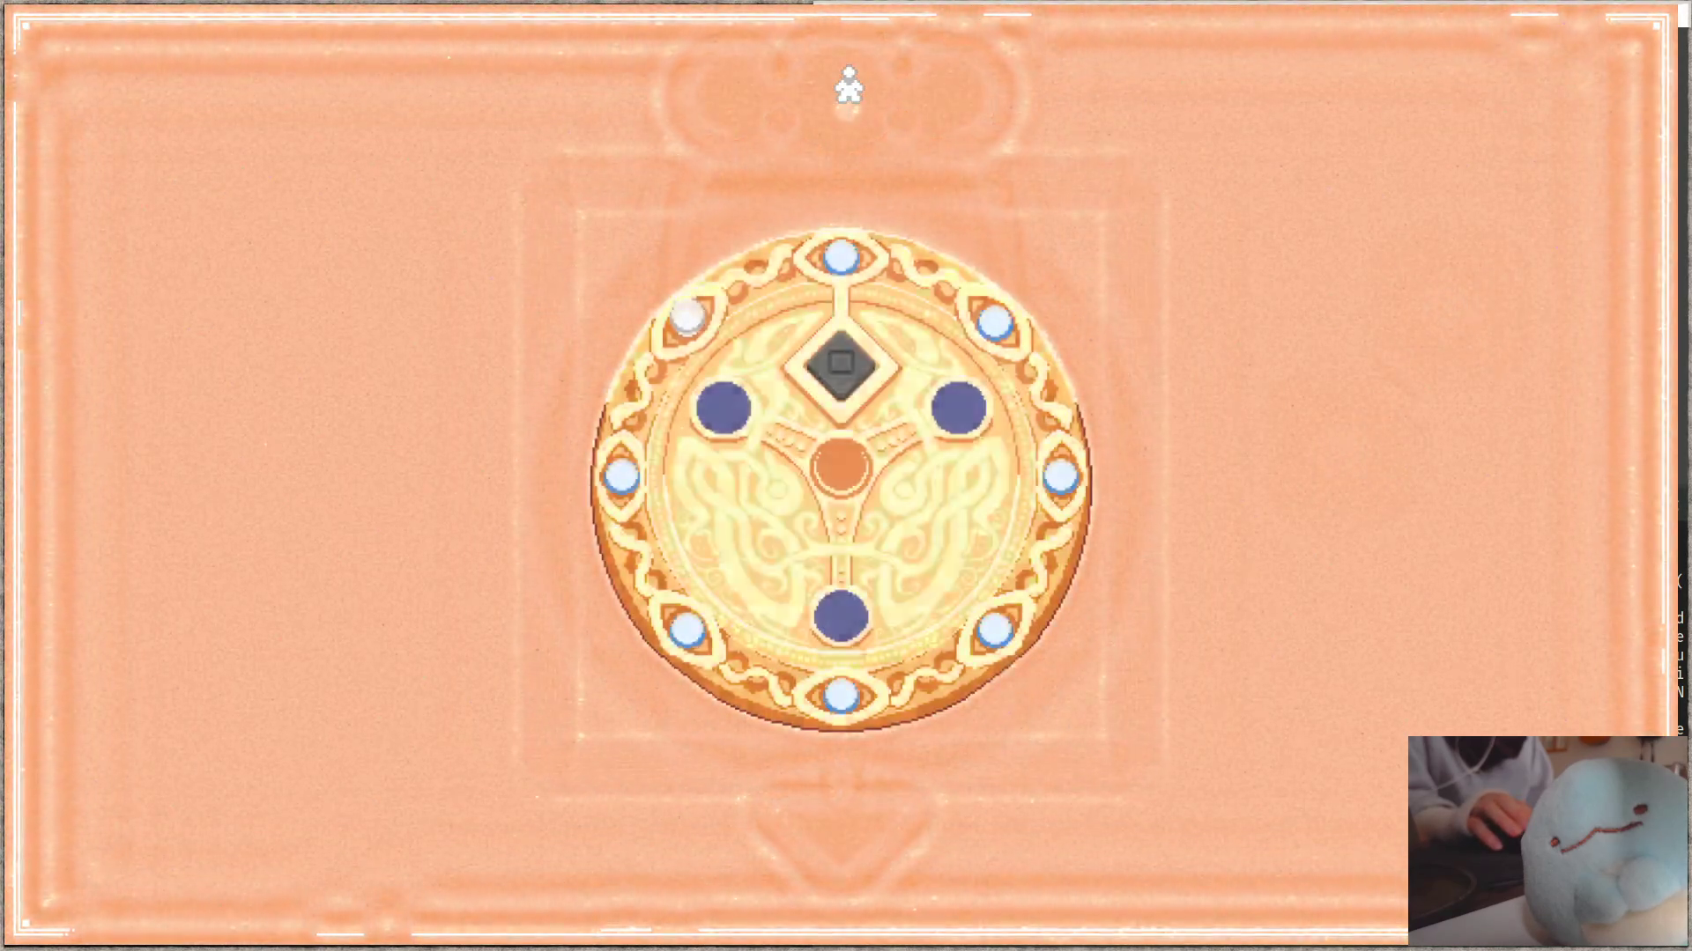
pyautogui.click(842, 617)
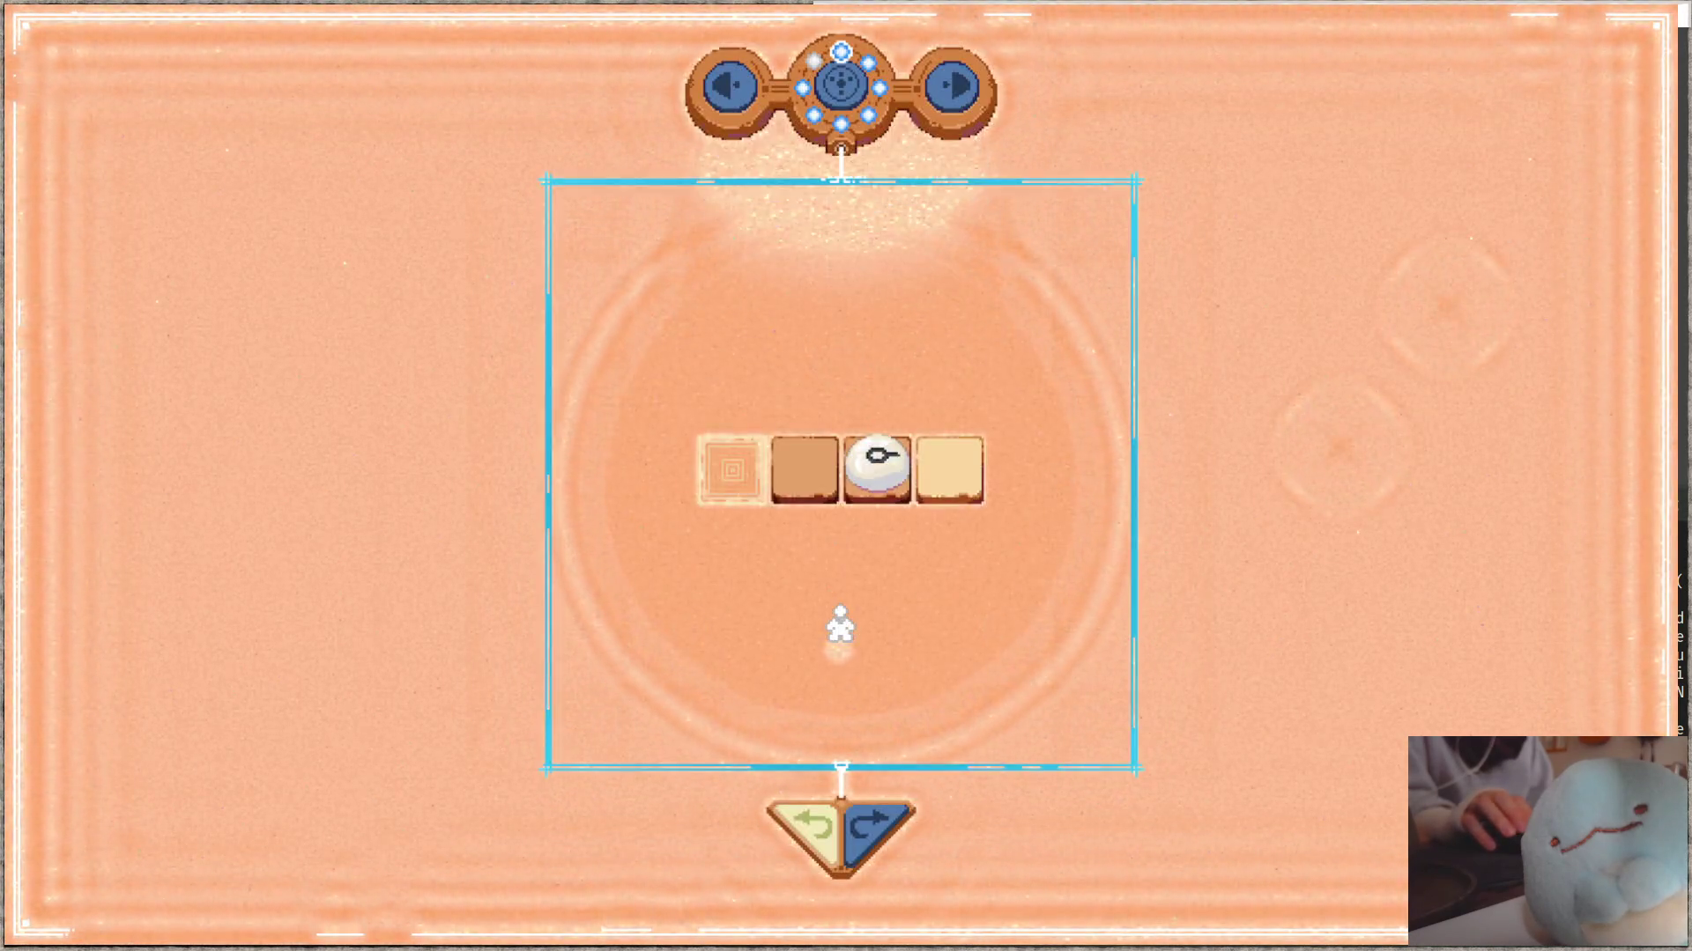
pyautogui.click(841, 92)
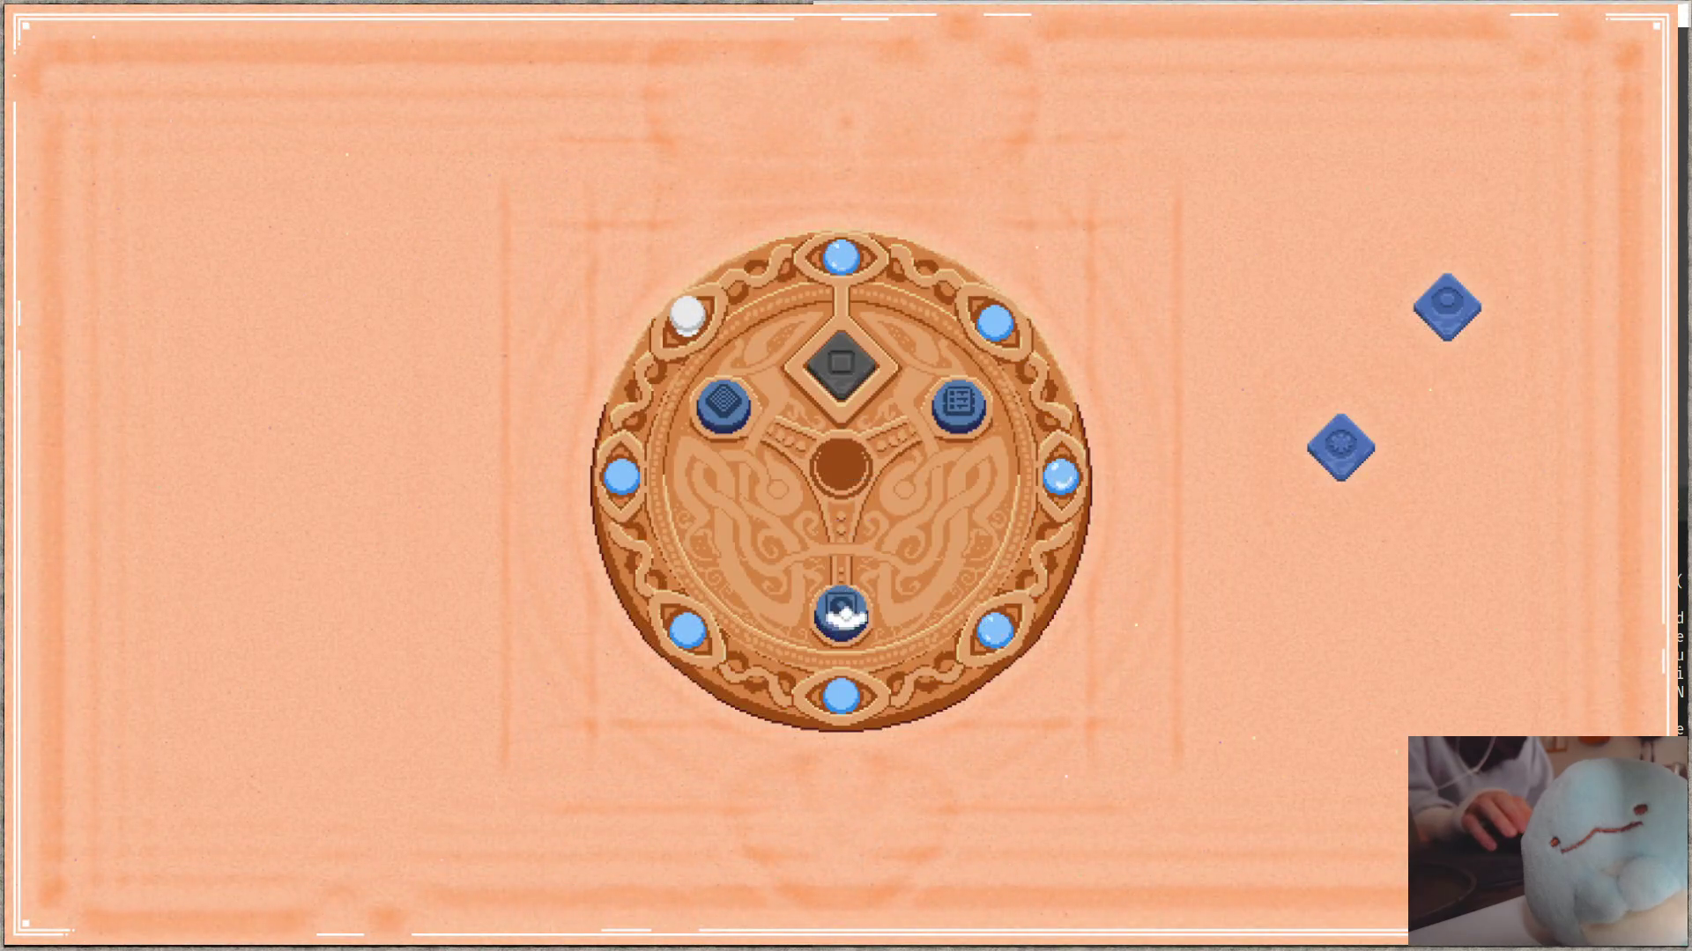
pyautogui.click(843, 617)
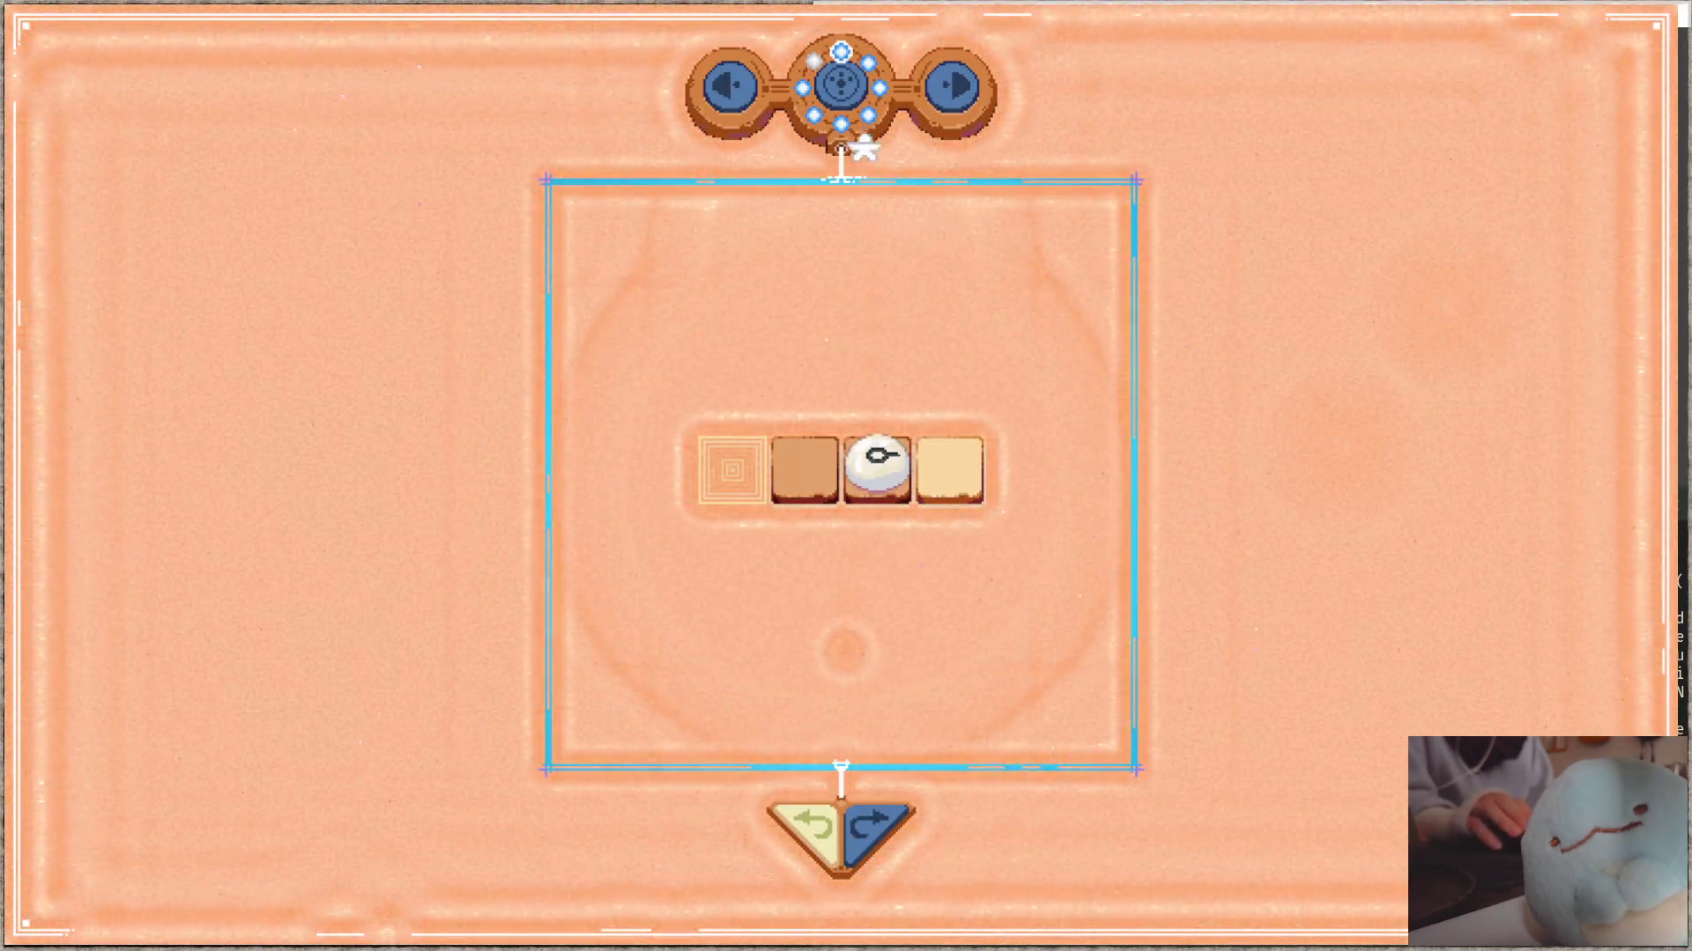
pyautogui.press('Escape')
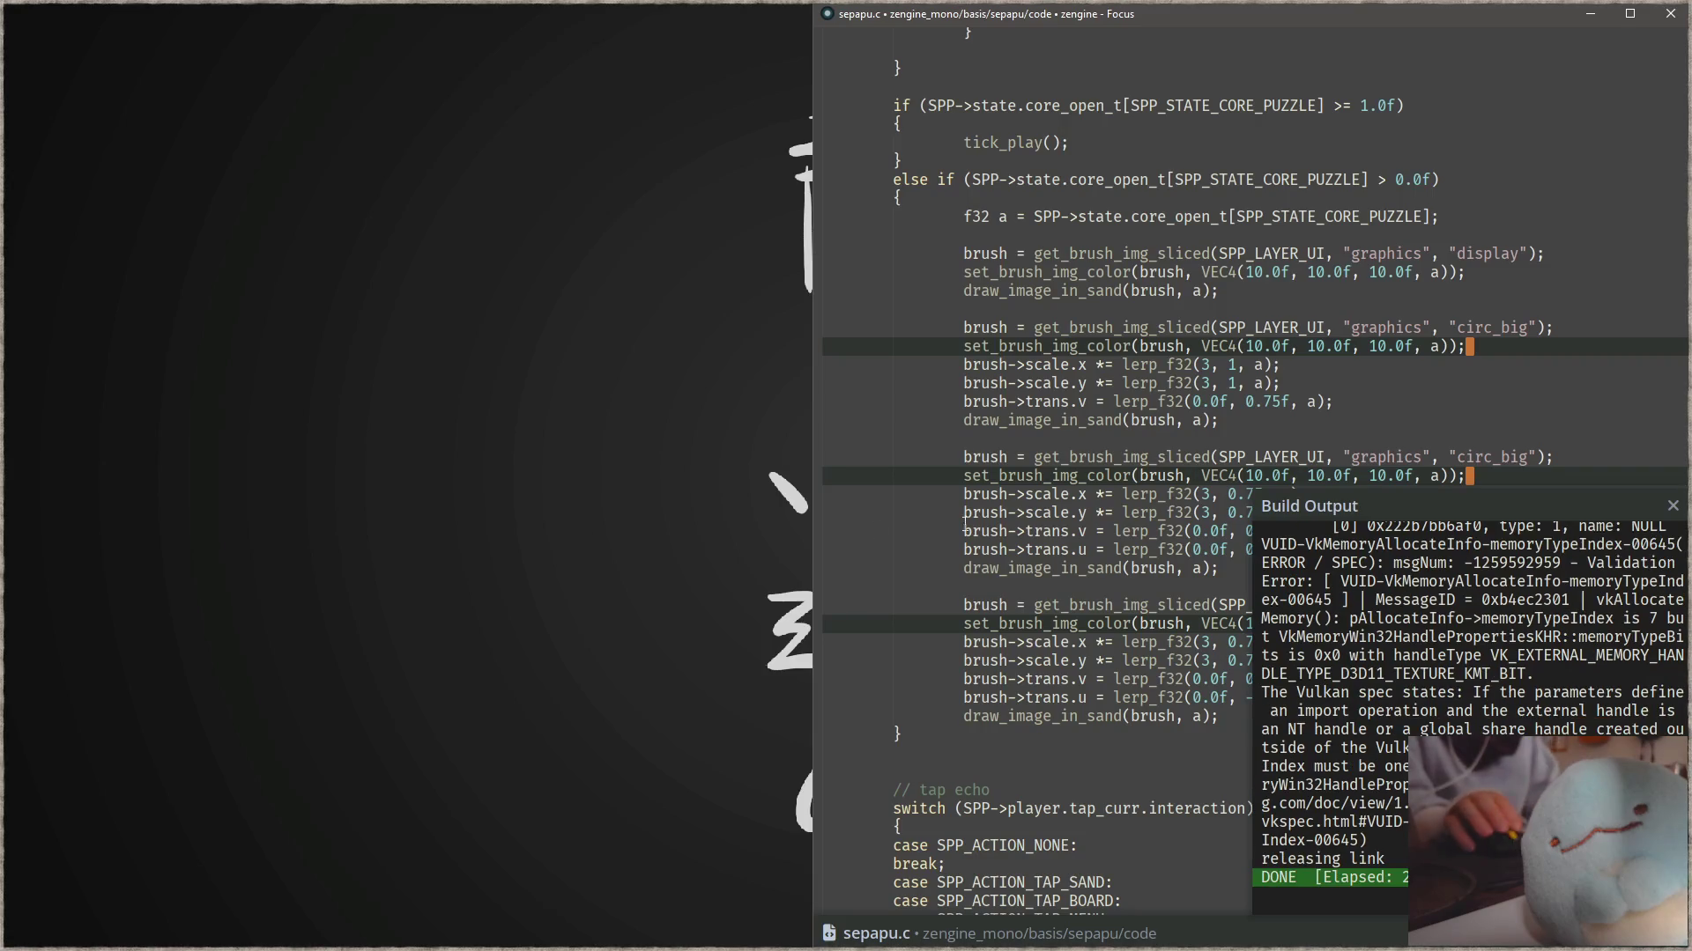
# - Dismiss the build output and put the caret on the blank line after the core_open_t block
pyautogui.press('Up')
pyautogui.press('Up')
pyautogui.press('Up')
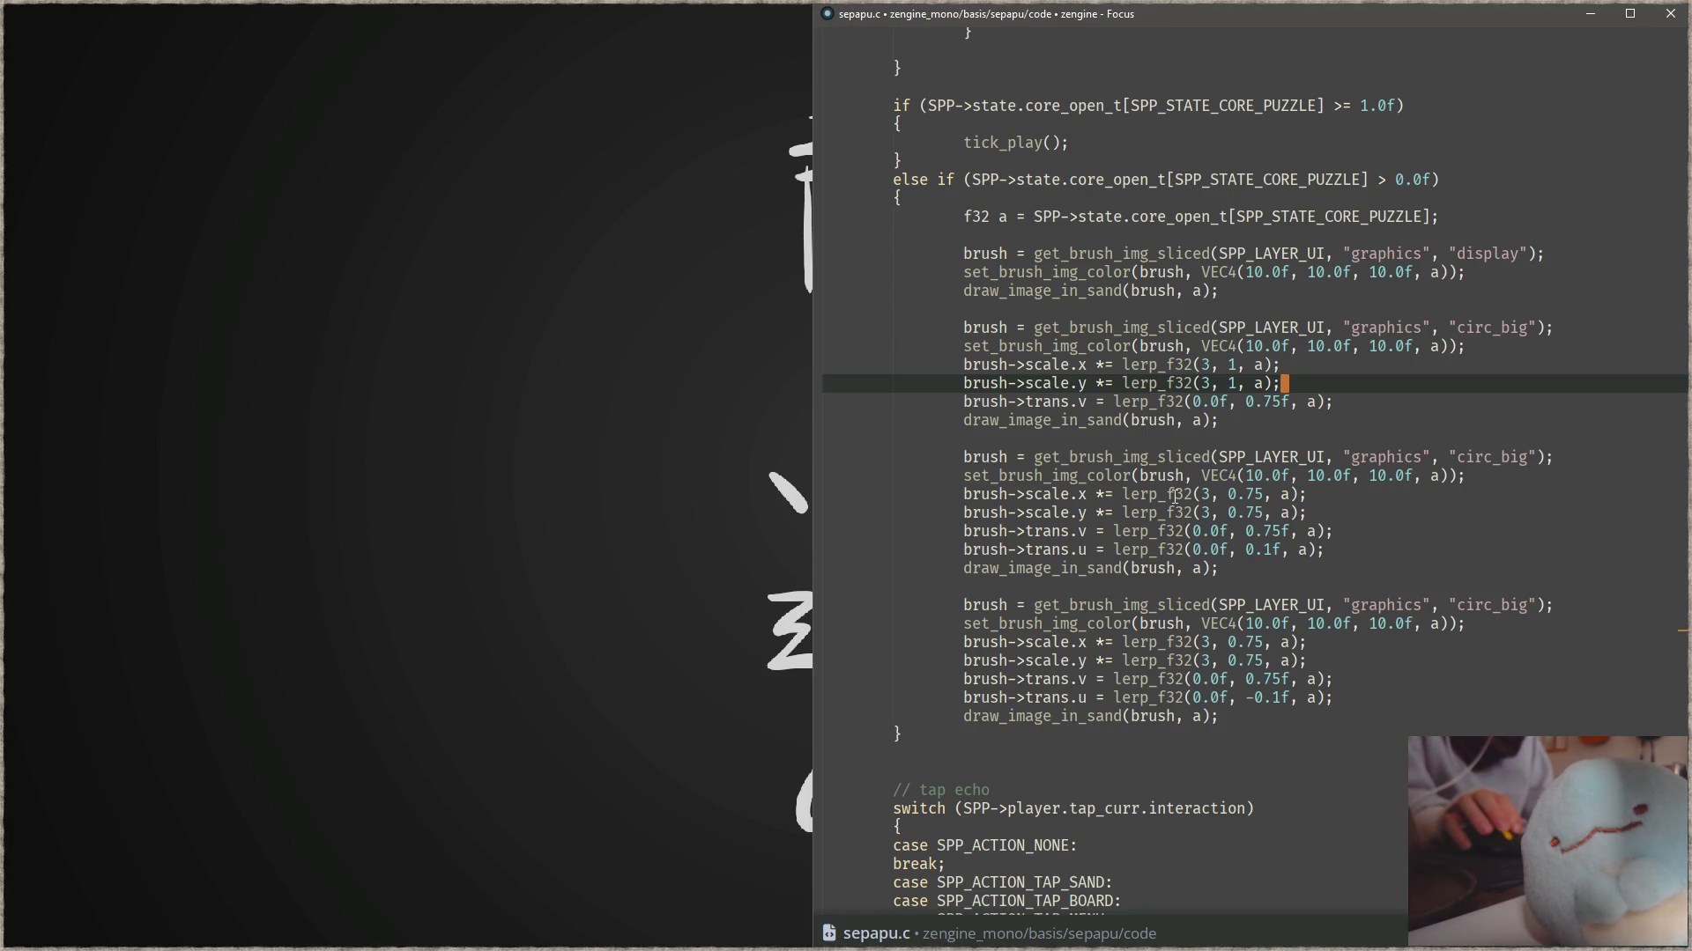
pyautogui.click(1209, 744)
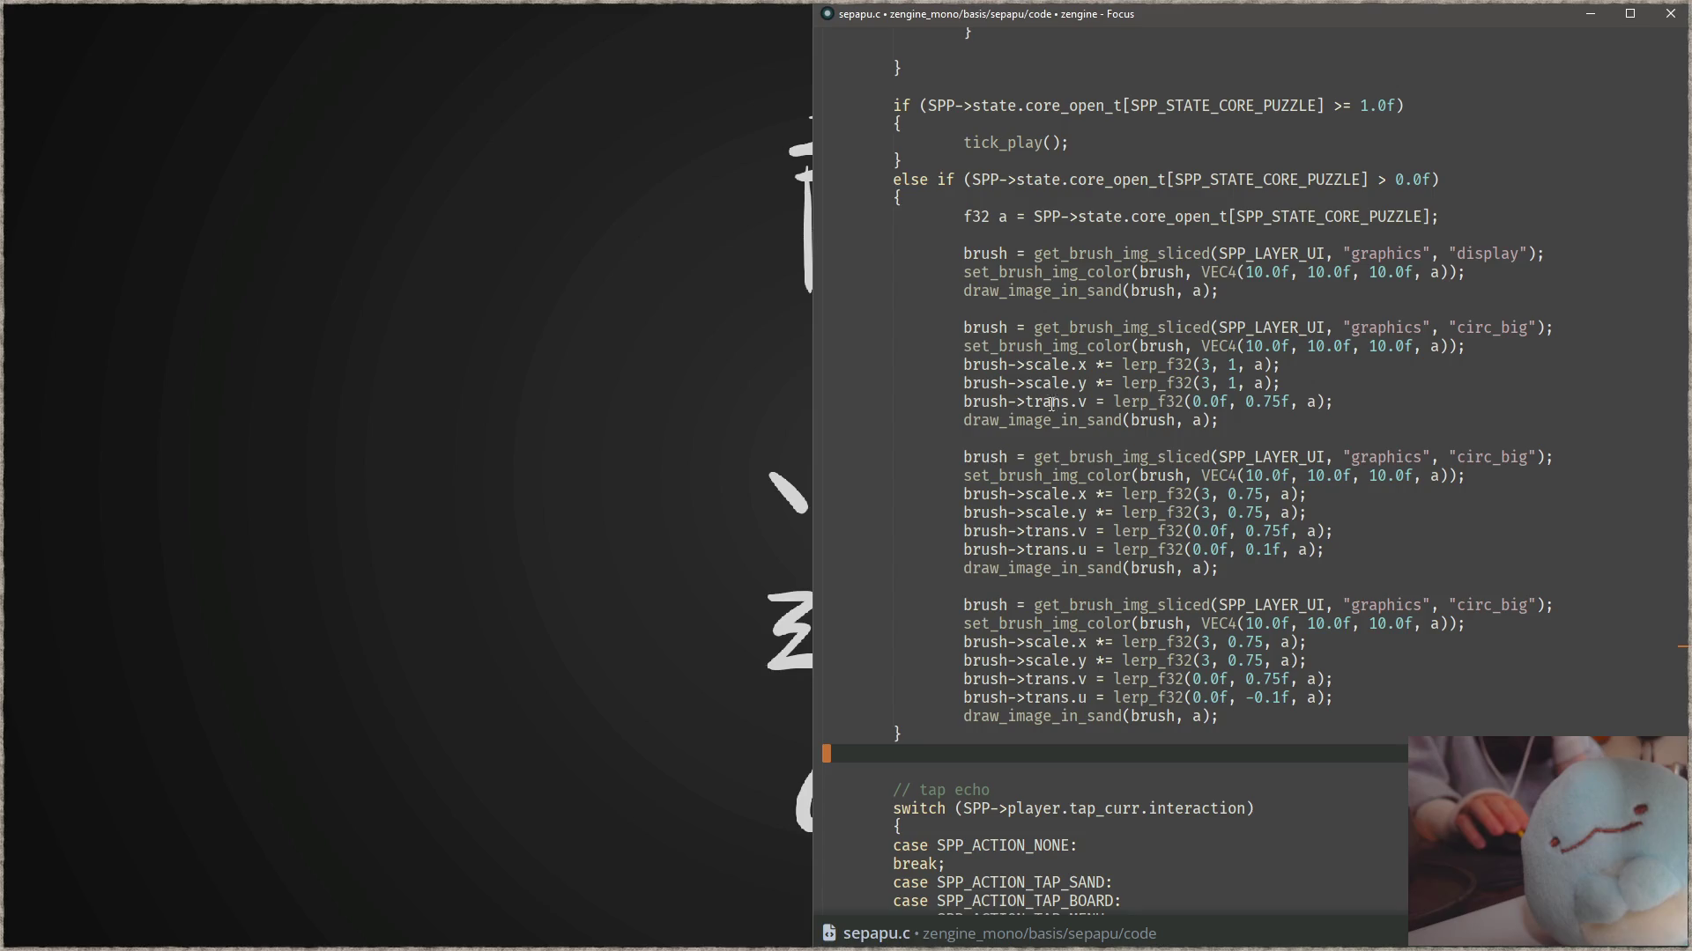
pyautogui.scroll(2, 1152, 573)
# - Search the project for open_level and jump to its first match
pyautogui.scroll(6, 1168, 648)
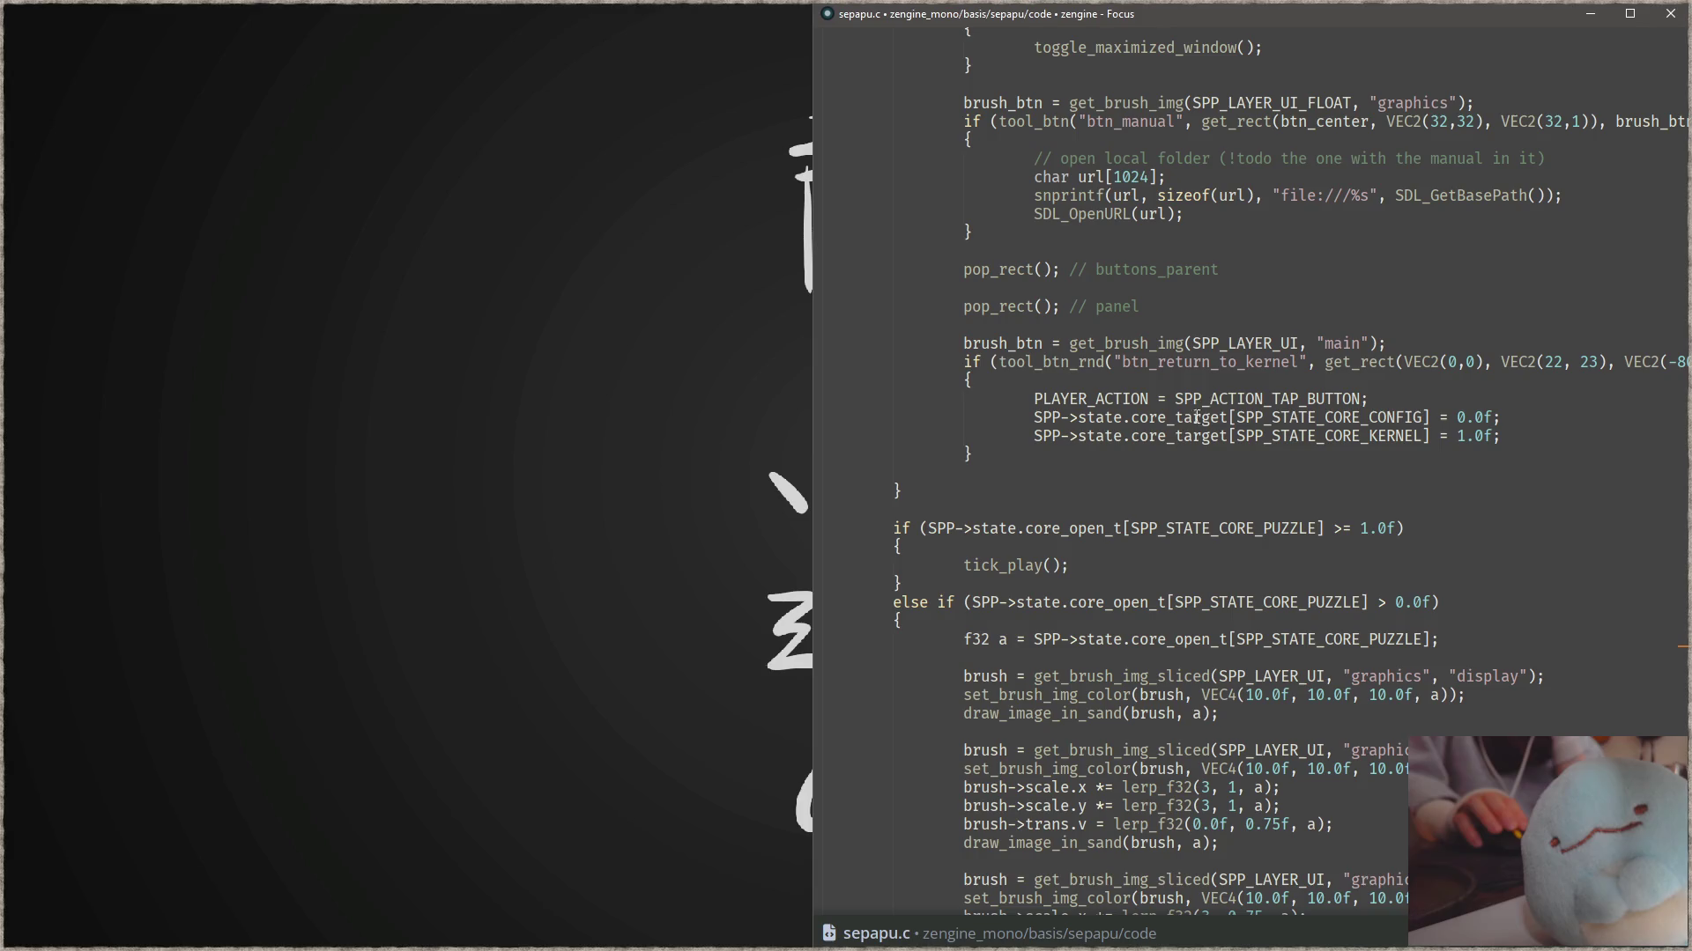
pyautogui.scroll(6, 1261, 389)
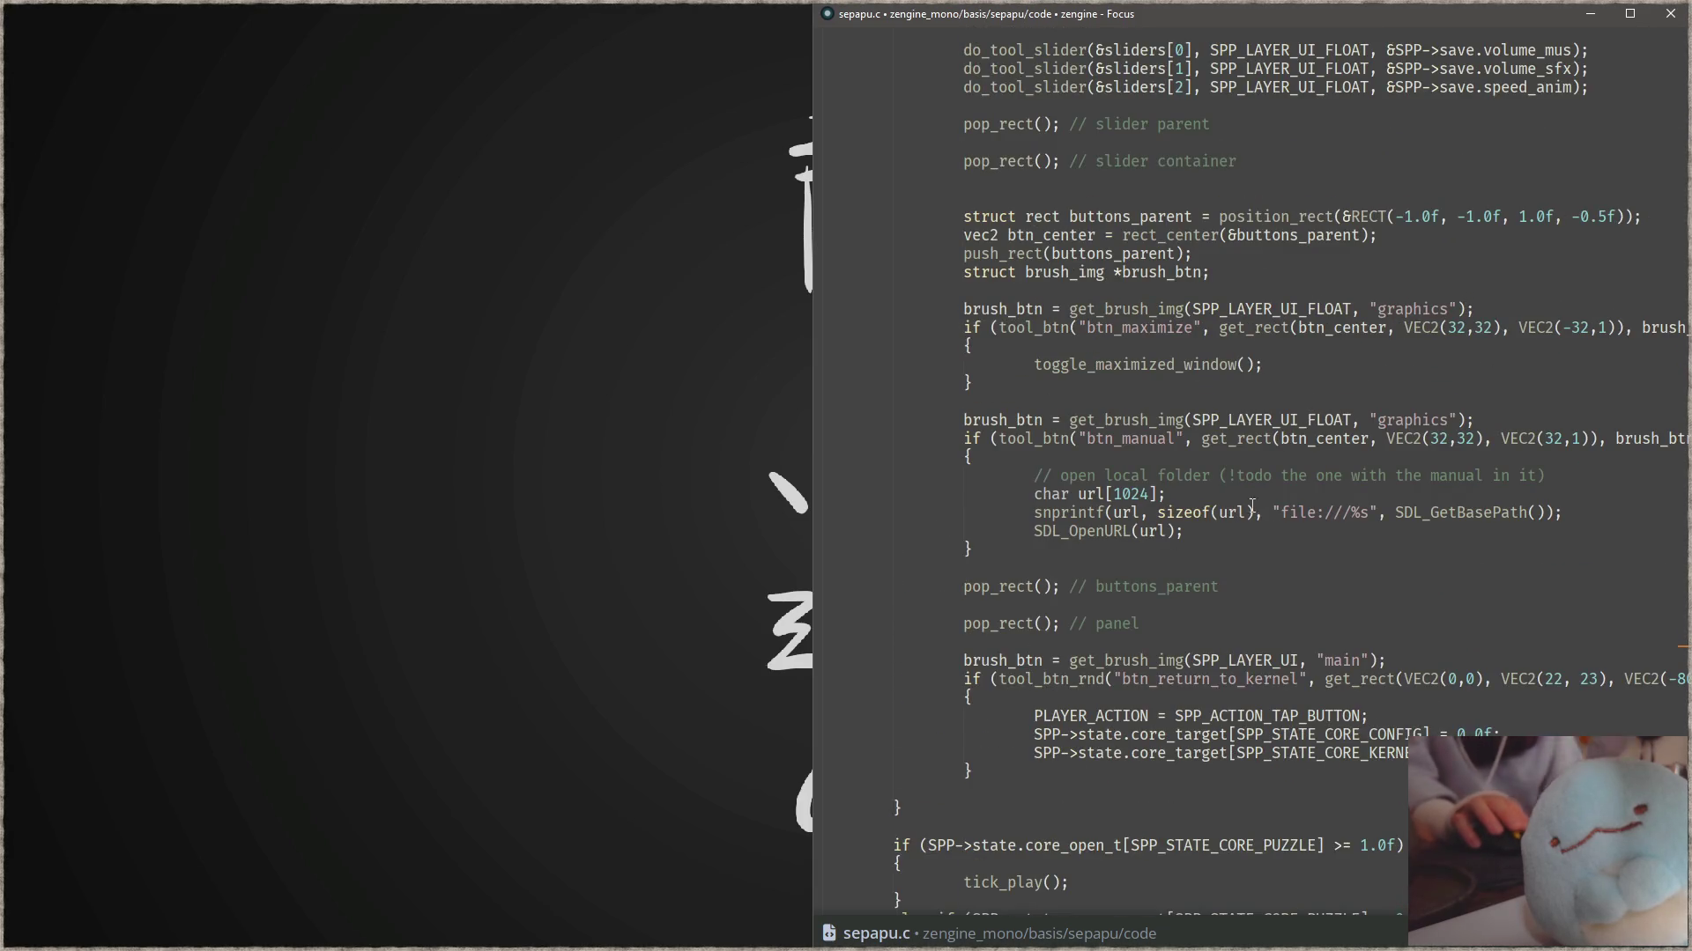
pyautogui.click(1459, 623)
pyautogui.hotkey('ctrl', 'shift', 'f')
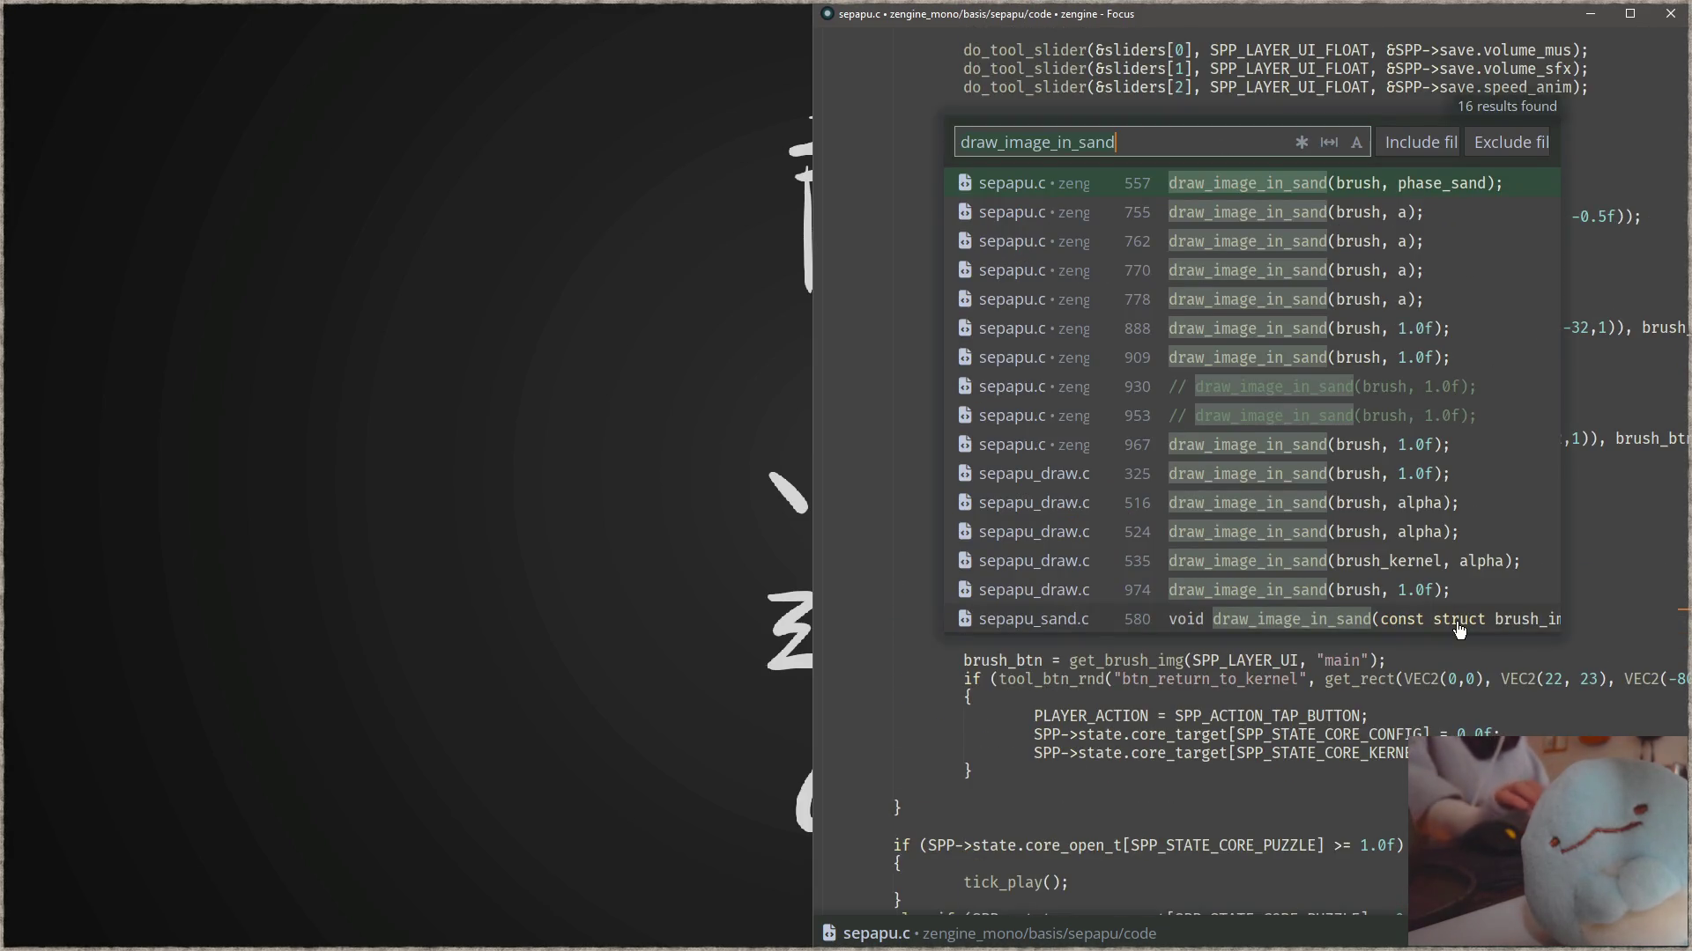
pyautogui.hotkey('ctrl', 'a')
pyautogui.write('open_level')
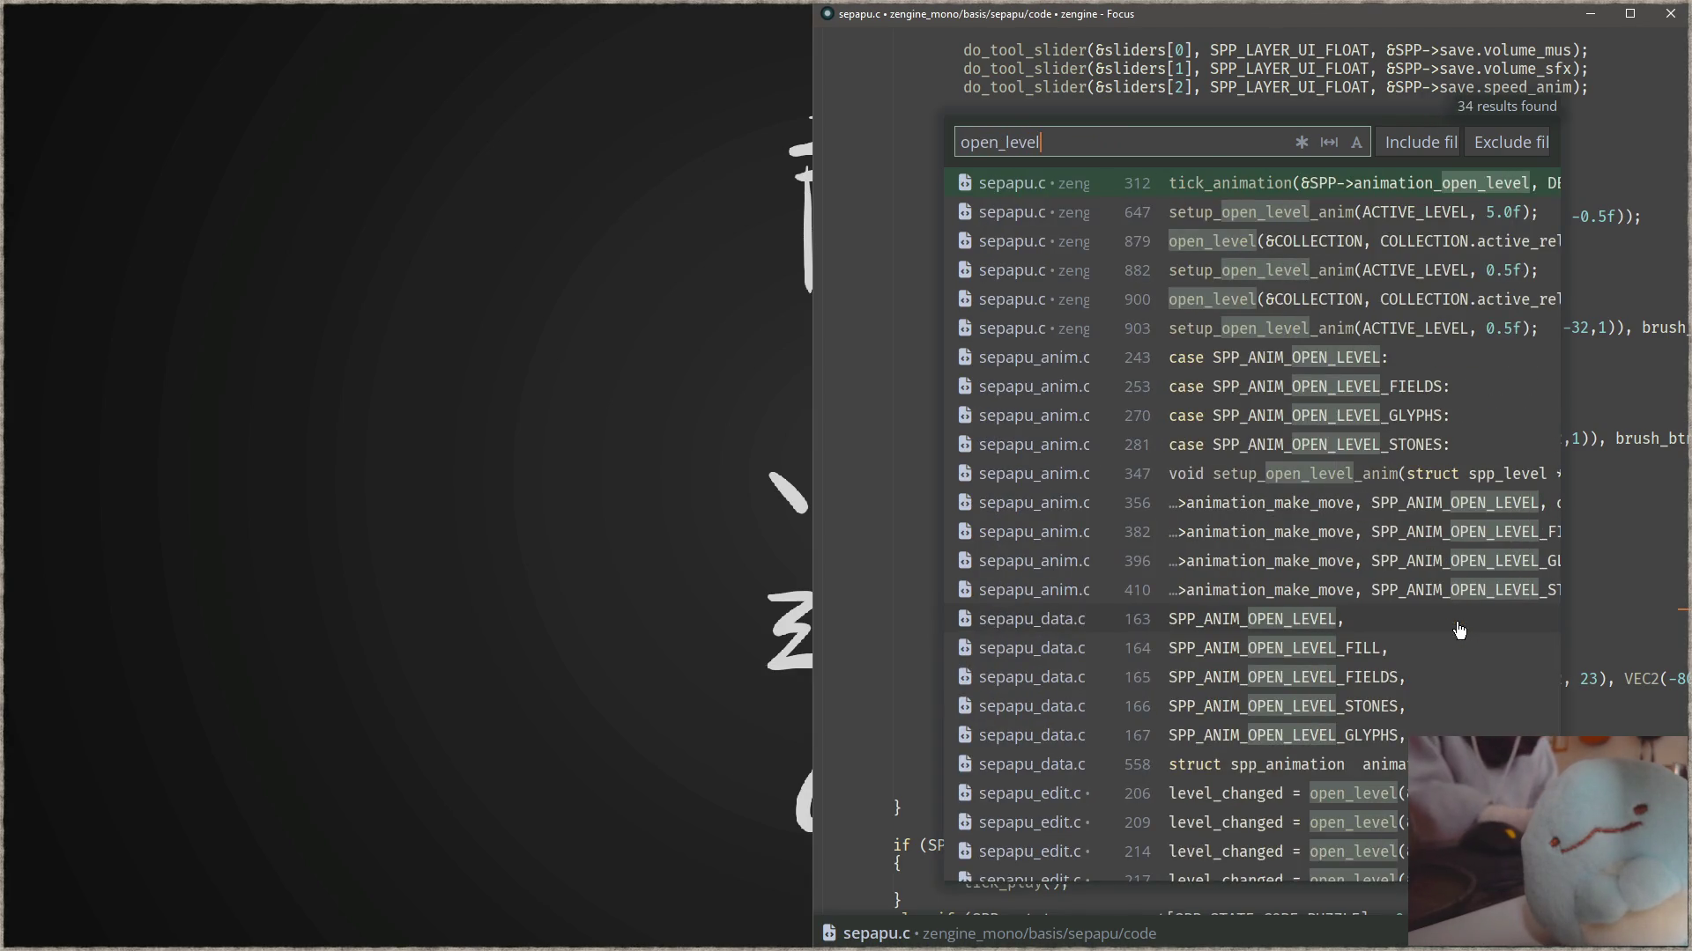
pyautogui.press('Return')
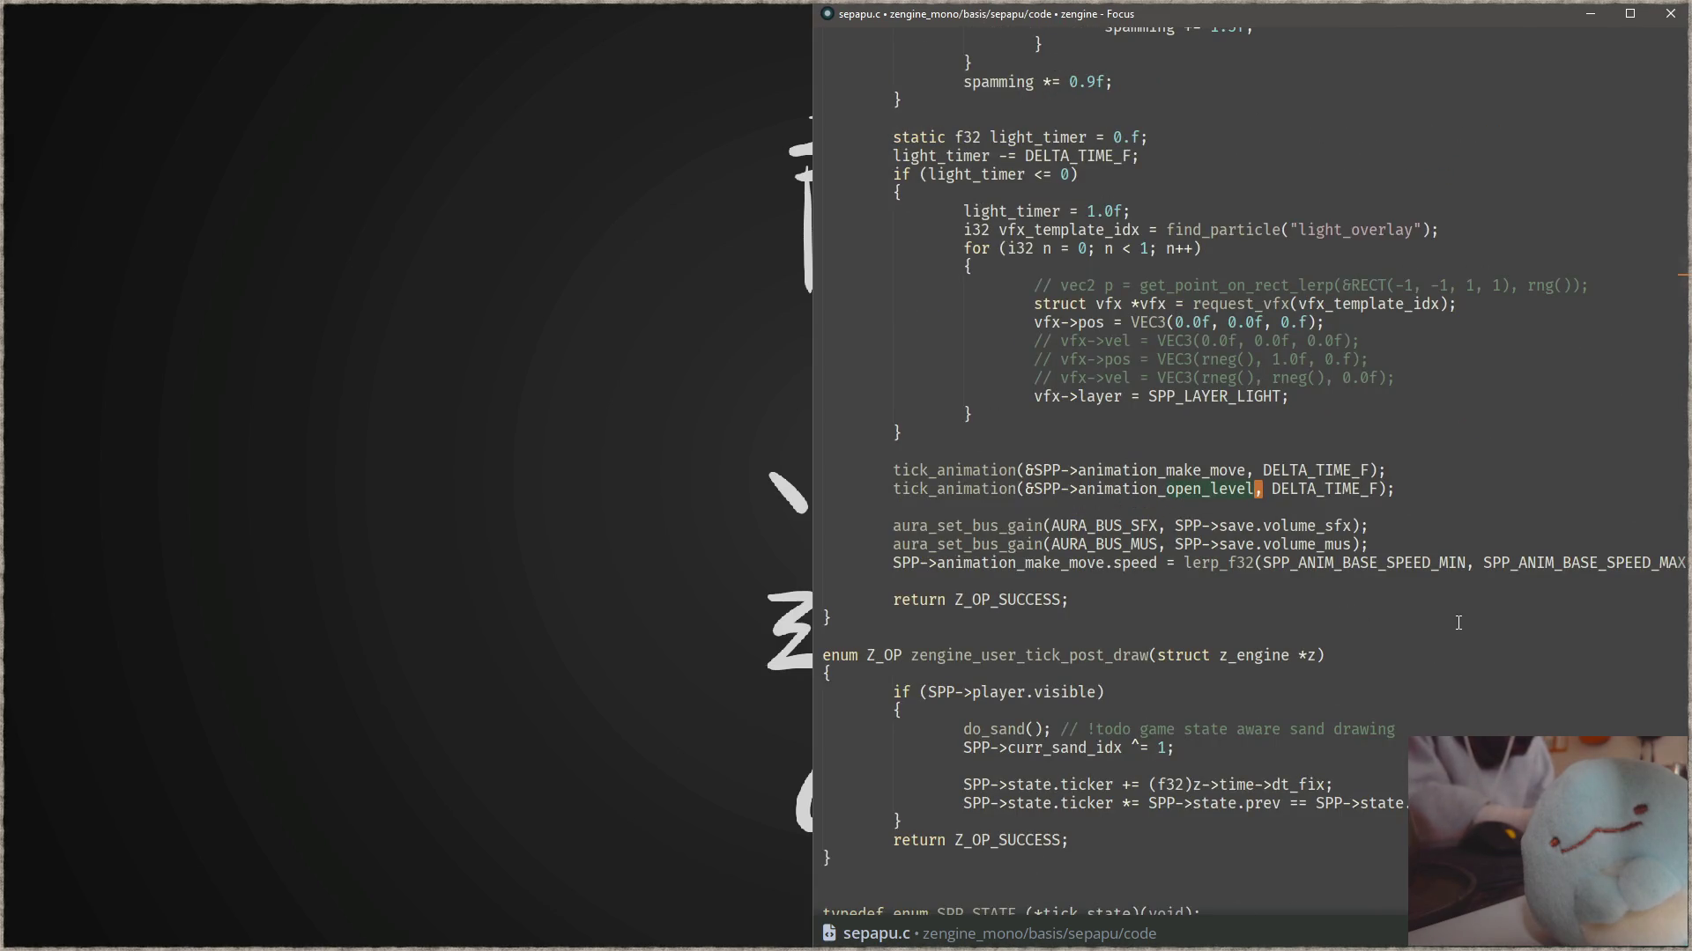
# - Locate the tick_animation call for animation_open_level in sepapu.c, then start a file lookup
pyautogui.hotkey('ctrl', 'd')
pyautogui.hotkey('ctrl', 'shift', 'f')
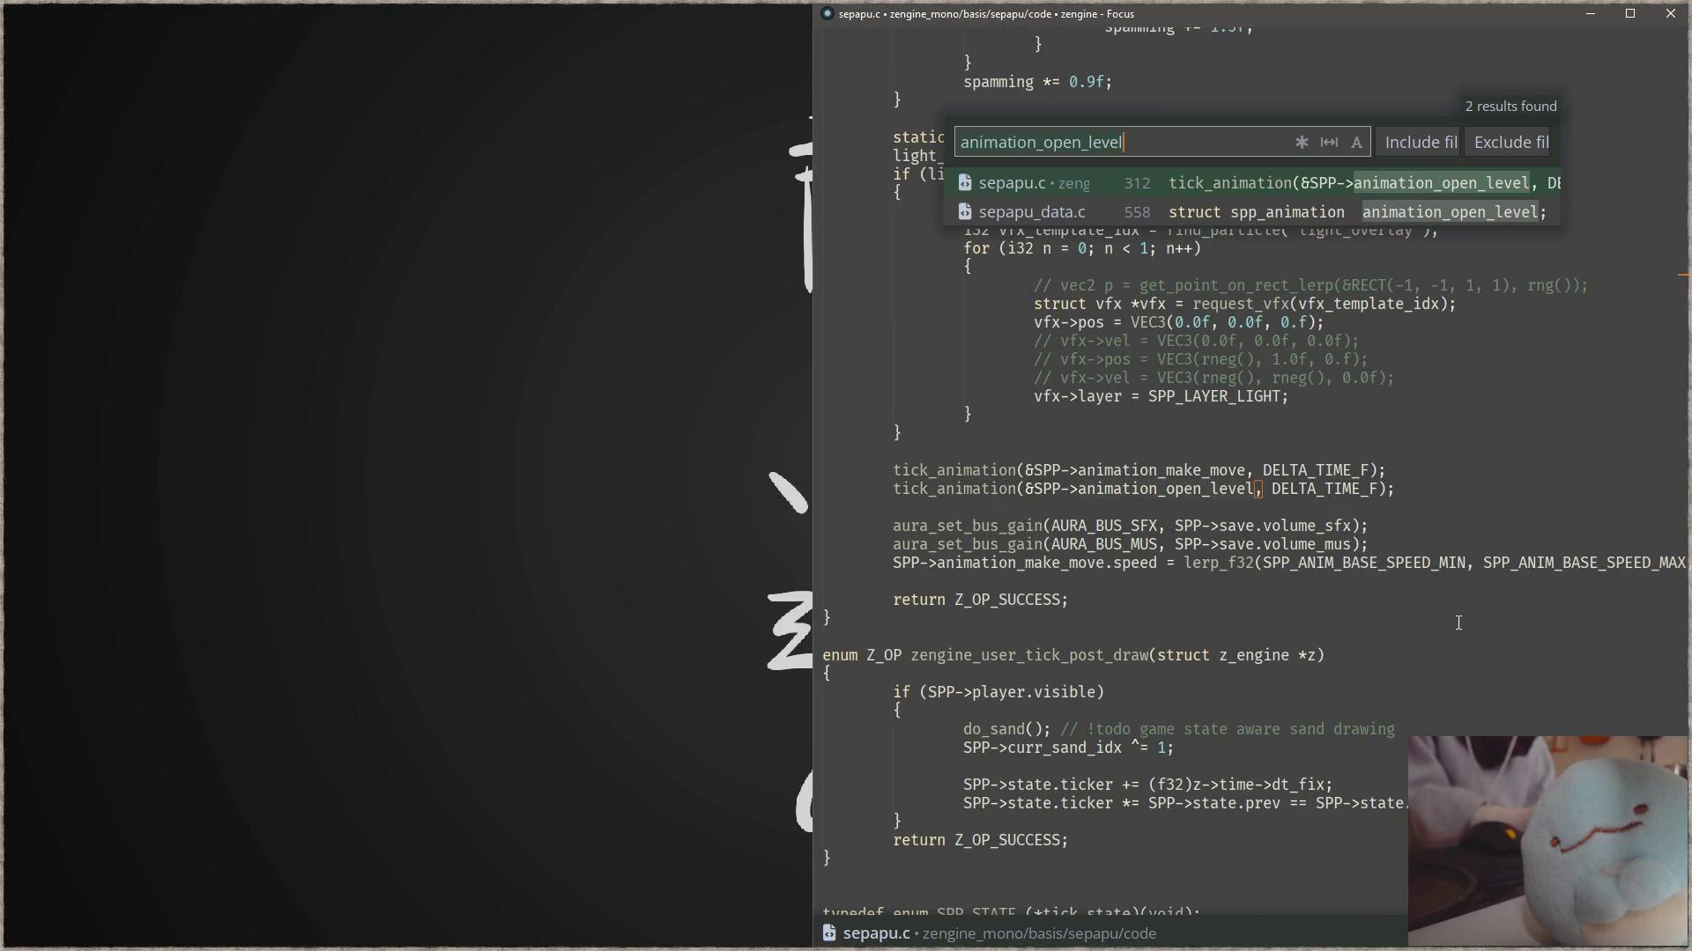
pyautogui.press('Escape')
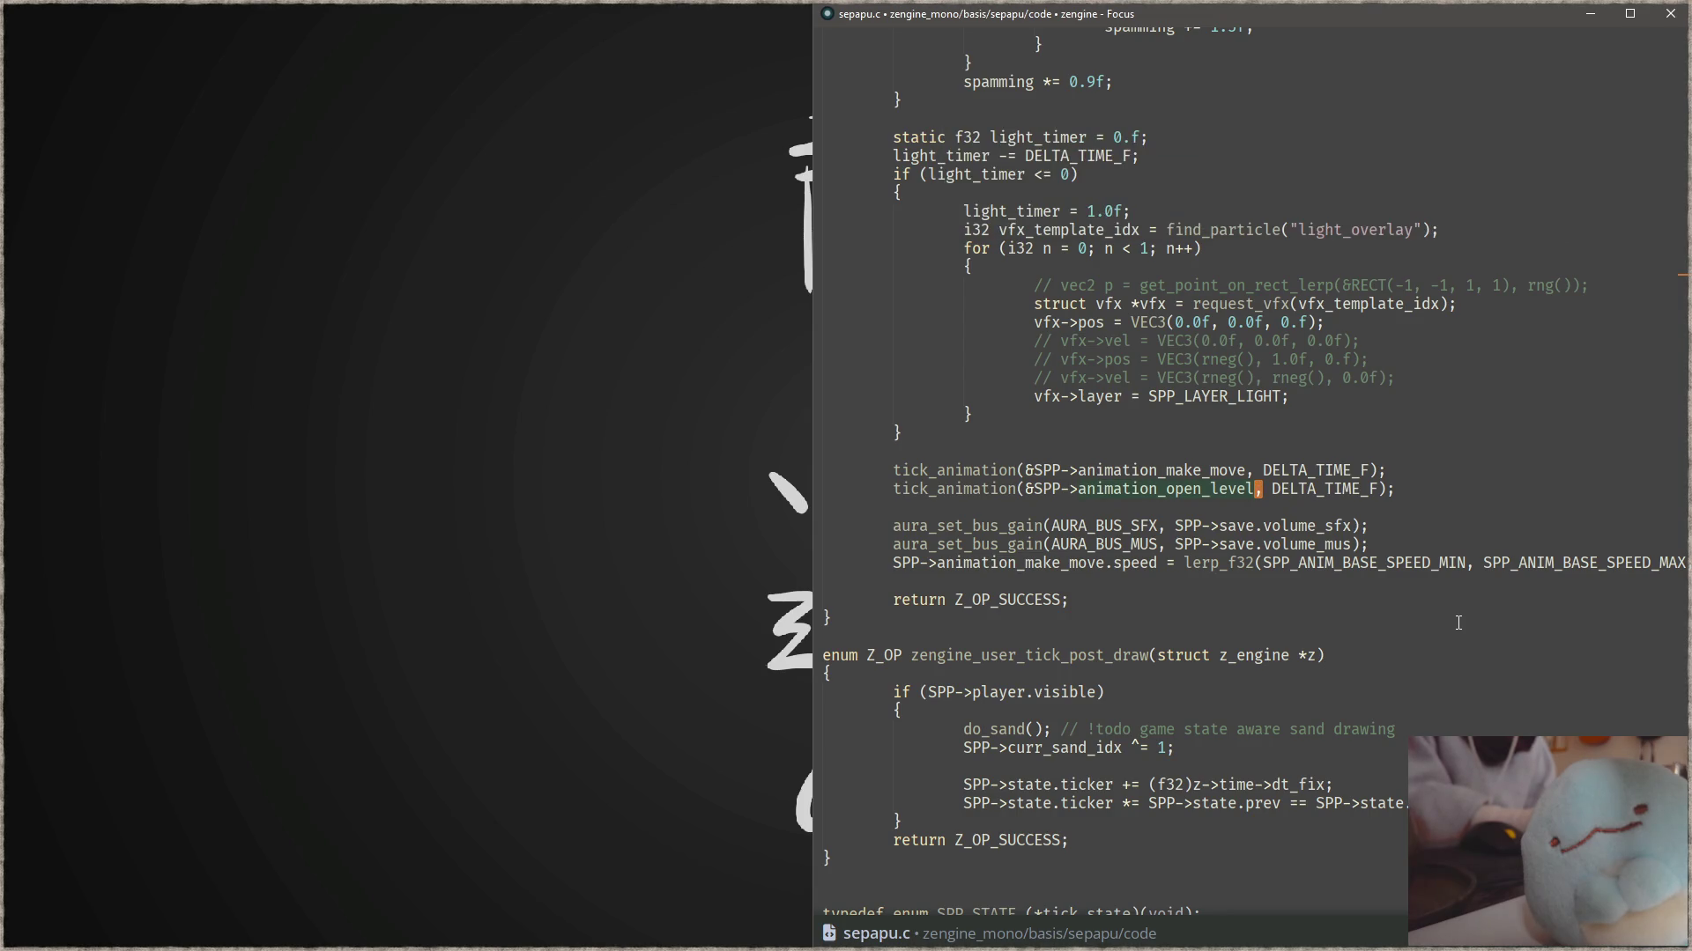
pyautogui.press('Left')
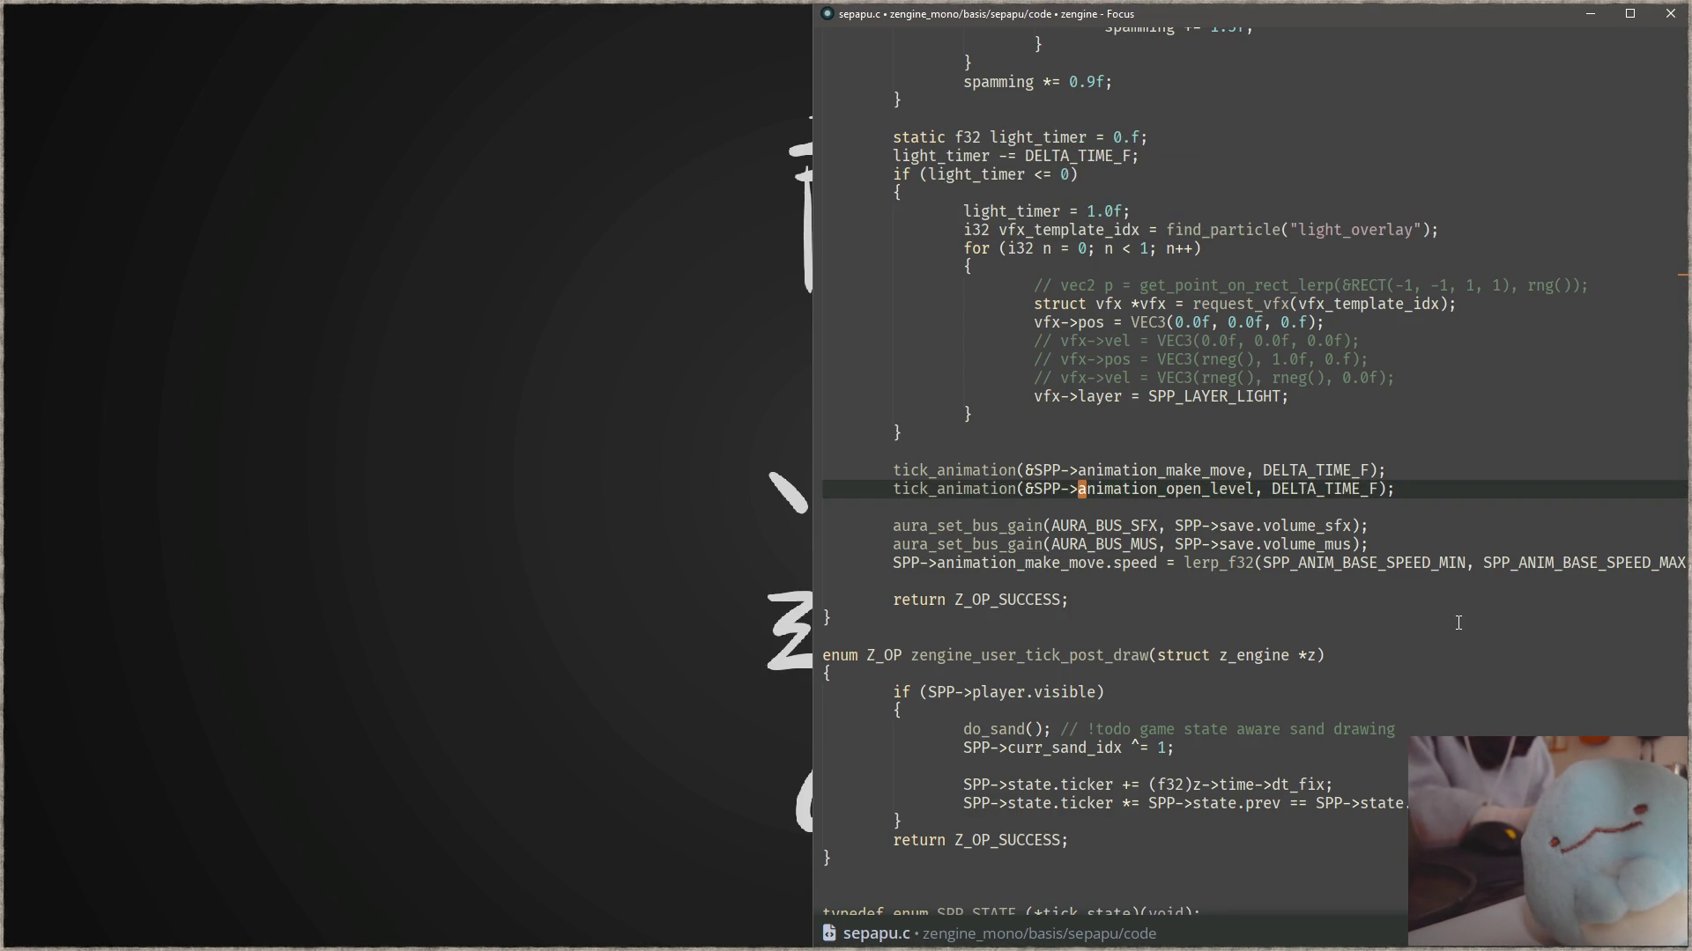
pyautogui.hotkey('ctrl', 'f')
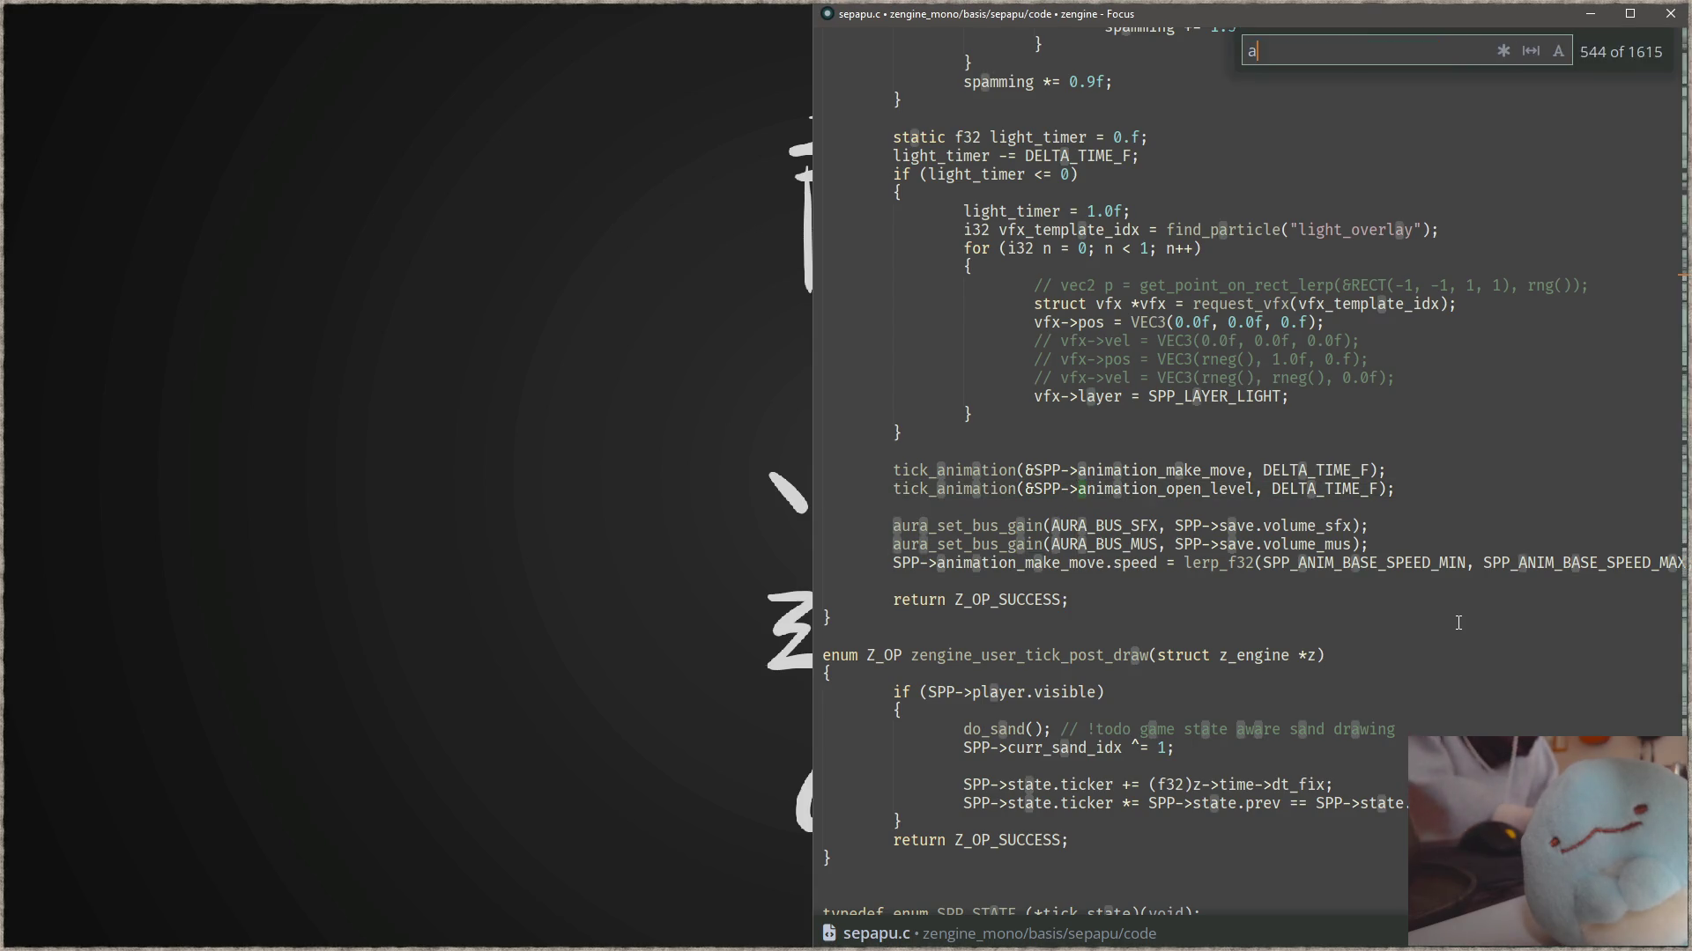
pyautogui.write('anim_open')
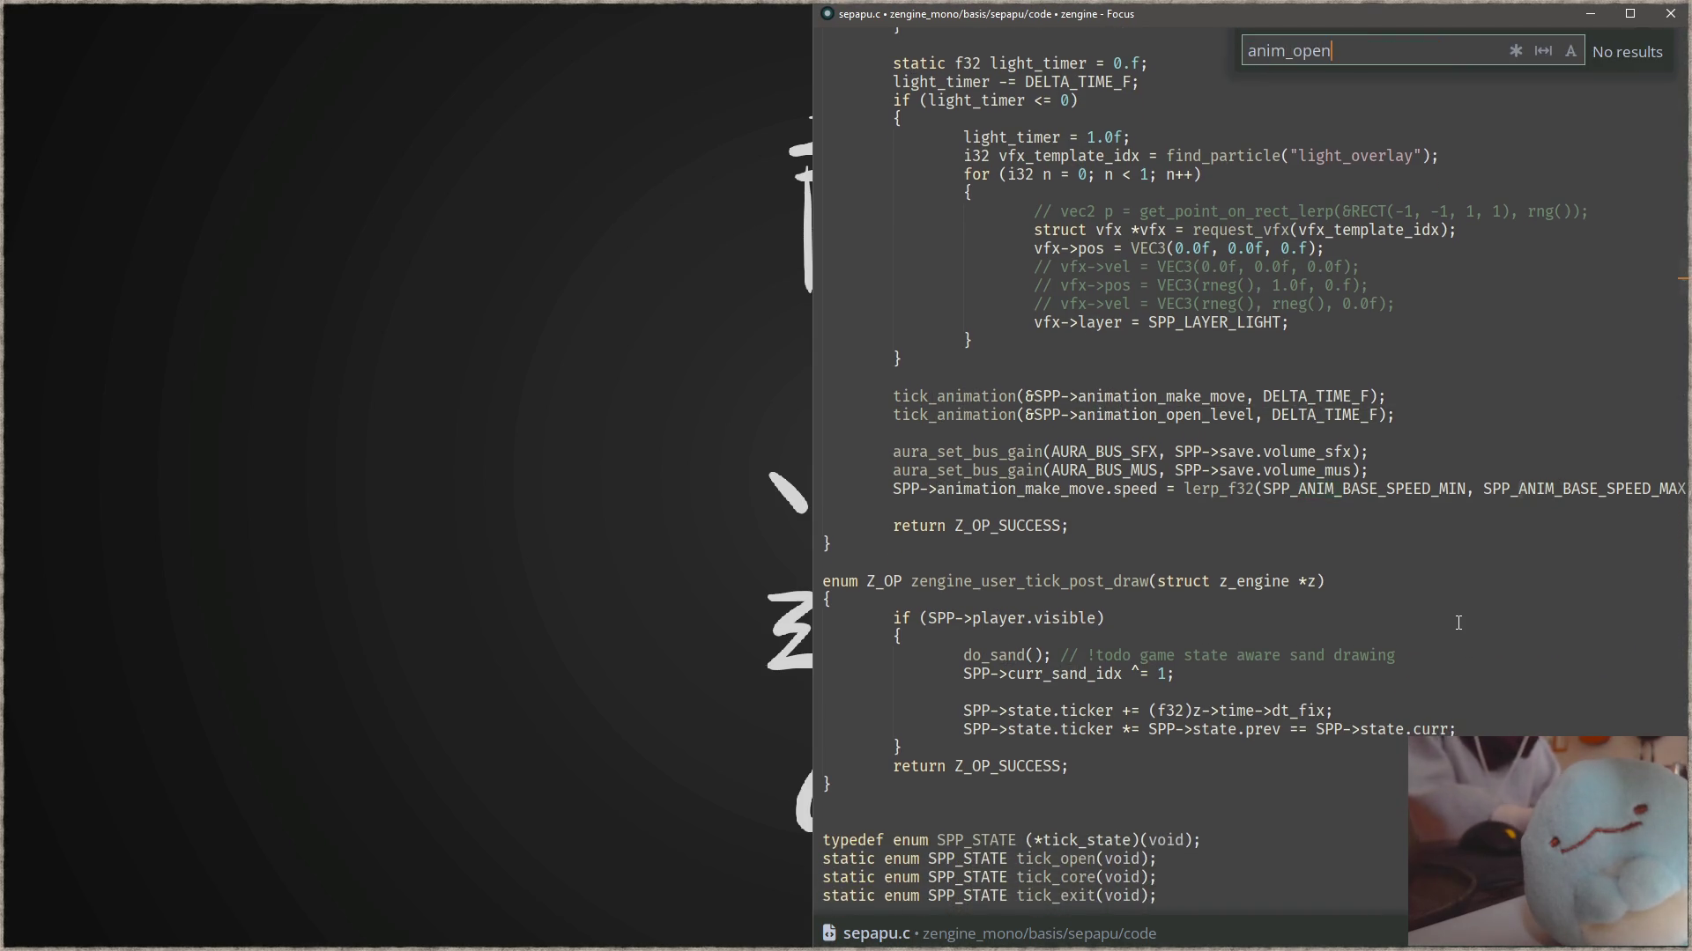
pyautogui.press('Escape')
pyautogui.press('Escape')
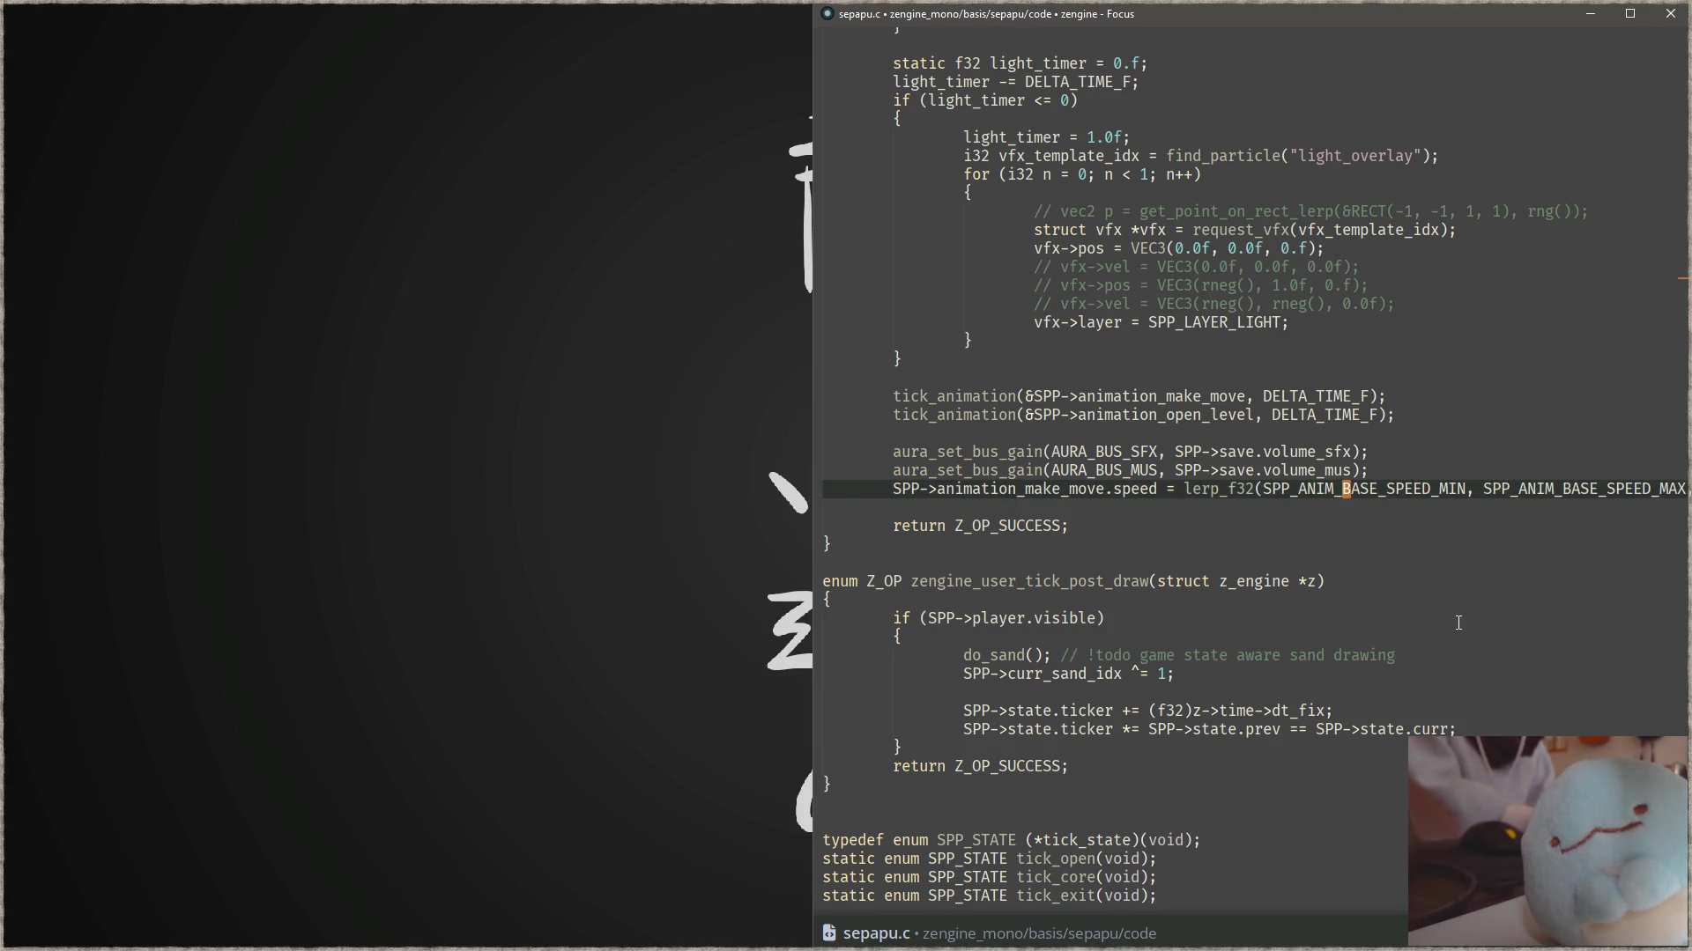
pyautogui.hotkey('ctrl', 'p')
# - Open sepapu_anim.c and search the project for every use of setup_open_level_anim
pyautogui.write('anim')
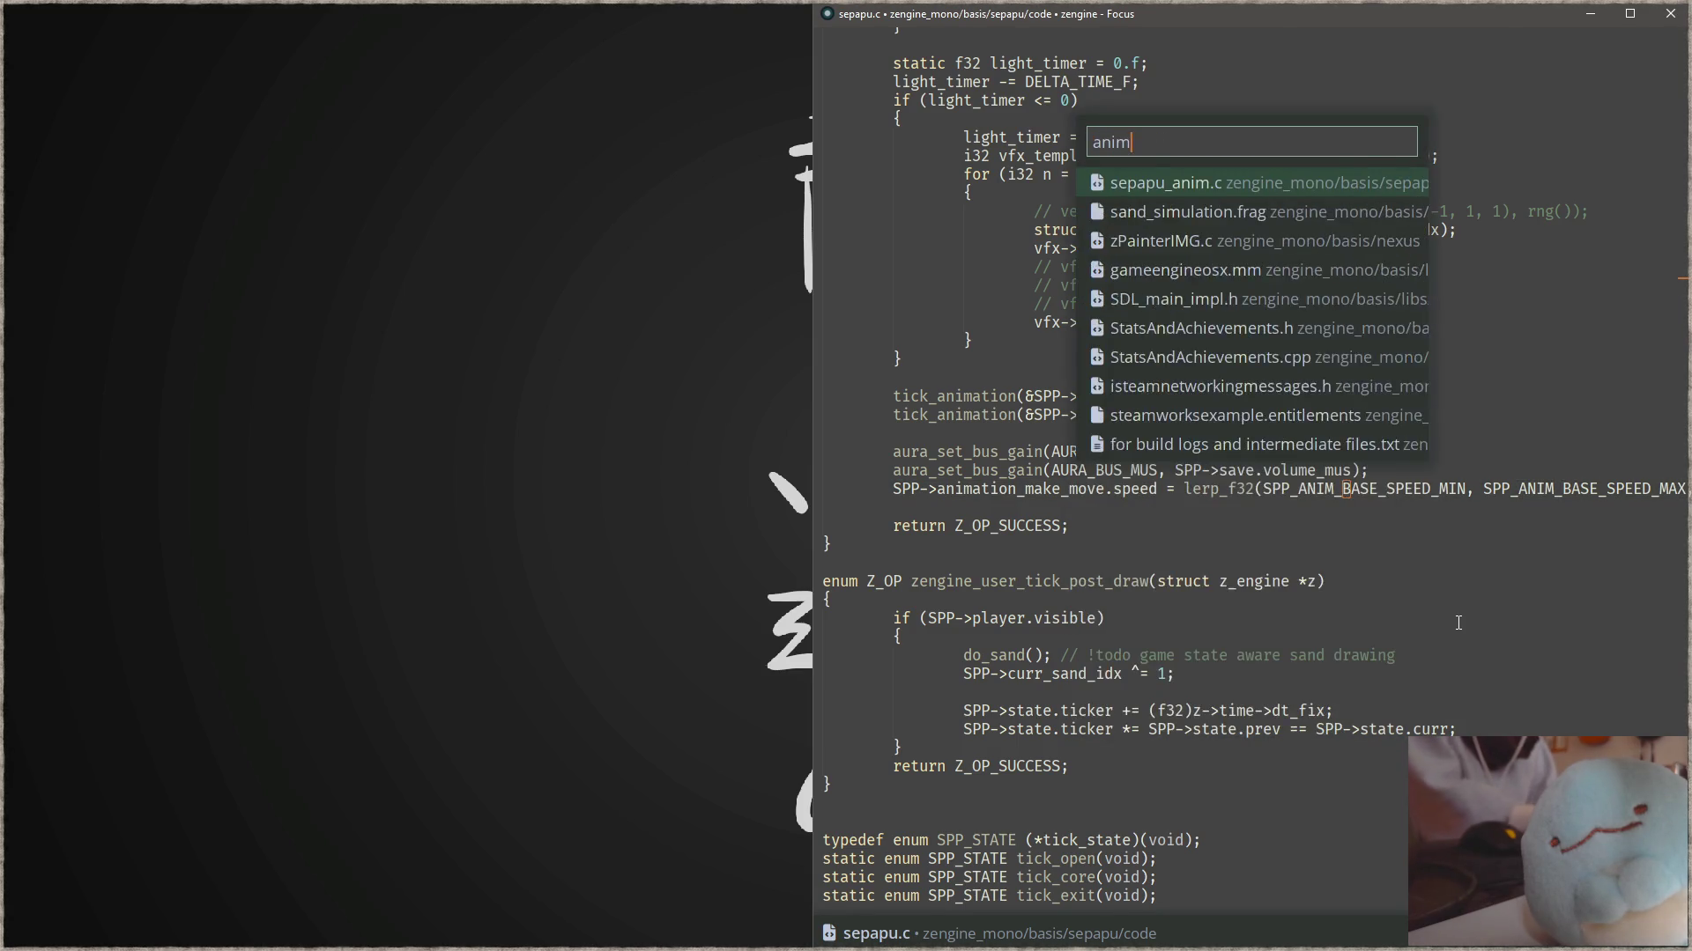
pyautogui.write('.c')
pyautogui.press('Return')
pyautogui.hotkey('ctrl', 'f')
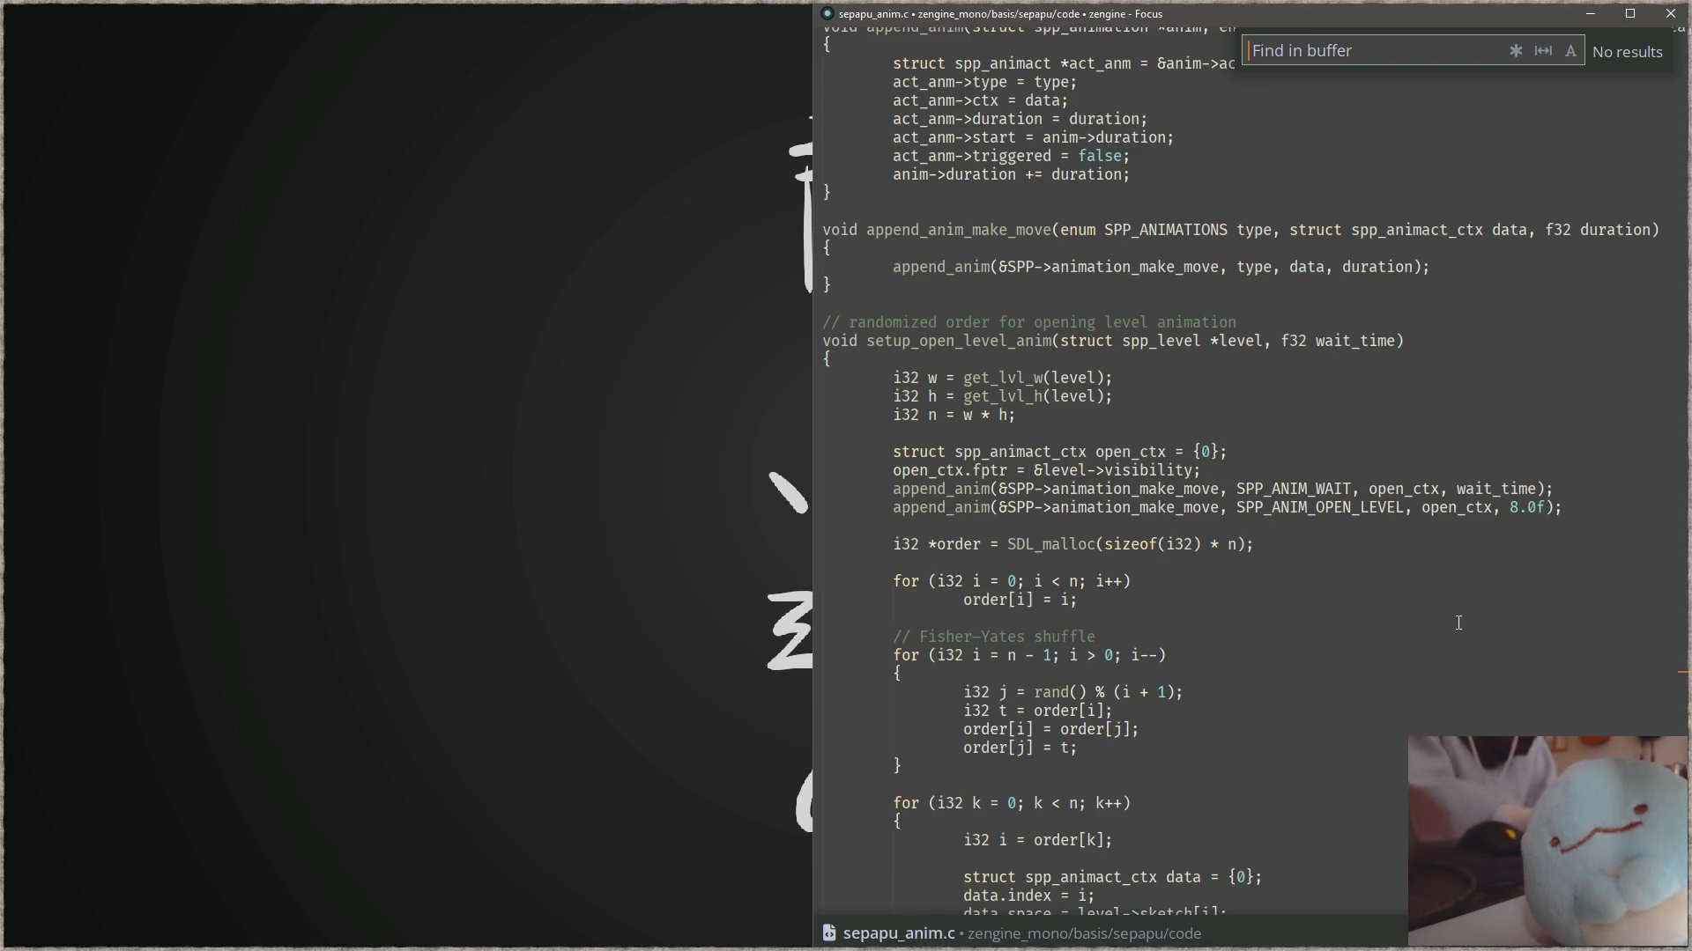
pyautogui.click(1205, 489)
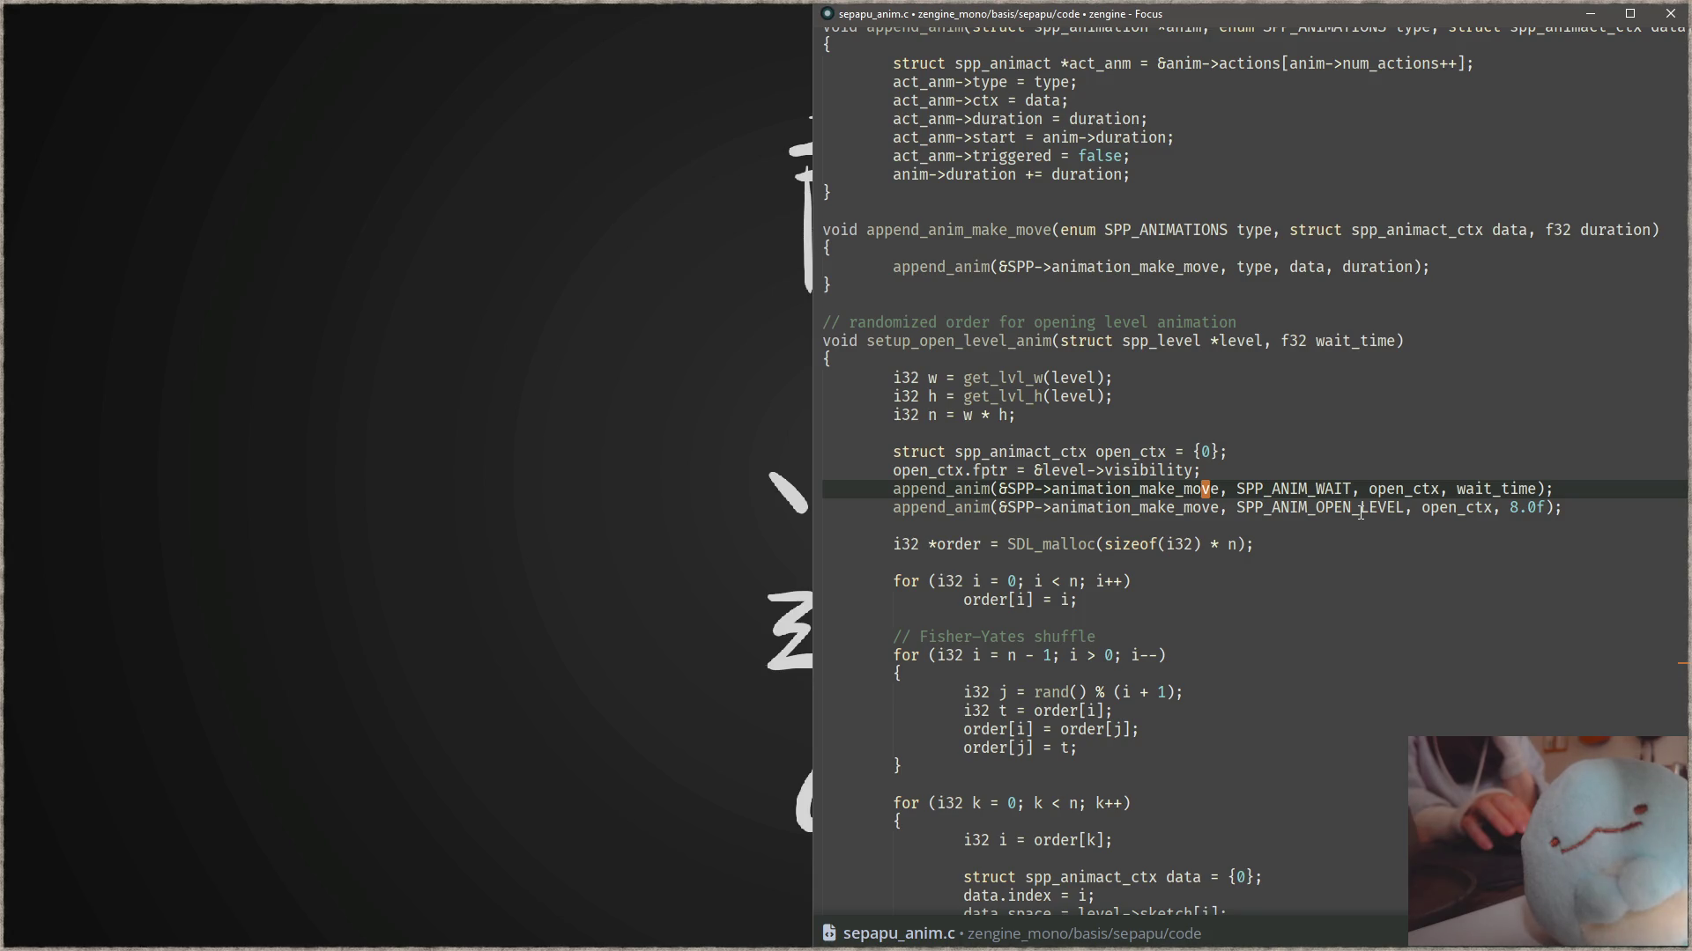
pyautogui.doubleClick(978, 343)
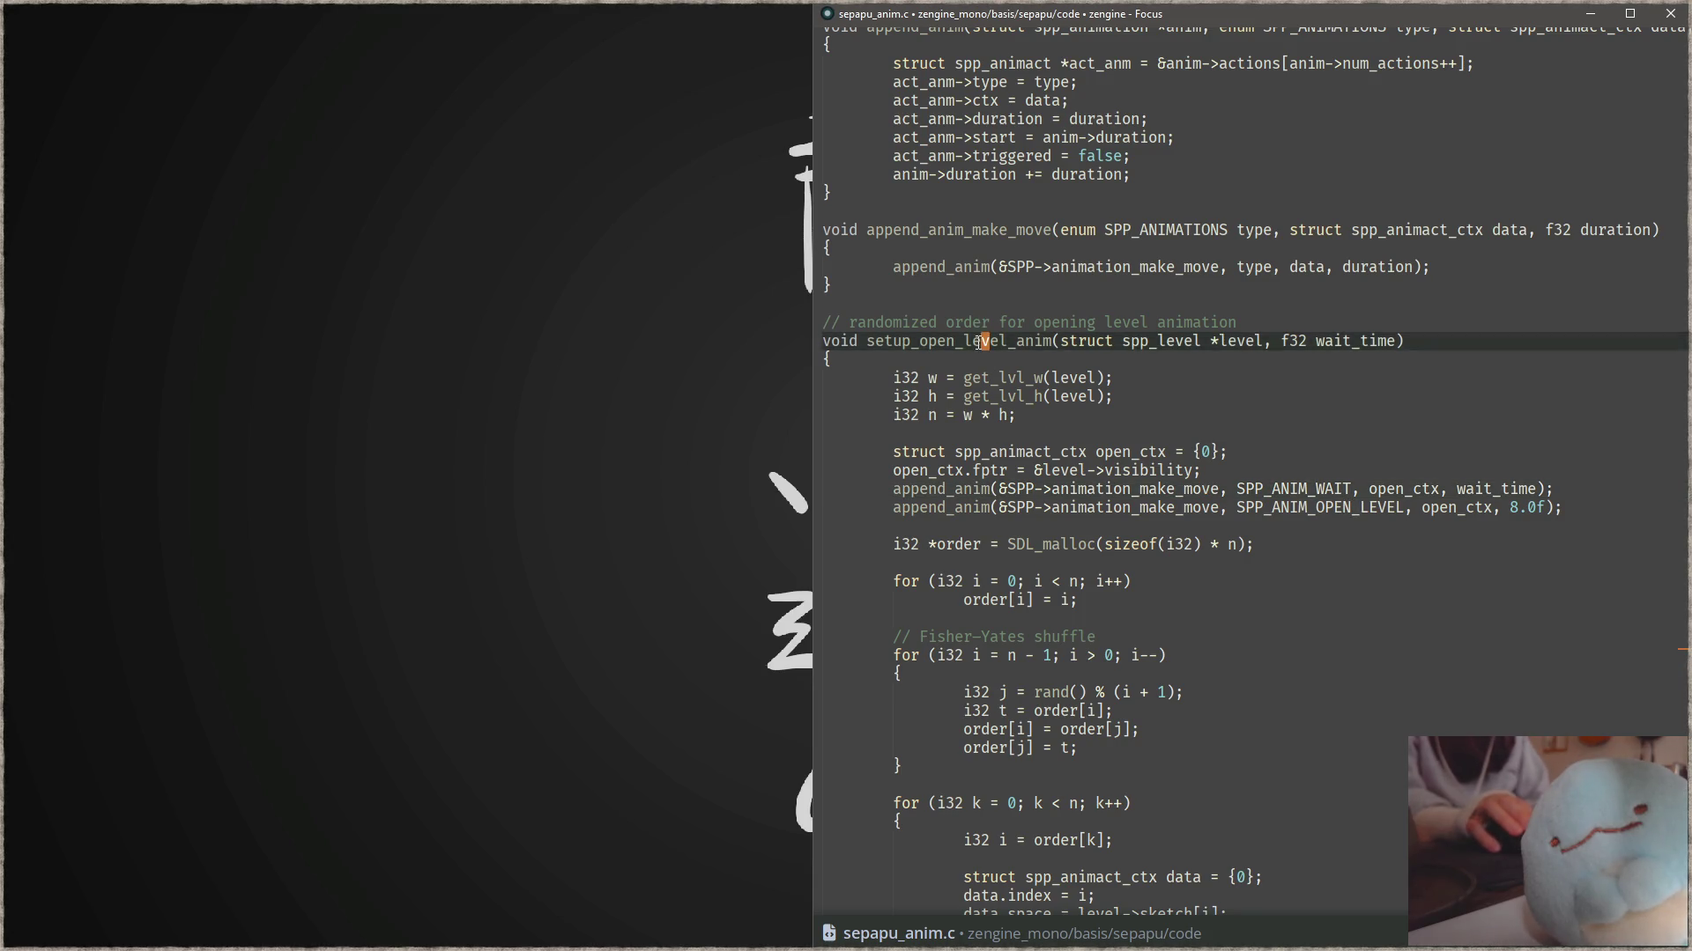
pyautogui.hotkey('ctrl', 'shift', 'f')
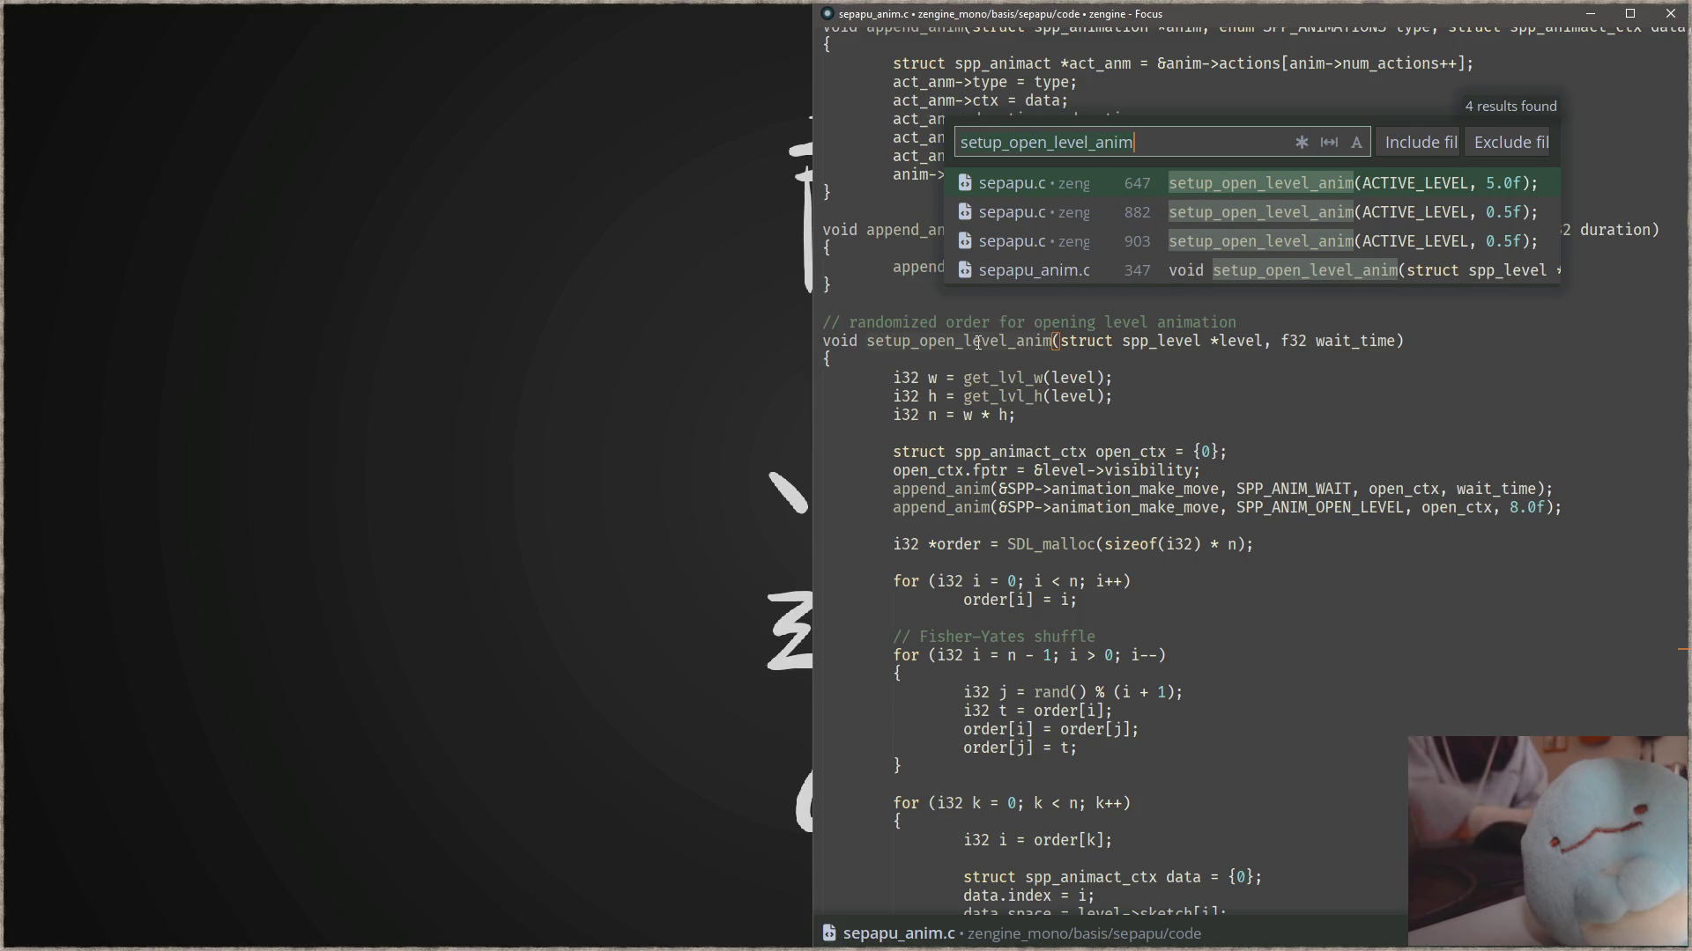
# - Change the sepapu.c setup_open_level_anim argument from 5.0f to 15.0f, then compile and launch the game
pyautogui.press('Return')
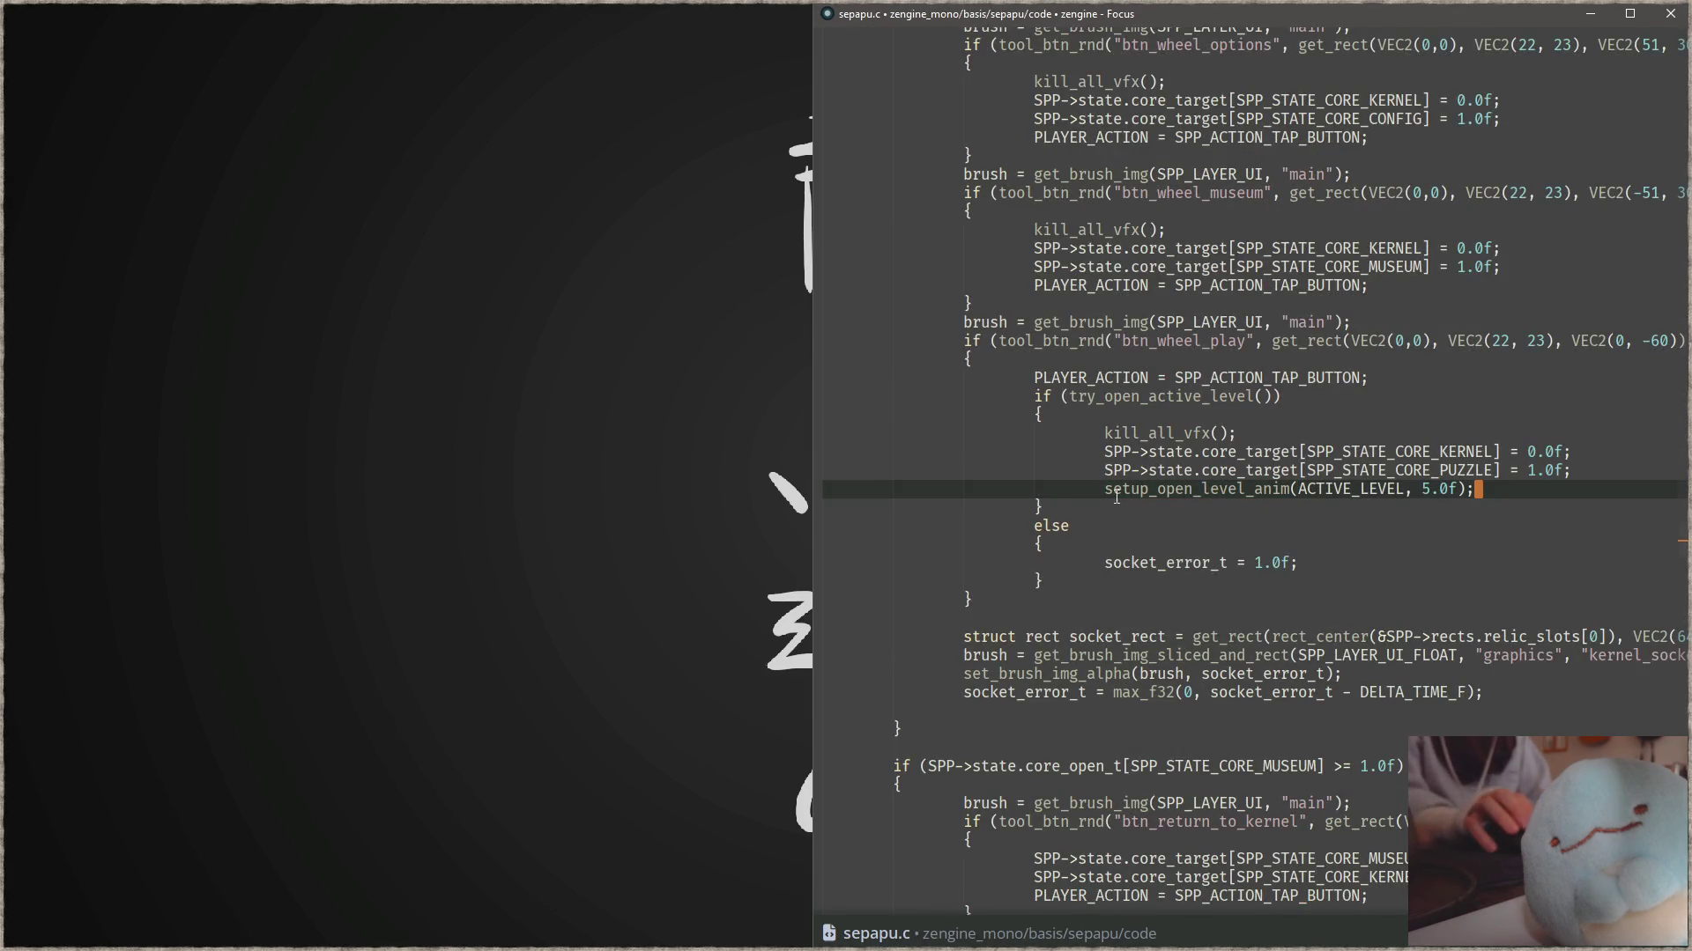
pyautogui.scroll(2, 1116, 496)
pyautogui.scroll(9, 1145, 538)
pyautogui.scroll(10, 1185, 590)
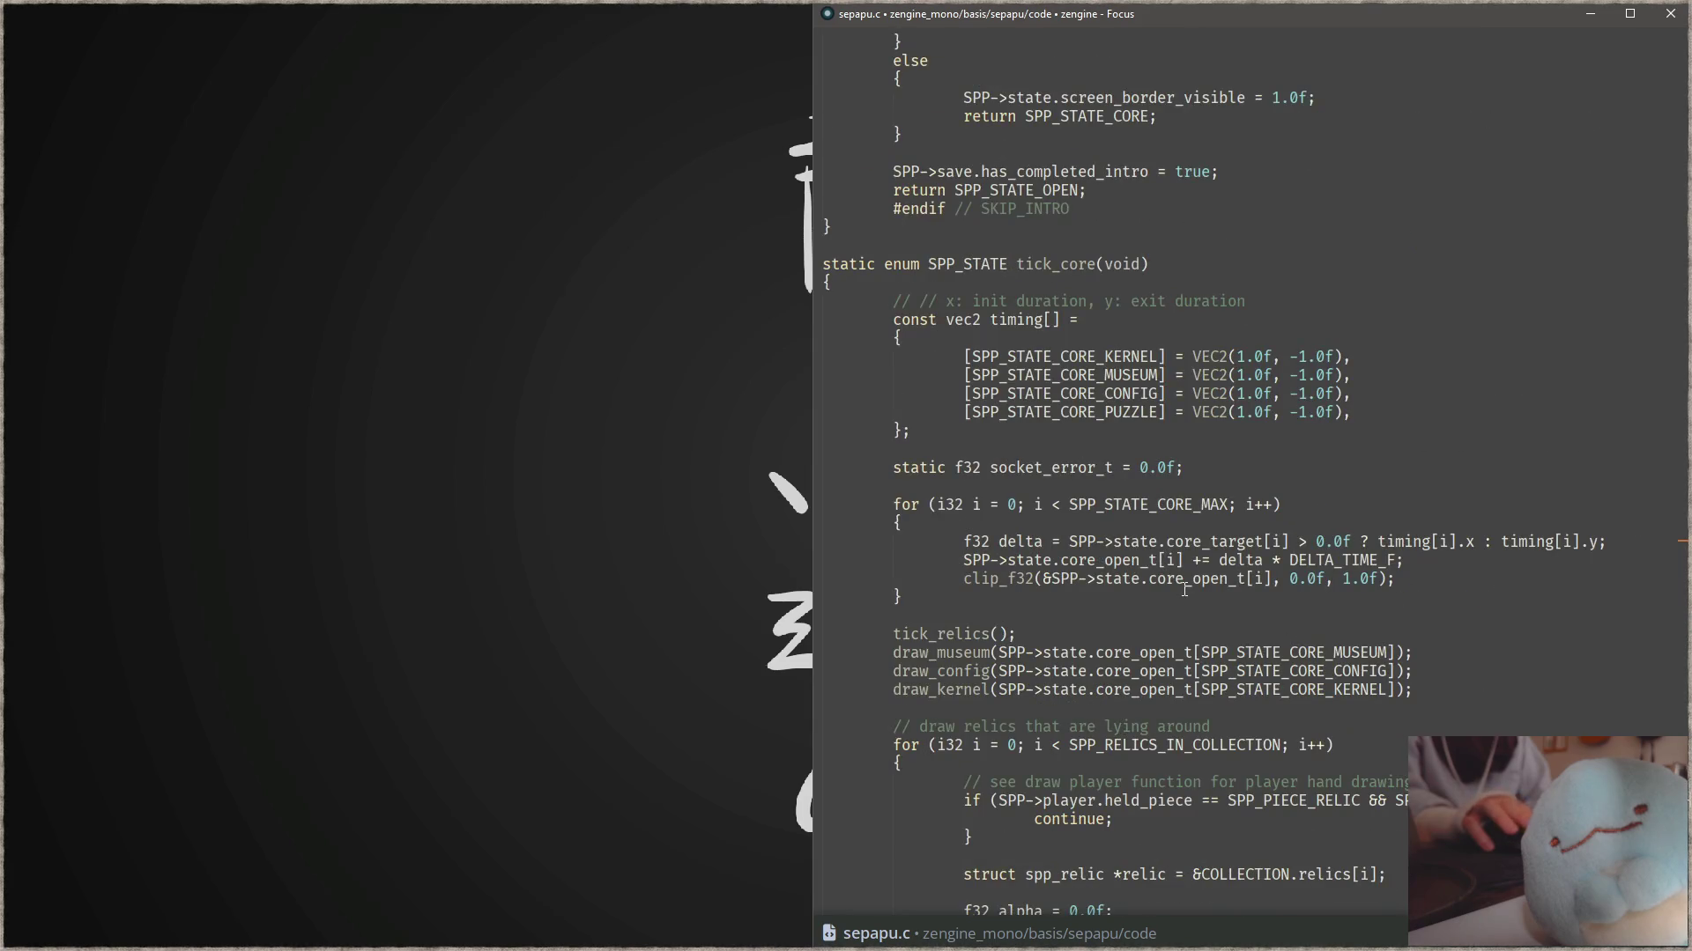
pyautogui.scroll(-10, 1185, 590)
pyautogui.scroll(-6, 1189, 589)
pyautogui.scroll(-1, 1193, 588)
pyautogui.scroll(-5, 1200, 587)
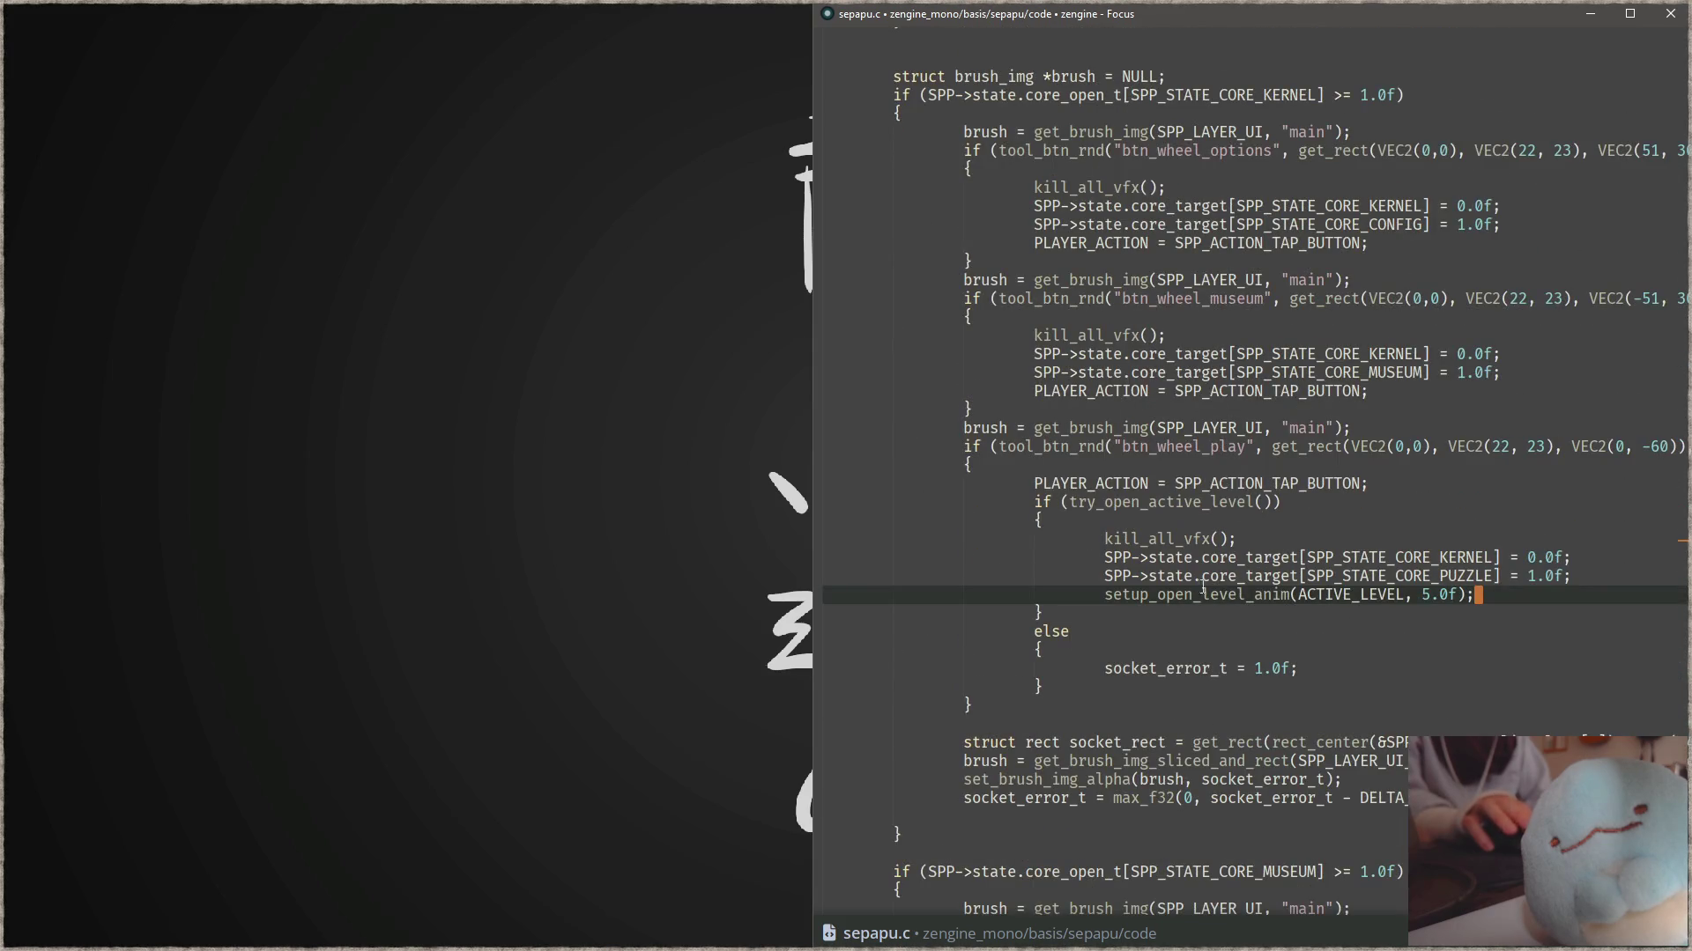
pyautogui.click(1426, 597)
pyautogui.write('1')
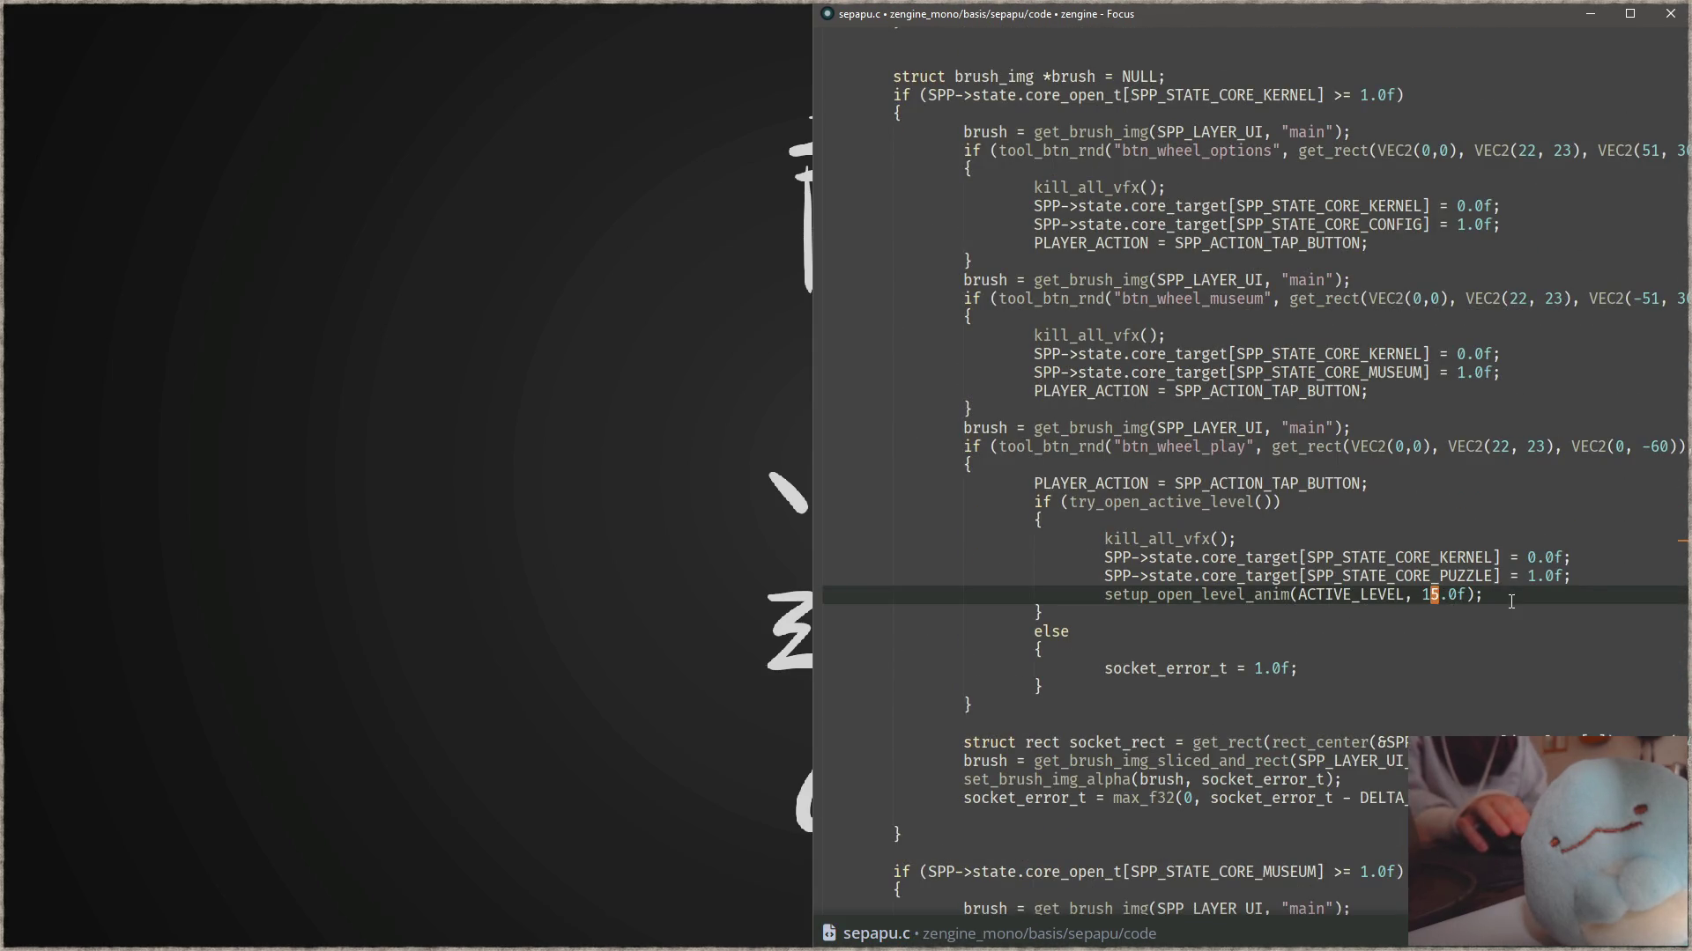
pyautogui.press('F5')
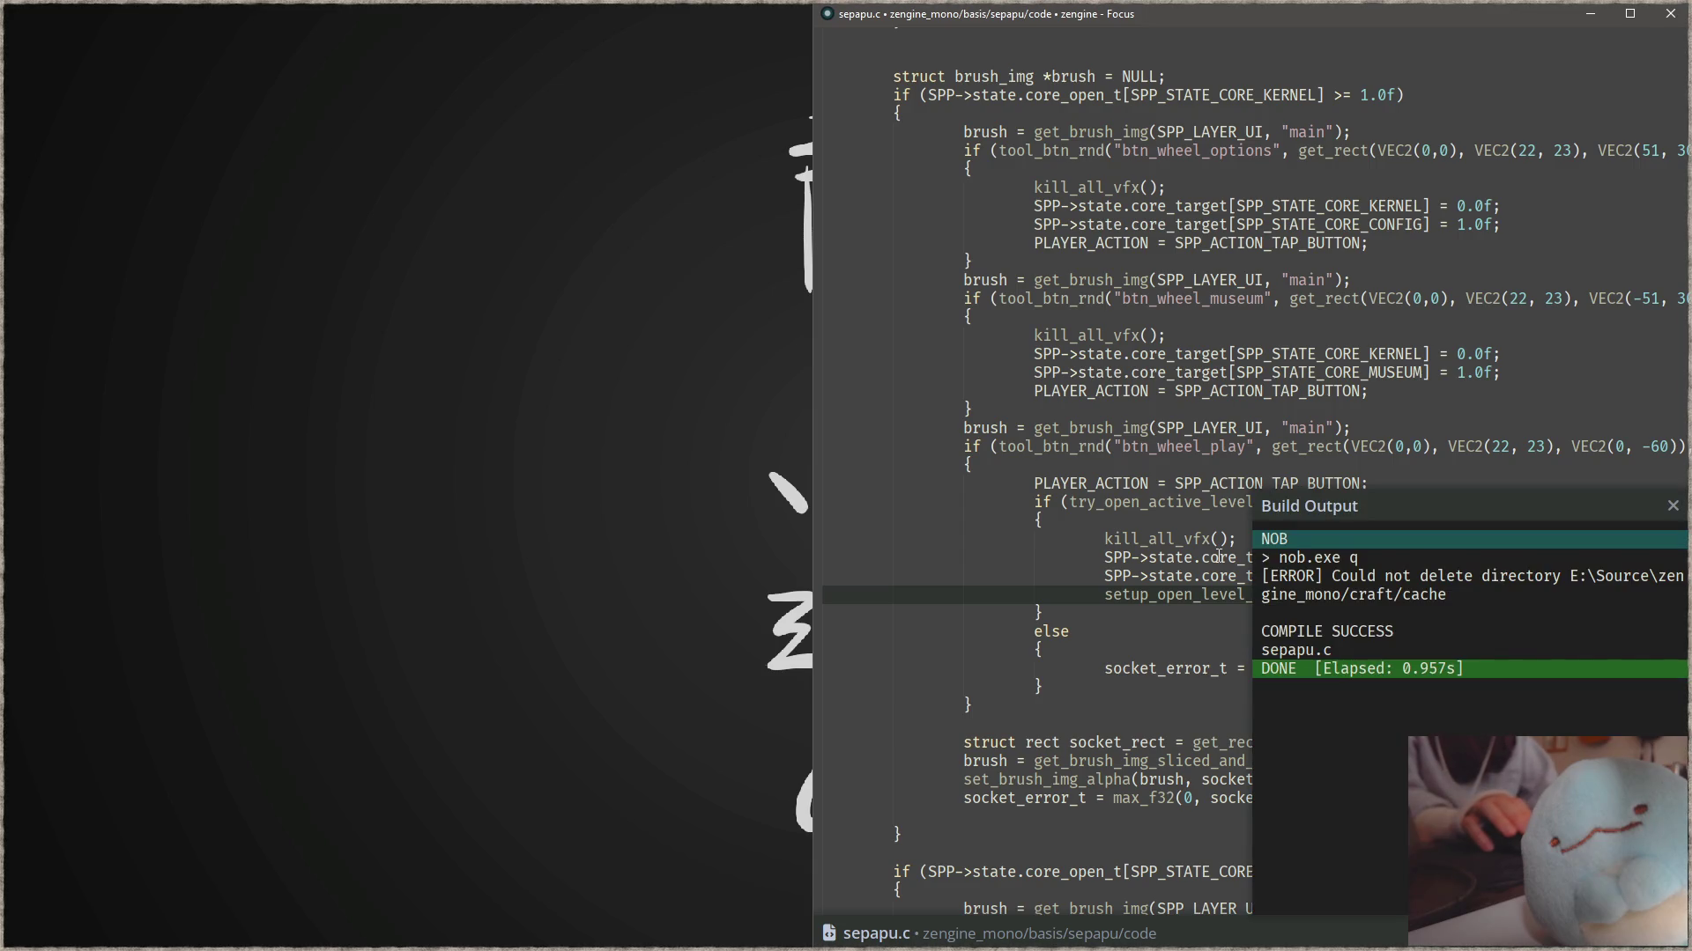
pyautogui.press('F6')
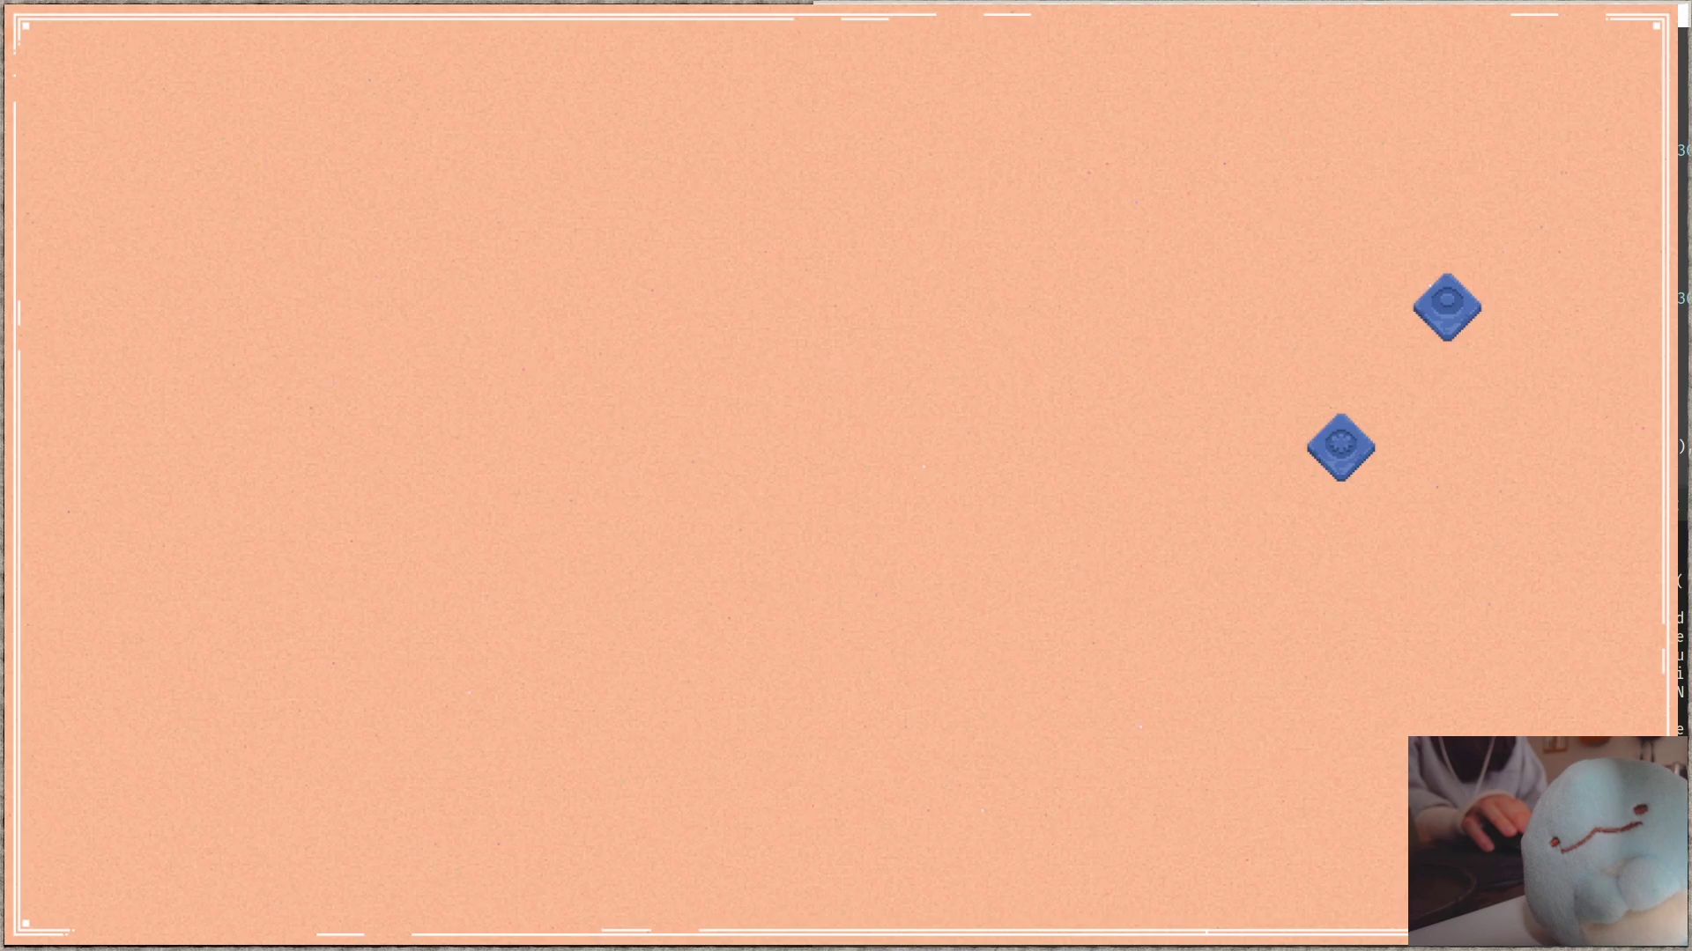
# - Open the level from the wheel and return five times to watch the opening animation
pyautogui.click(1115, 590)
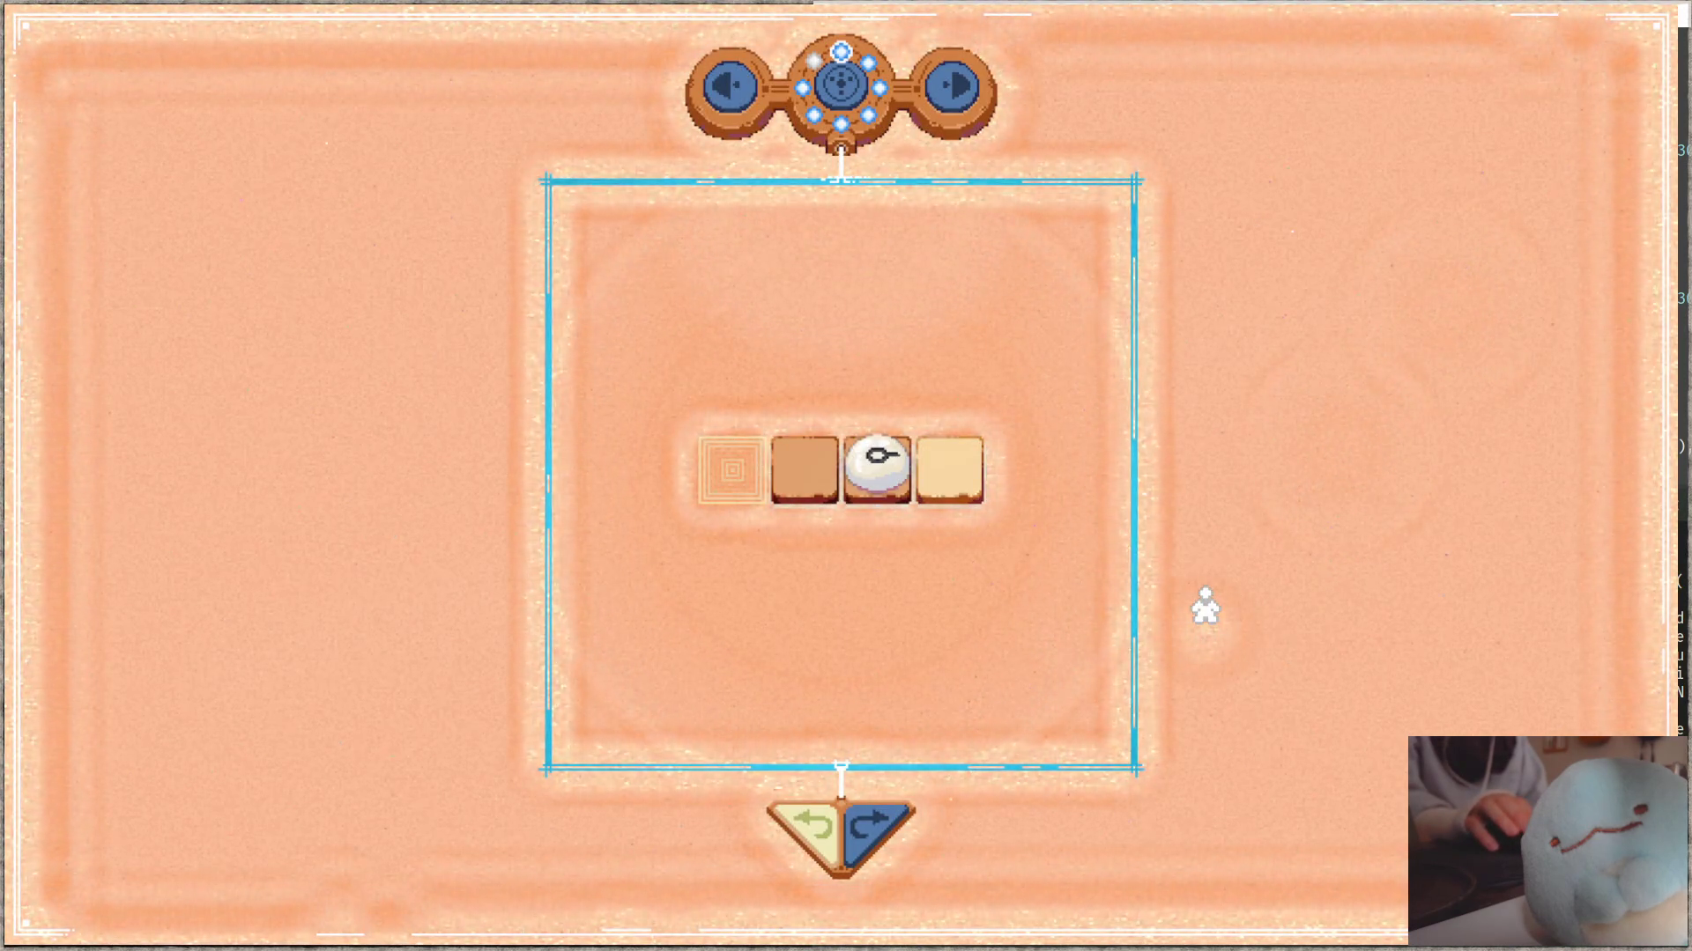
pyautogui.click(841, 81)
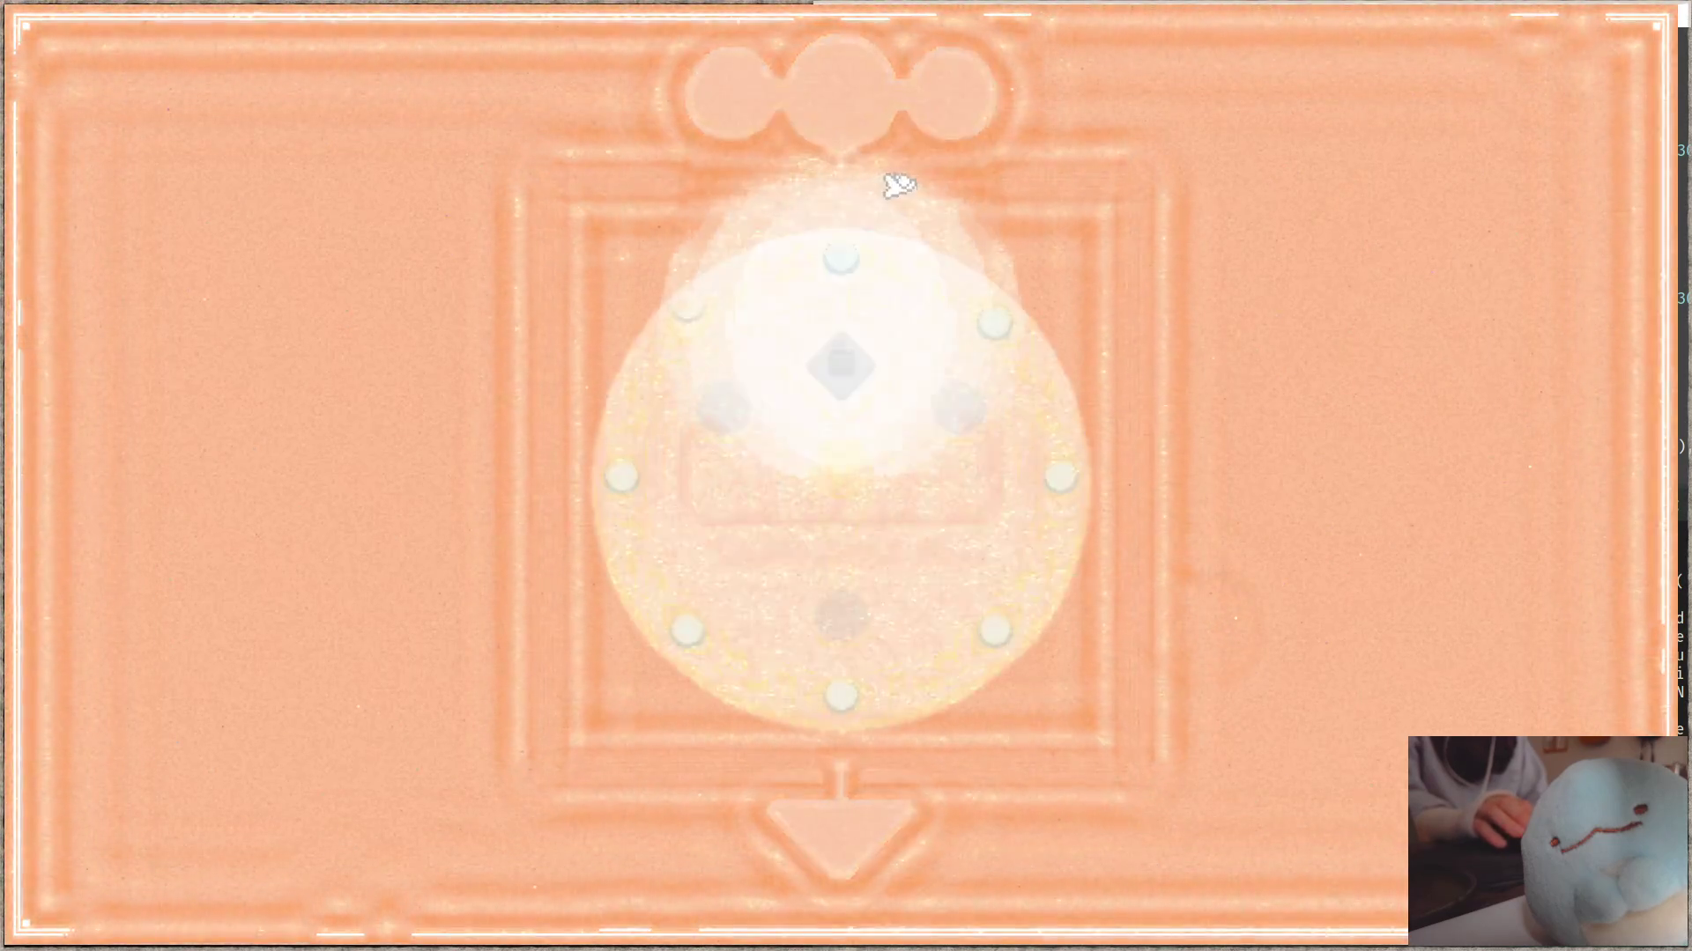
pyautogui.click(844, 608)
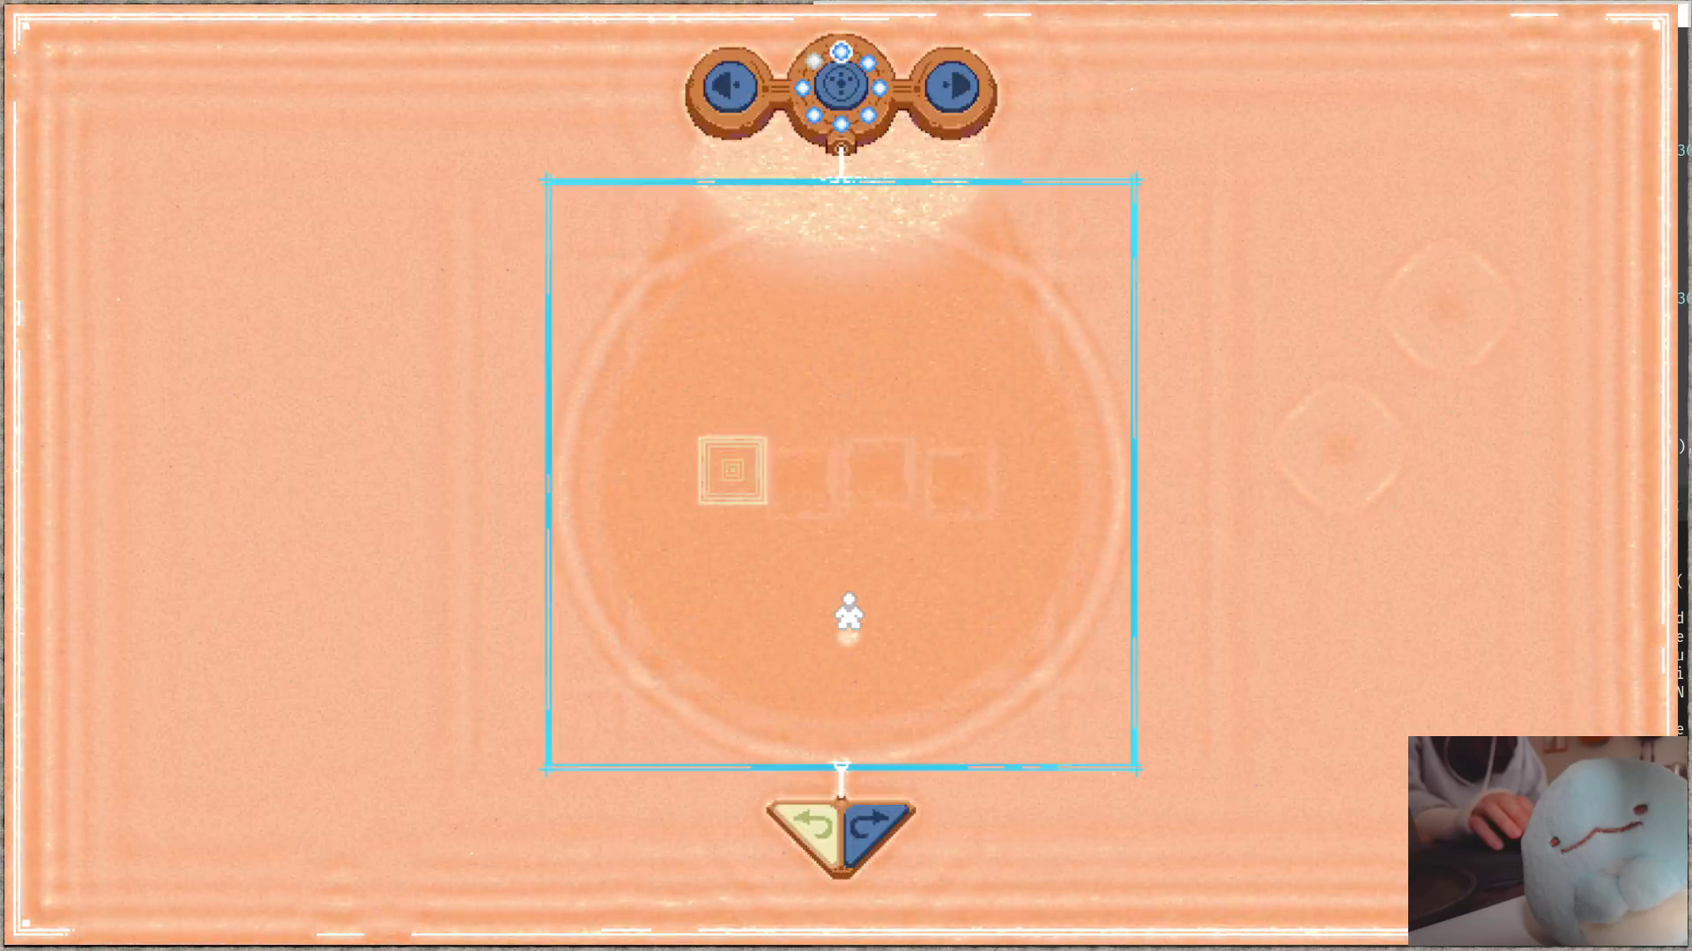
pyautogui.click(839, 84)
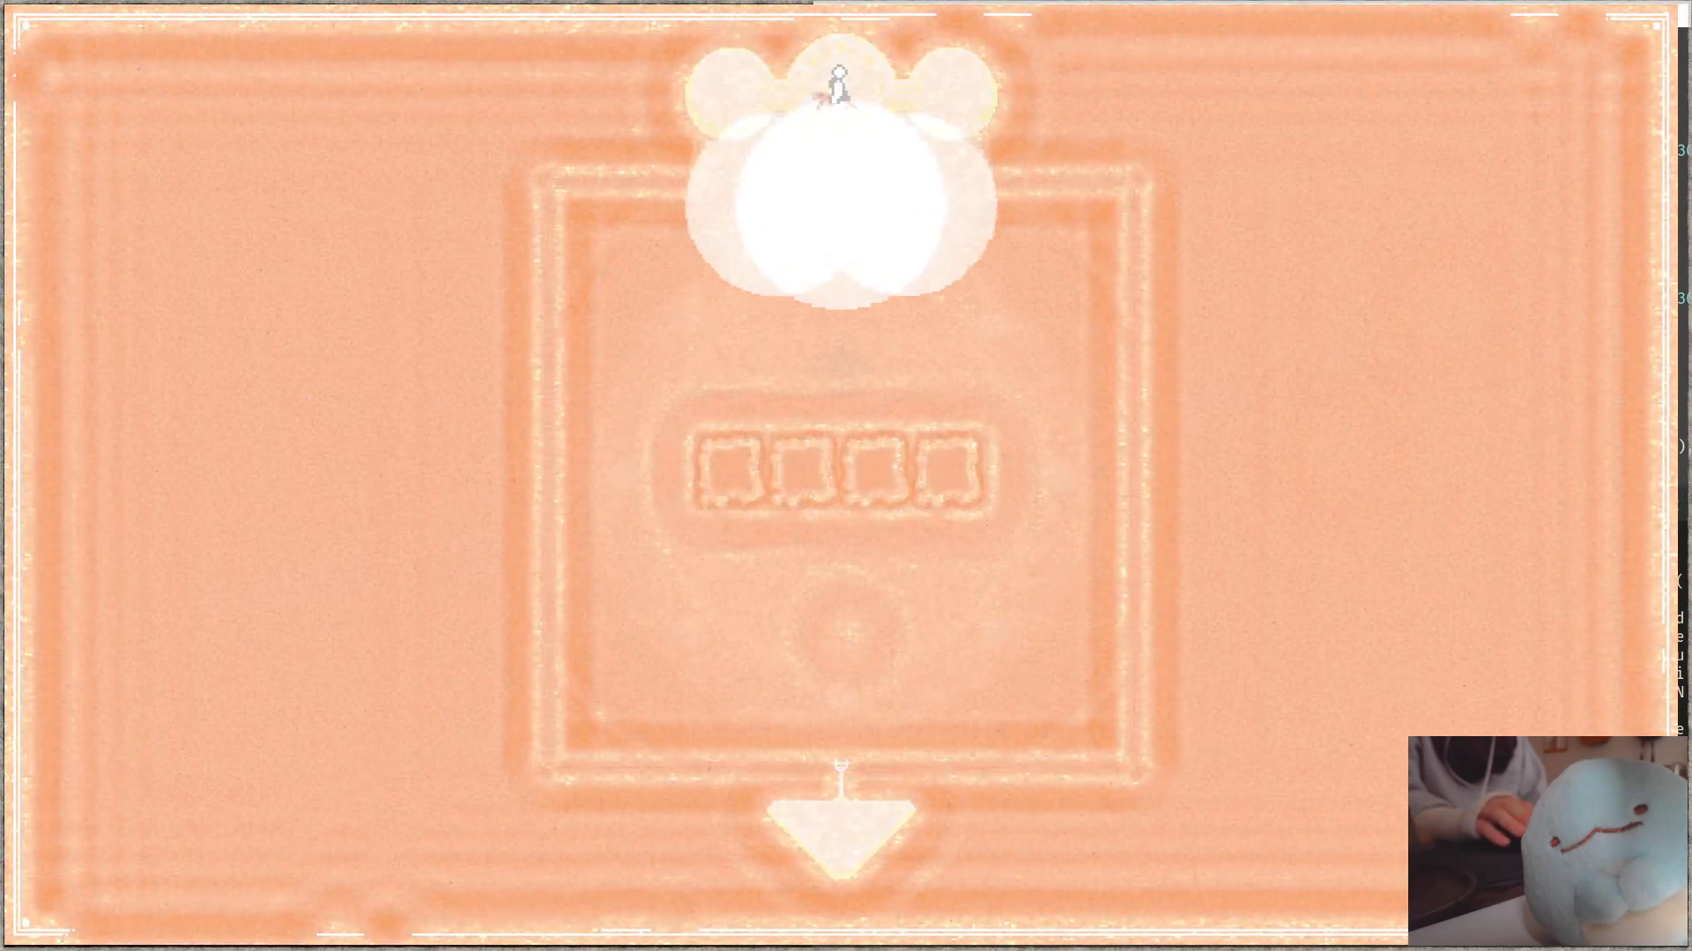
pyautogui.click(841, 612)
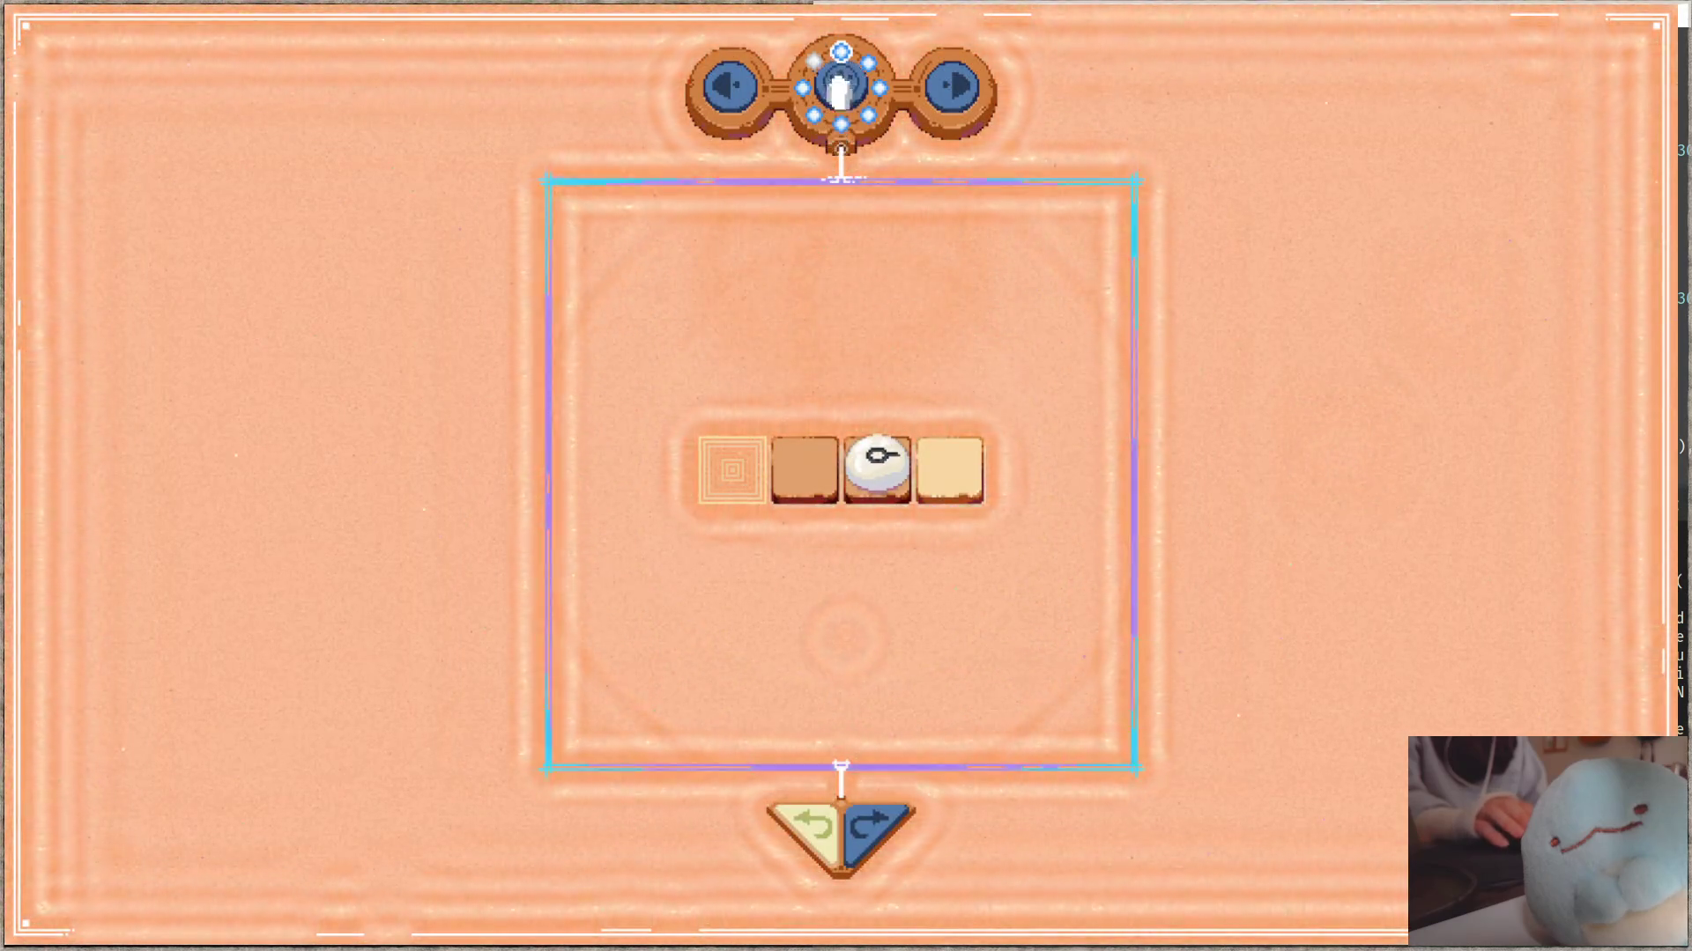
pyautogui.click(839, 88)
pyautogui.click(838, 621)
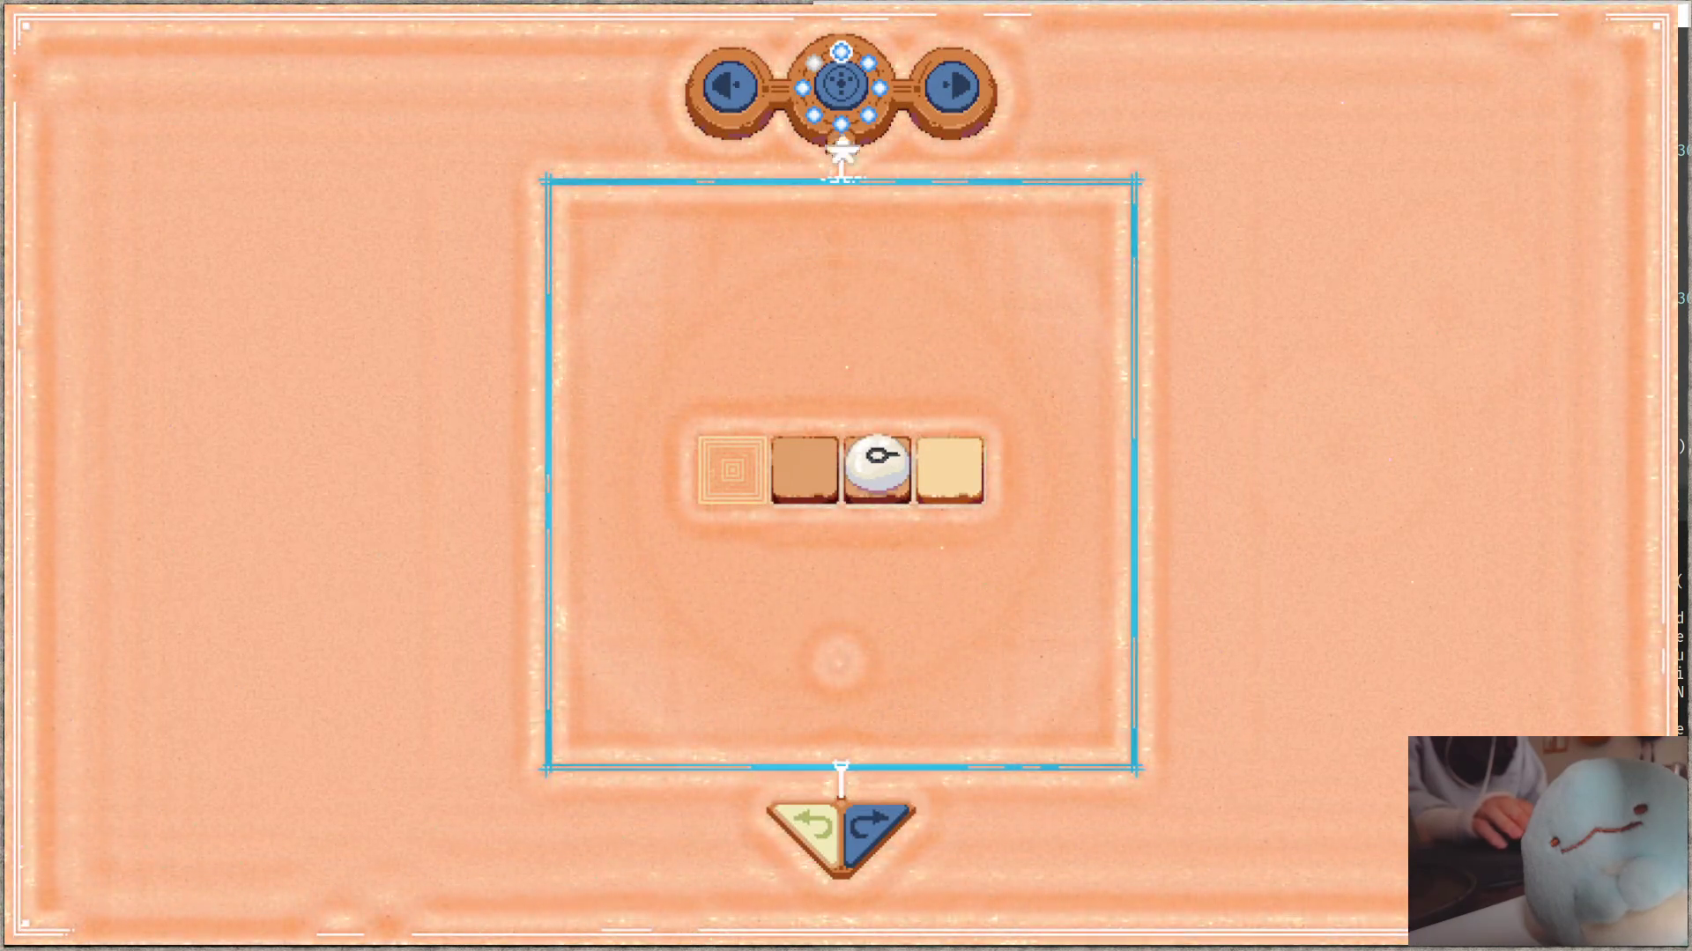
pyautogui.click(842, 88)
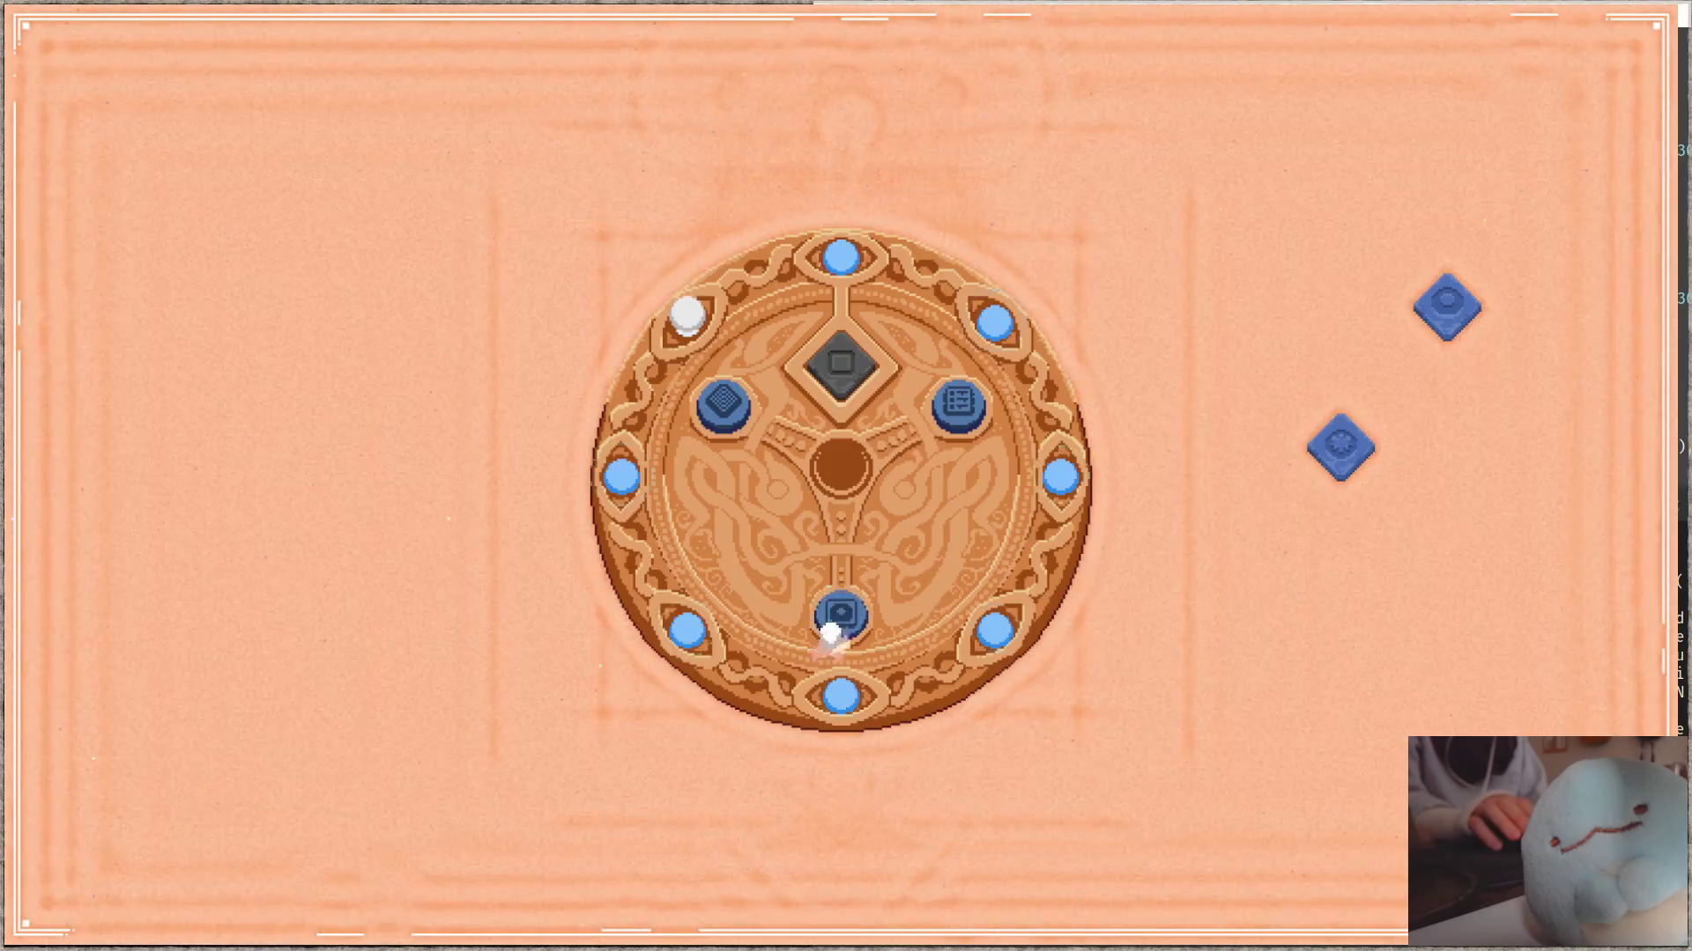
pyautogui.click(833, 627)
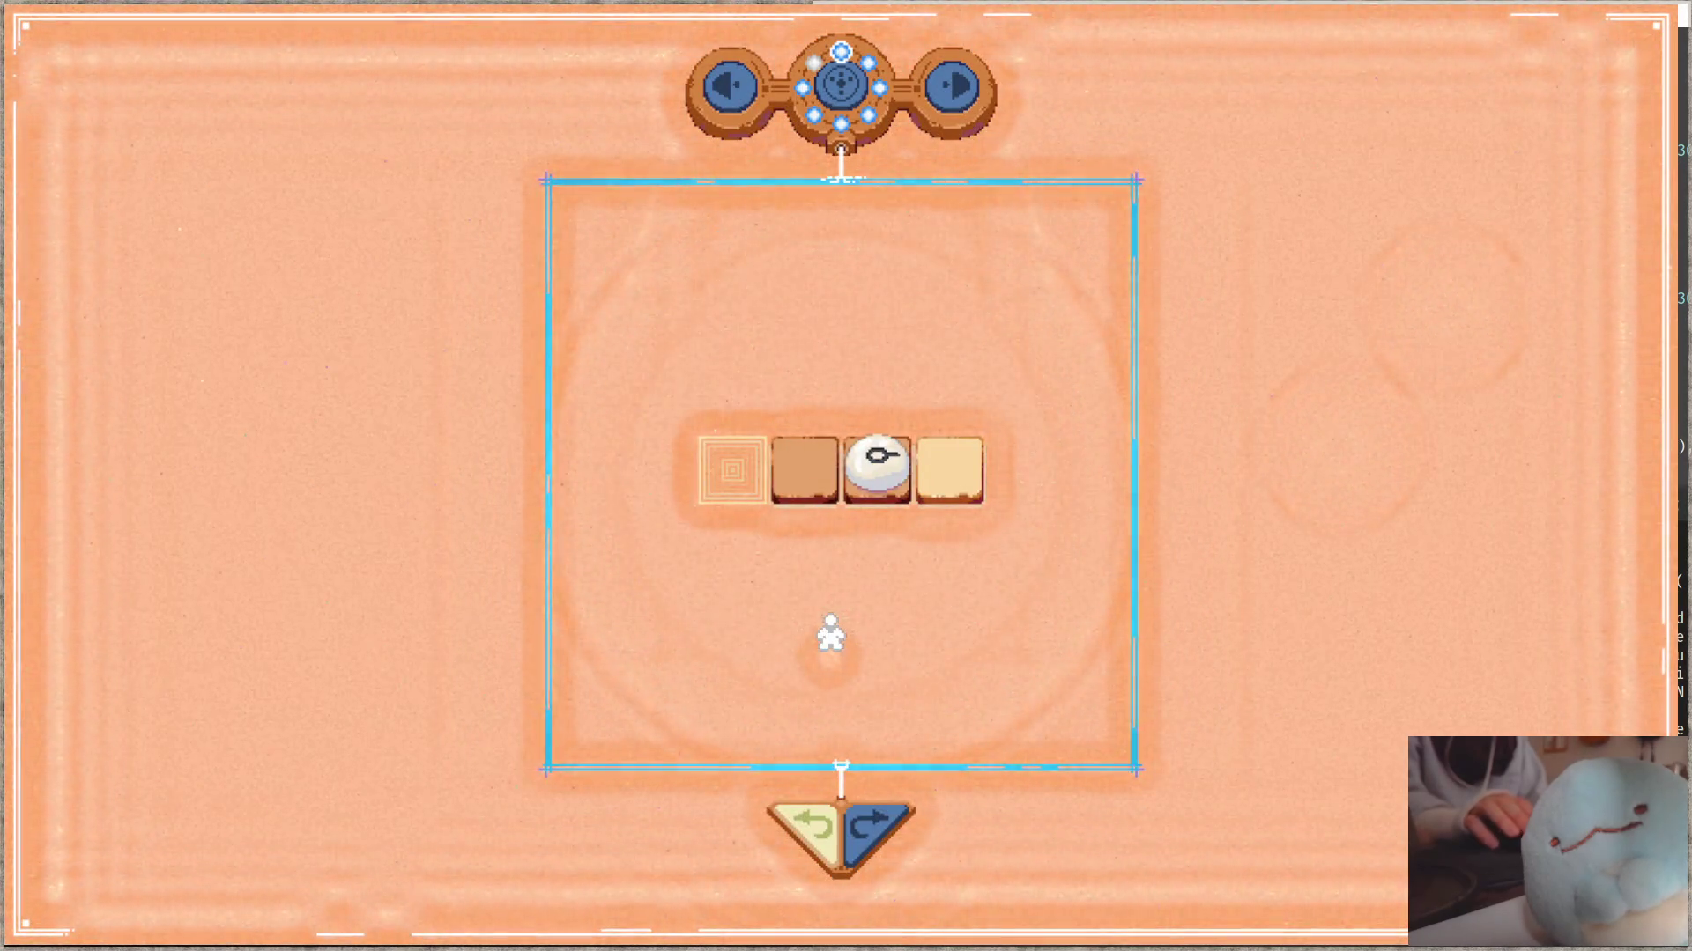
pyautogui.click(841, 72)
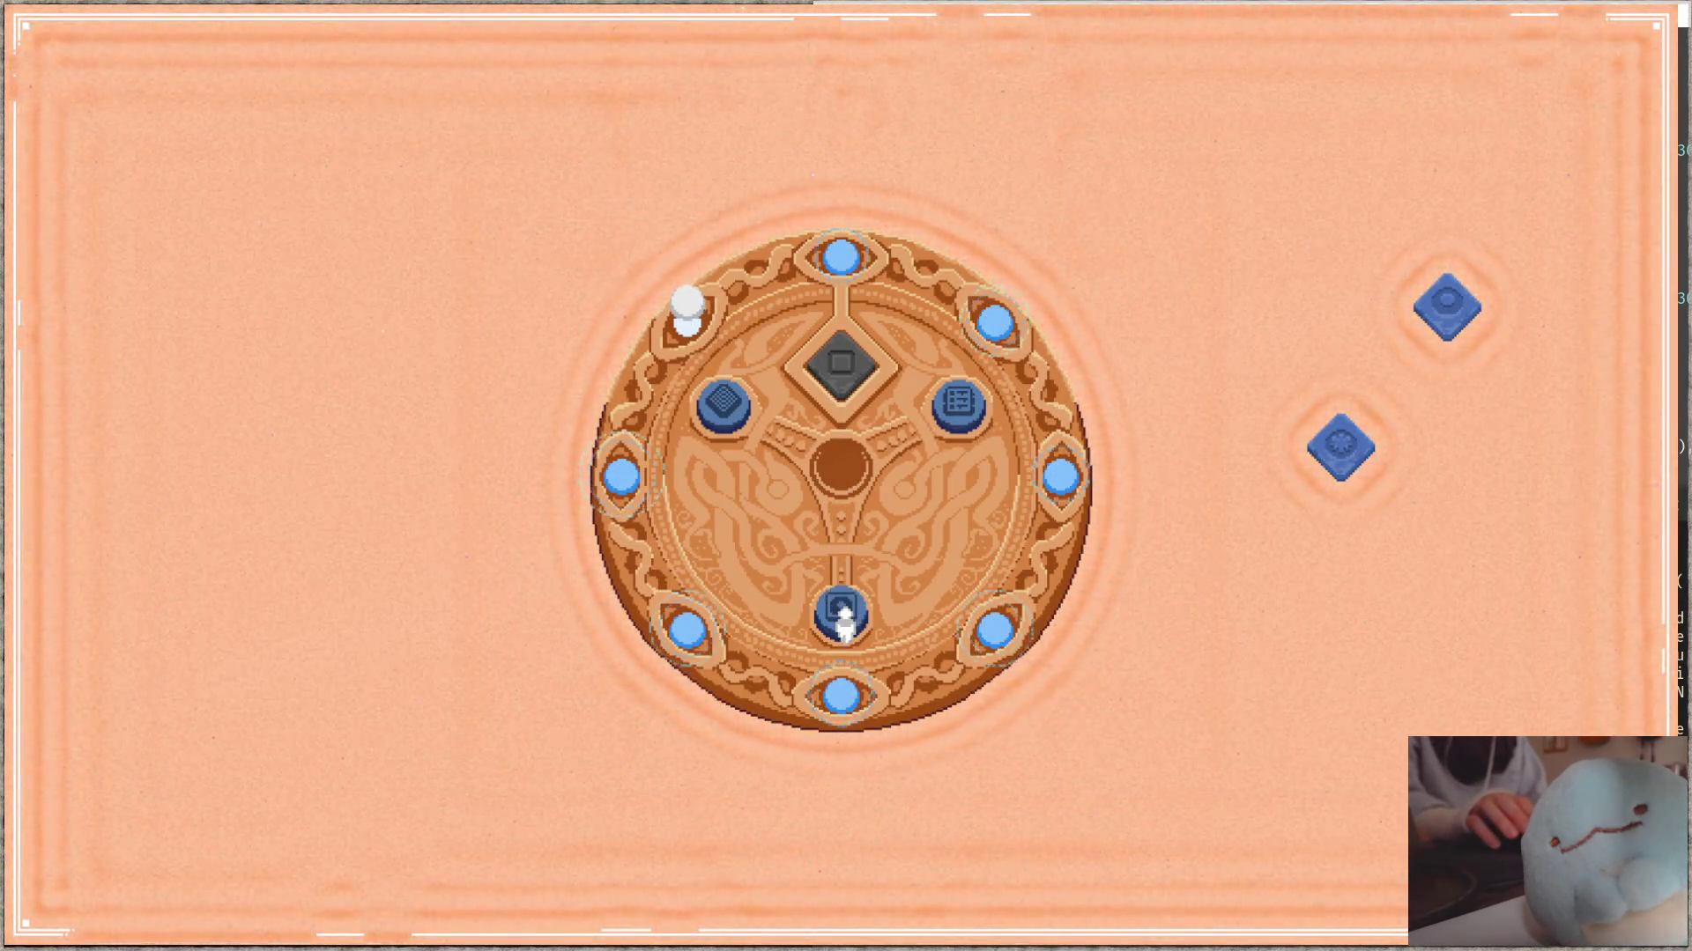
# - Reset the white tile in the wheel's centre, replay the level opening several more times, then return to sepapu.c
pyautogui.click(833, 352)
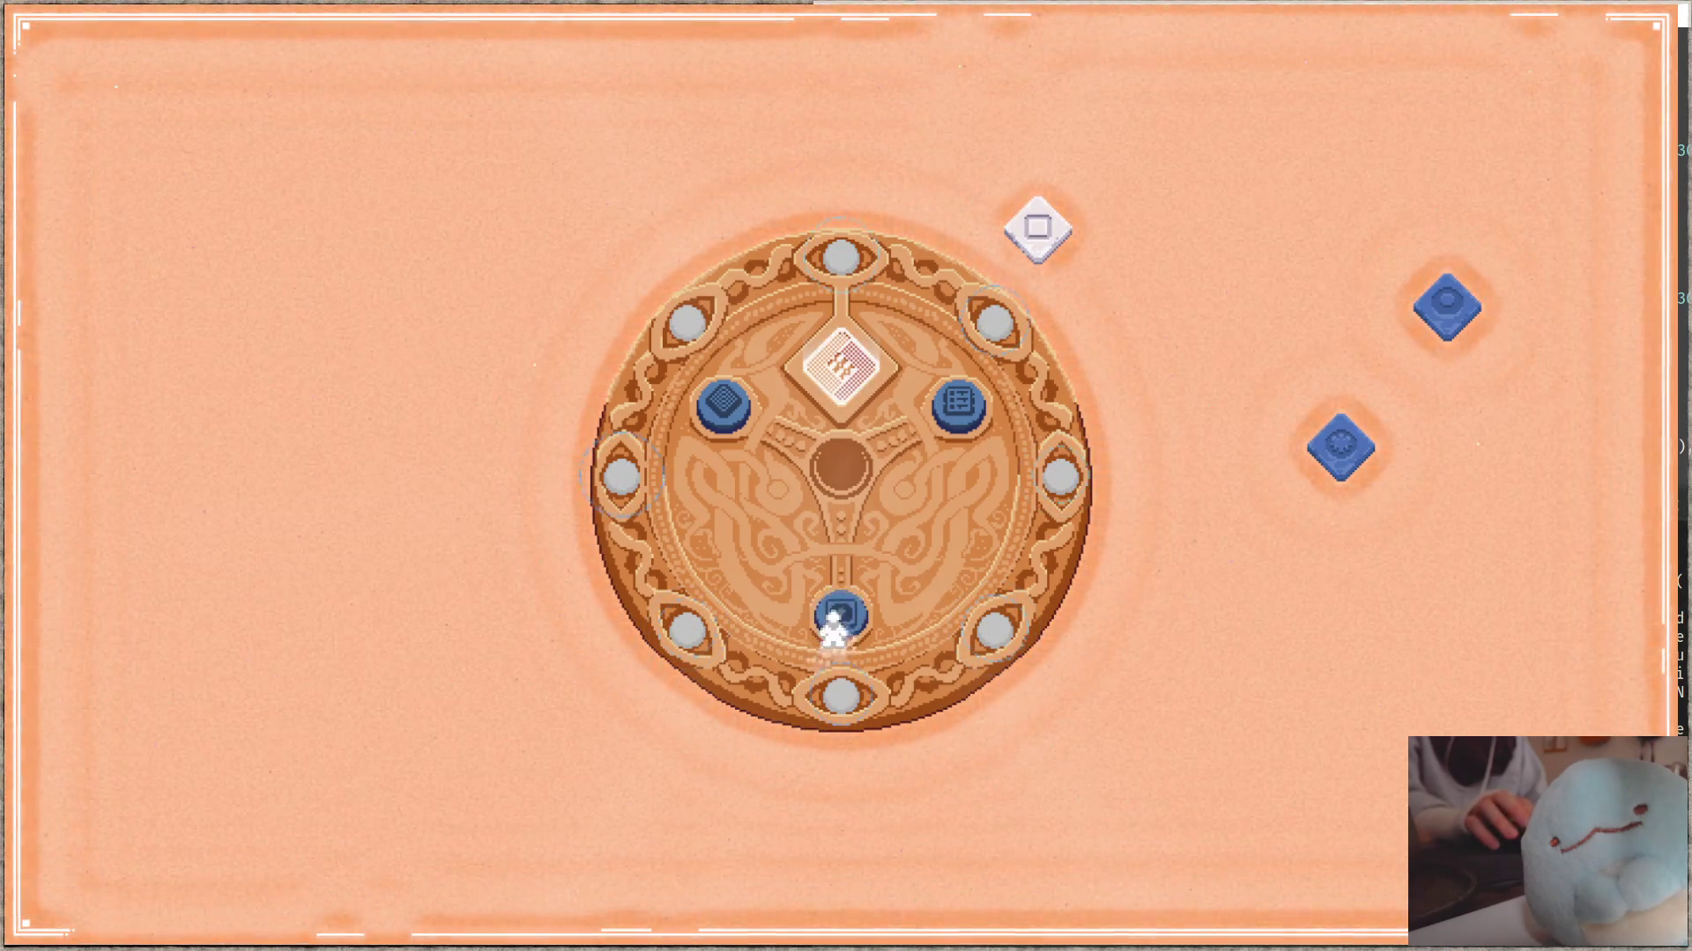
pyautogui.moveTo(1036, 229); pyautogui.dragTo(842, 366)
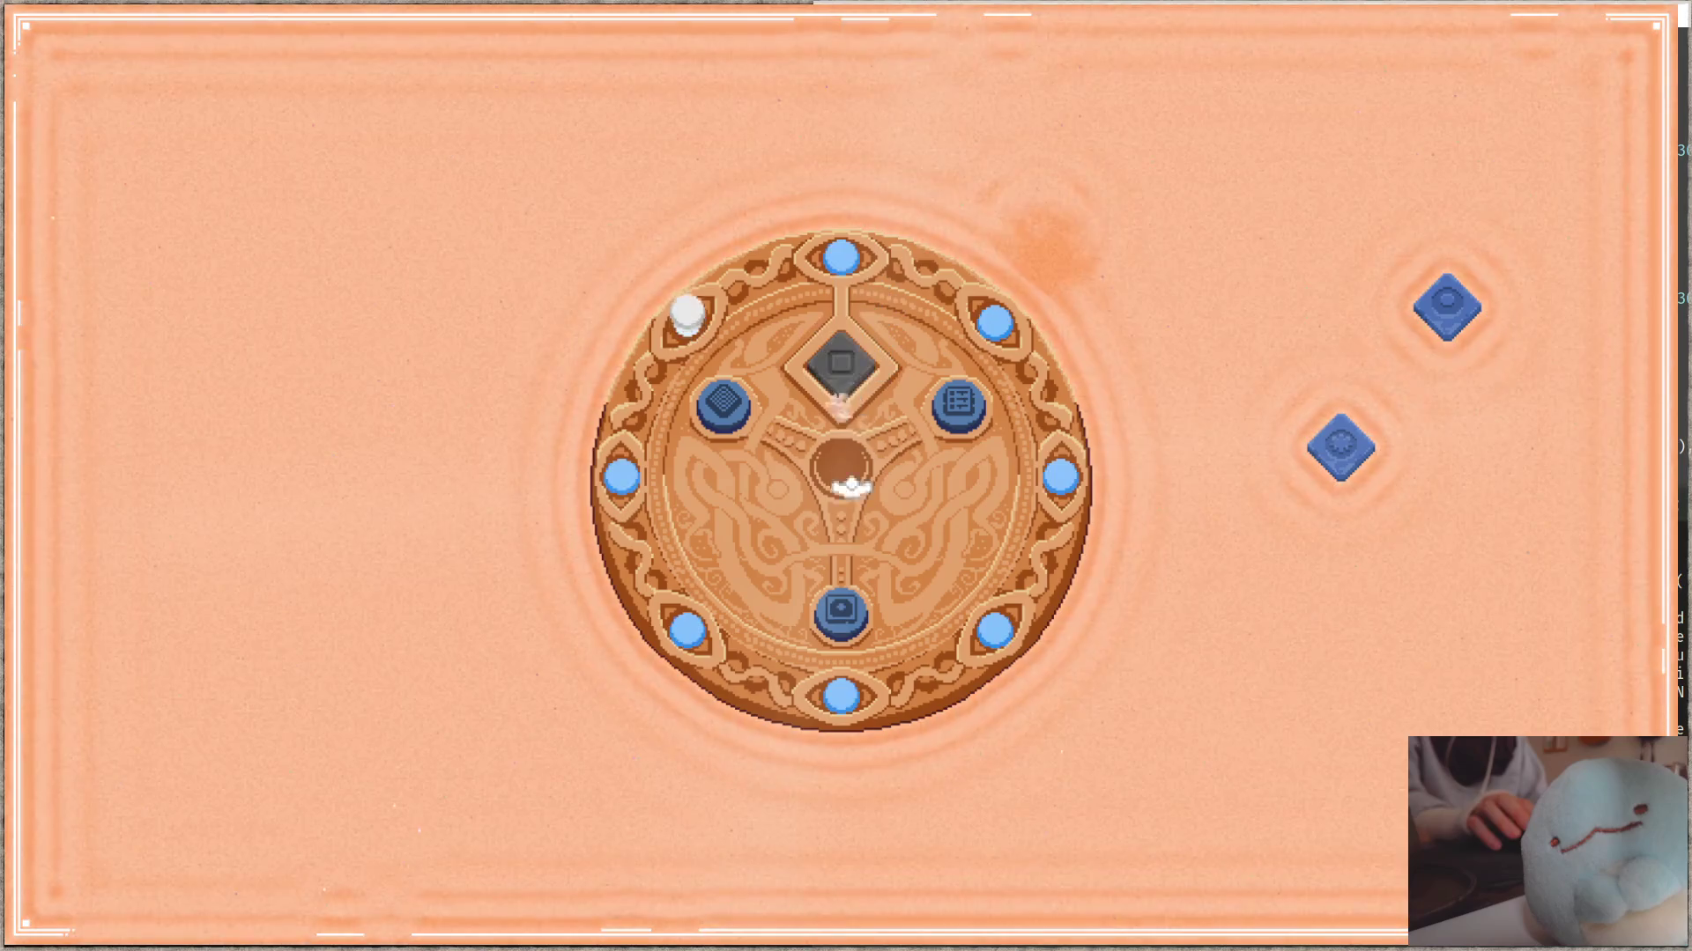
pyautogui.click(842, 617)
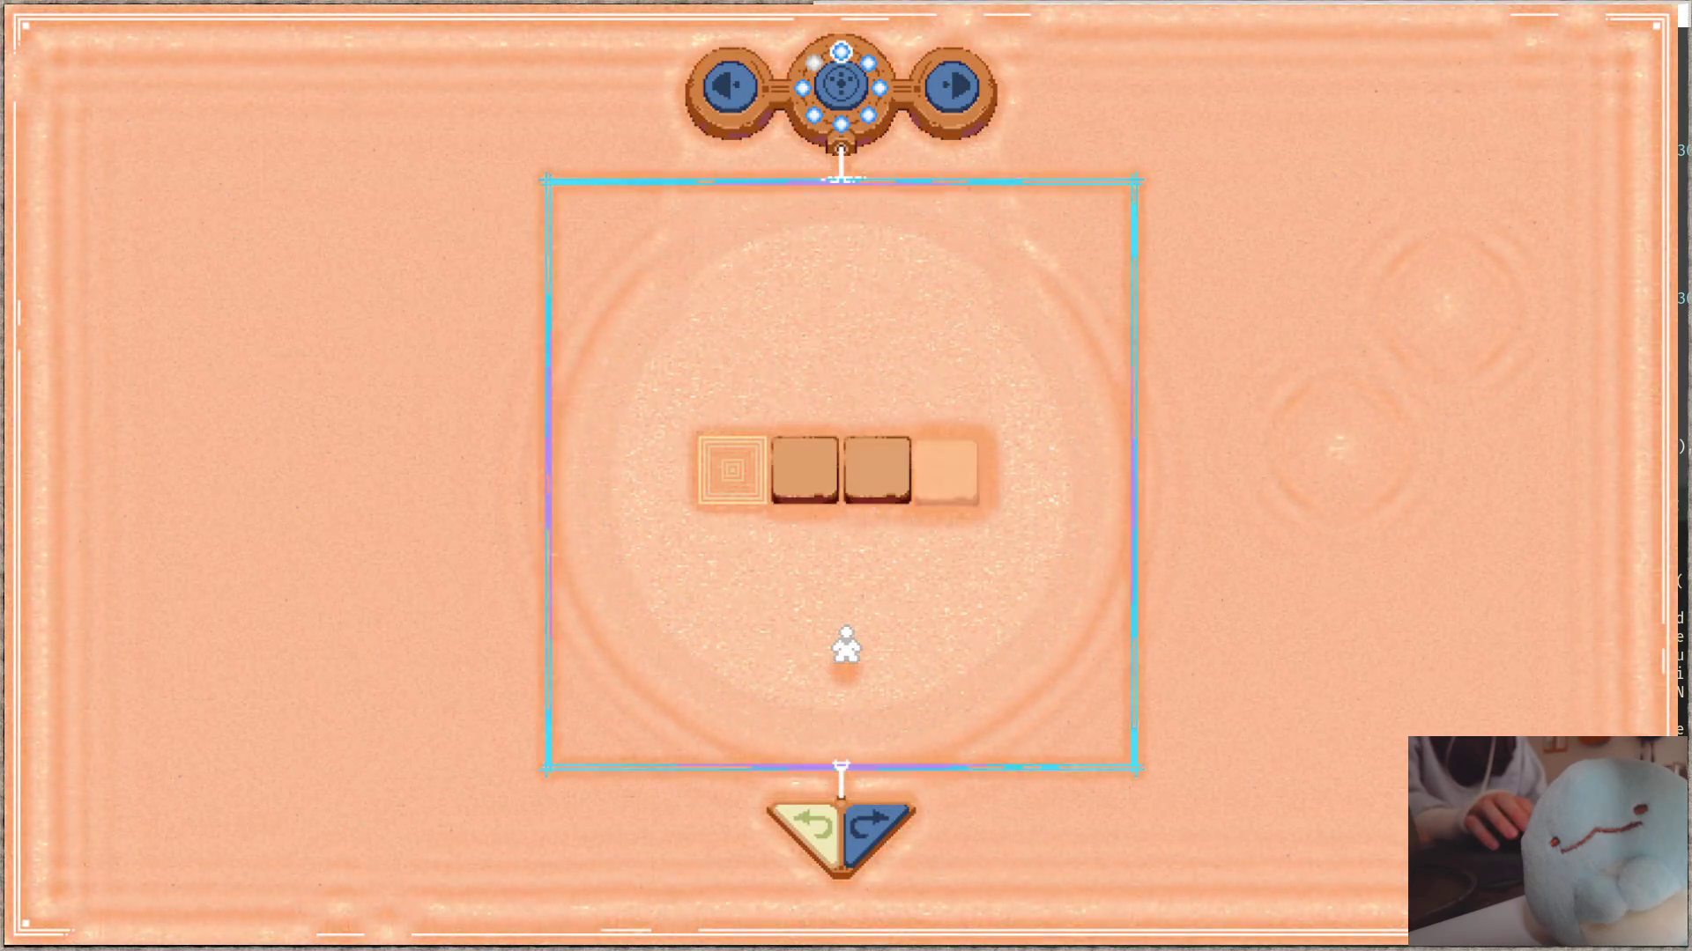
pyautogui.press('Escape')
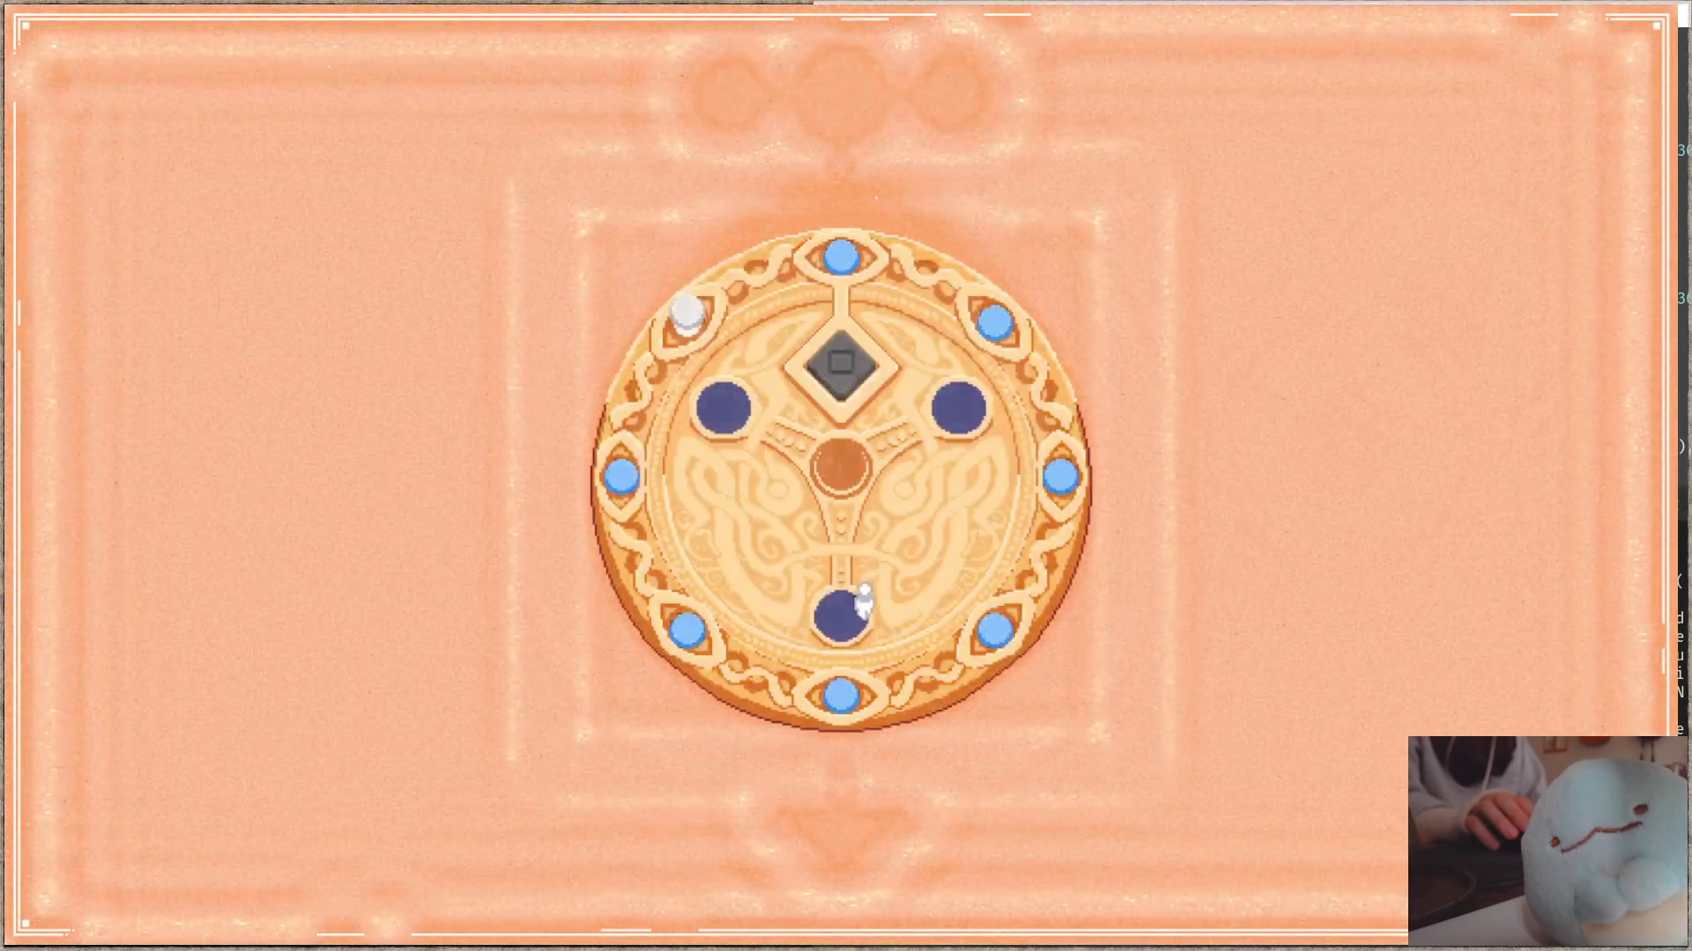
pyautogui.click(855, 616)
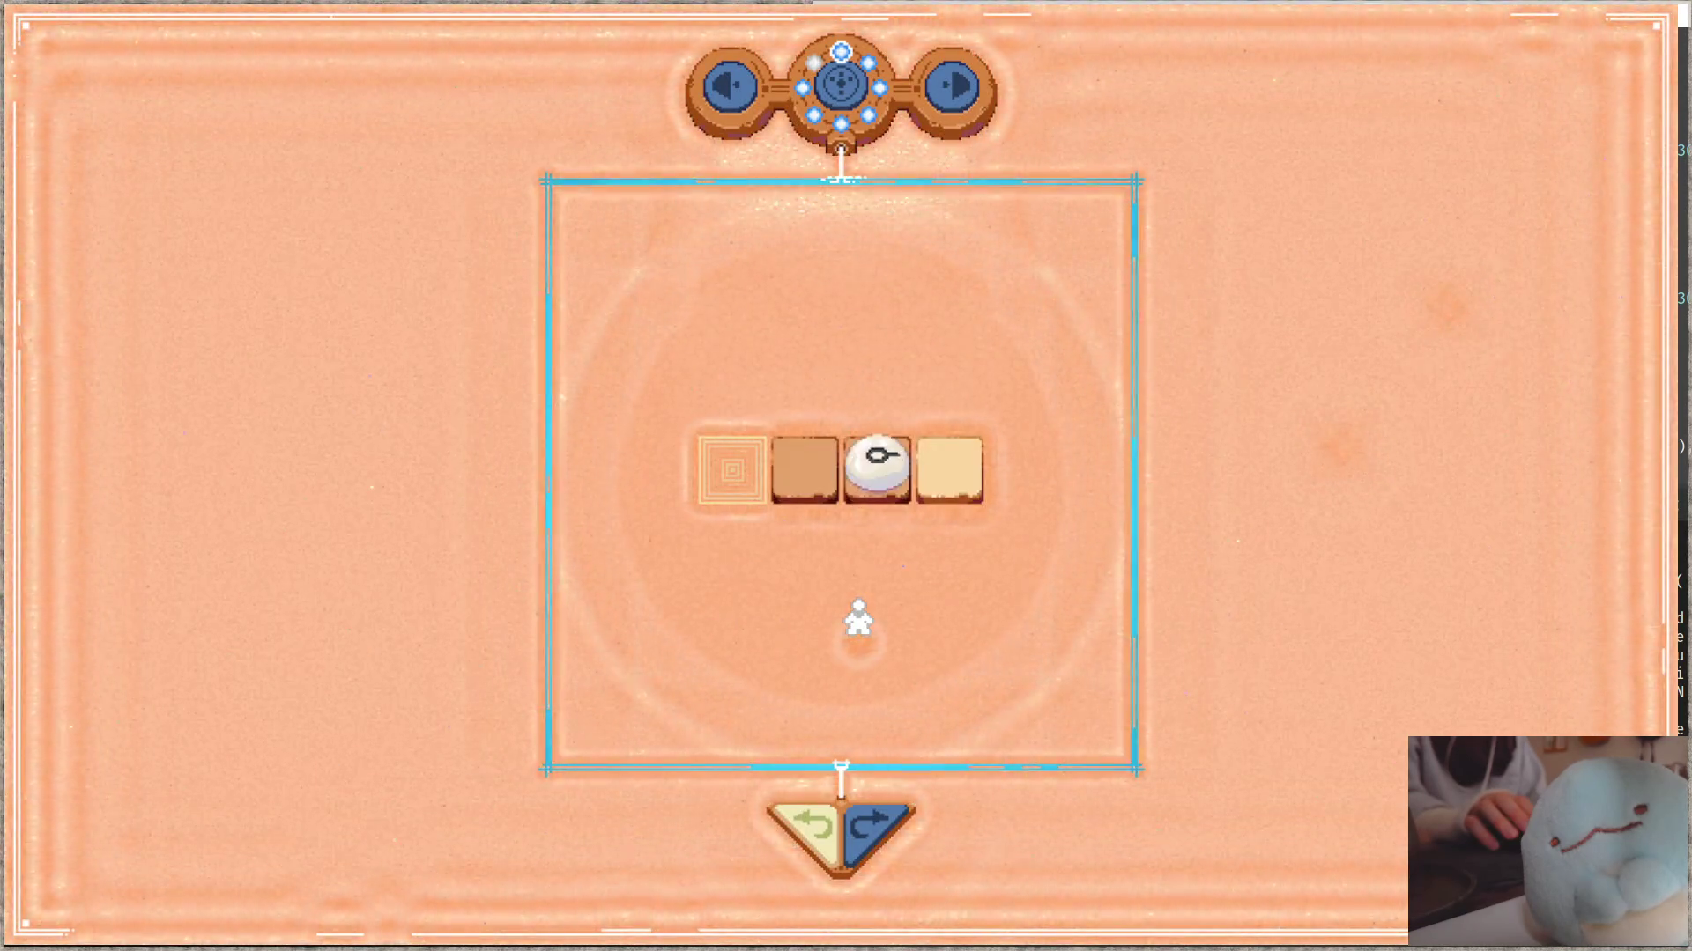
pyautogui.press('Escape')
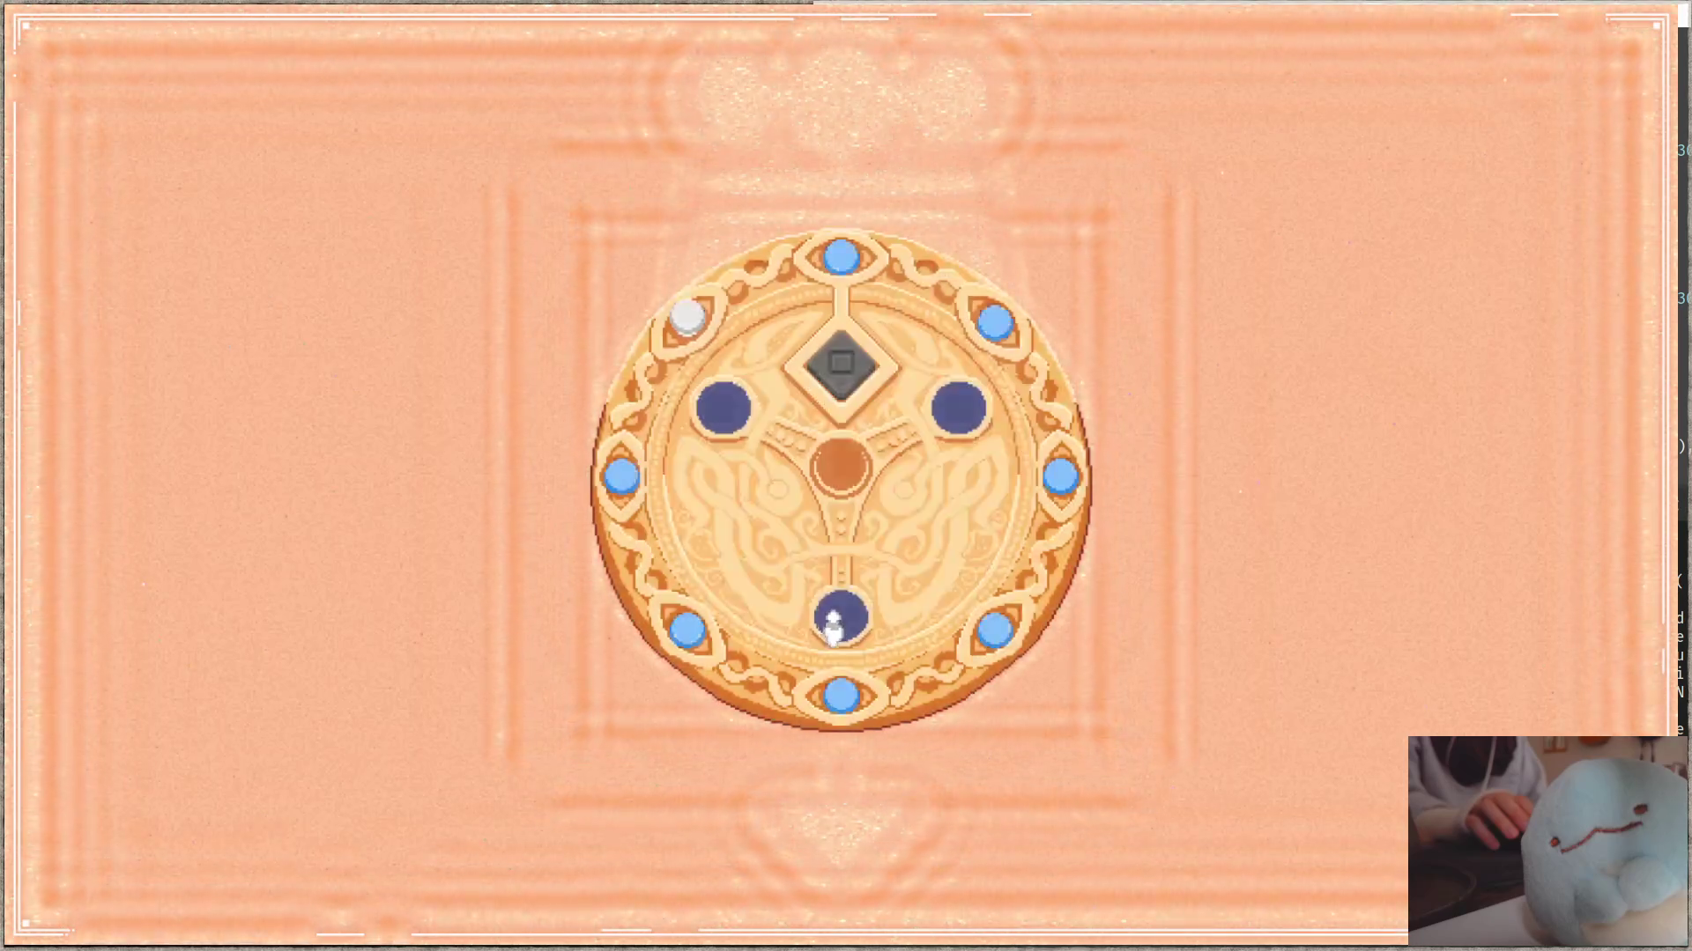
pyautogui.click(830, 627)
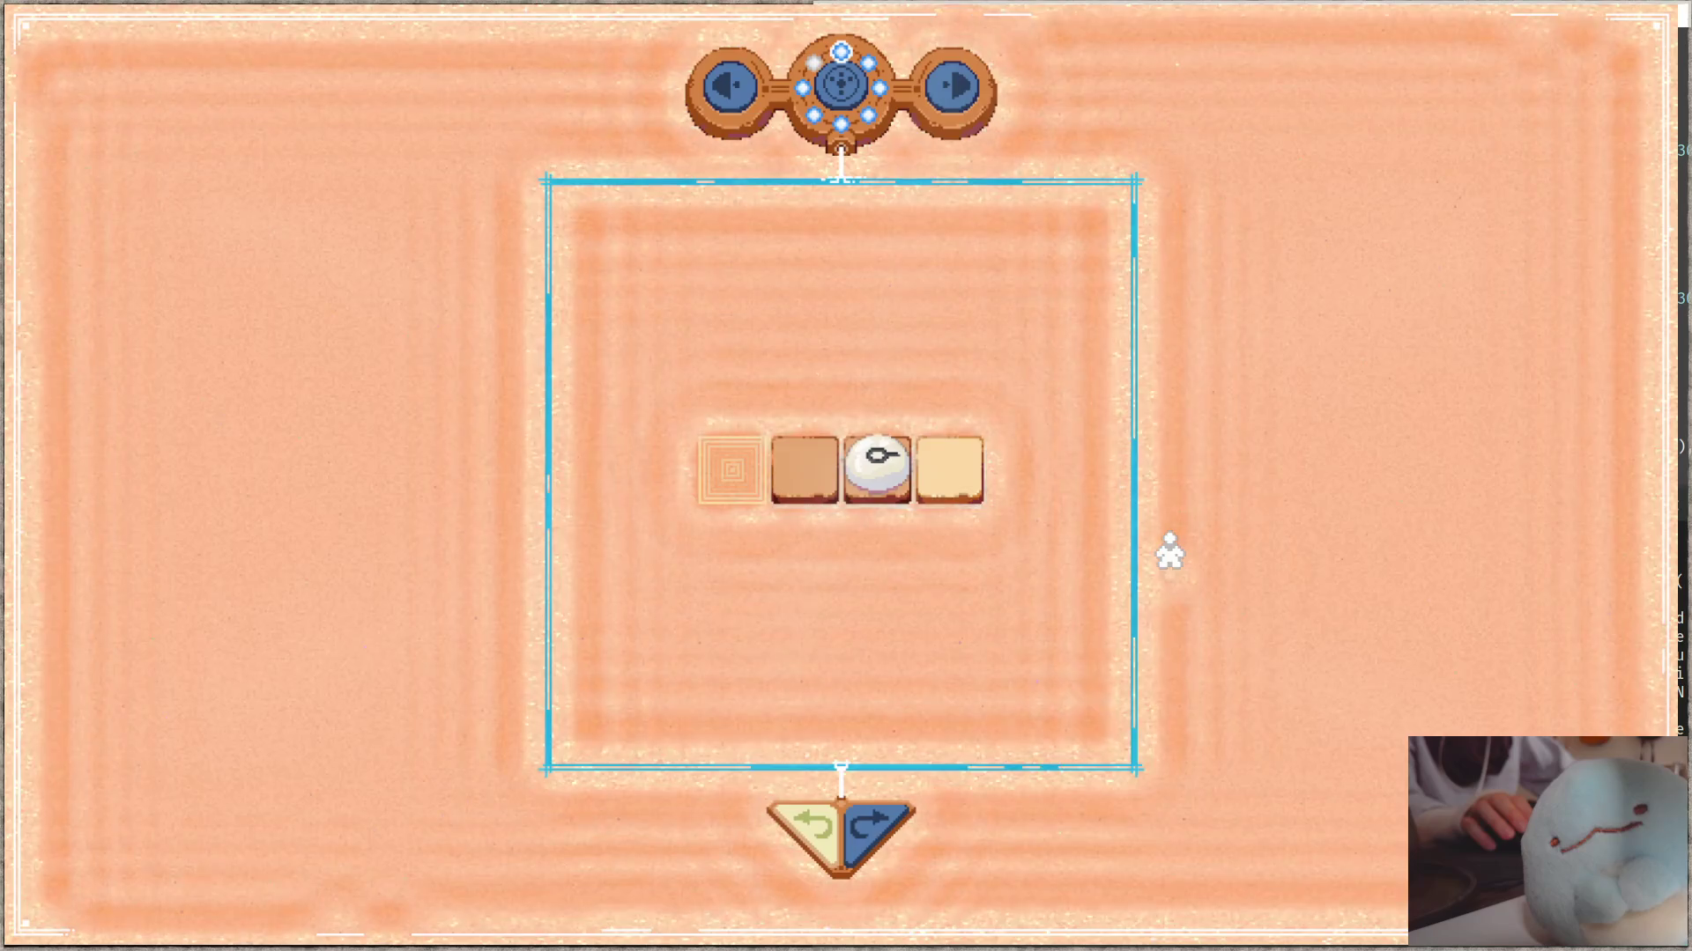
pyautogui.click(847, 84)
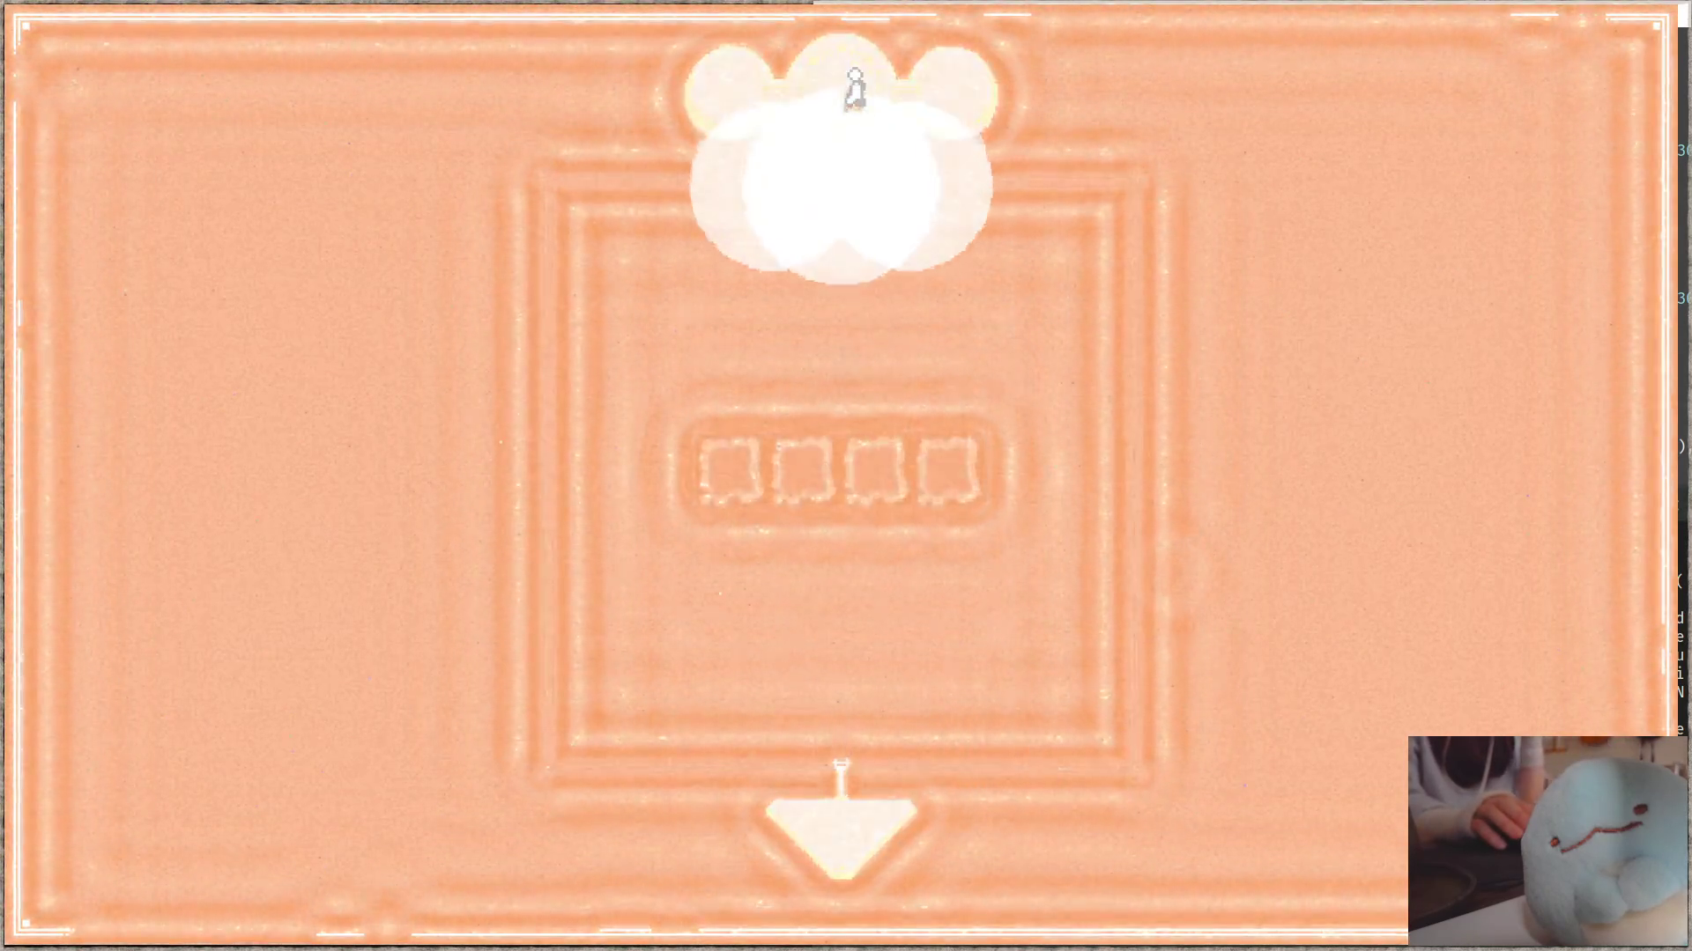
pyautogui.press('space')
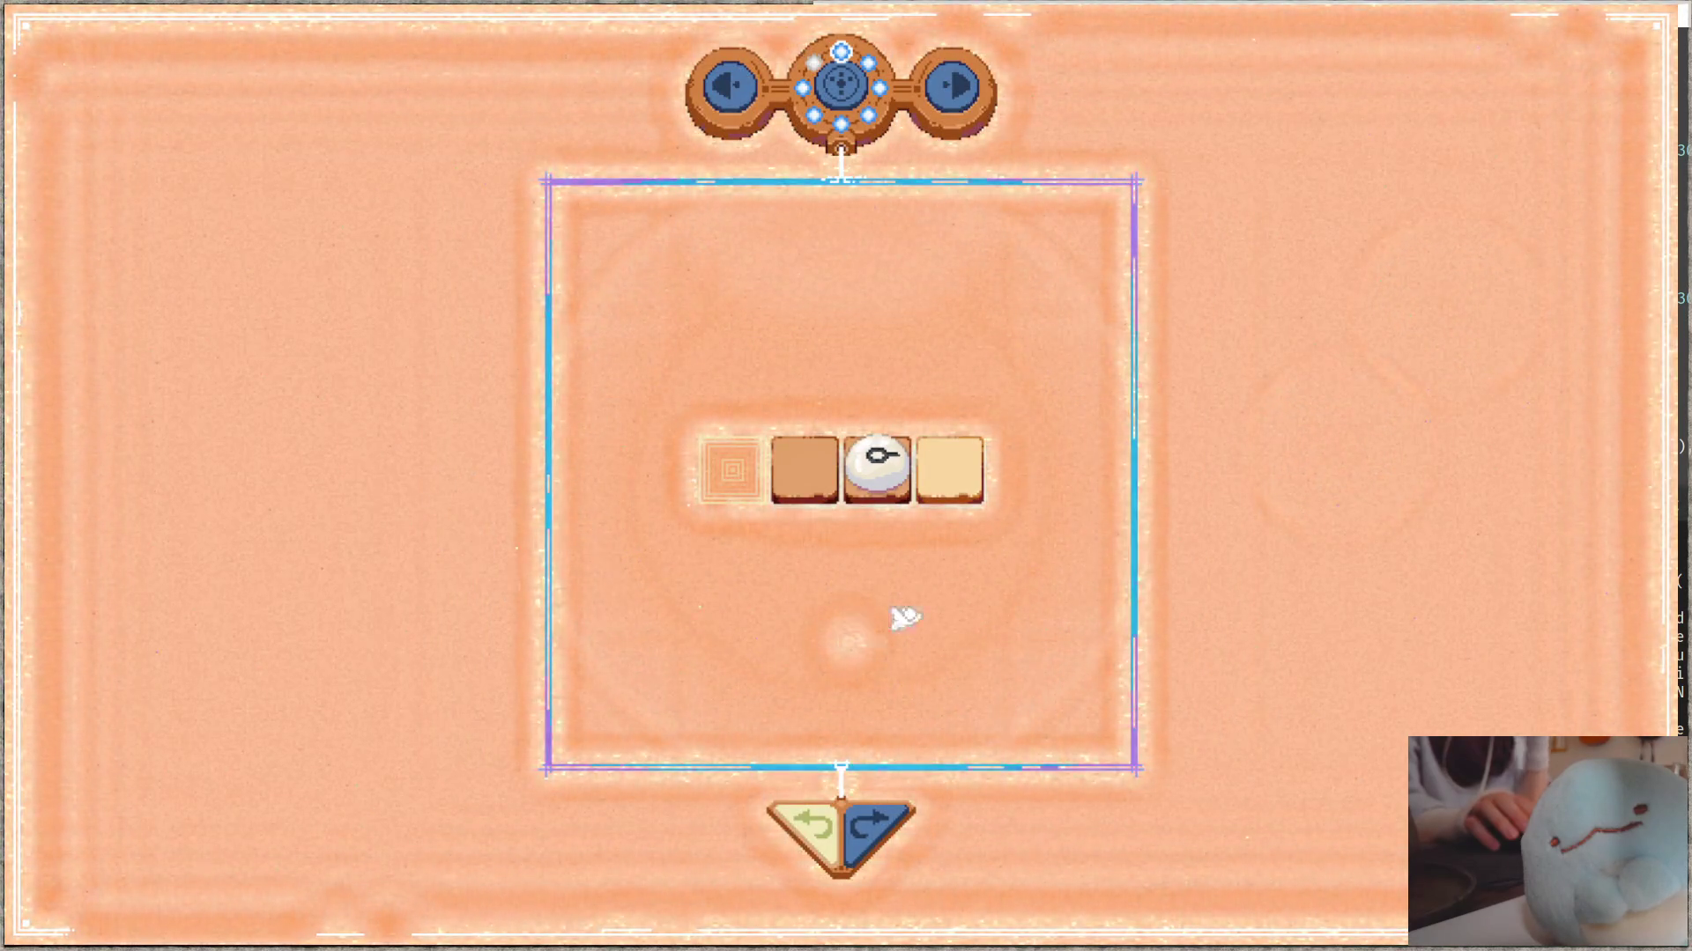
pyautogui.hotkey('alt', 'Tab')
pyautogui.click(1080, 525)
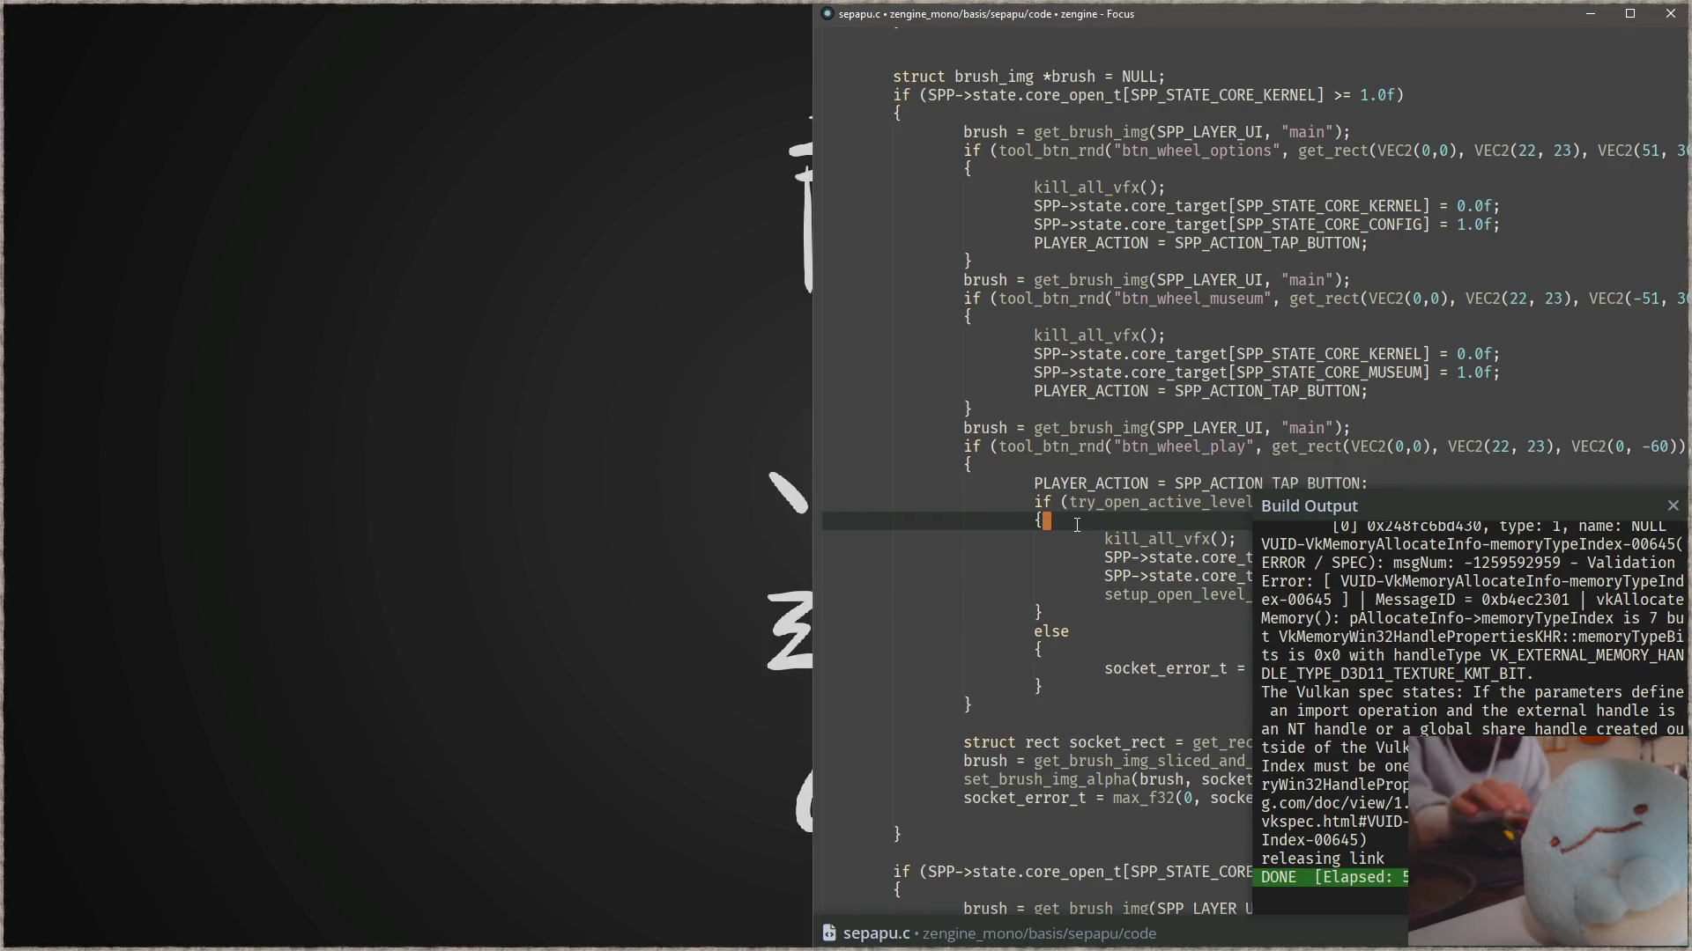
# - Find draw_board's definition in sepapu_draw.c through a project search
pyautogui.press('Escape')
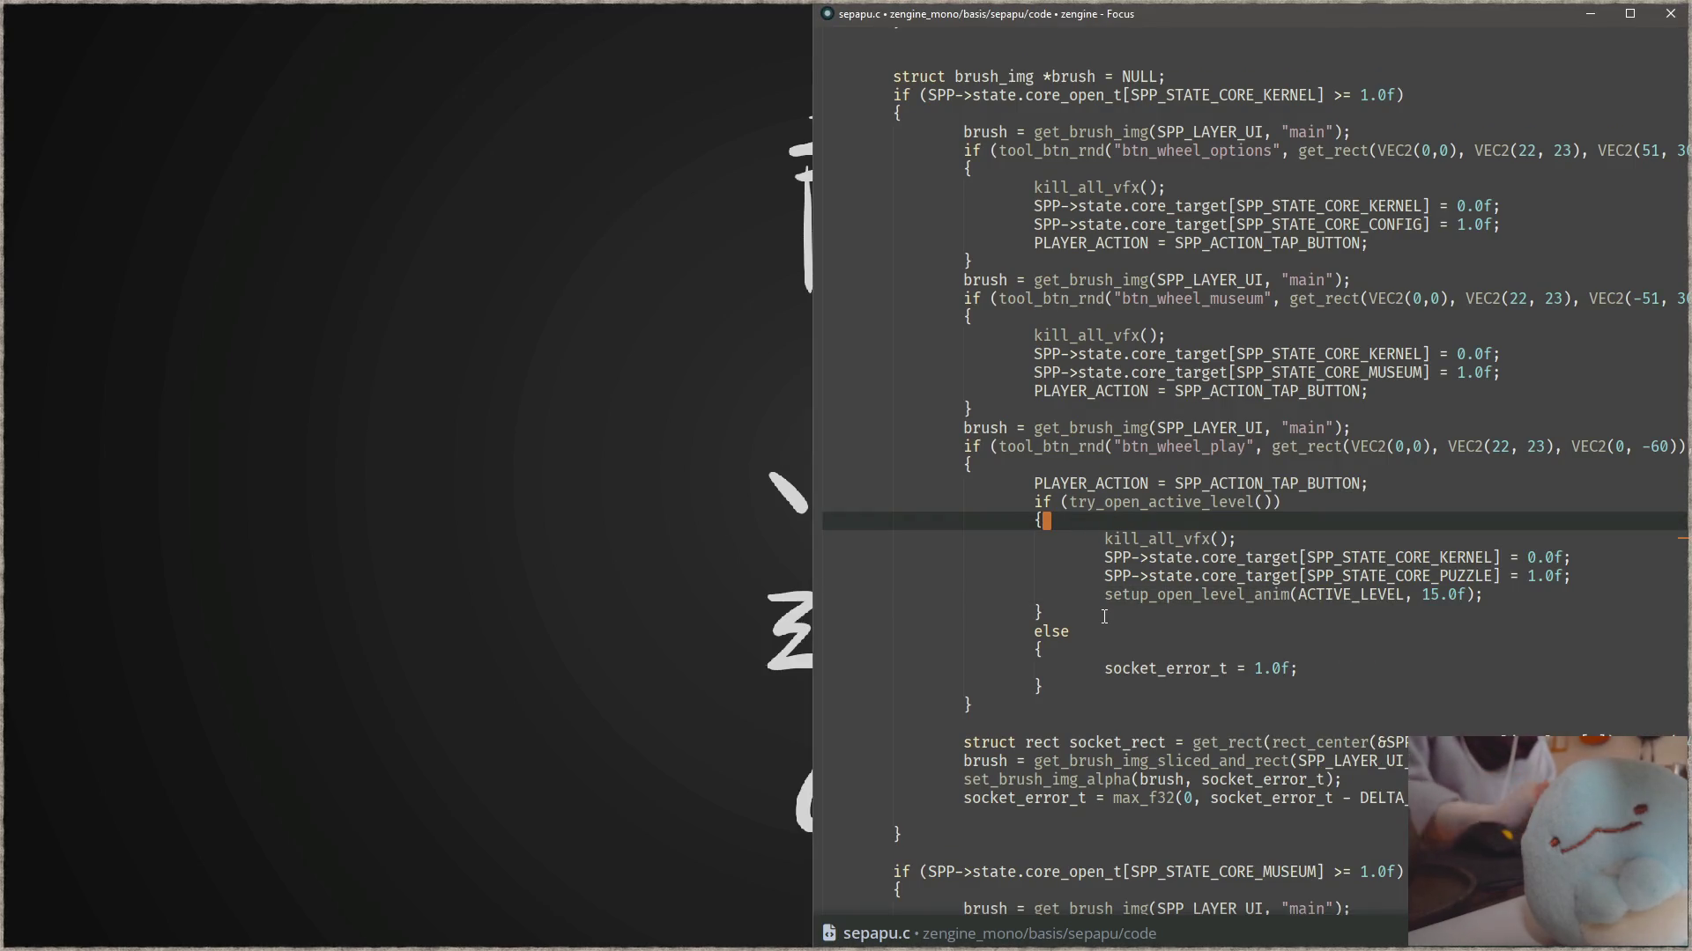
pyautogui.hotkey('ctrl', 'shift', 'f')
pyautogui.write('draw_board')
pyautogui.press('Down')
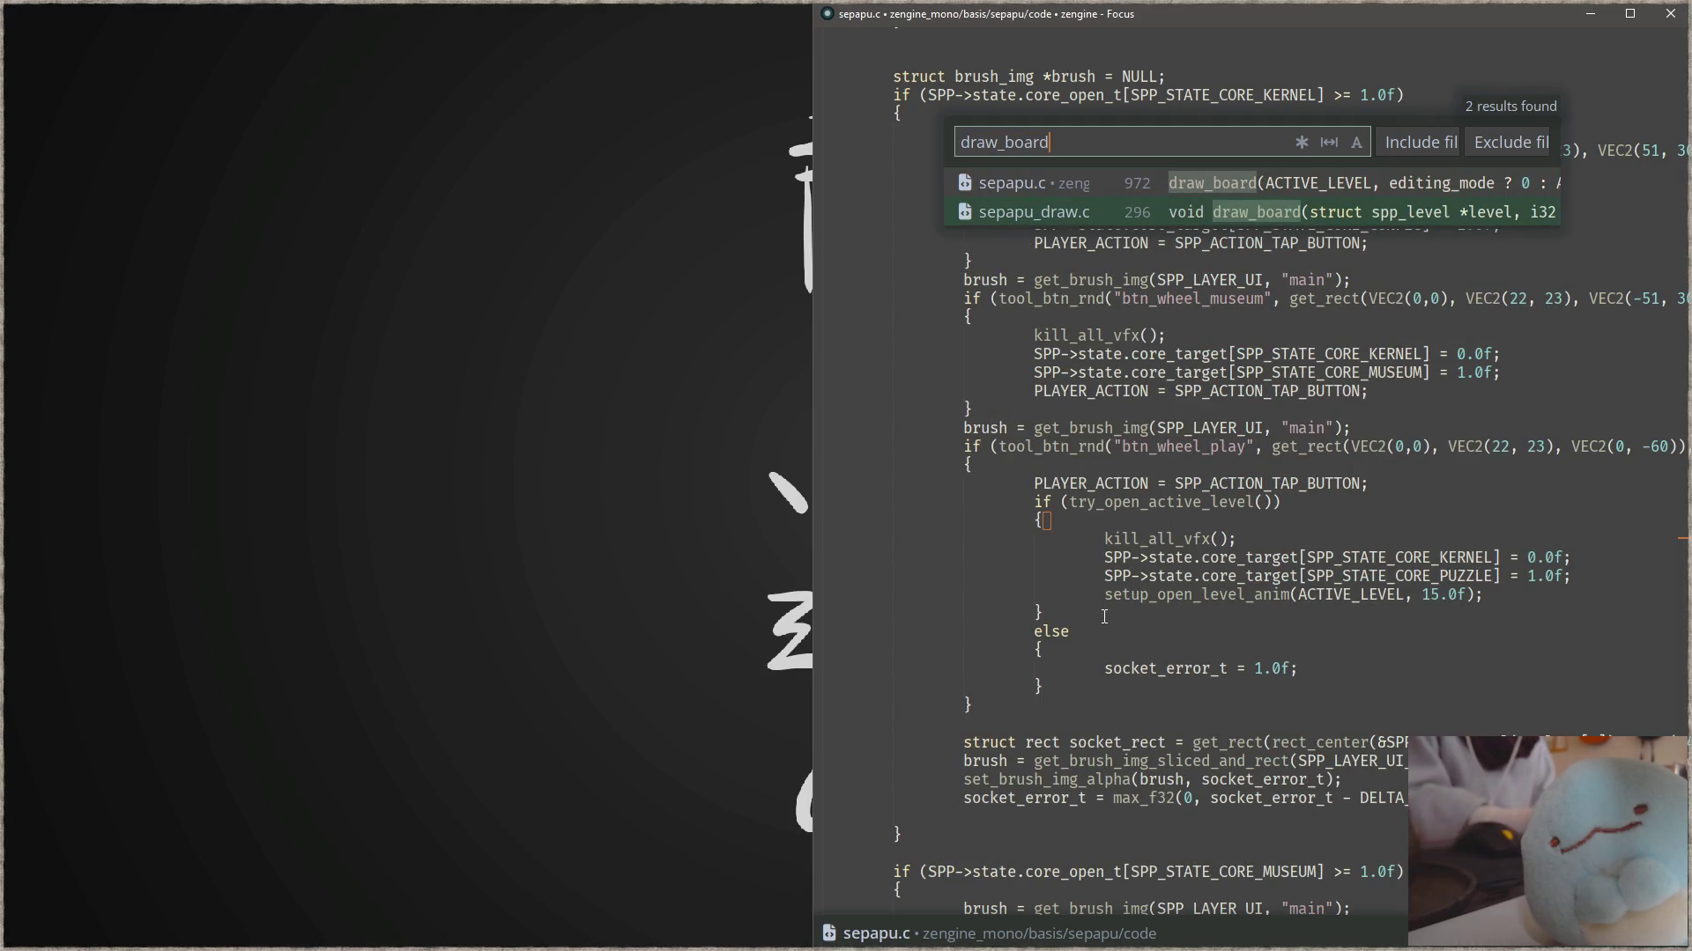
pyautogui.press('Return')
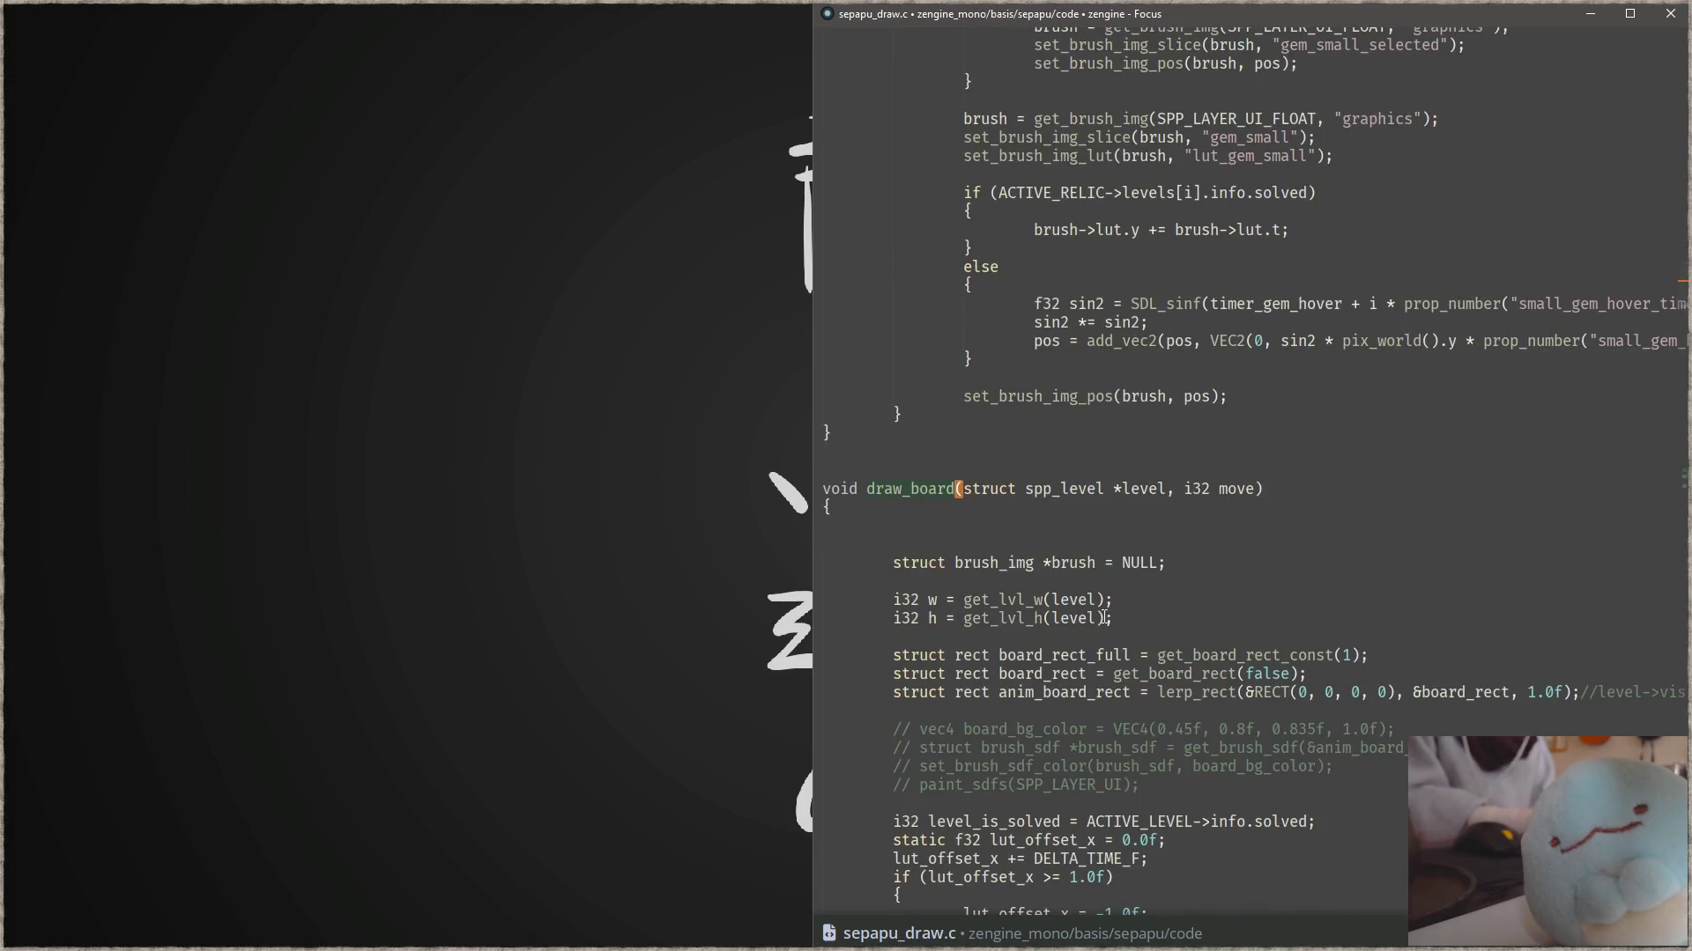
pyautogui.scroll(-2, 1202, 565)
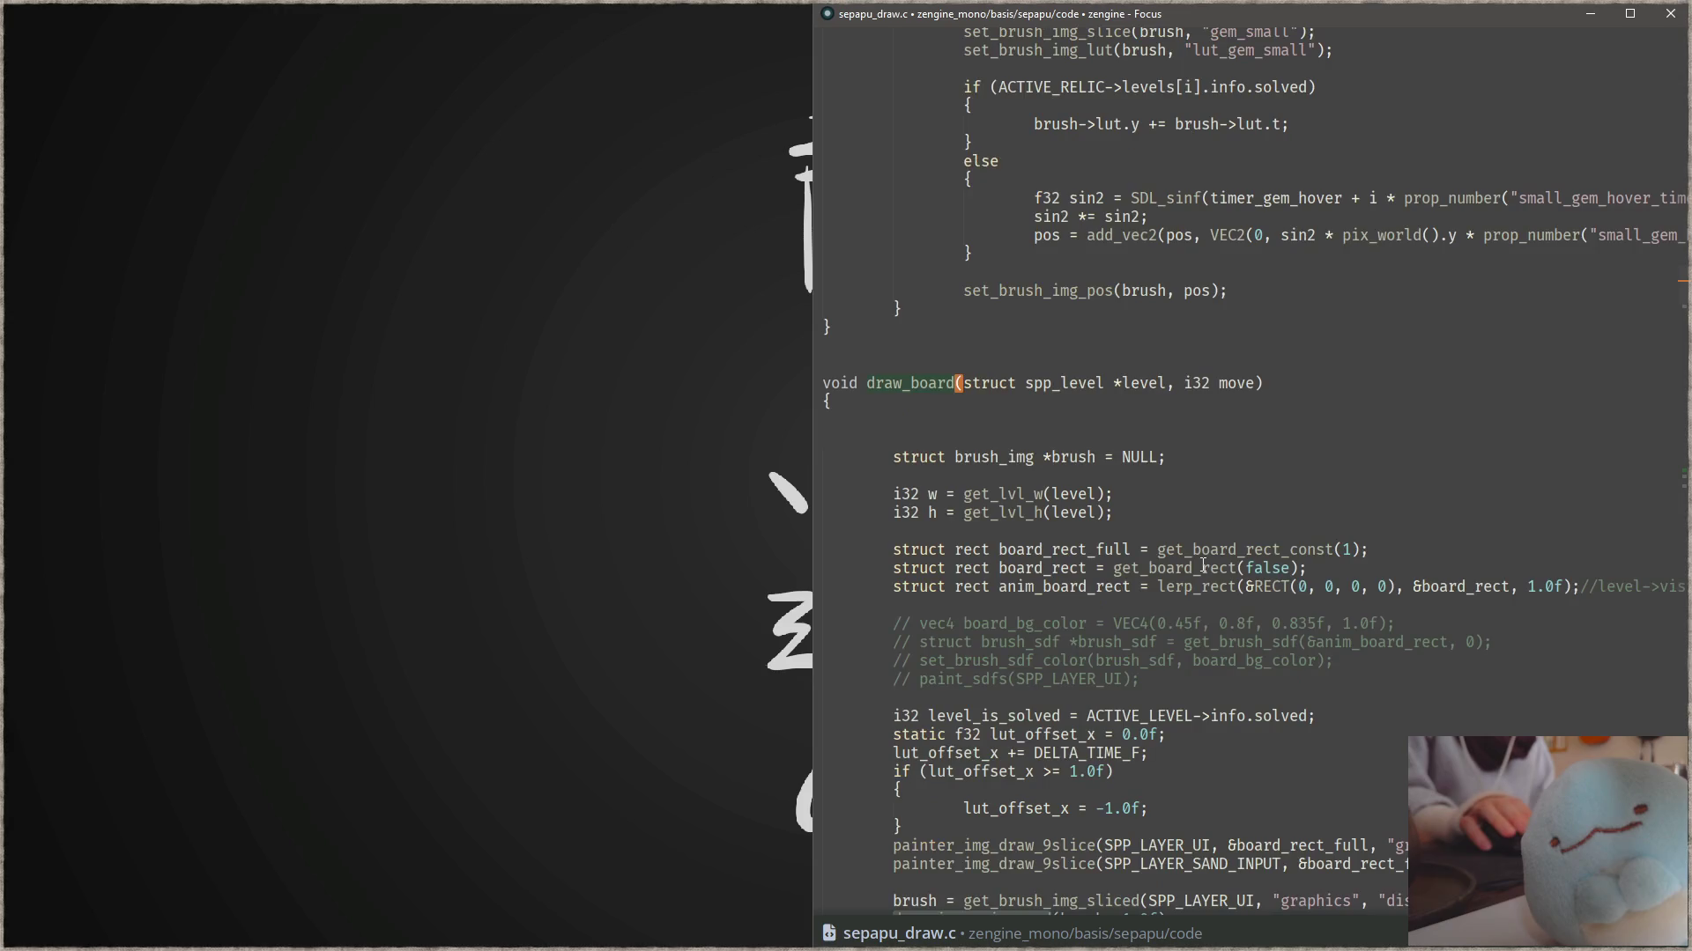
pyautogui.scroll(-2, 1203, 565)
pyautogui.scroll(-2, 1216, 564)
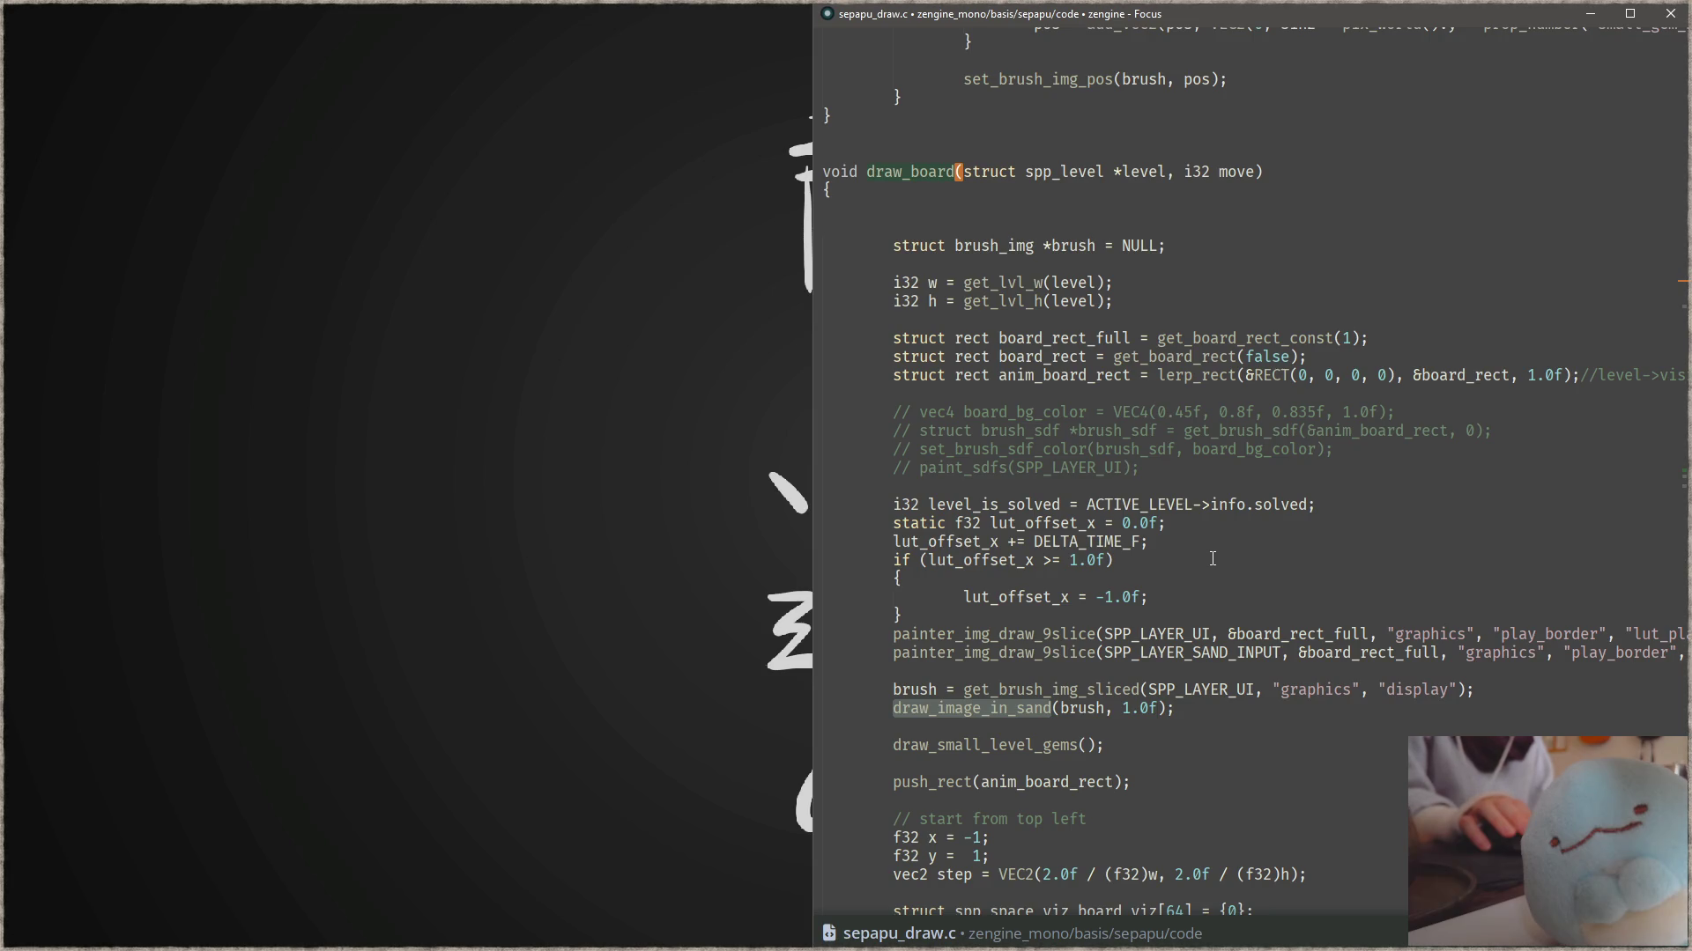
# - Copy the board_rect_full and play_border 9-slice drawing lines, undoing a test paste
pyautogui.click(1514, 652)
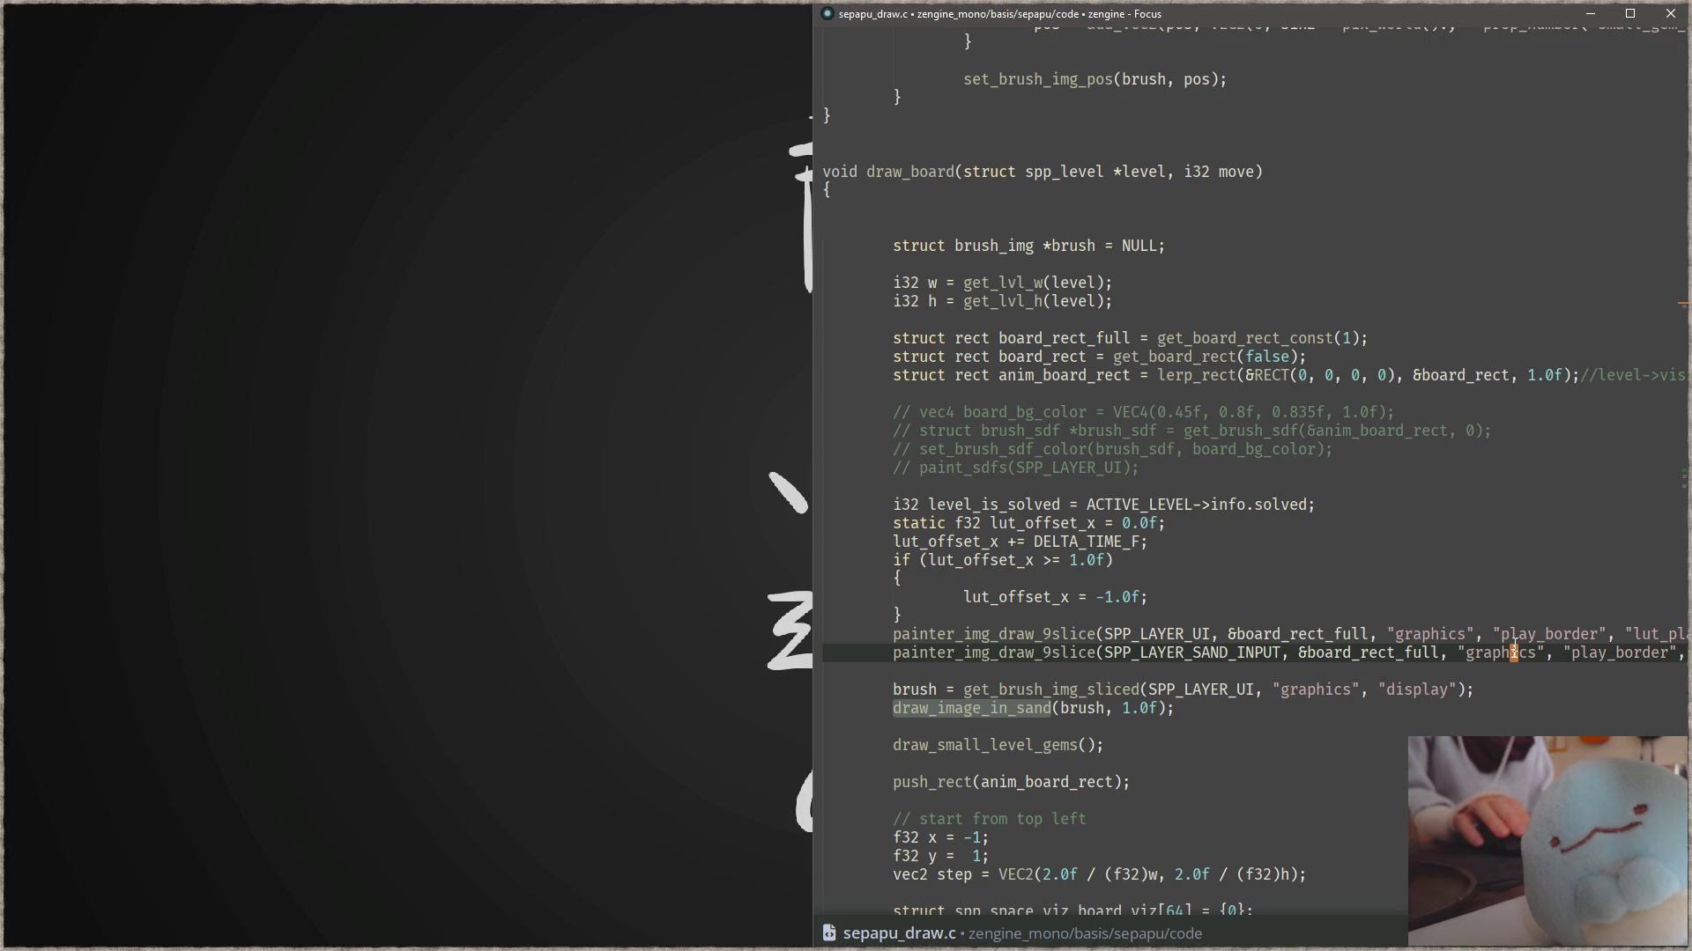
pyautogui.press('Up')
pyautogui.press('End')
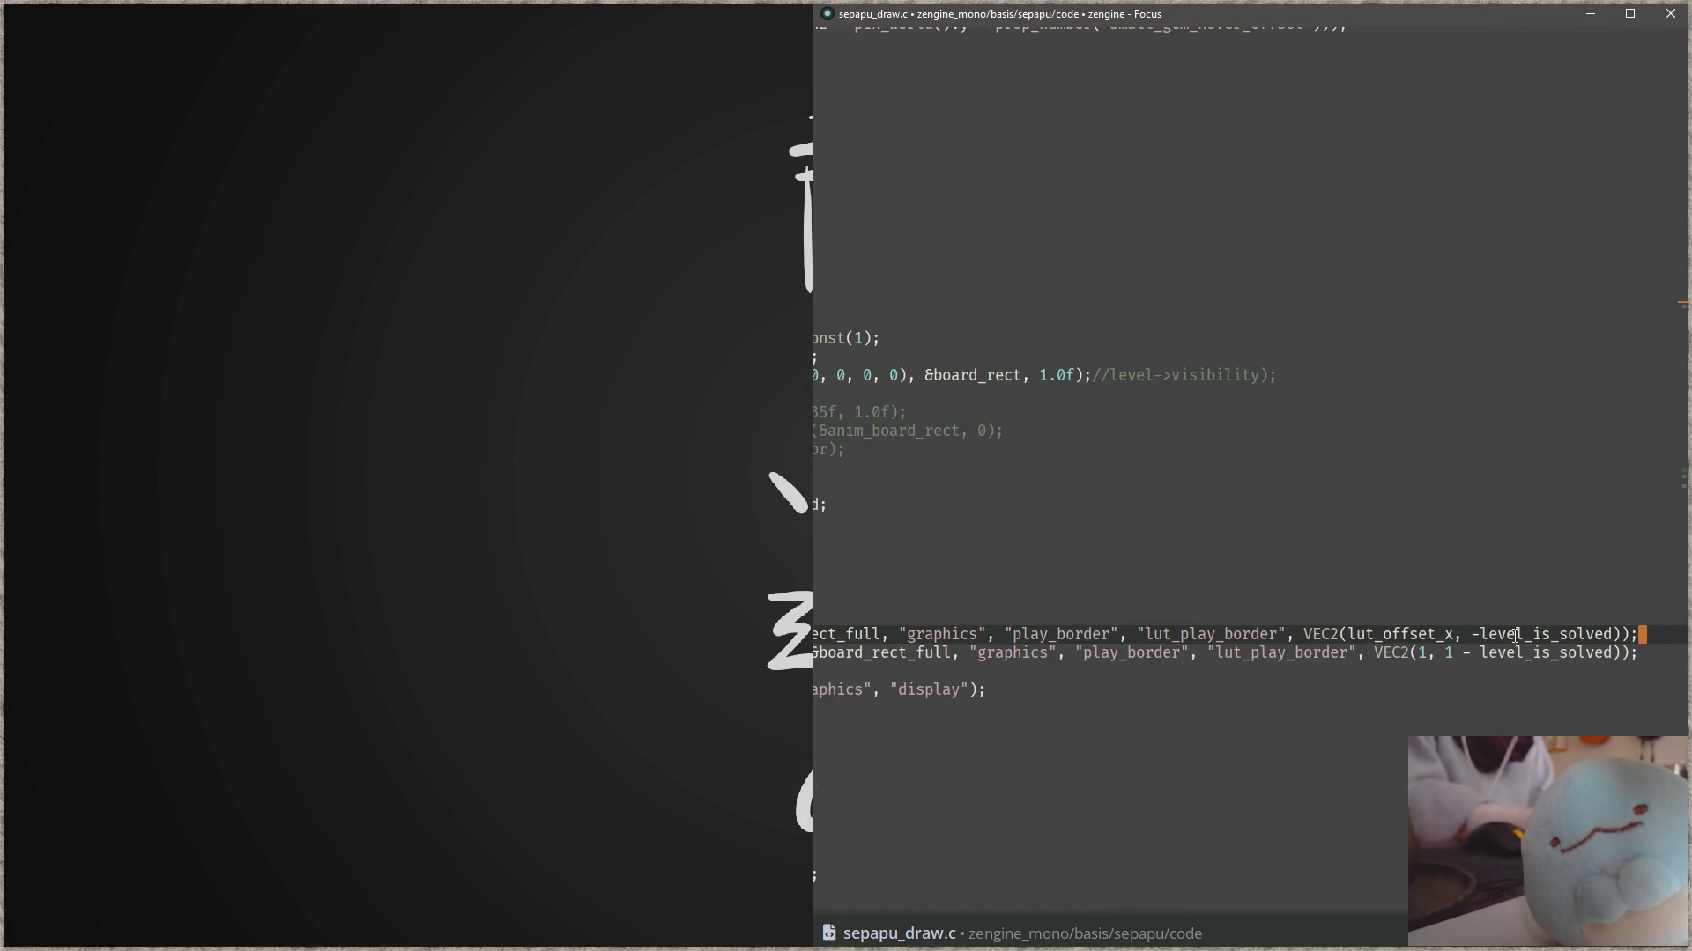
pyautogui.press('Home')
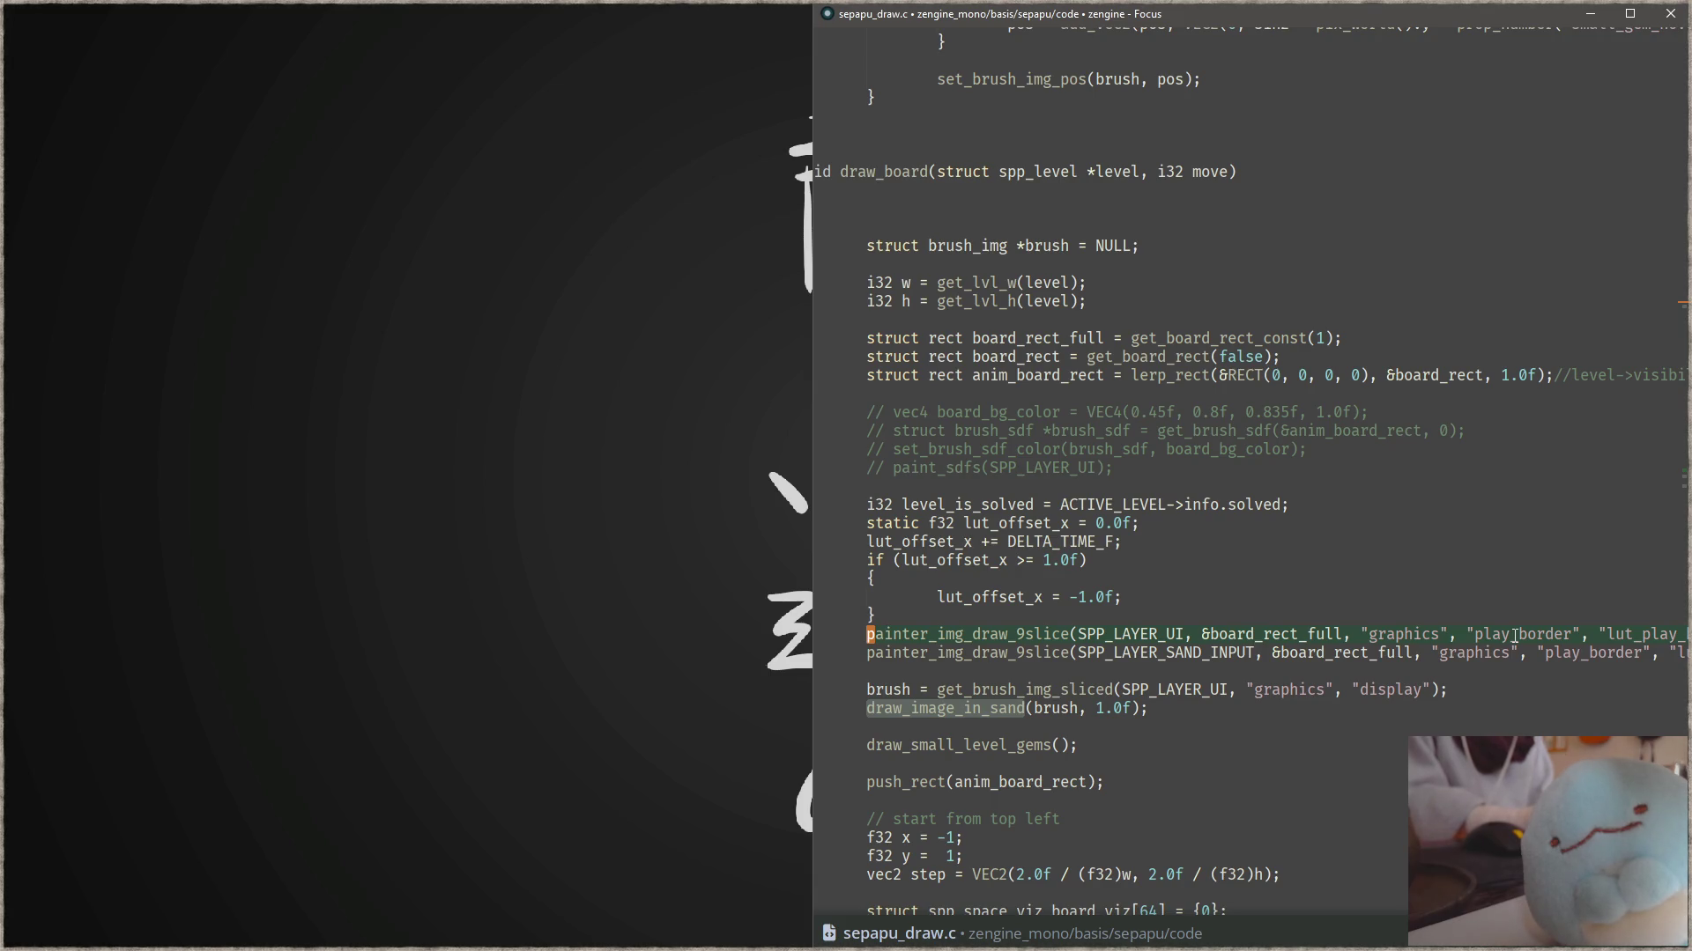
pyautogui.click(1365, 341)
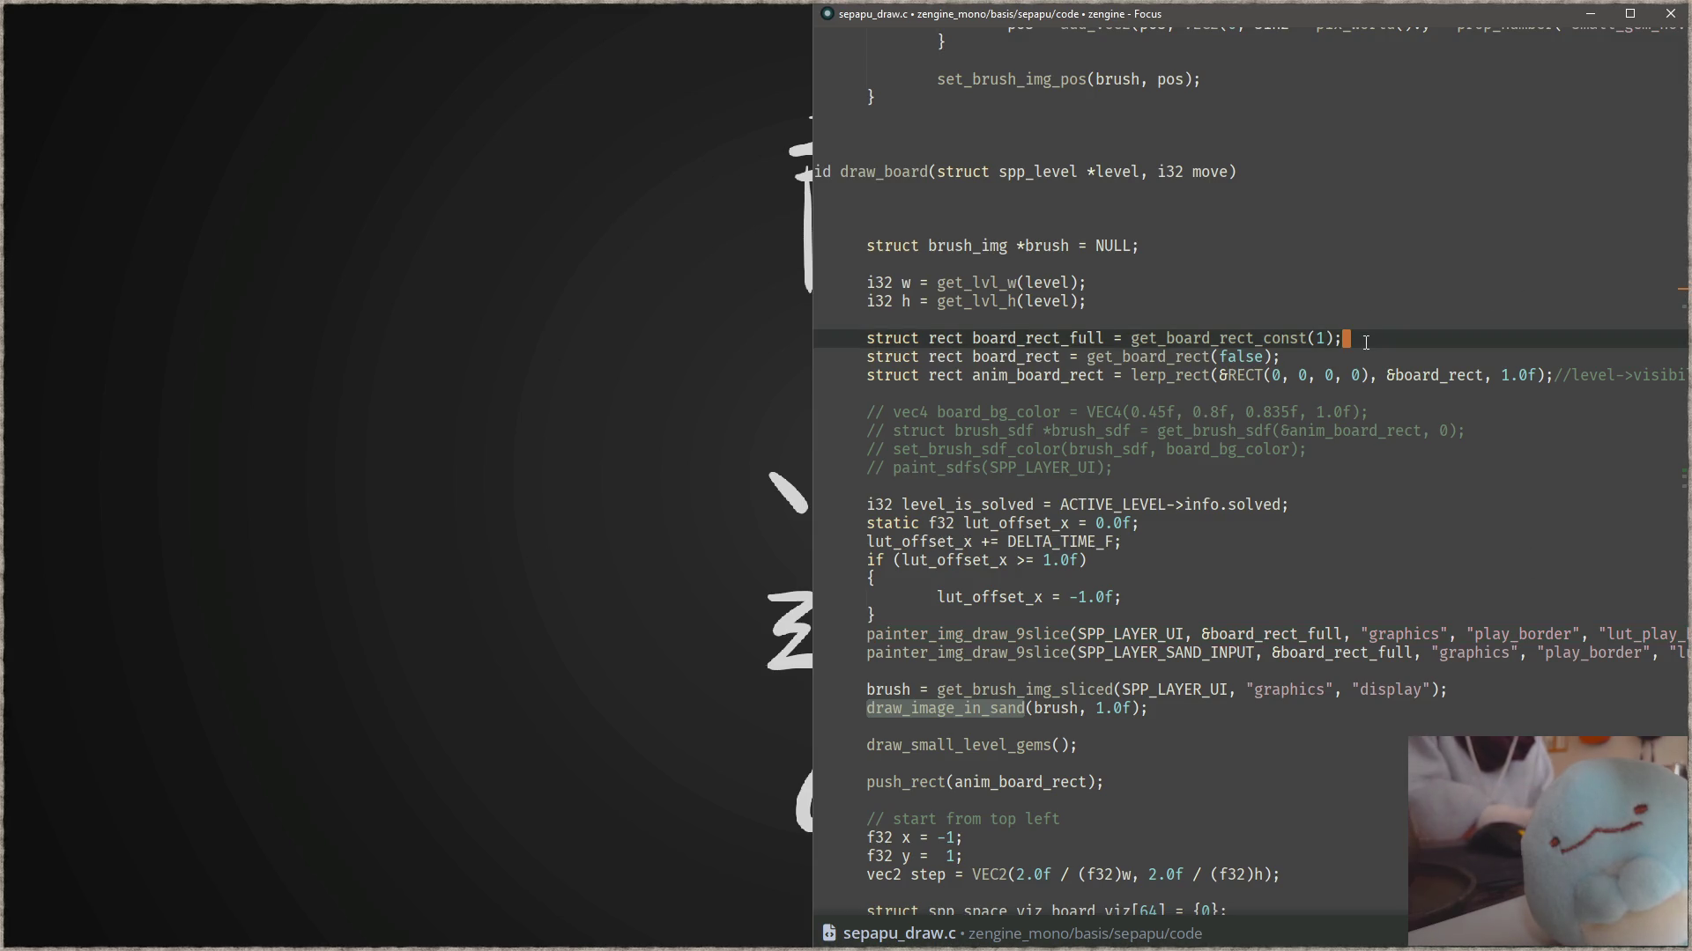
pyautogui.press('Return')
pyautogui.write('painter_img_draw_9slice(SPP_LAYER_UI, &board_rect_full, "graphics", "play_border", "lut_play_border", VEC2(lut_offset_x, -level_is_solved));')
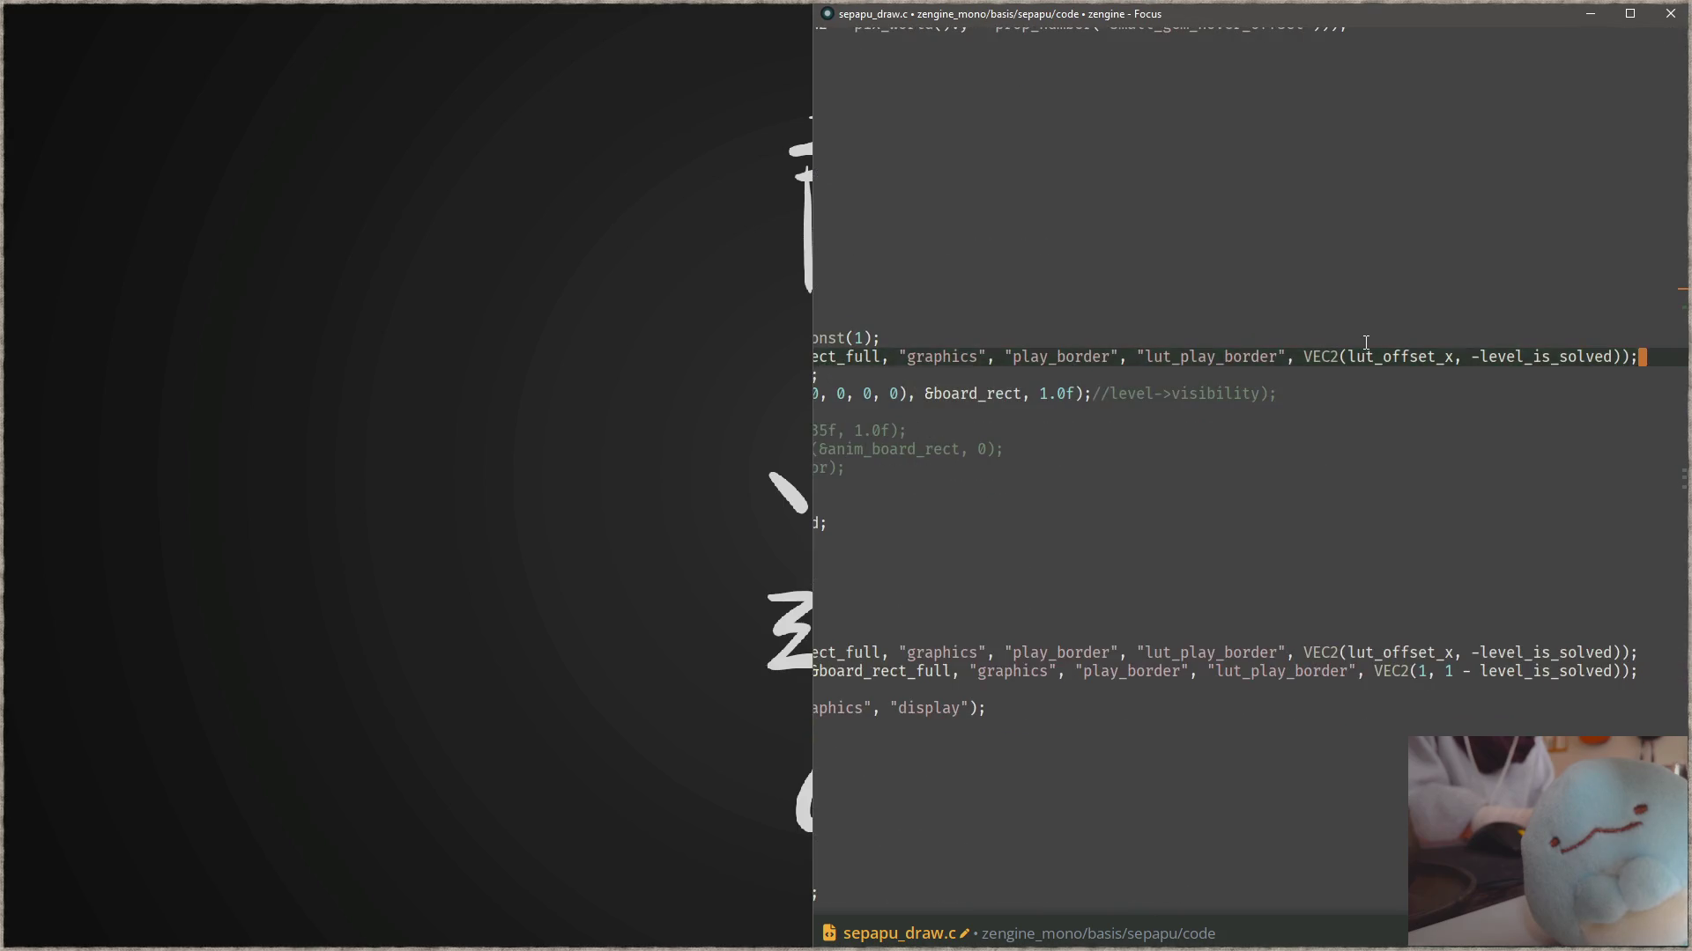
pyautogui.press('Home')
pyautogui.press('End')
pyautogui.hotkey('ctrl', 'z')
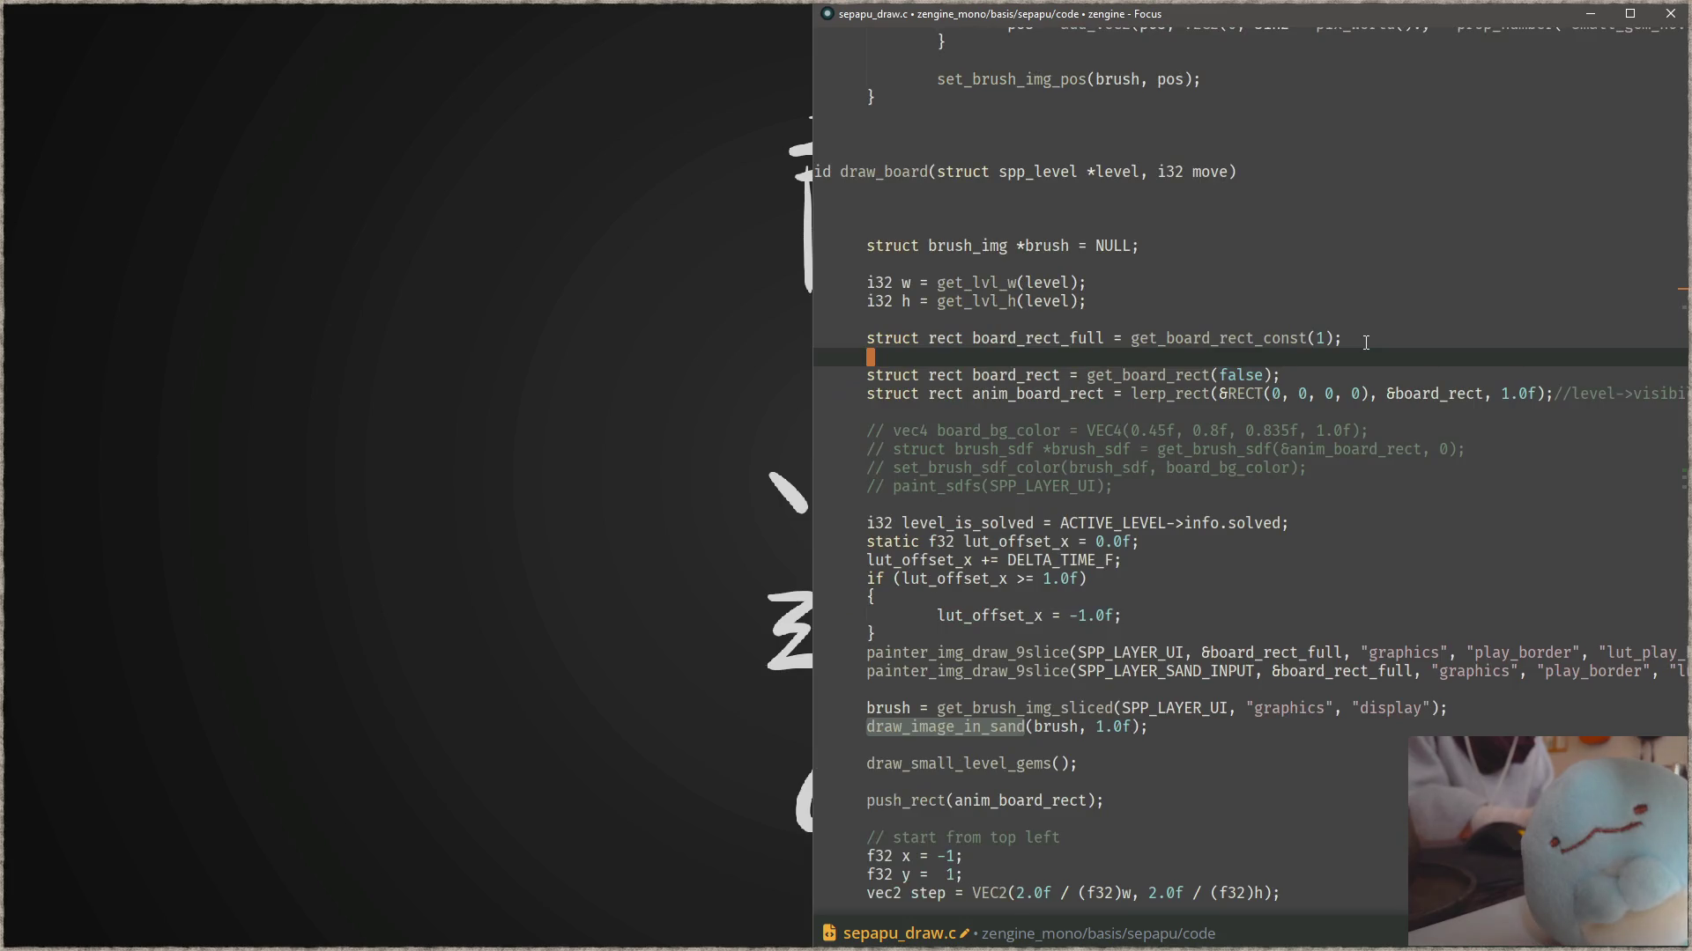
pyautogui.hotkey('ctrl', 'z')
# - Open sepapu.c from the file picker
pyautogui.hotkey('ctrl', 'p')
pyautogui.write('se')
pyautogui.press('Return')
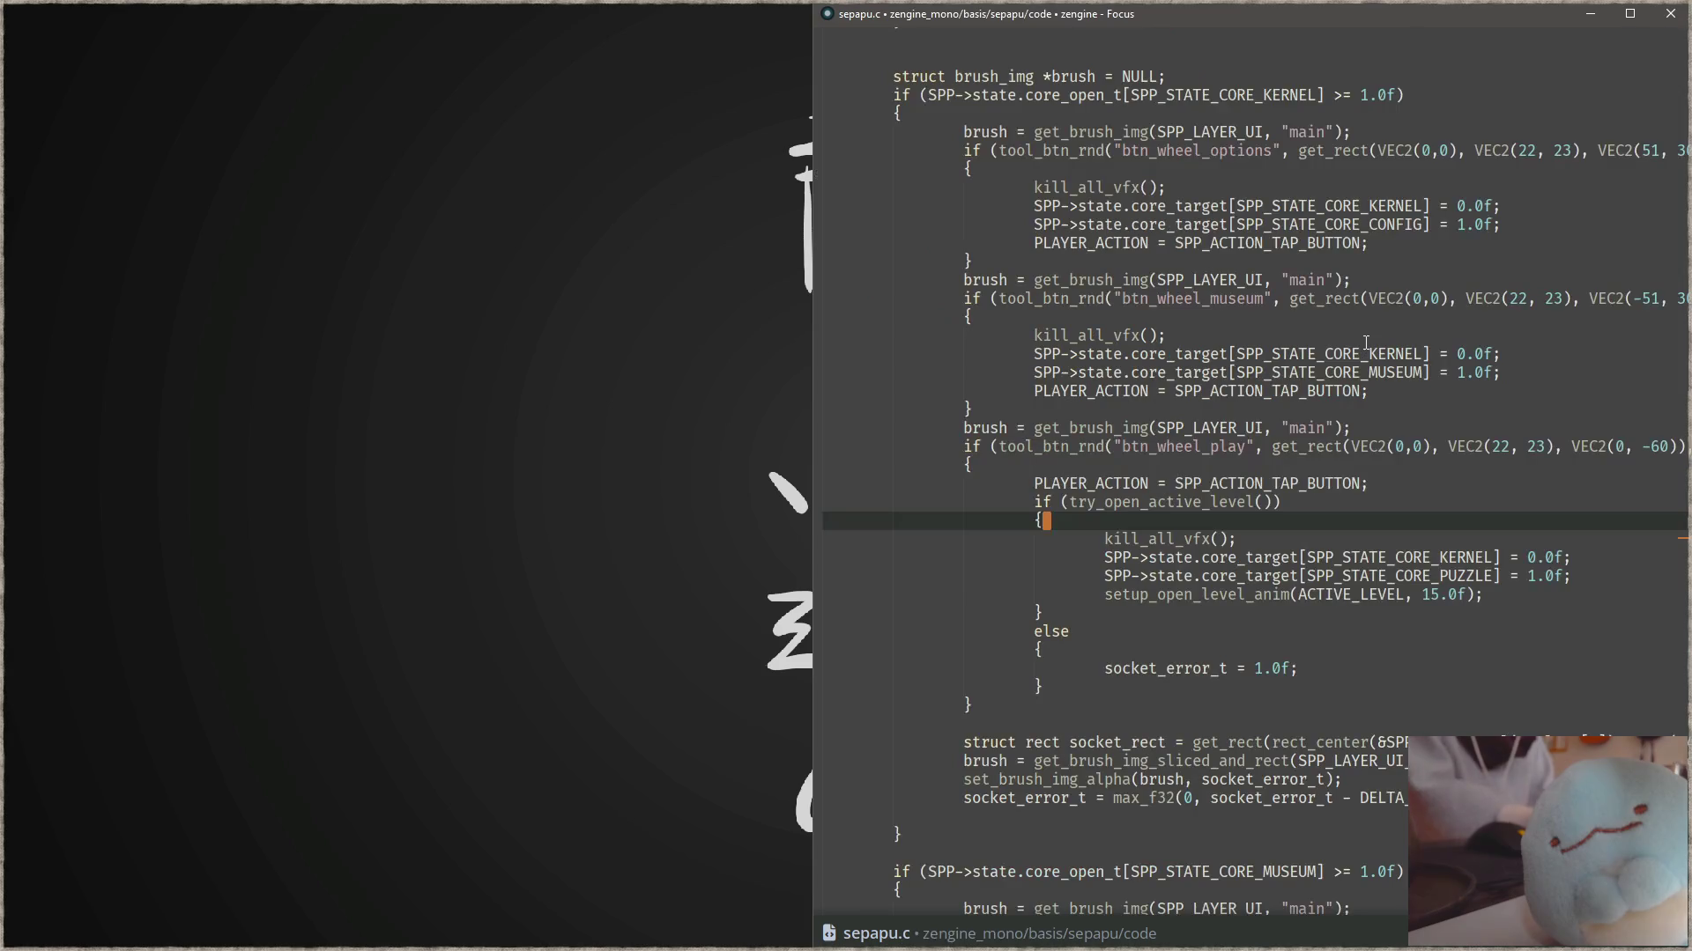
# - Paste the board rect and 9-slice lines after the last draw_image_in_sand call and indent them
pyautogui.scroll(-10, 1221, 577)
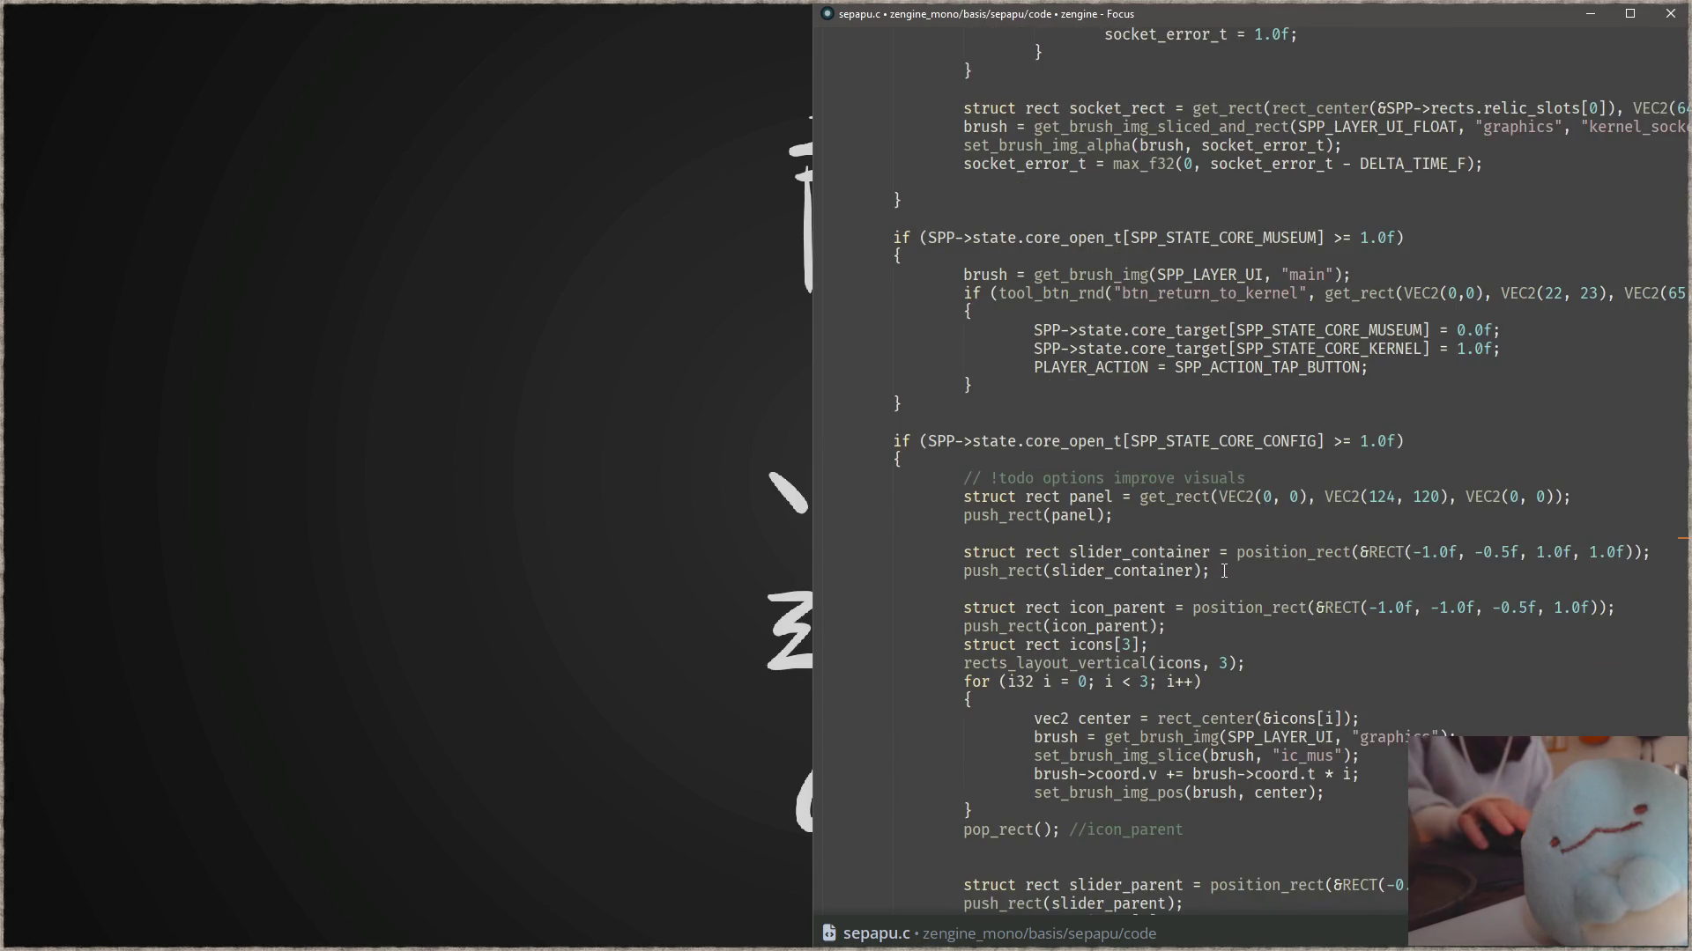
pyautogui.scroll(-10, 1221, 577)
pyautogui.scroll(-14, 1222, 575)
pyautogui.scroll(-5, 1223, 571)
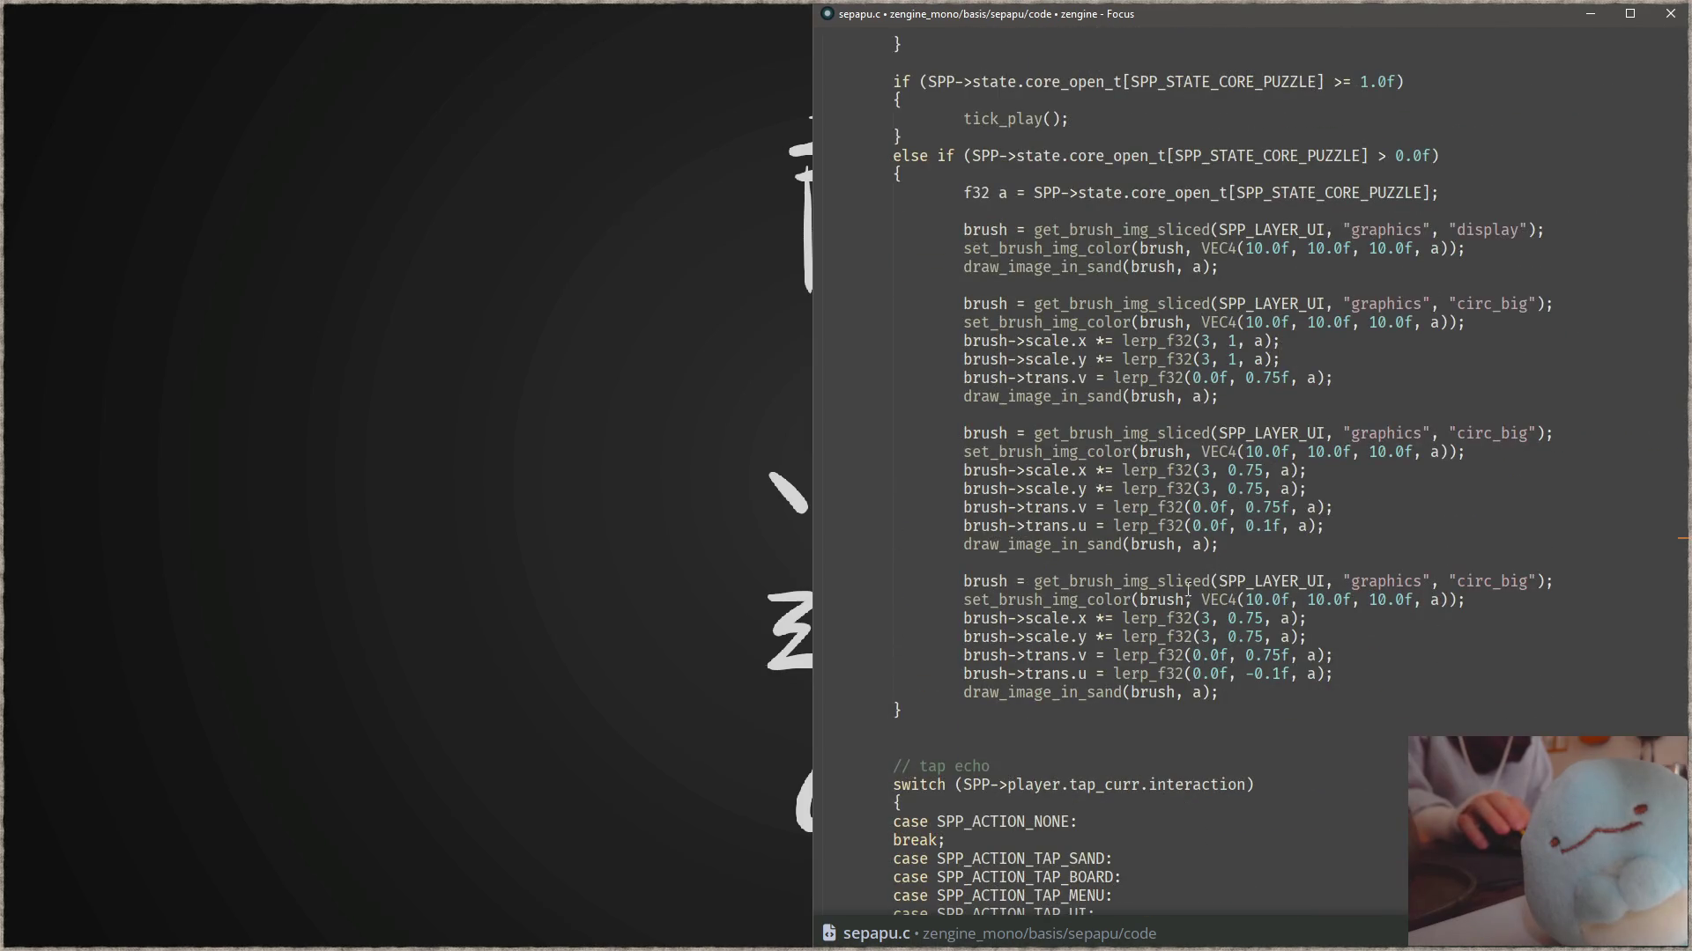
pyautogui.click(1329, 696)
pyautogui.press('Return')
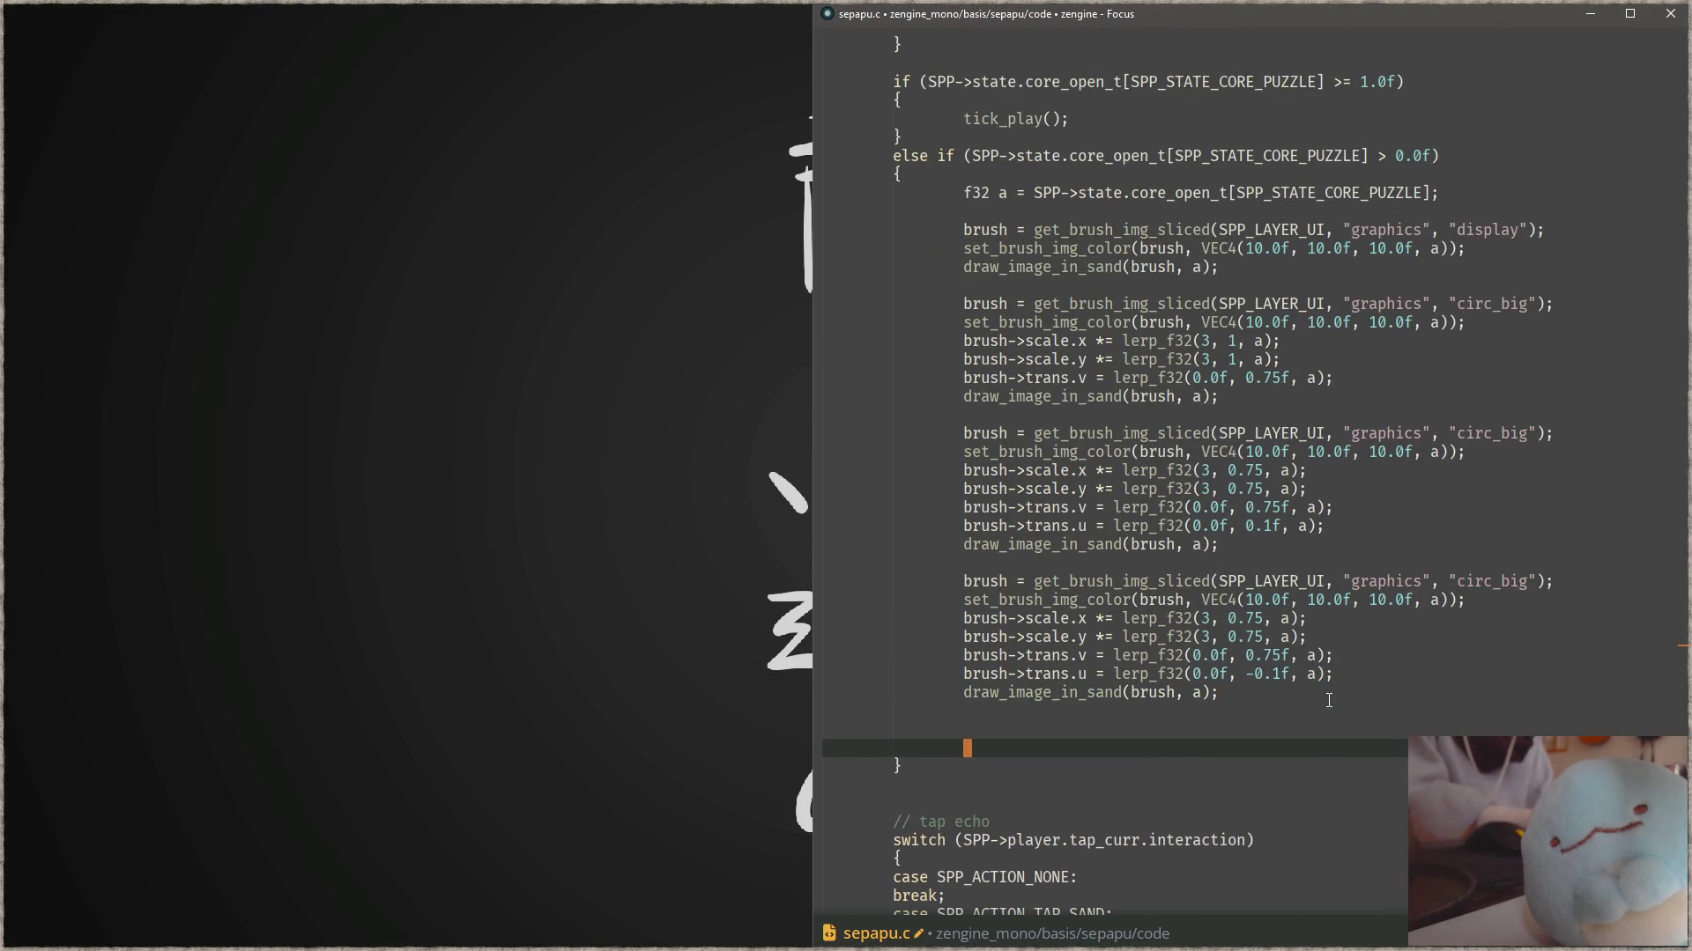
pyautogui.hotkey('ctrl', 'v')
pyautogui.press('Home')
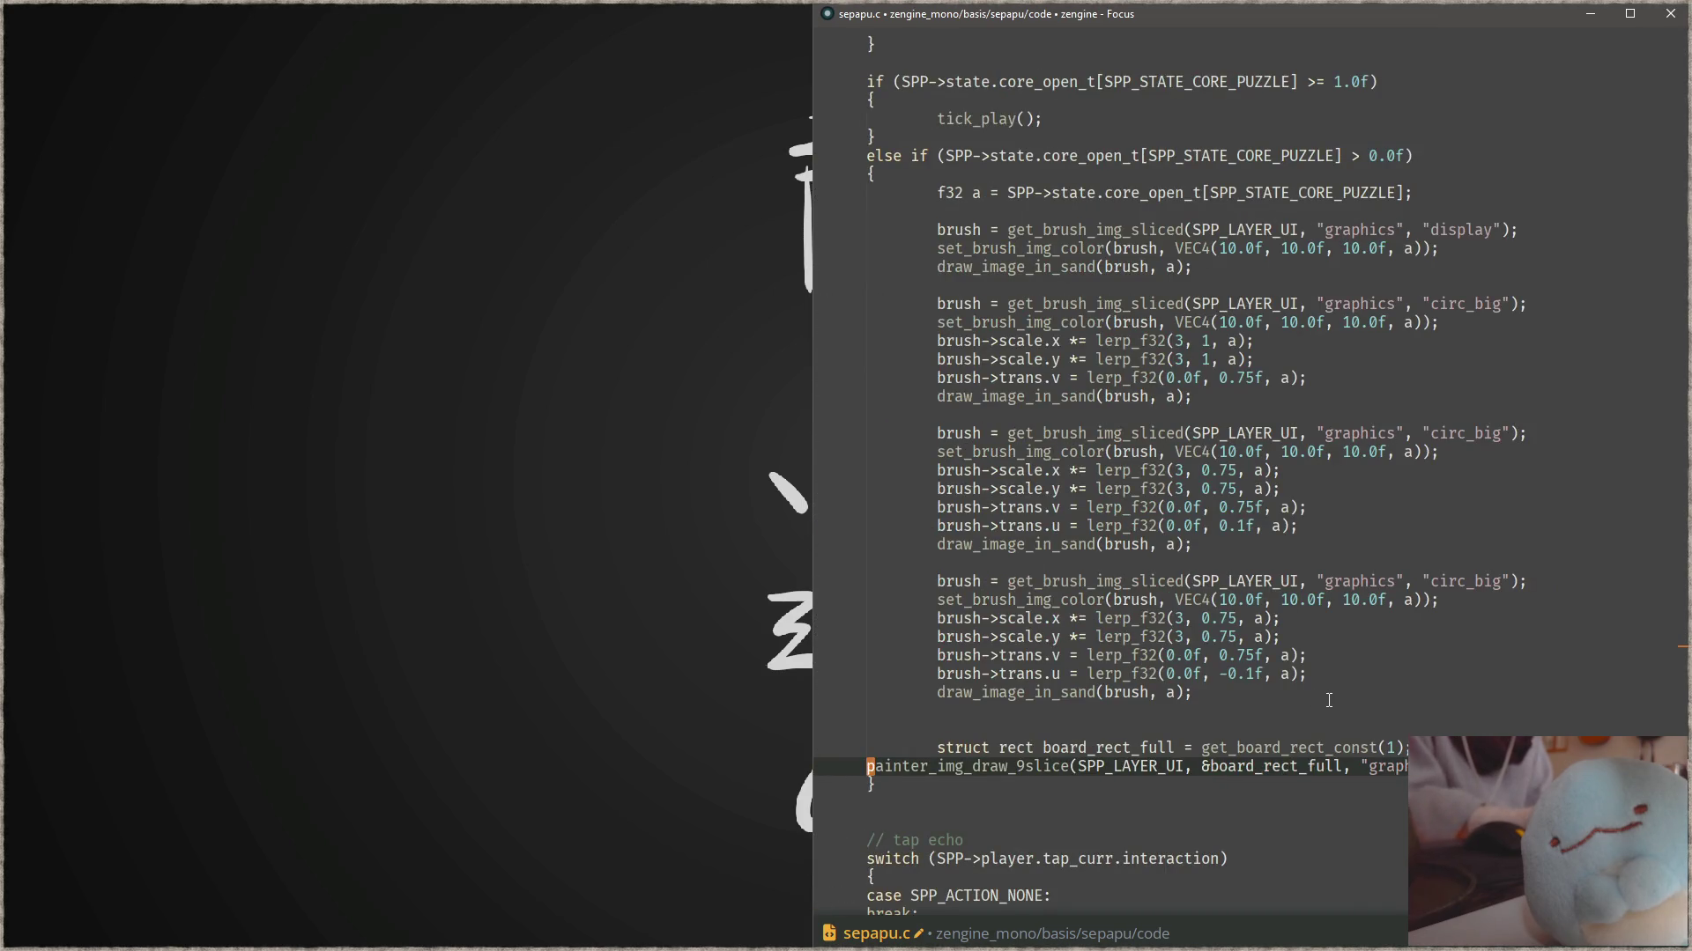
pyautogui.press('Tab')
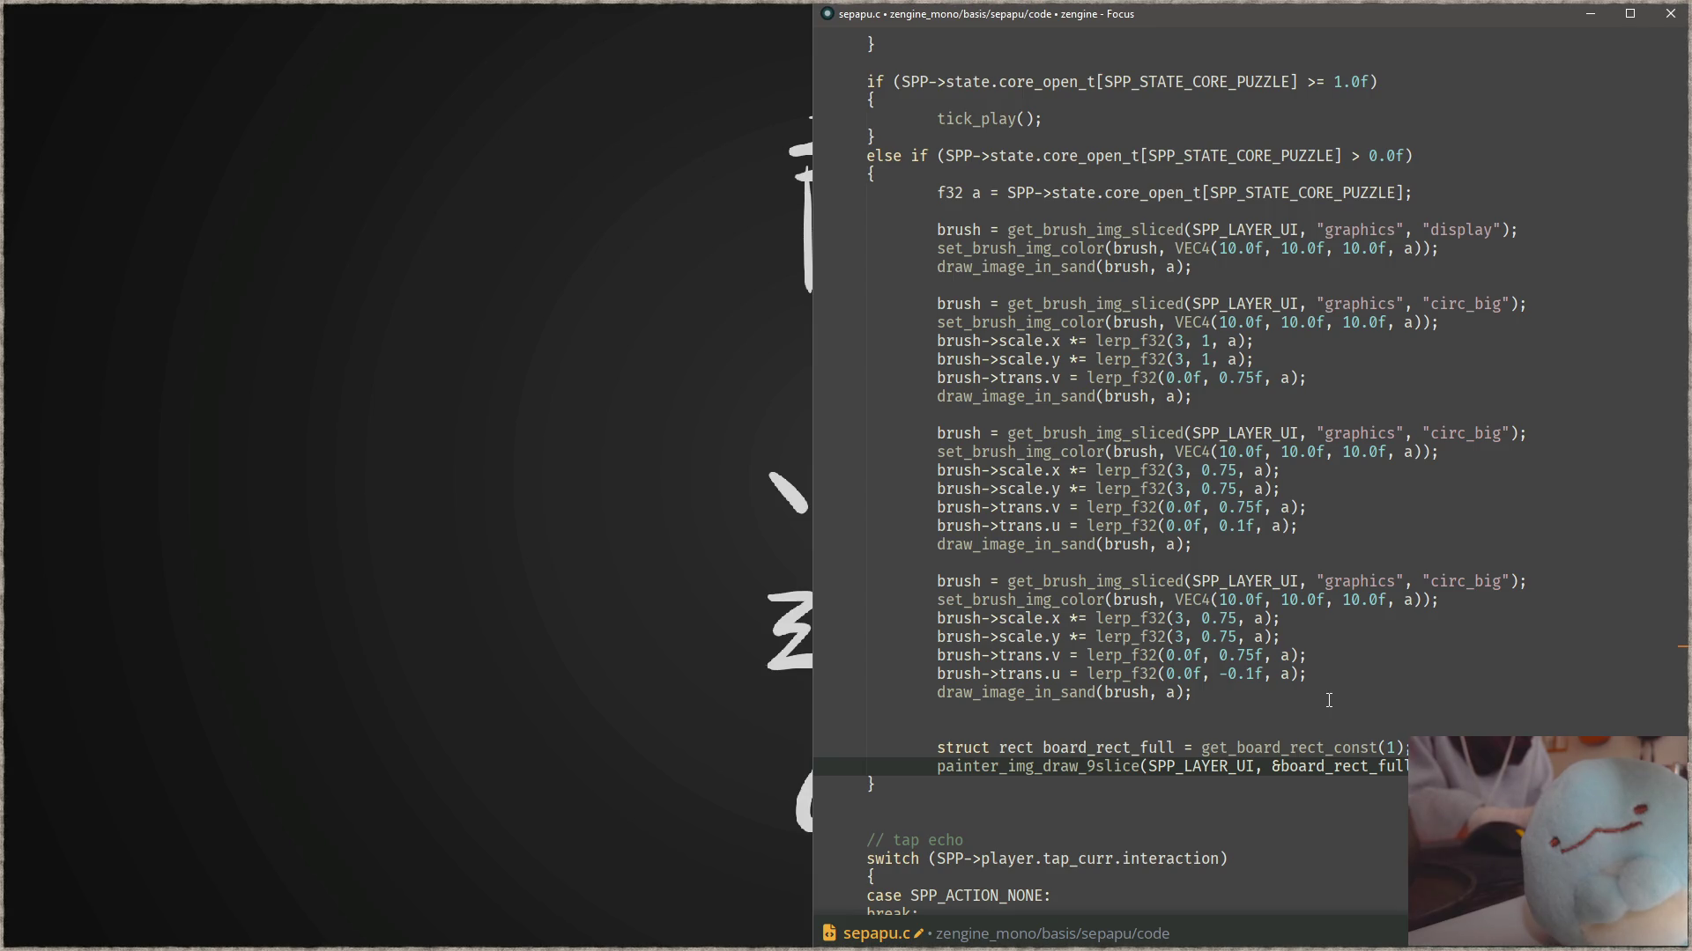
# - Make the gradient offset VEC2(1, -1), save sepapu.c, and build and run the game
pyautogui.press('End')
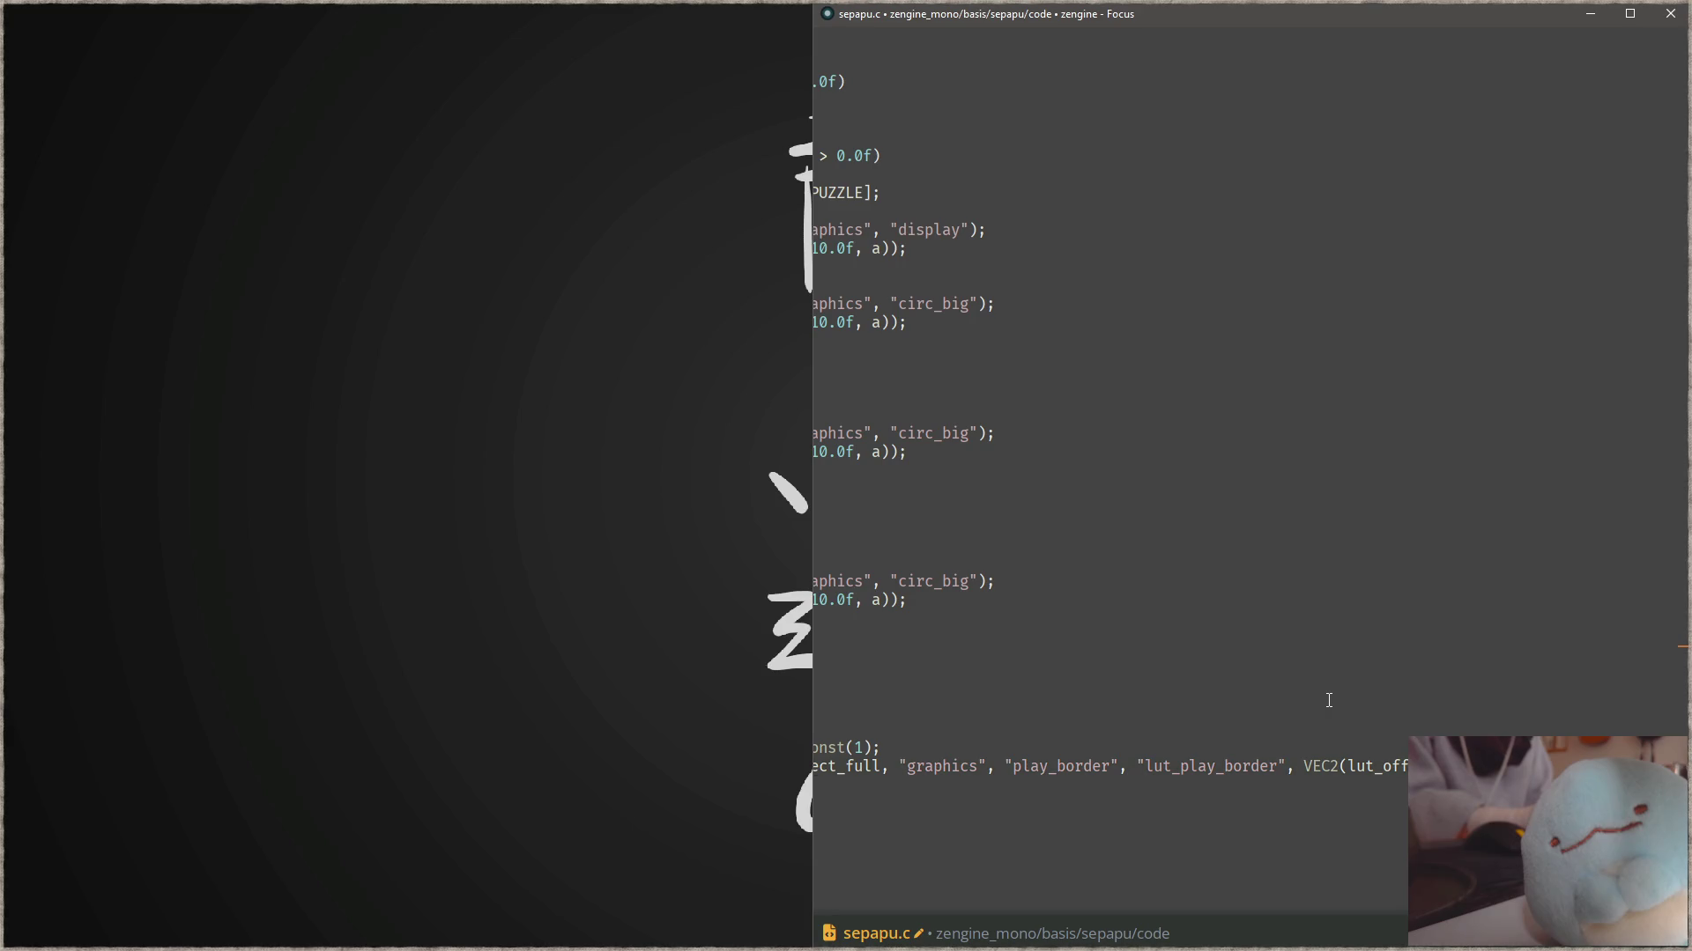
pyautogui.hotkey('ctrl', 'z')
pyautogui.hotkey('ctrl', 's')
pyautogui.press('F5')
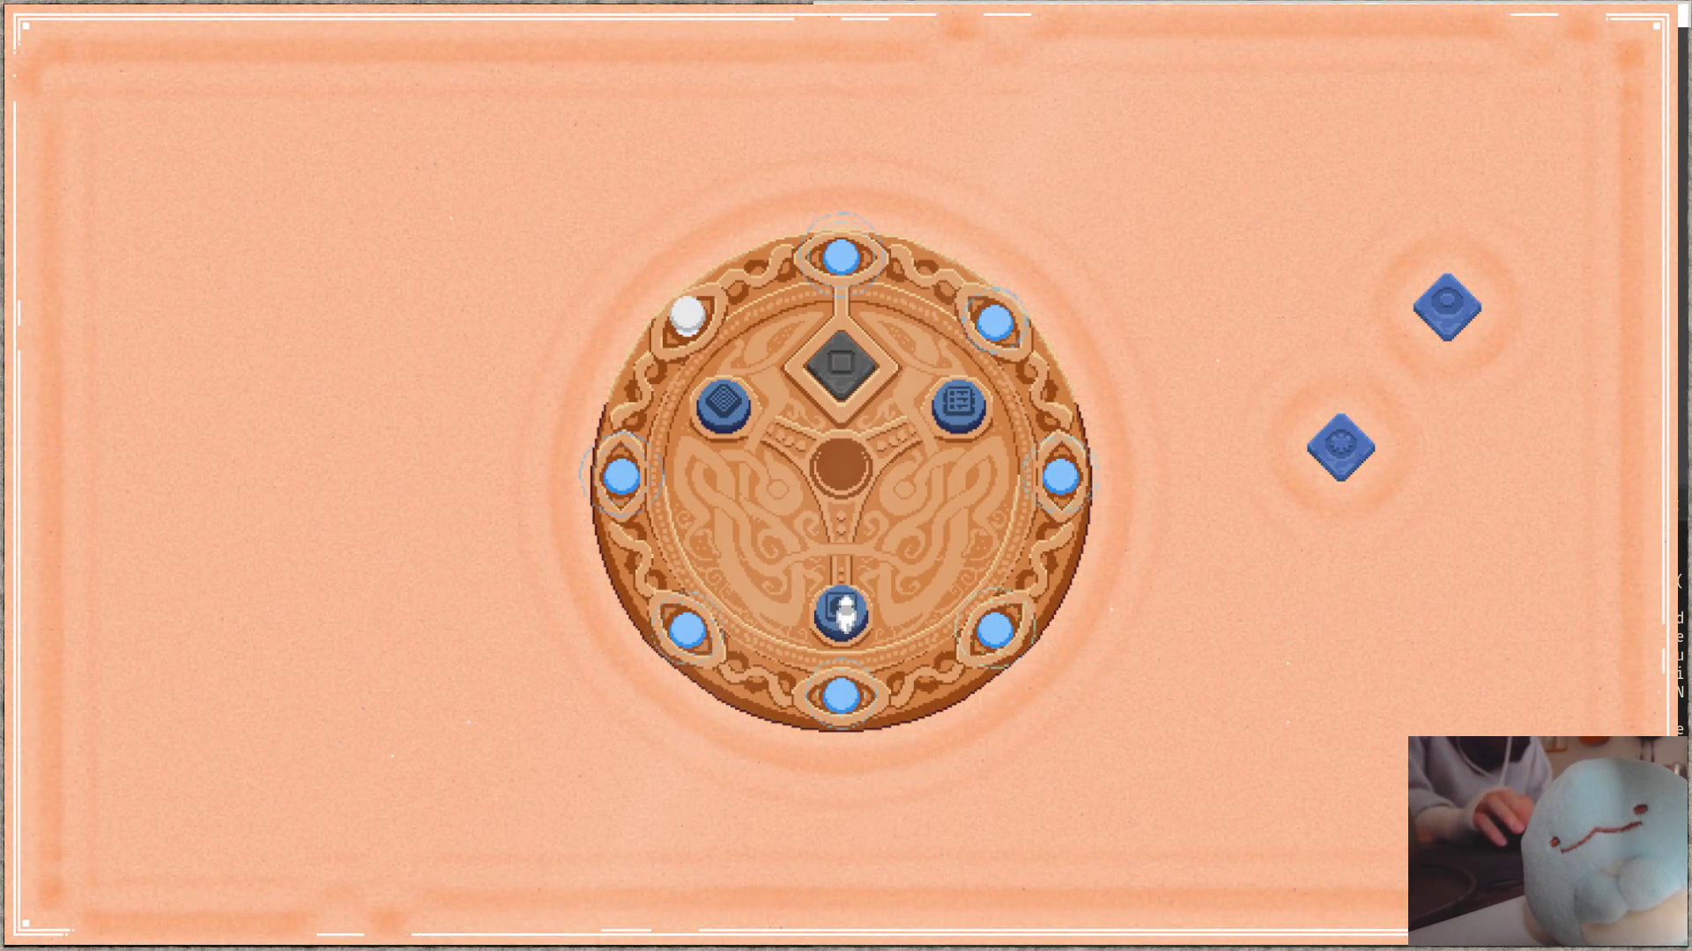
# - Enter a puzzle level to preview the border fade, then close the game and switch to Aseprite
pyautogui.click(847, 618)
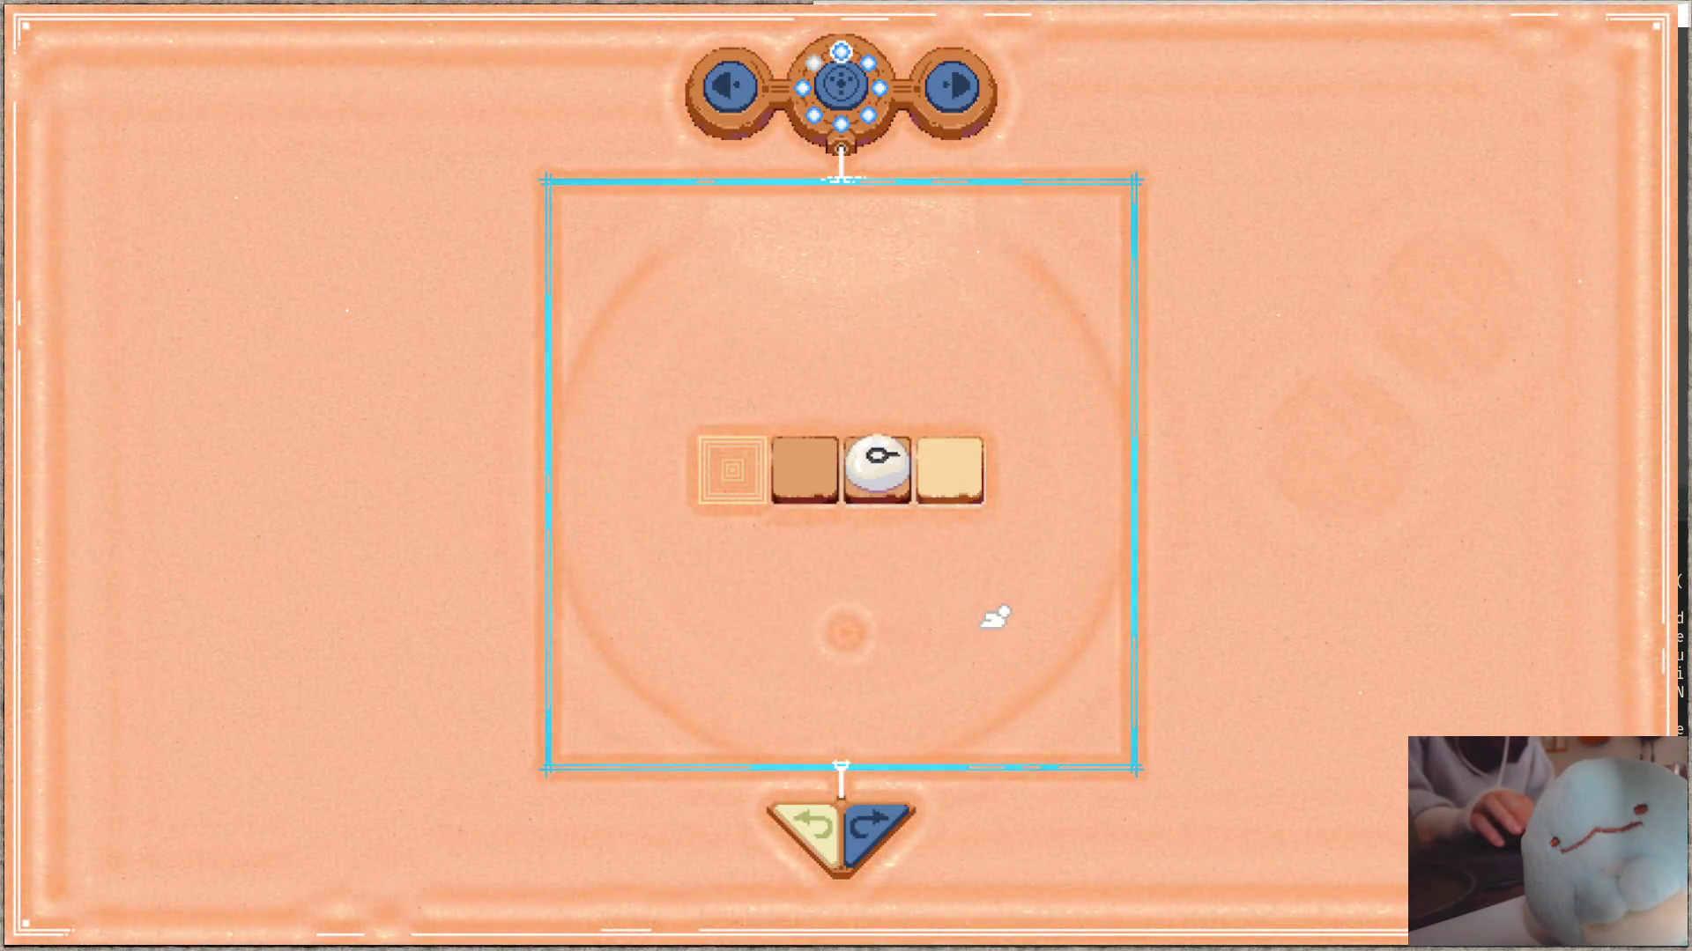
pyautogui.press('Escape')
pyautogui.click(1263, 767)
pyautogui.press('Escape')
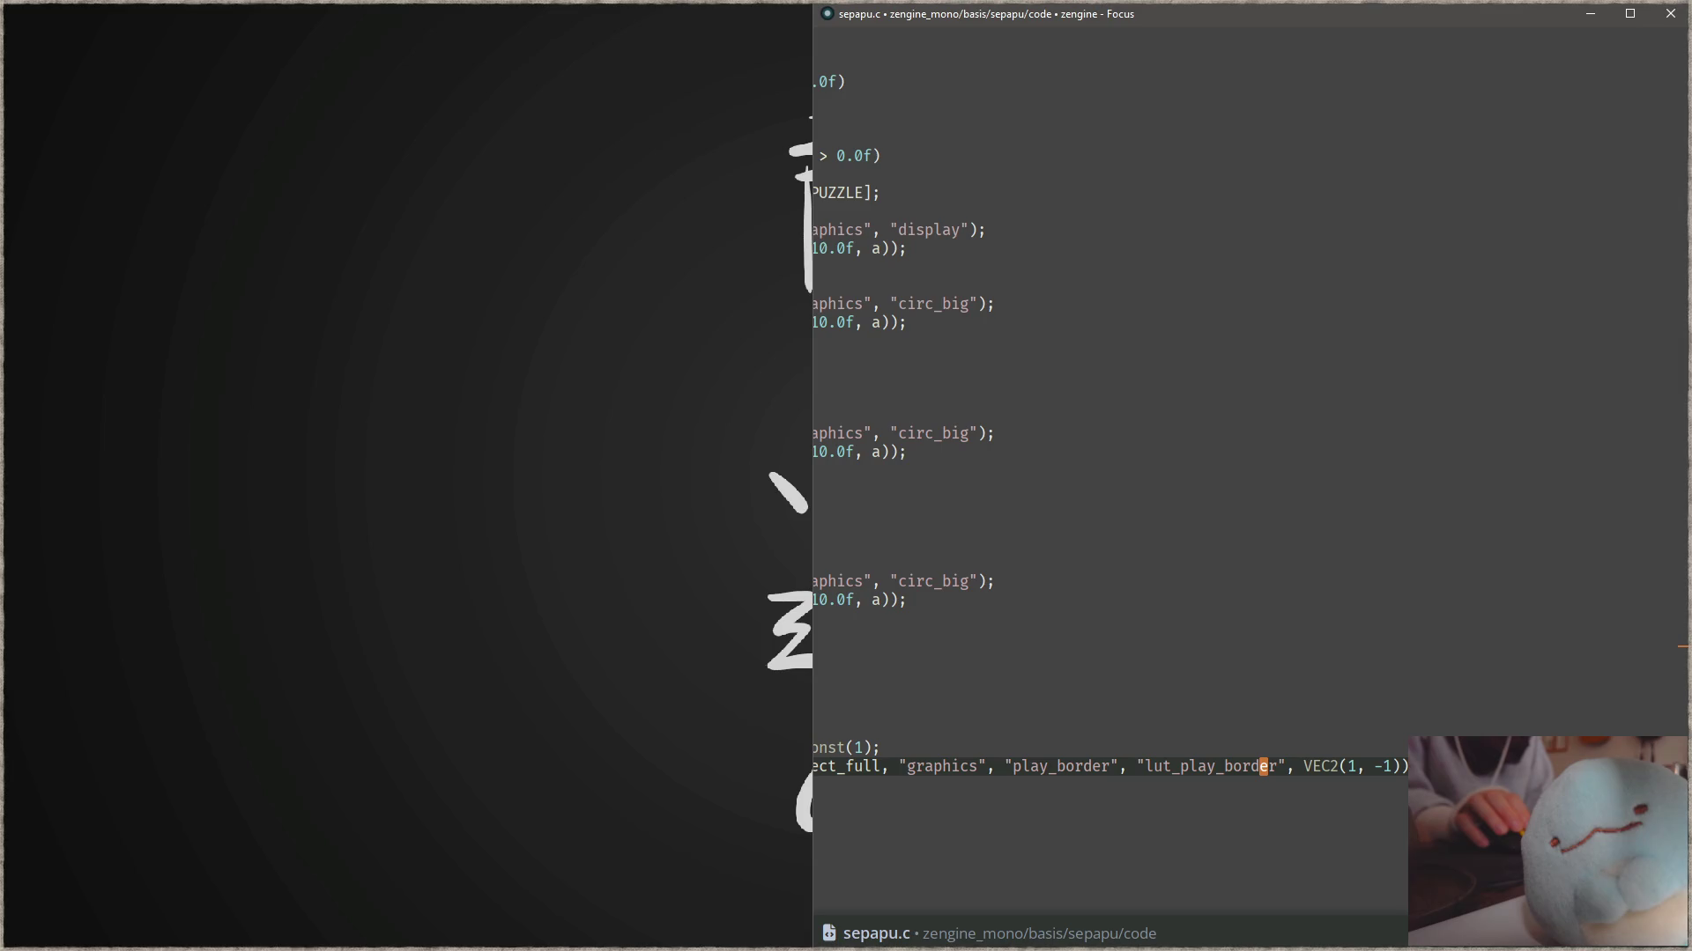
pyautogui.hotkey('alt', 'Tab')
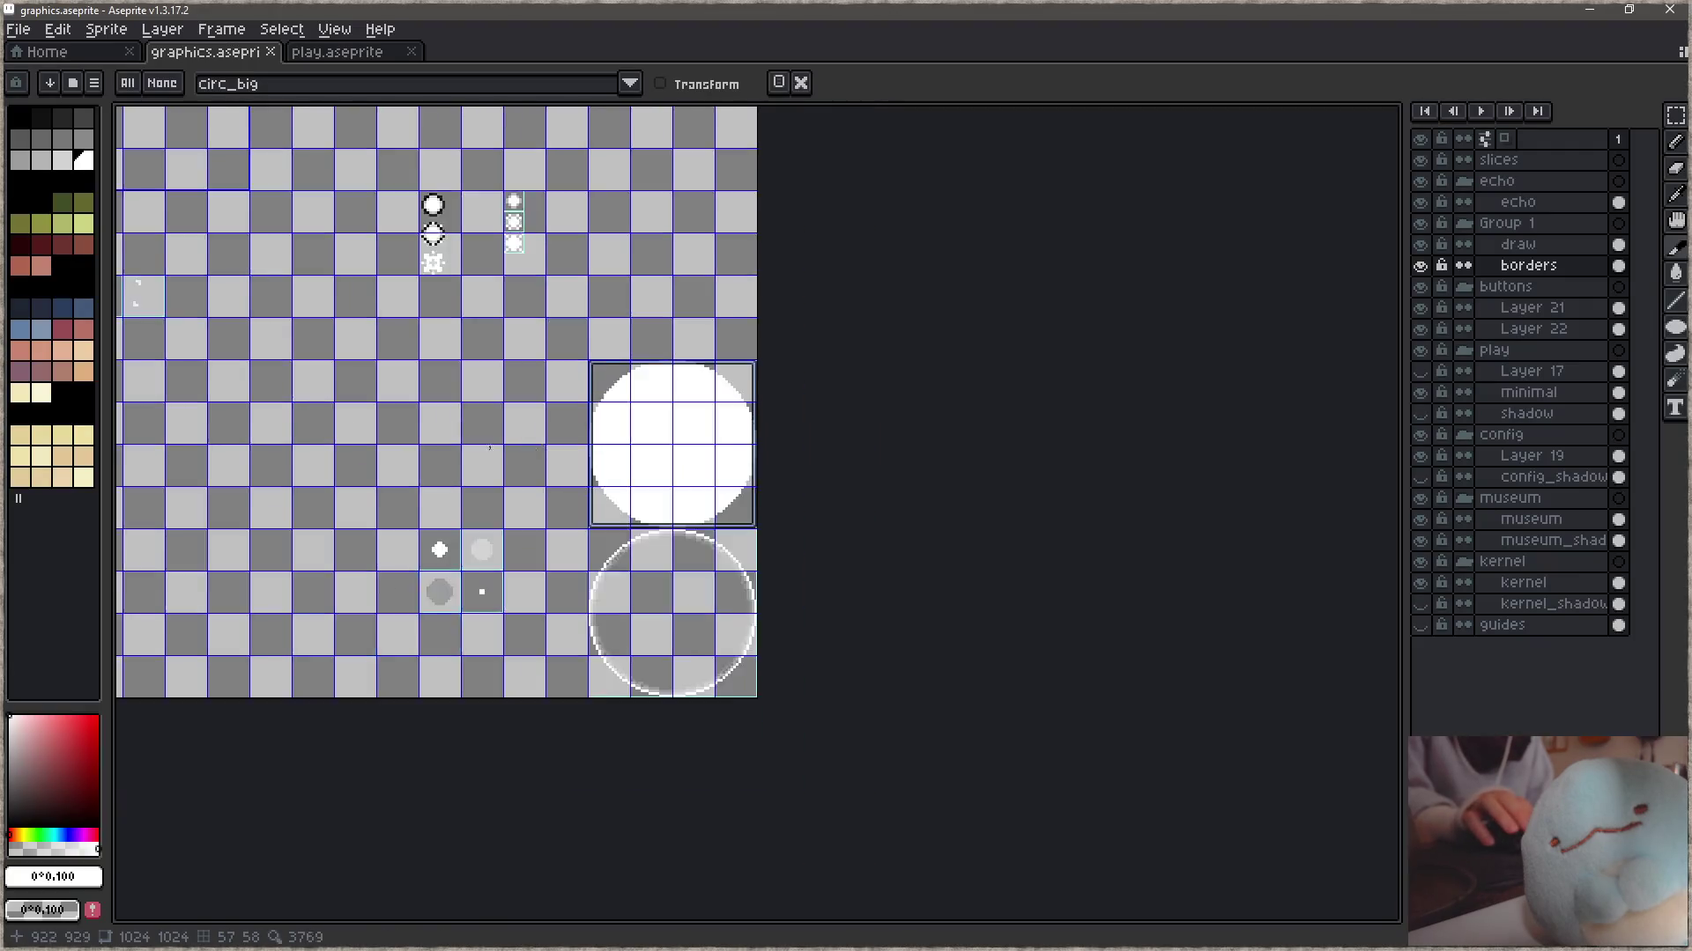
# - Zoom and pan graphics.aseprite to the cyan gradient strips beside the border sprites, then return to Focus
pyautogui.scroll(-3, 504, 450)
pyautogui.scroll(2, 864, 506)
pyautogui.scroll(1, 441, 539)
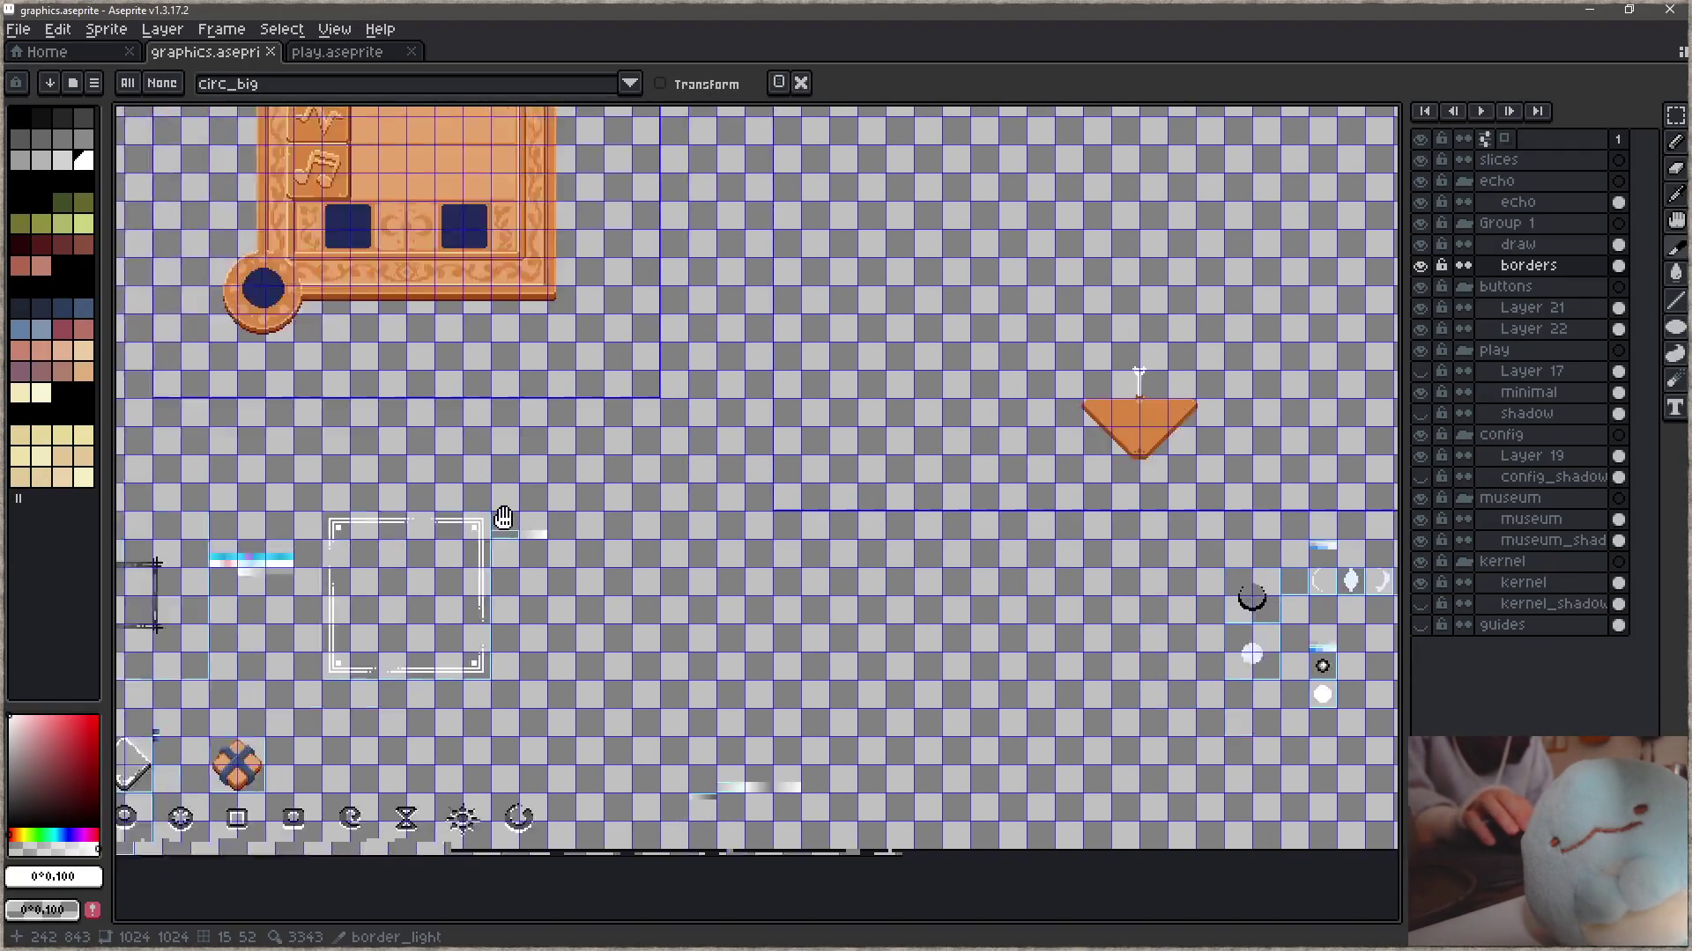
pyautogui.moveTo(441, 539); pyautogui.dragTo(705, 458)
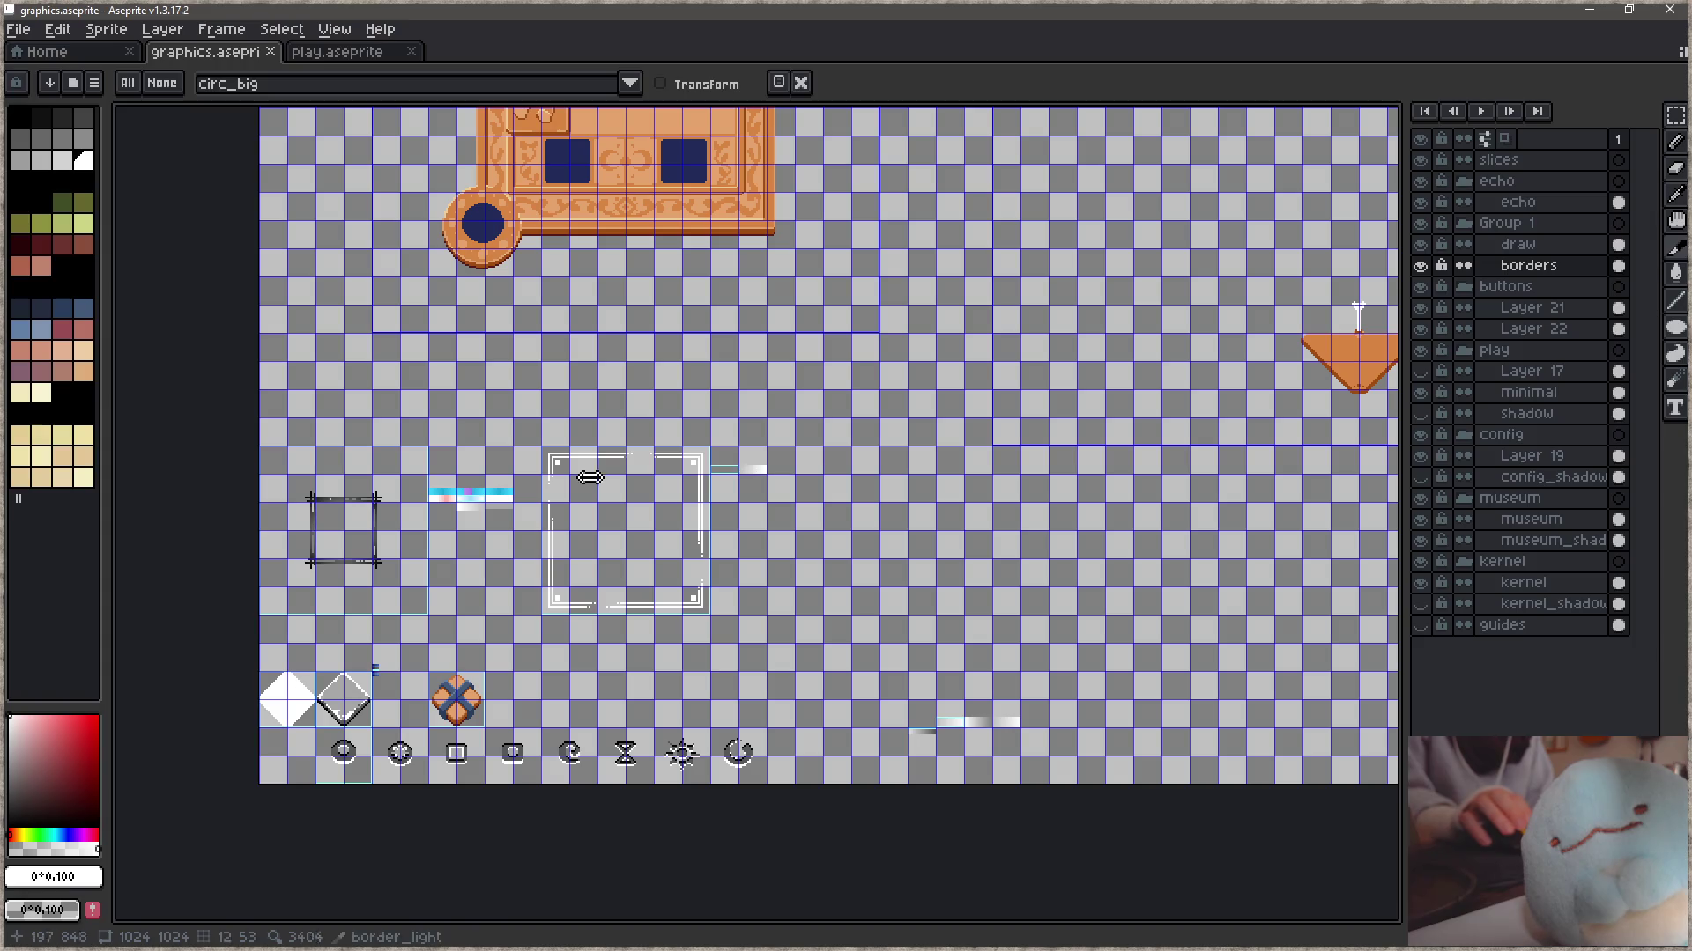
pyautogui.scroll(1, 426, 521)
pyautogui.scroll(1, 426, 520)
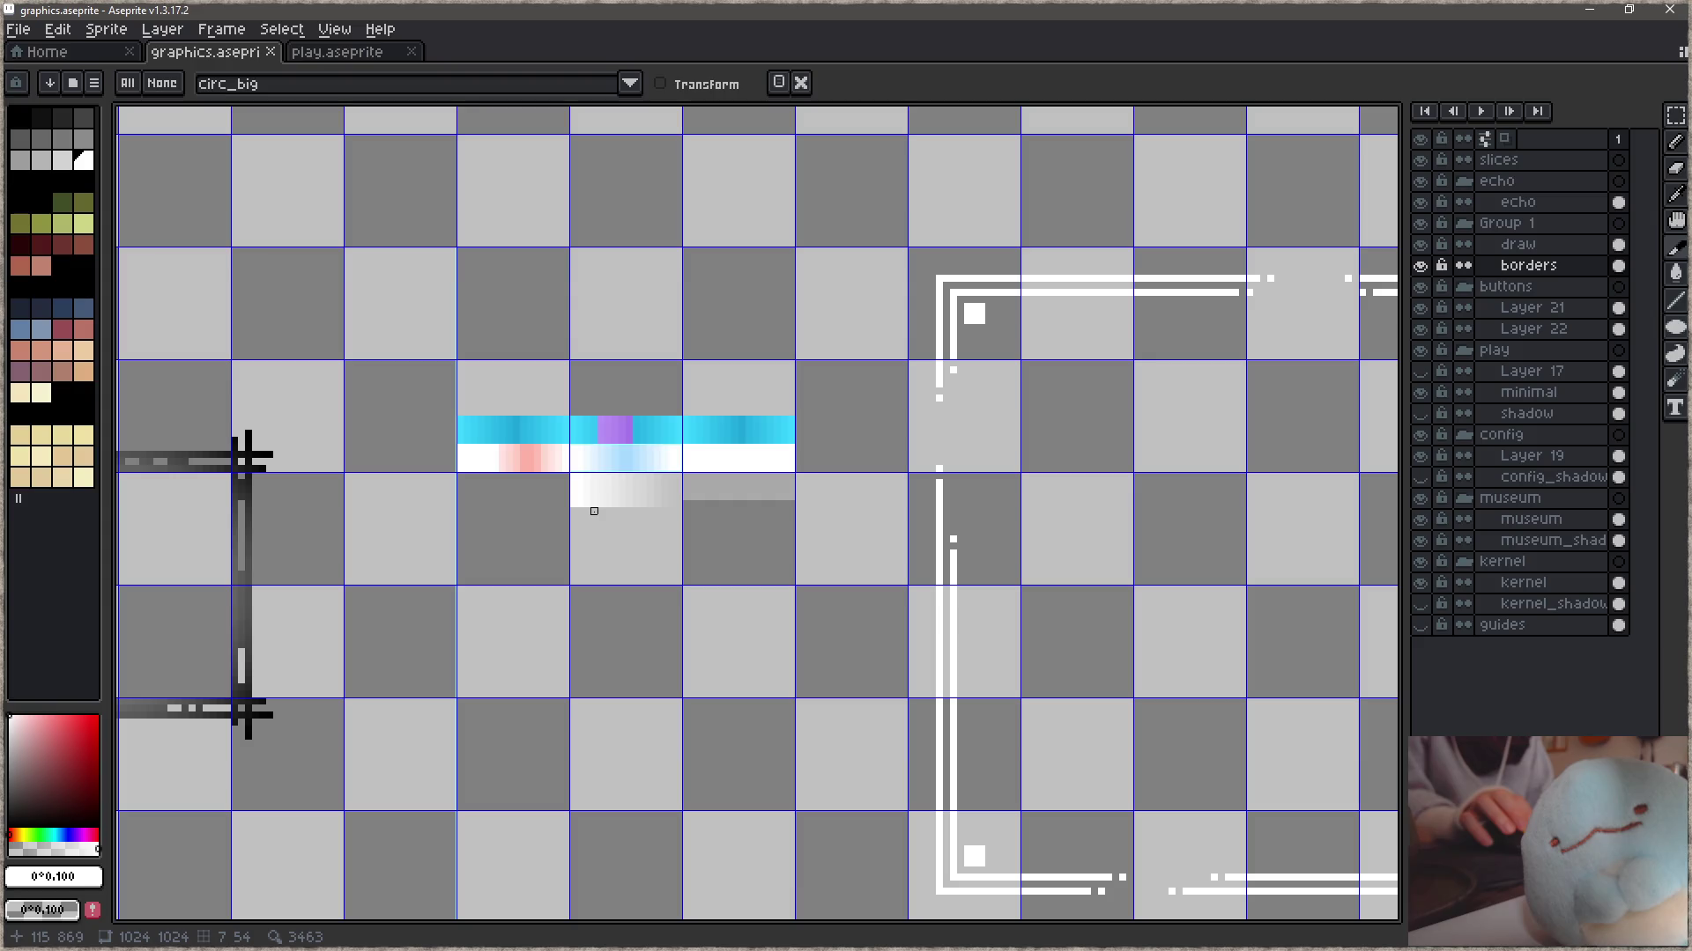
pyautogui.click(1589, 9)
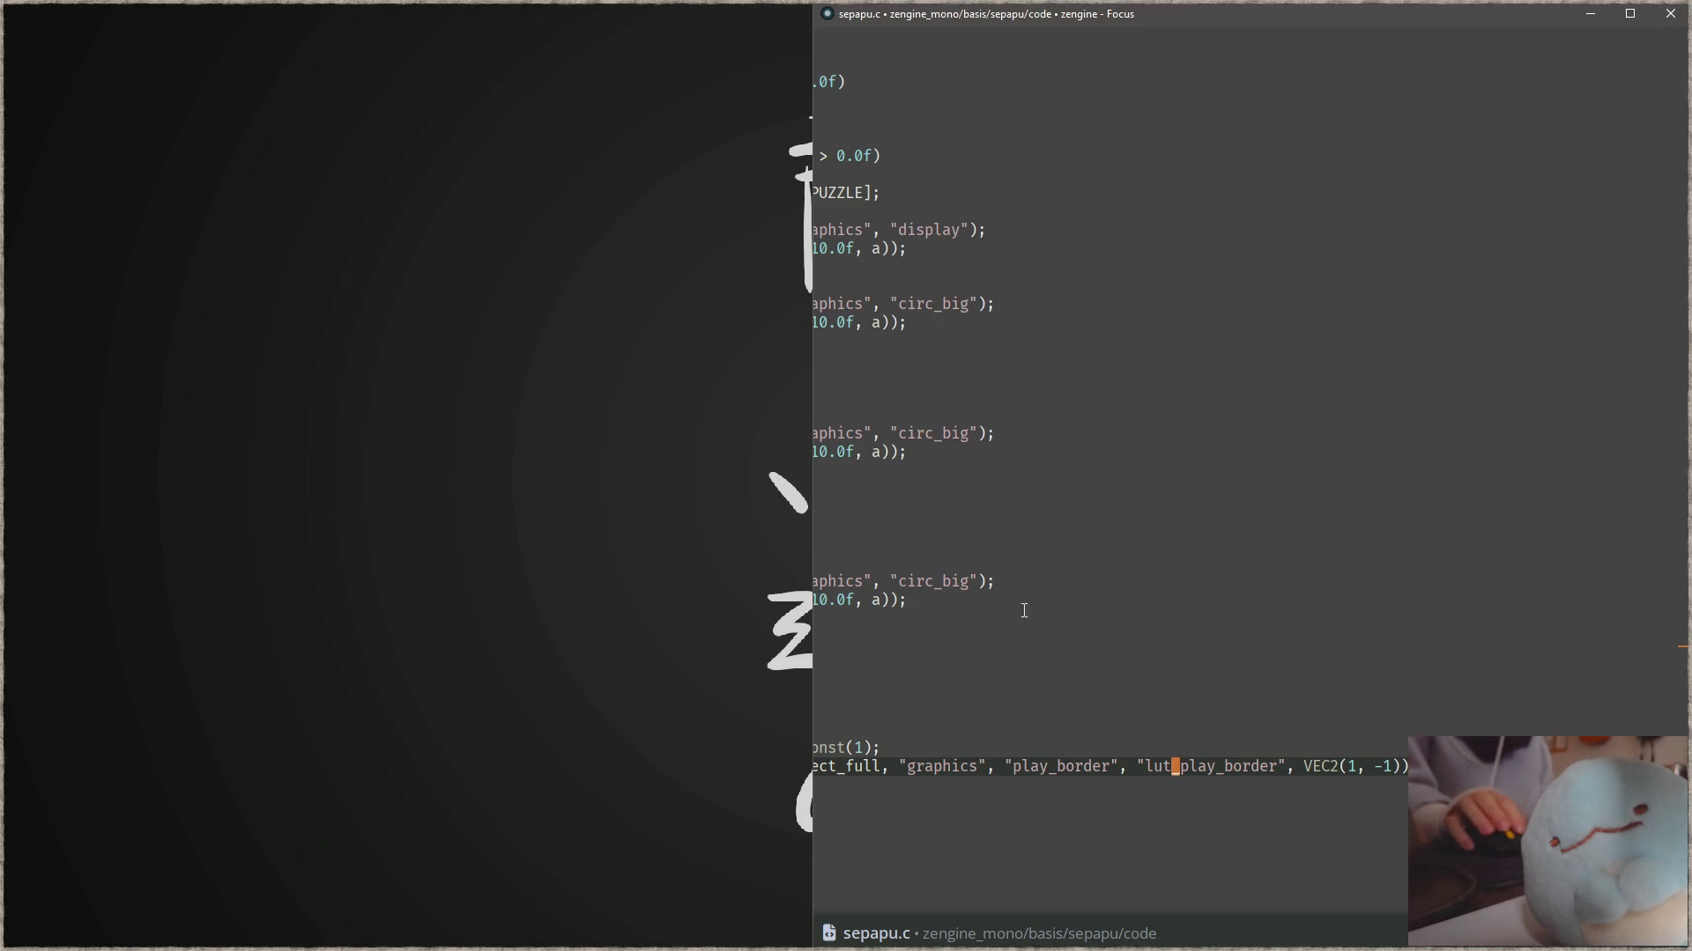
# - Run the game, move through puzzle levels, and solve the 3x3 tile level so its frame glows white
pyautogui.click(1163, 619)
pyautogui.click(1172, 528)
pyautogui.click(1206, 696)
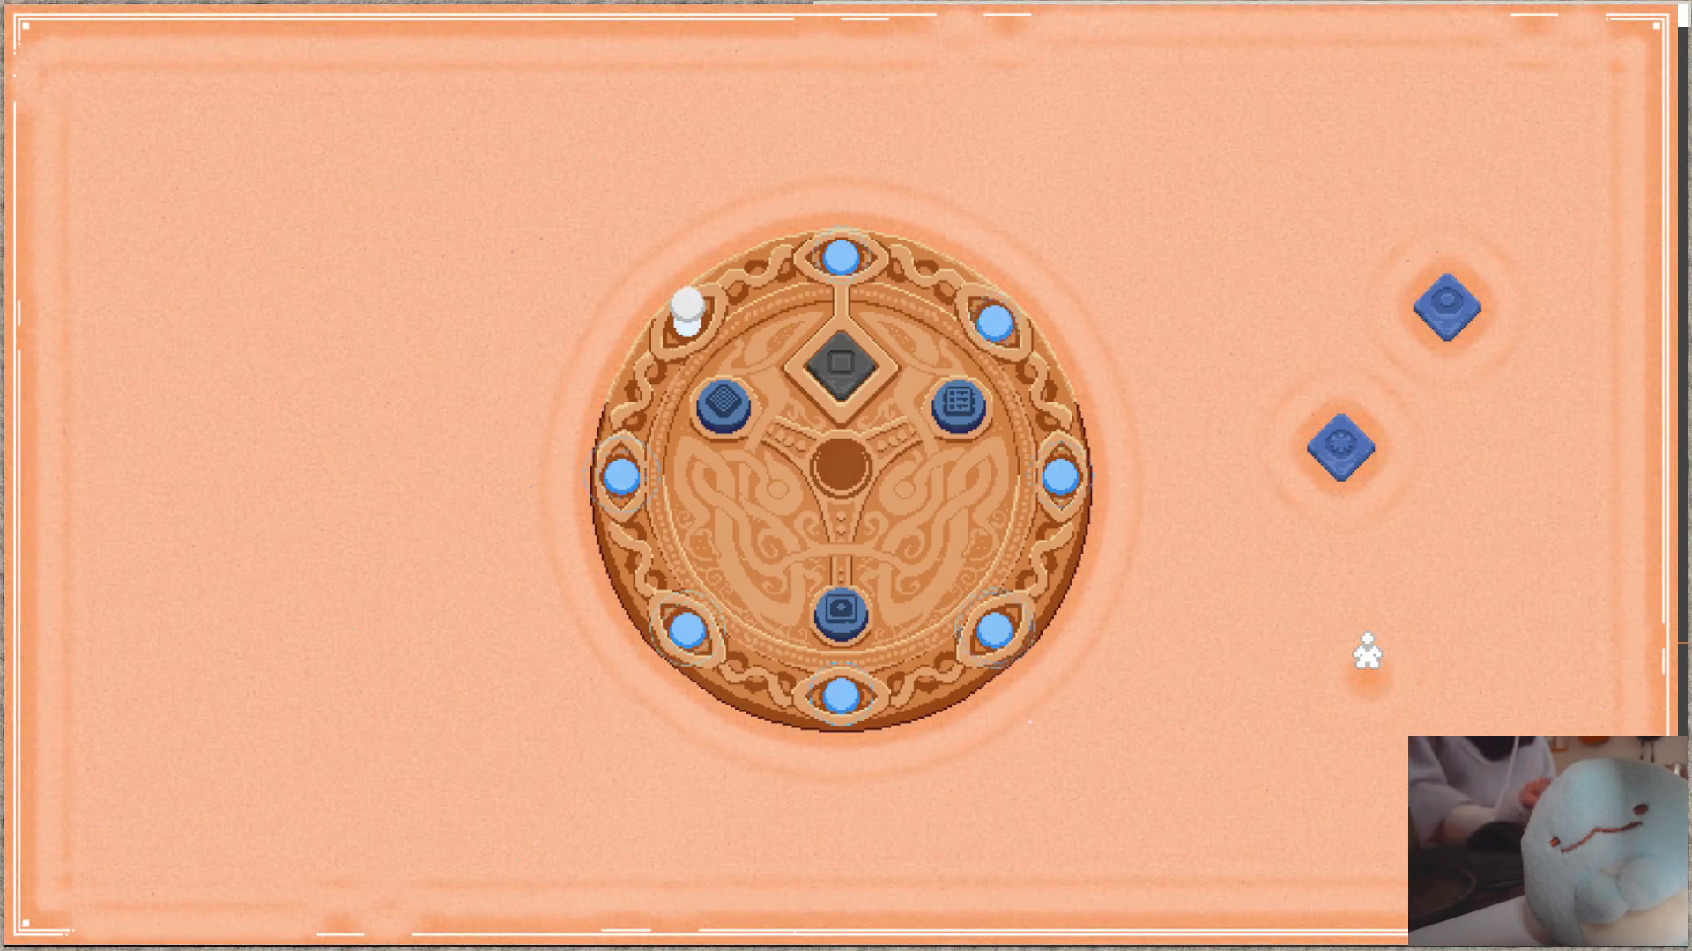
pyautogui.press('Left')
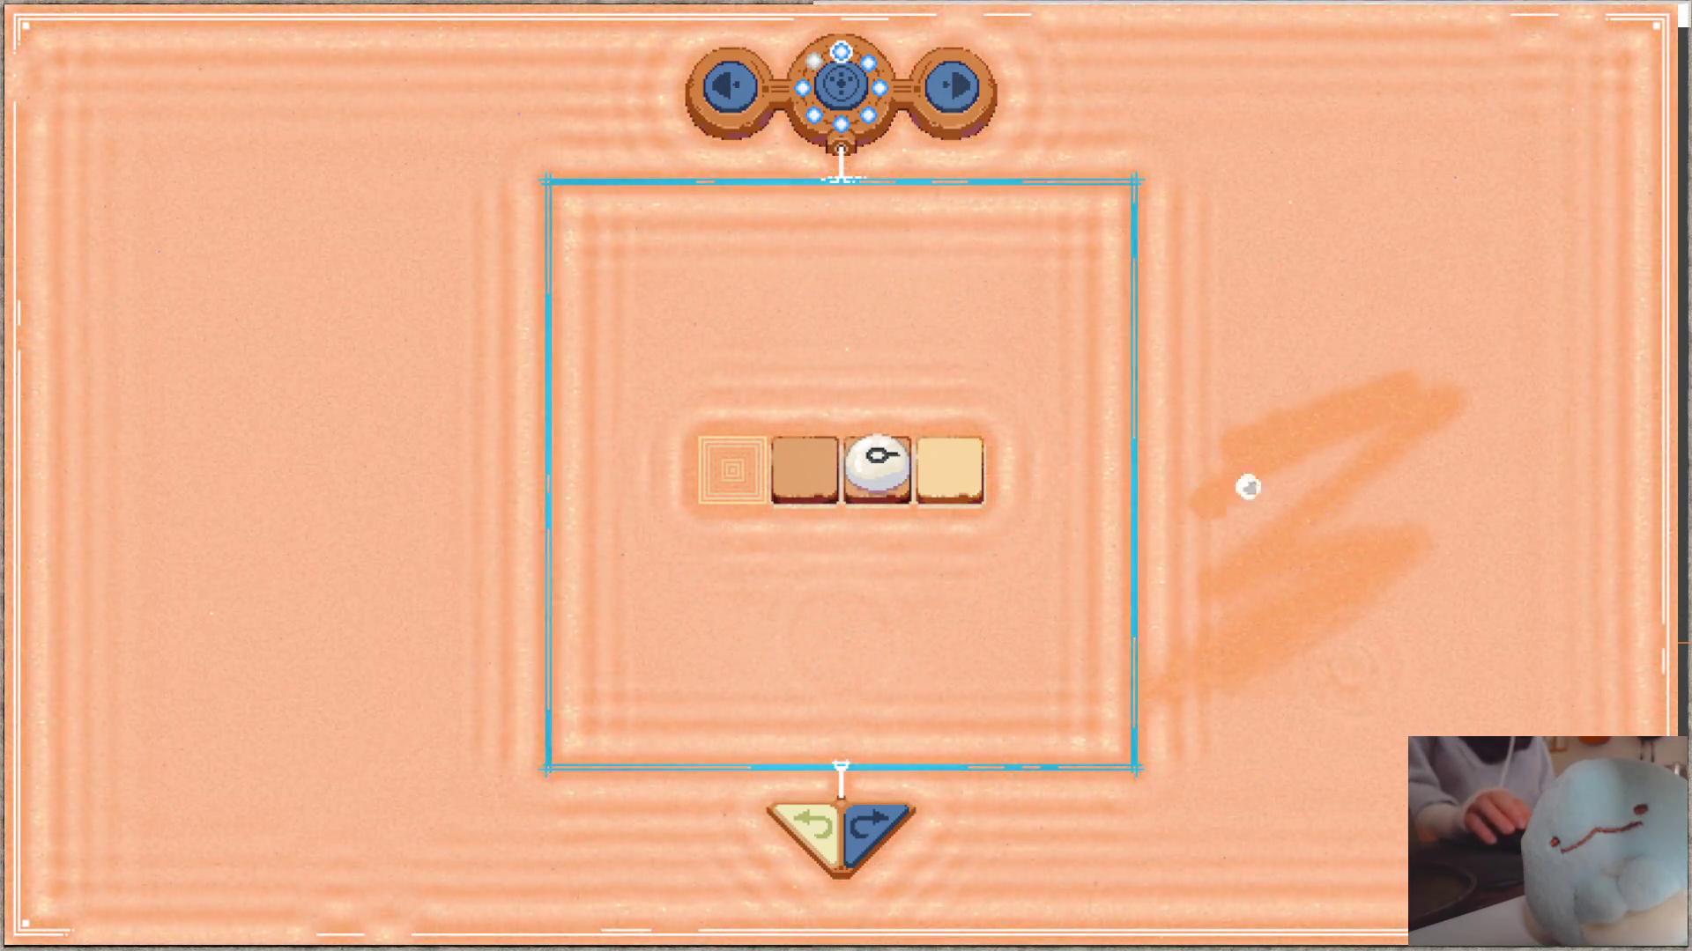
pyautogui.hotkey('alt', 'Tab')
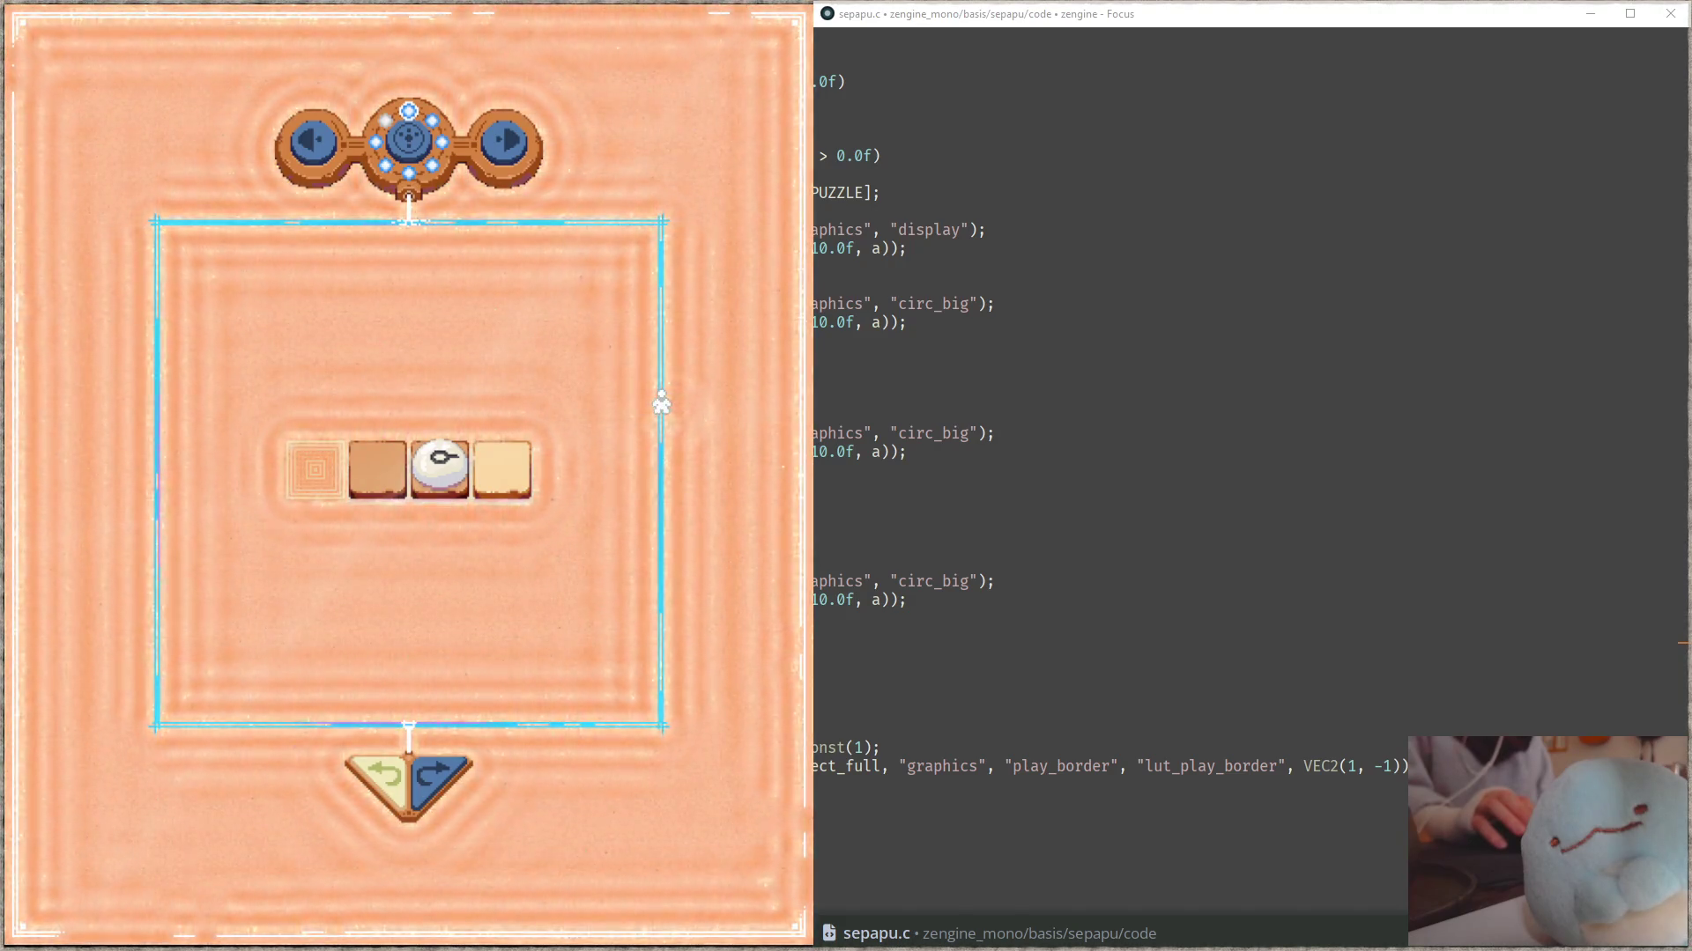
pyautogui.click(498, 148)
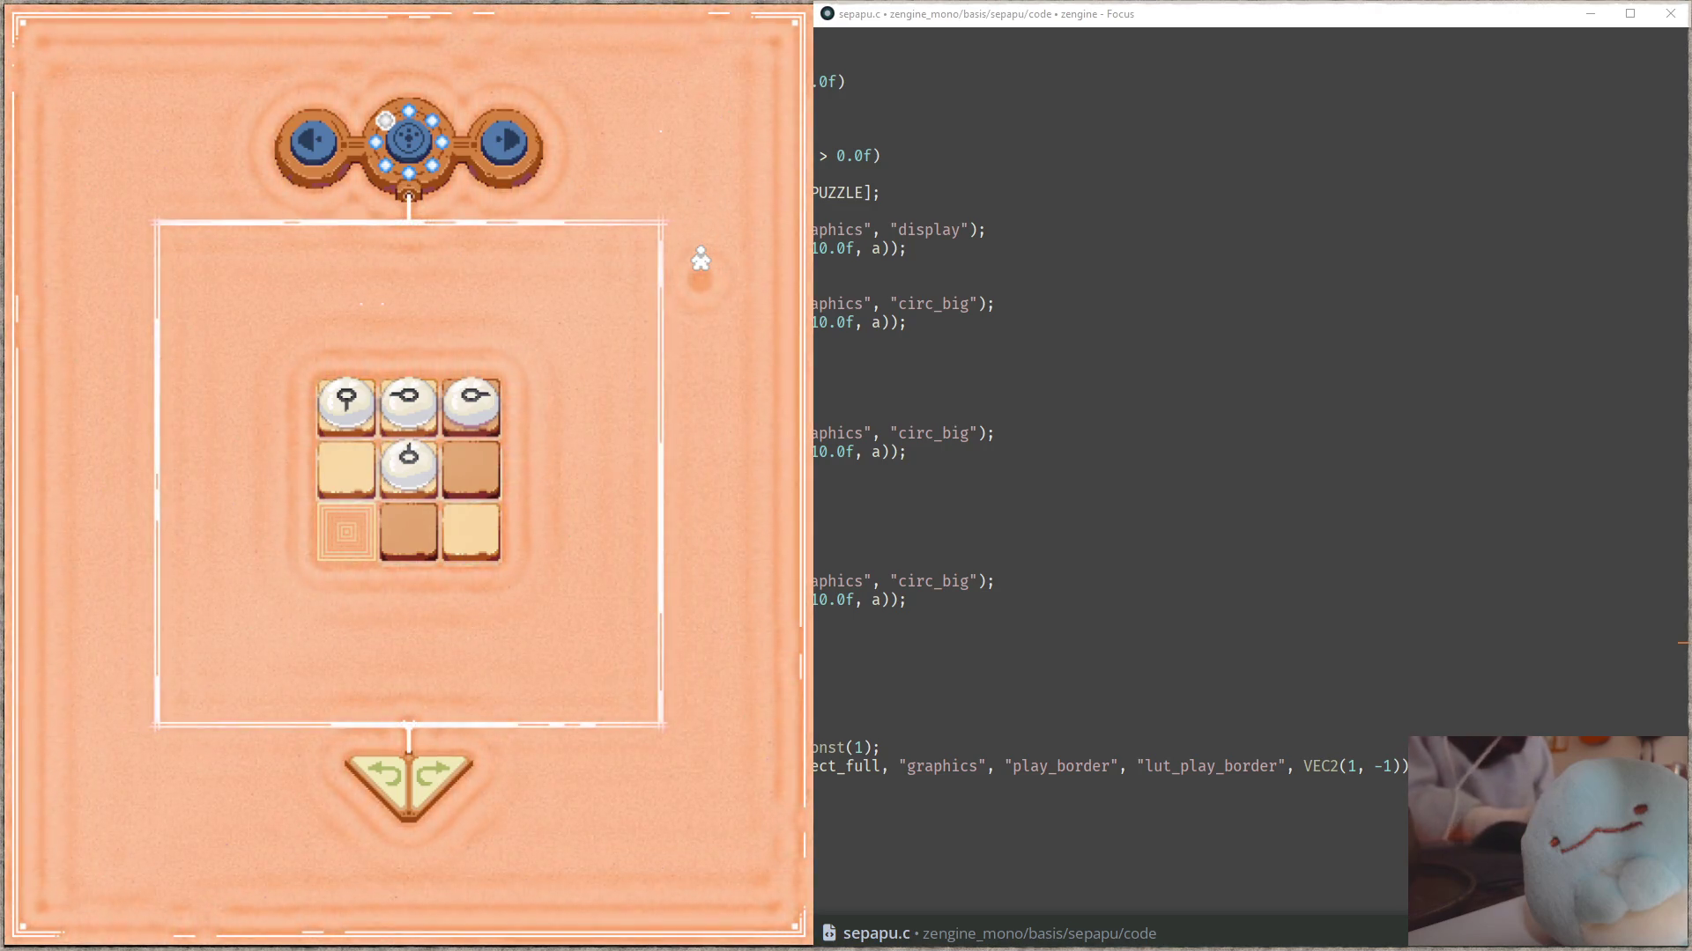
pyautogui.press('F11')
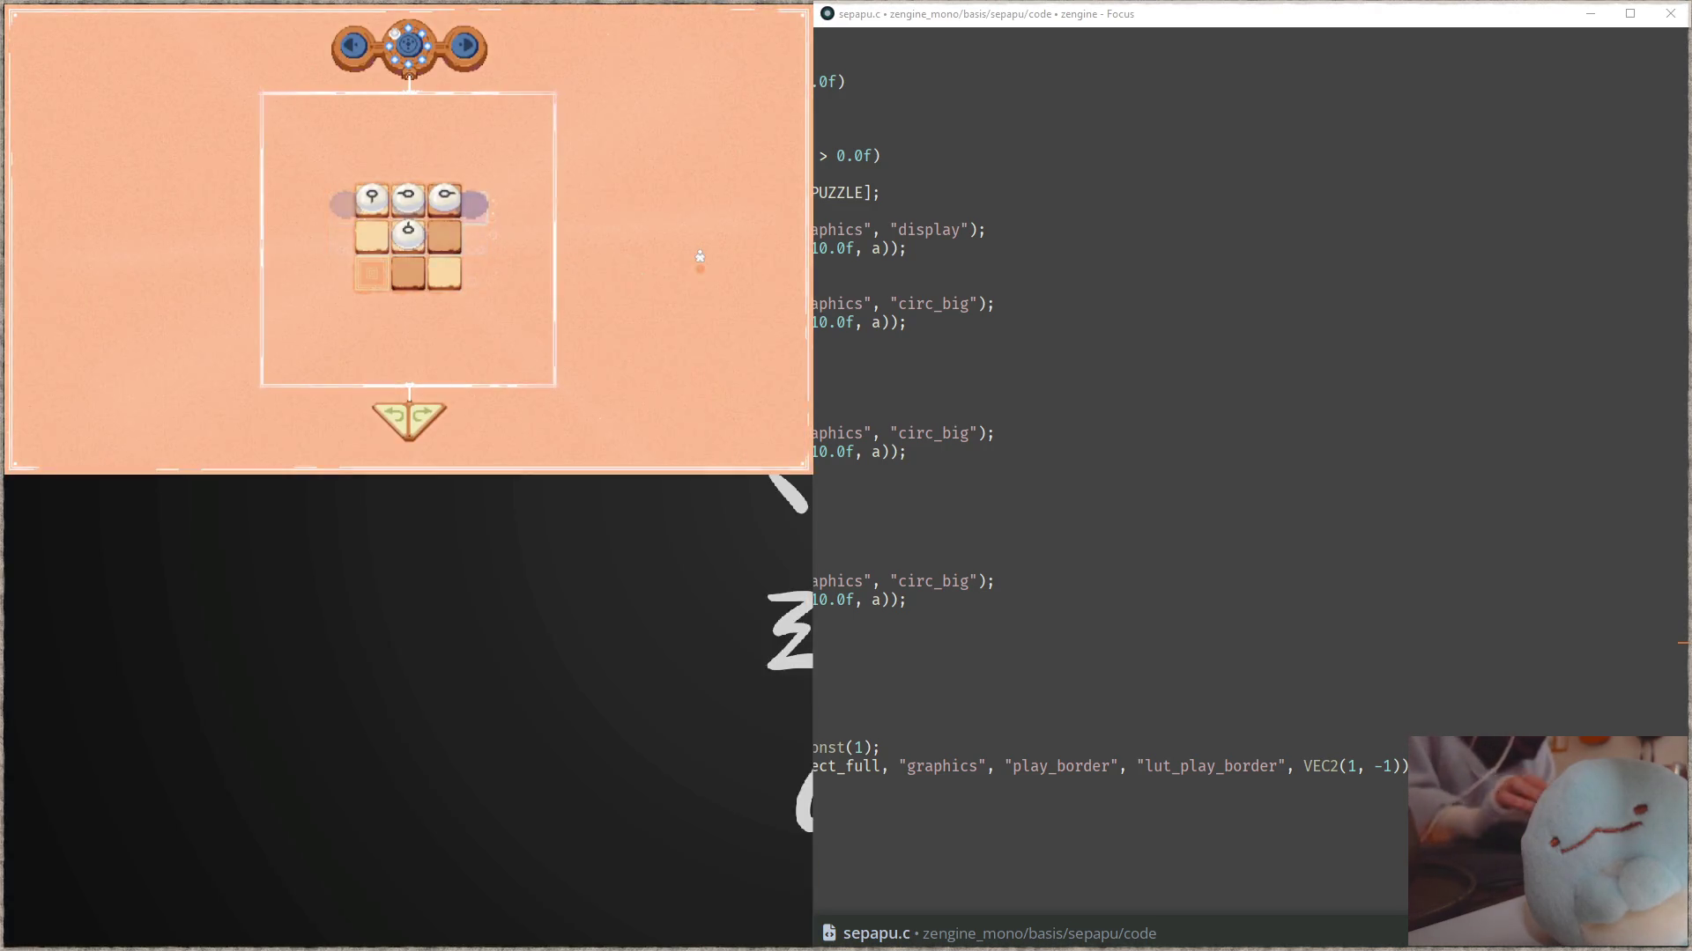
pyautogui.click(702, 264)
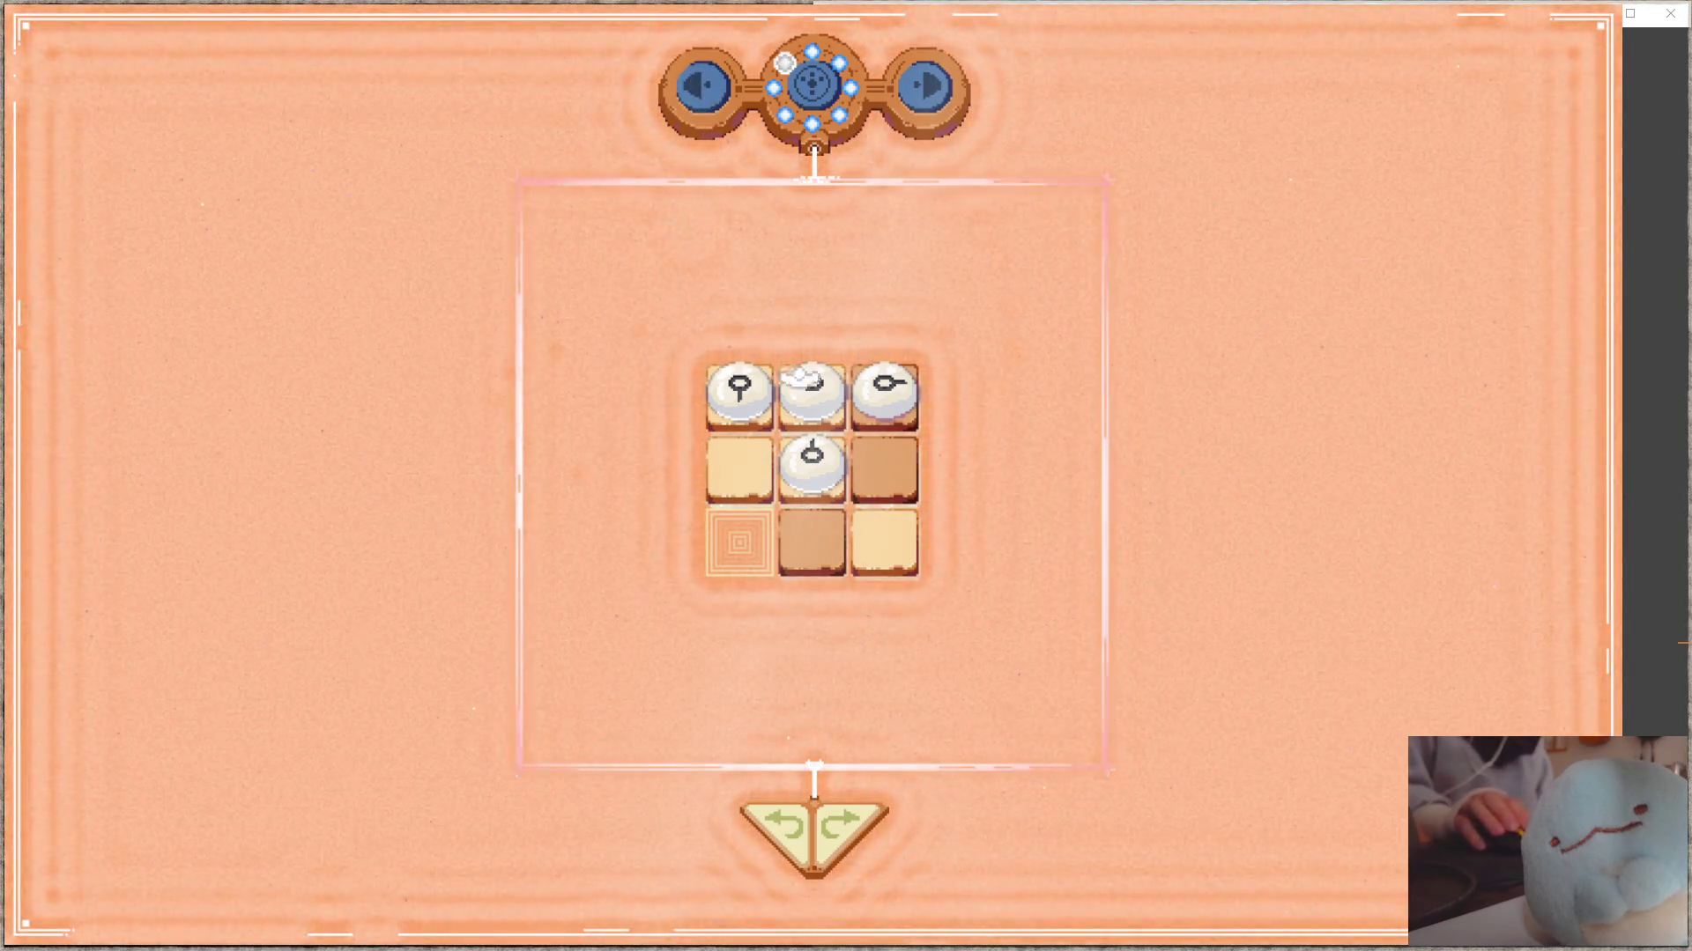
# - Enter the two-column tile-puzzle level from the dial and snap the game to the left half beside sepapu.c
pyautogui.press('Left')
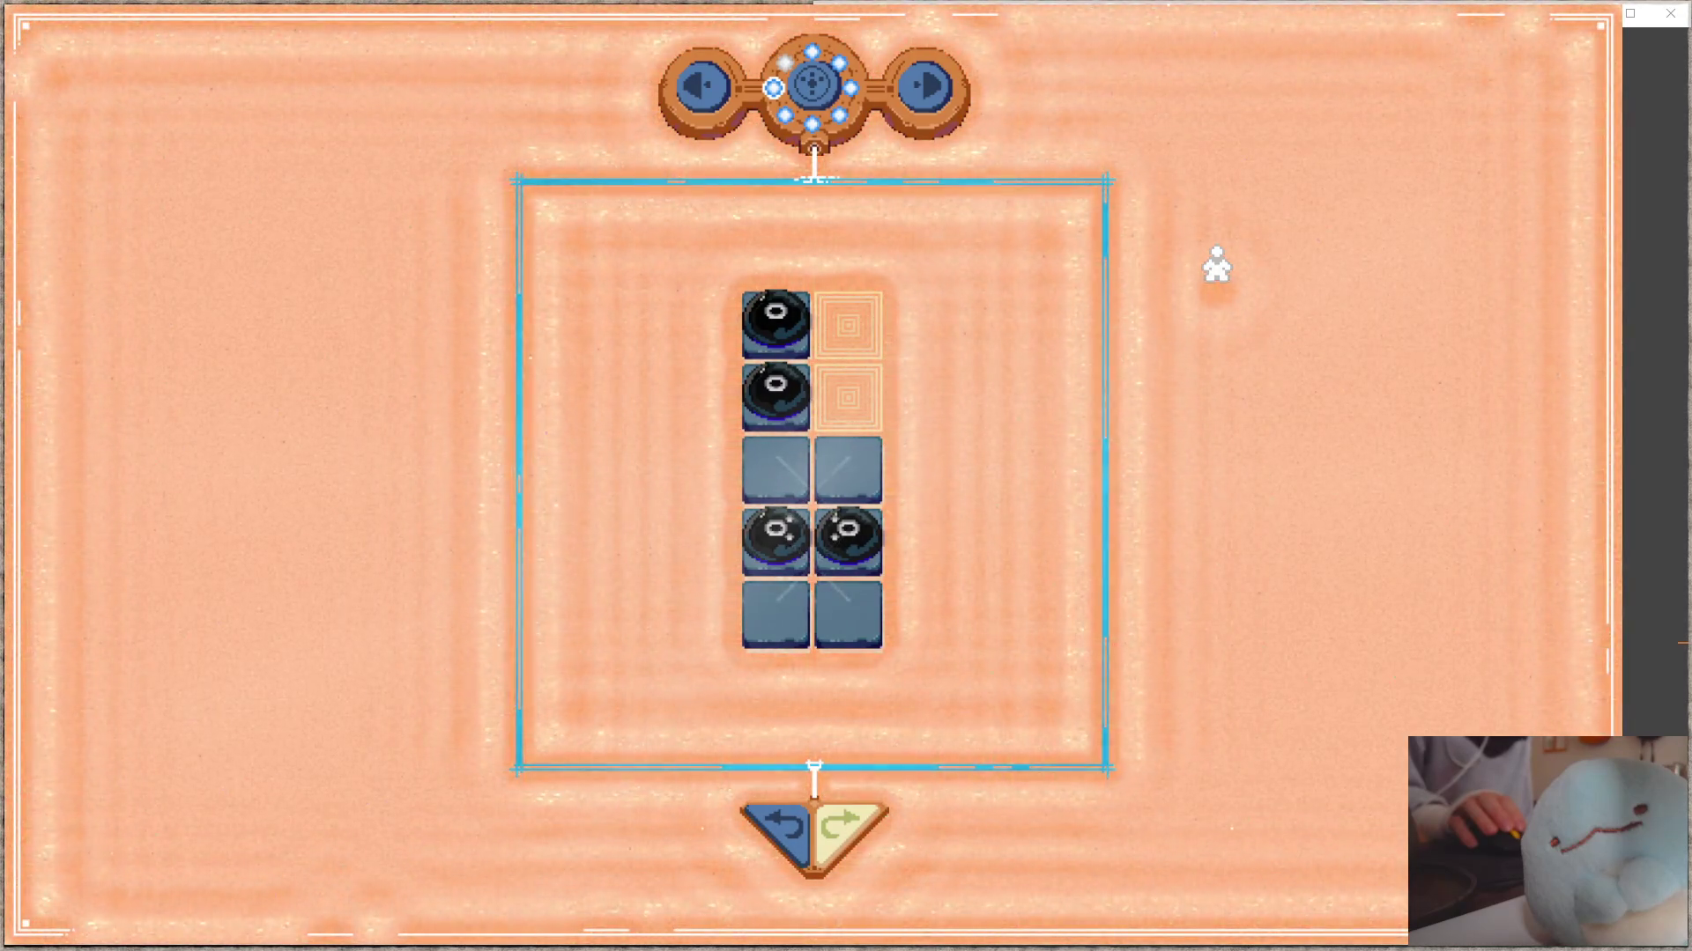
pyautogui.press('Tab')
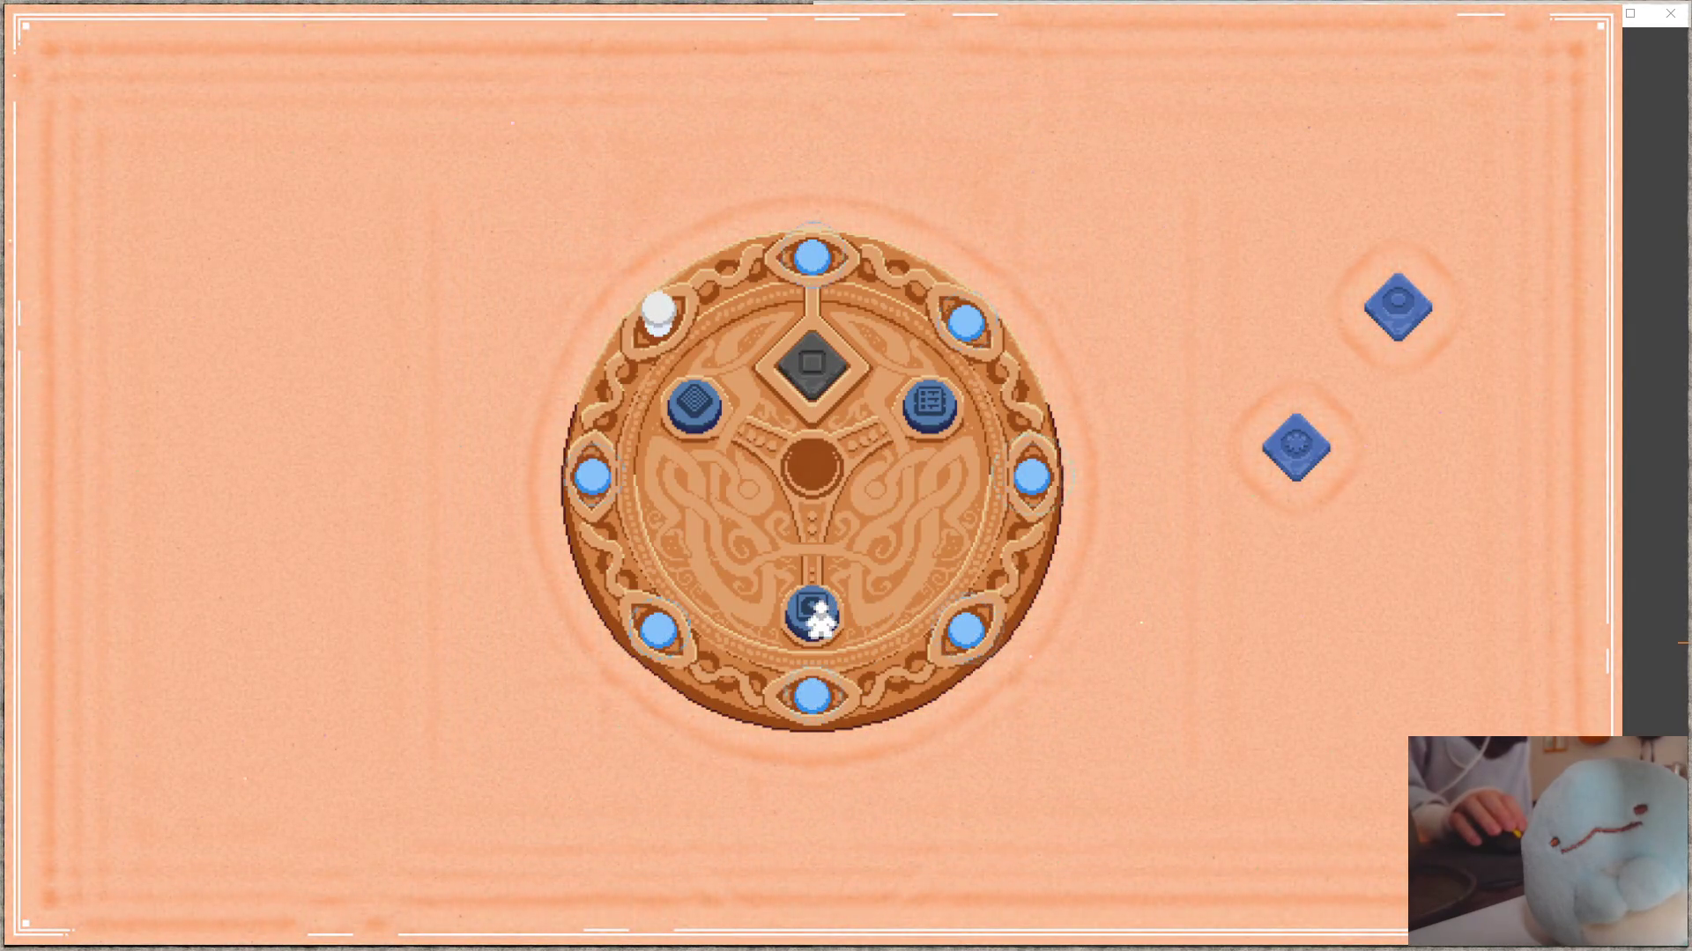
pyautogui.press('space')
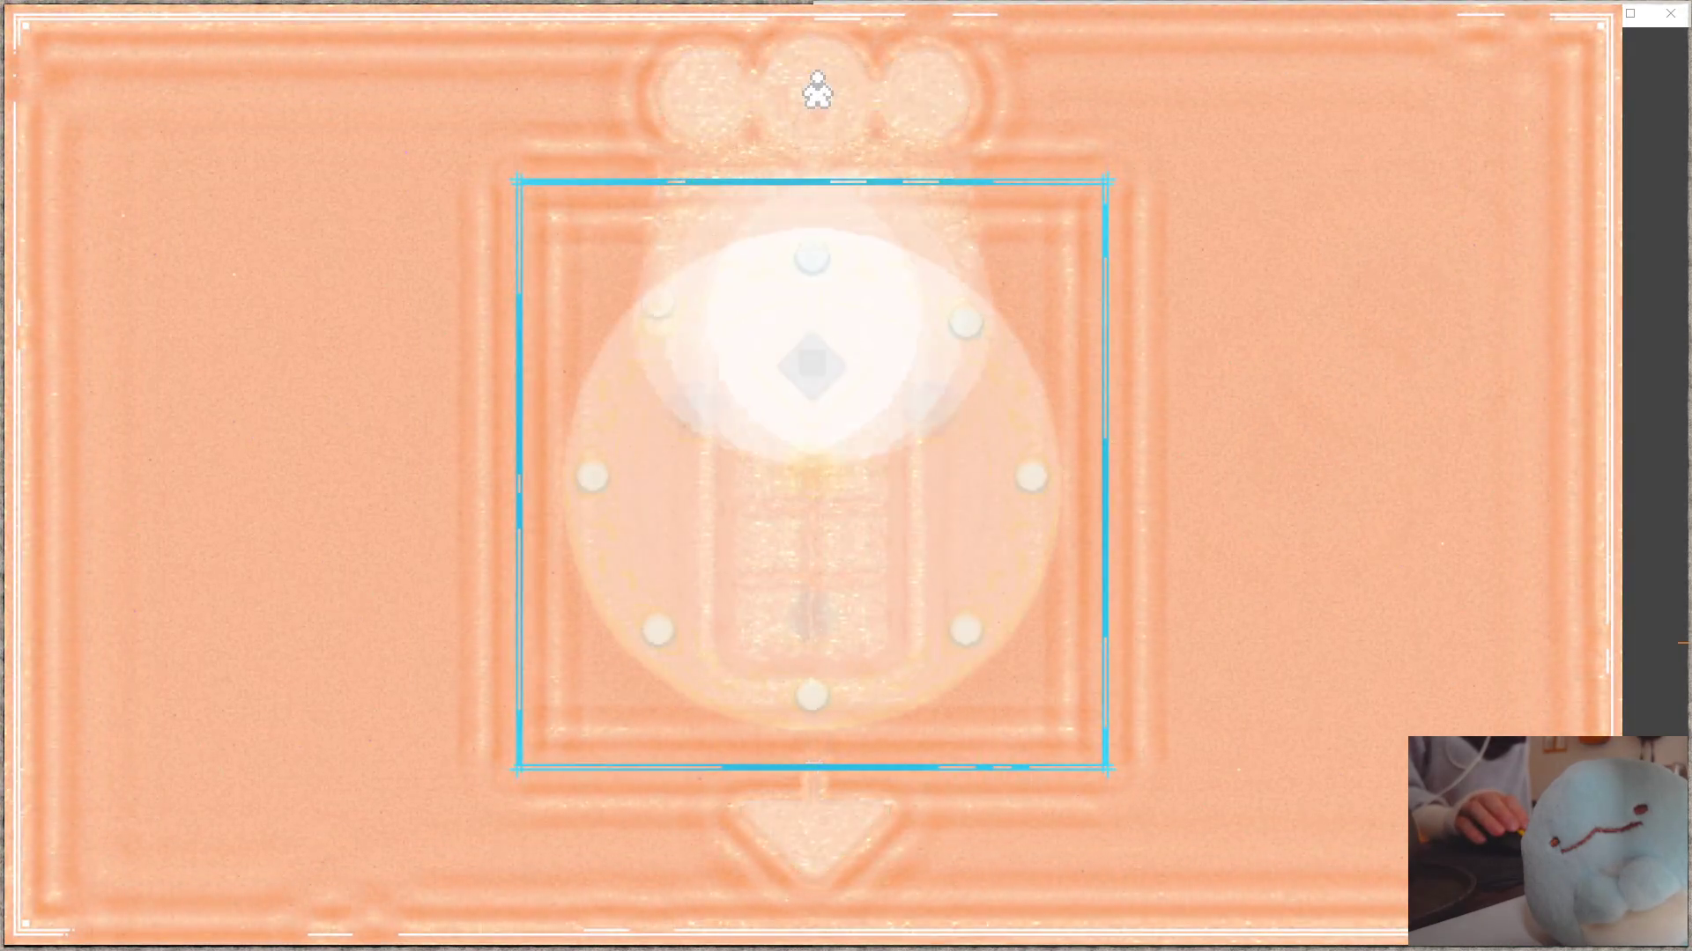
pyautogui.press('Down')
pyautogui.press('space')
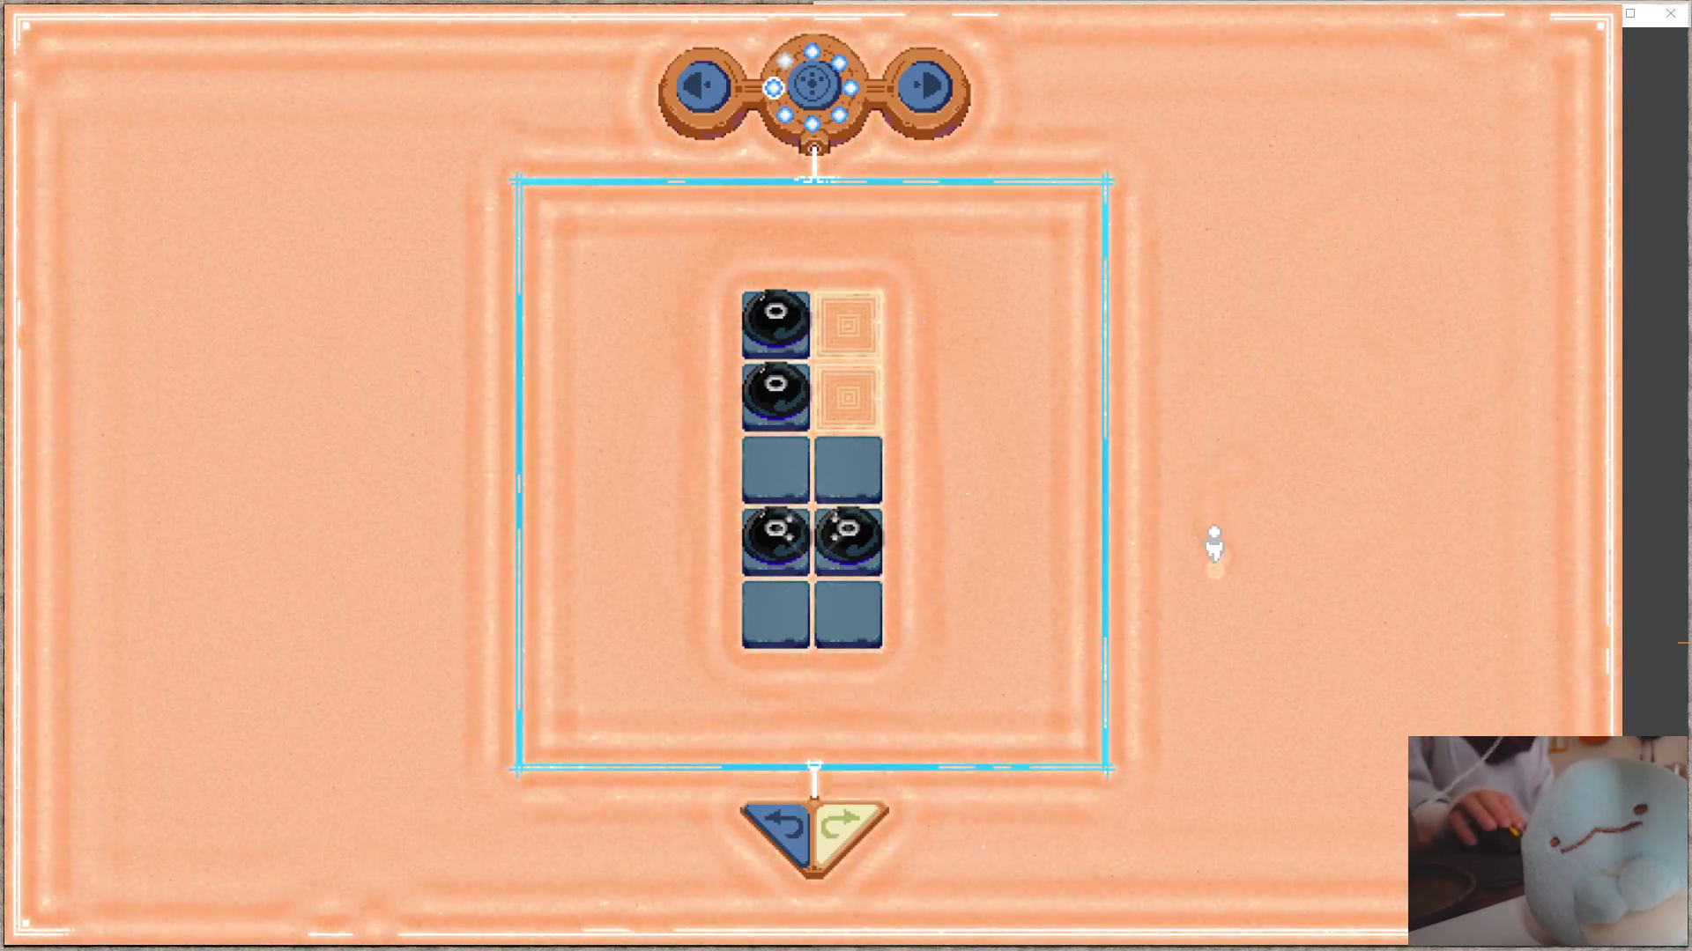
pyautogui.press('super+Left')
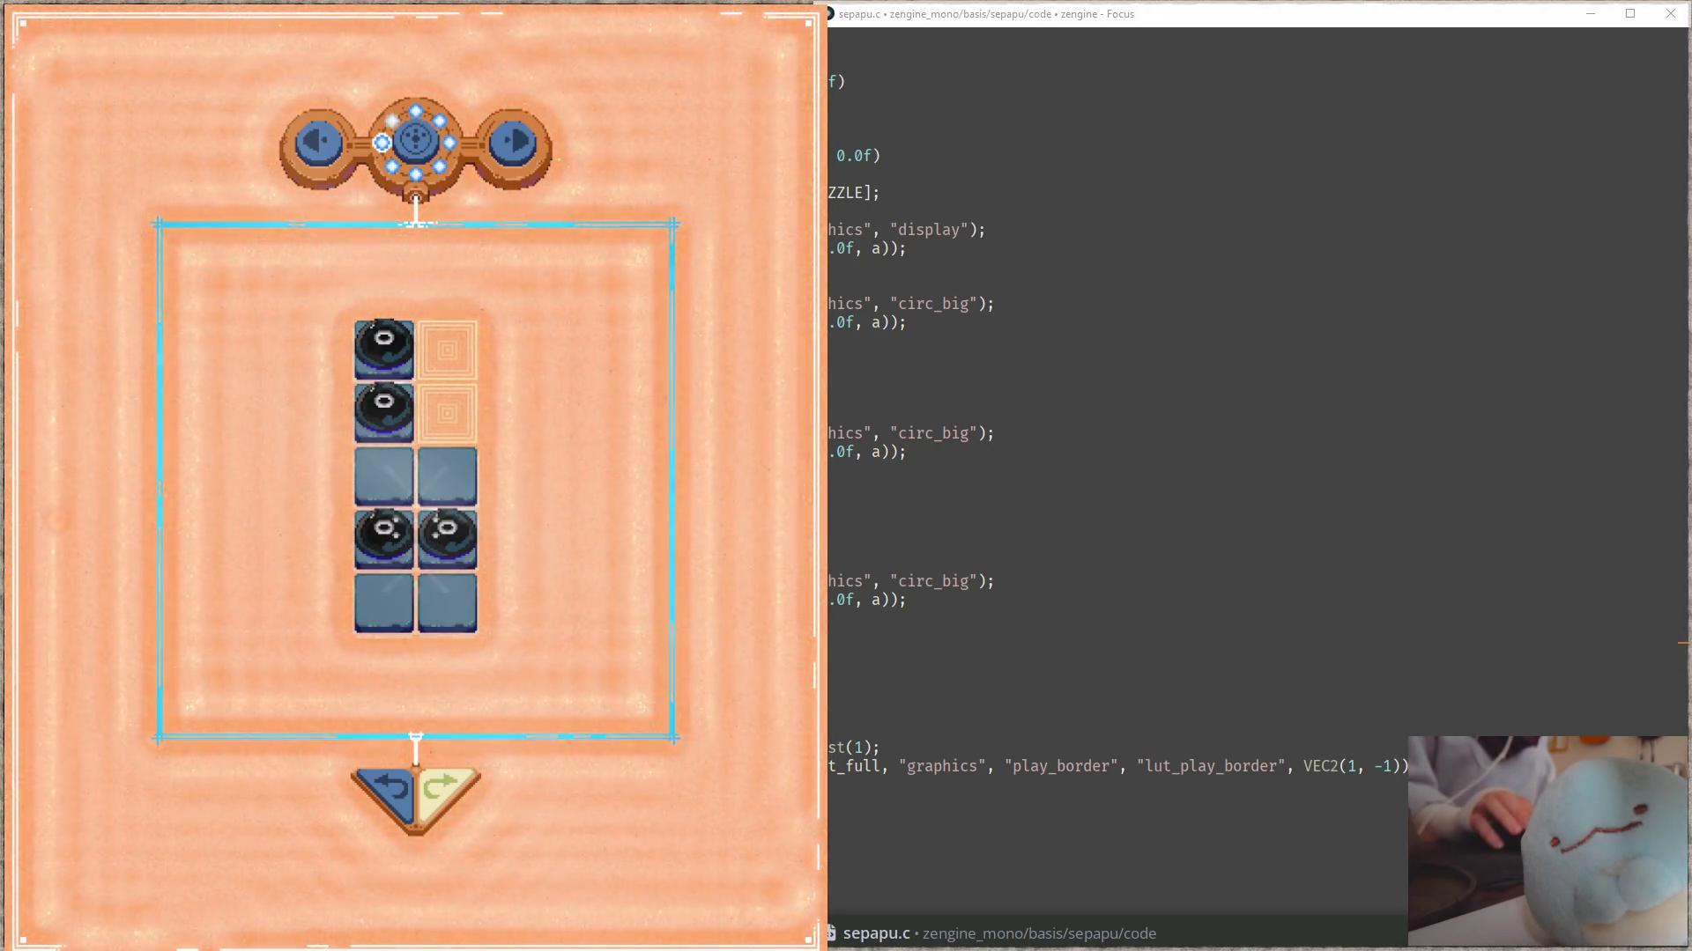
# - Bring Aseprite up beside the game, then switch the Sepapu window to fullscreen with F11
pyautogui.hotkey('alt', 'Tab')
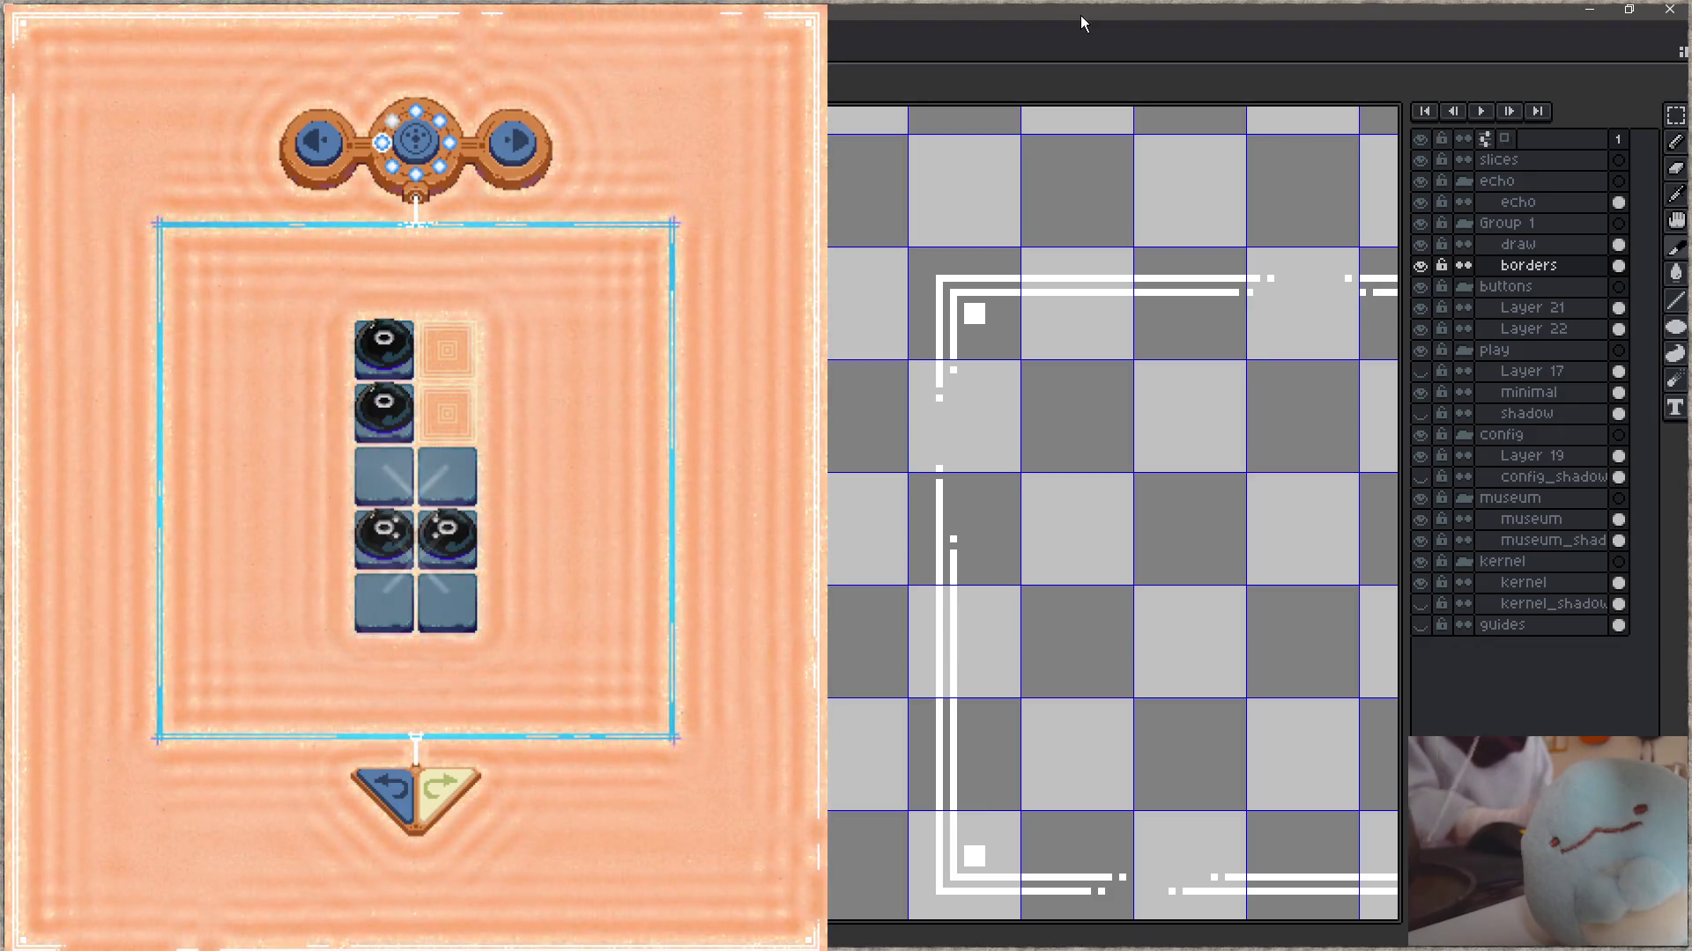
pyautogui.click(696, 506)
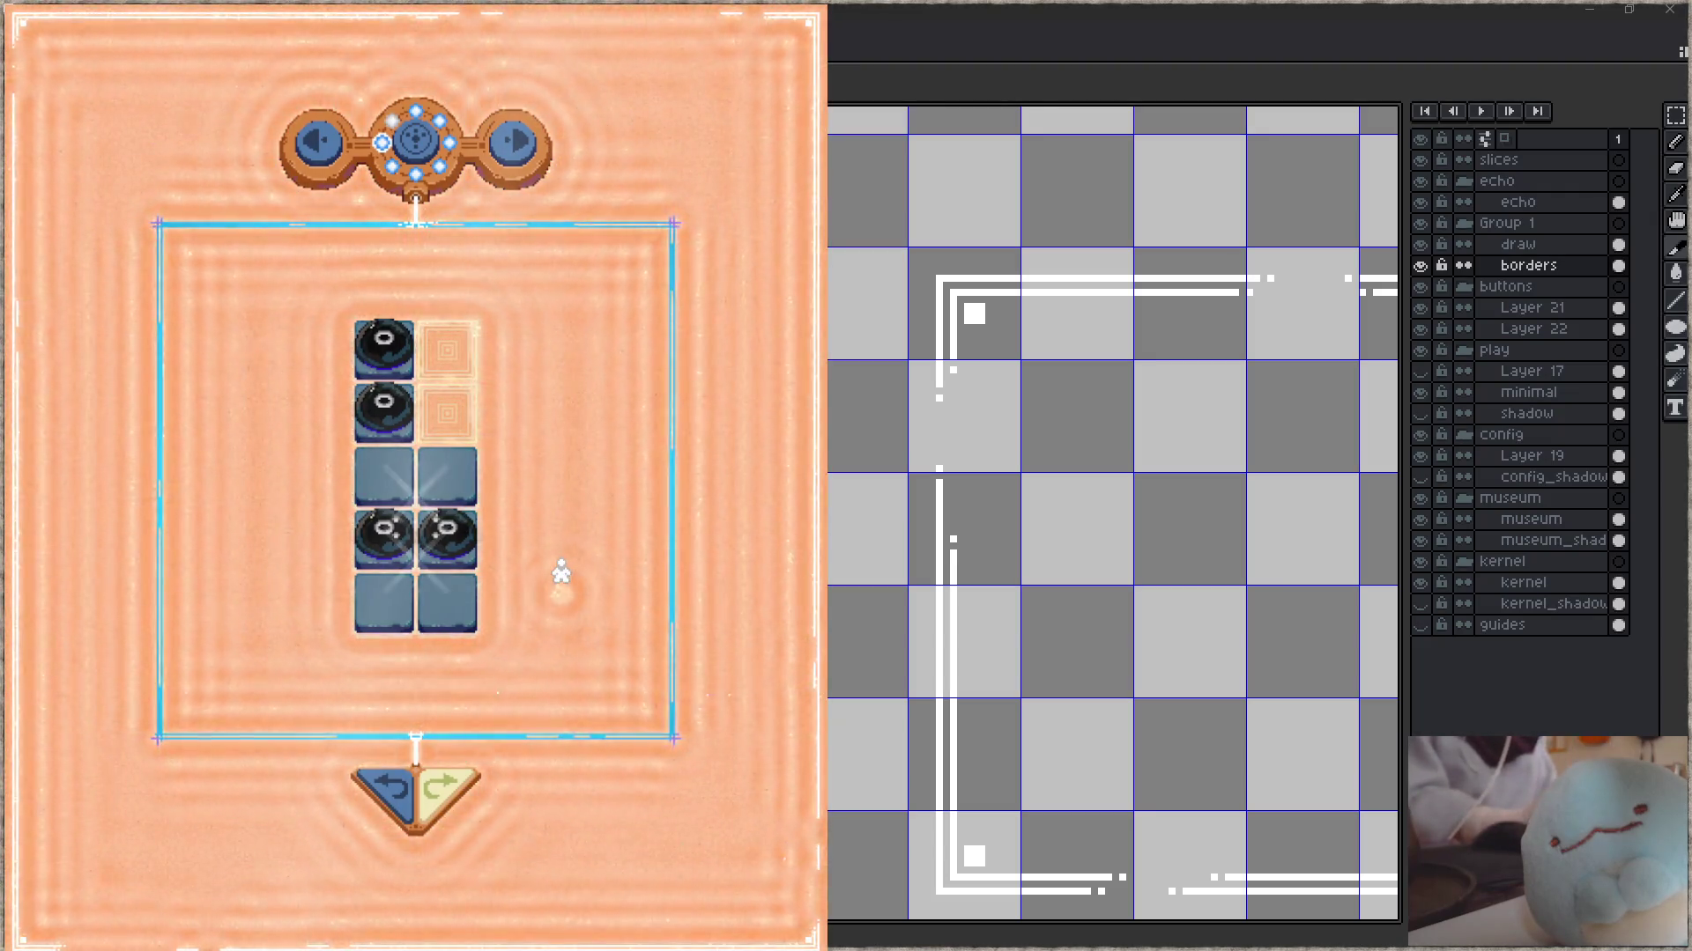
pyautogui.press('F11')
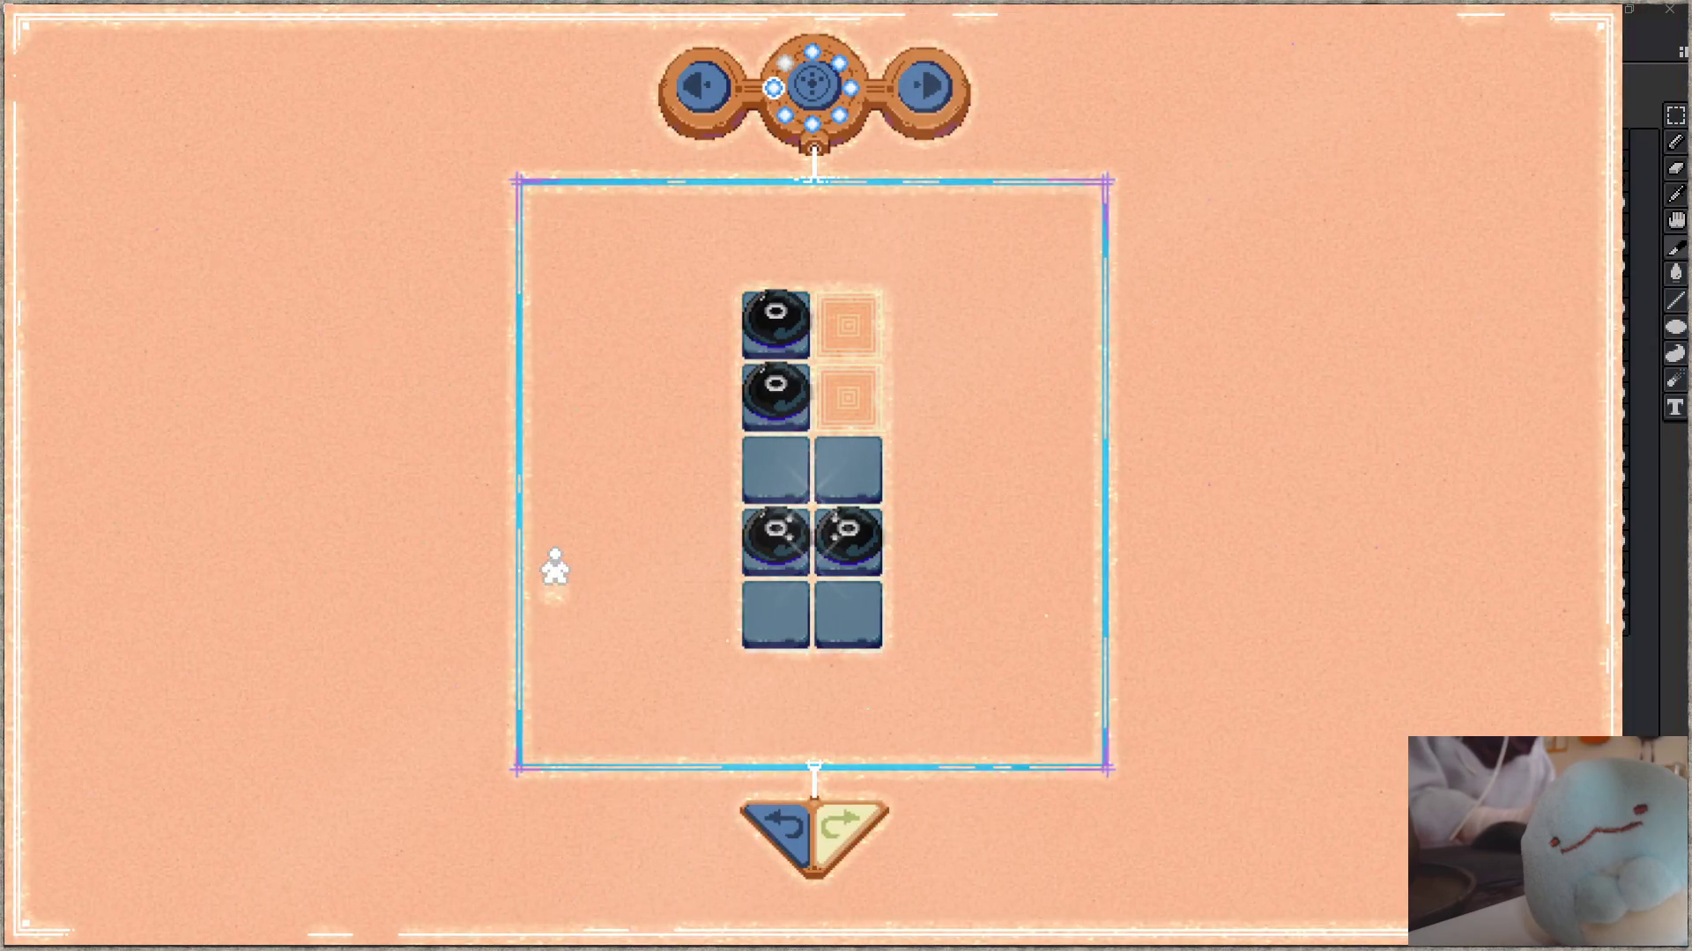
# - Exit fullscreen so the game sits on the left beside Aseprite's sprite sheet
pyautogui.press('F11')
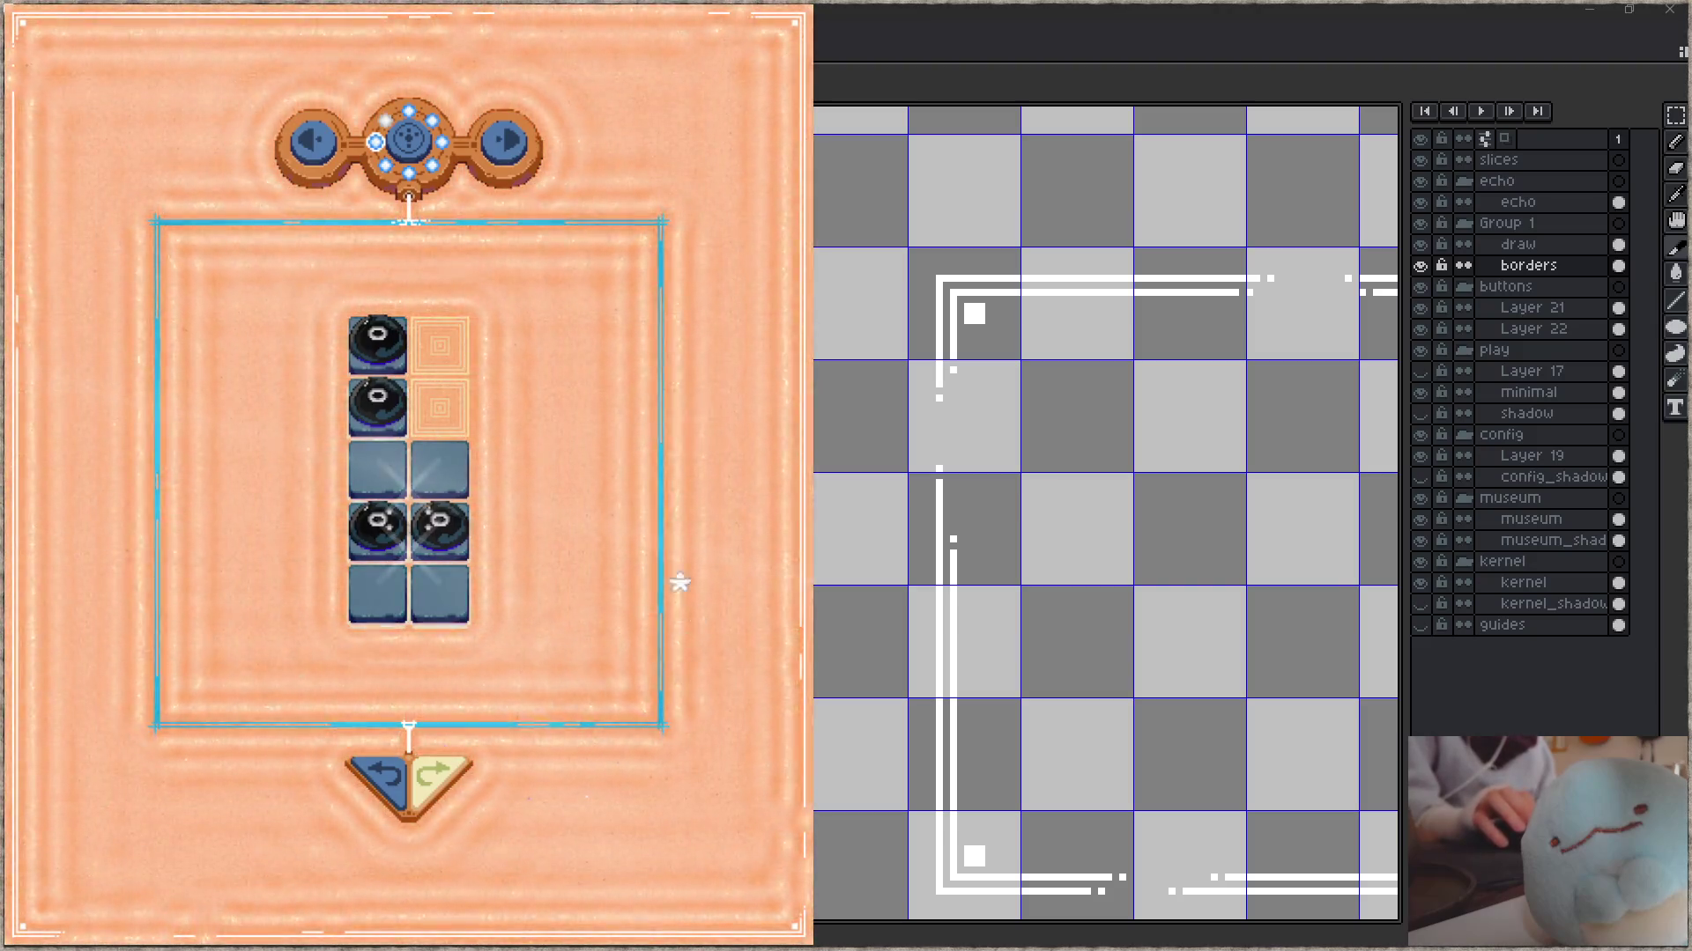
pyautogui.click(408, 141)
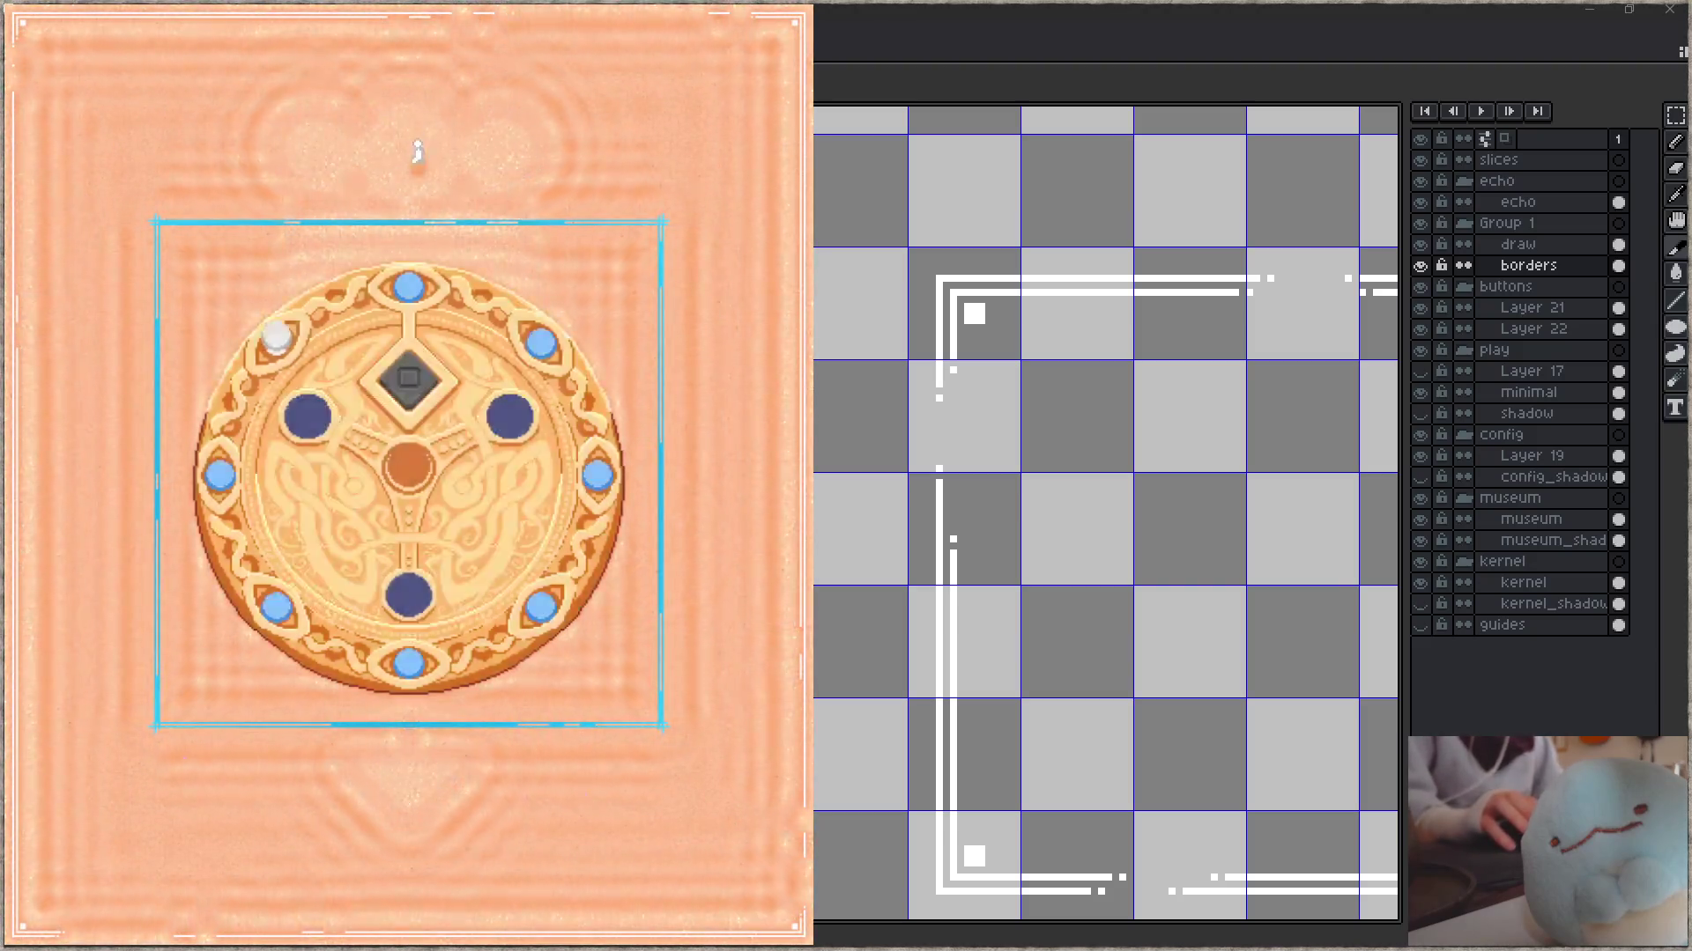
pyautogui.click(403, 607)
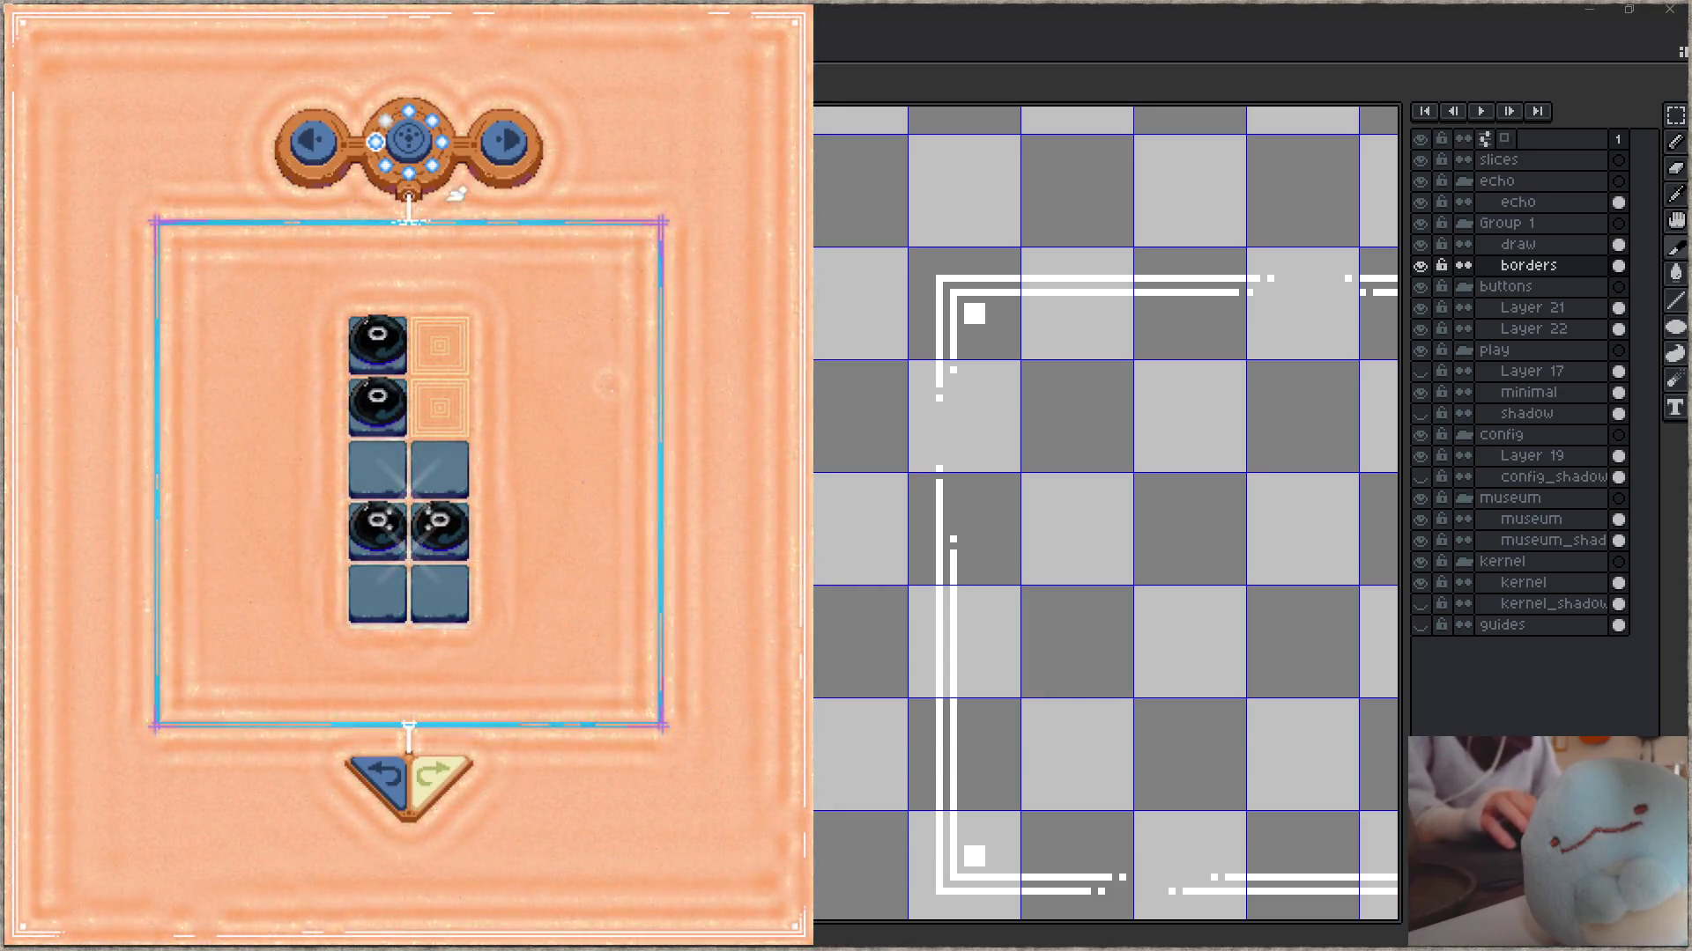
pyautogui.click(413, 157)
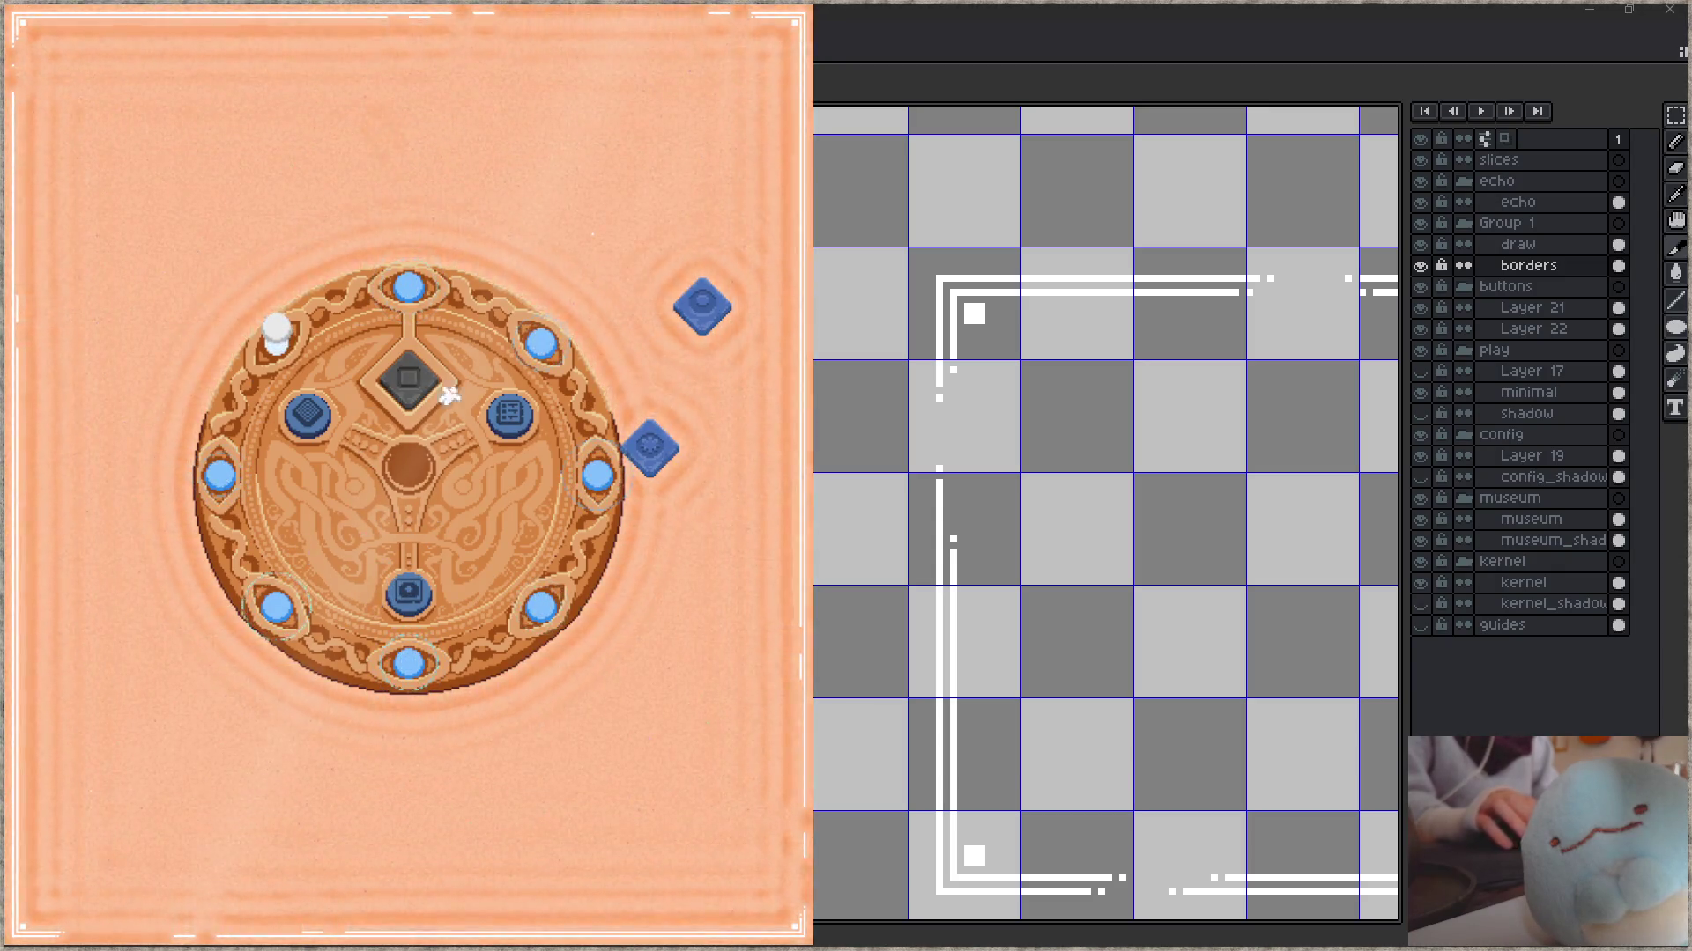
pyautogui.click(411, 599)
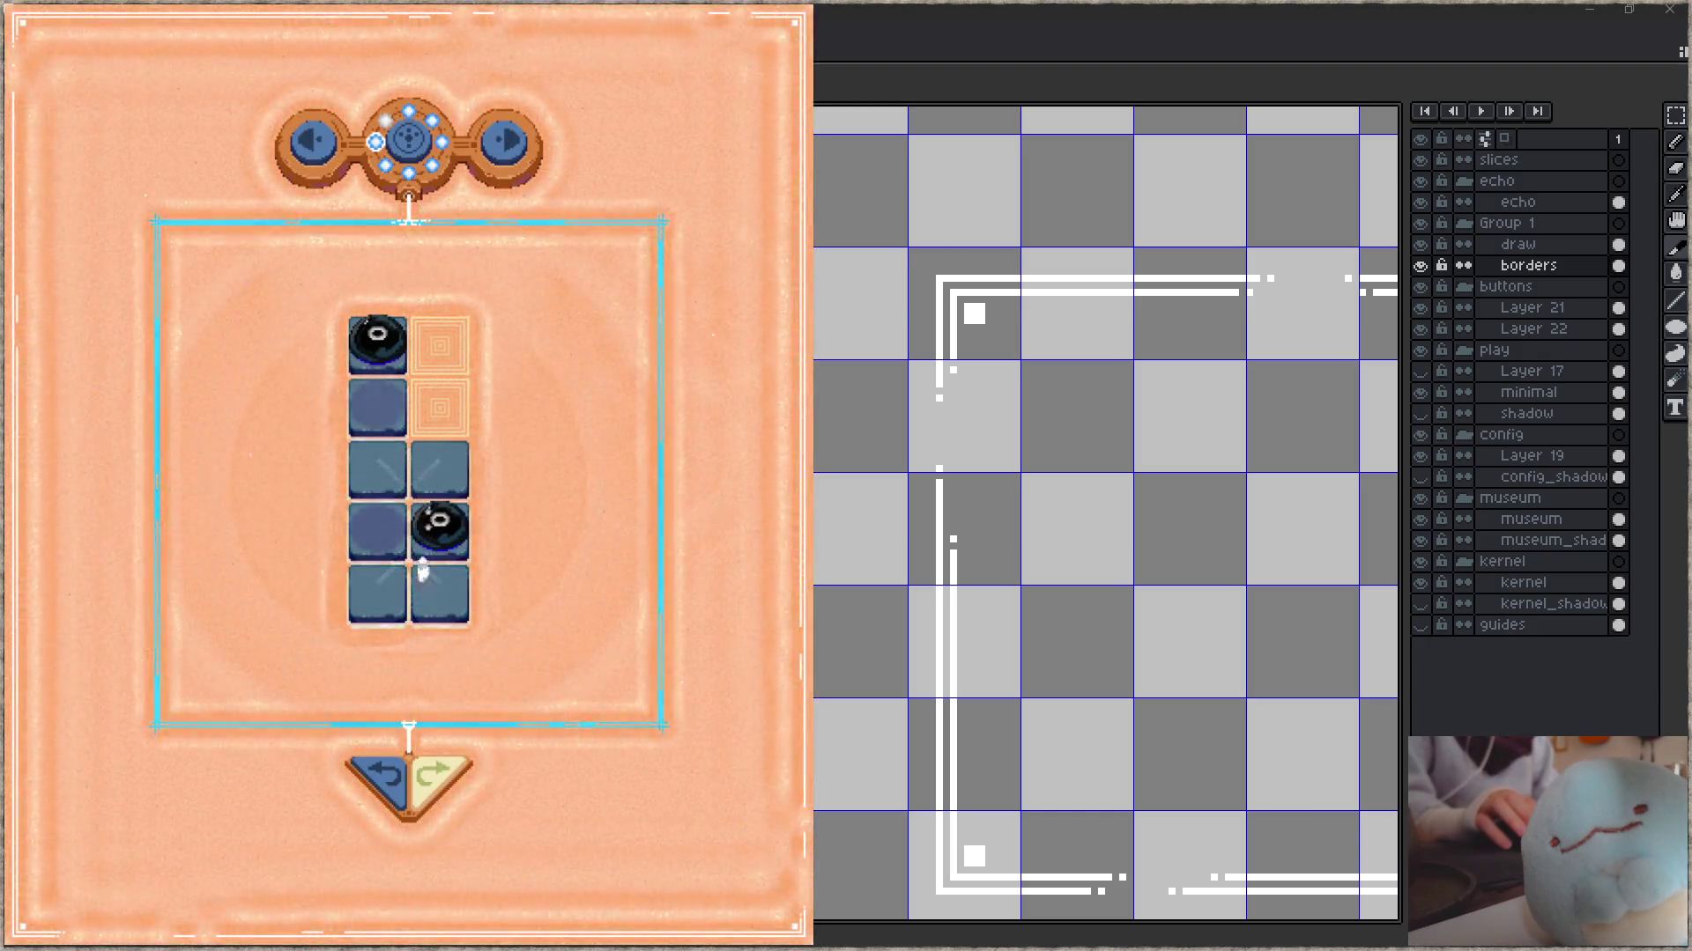
pyautogui.click(408, 145)
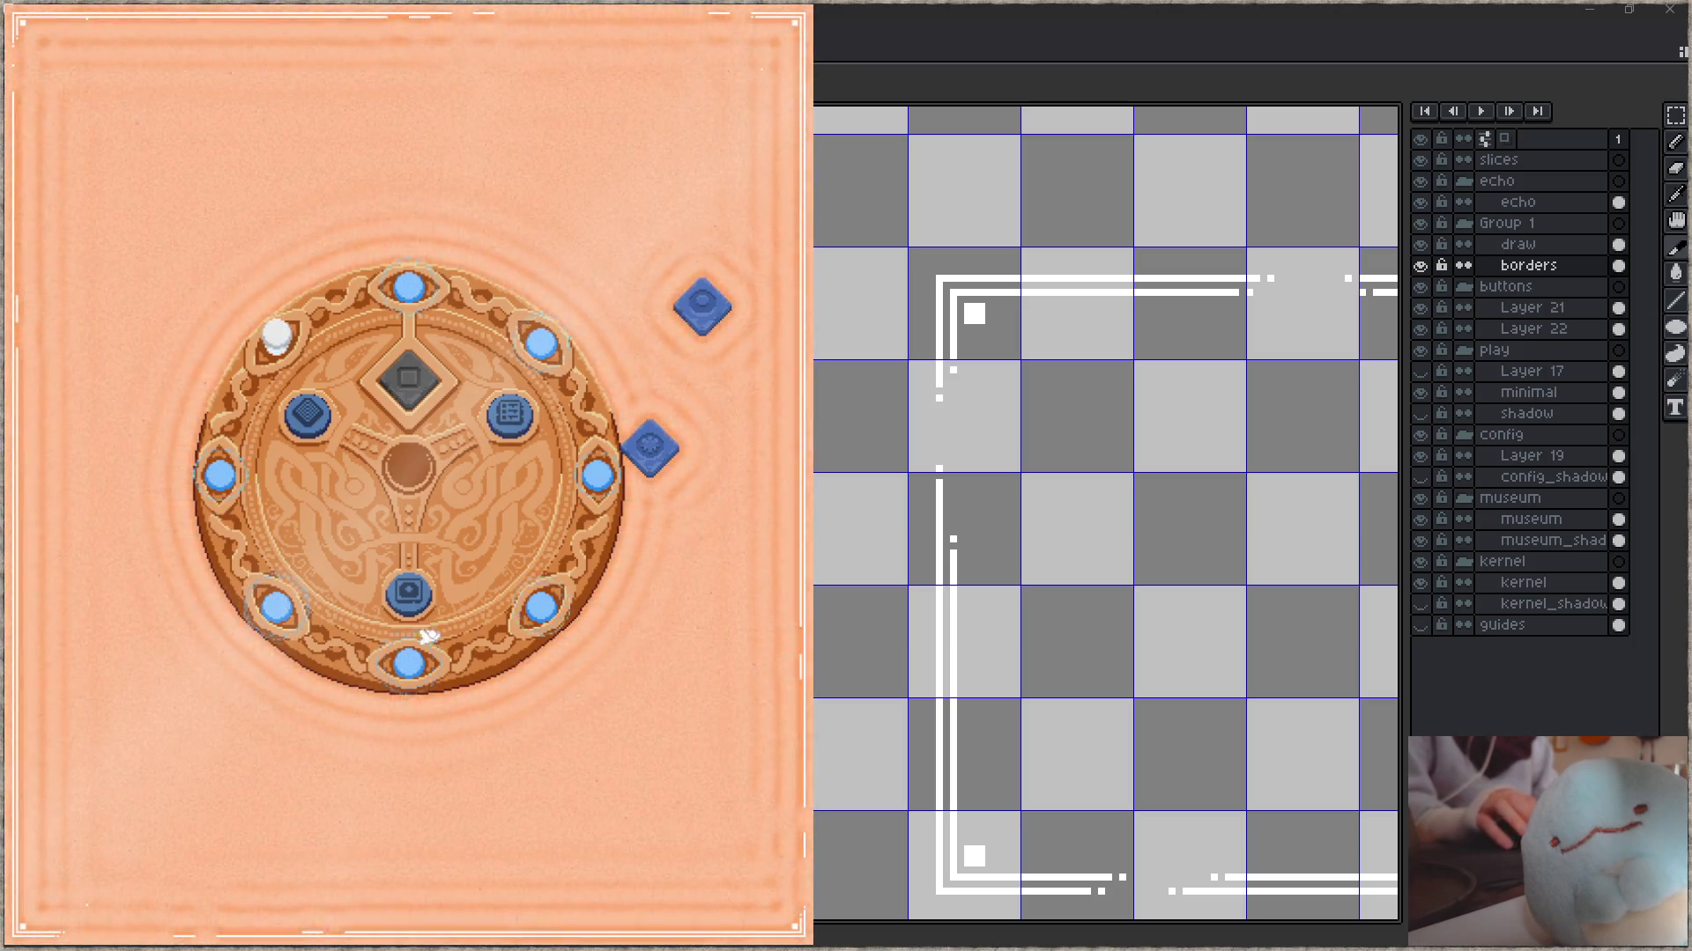
pyautogui.click(408, 592)
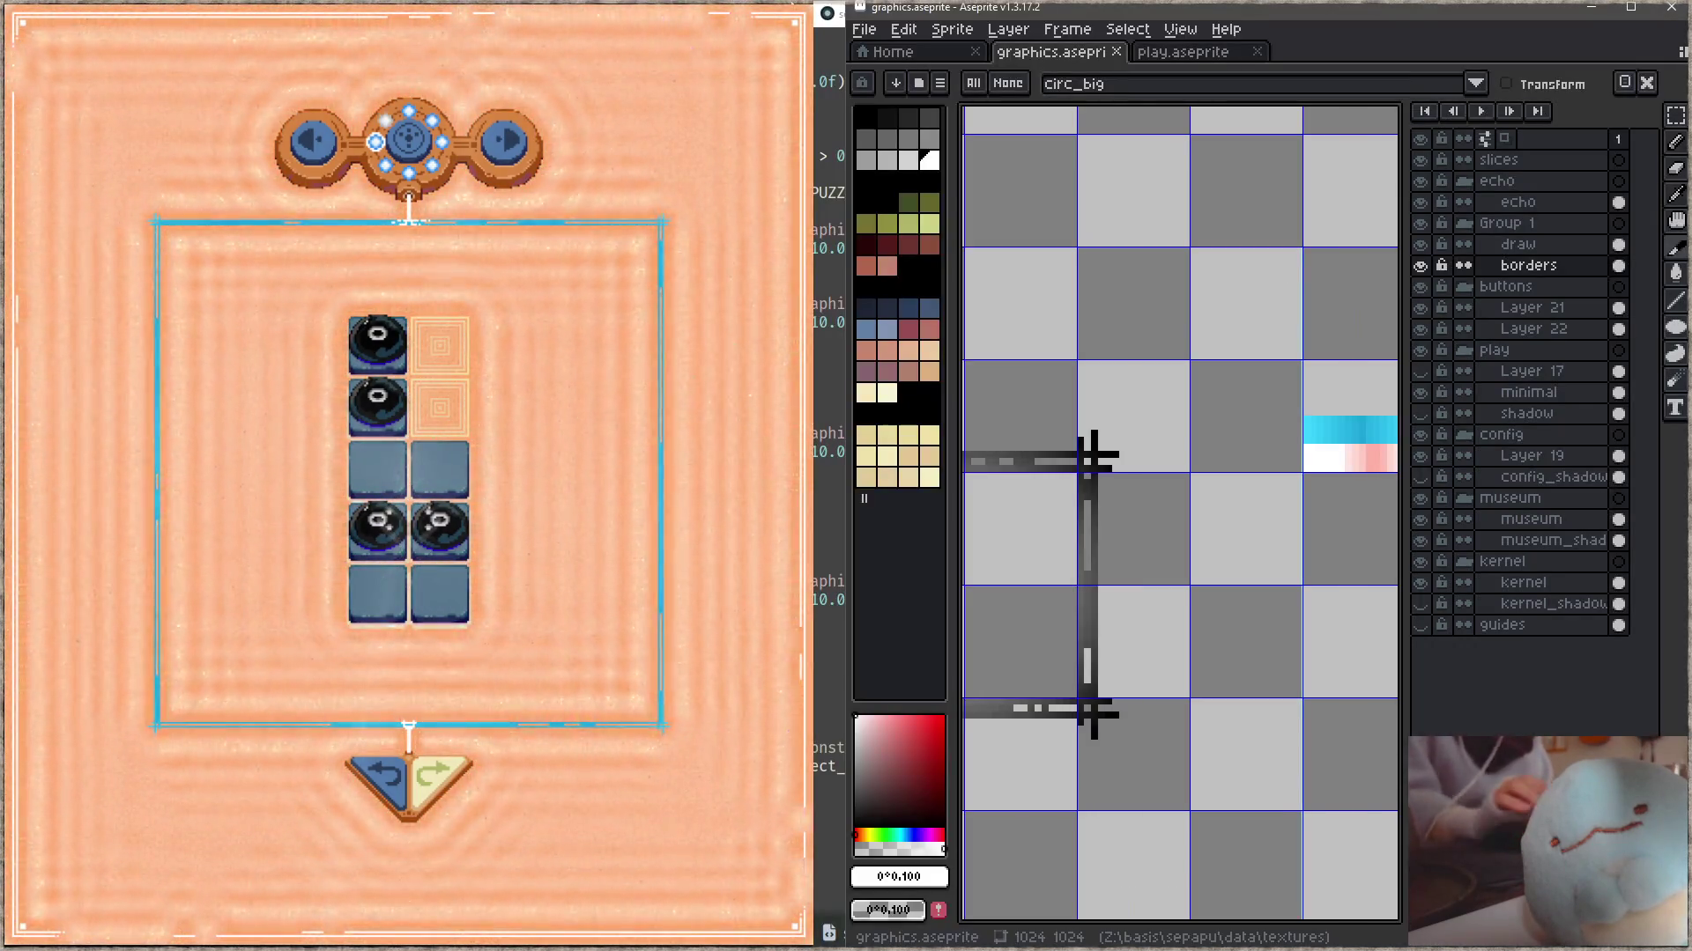
# - Pan and zoom the sprite sheet to bring the gradient strip rows into view
pyautogui.moveTo(1276, 517)
pyautogui.mouseDown()
pyautogui.moveTo(1034, 350)
pyautogui.moveTo(1118, 555)
pyautogui.mouseUp()
pyautogui.press('Tab')
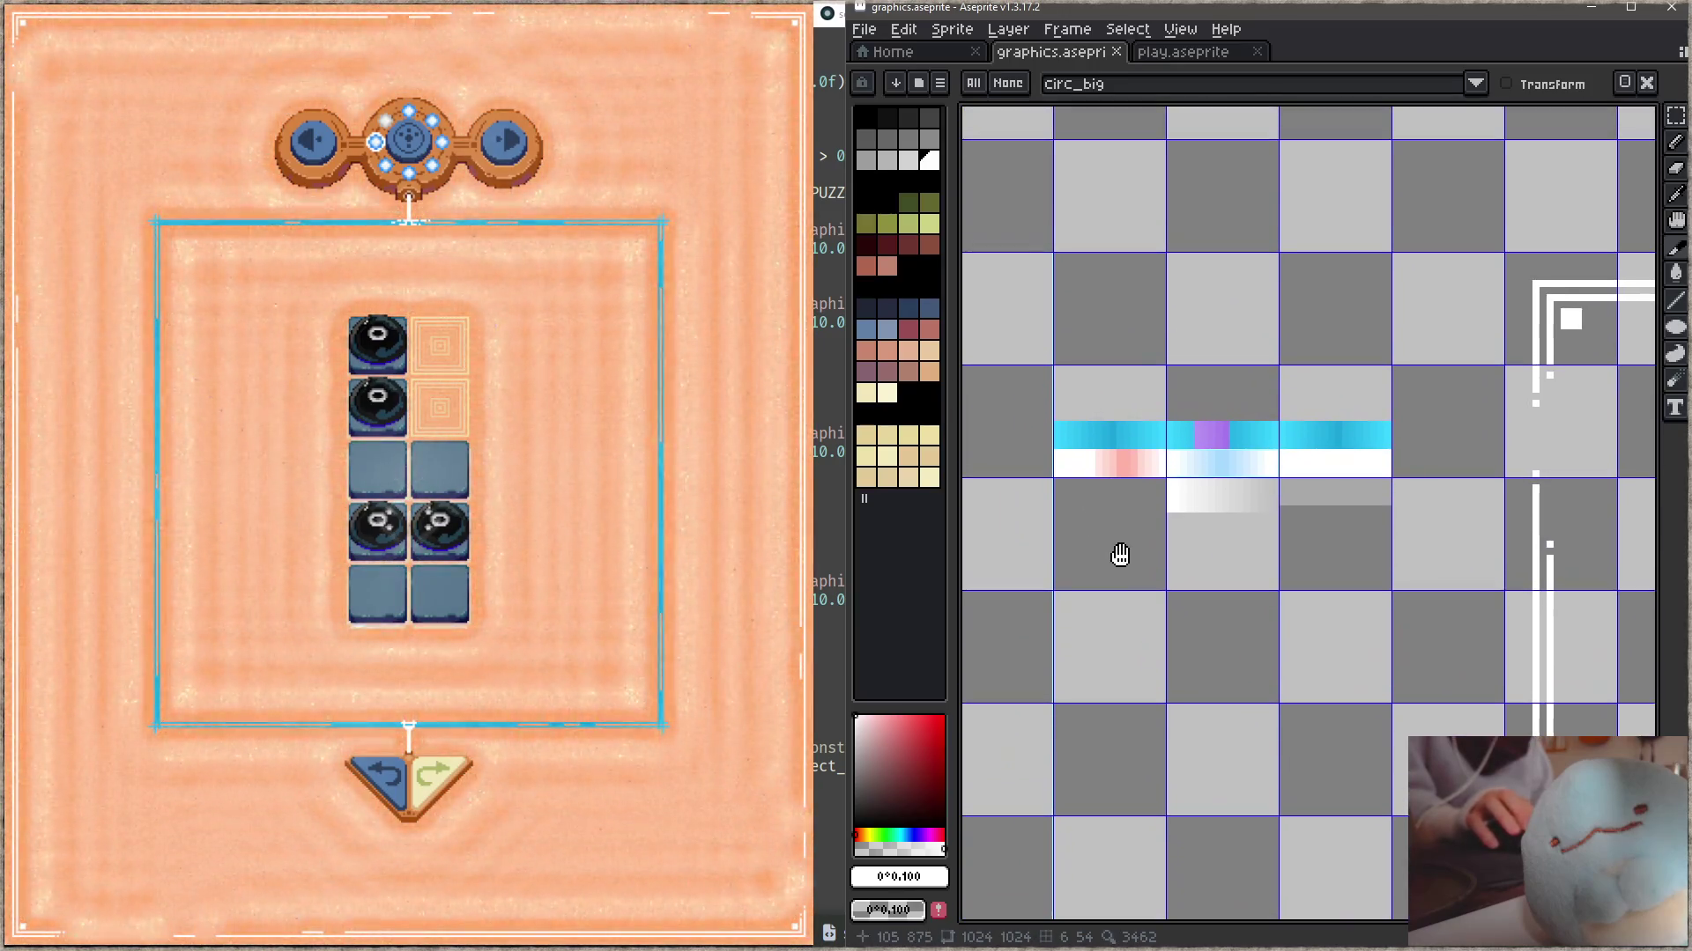
pyautogui.scroll(2, 1253, 522)
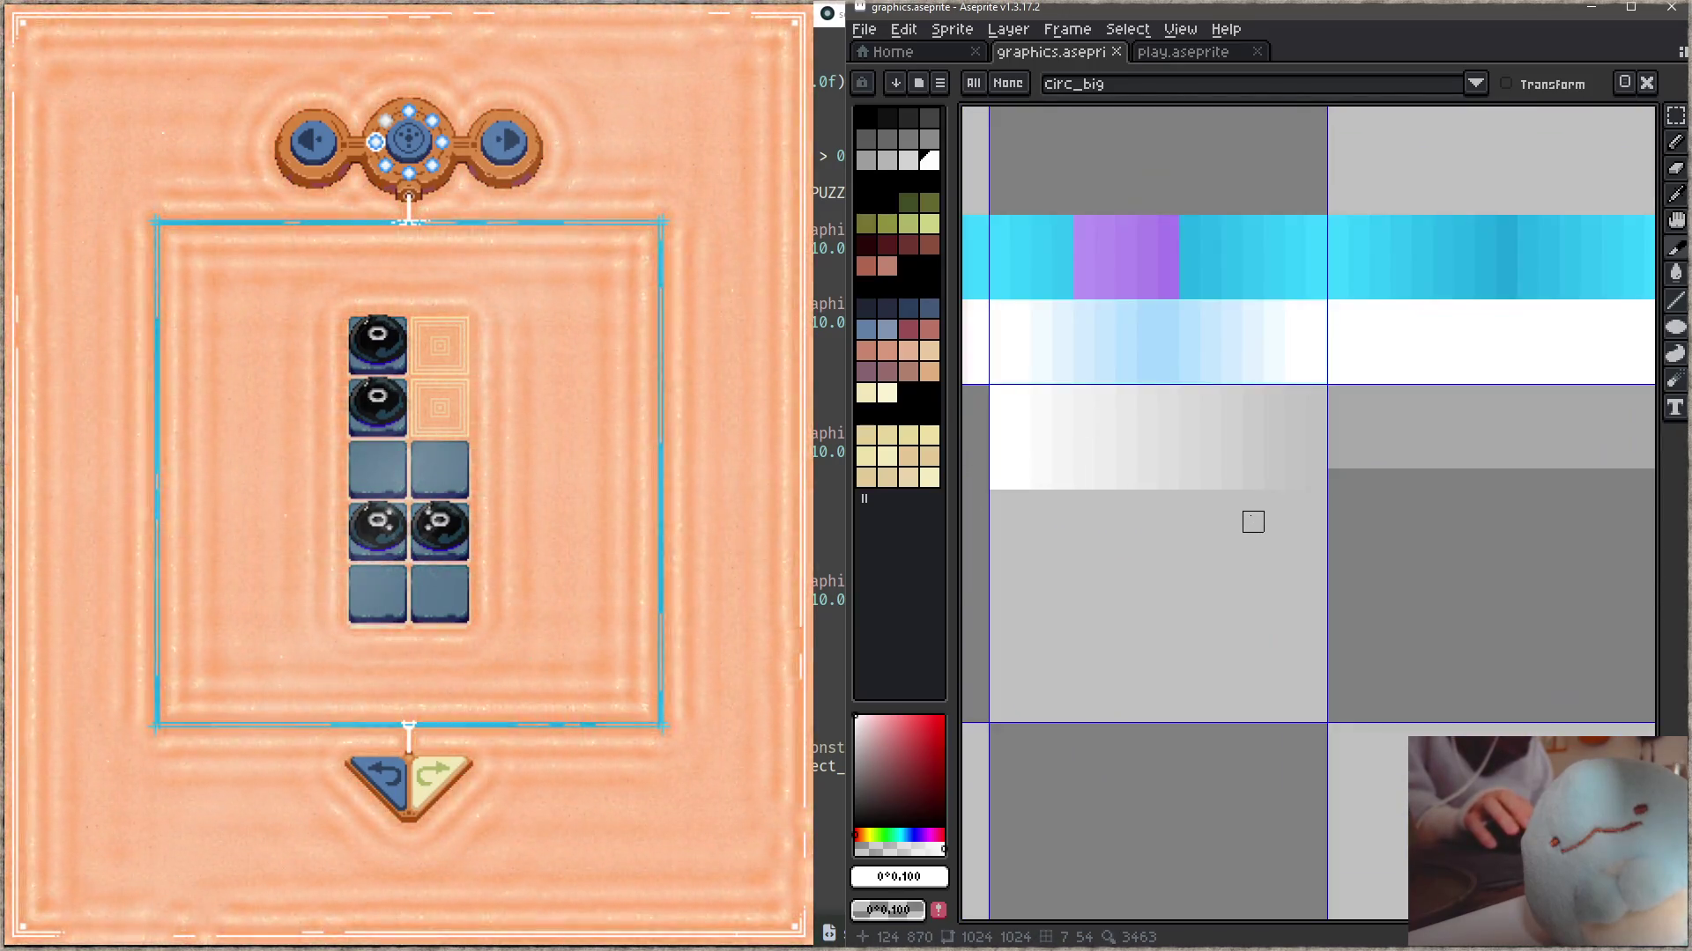
pyautogui.scroll(-1, 1252, 521)
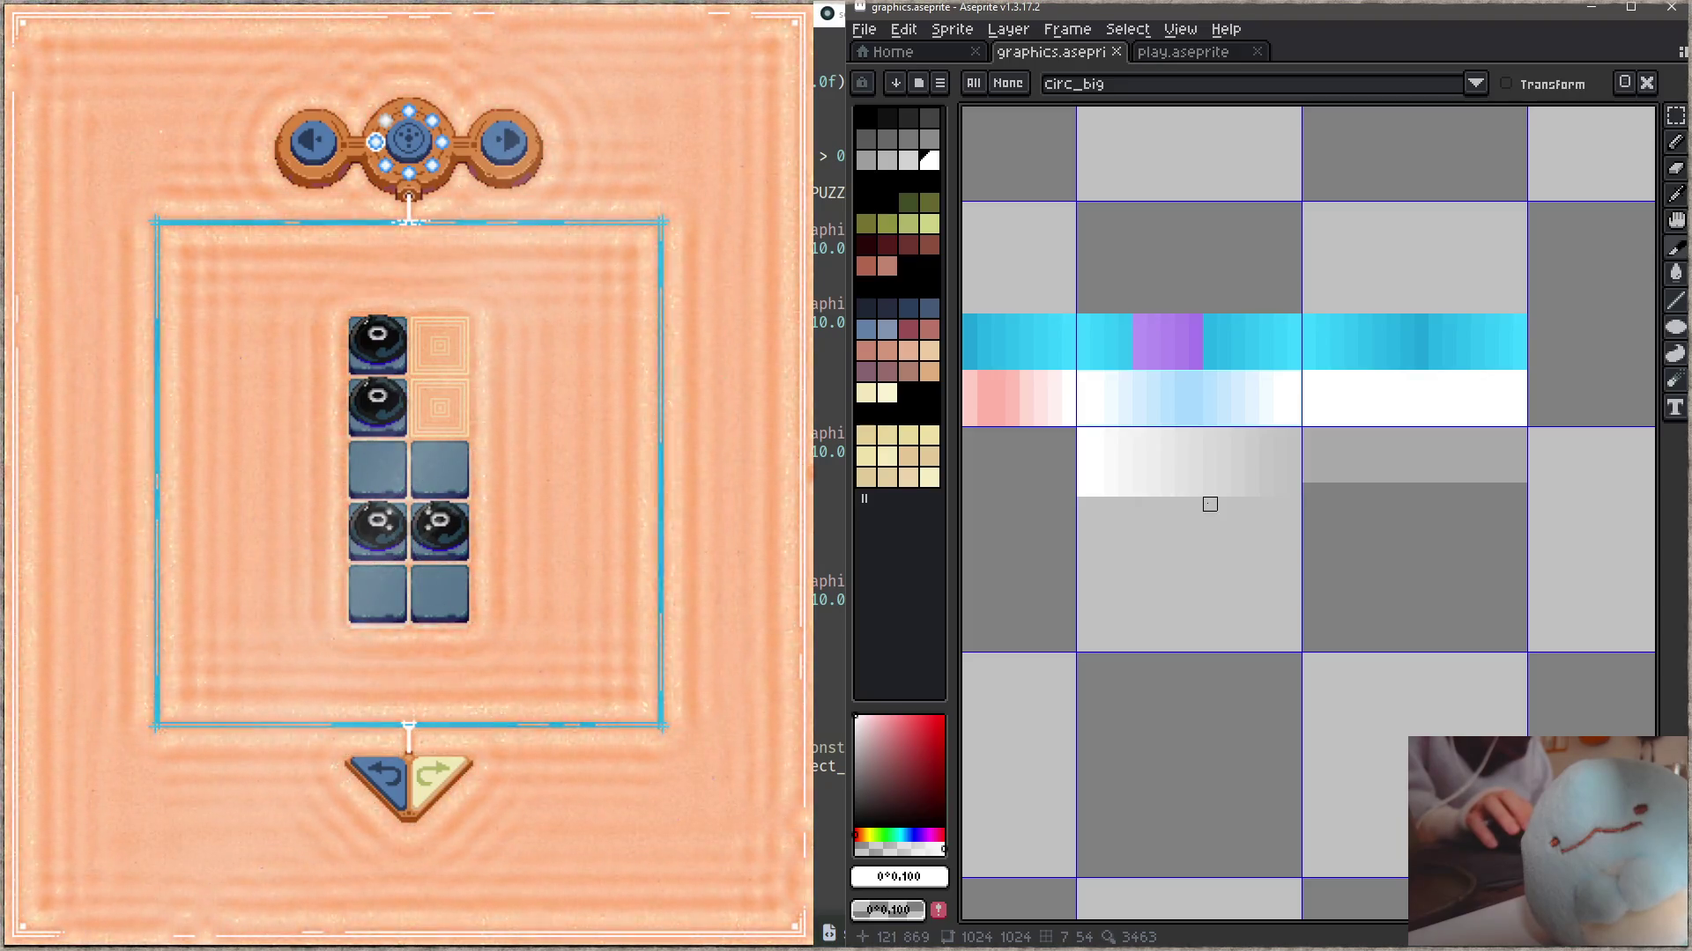
pyautogui.moveTo(1210, 504); pyautogui.dragTo(1548, 449)
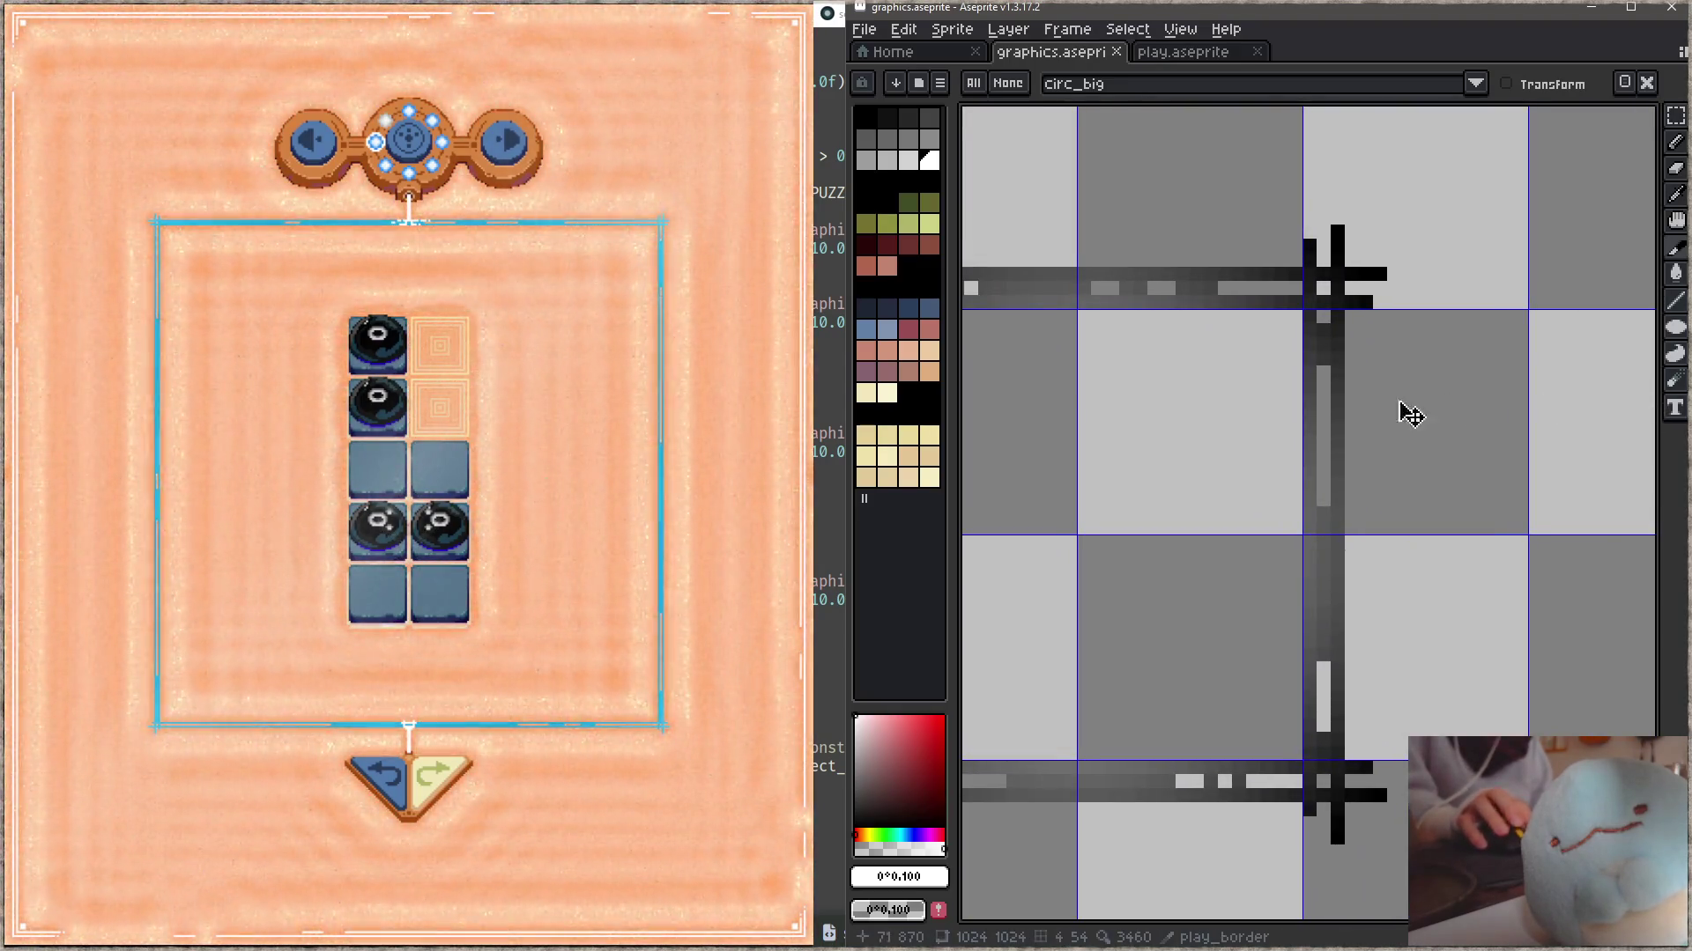
pyautogui.scroll(-1, 1071, 309)
pyautogui.moveTo(1409, 353); pyautogui.dragTo(817, 411)
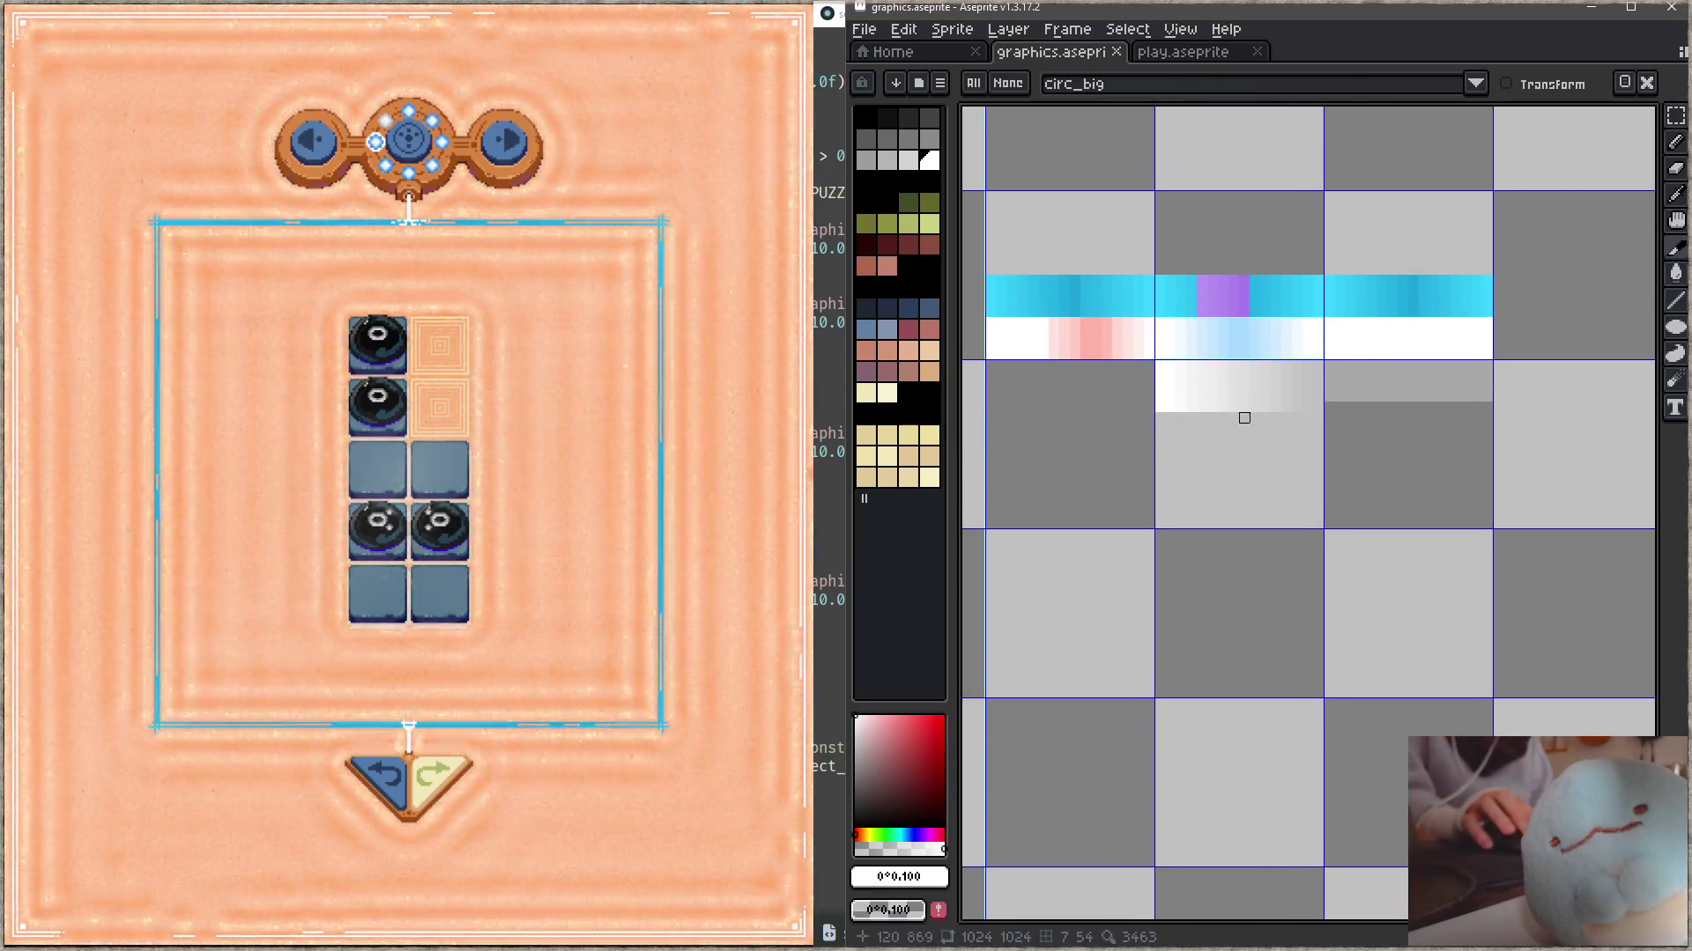
# - Marquee-select the white-to-grey gradient, copy it just below, and flip the copy horizontally
pyautogui.click(1219, 414)
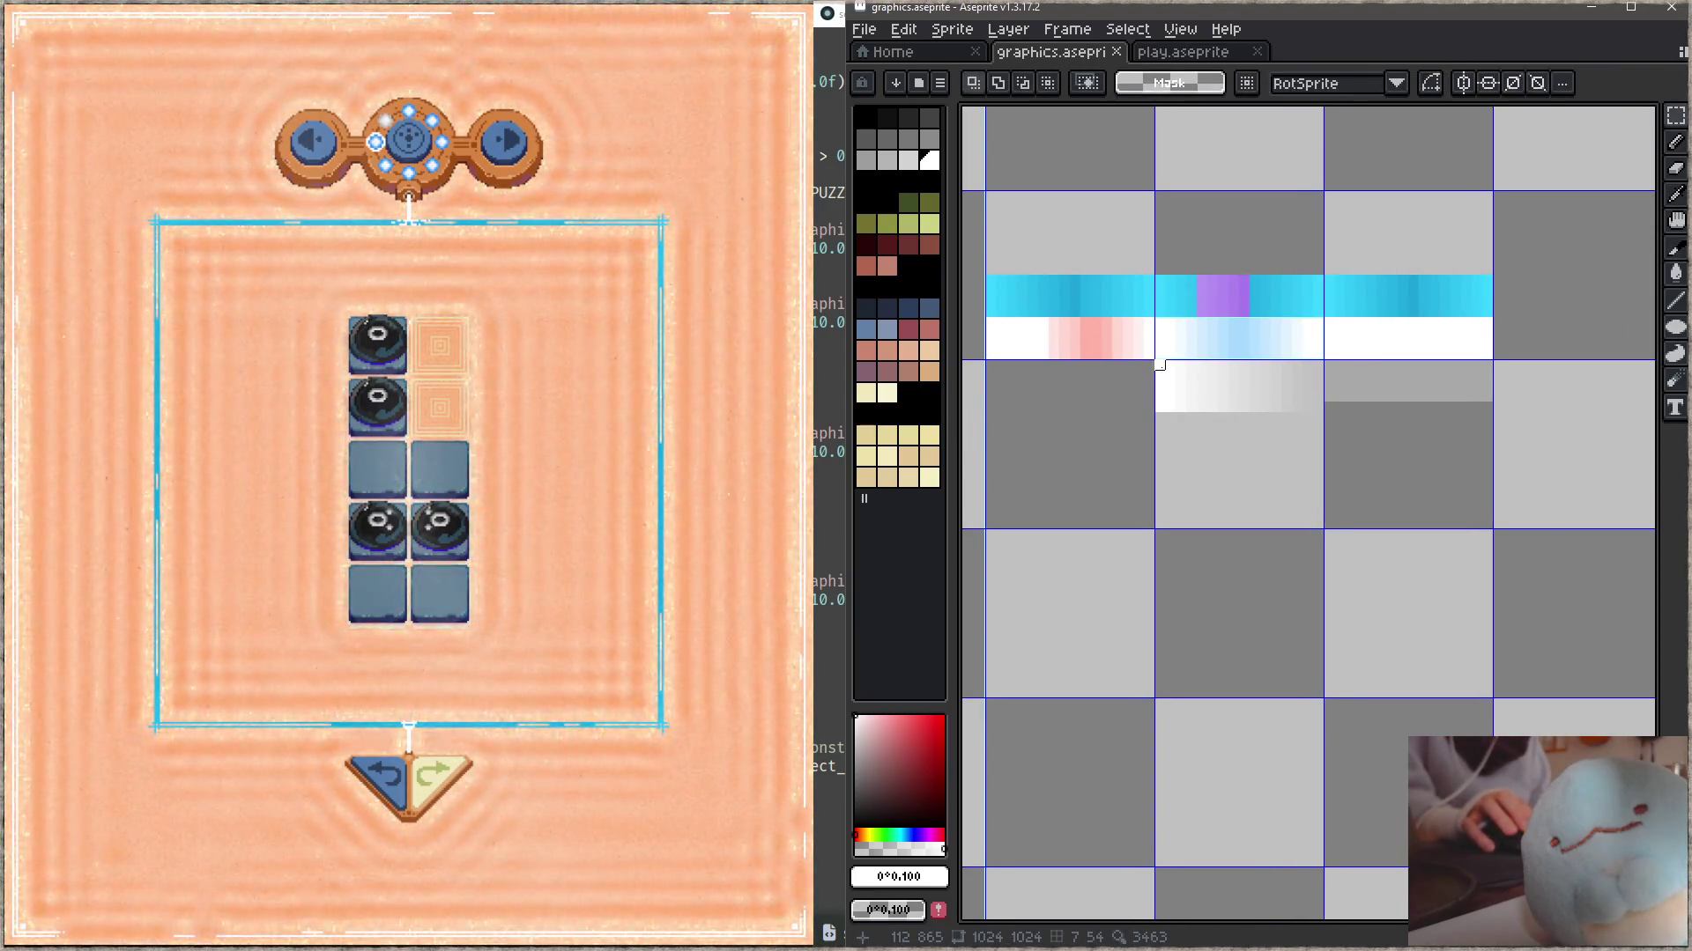
pyautogui.moveTo(1160, 366); pyautogui.dragTo(1322, 368)
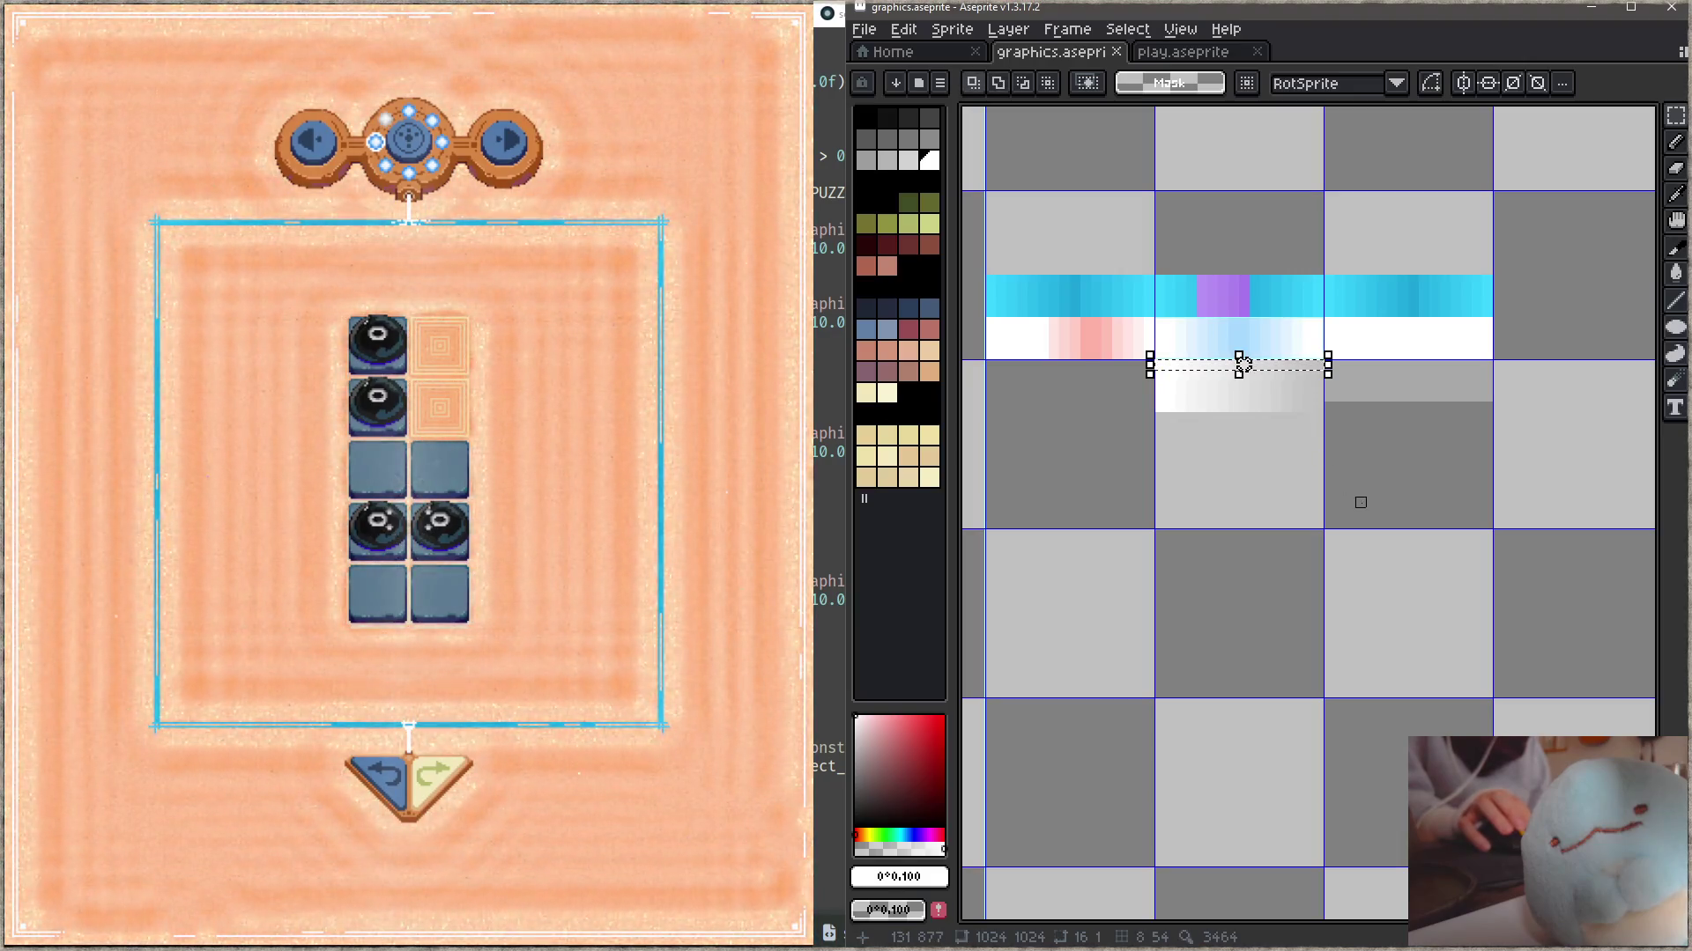
pyautogui.click(1181, 375)
pyautogui.moveTo(1159, 365); pyautogui.dragTo(1321, 412)
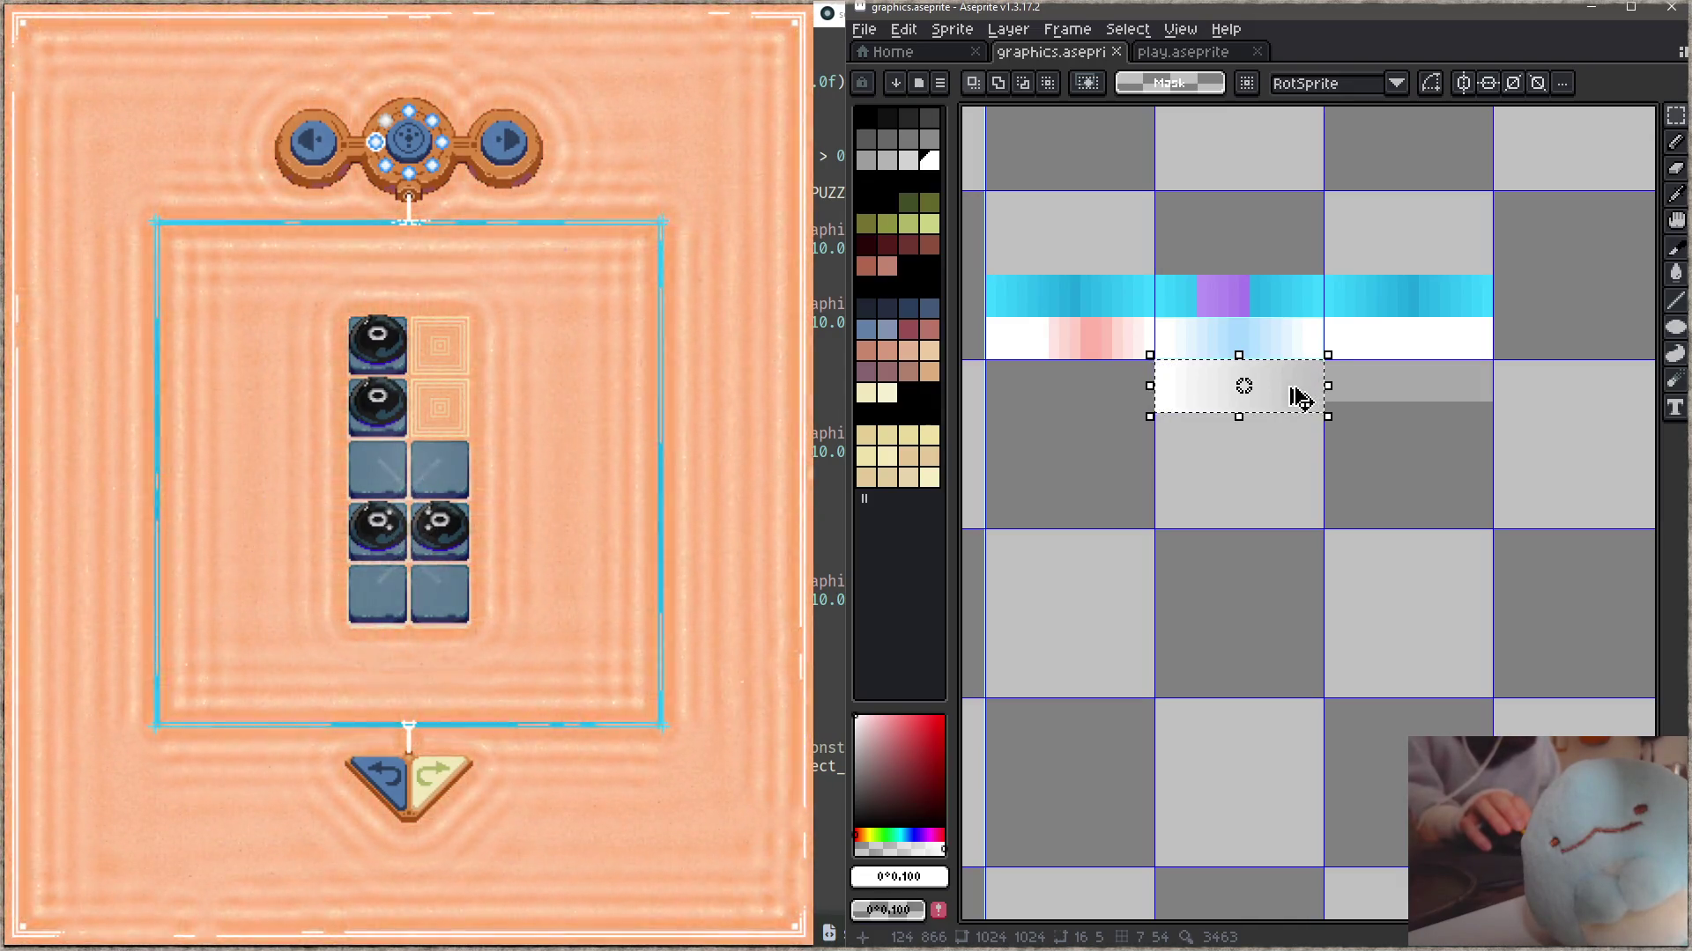
pyautogui.moveTo(1301, 398); pyautogui.dragTo(1302, 496)
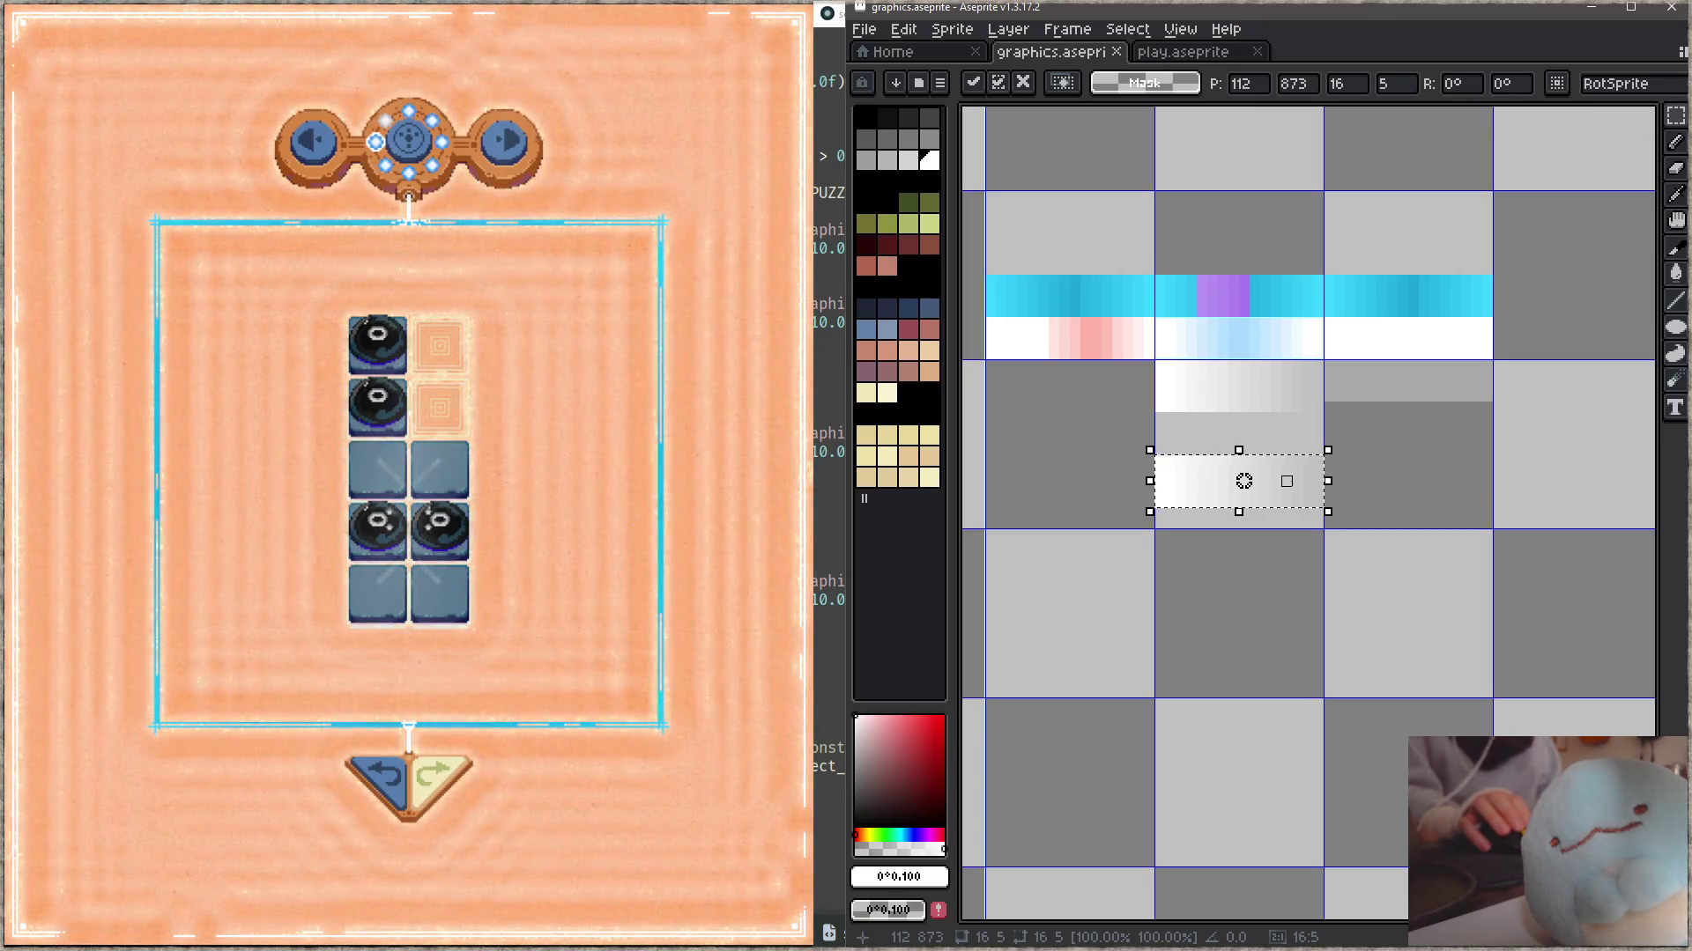
pyautogui.hotkey('shift', 'h')
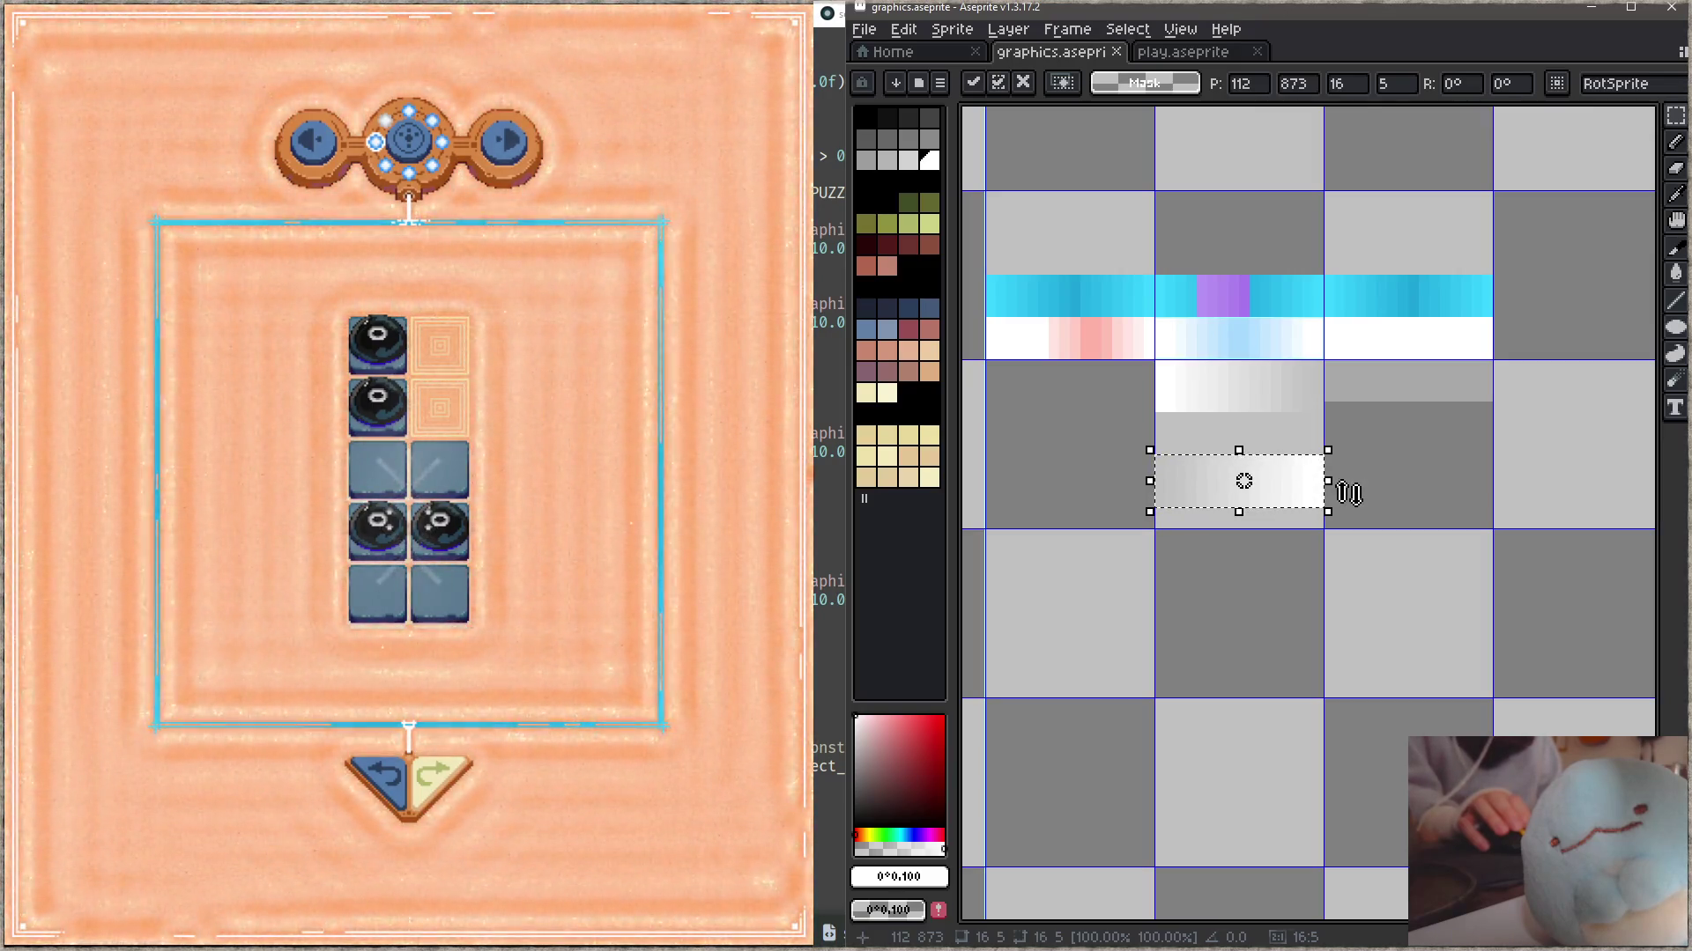
pyautogui.click(1160, 365)
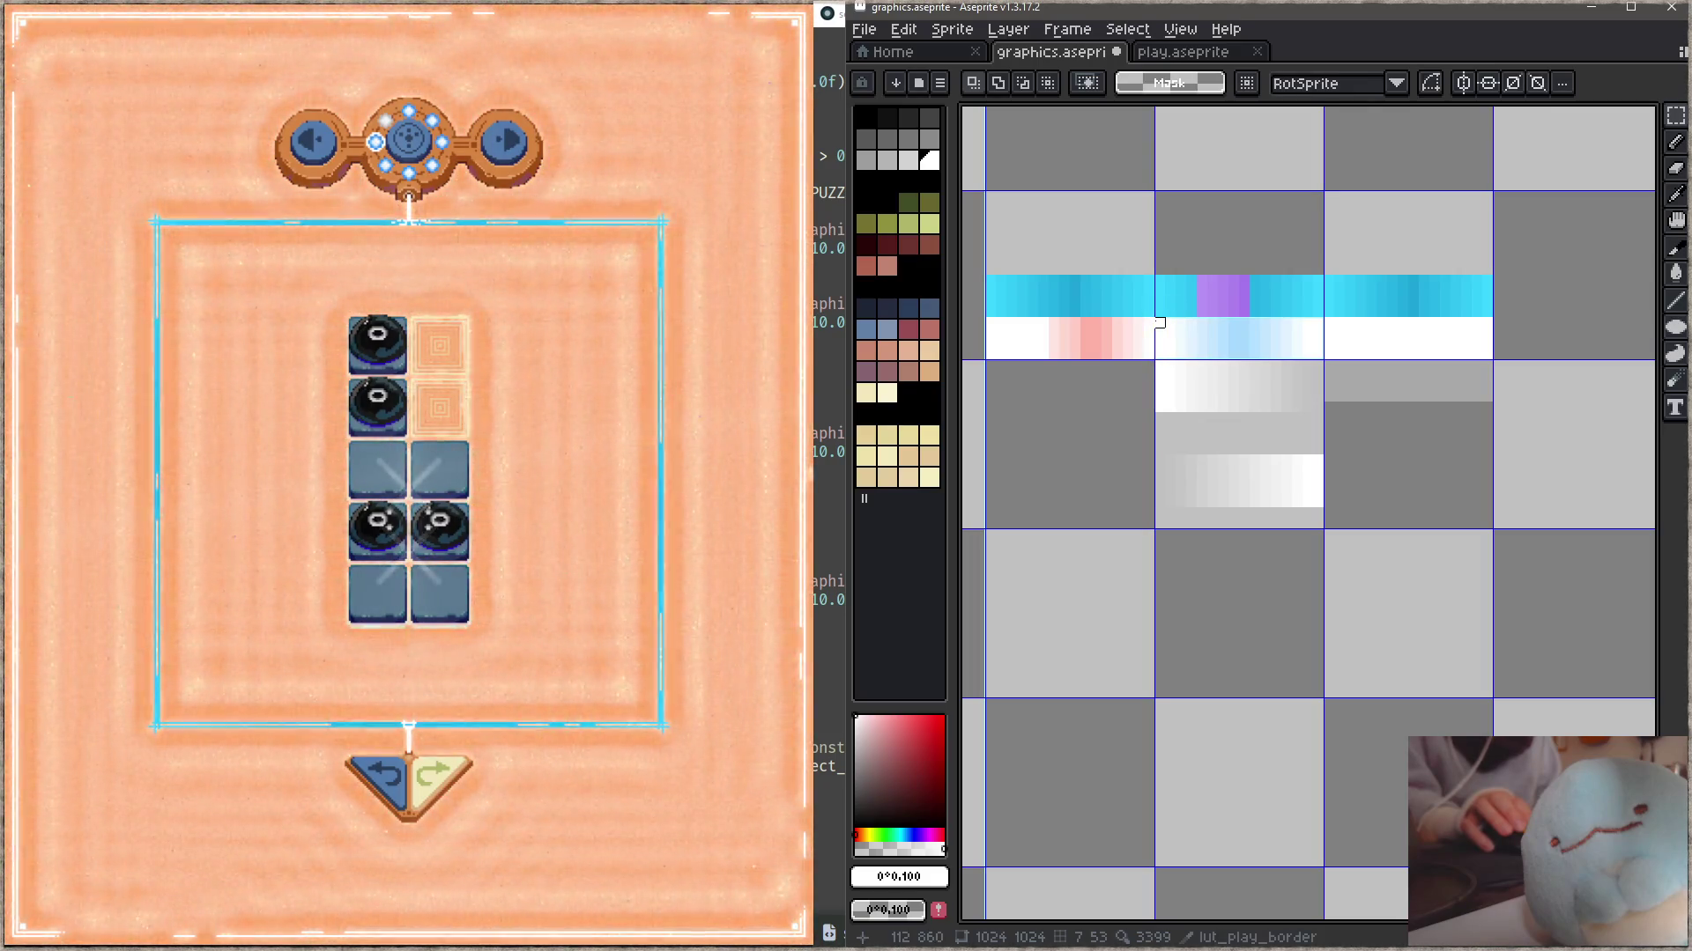
# - Select and delete the lower rows of the flipped gradient copy
pyautogui.moveTo(1150, 354); pyautogui.dragTo(1177, 381)
pyautogui.click(1176, 383)
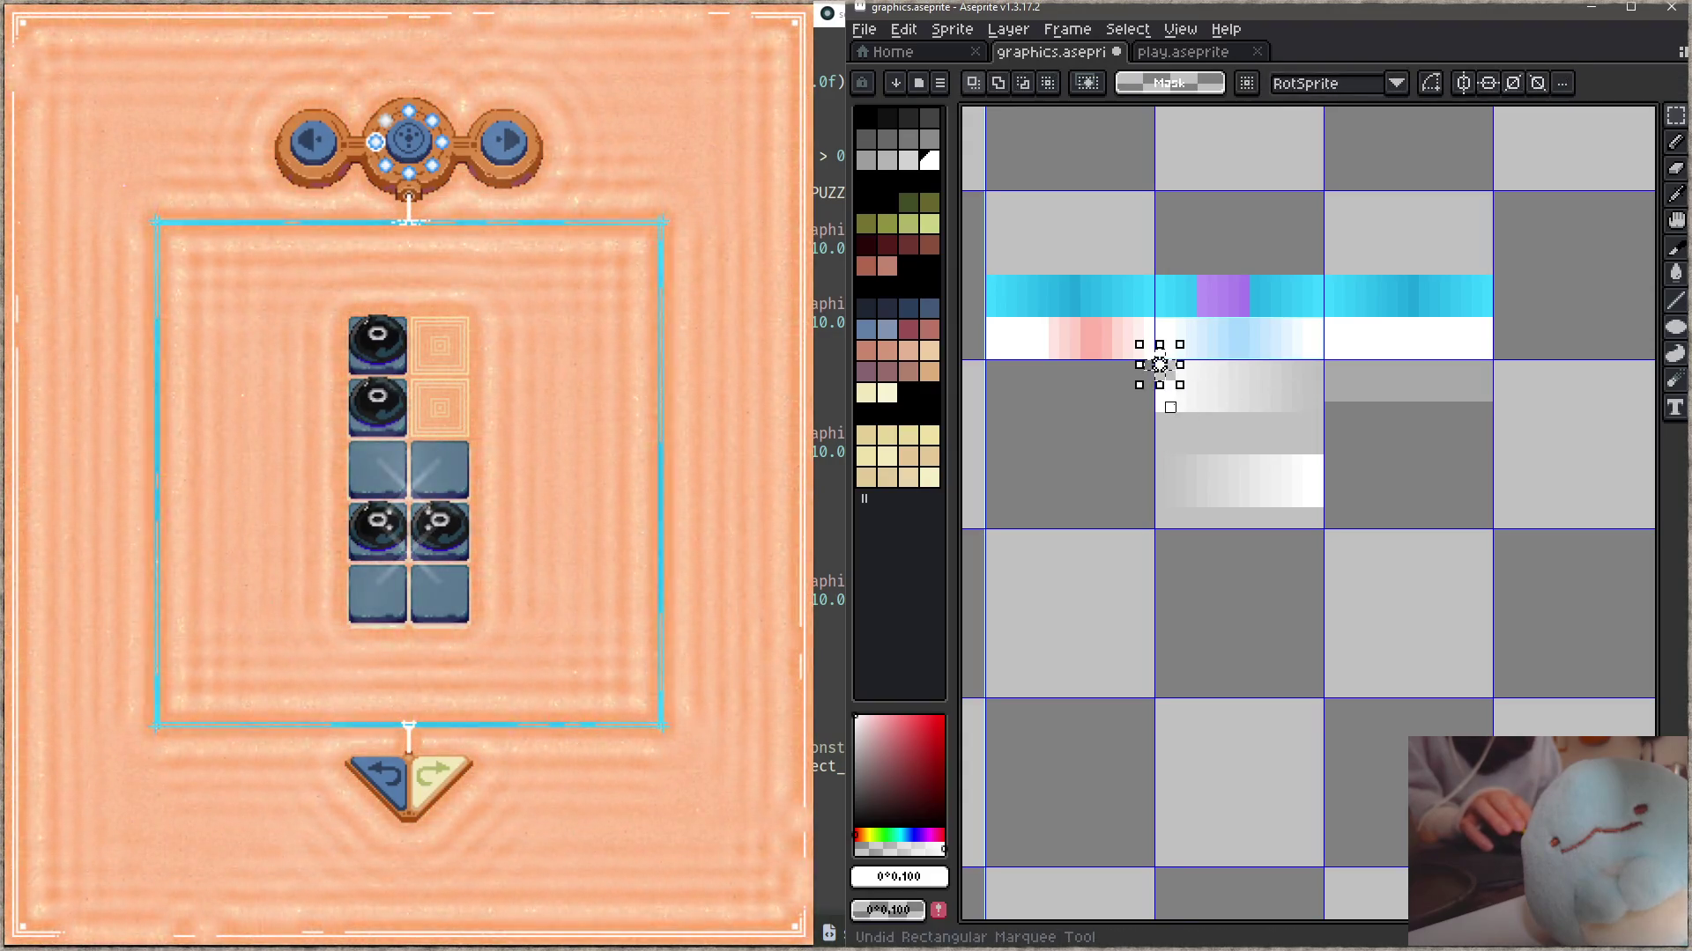
pyautogui.click(1160, 364)
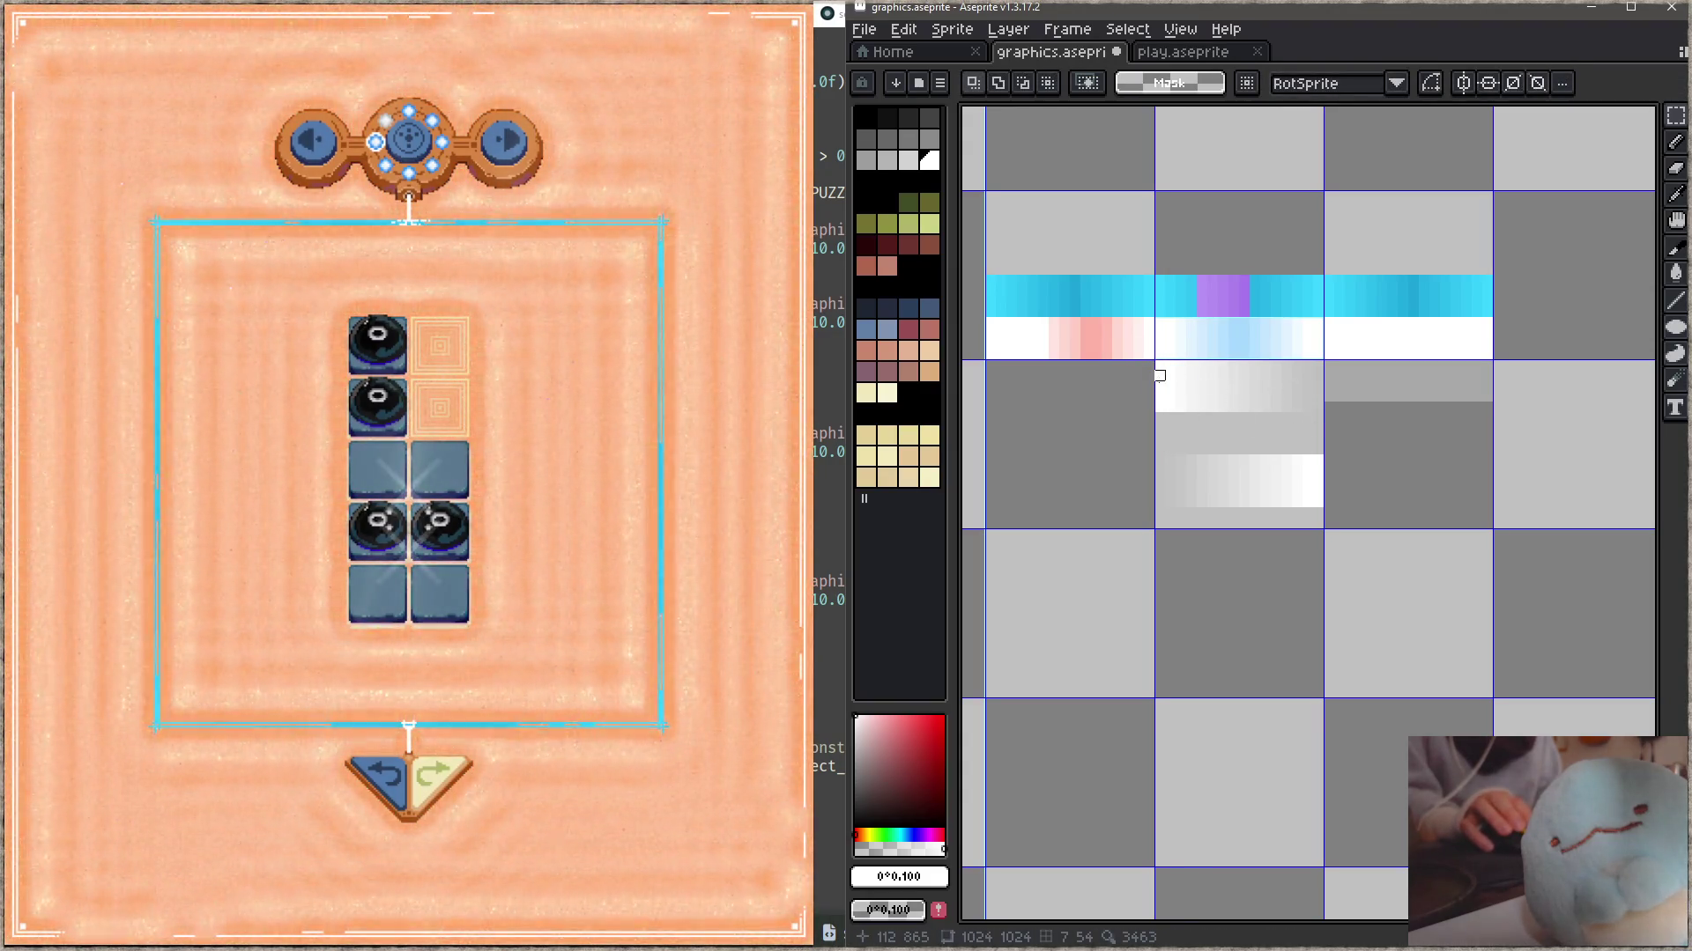
pyautogui.moveTo(1159, 407); pyautogui.dragTo(1328, 430)
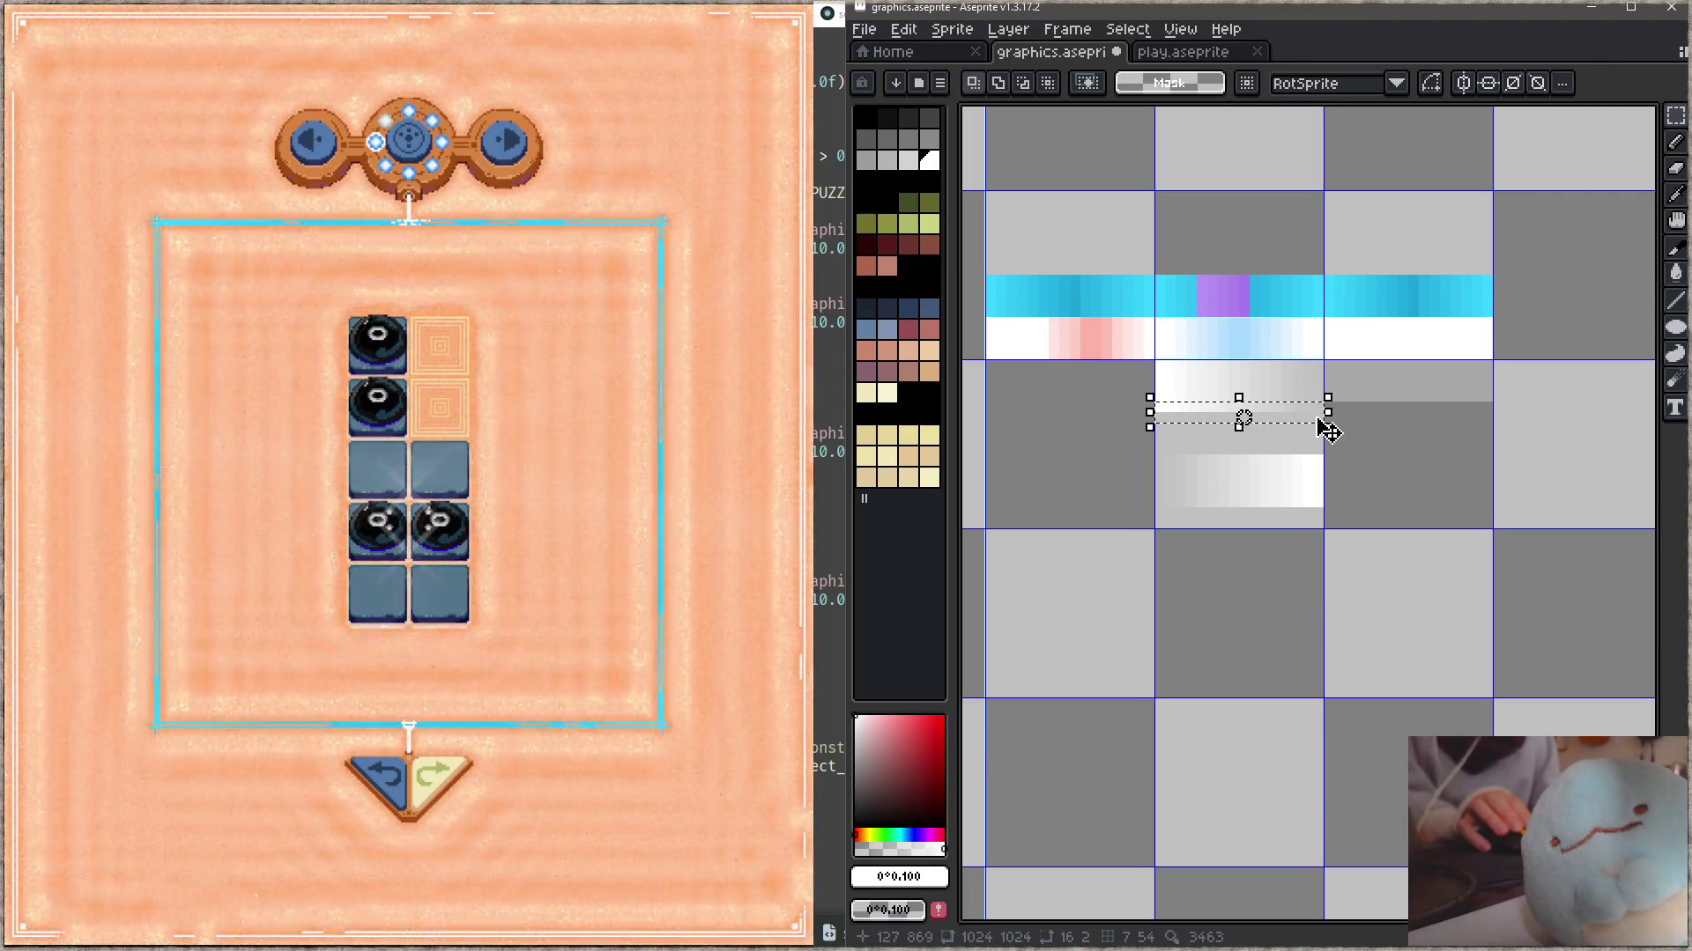
pyautogui.click(1328, 440)
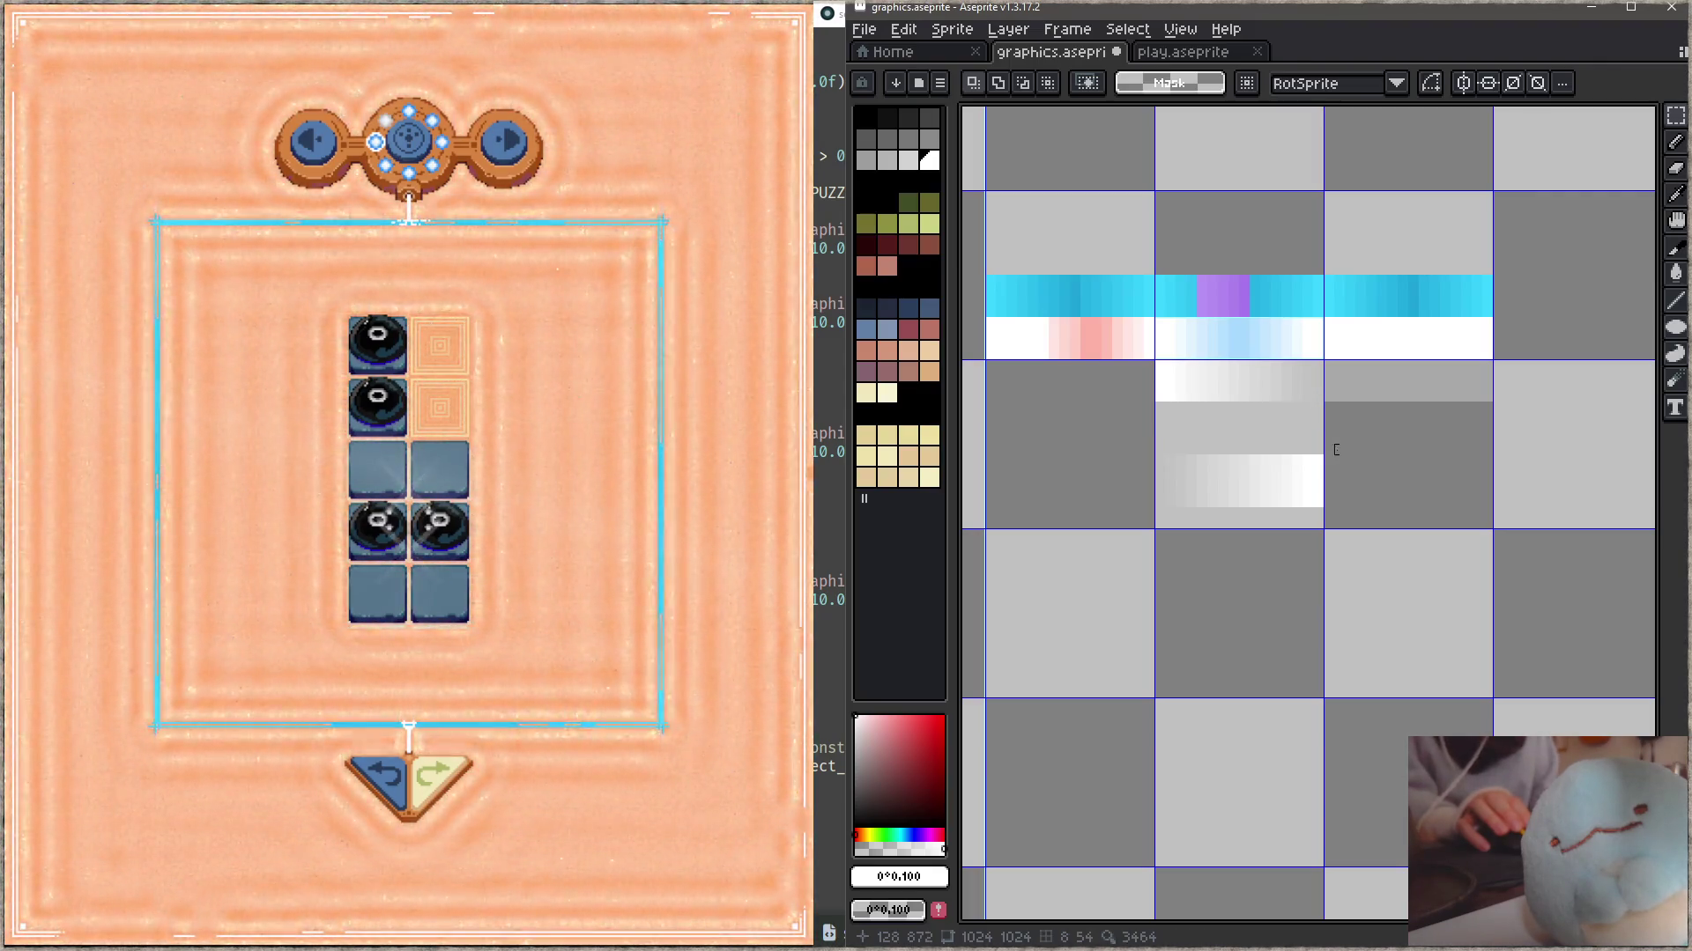
pyautogui.moveTo(1318, 460)
pyautogui.mouseDown()
pyautogui.moveTo(1155, 507)
pyautogui.moveTo(1387, 518)
pyautogui.mouseUp()
pyautogui.click(1170, 471)
pyautogui.press('Delete')
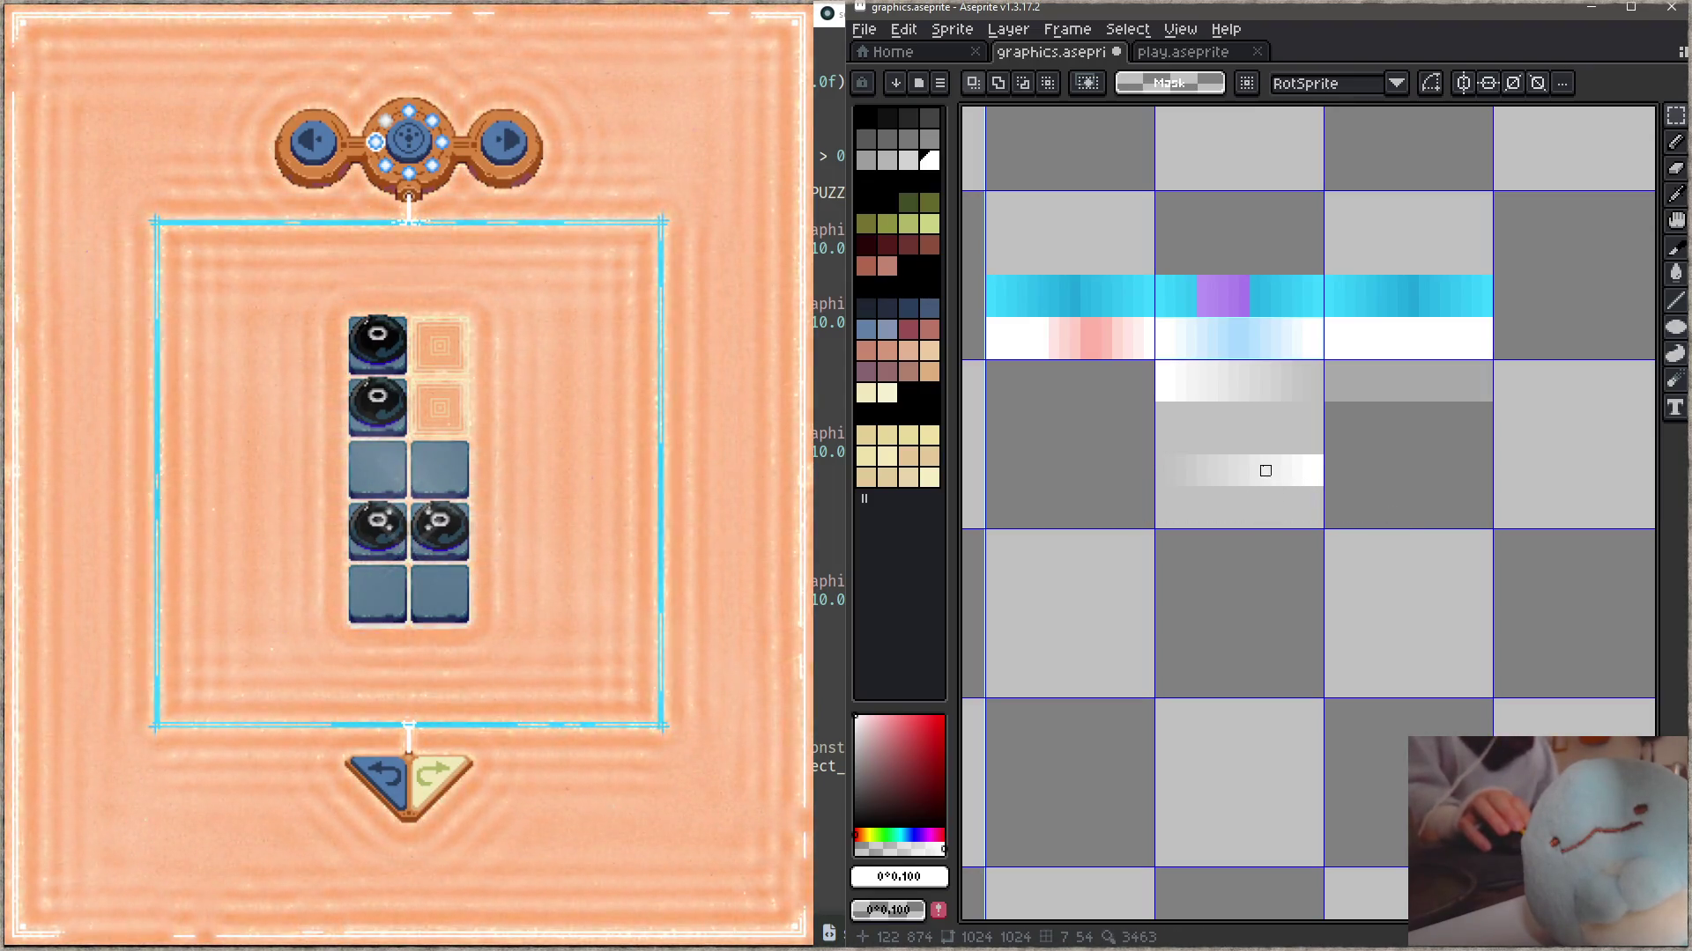
# - Move the remaining thin 16×3 strip a few pixels lower and commit it
pyautogui.moveTo(1155, 455)
pyautogui.mouseDown()
pyautogui.moveTo(1318, 481)
pyautogui.moveTo(1287, 515)
pyautogui.mouseUp()
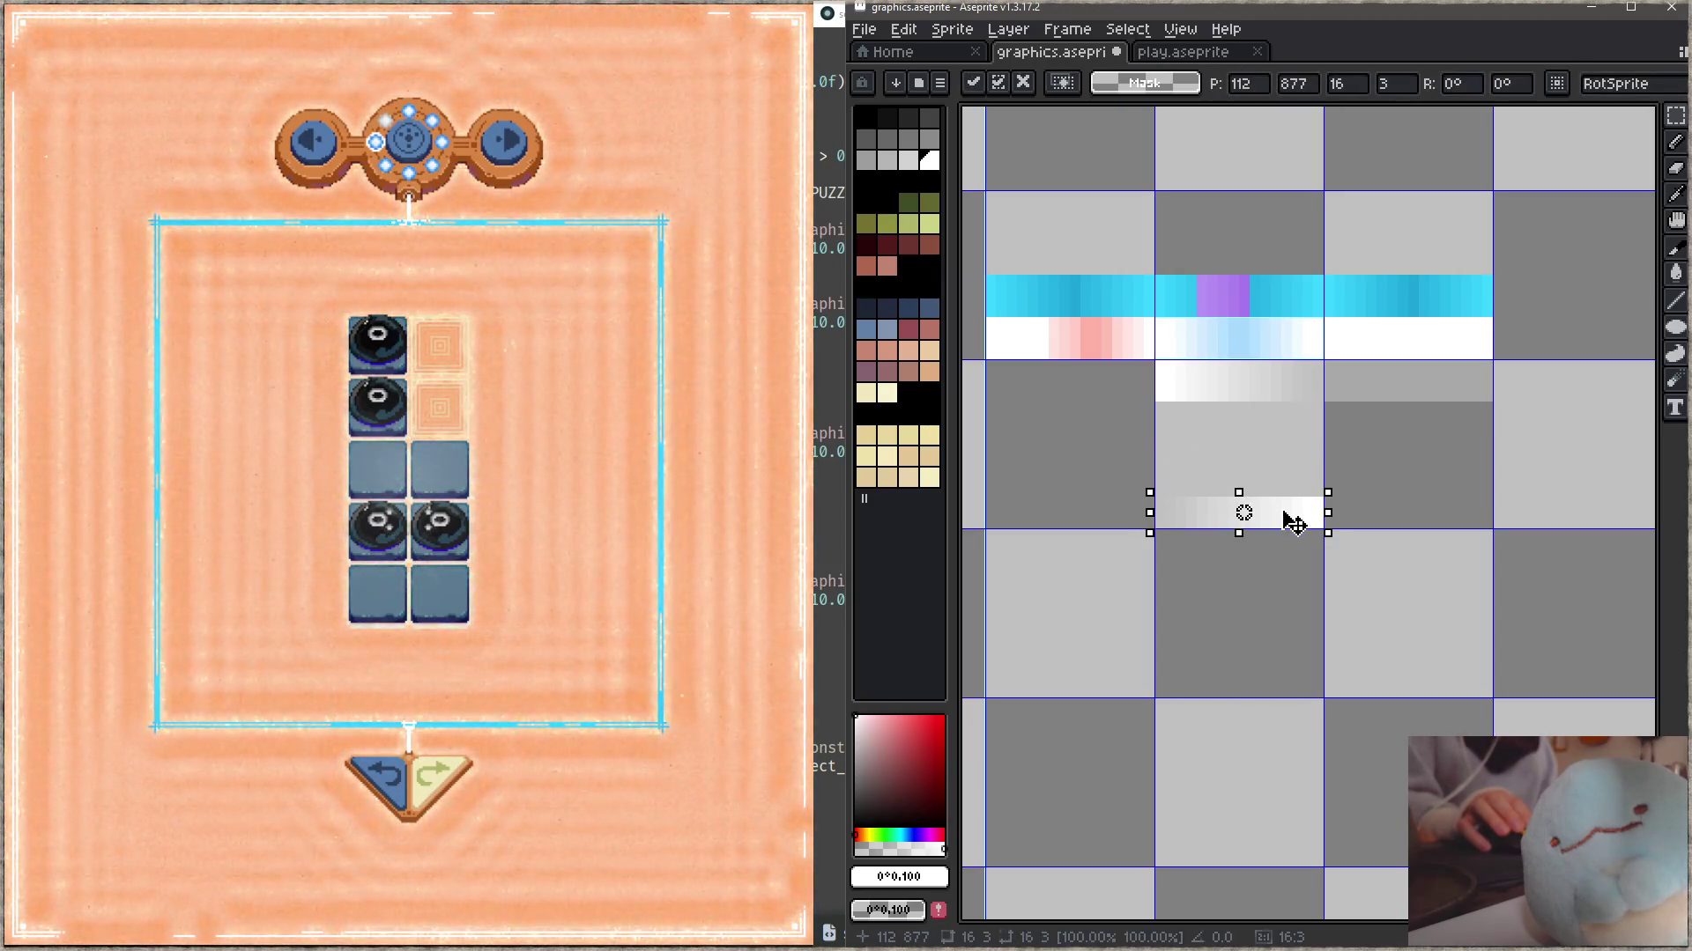
pyautogui.click(1360, 439)
pyautogui.hotkey('shift', 'c')
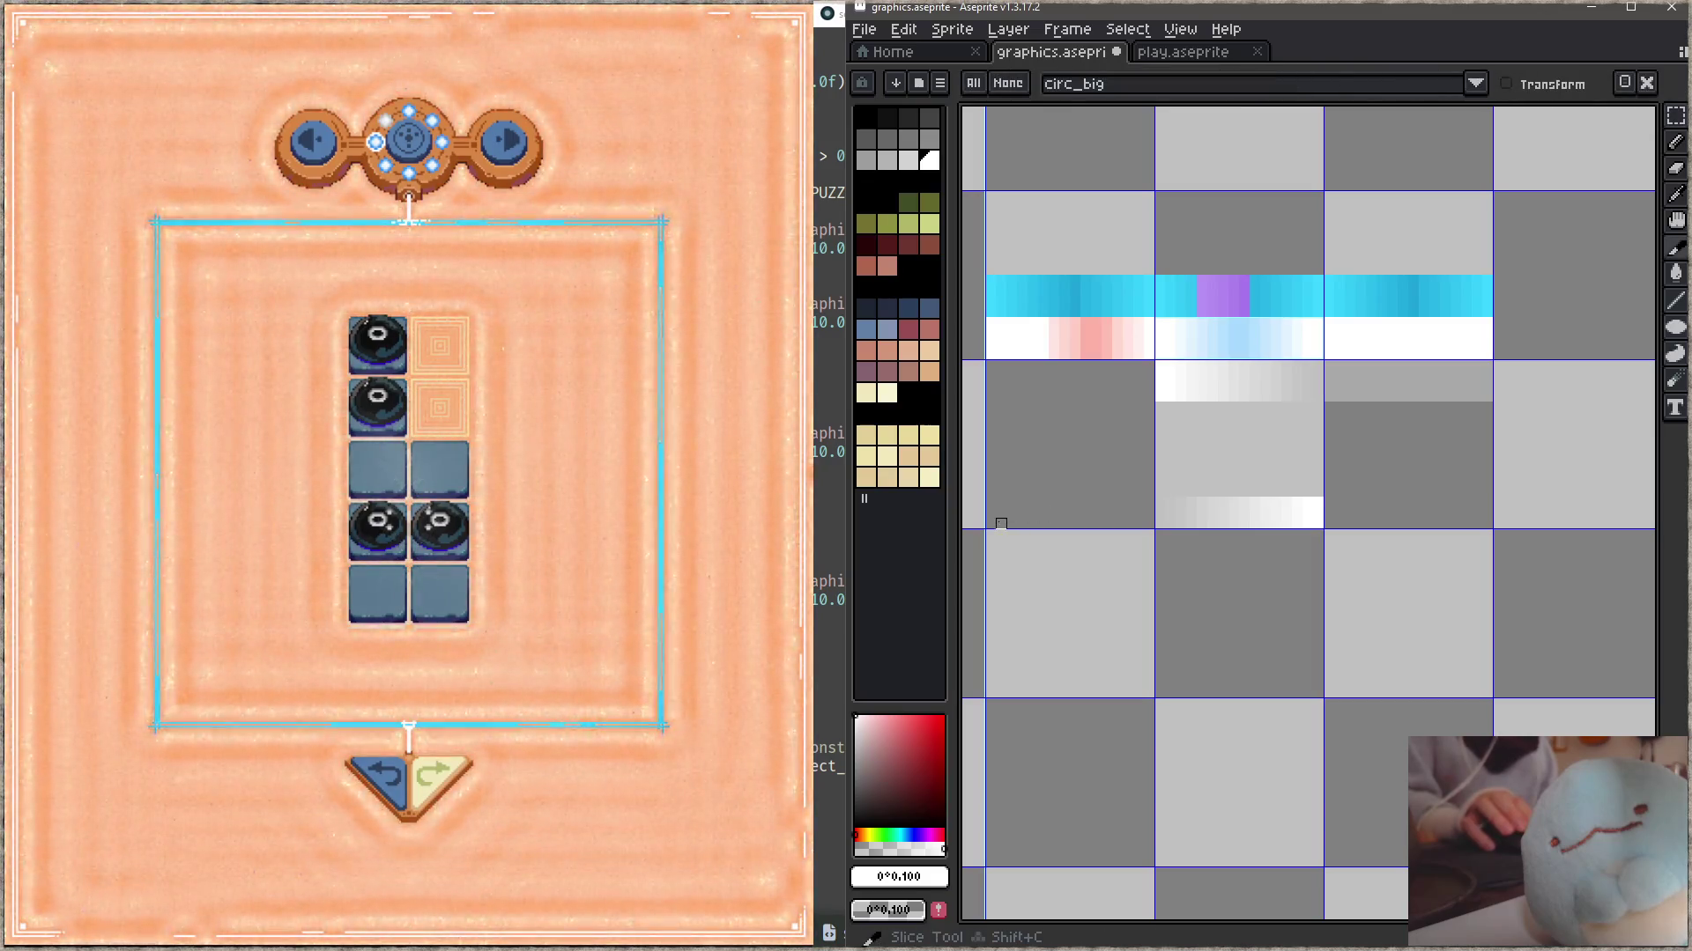
# - Create a slice around the thin gradient strip and name it lut_play_border_fade
pyautogui.moveTo(991, 523); pyautogui.dragTo(1149, 513)
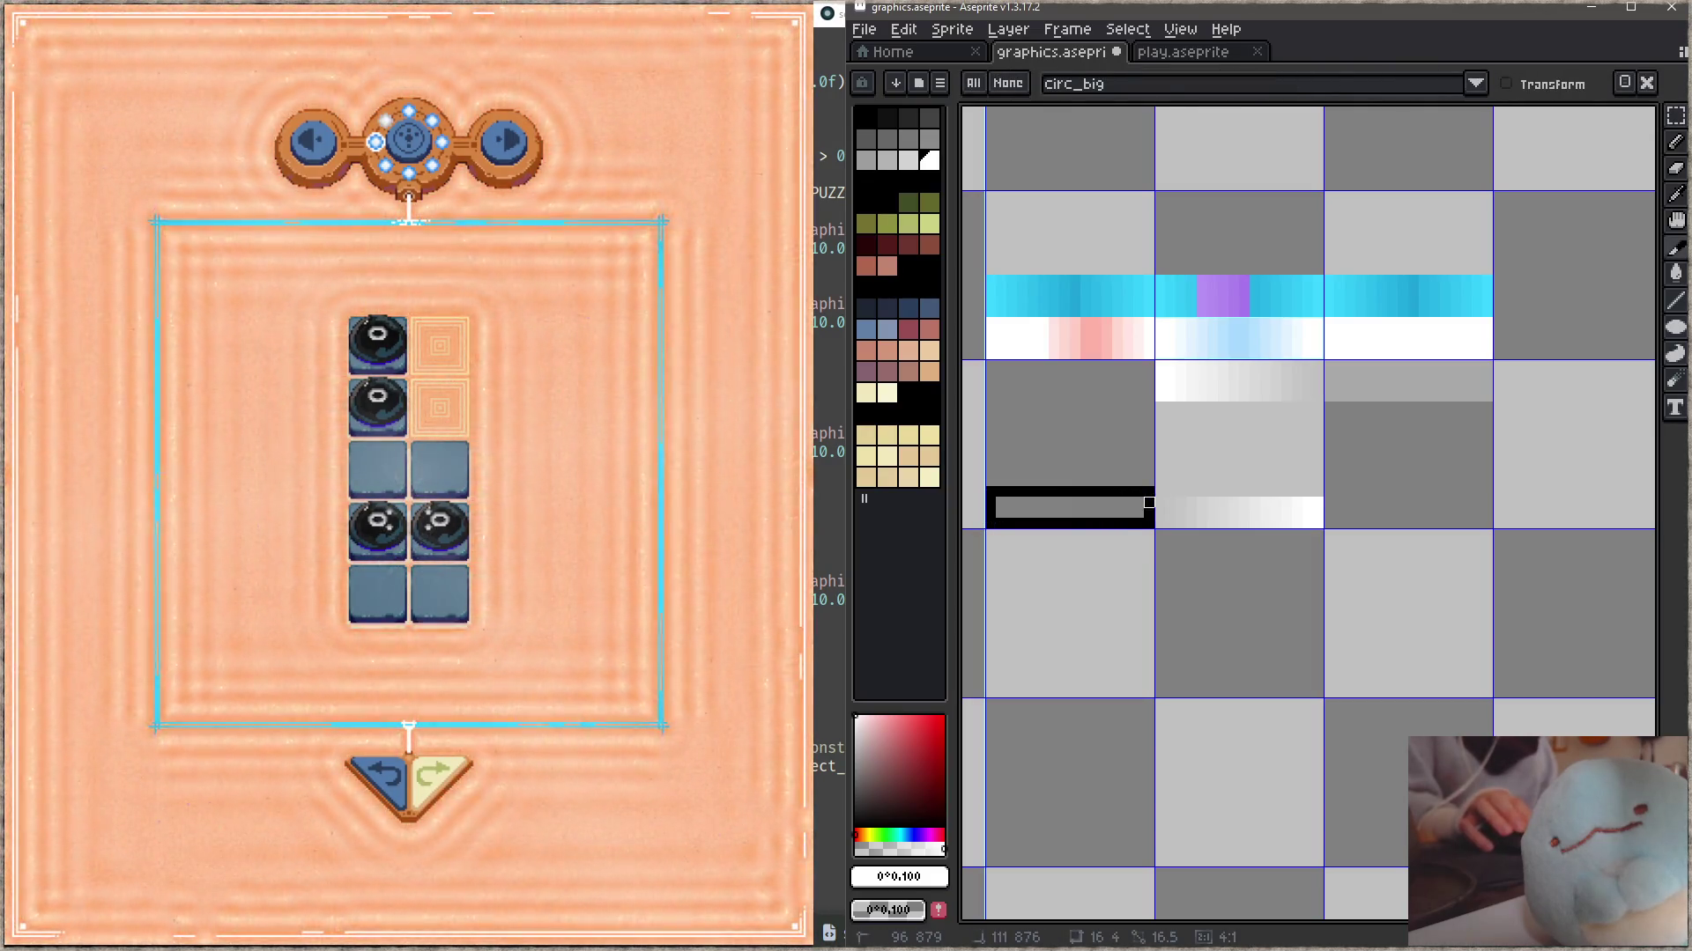
pyautogui.doubleClick(1123, 526)
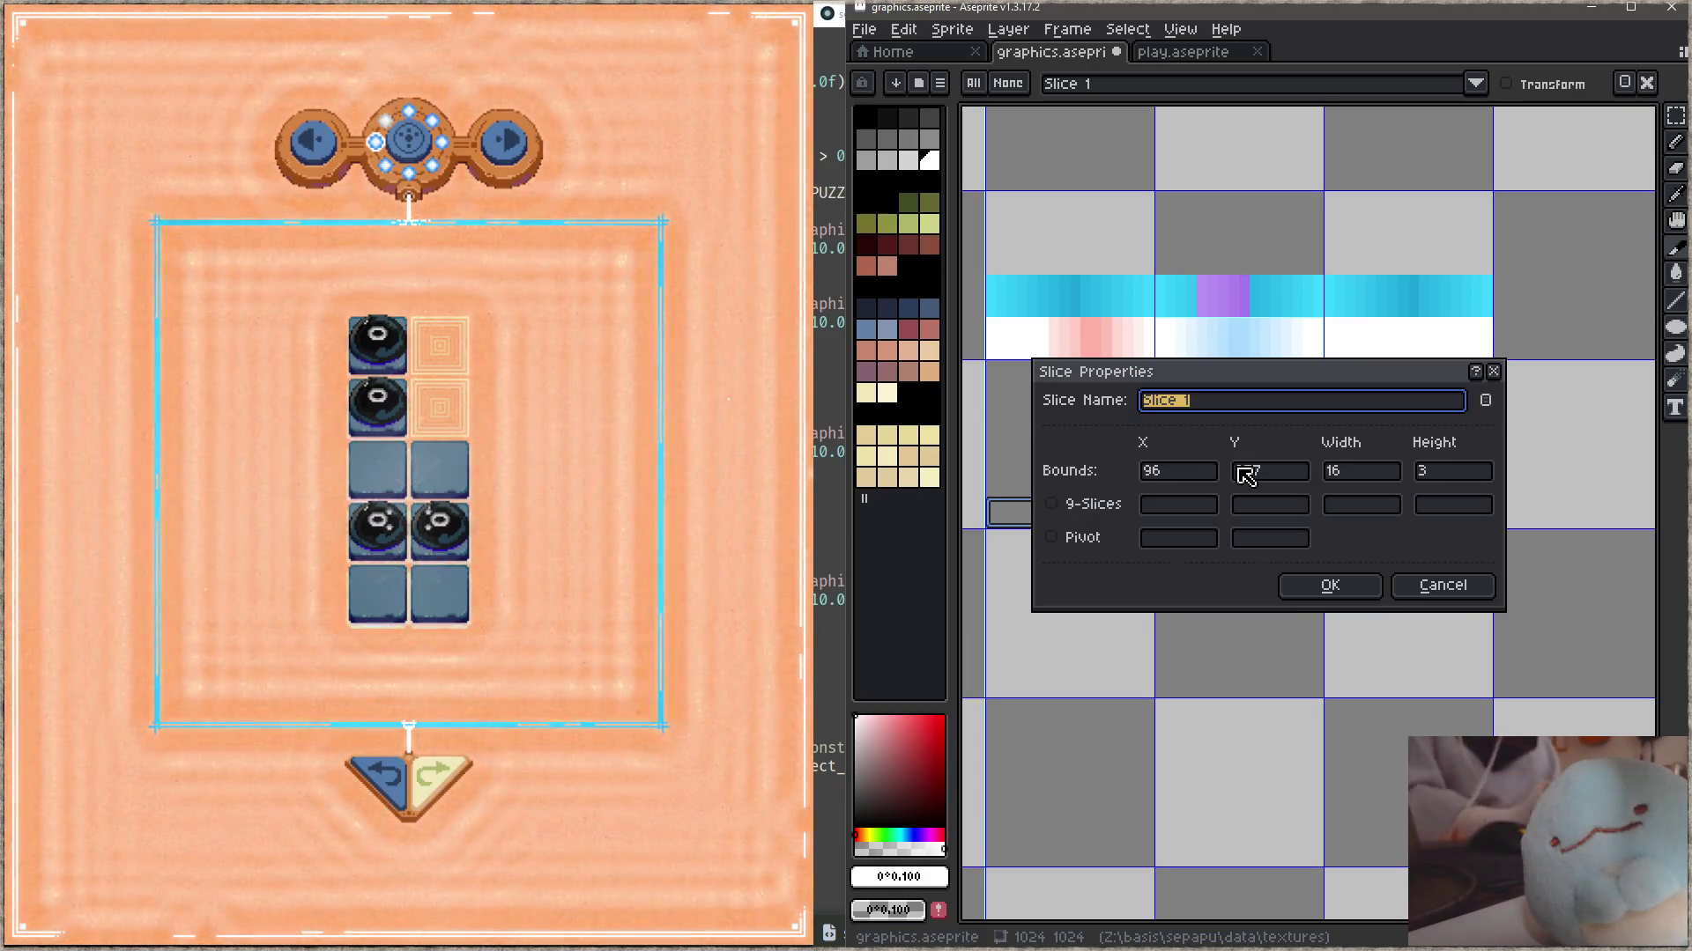
pyautogui.write('lut_play_border_fade')
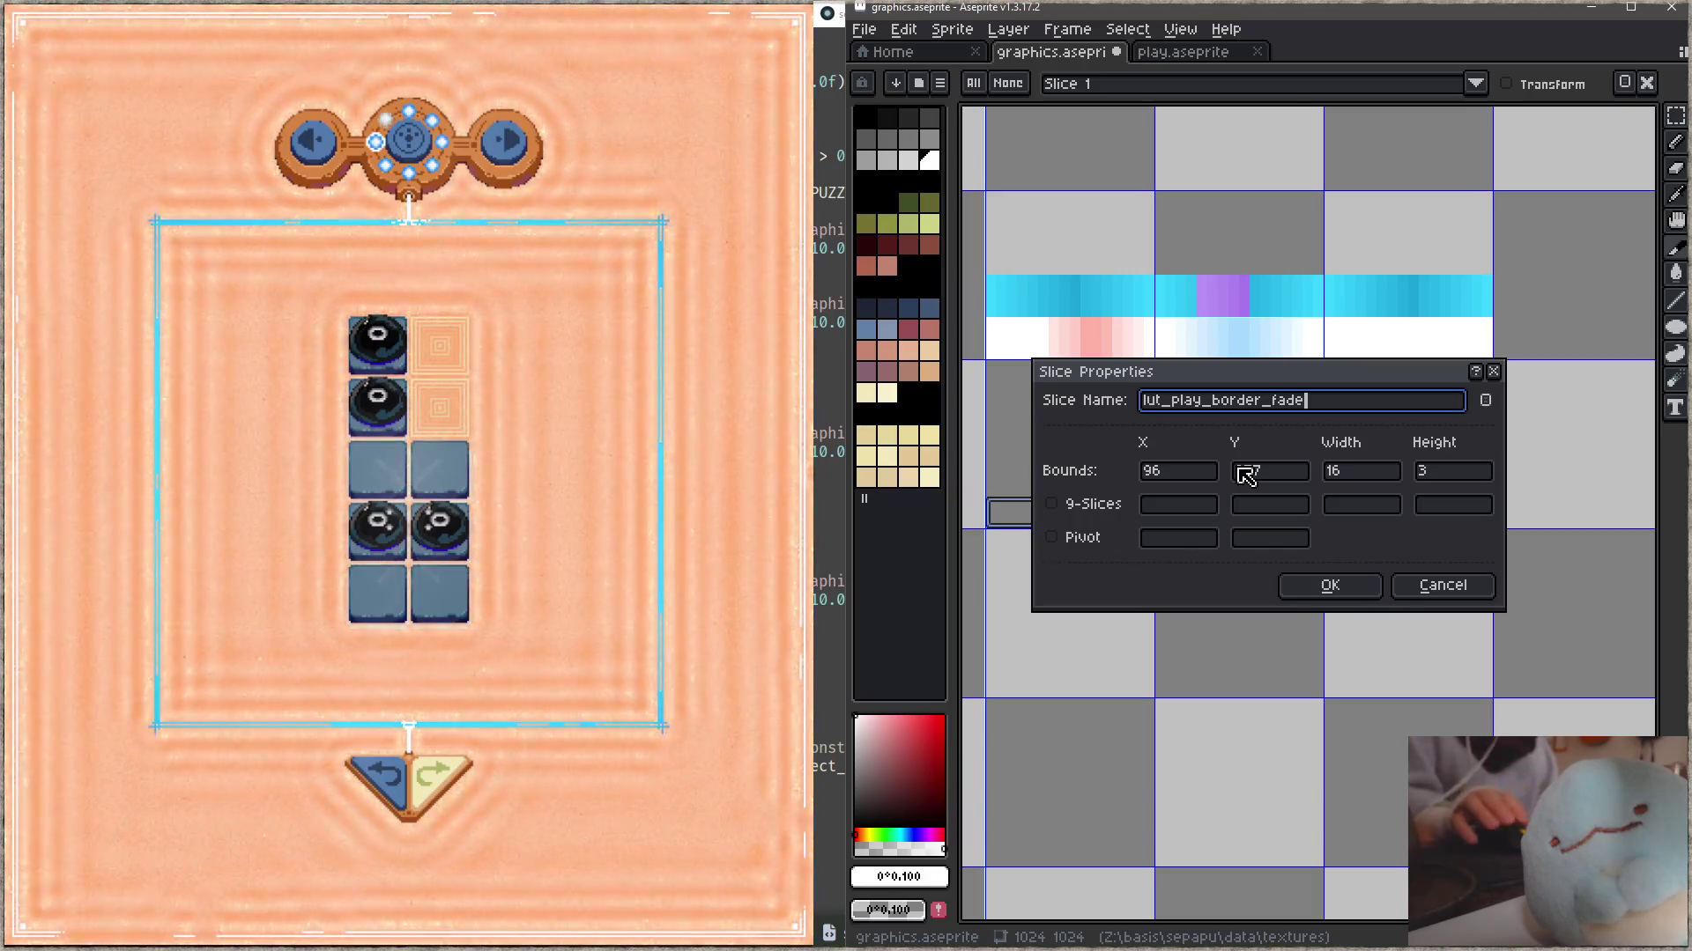
pyautogui.hotkey('ctrl', 'a')
pyautogui.click(1329, 585)
pyautogui.moveTo(1265, 490); pyautogui.dragTo(1287, 446)
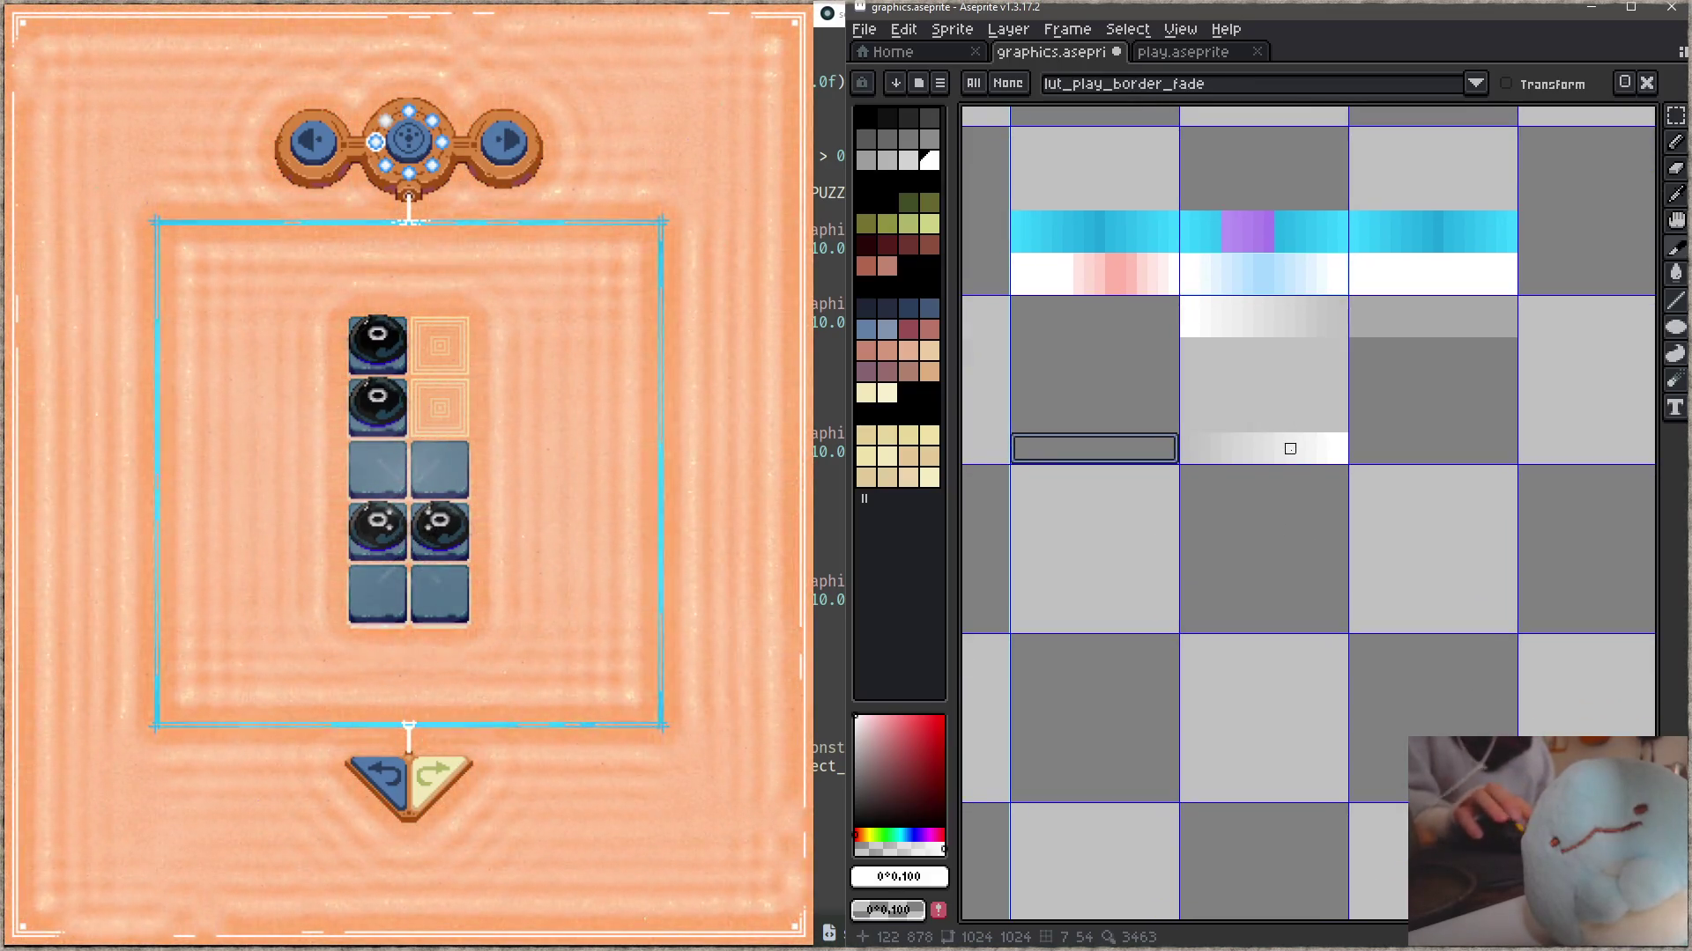
# - Save graphics.aseprite and hide Aseprite to return to the code
pyautogui.hotkey('ctrl', 's')
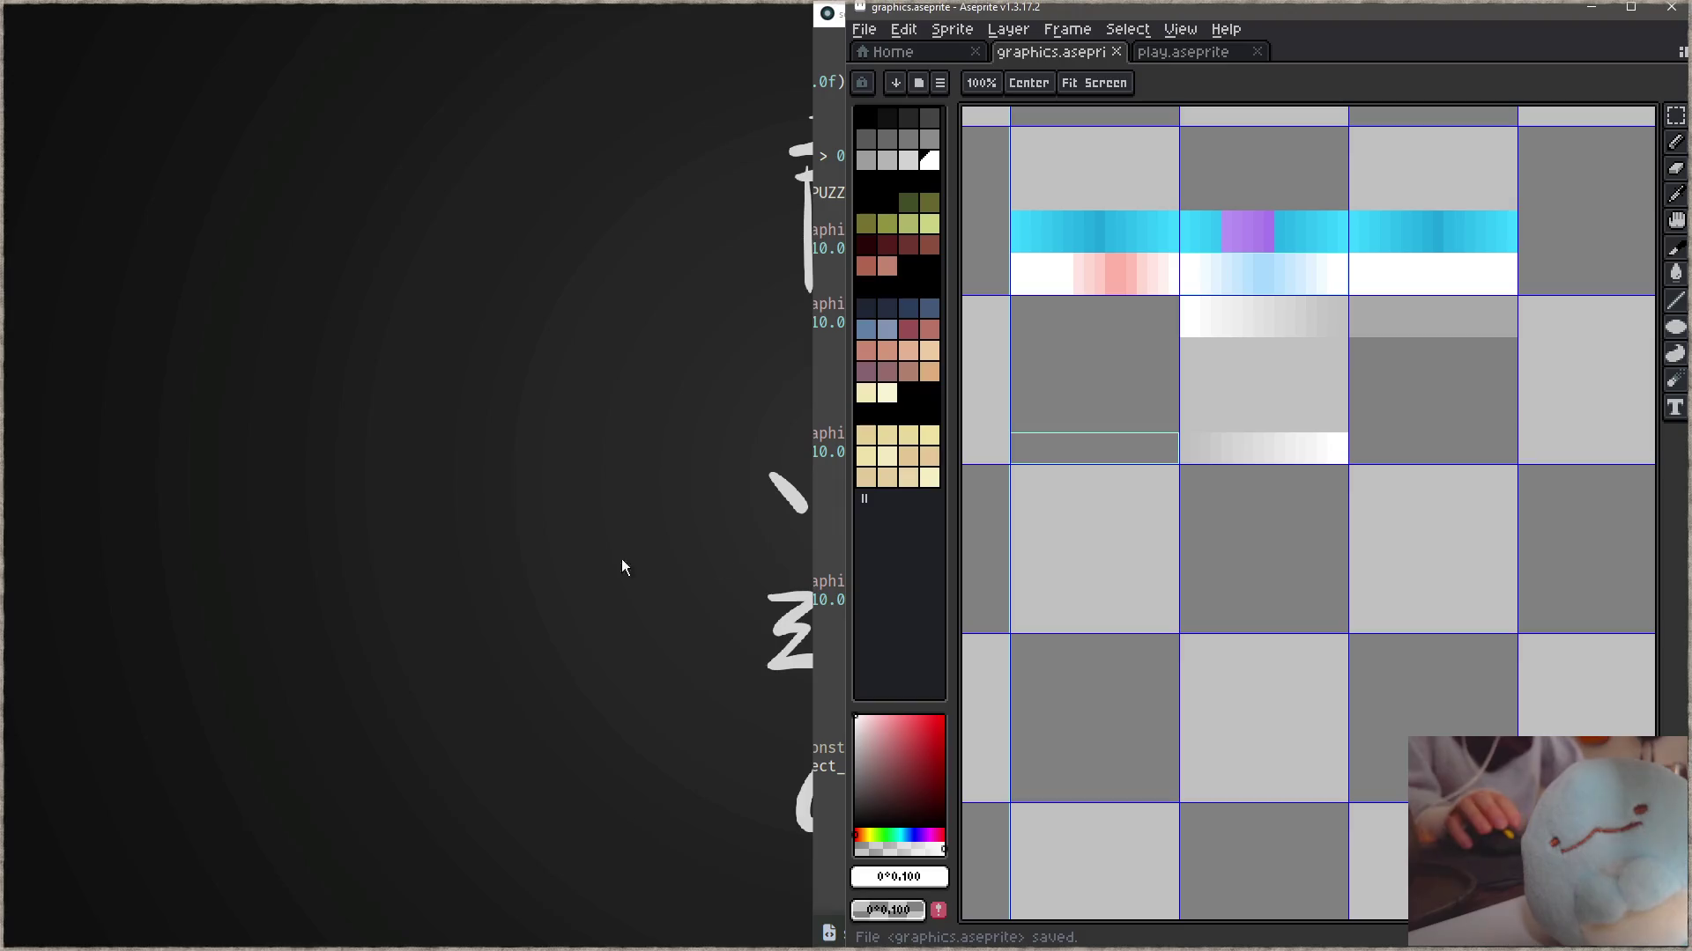
pyautogui.hotkey('shift', 'c')
pyautogui.click(1591, 7)
# - Maximize the editor and place the caret at the 9-slice drawing call in sepapu.c
pyautogui.click(1126, 464)
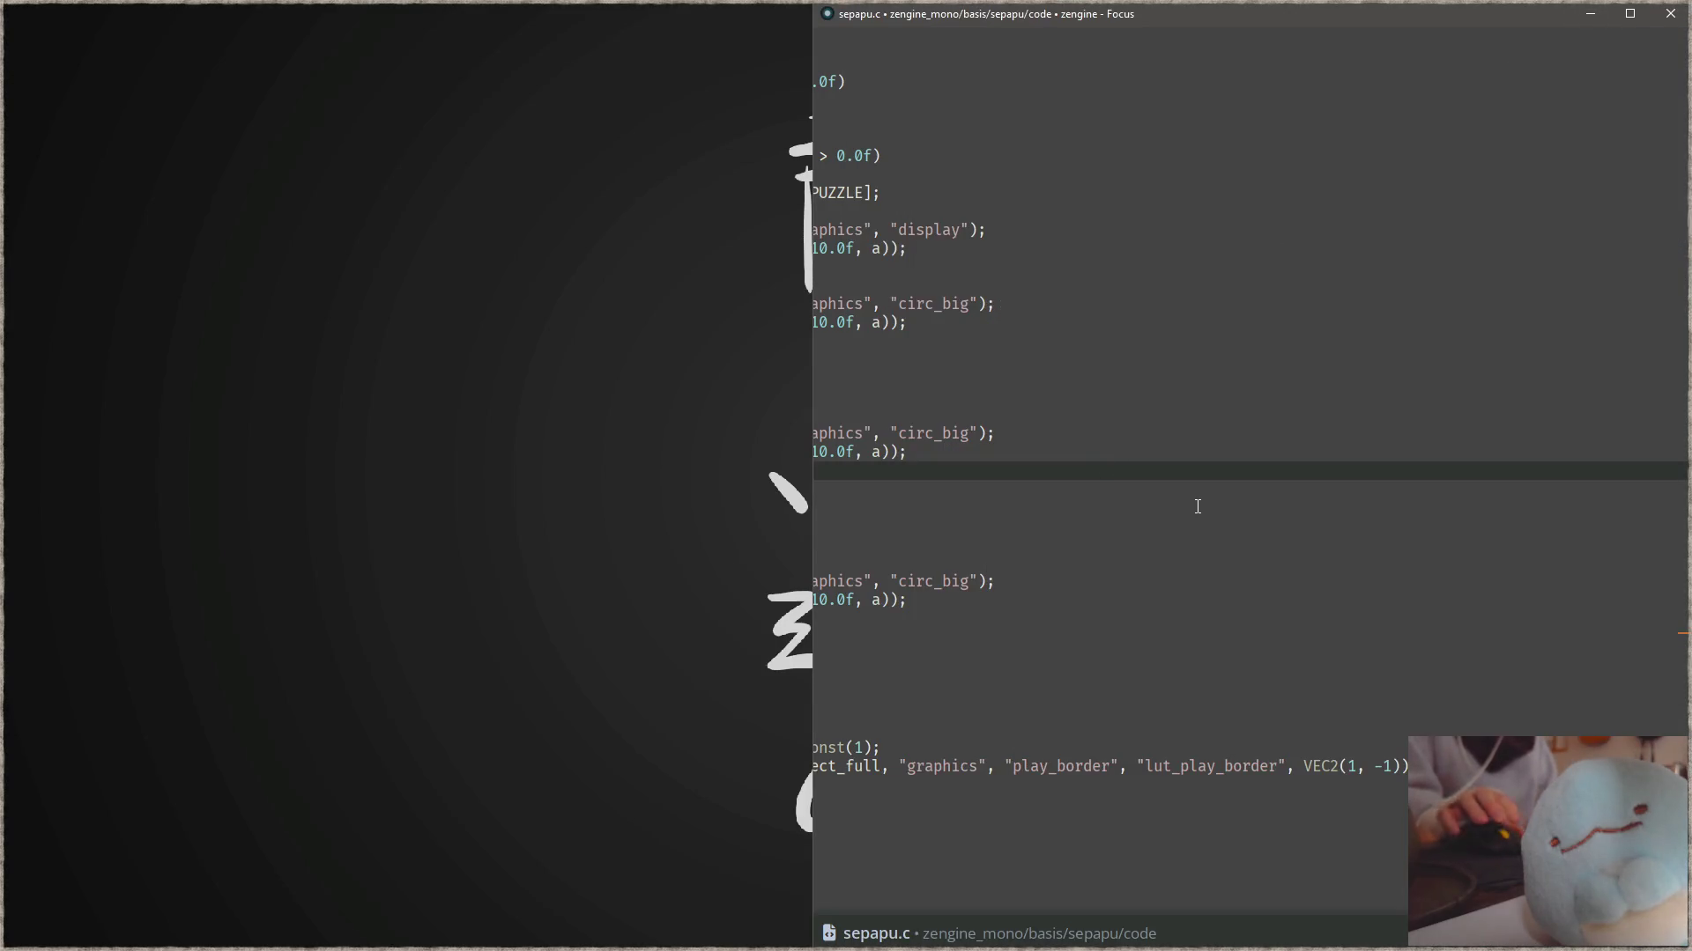
pyautogui.click(1497, 766)
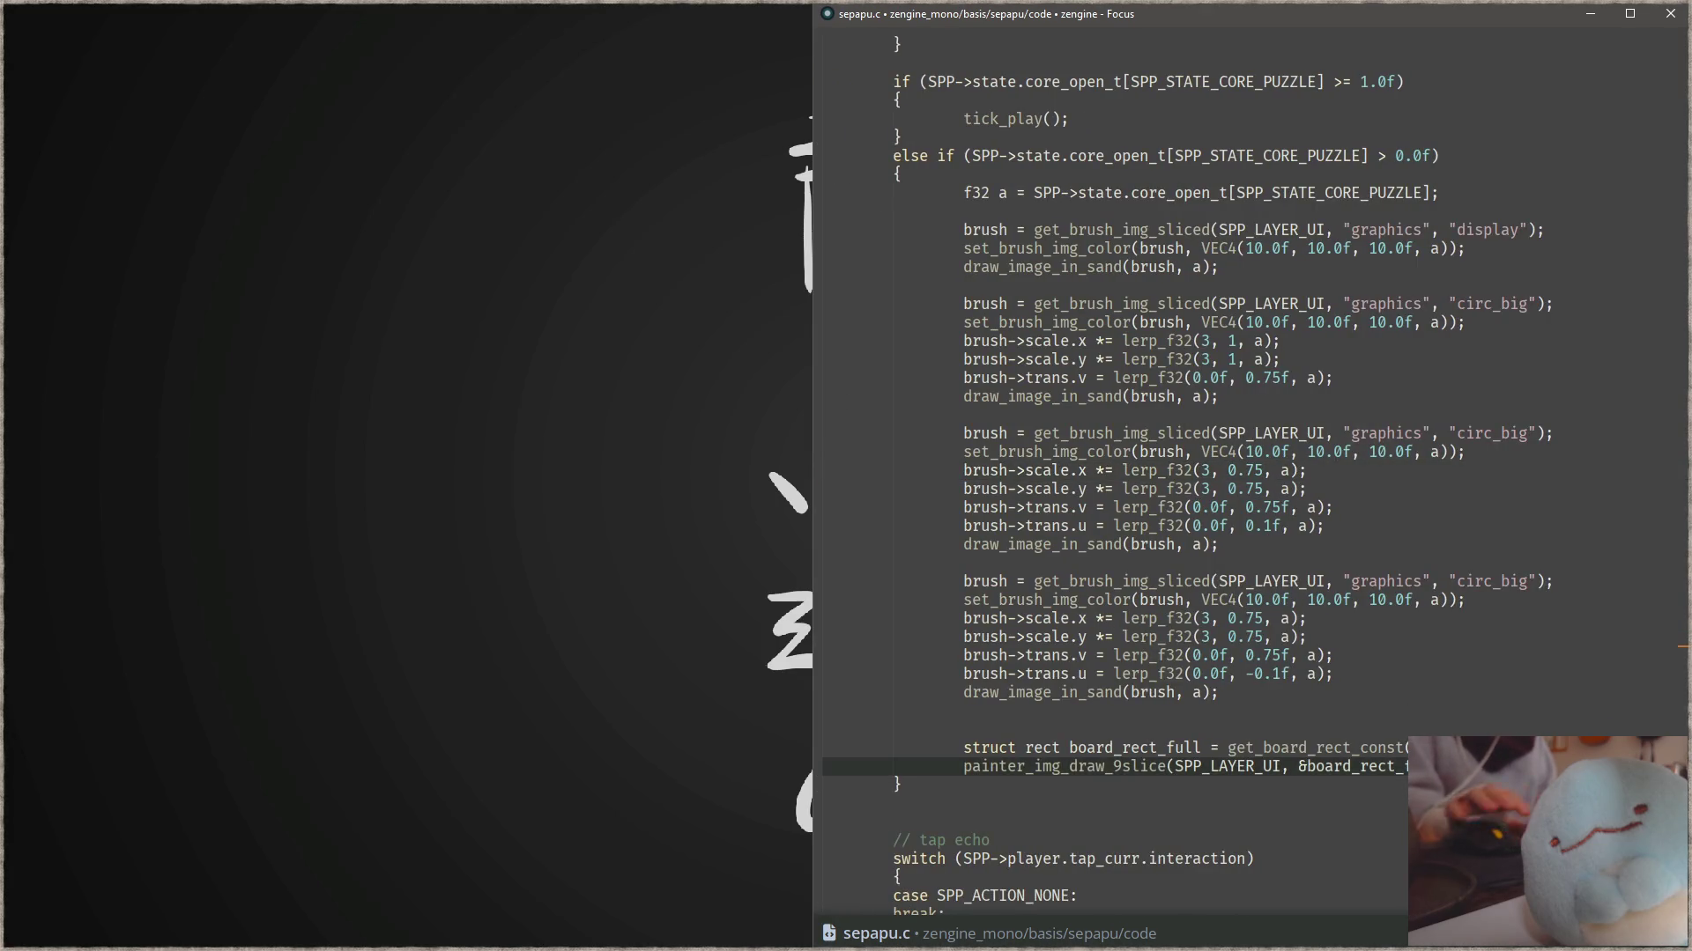
pyautogui.press('super+Up')
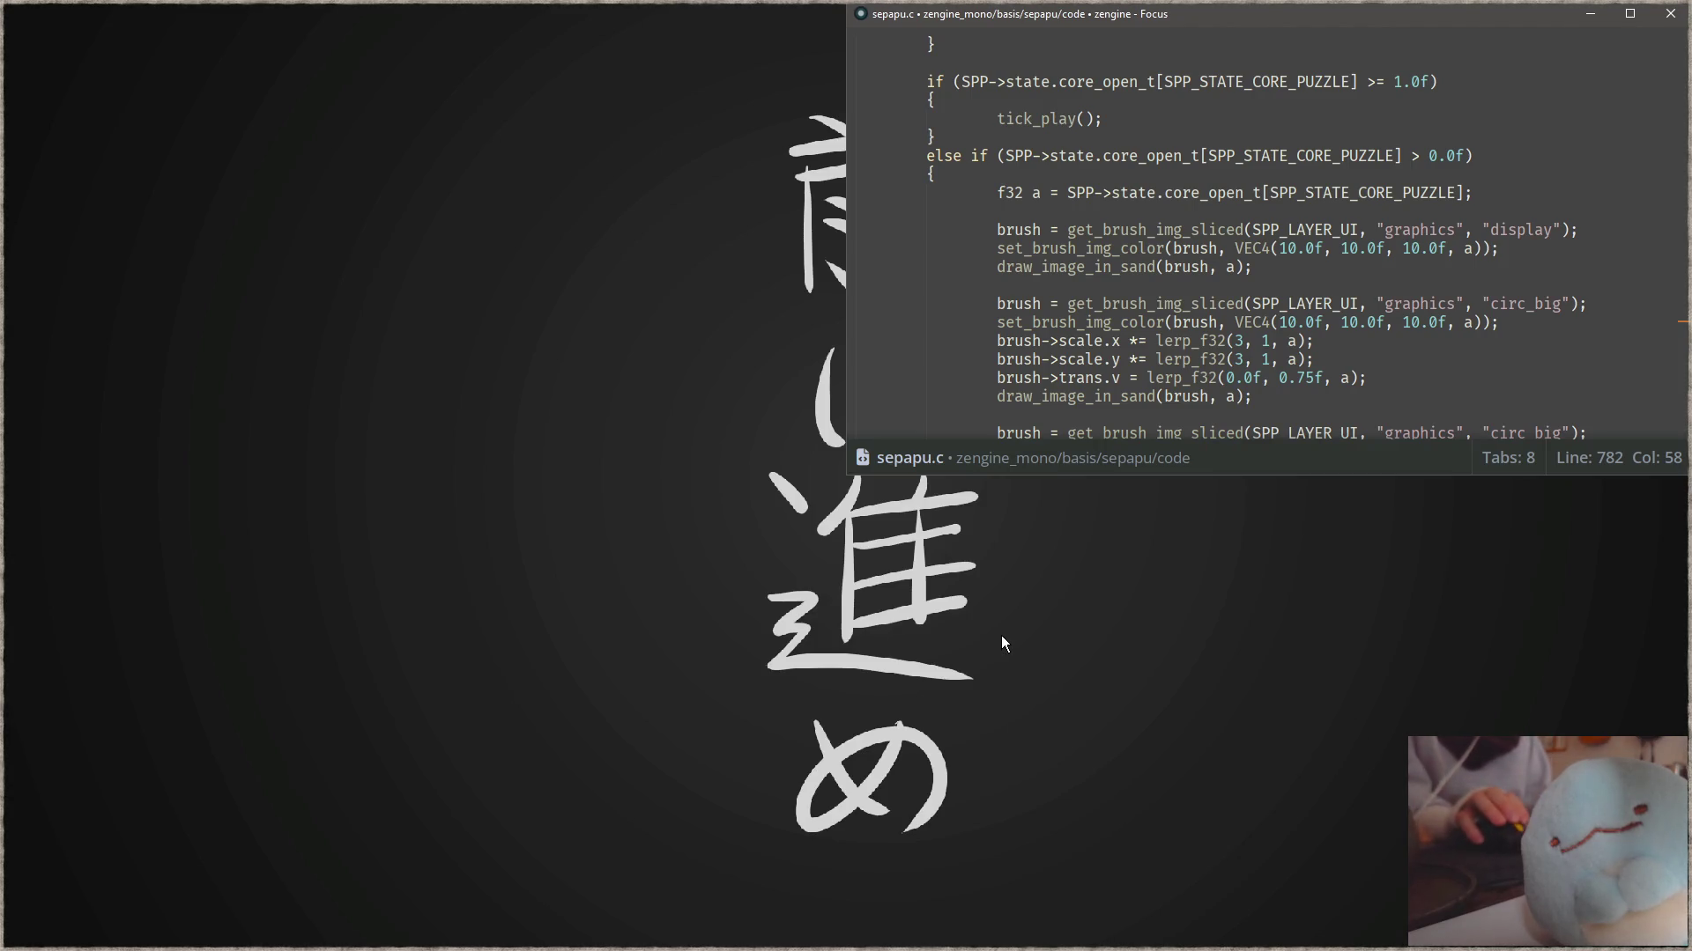
pyautogui.click(1237, 341)
pyautogui.press('super+Up')
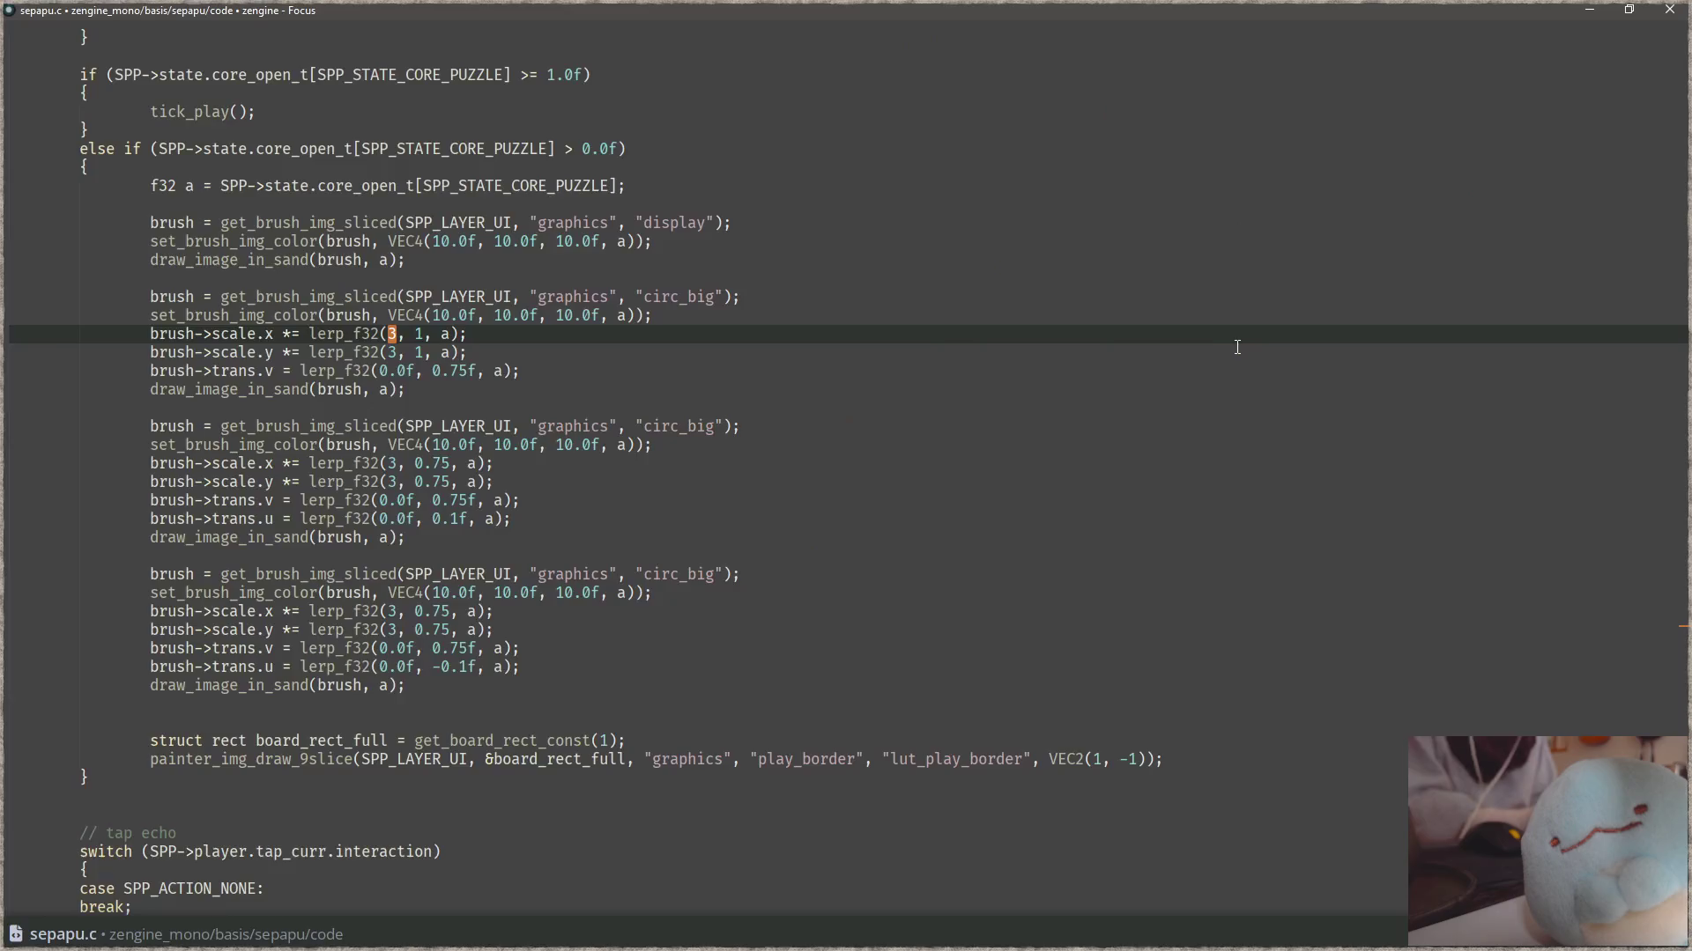
pyautogui.click(1137, 761)
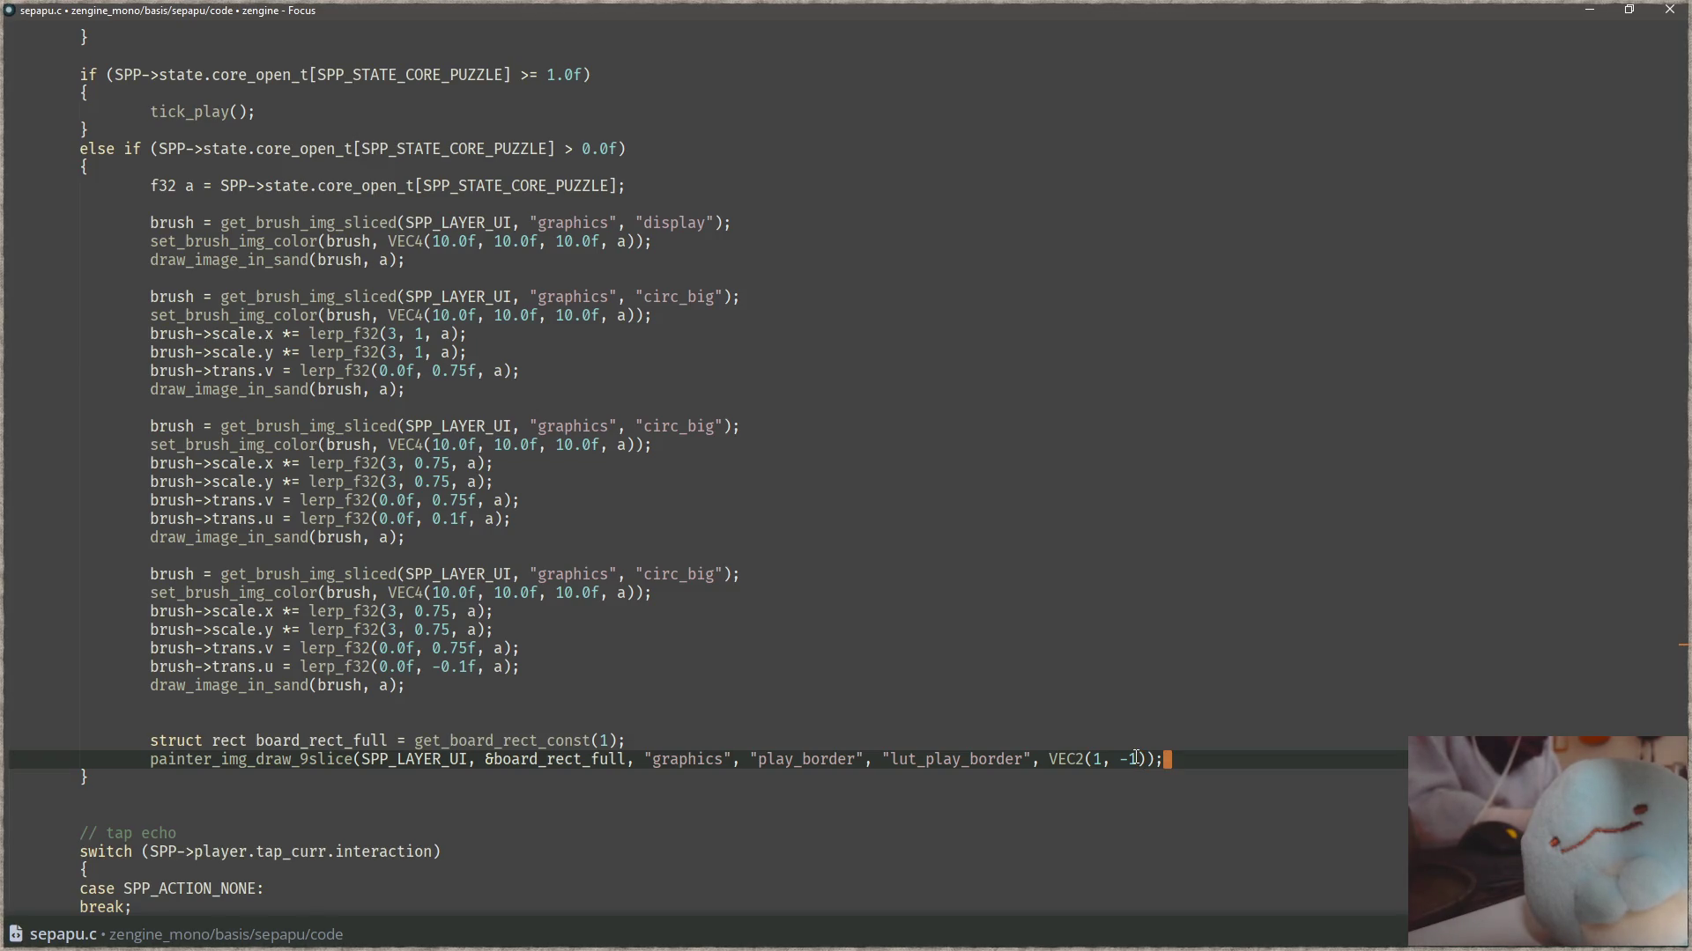
# - Change the 9-slice call to use lut_play_border_fade with offset VEC2(a, 0), and save
pyautogui.press('Return')
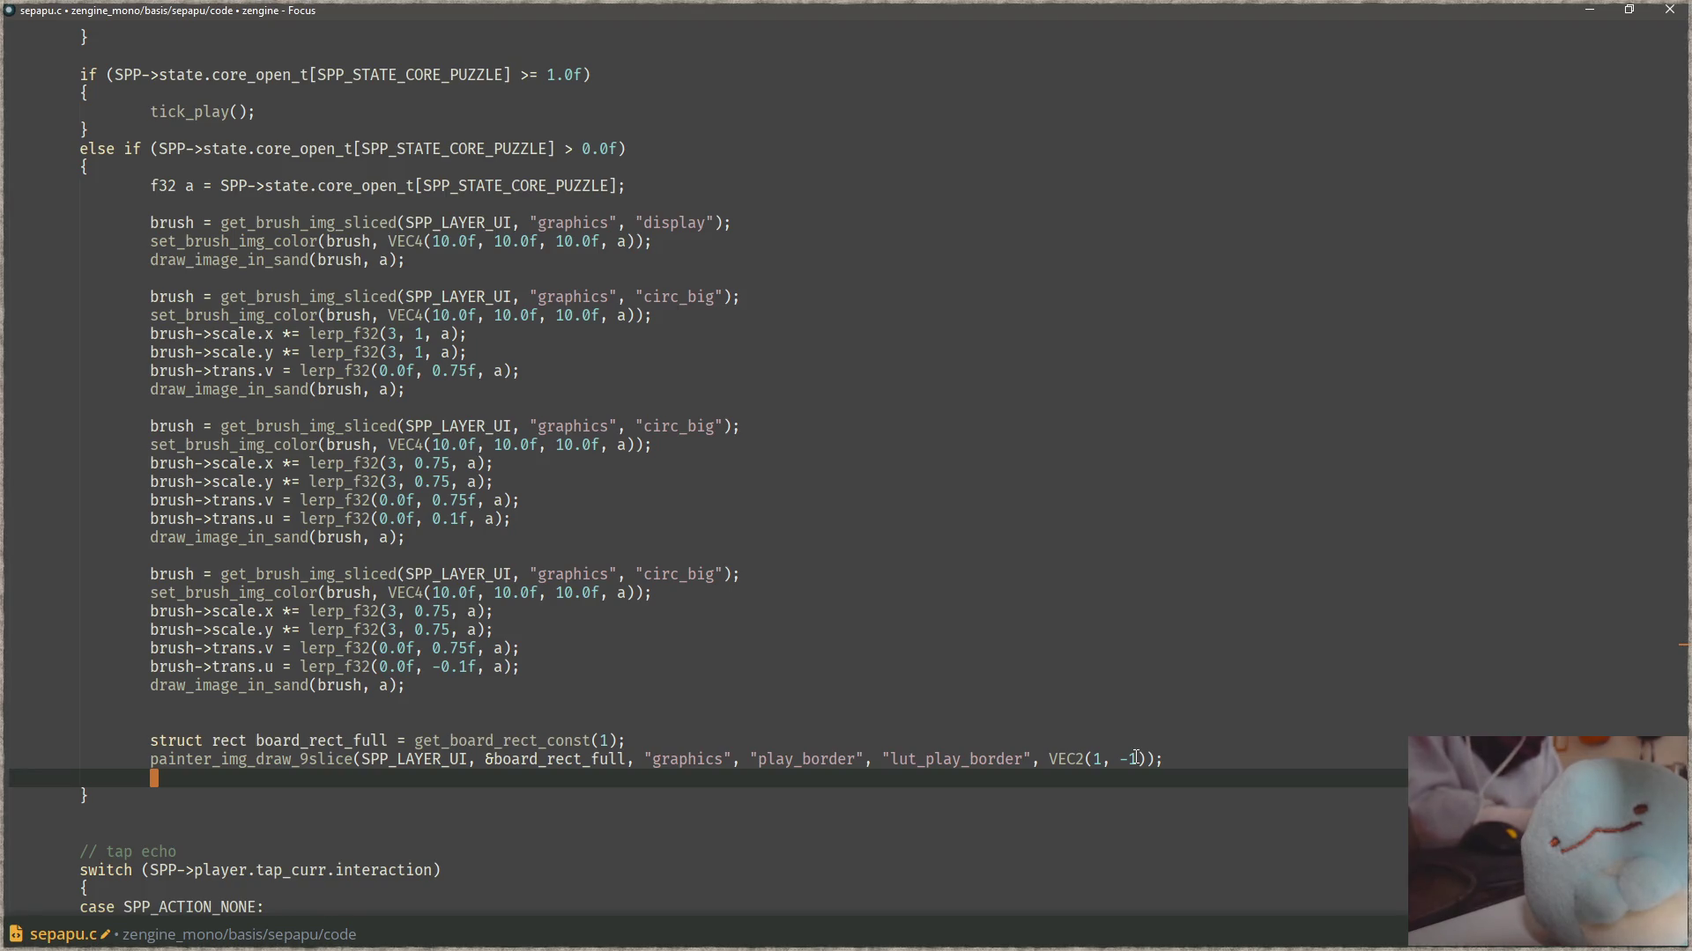
pyautogui.hotkey('shift', 'Home')
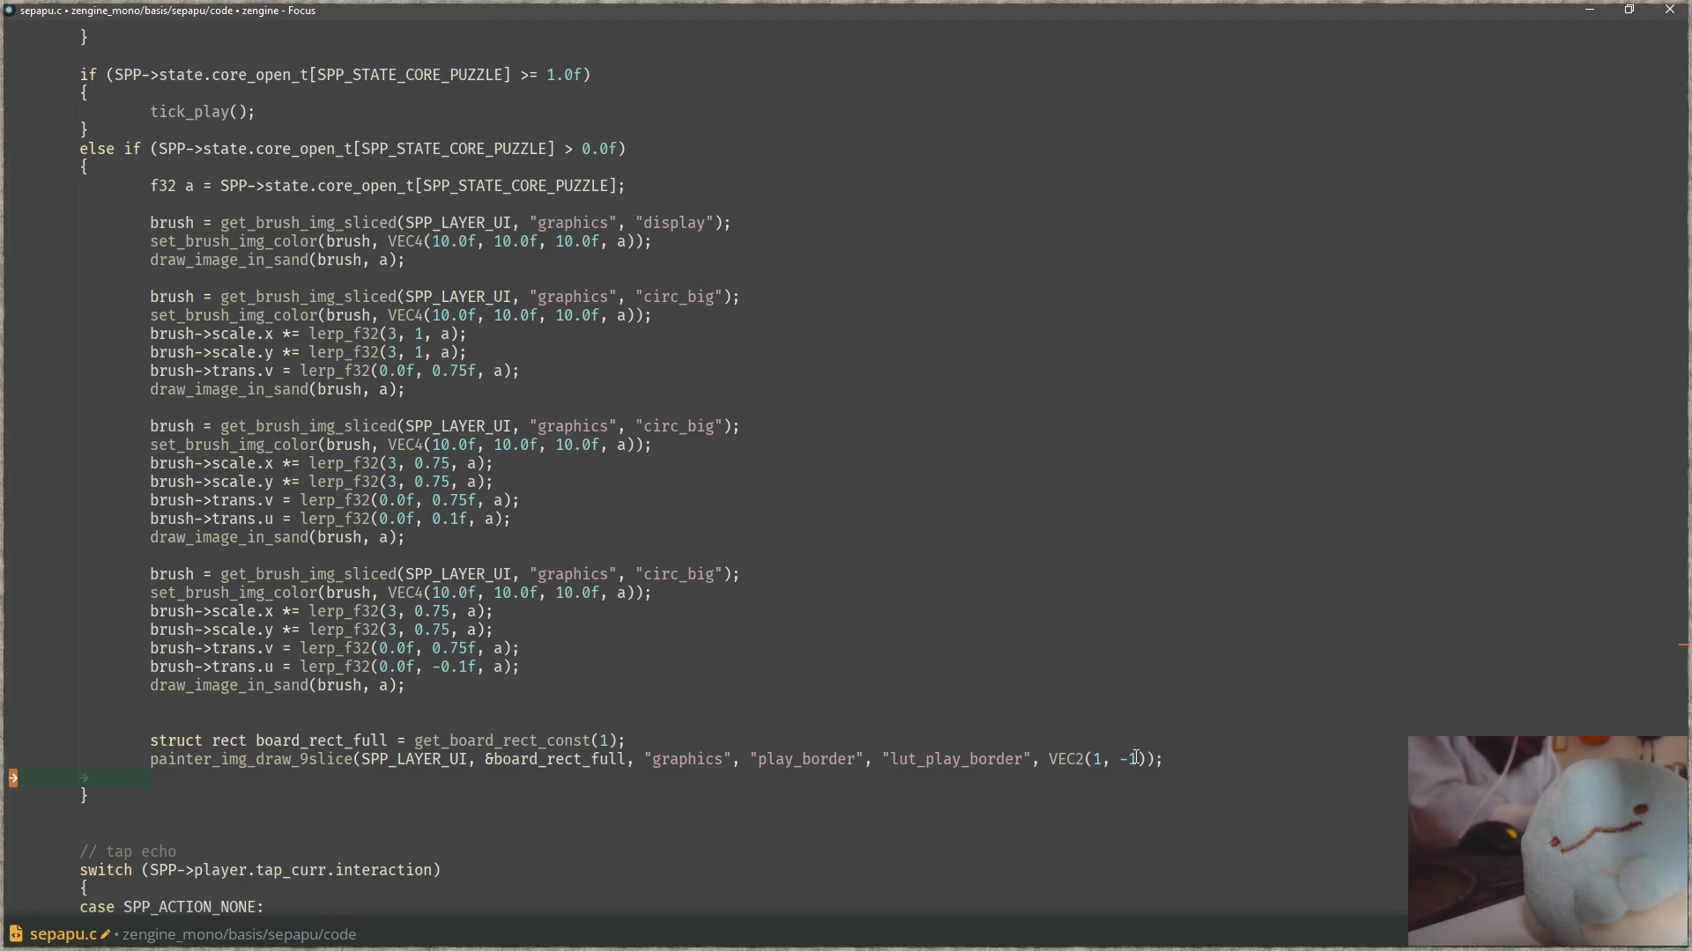
pyautogui.click(1136, 758)
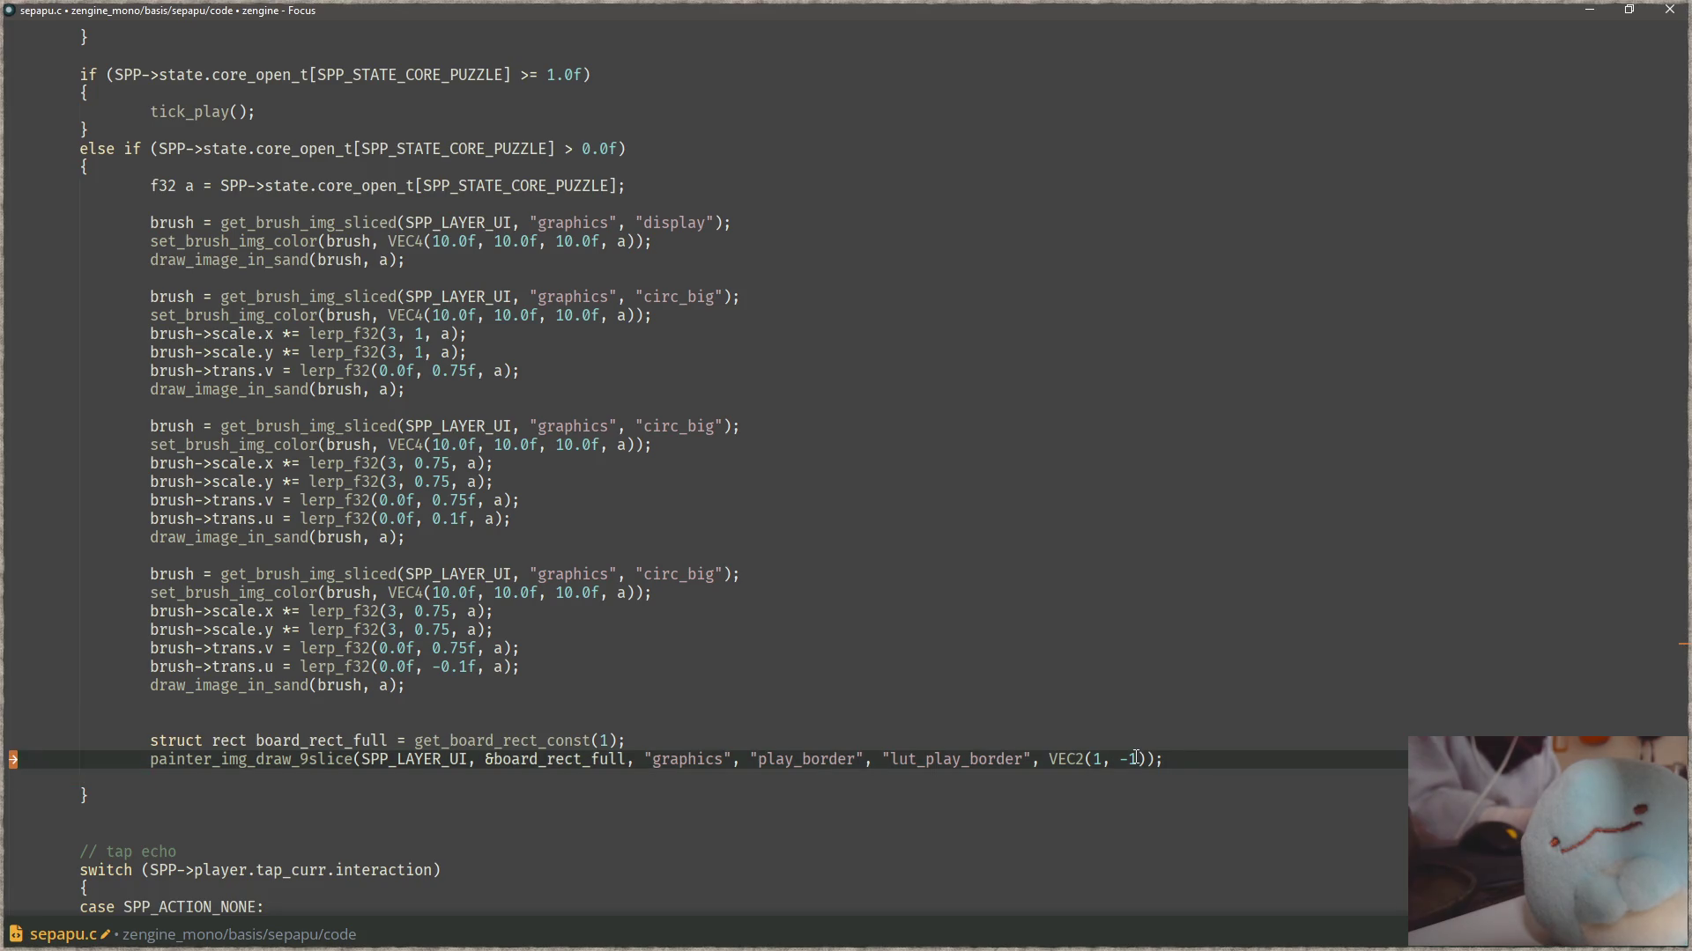
pyautogui.press('Right')
pyautogui.write('_fade",')
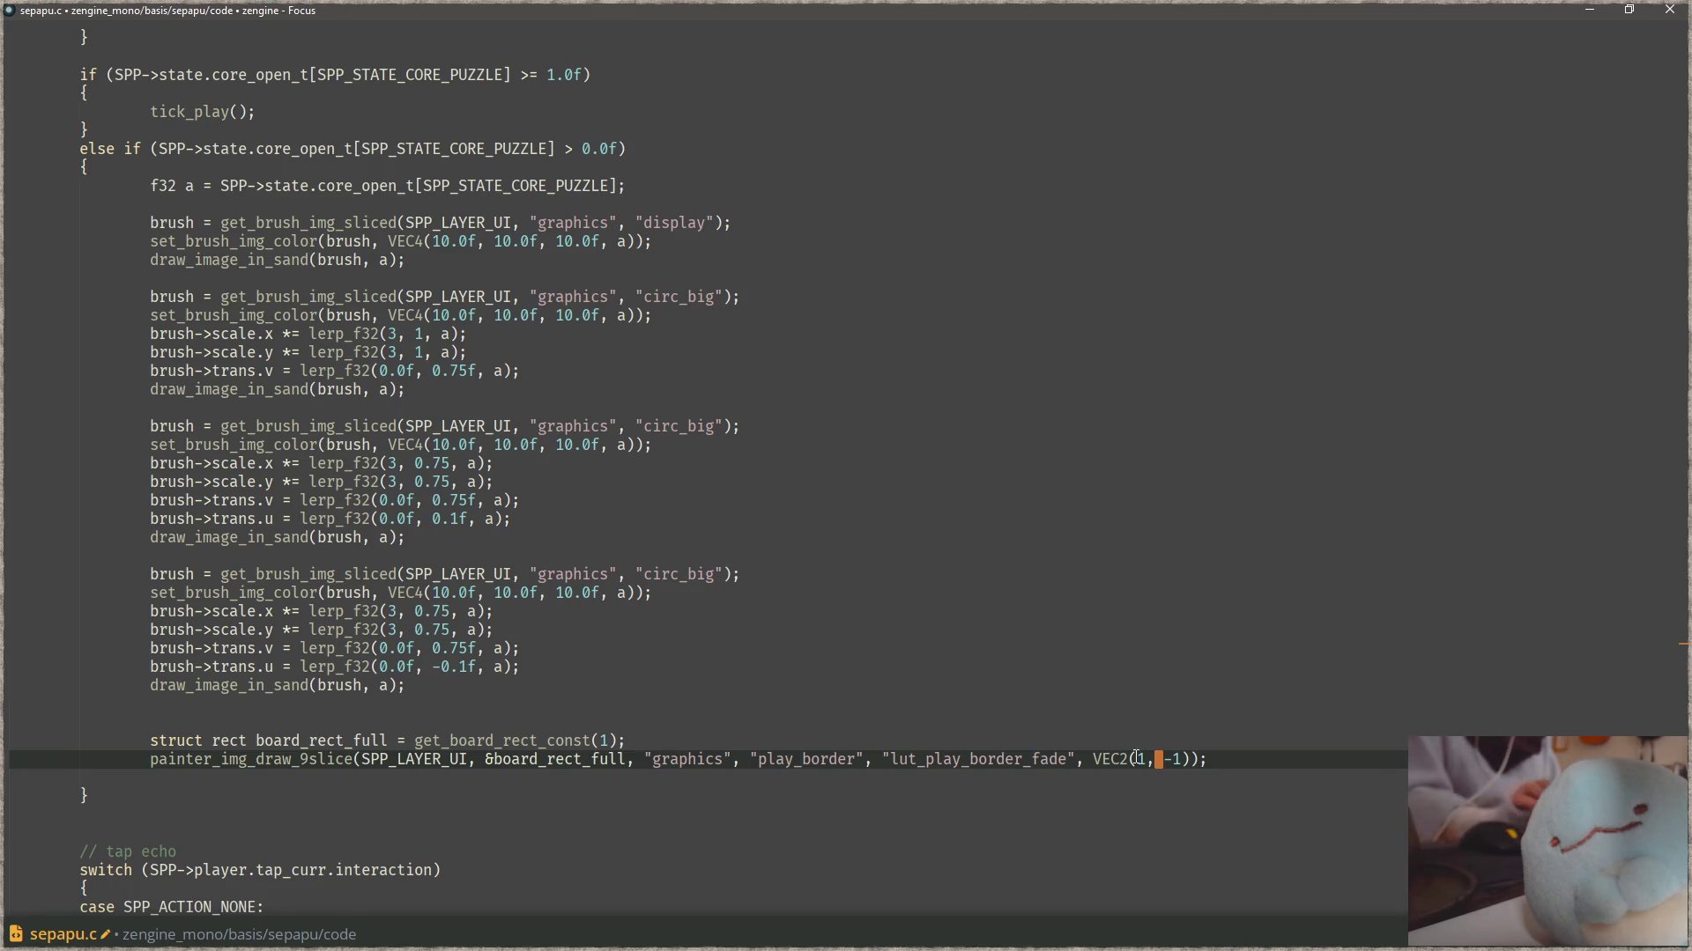
pyautogui.press('Delete')
pyautogui.write('0')
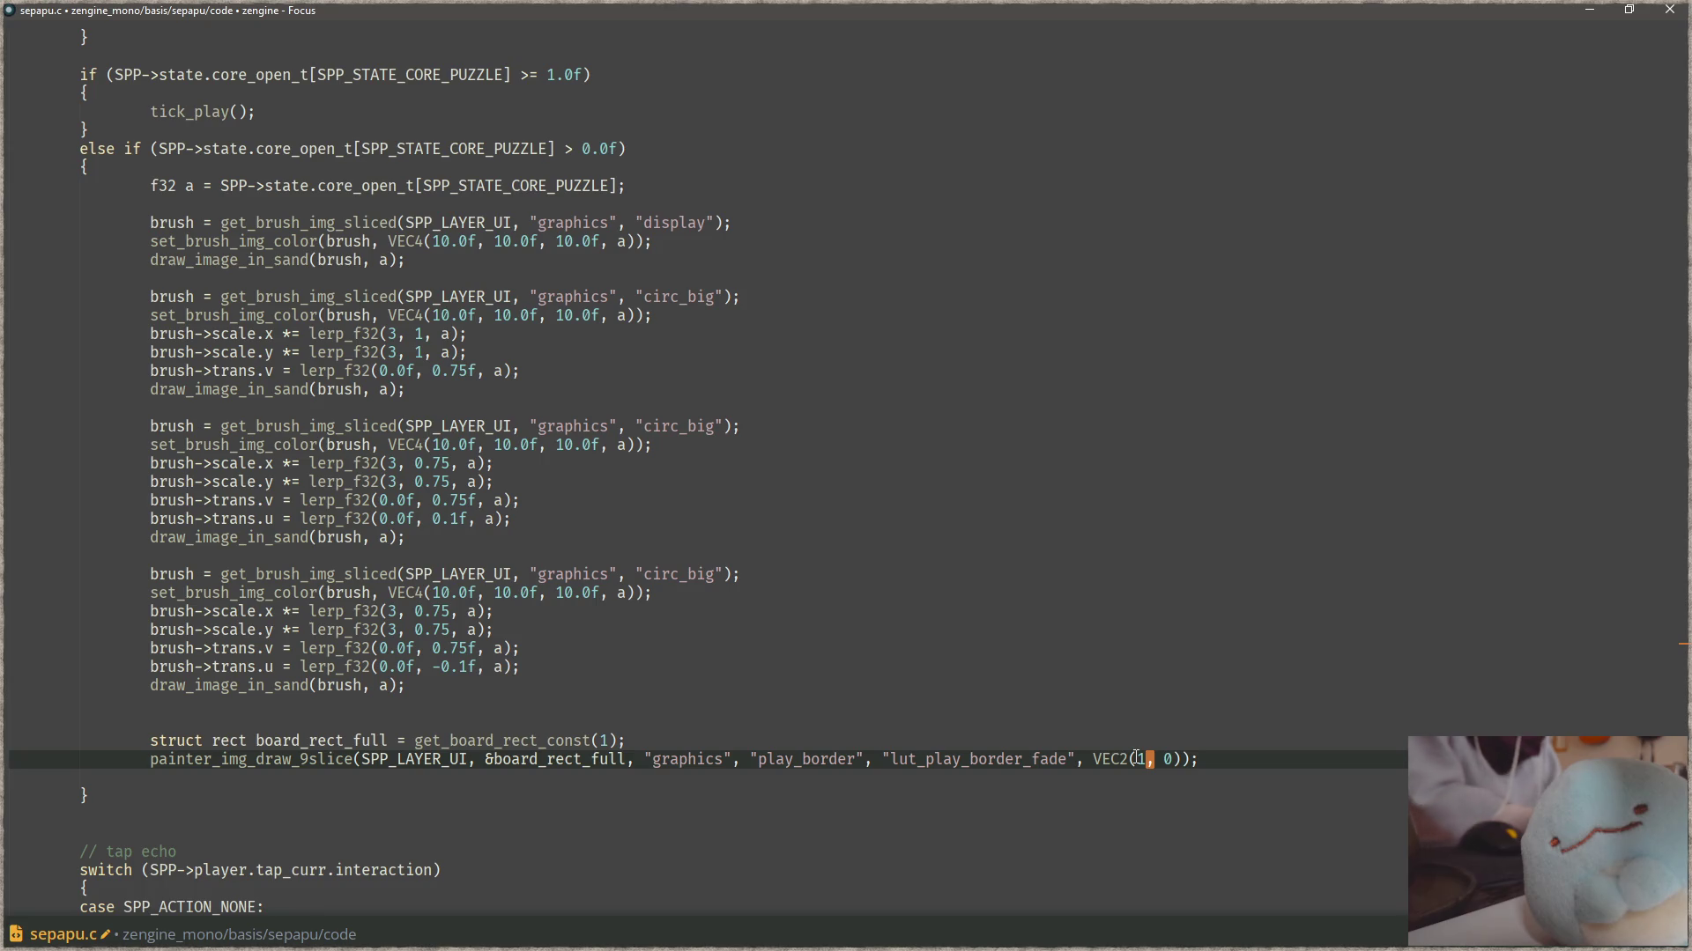
pyautogui.press('BackSpace')
pyautogui.write('a')
pyautogui.hotkey('ctrl', 's')
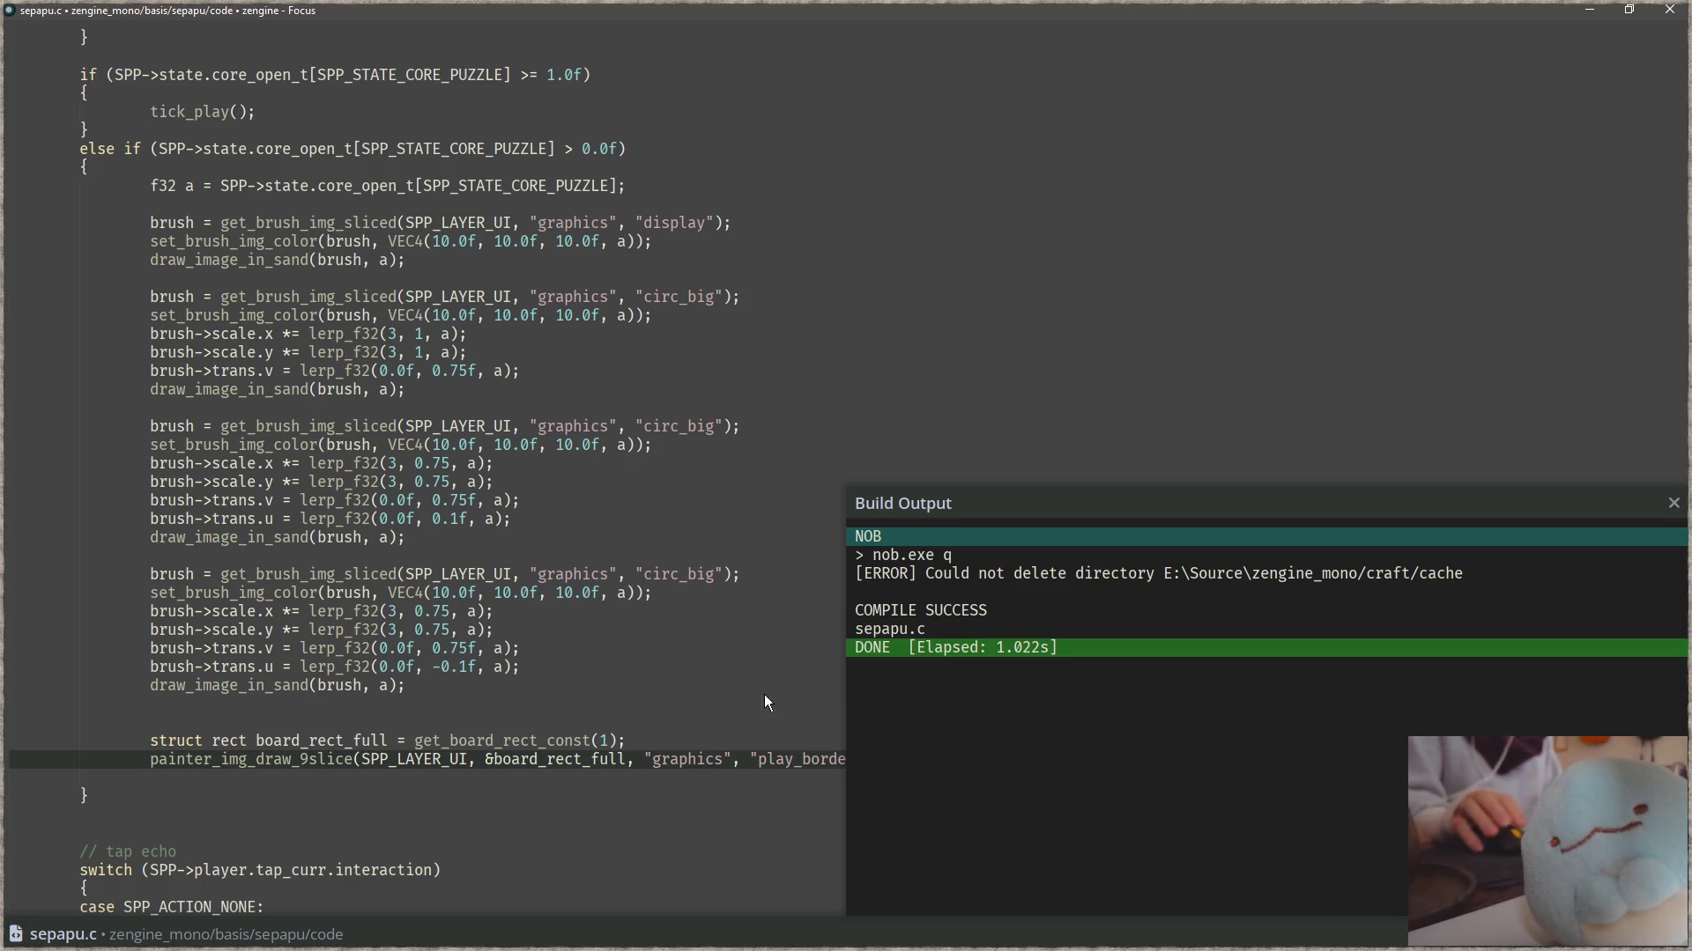
# - Compile the game with F5, then build and run it
pyautogui.click(636, 556)
pyautogui.press('Escape')
pyautogui.press('F5')
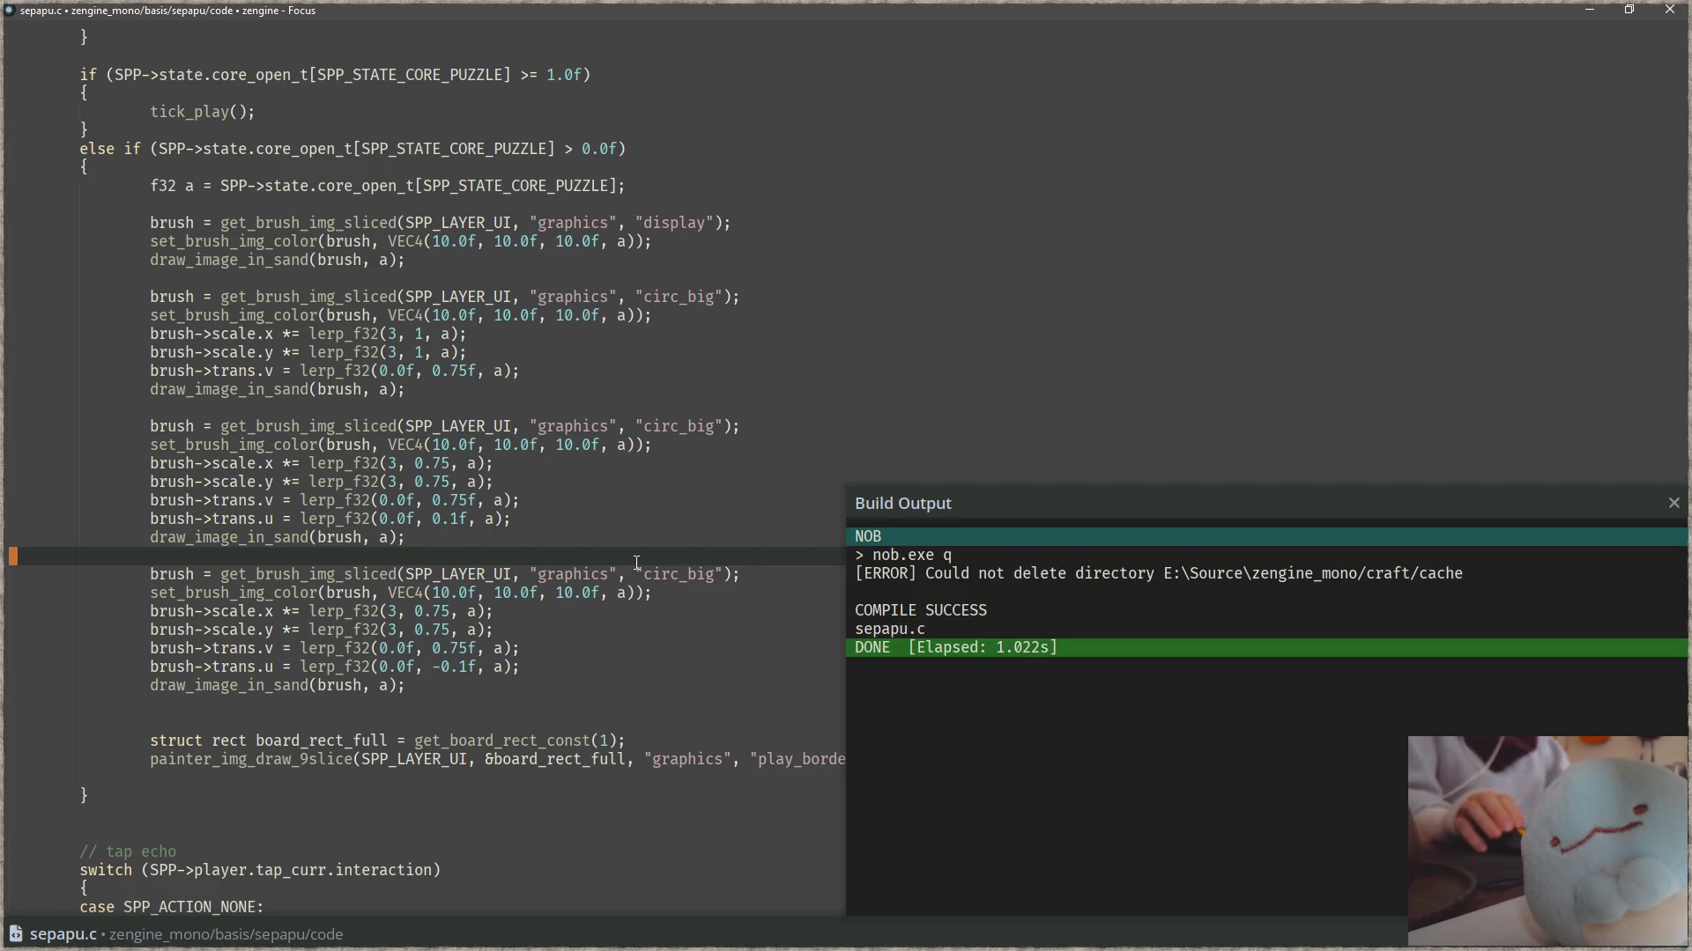
pyautogui.click(617, 638)
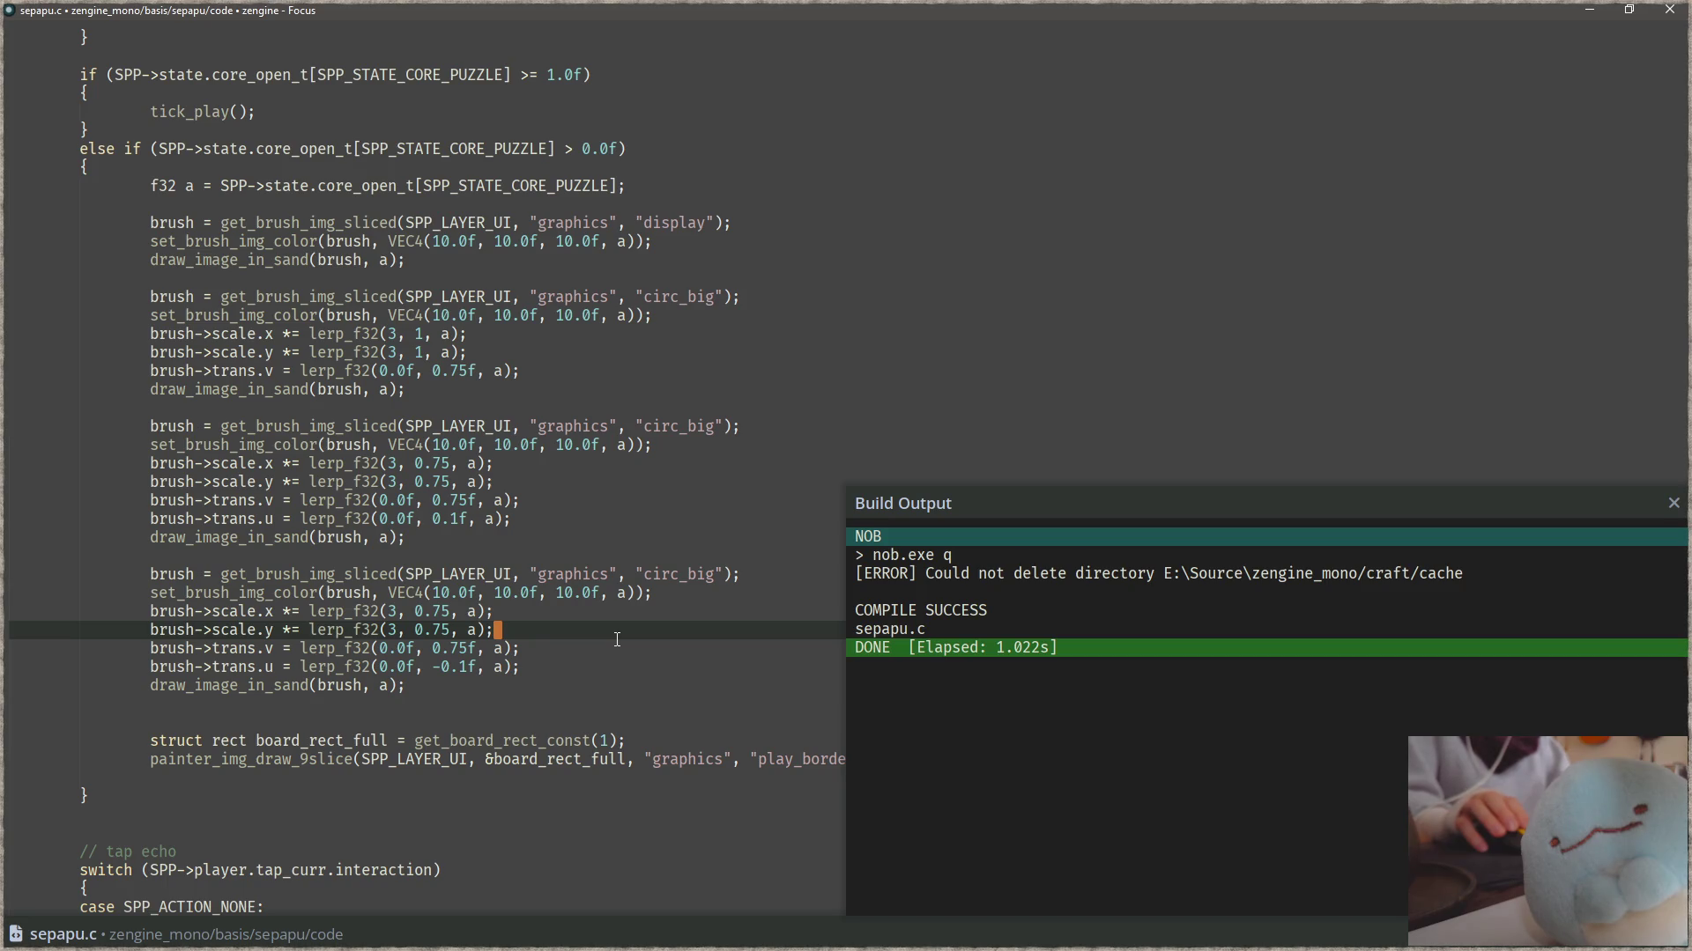
pyautogui.press('F5')
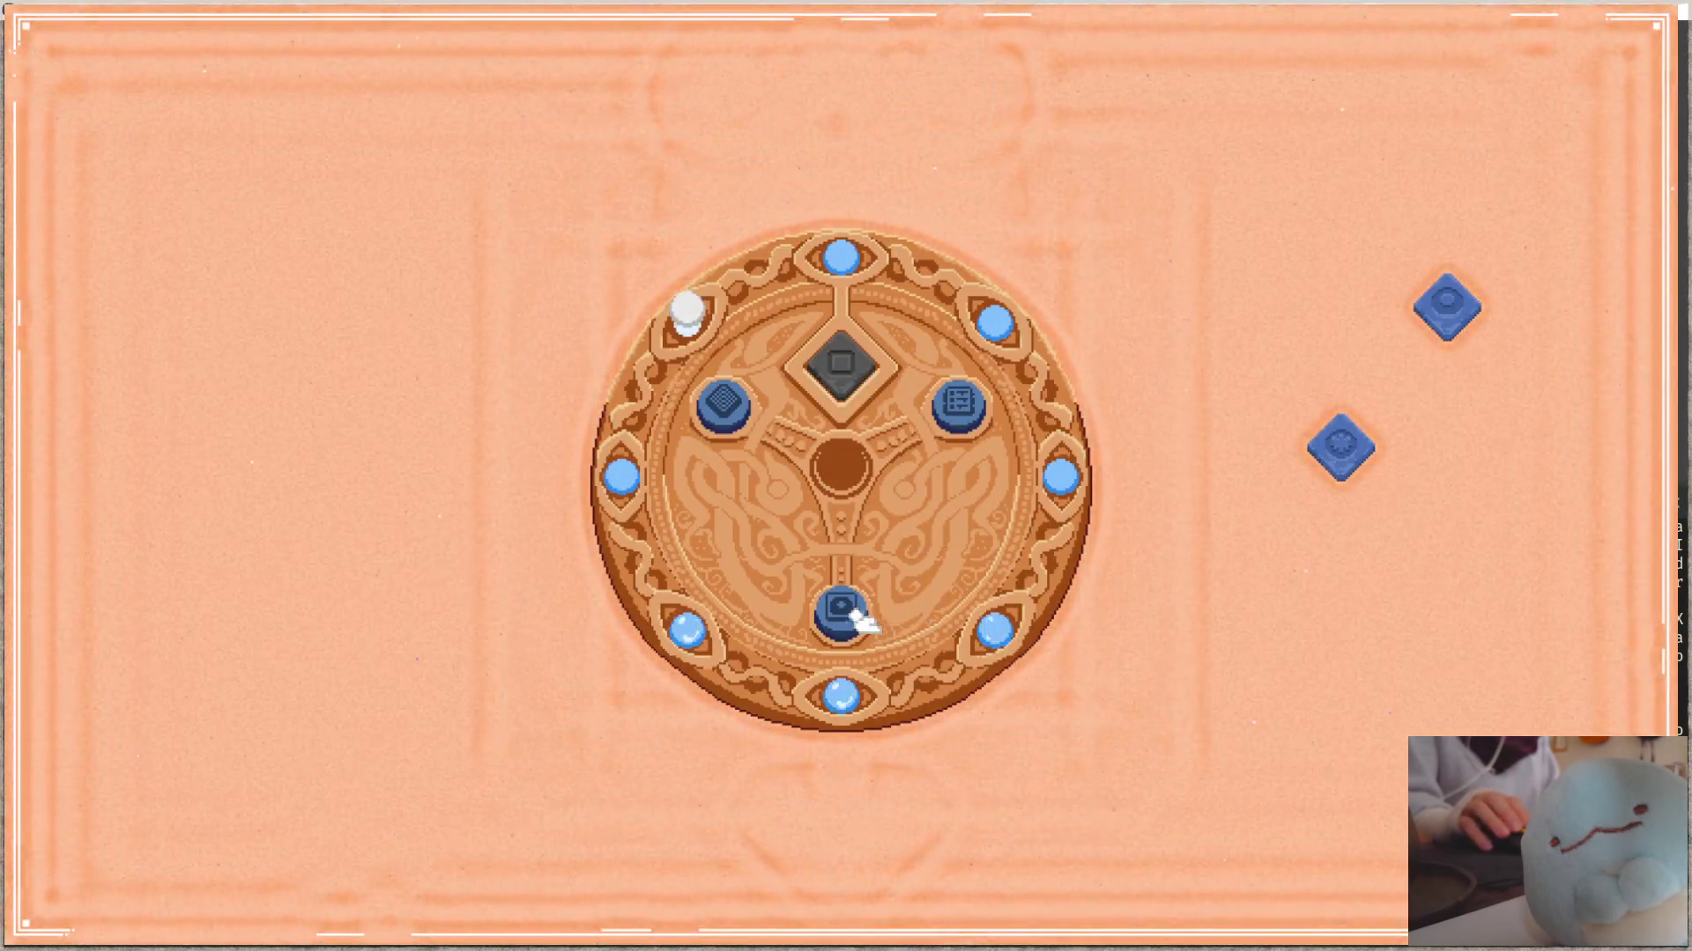
# - Open a puzzle to watch the border fade in, then close the game
pyautogui.click(854, 617)
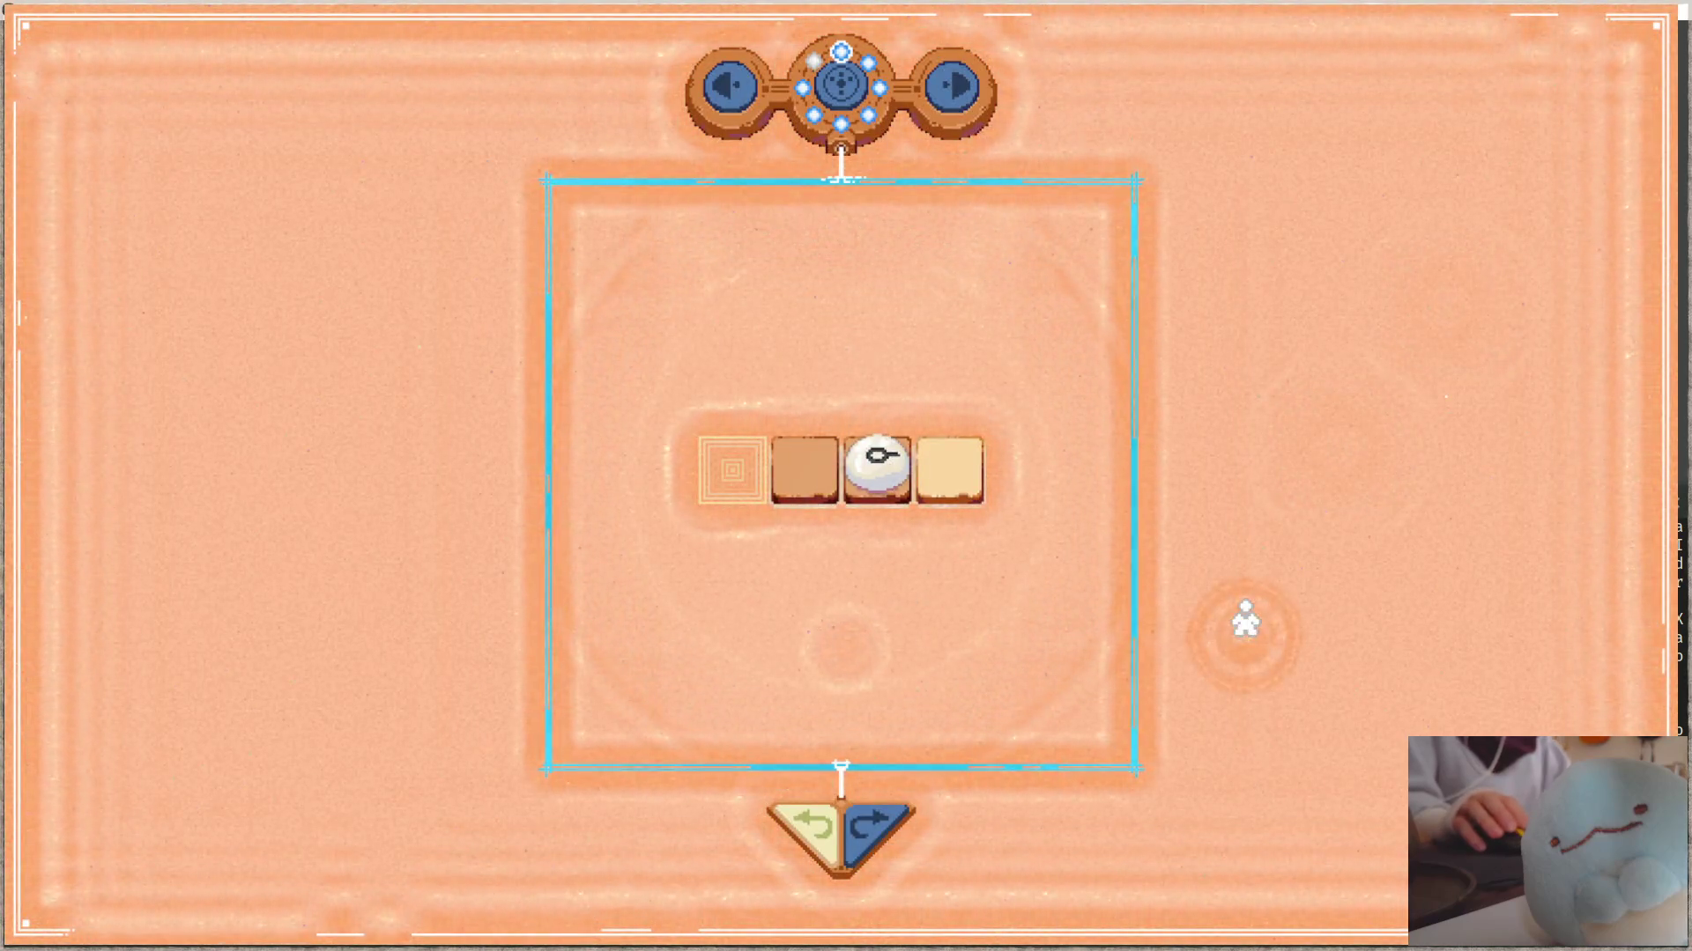
pyautogui.hotkey('alt', 'F4')
pyautogui.press('Escape')
# - Change the fade offset to VEC2(a * 2, 0), save, and rebuild and run
pyautogui.click(1142, 764)
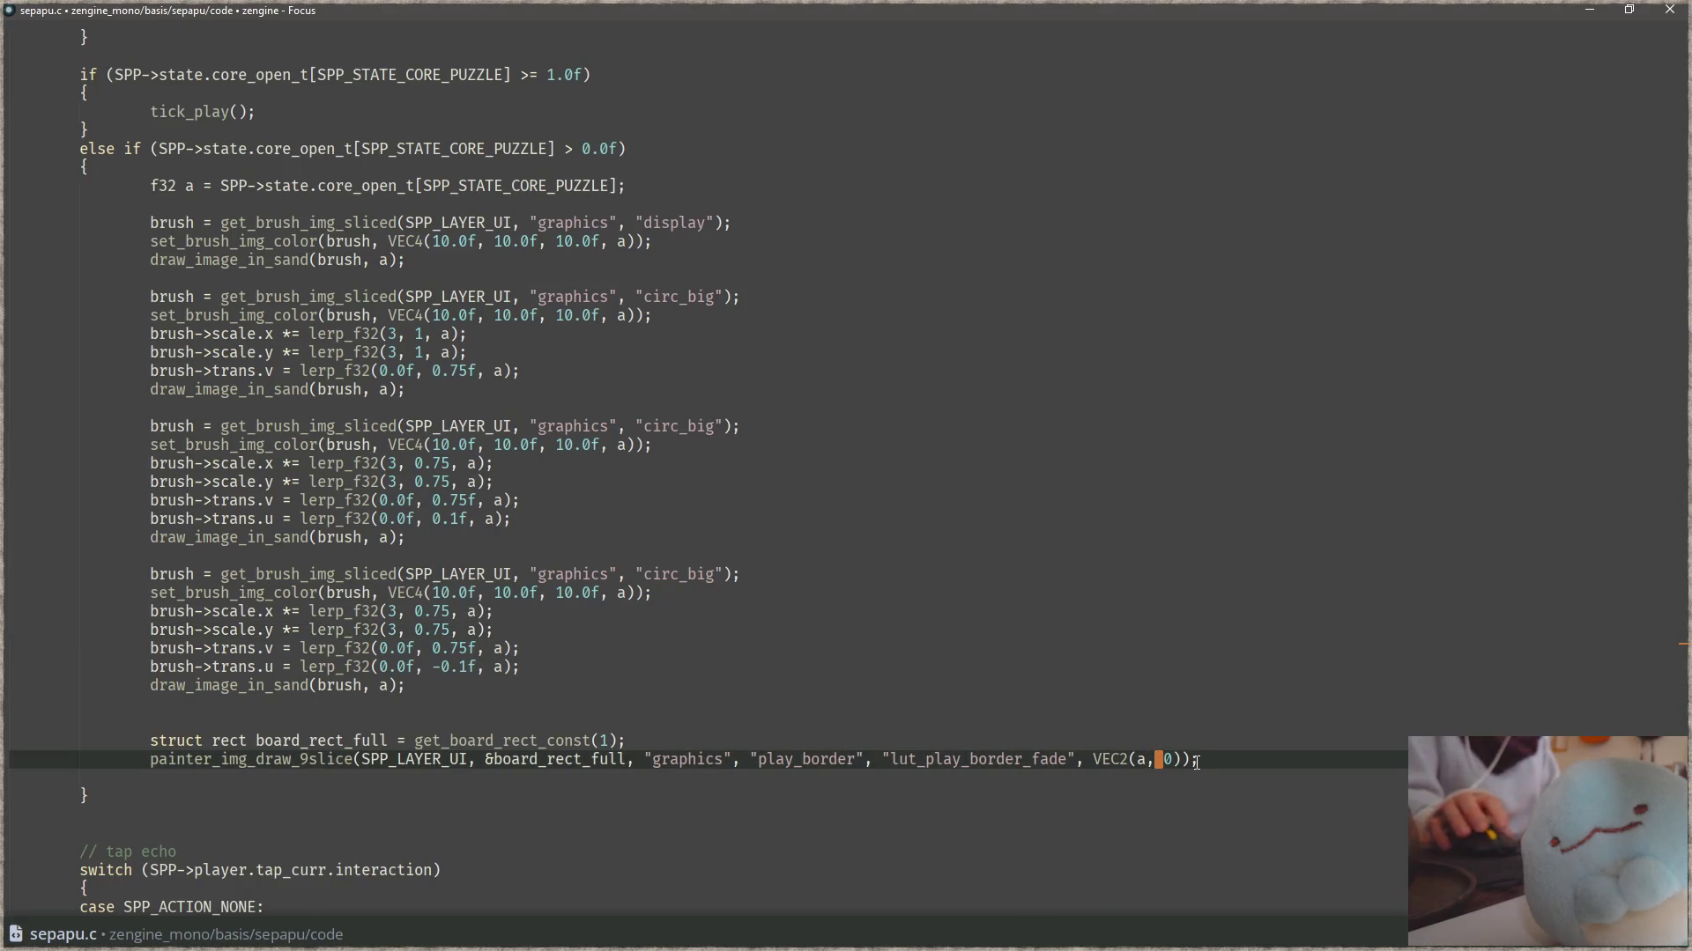
pyautogui.write('* 2')
pyautogui.hotkey('ctrl', 's')
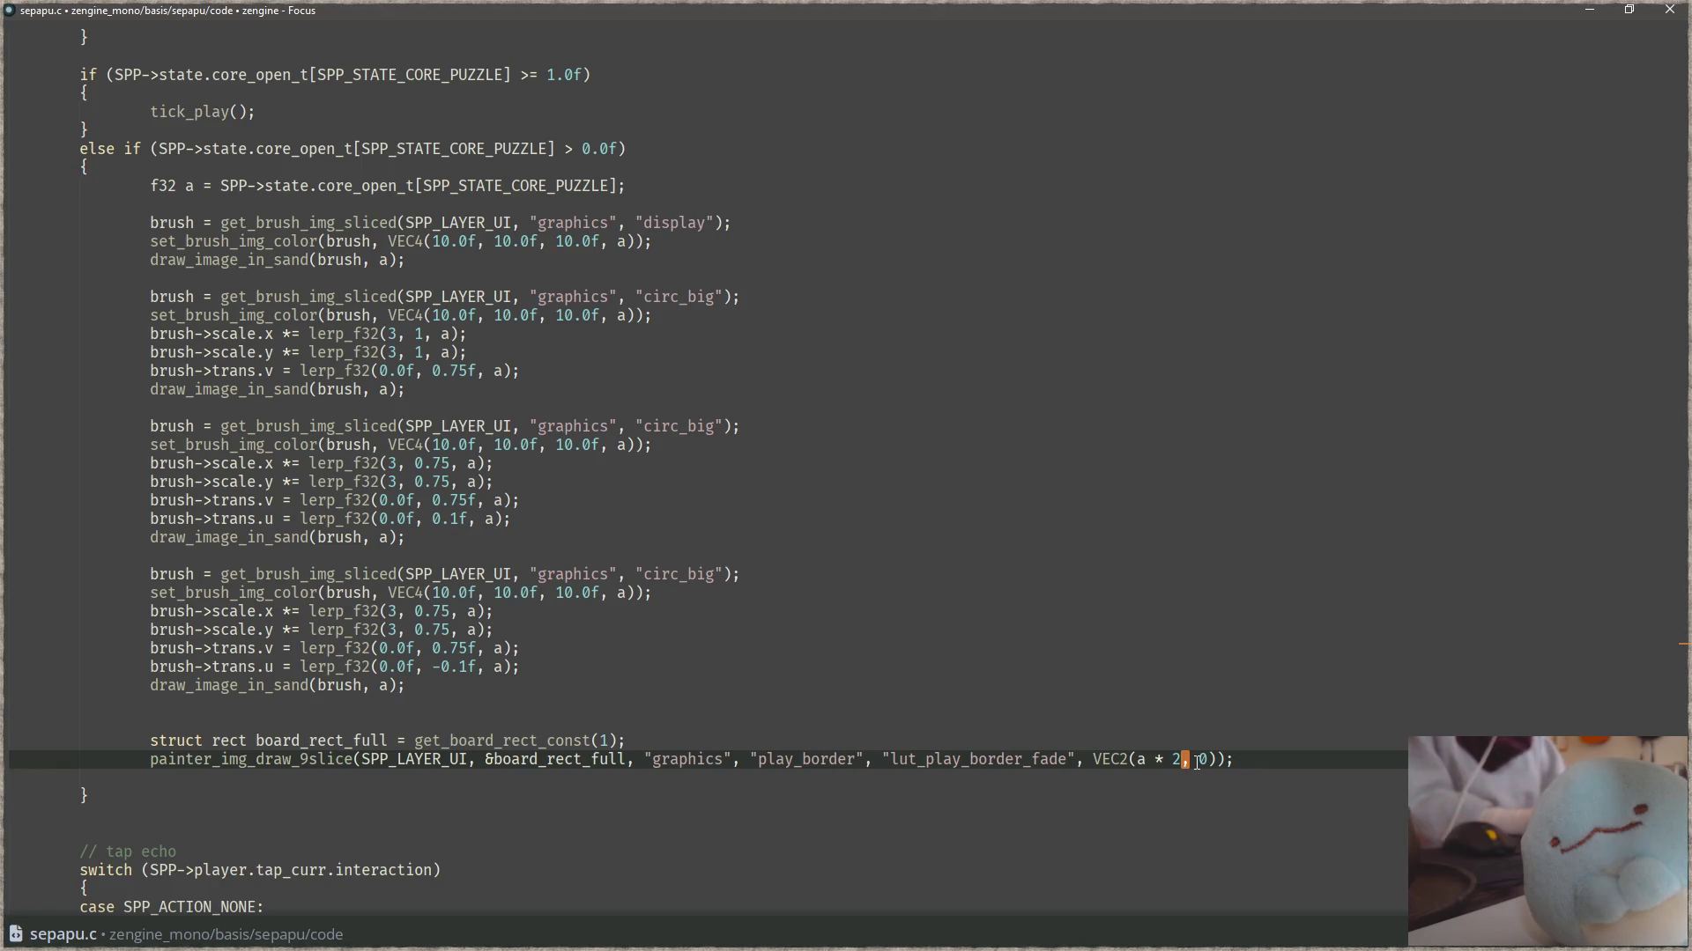
pyautogui.press('F5')
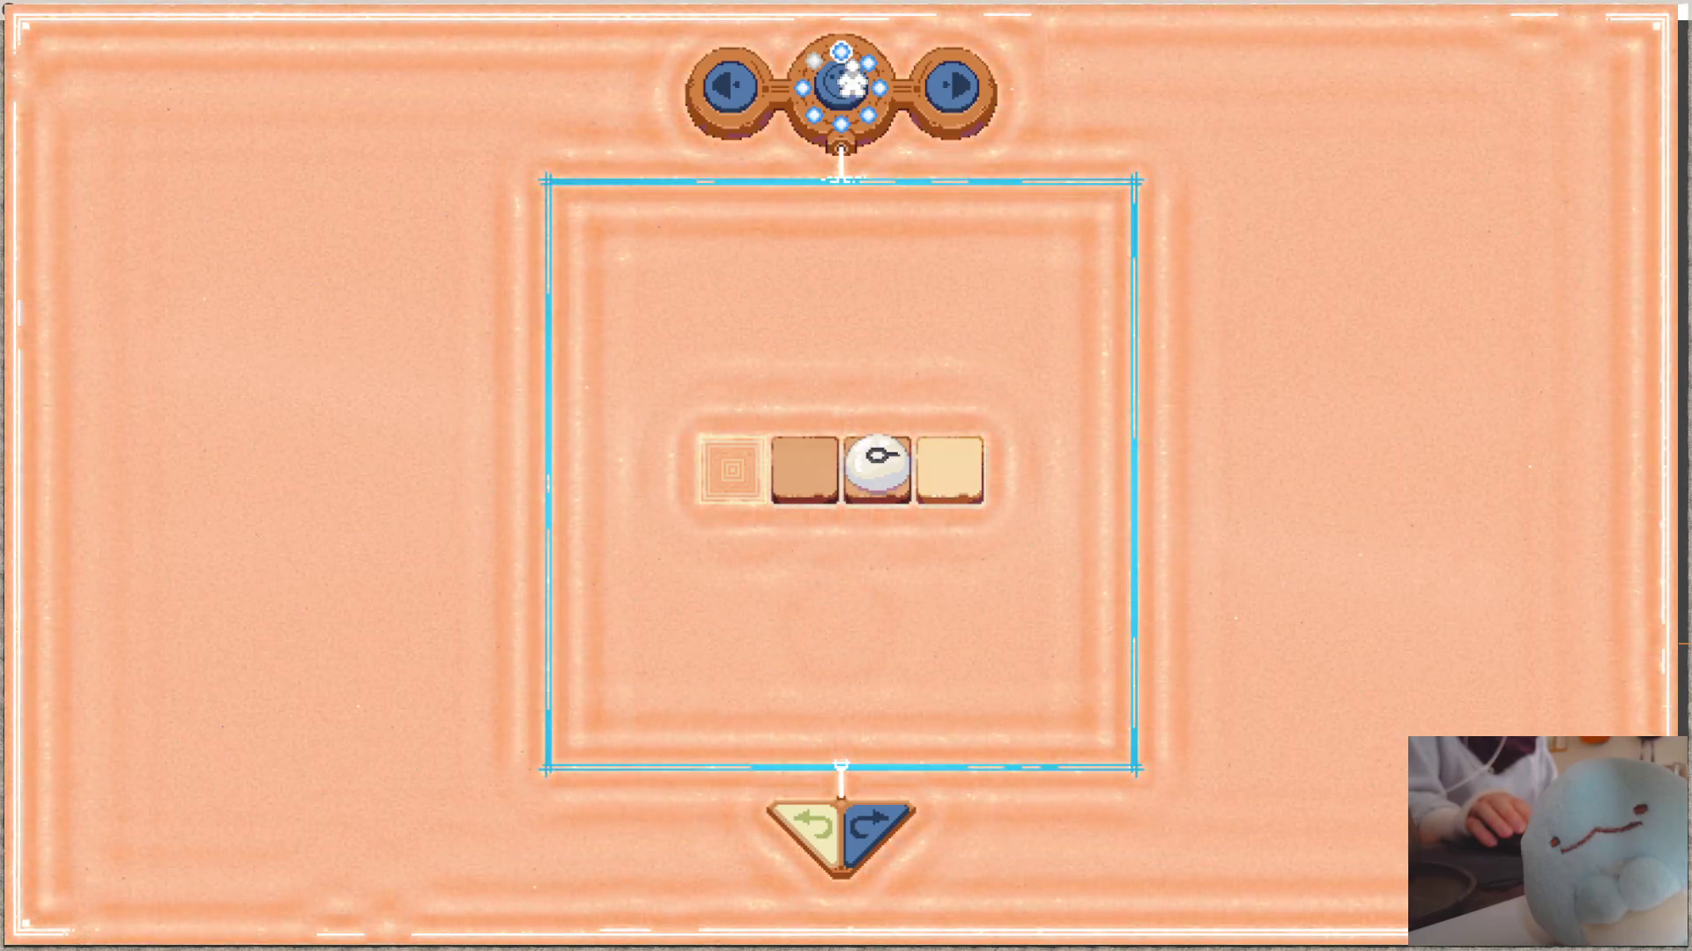
# - Flip between the four-tile and 3x3 puzzles to watch the faster fade, then switch away
pyautogui.click(856, 97)
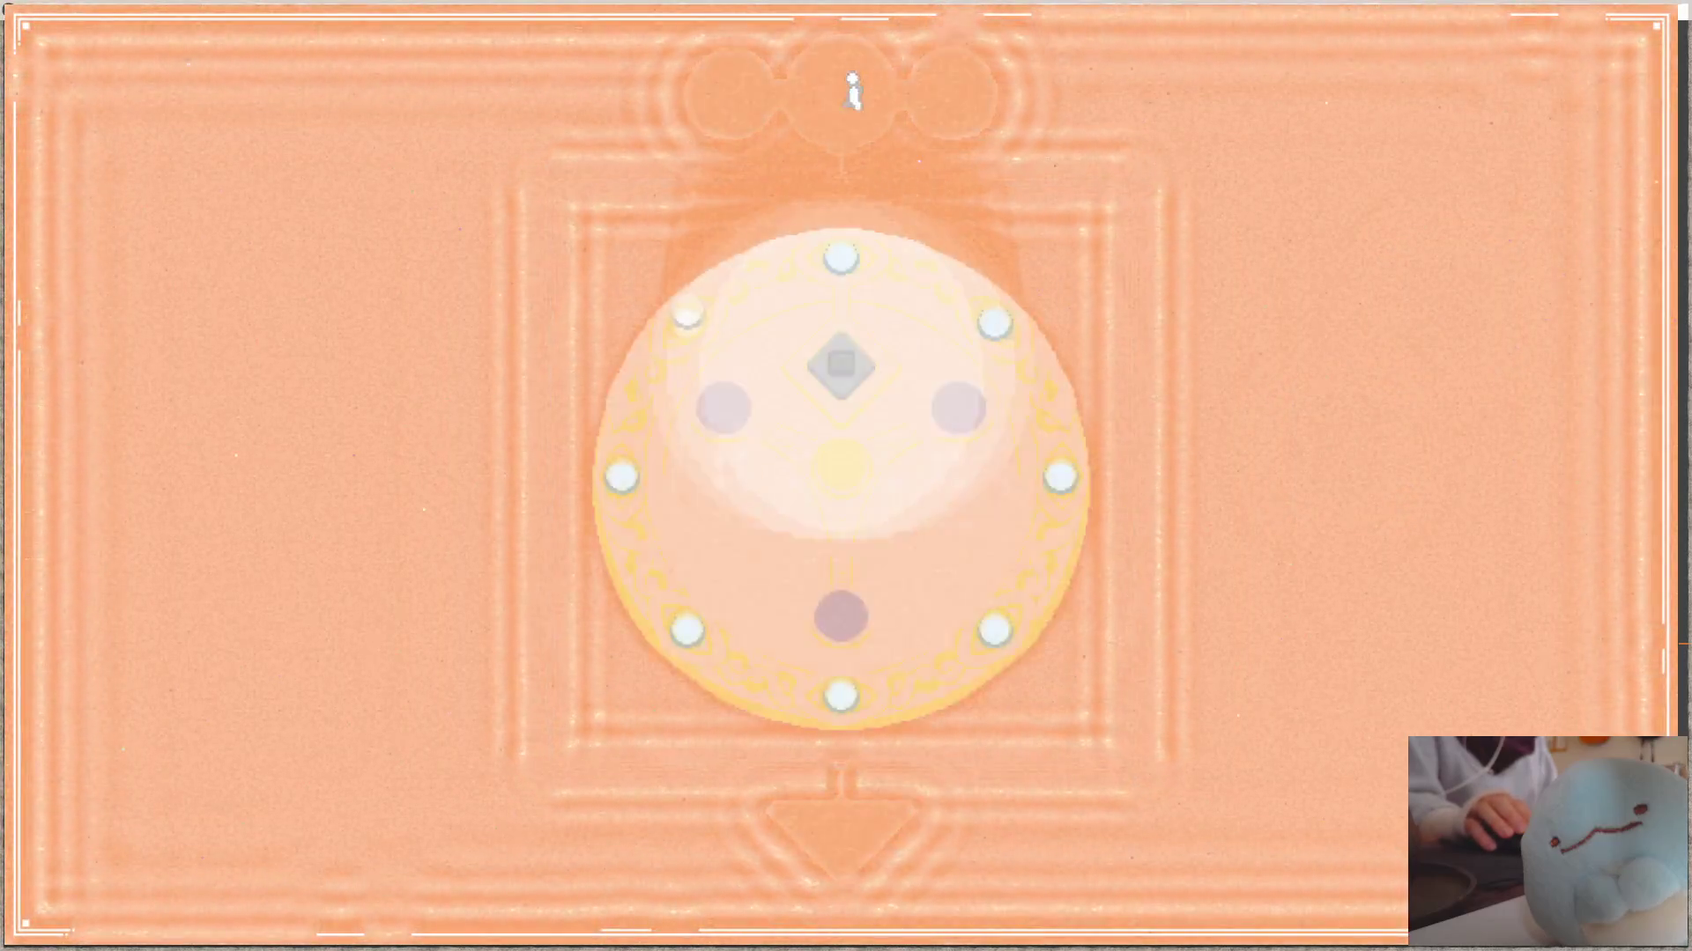
pyautogui.click(856, 628)
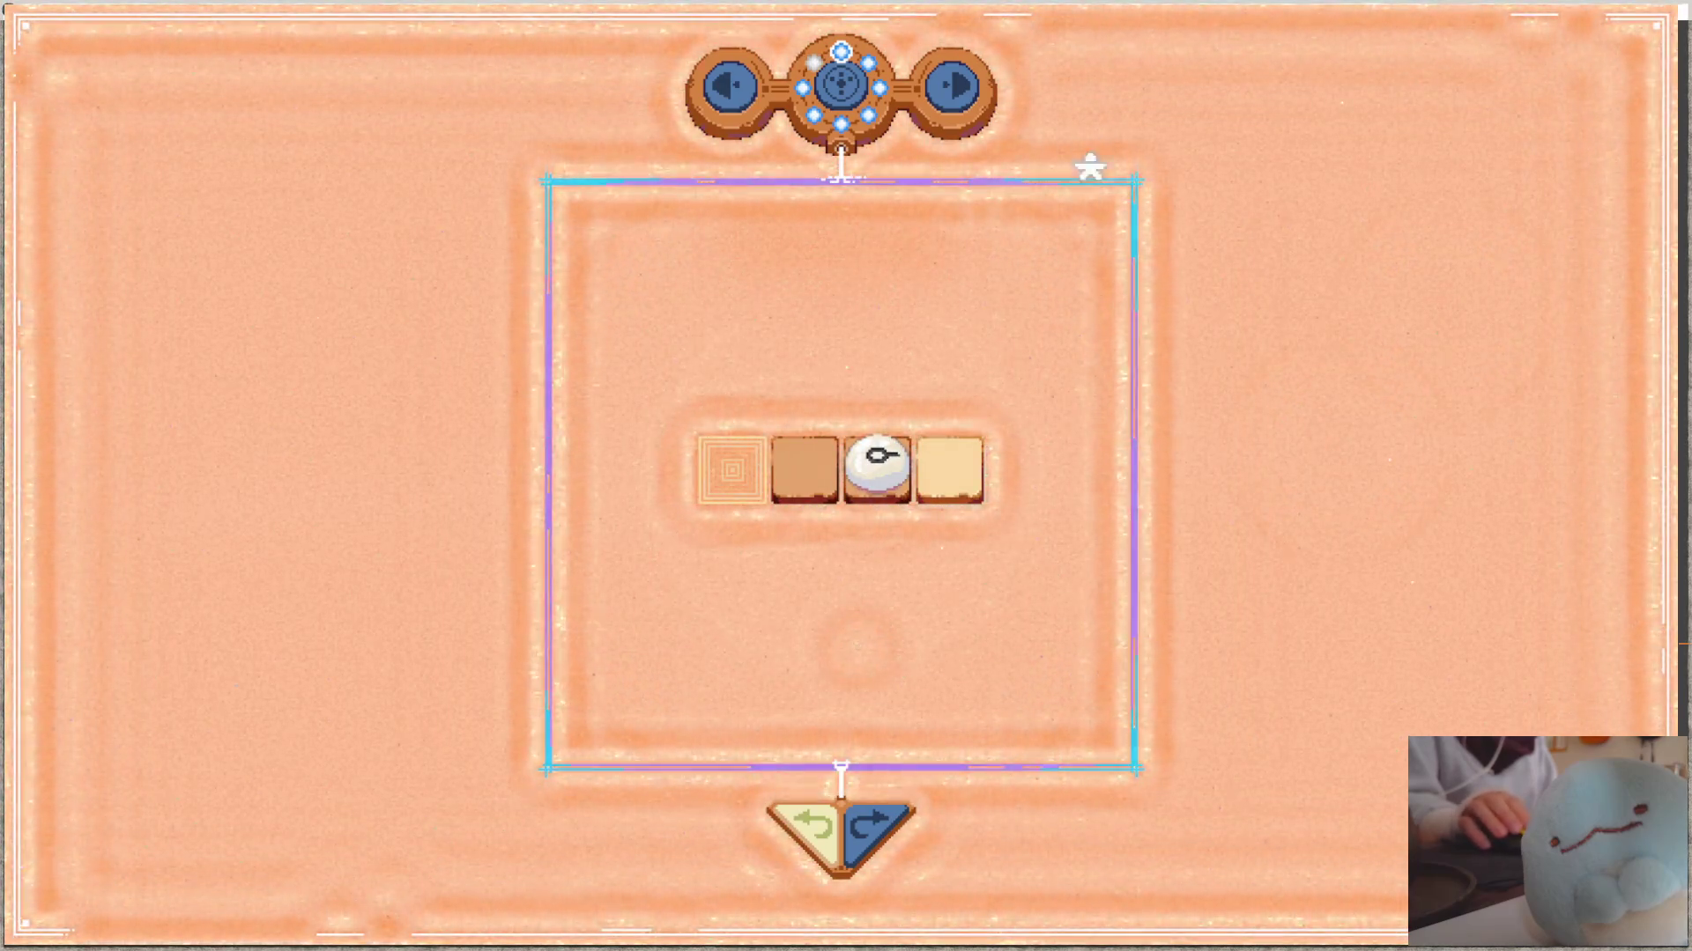
pyautogui.click(973, 97)
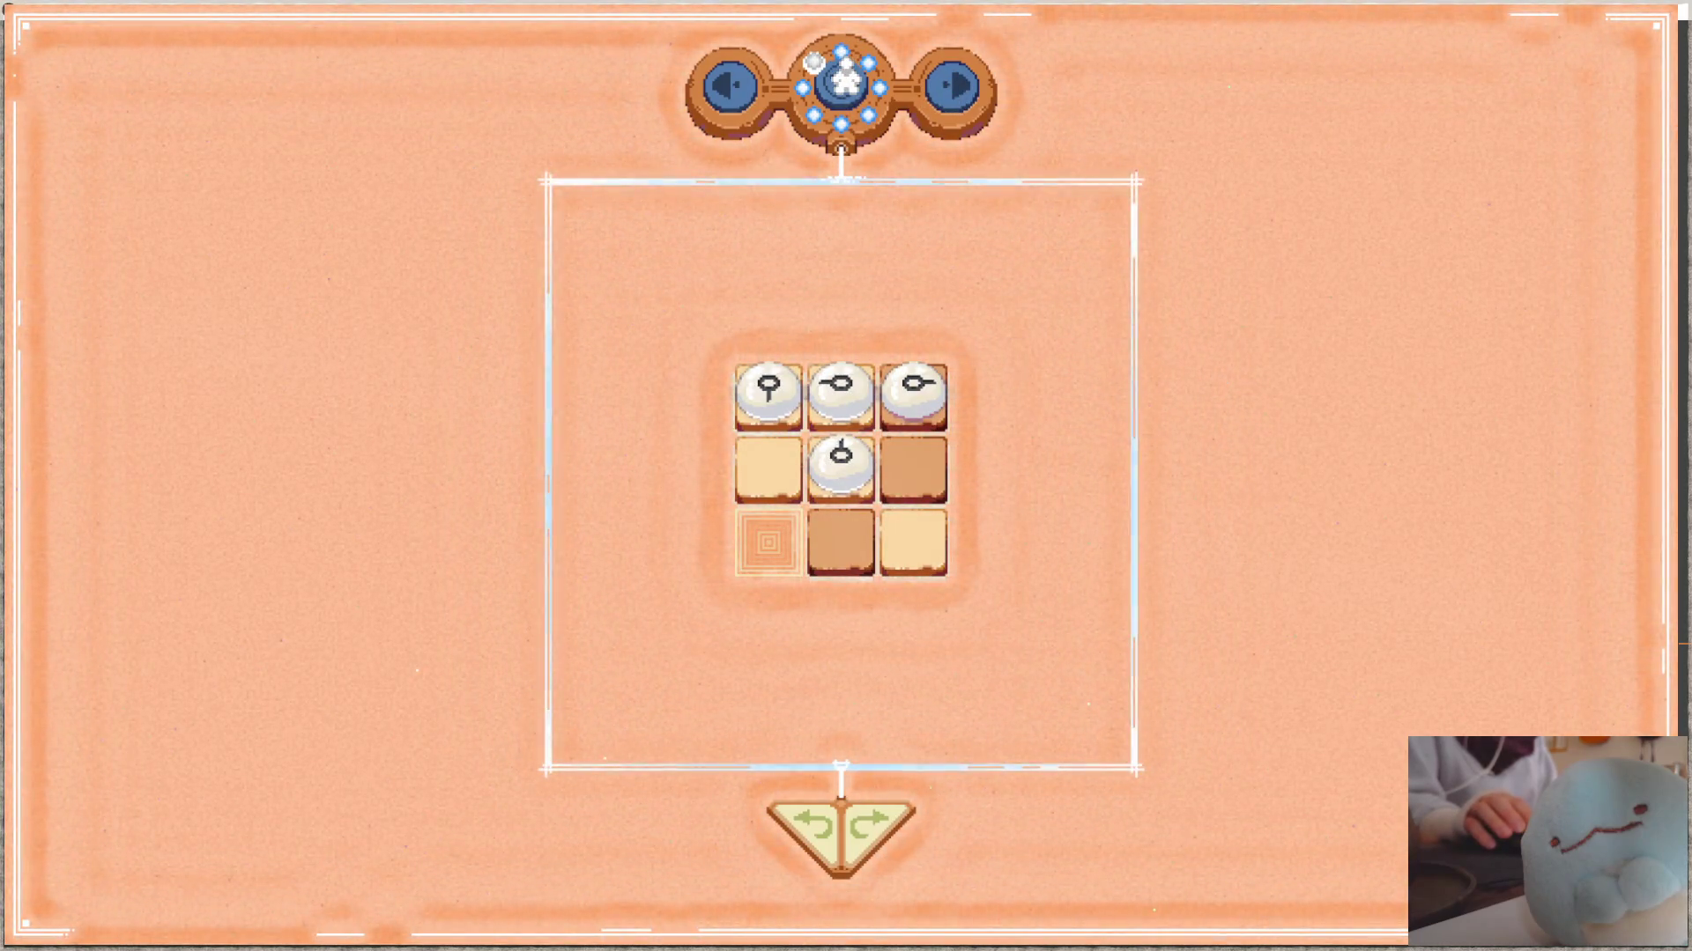
pyautogui.click(845, 77)
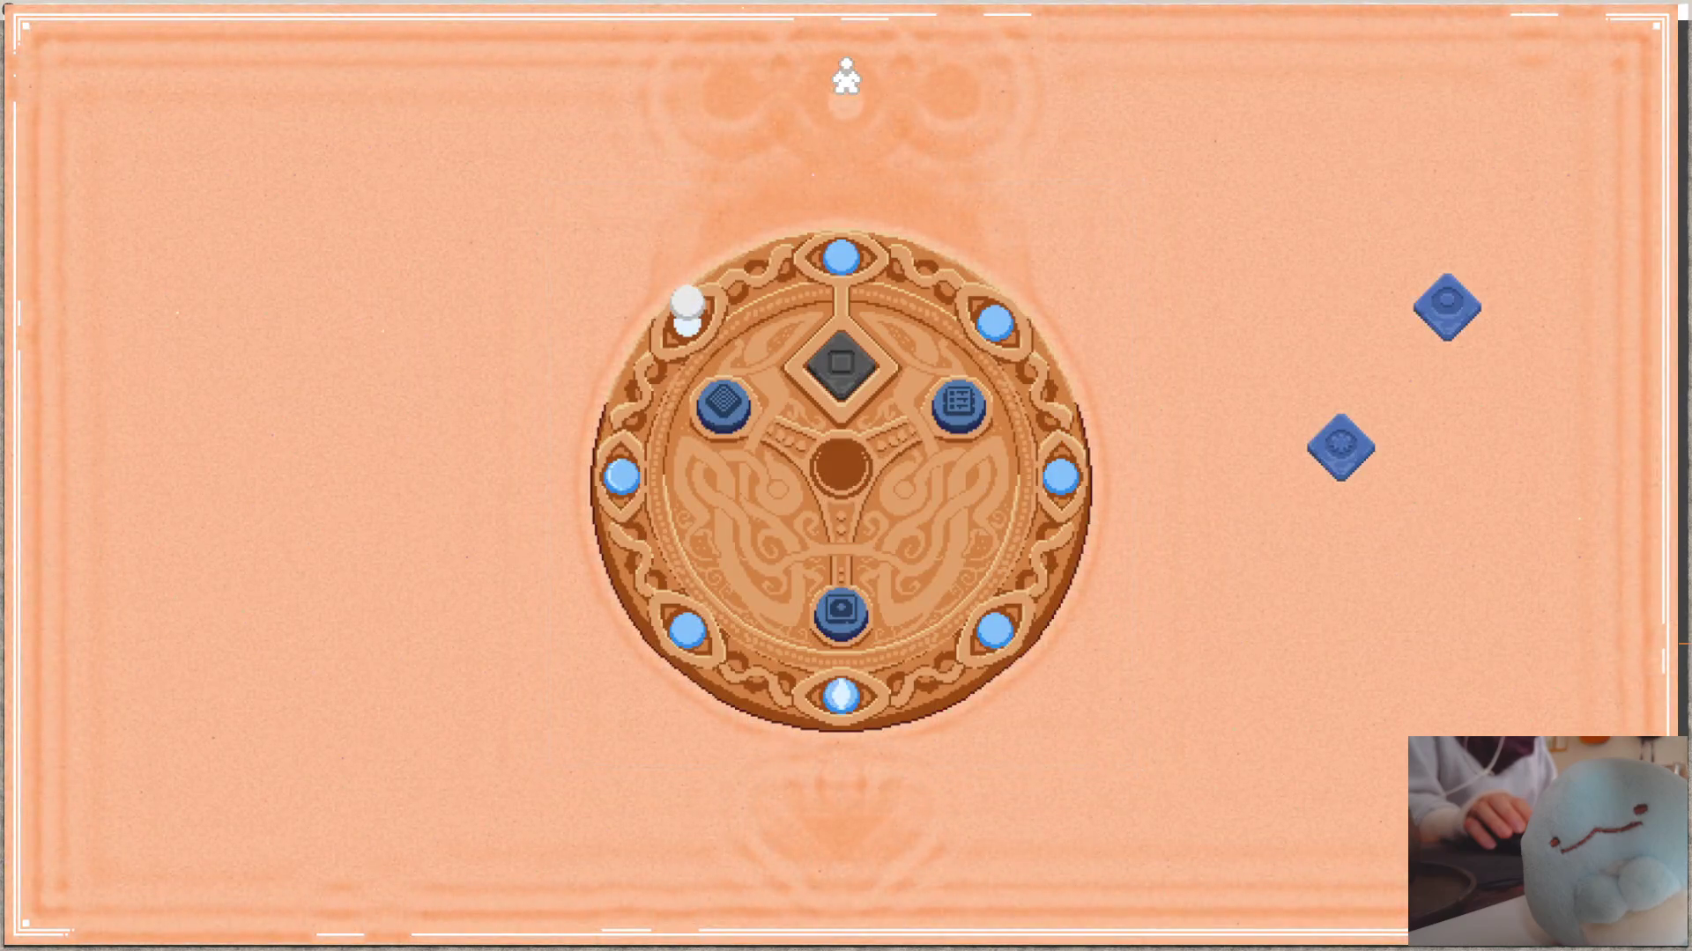
pyautogui.press('space')
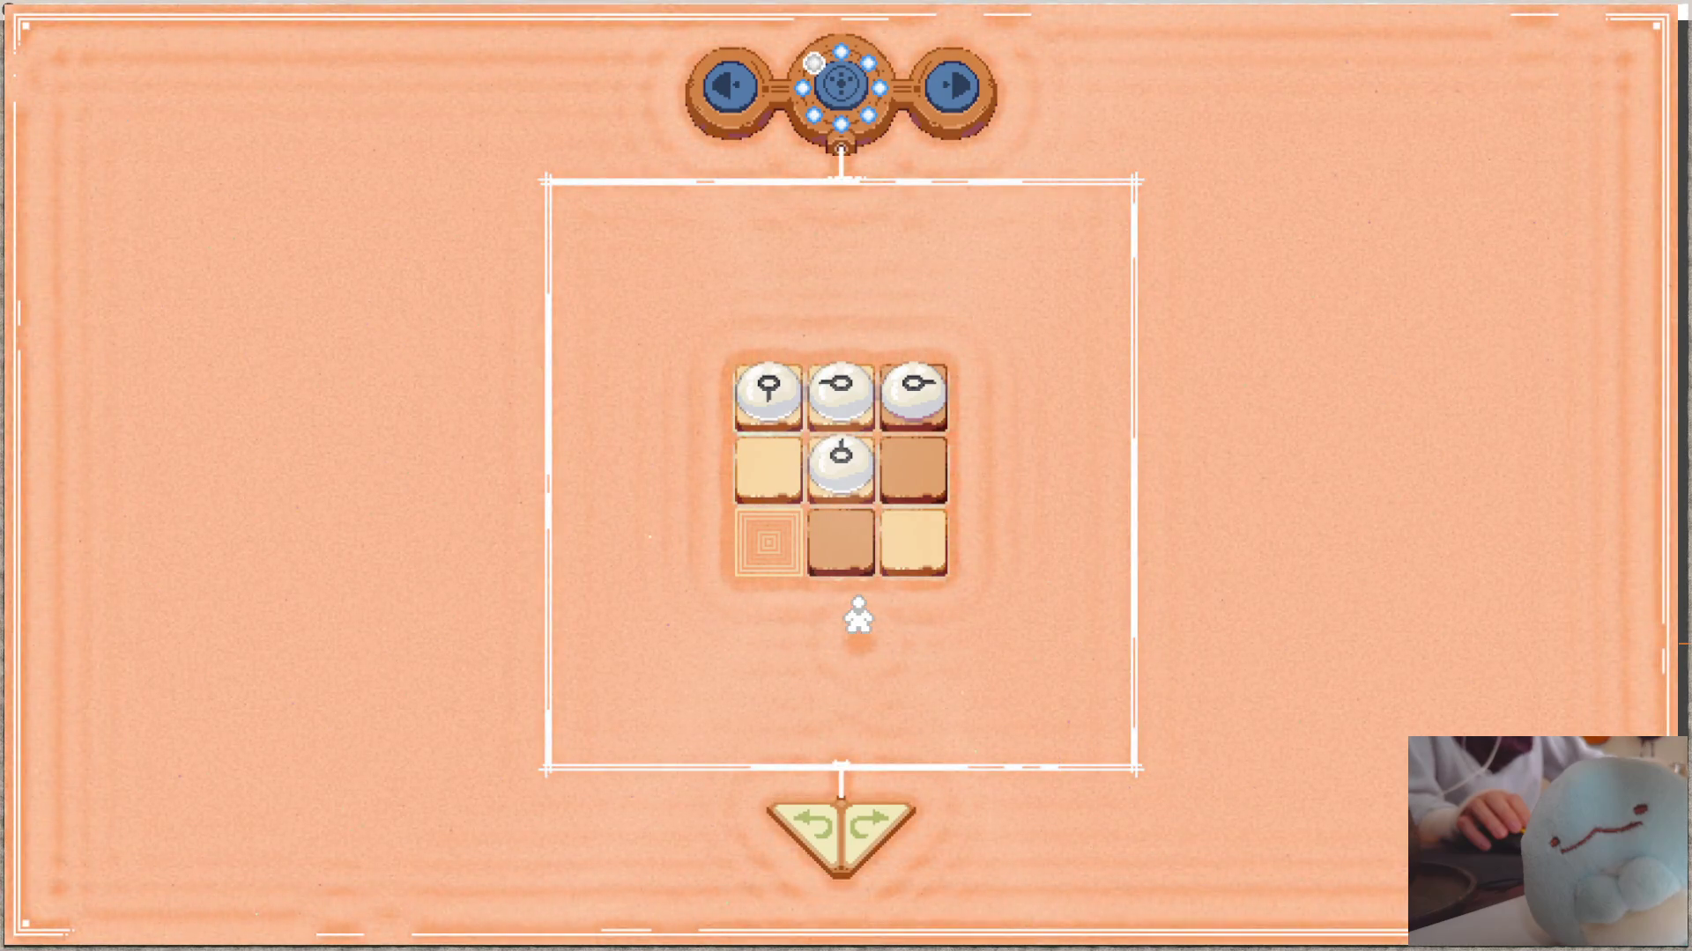
pyautogui.hotkey('alt', 'Tab')
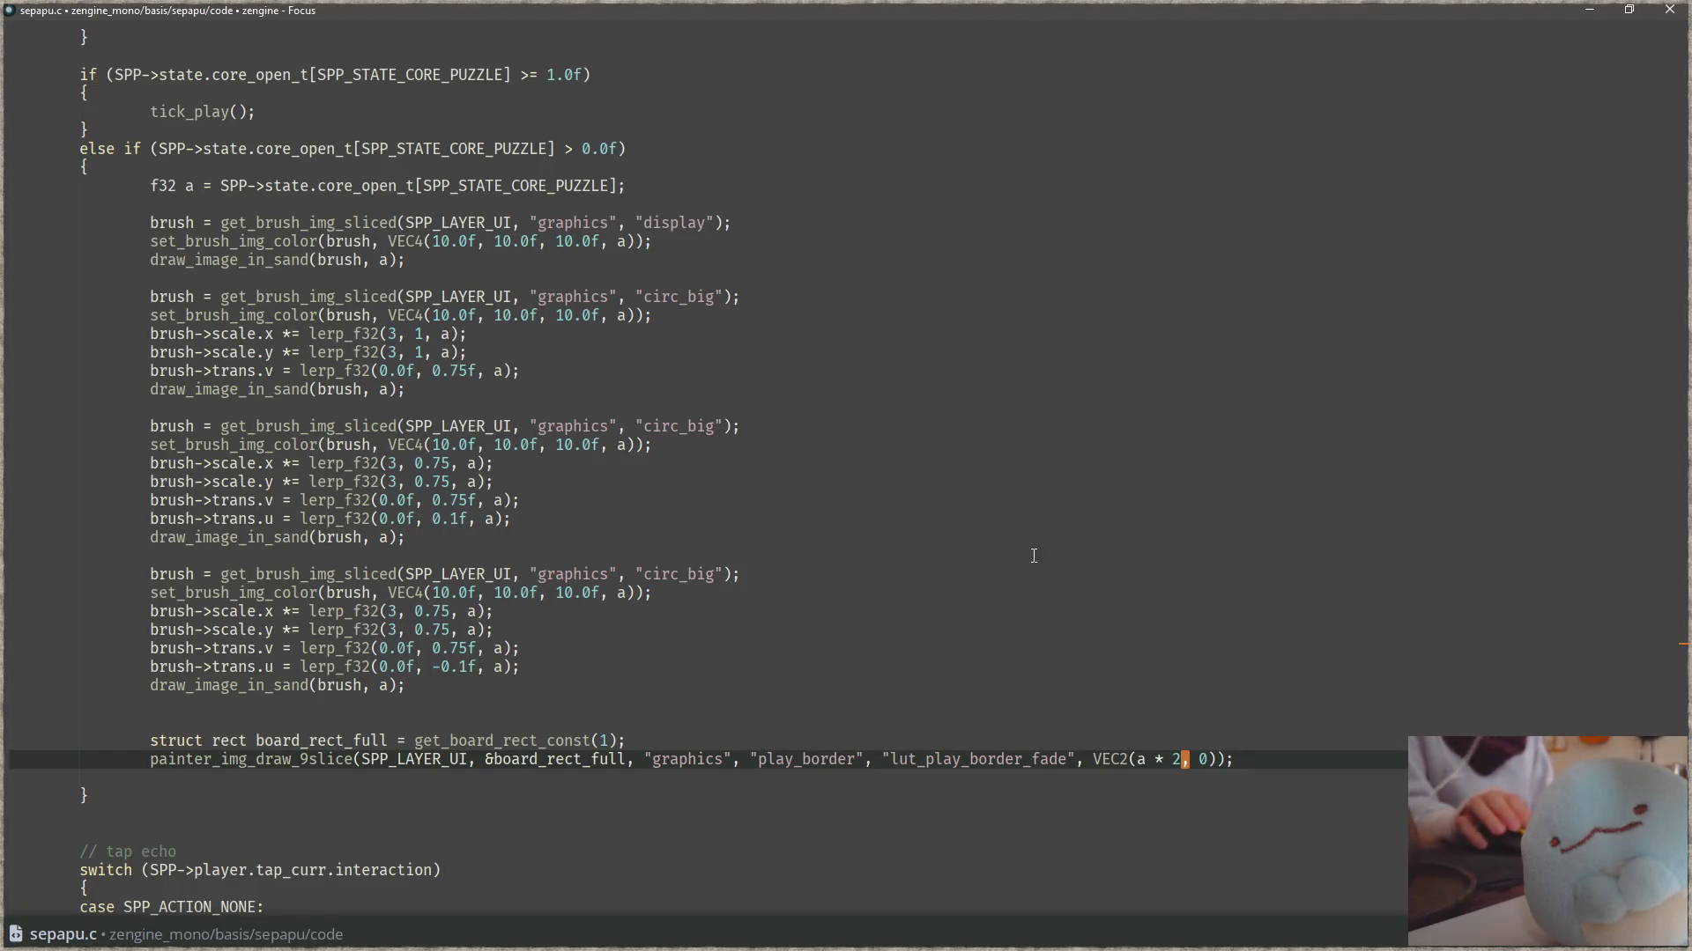
pyautogui.hotkey('alt', 'Tab')
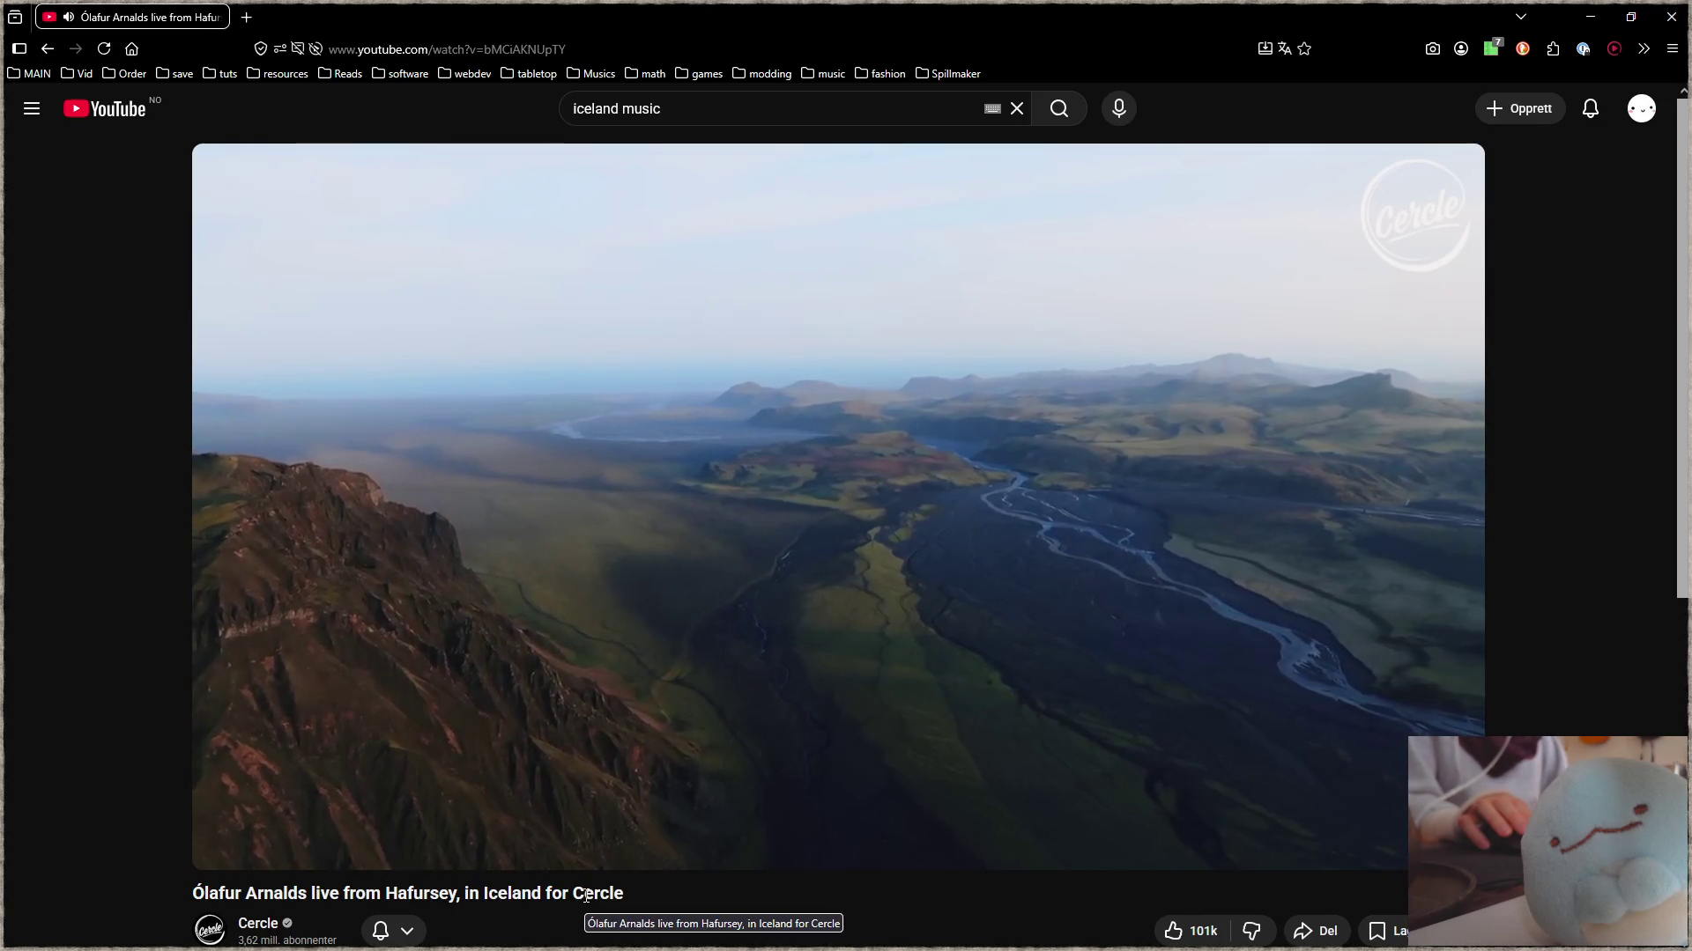
# - Minimize the browser playing the Iceland music video to reveal sepapu.c in Focus
pyautogui.moveTo(620, 776)
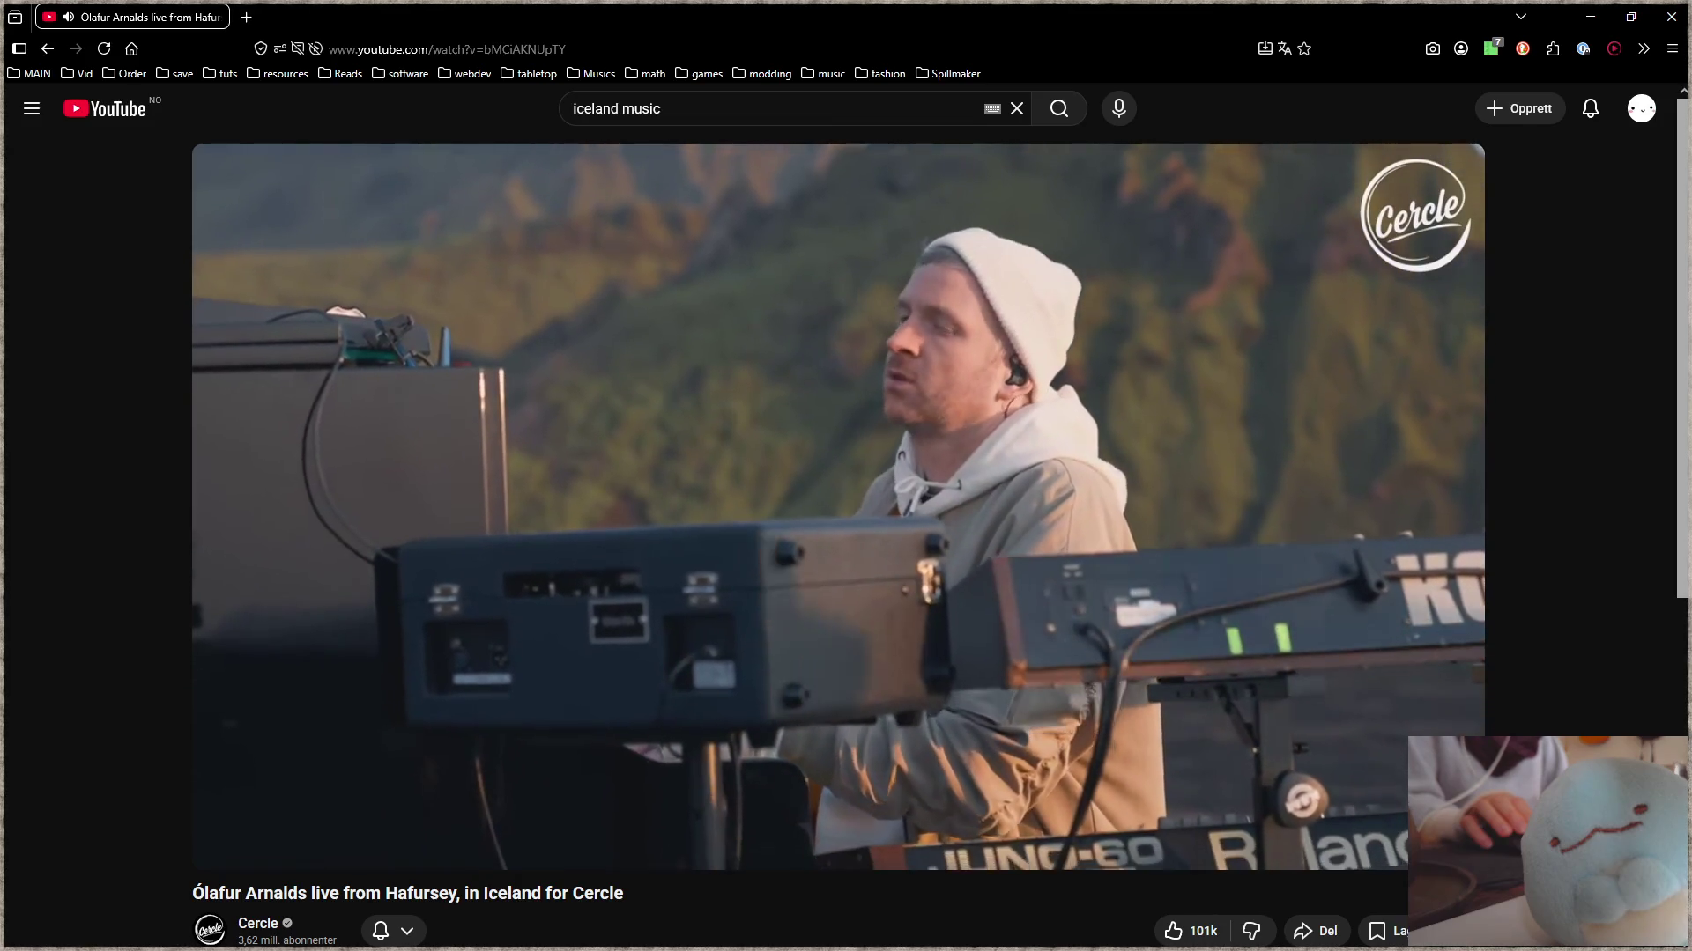
pyautogui.moveTo(458, 511)
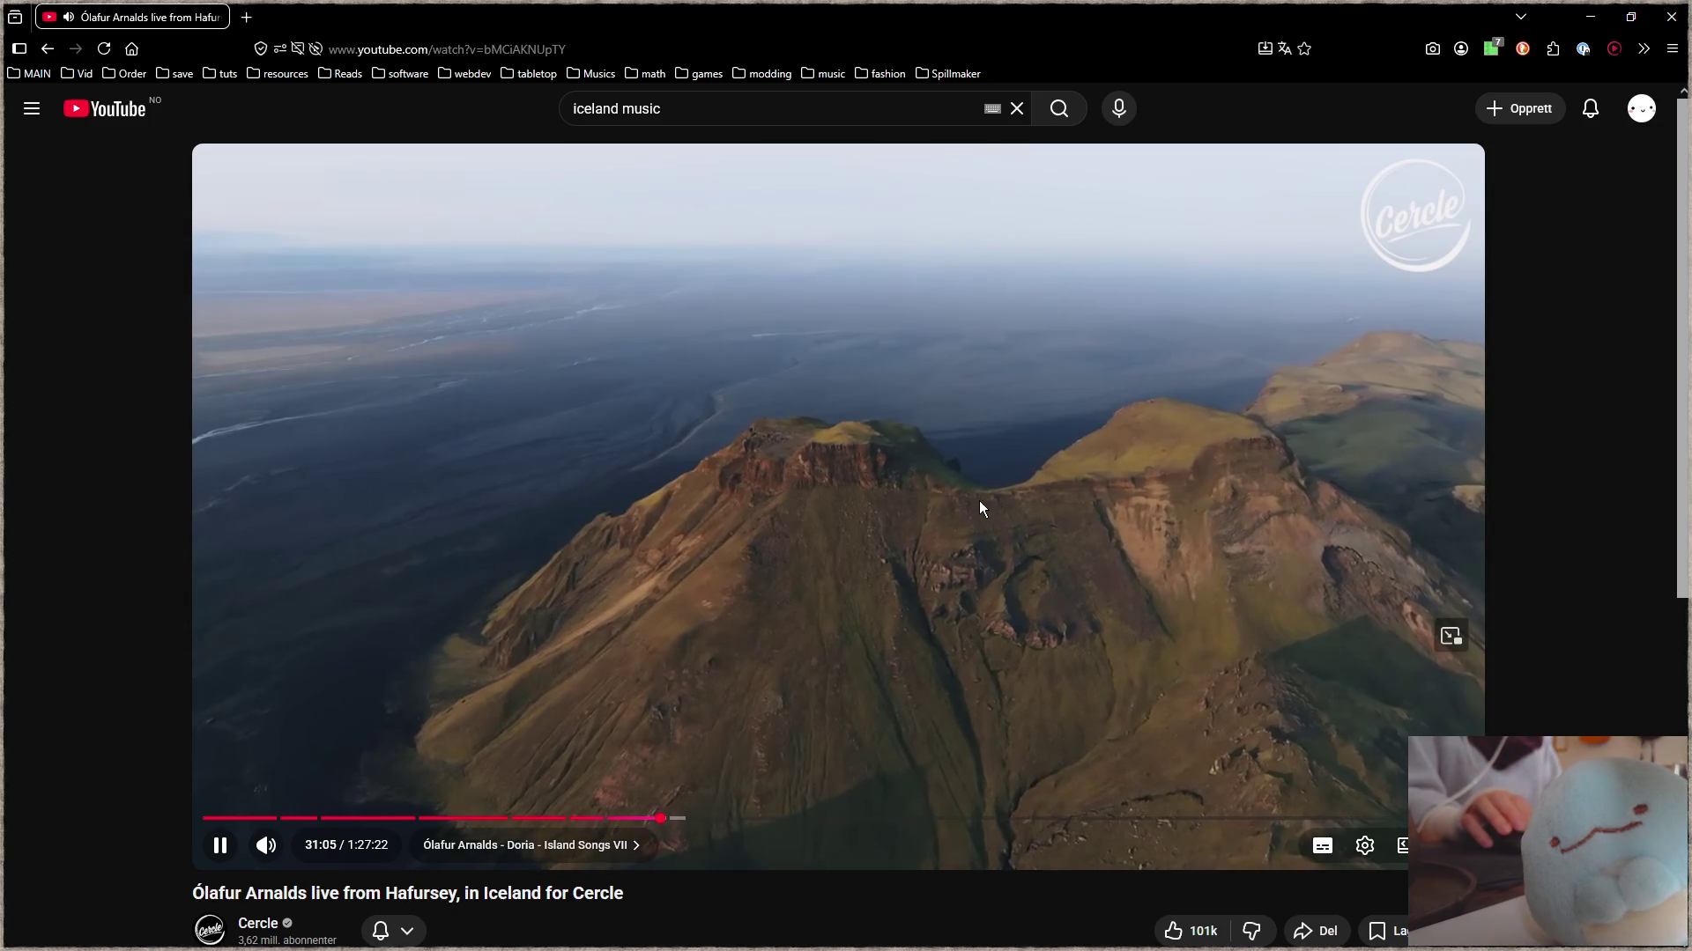
pyautogui.click(1591, 17)
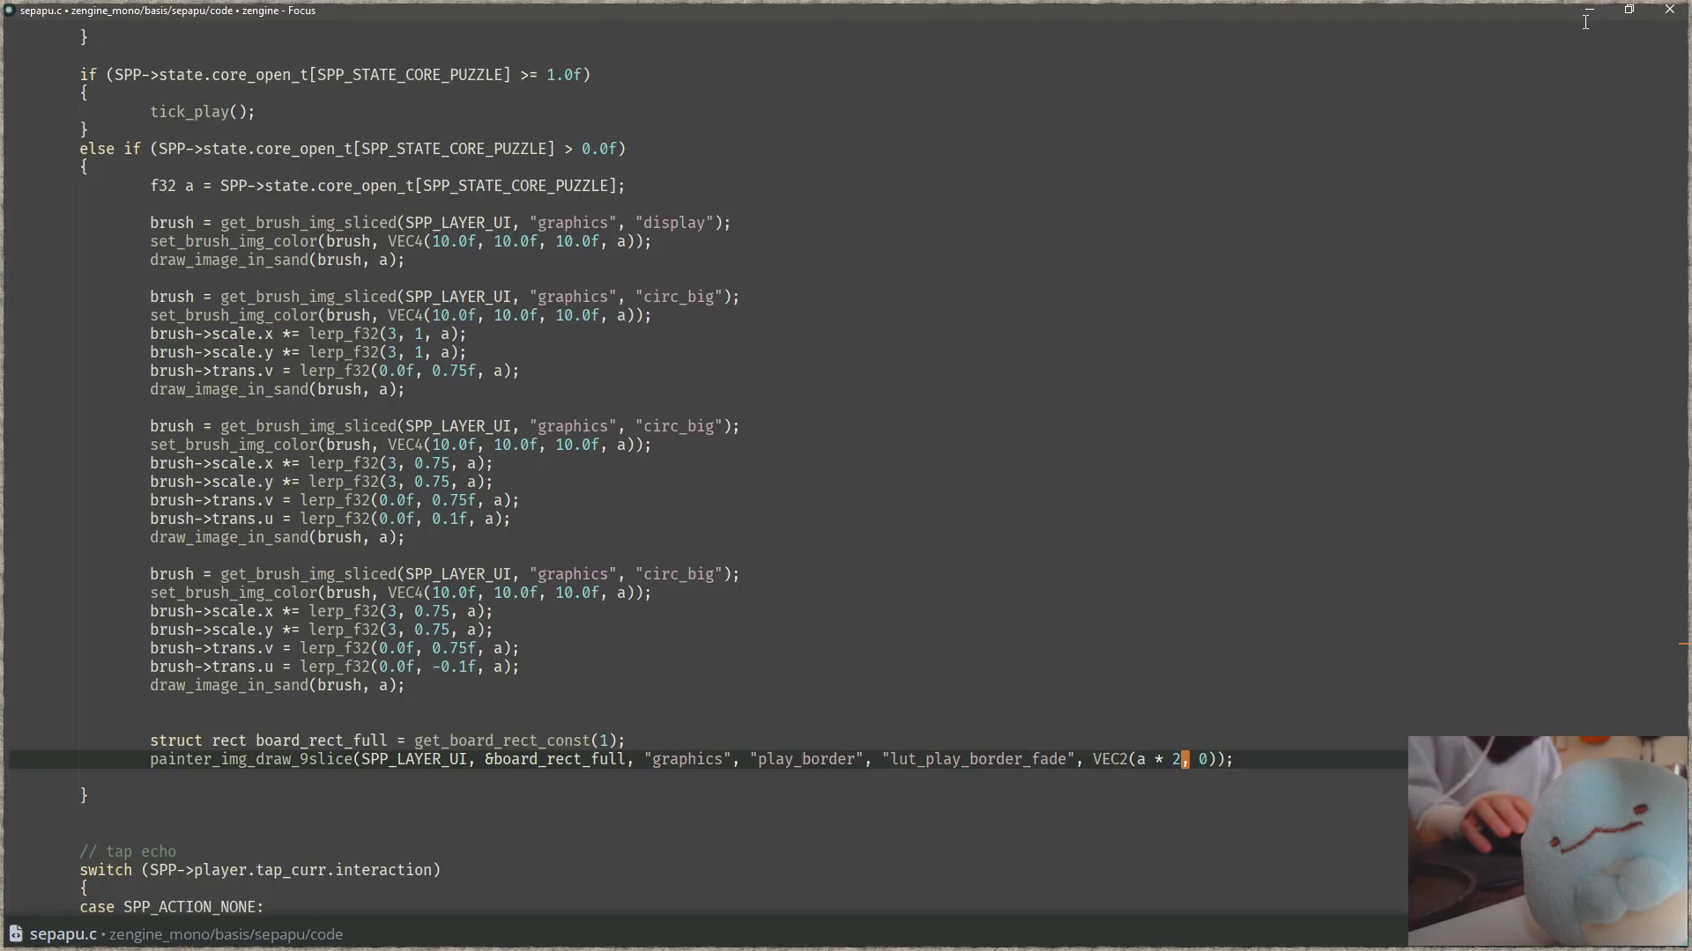
# - Replace the 2 multiplier in VEC2(a * 2, 0) with 1.5f, then switch to the running game
pyautogui.click(1174, 724)
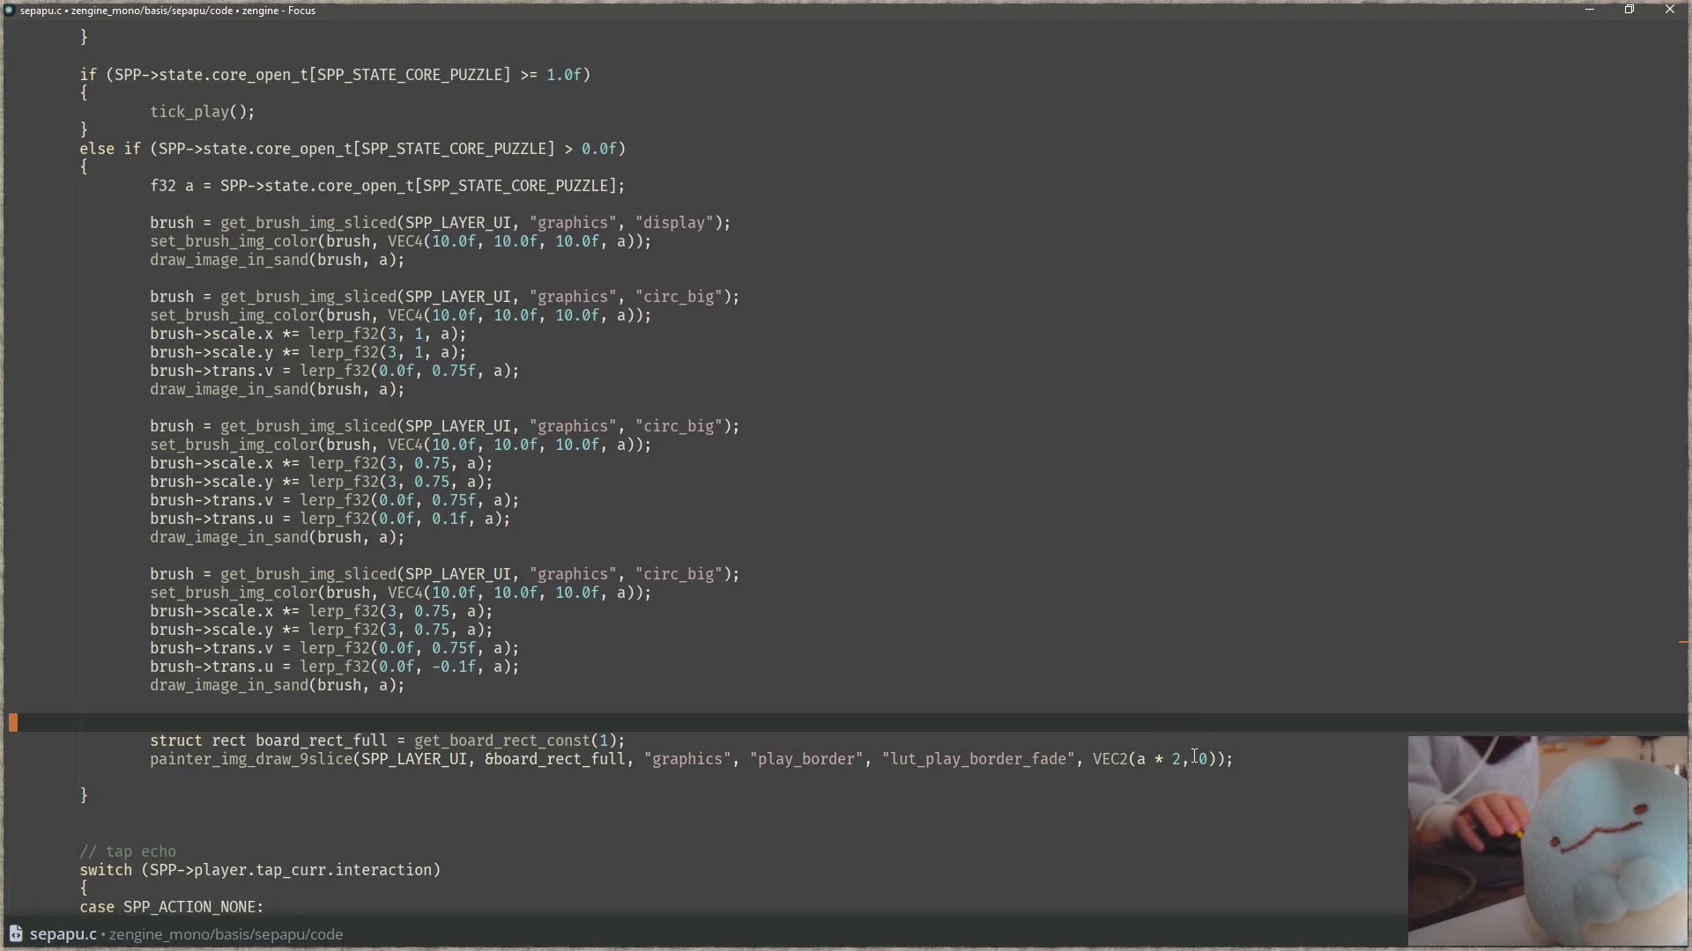
pyautogui.click(1184, 759)
pyautogui.press('BackSpace')
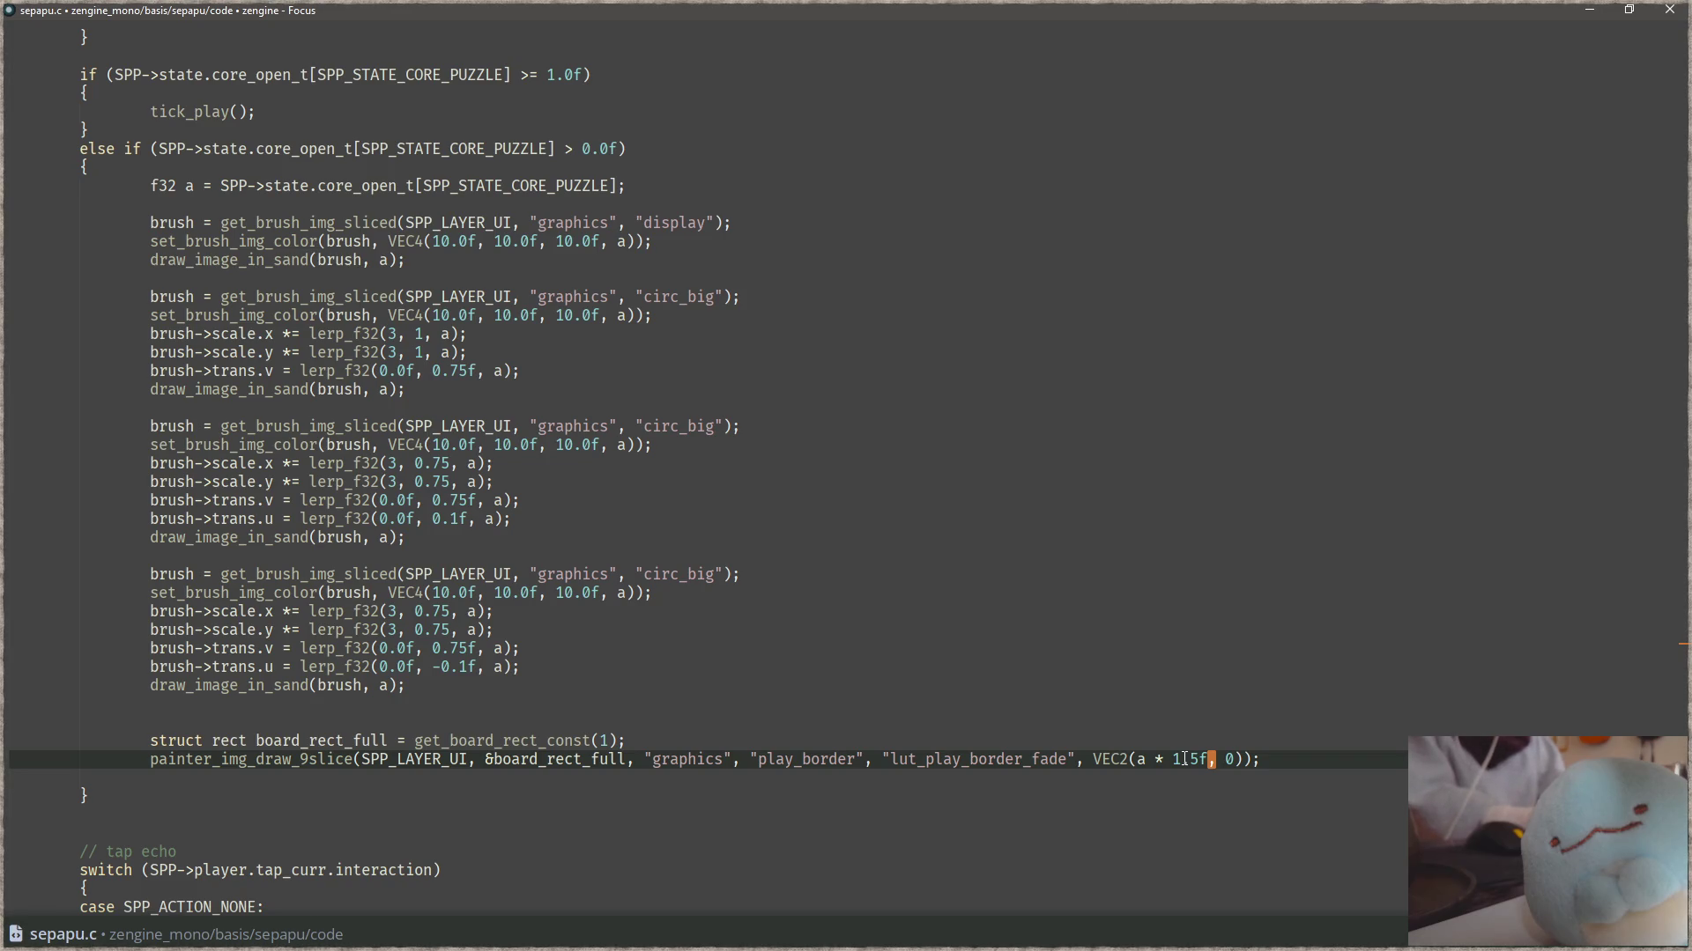
pyautogui.hotkey('alt', 'Tab')
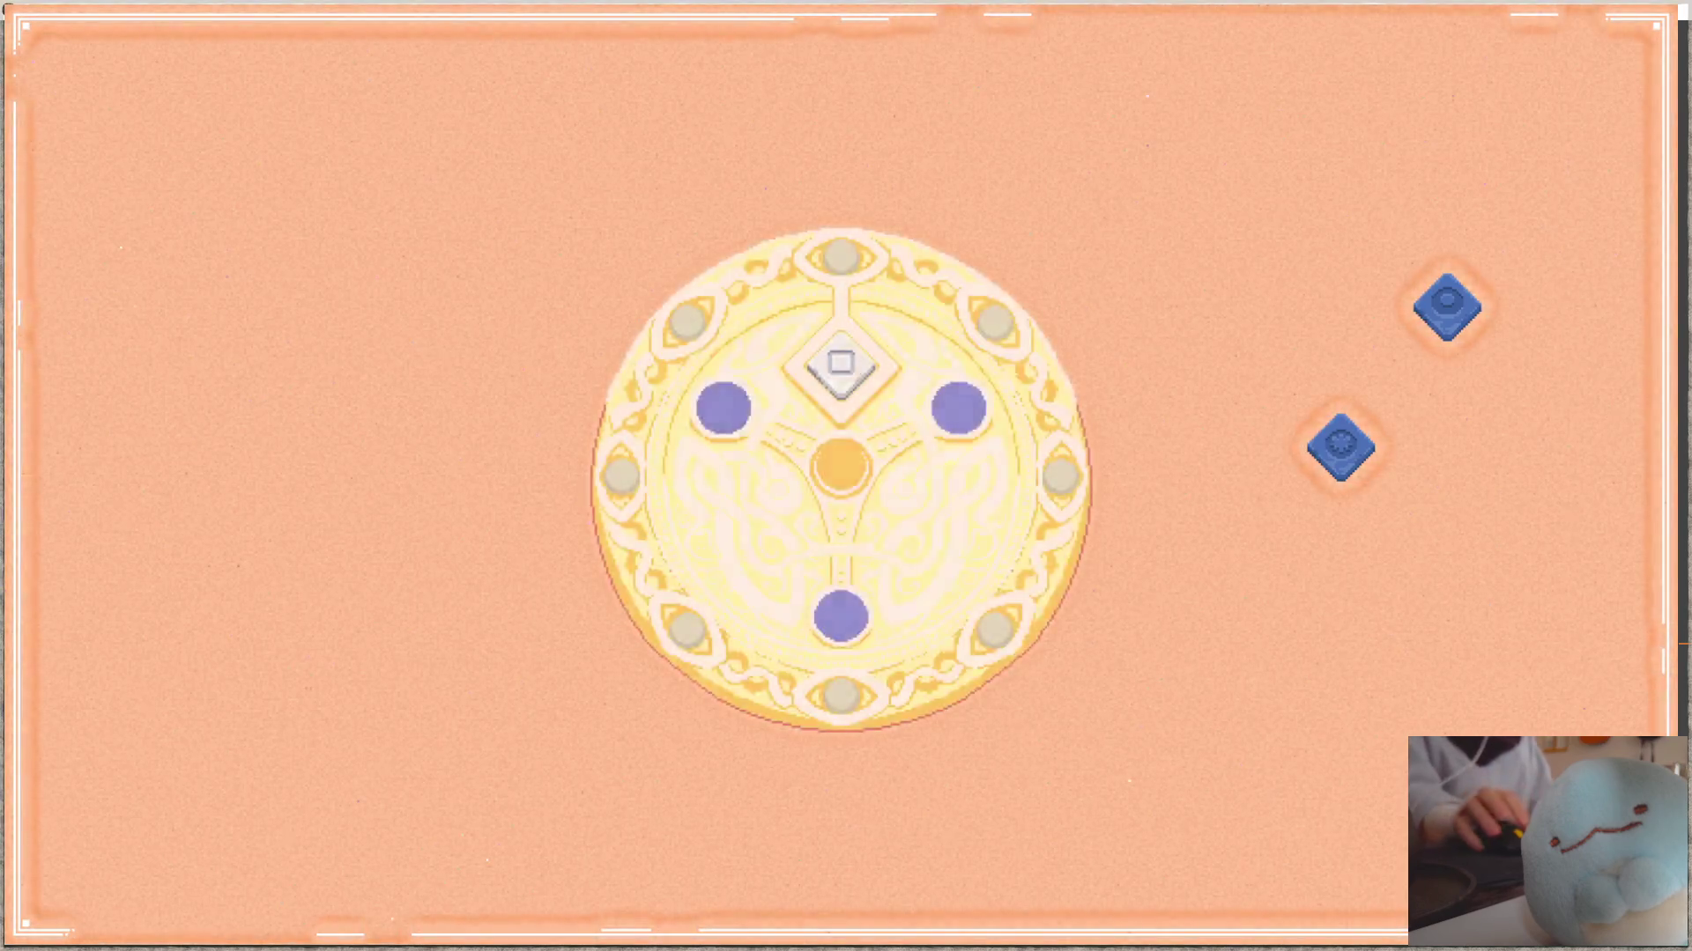
# - Enter and leave several hub levels to watch the 1.5f border fade, ending in the two-column puzzle
pyautogui.click(854, 606)
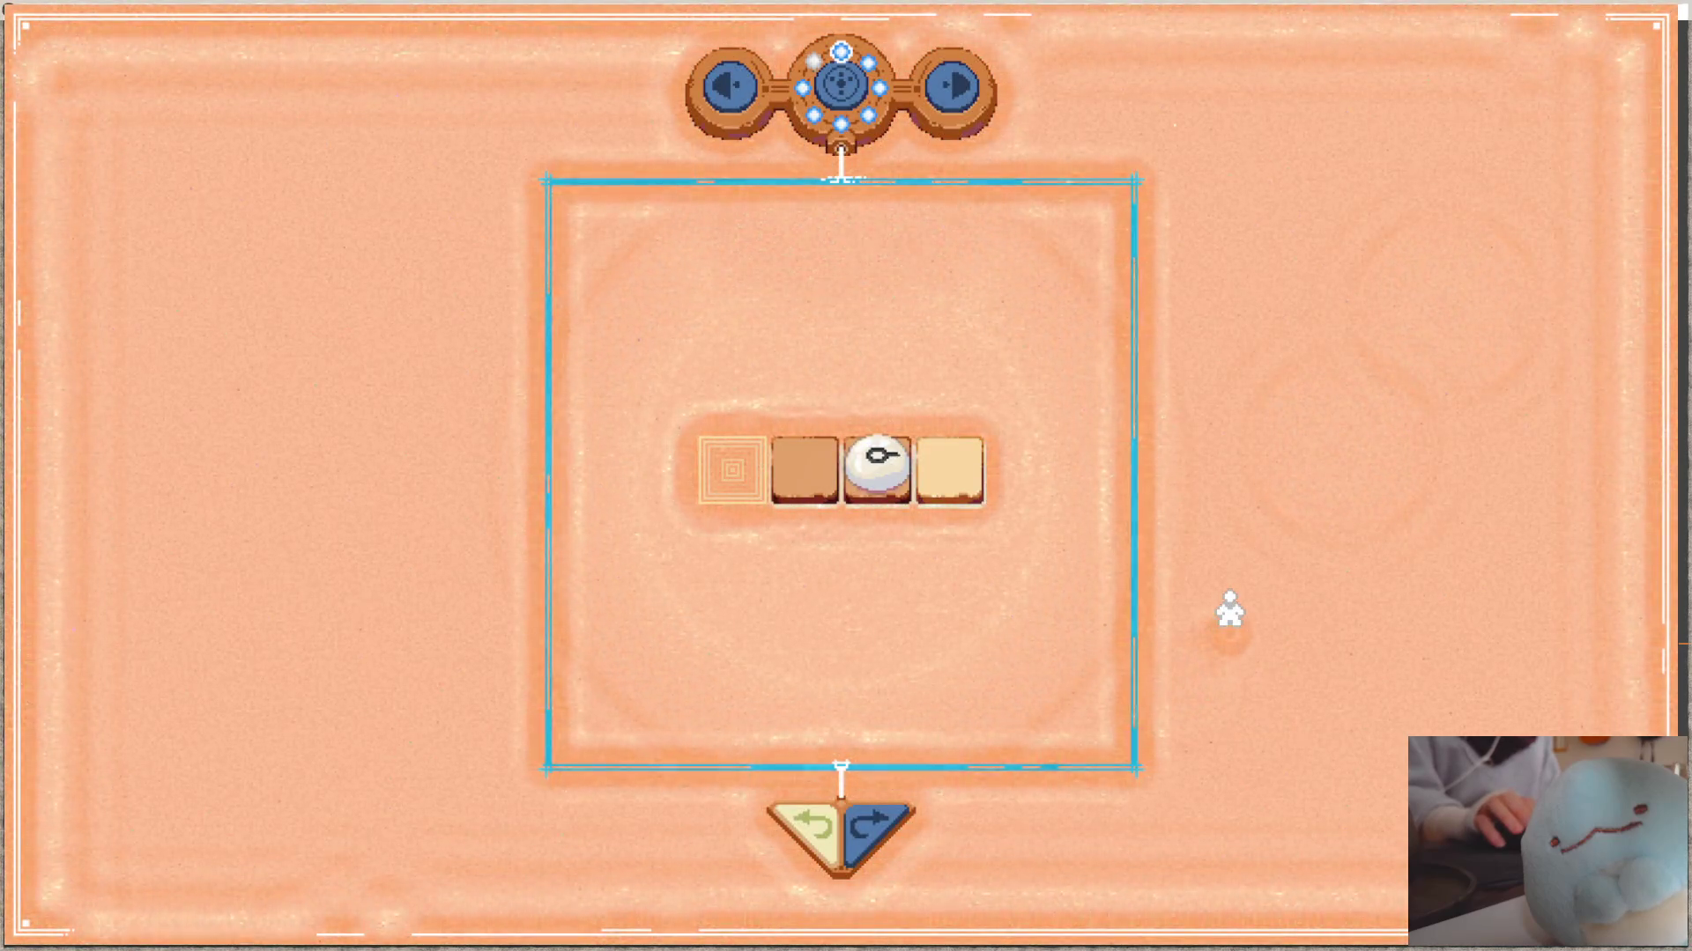
pyautogui.press('Escape')
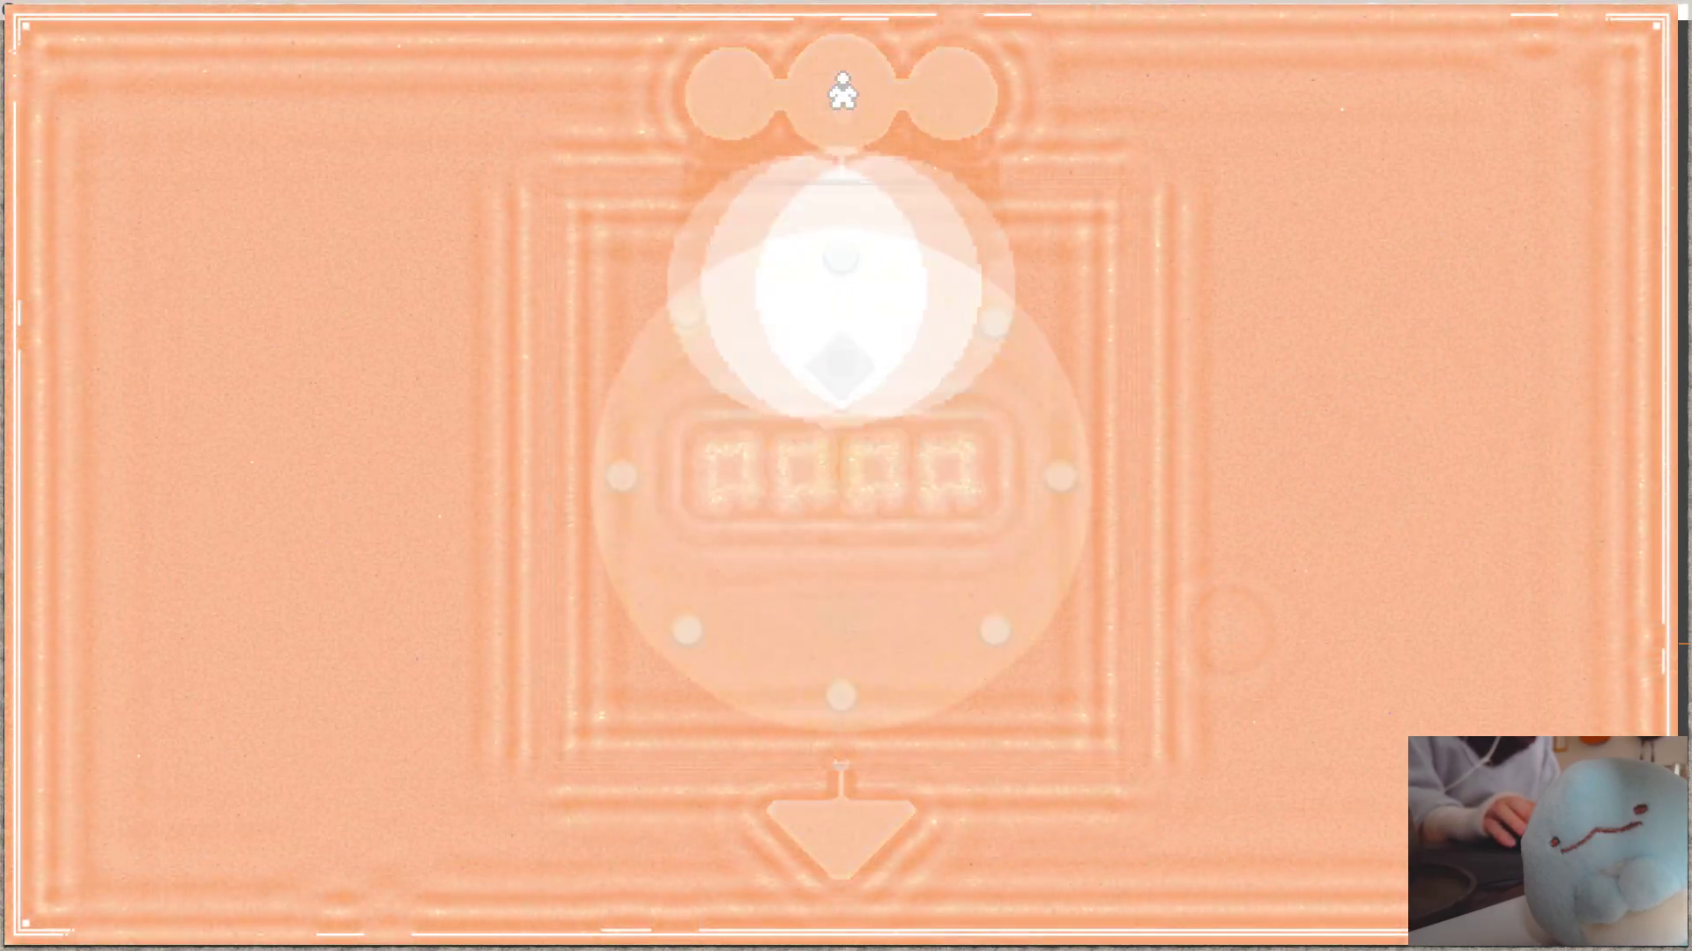
pyautogui.click(841, 627)
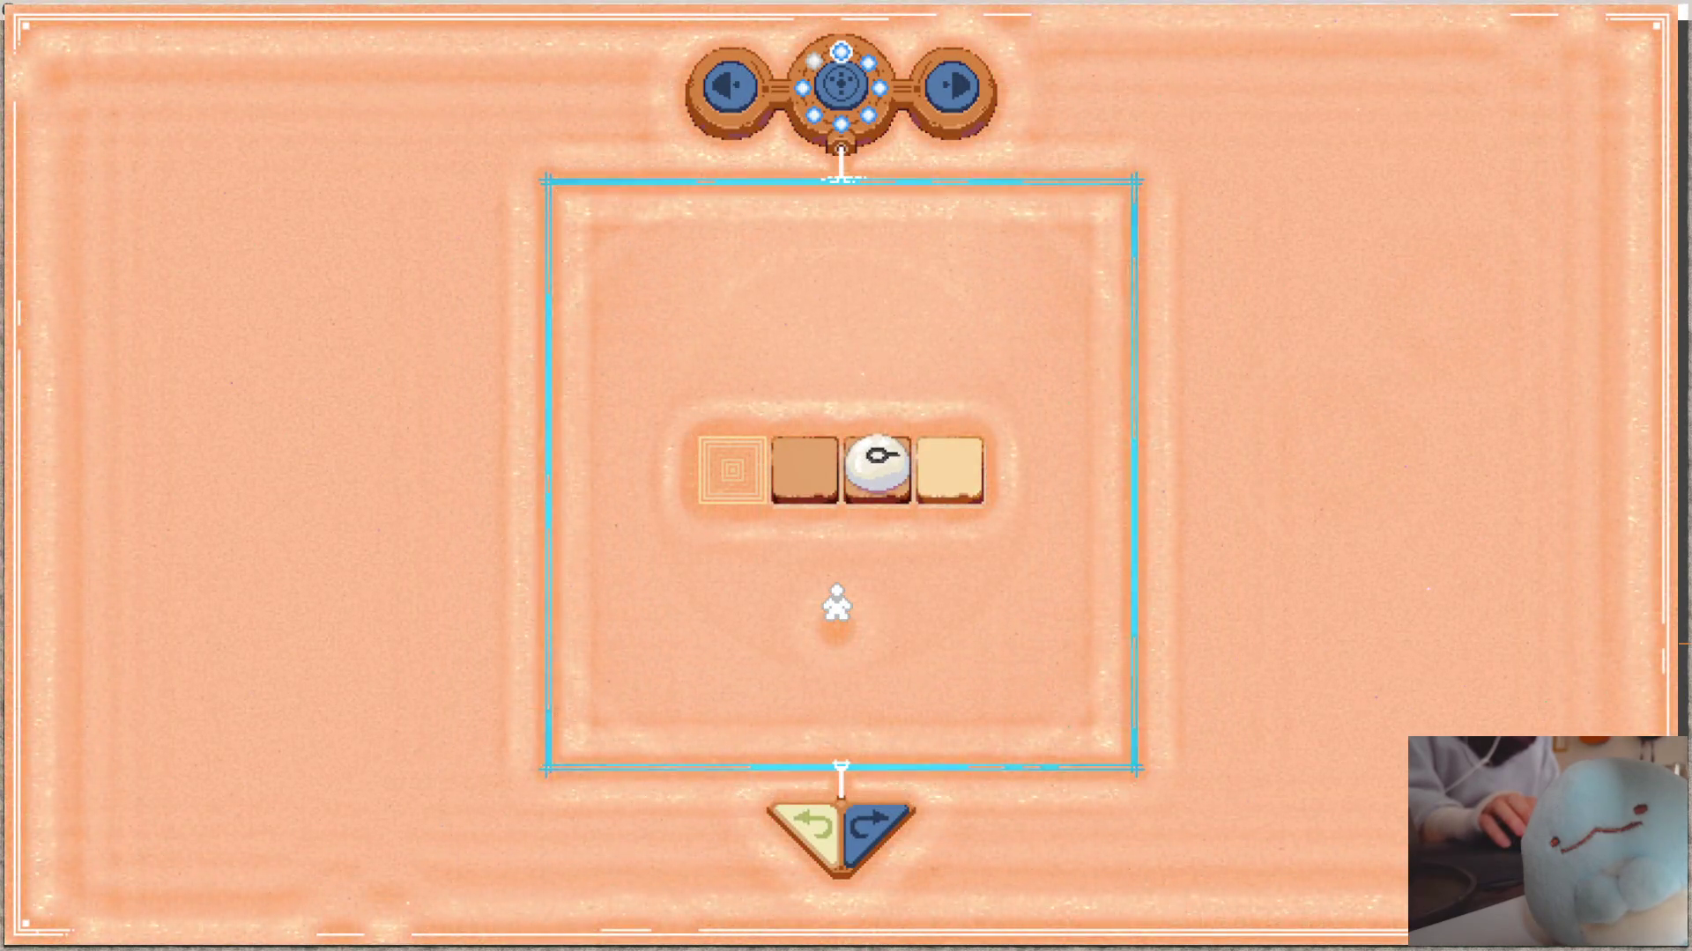
pyautogui.click(951, 84)
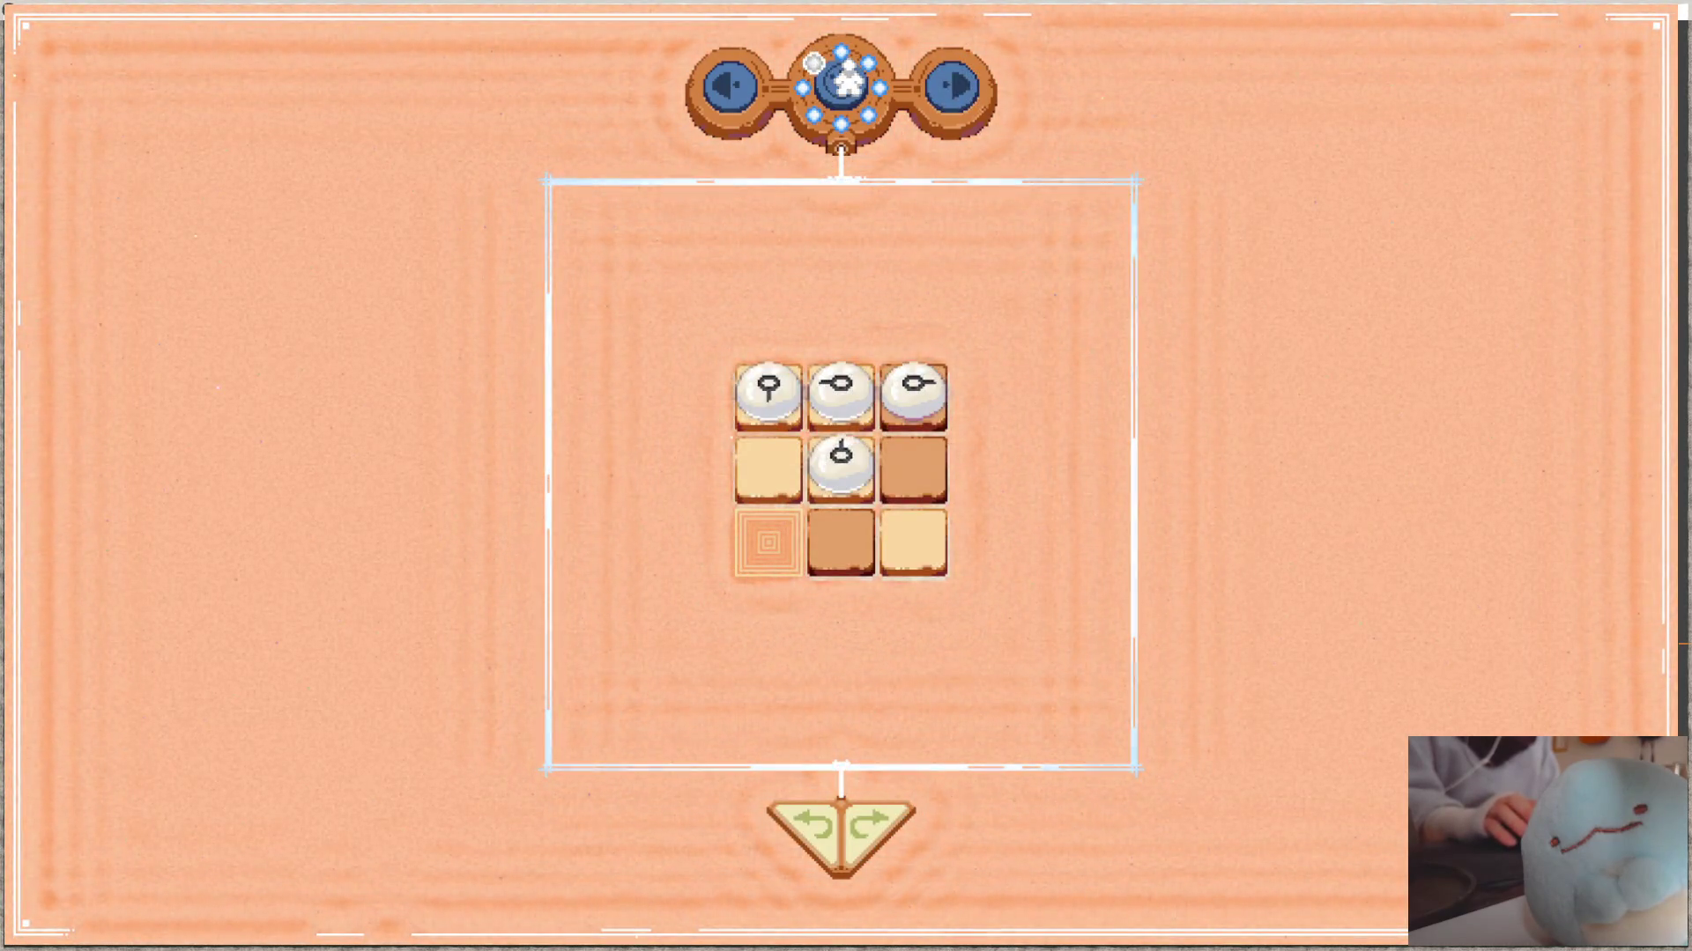
pyautogui.click(847, 79)
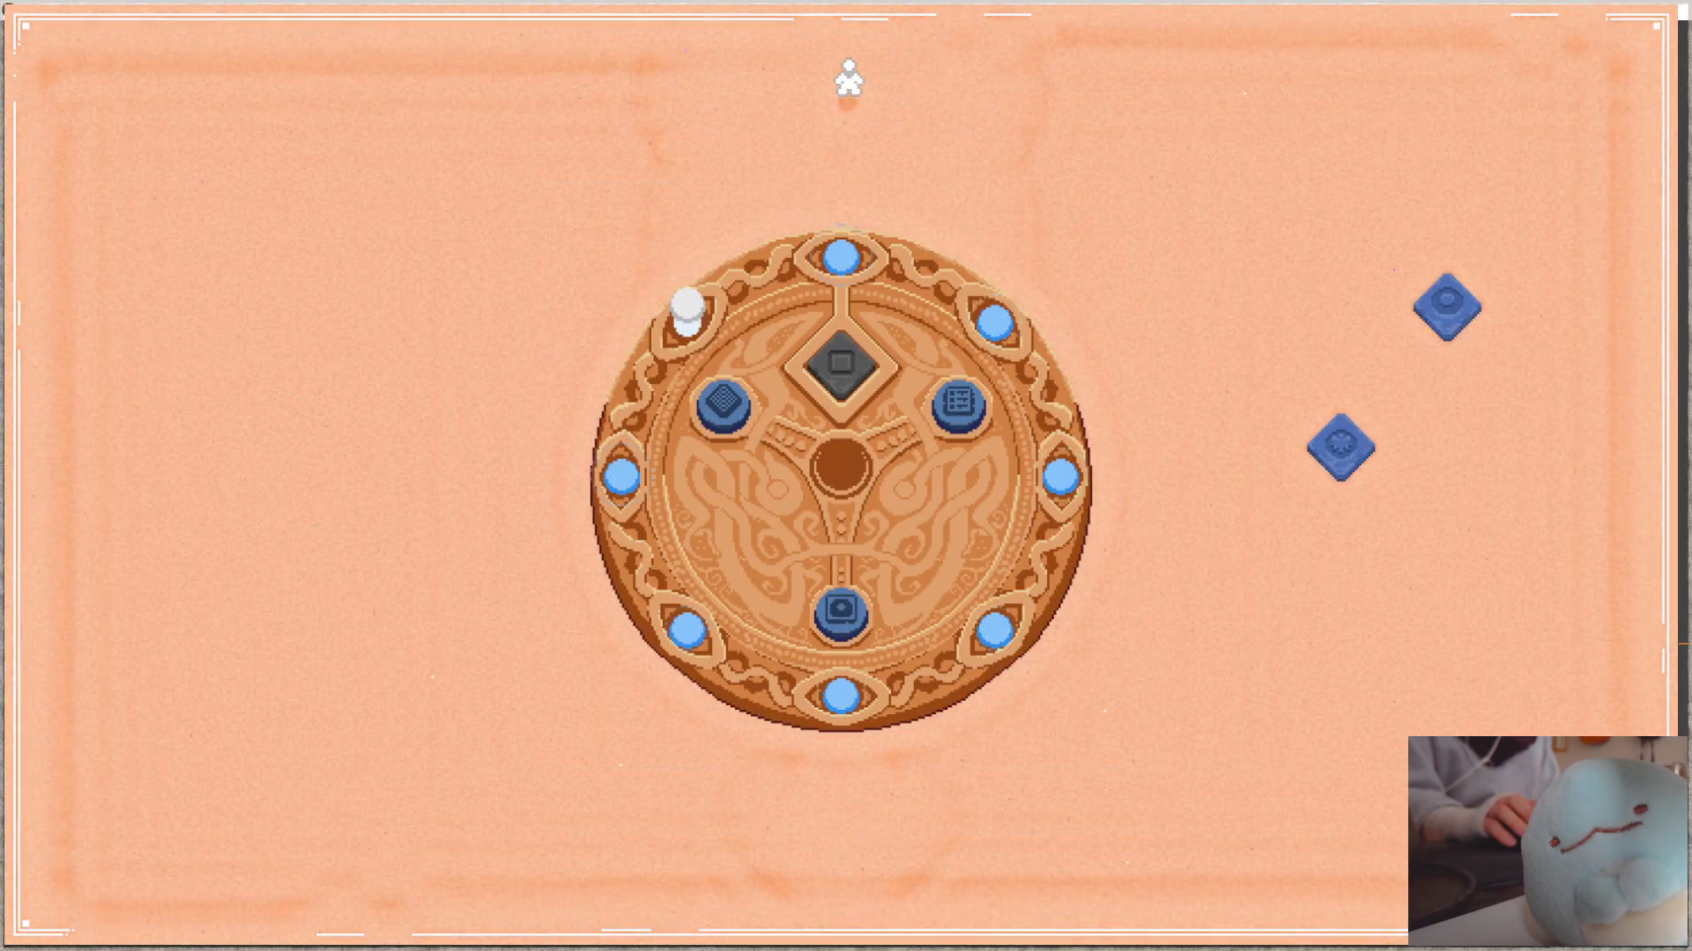
pyautogui.click(826, 613)
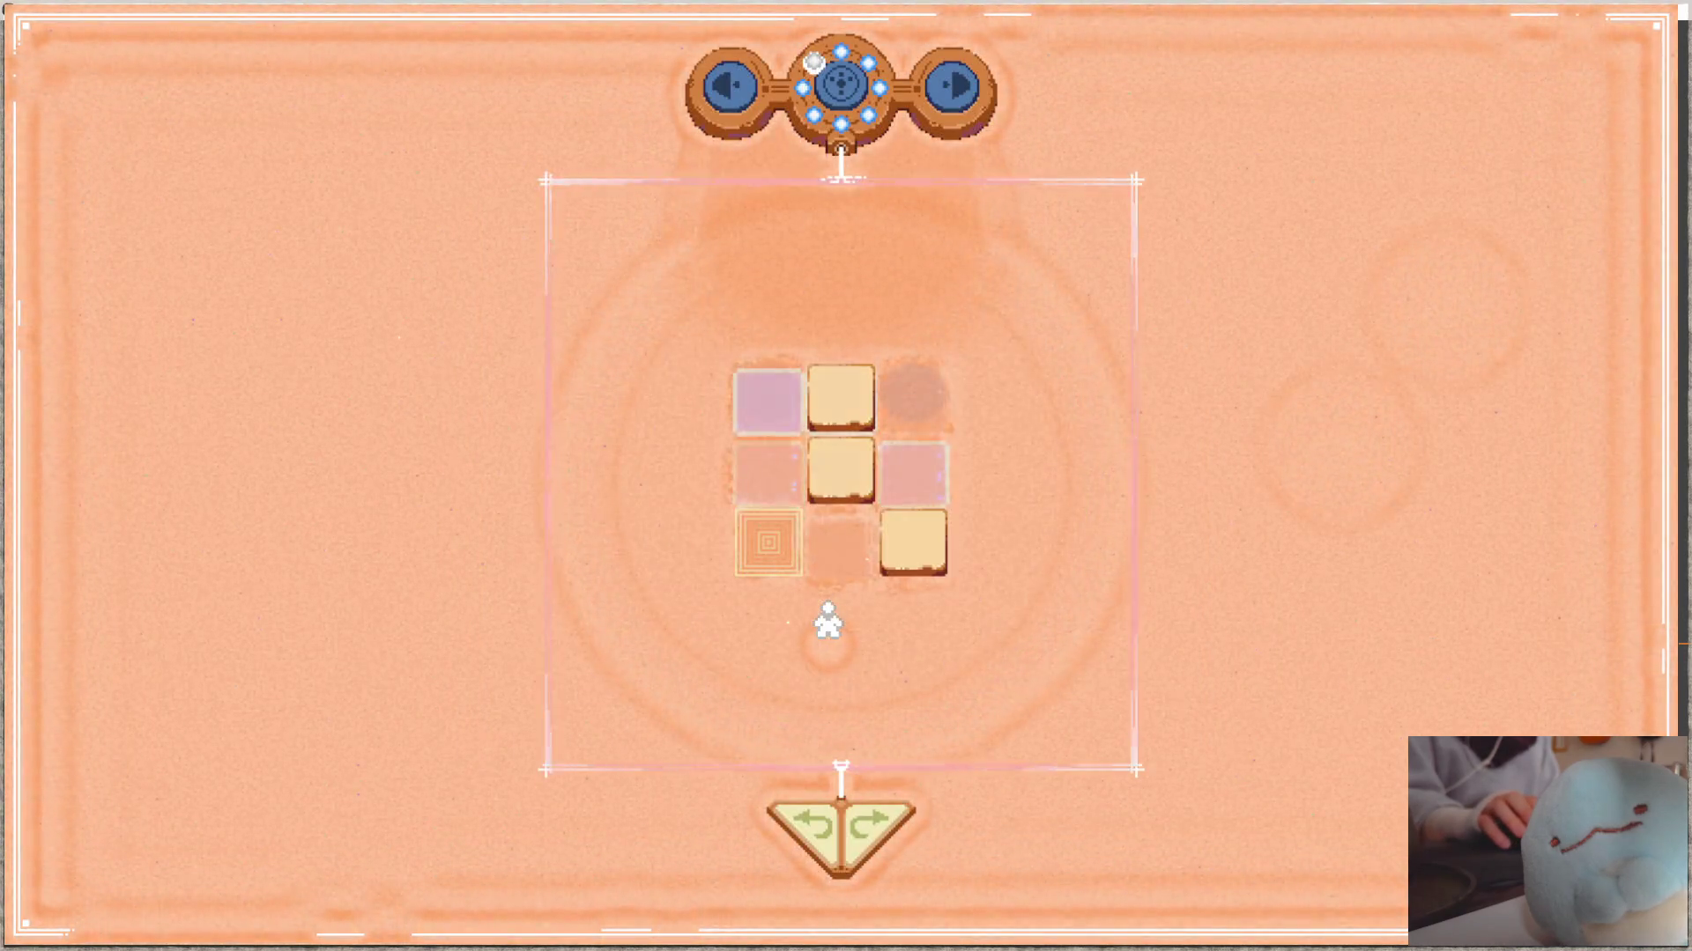
pyautogui.click(853, 84)
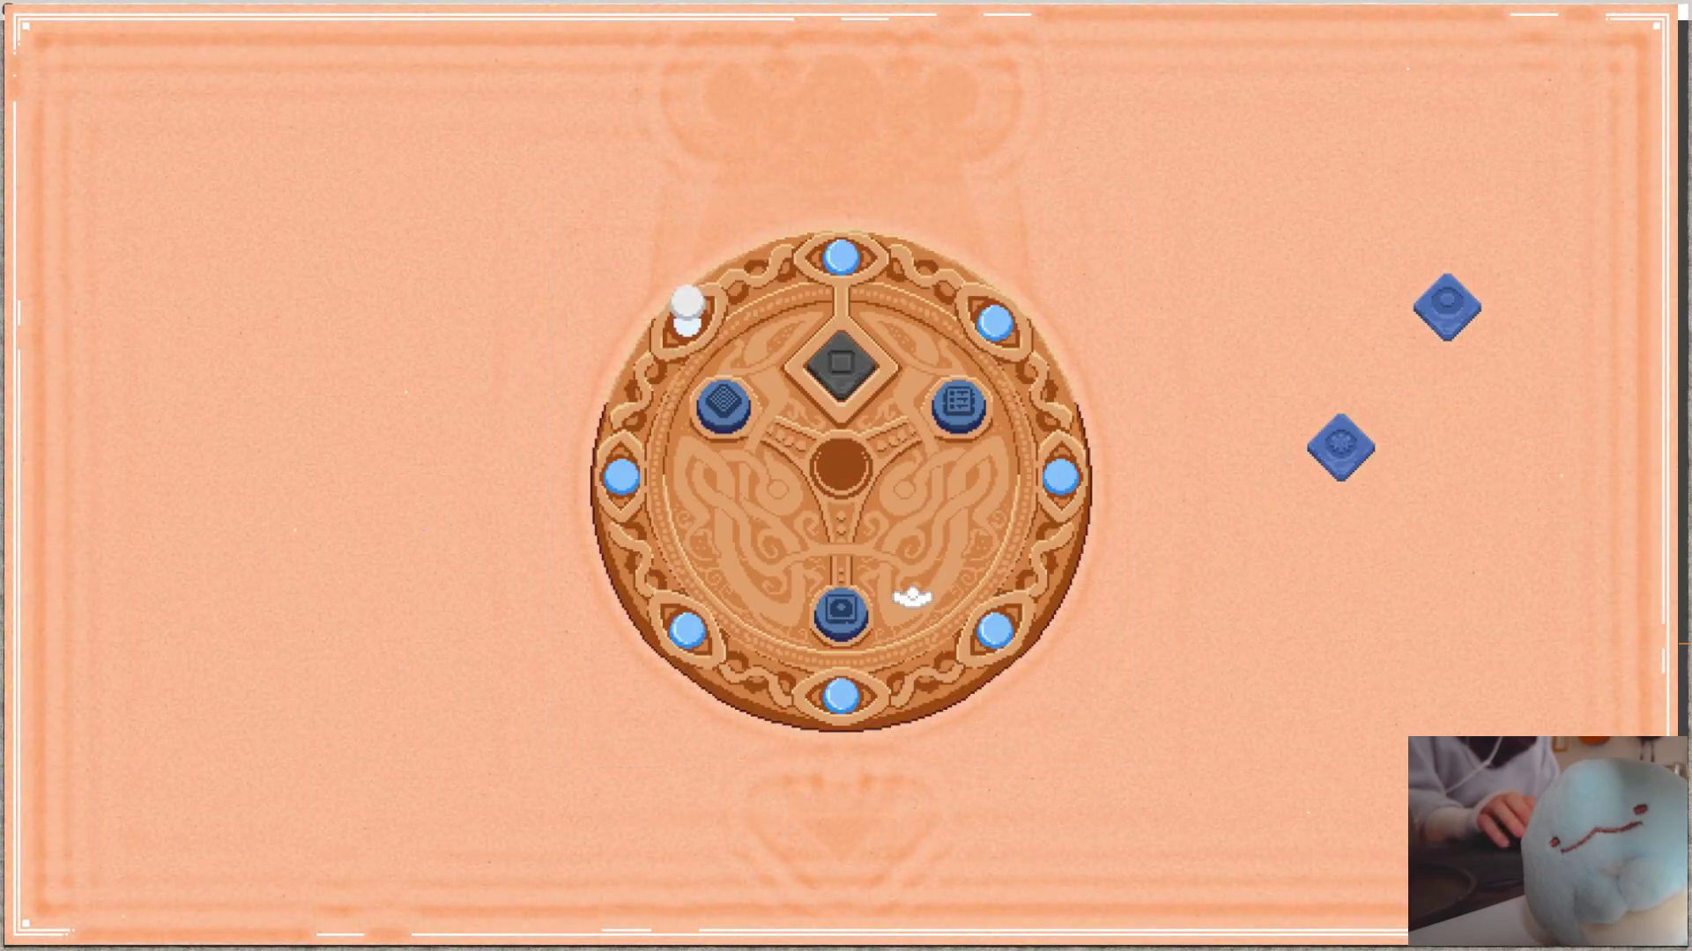
pyautogui.click(844, 616)
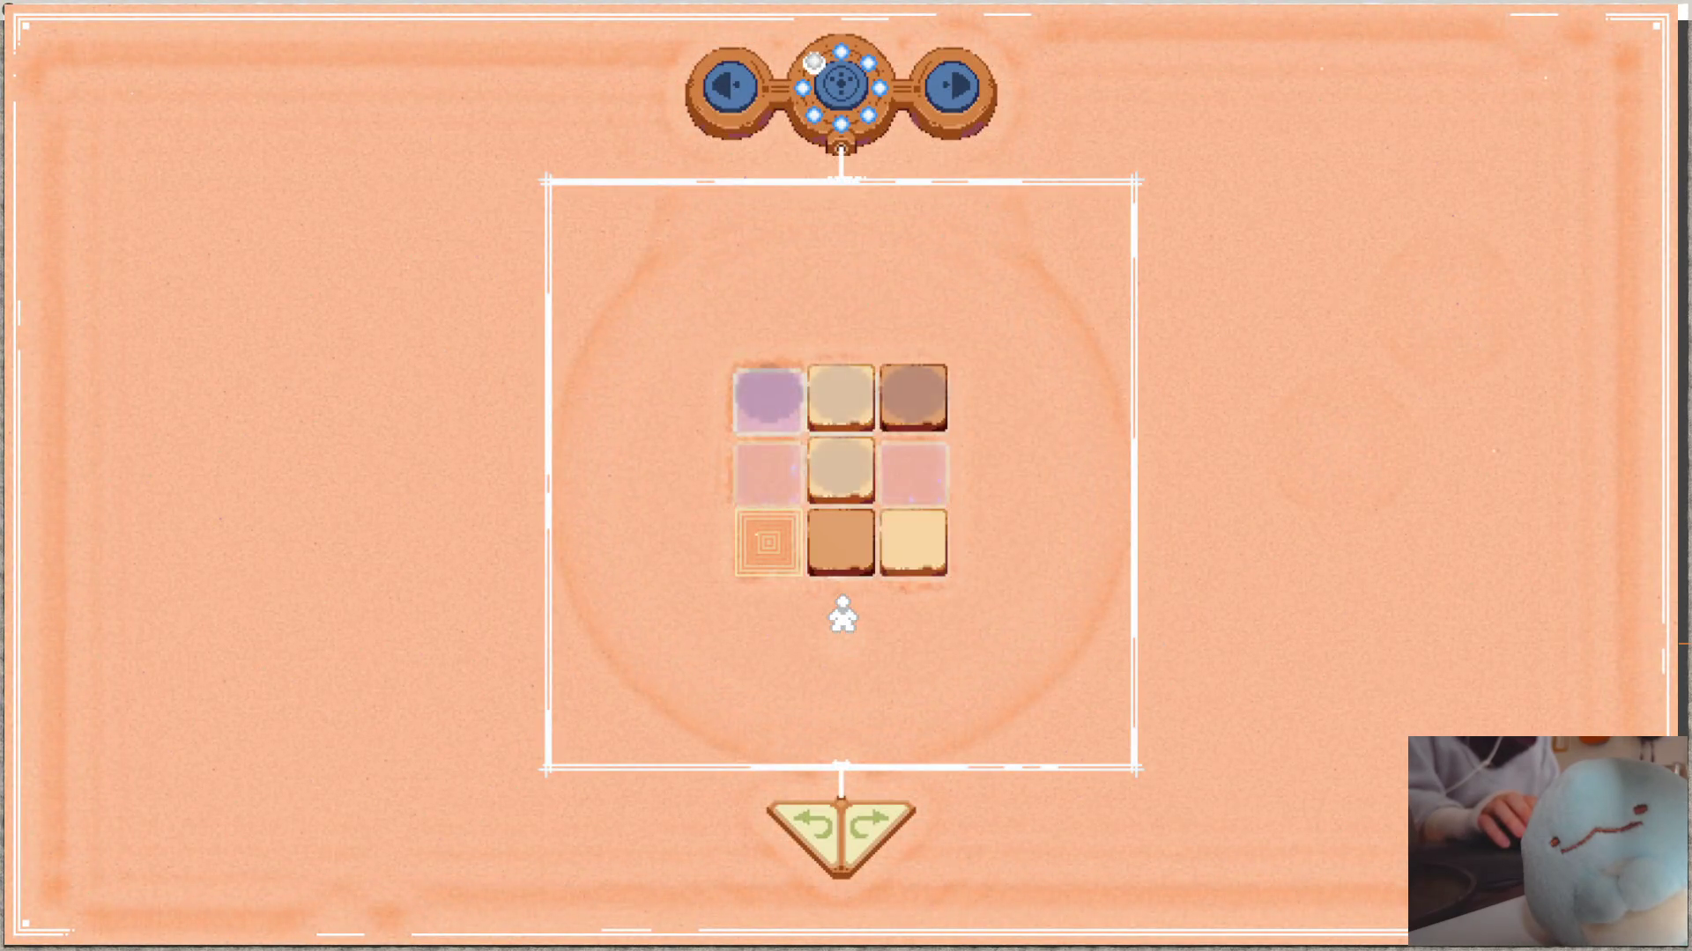
pyautogui.click(731, 92)
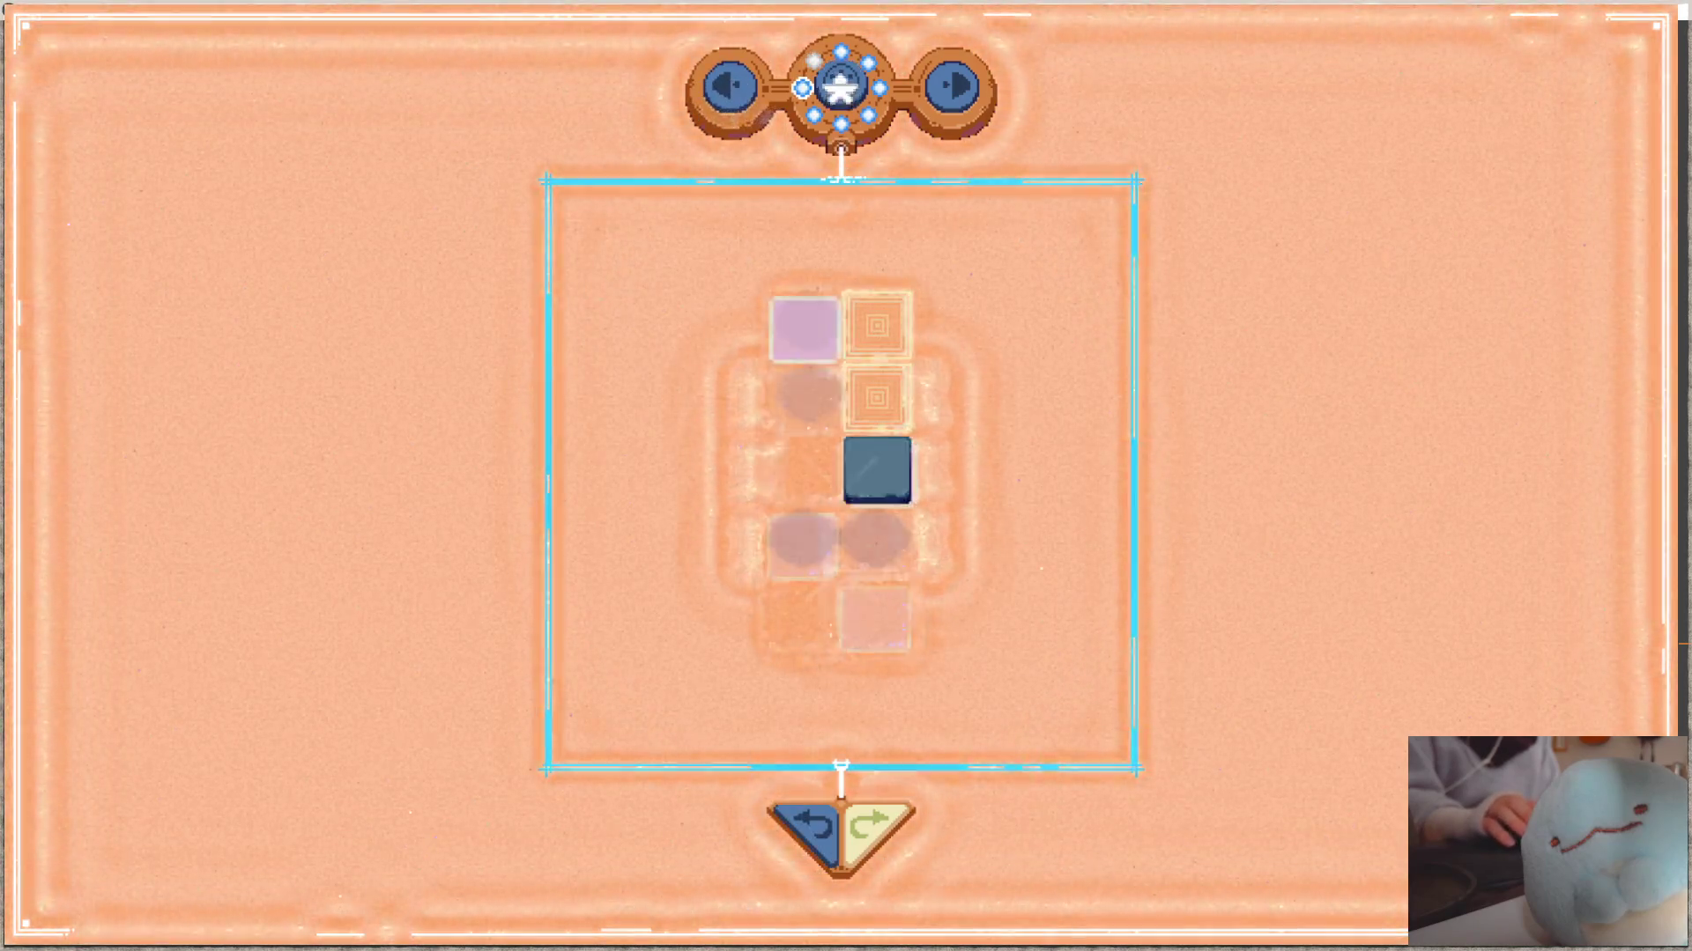
# - Leave the two-column dark-tile level through the hub, tap the sand, and load the 3x3 white-piece puzzle
pyautogui.click(841, 86)
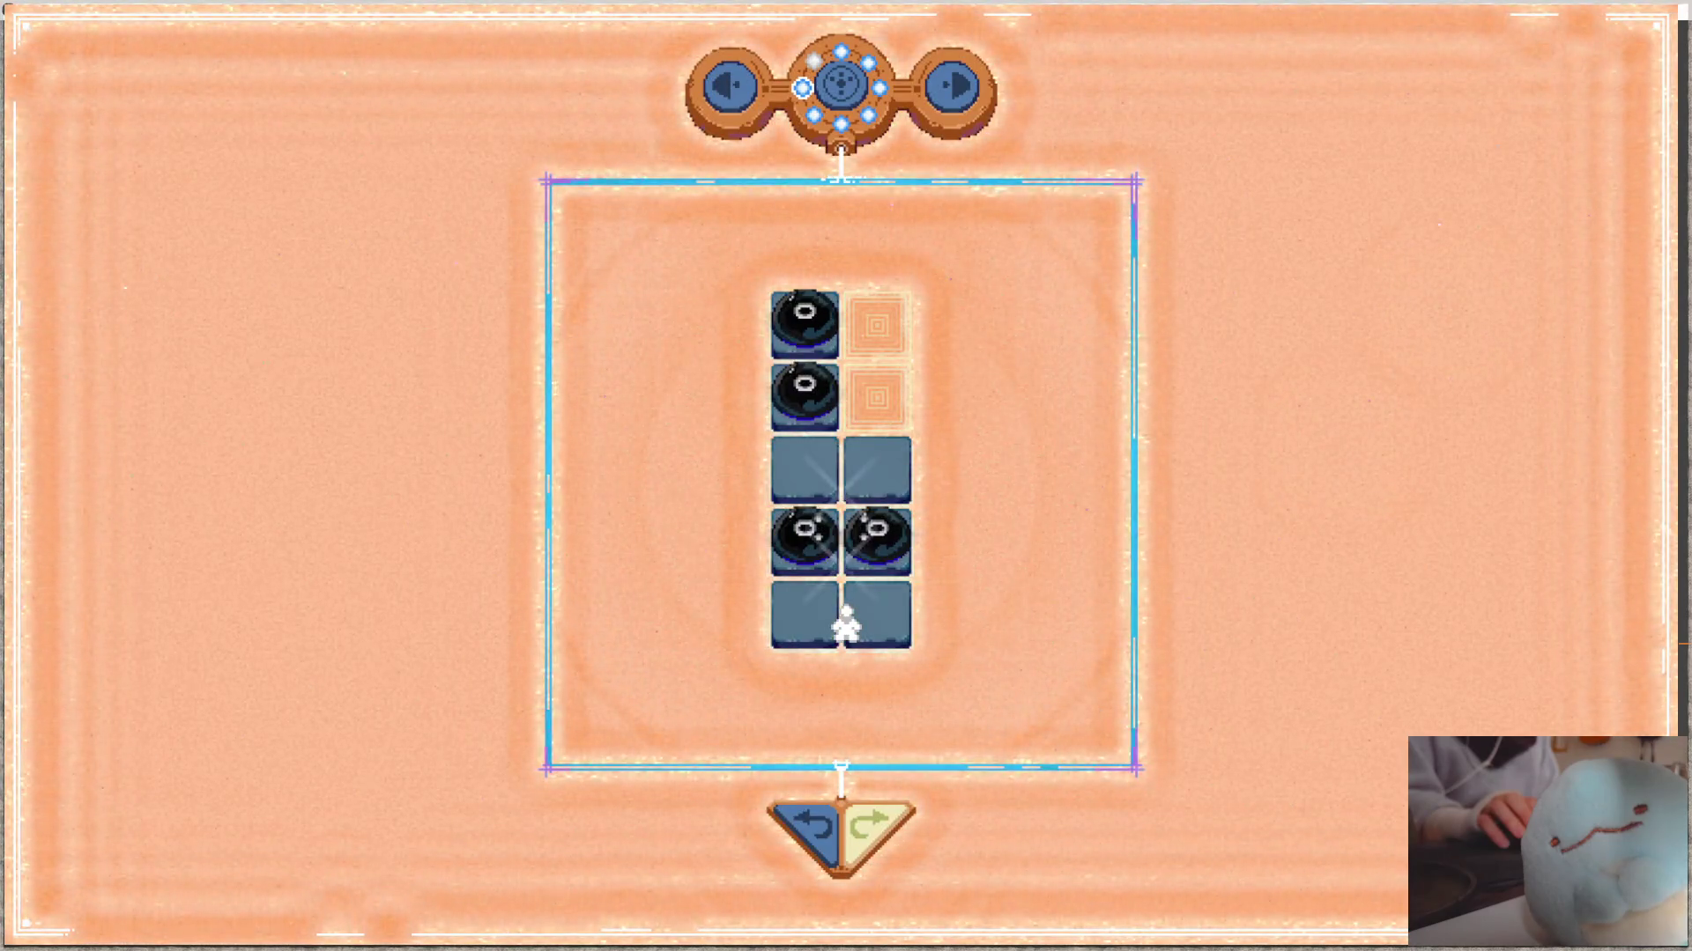
pyautogui.click(819, 80)
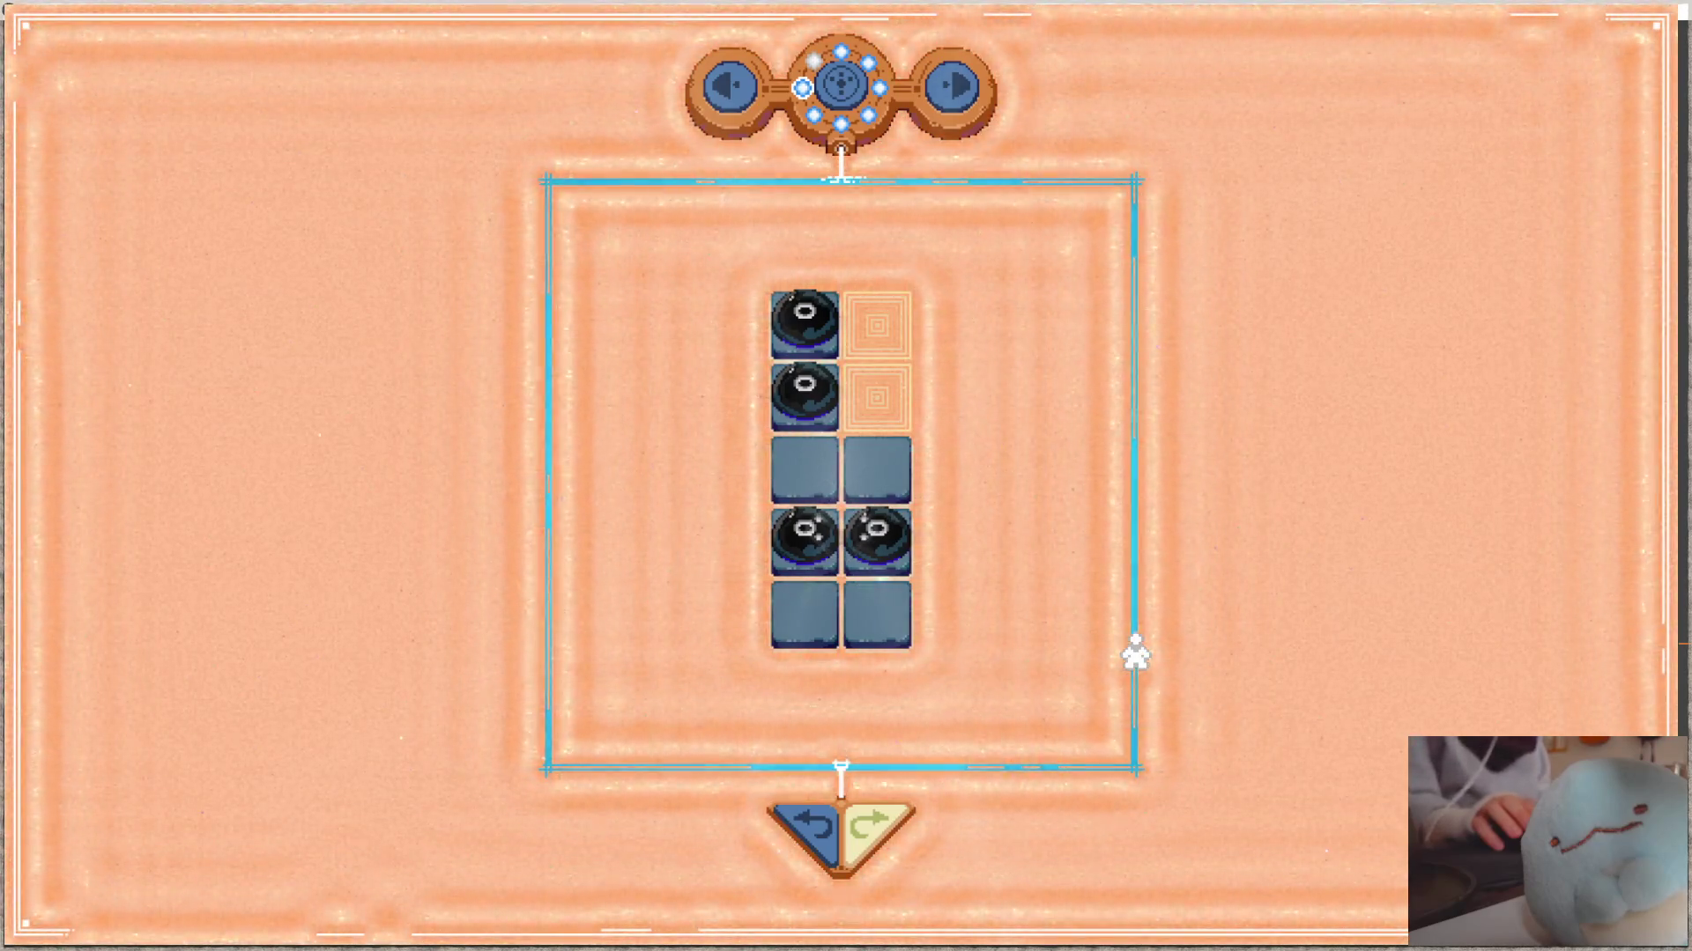
pyautogui.click(1318, 677)
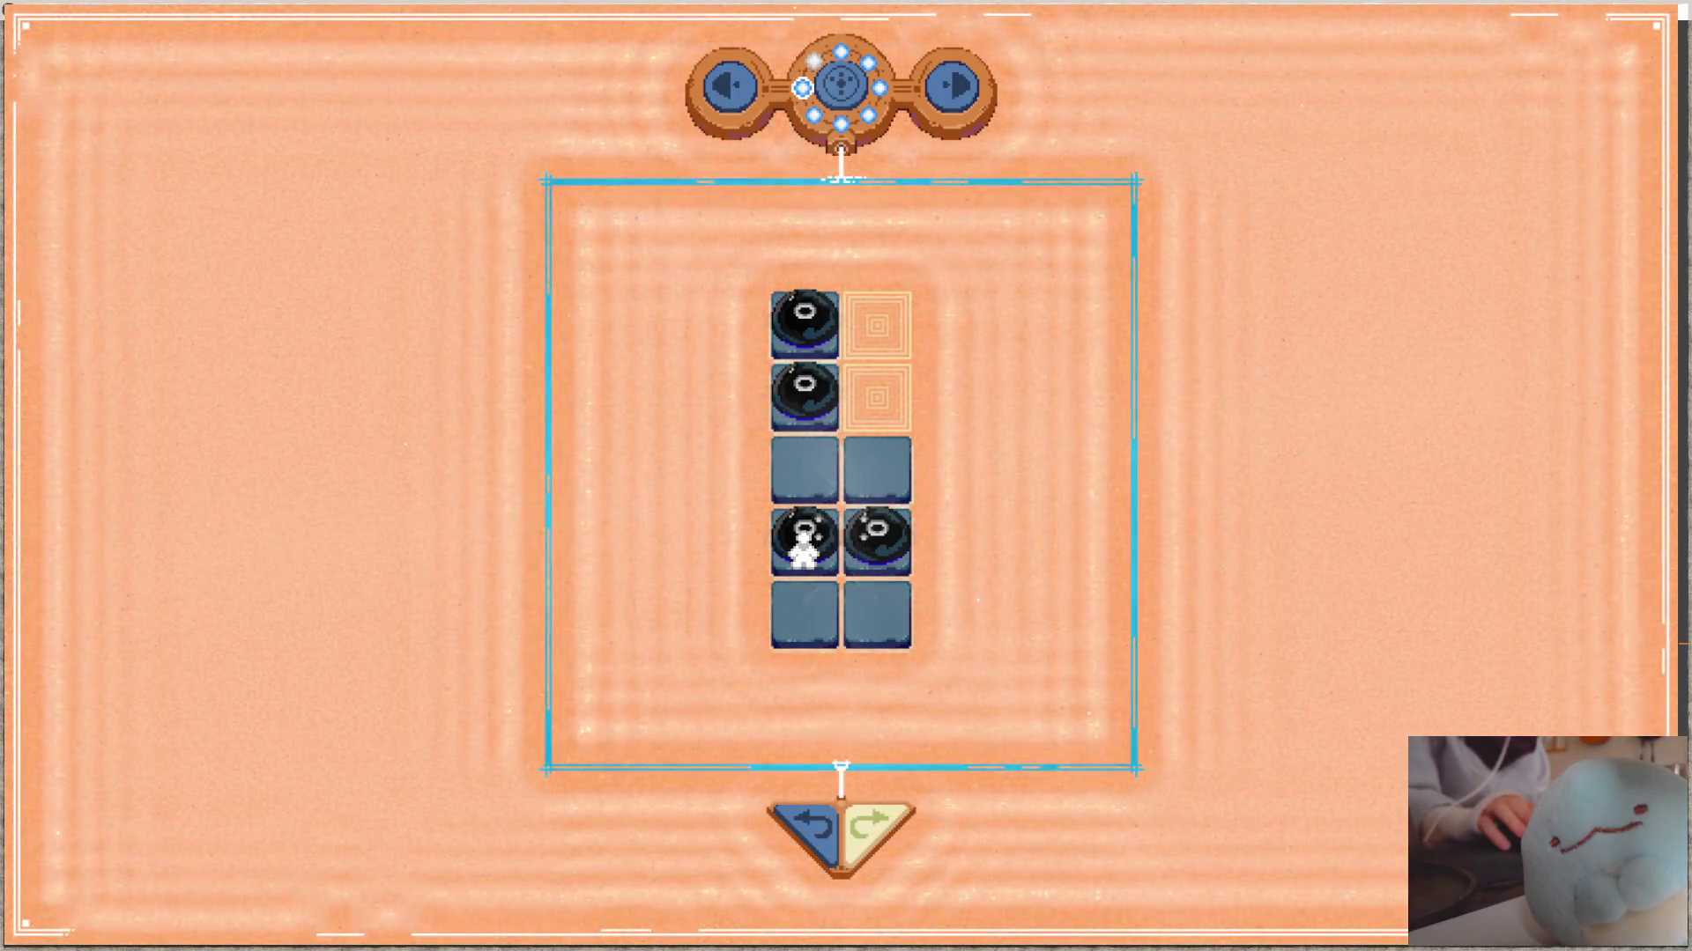
pyautogui.click(953, 89)
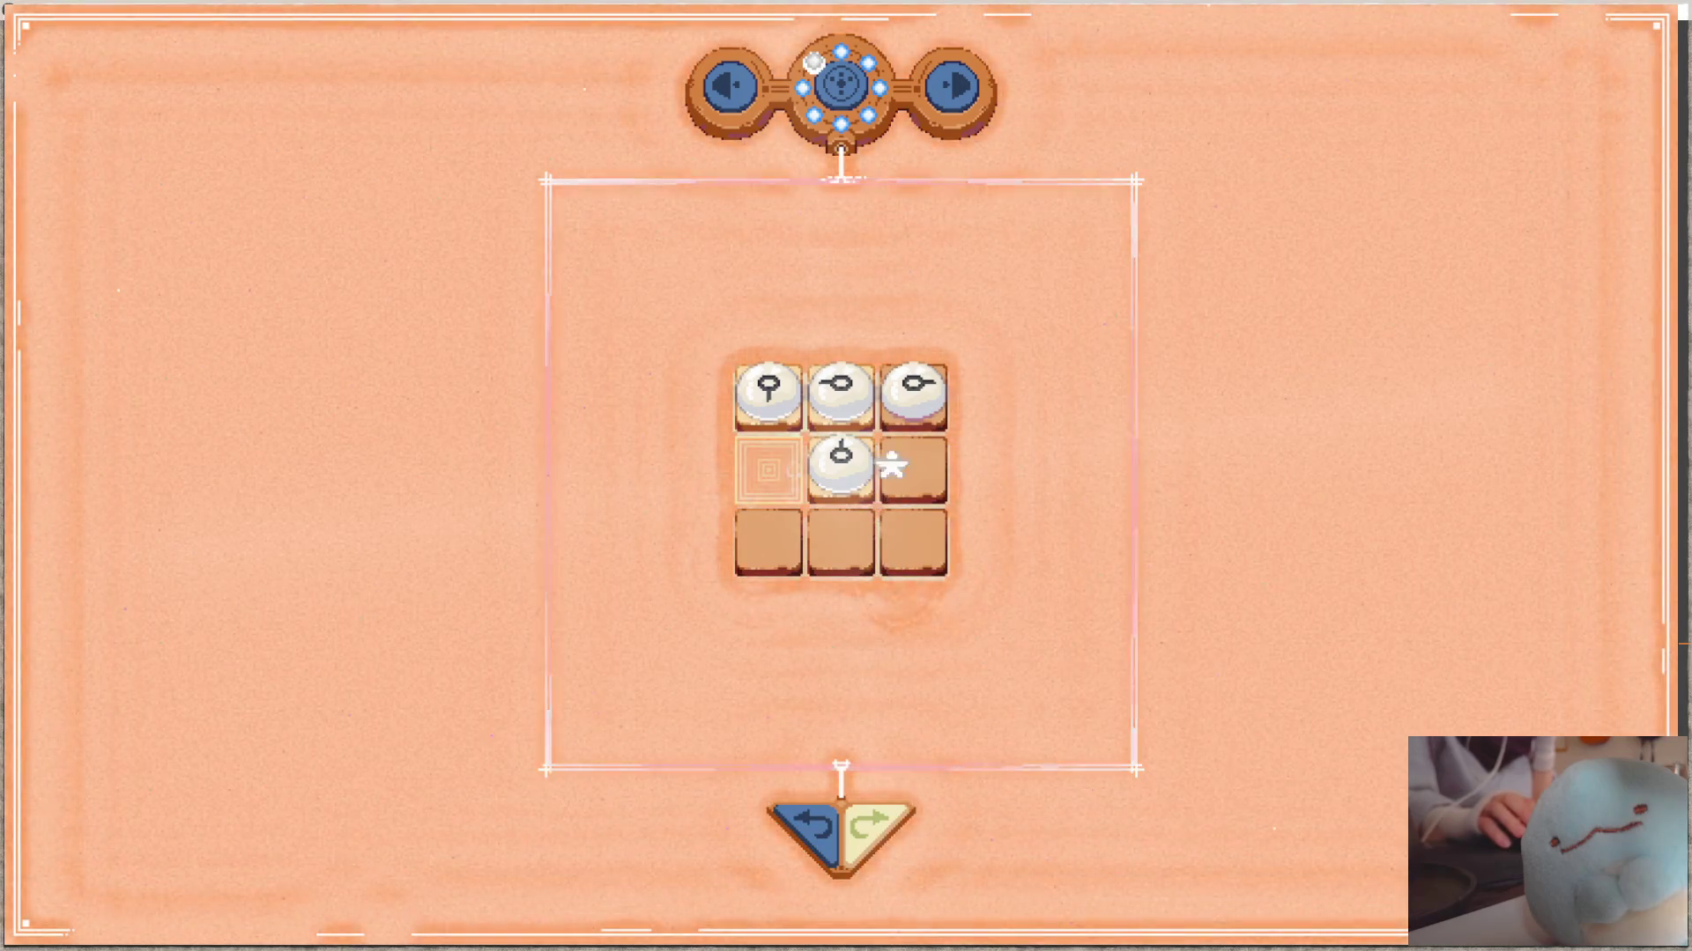
# - Push the top-right piece down, undo, drop a piece back, then snap the game to the left half
pyautogui.moveTo(912, 394)
pyautogui.mouseDown()
pyautogui.moveTo(927, 573)
pyautogui.moveTo(916, 544)
pyautogui.mouseUp()
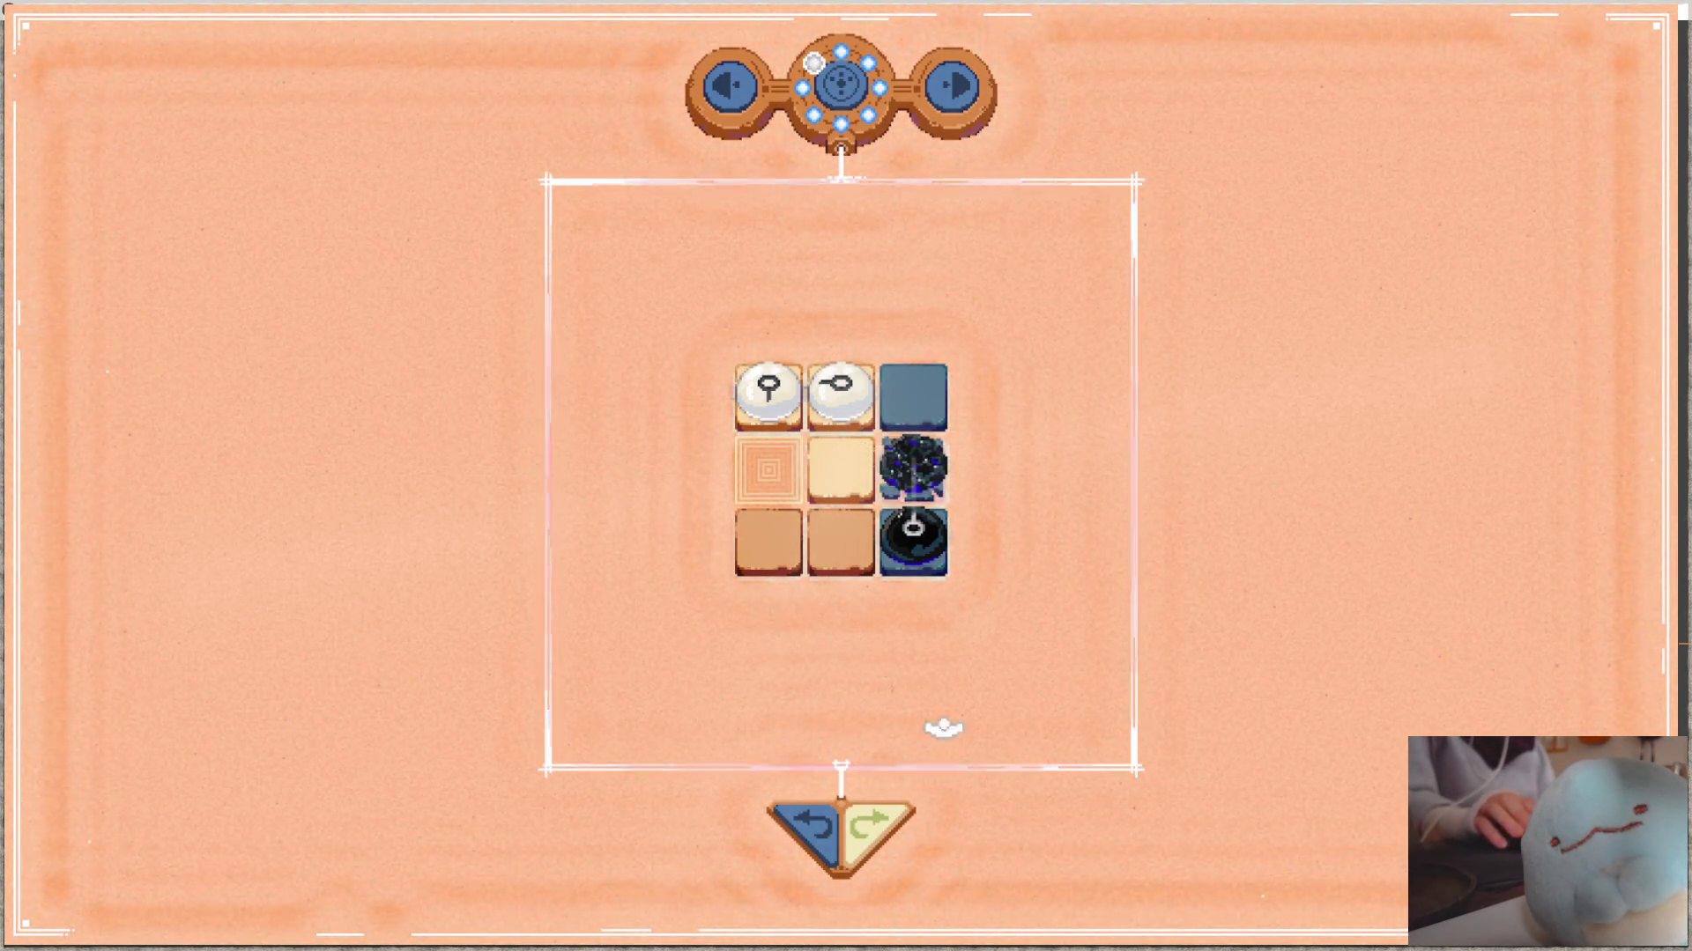
pyautogui.press('z')
pyautogui.moveTo(744, 476); pyautogui.dragTo(765, 469)
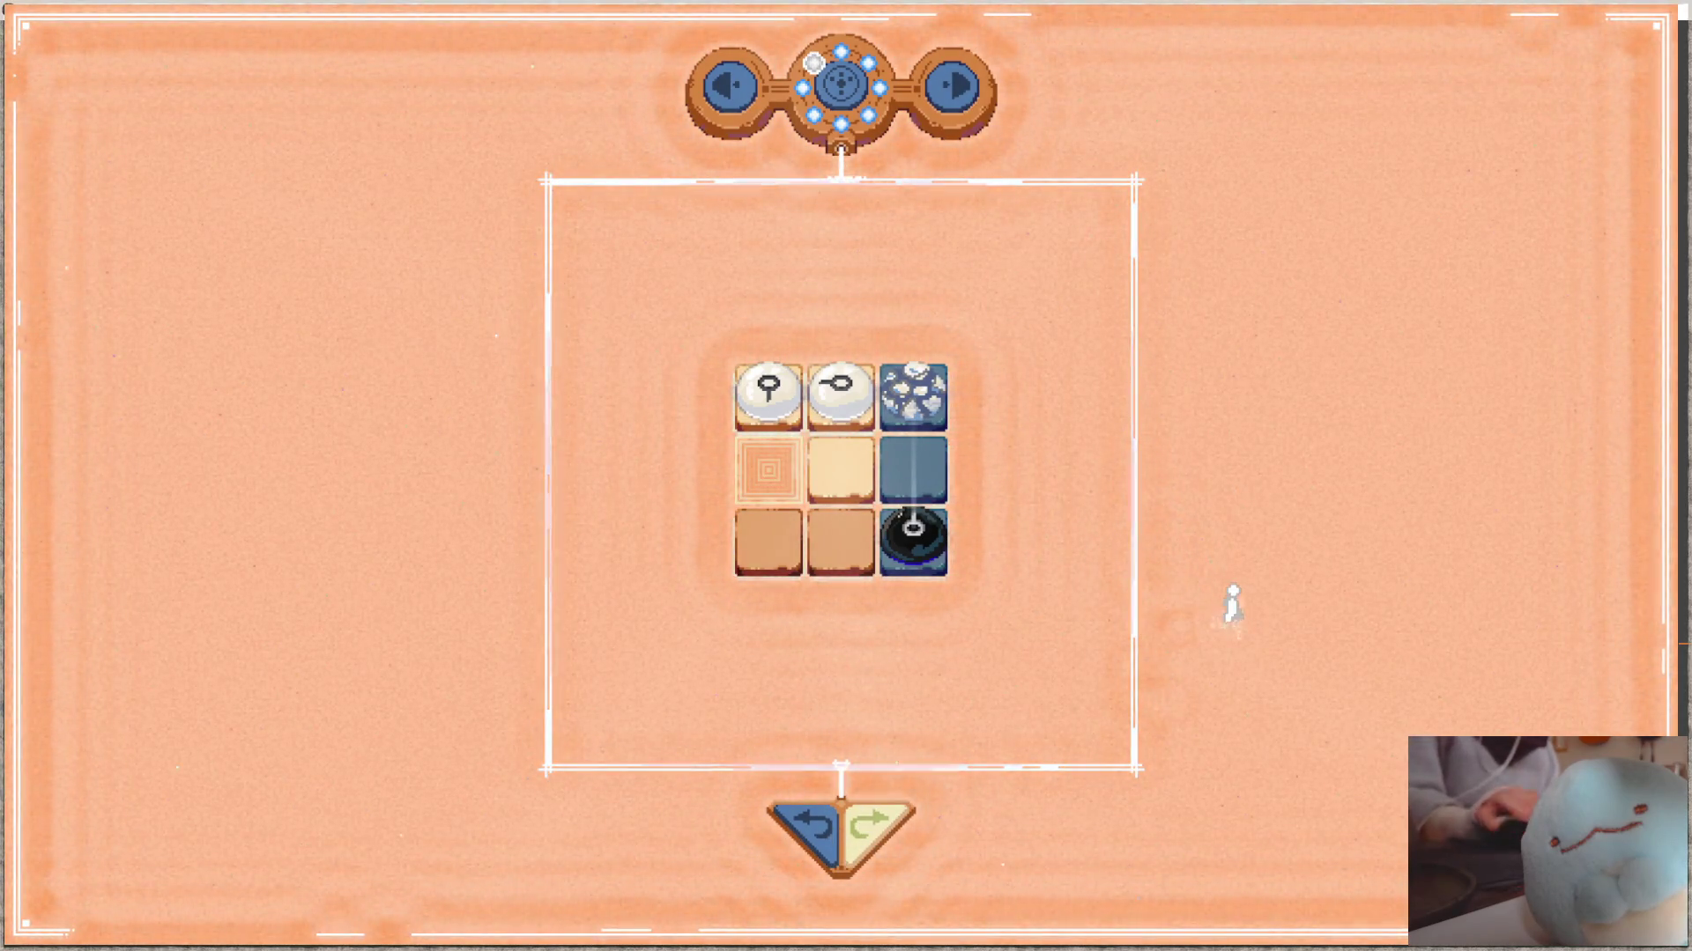
pyautogui.hotkey('alt', 'Tab')
# - Undo and redo the last puzzle move, then inspect the lut_play_border_fade gradient in graphics.aseprite
pyautogui.press('z')
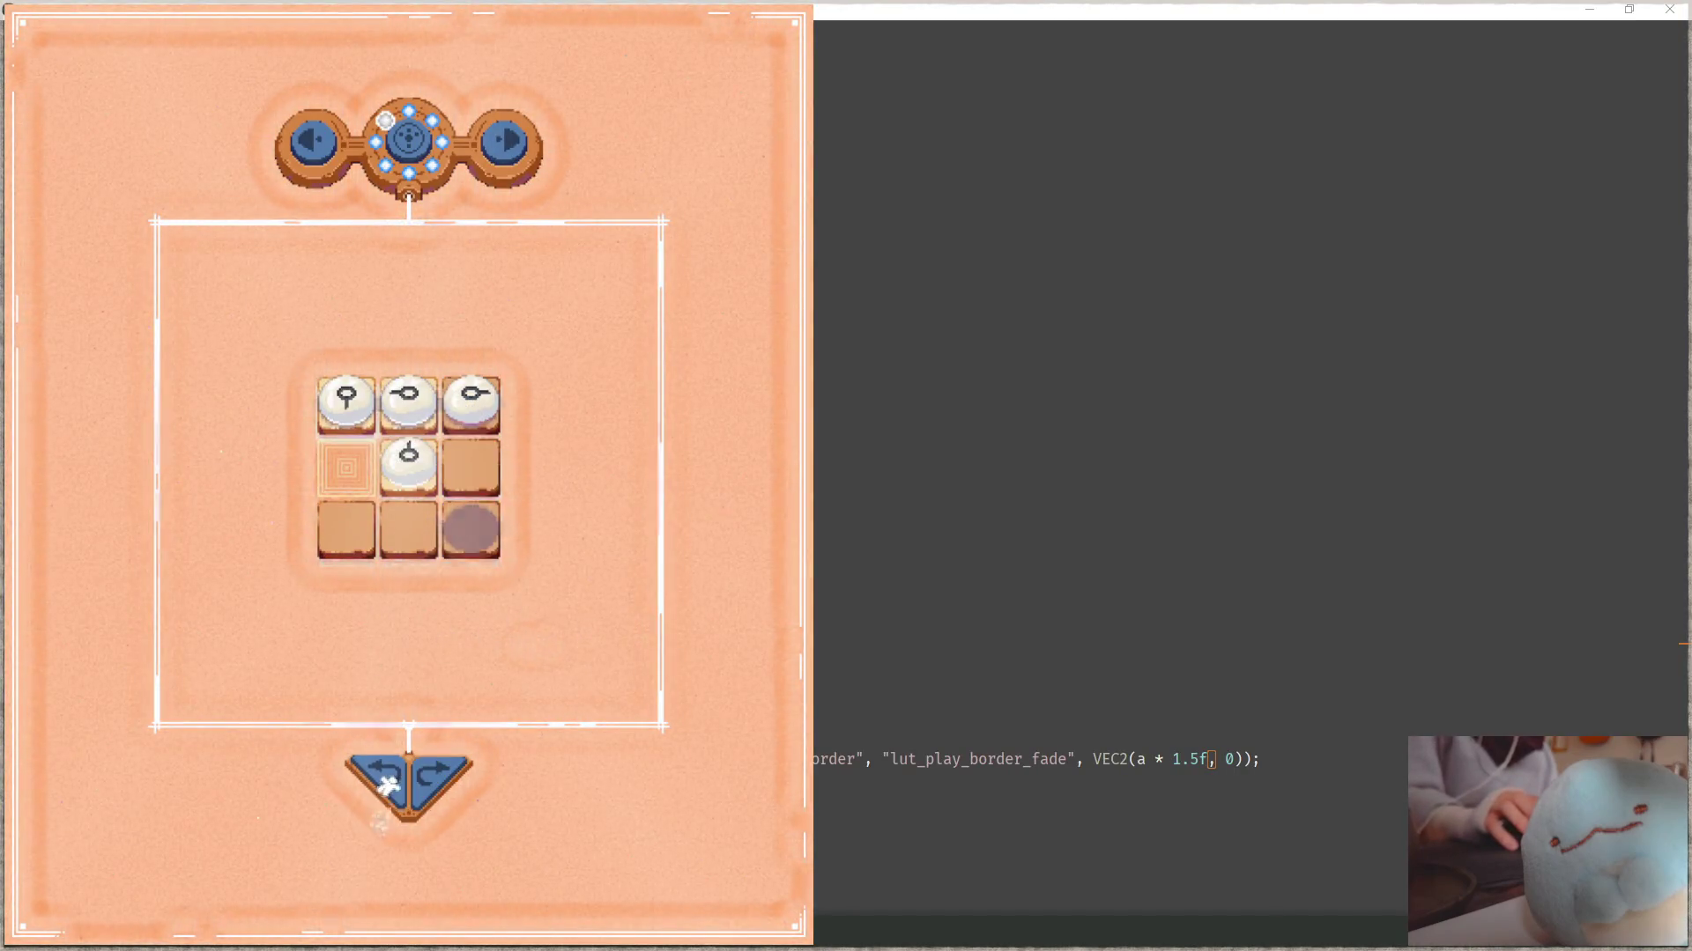
pyautogui.press('y')
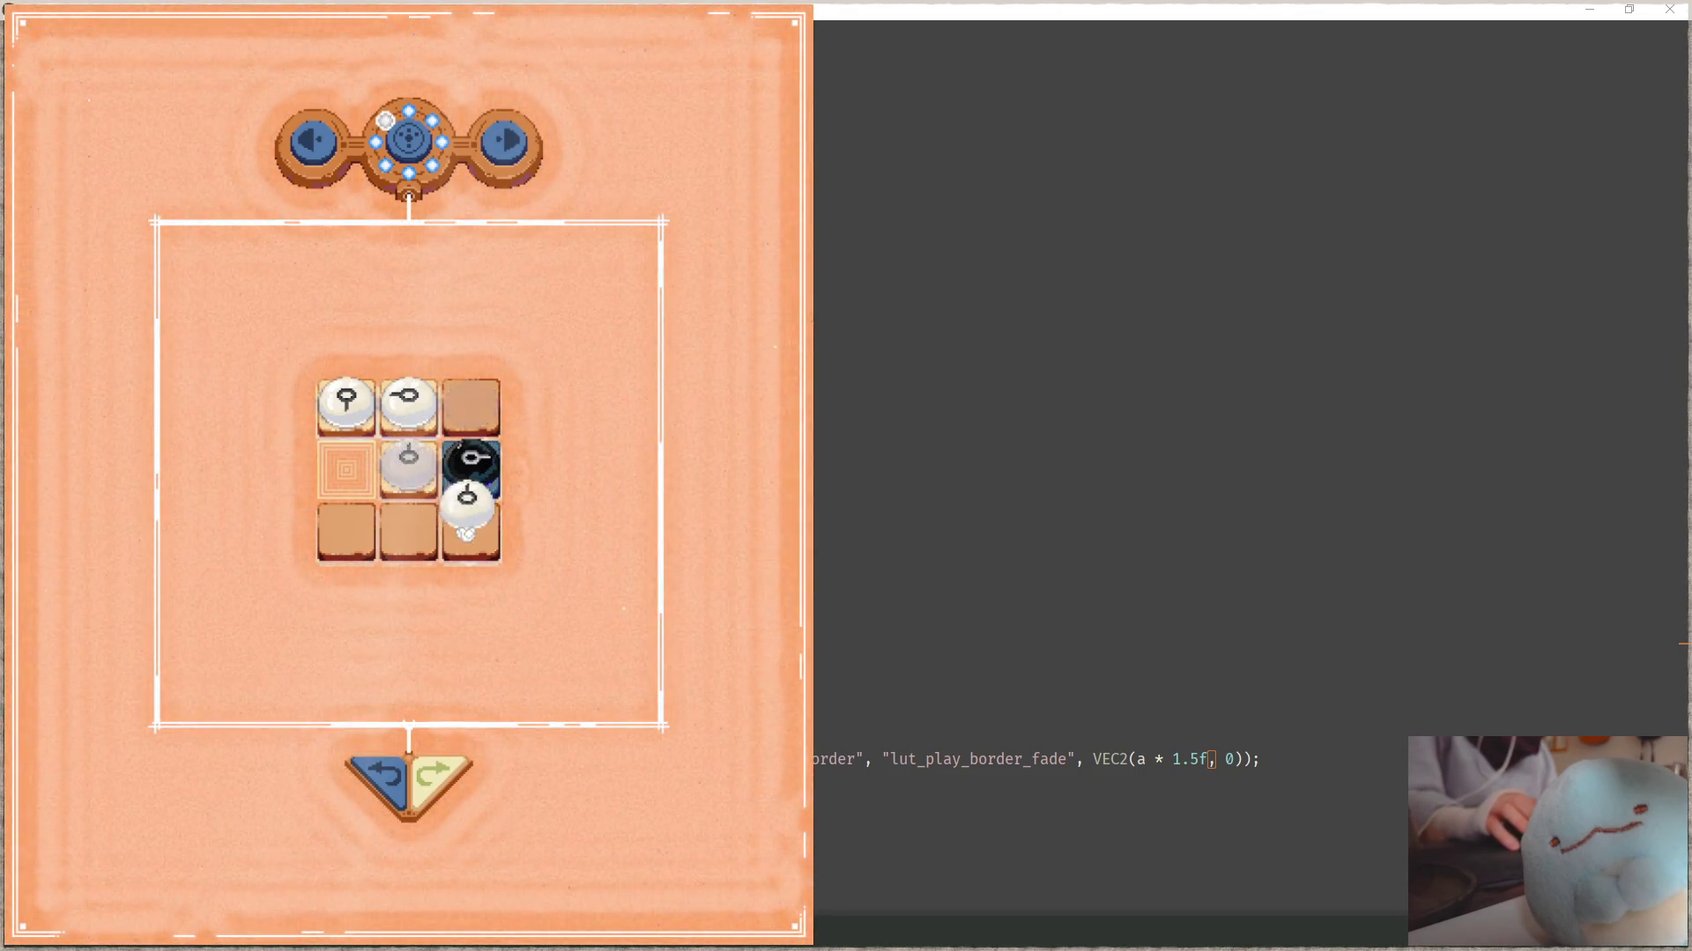
pyautogui.hotkey('alt', 'Tab')
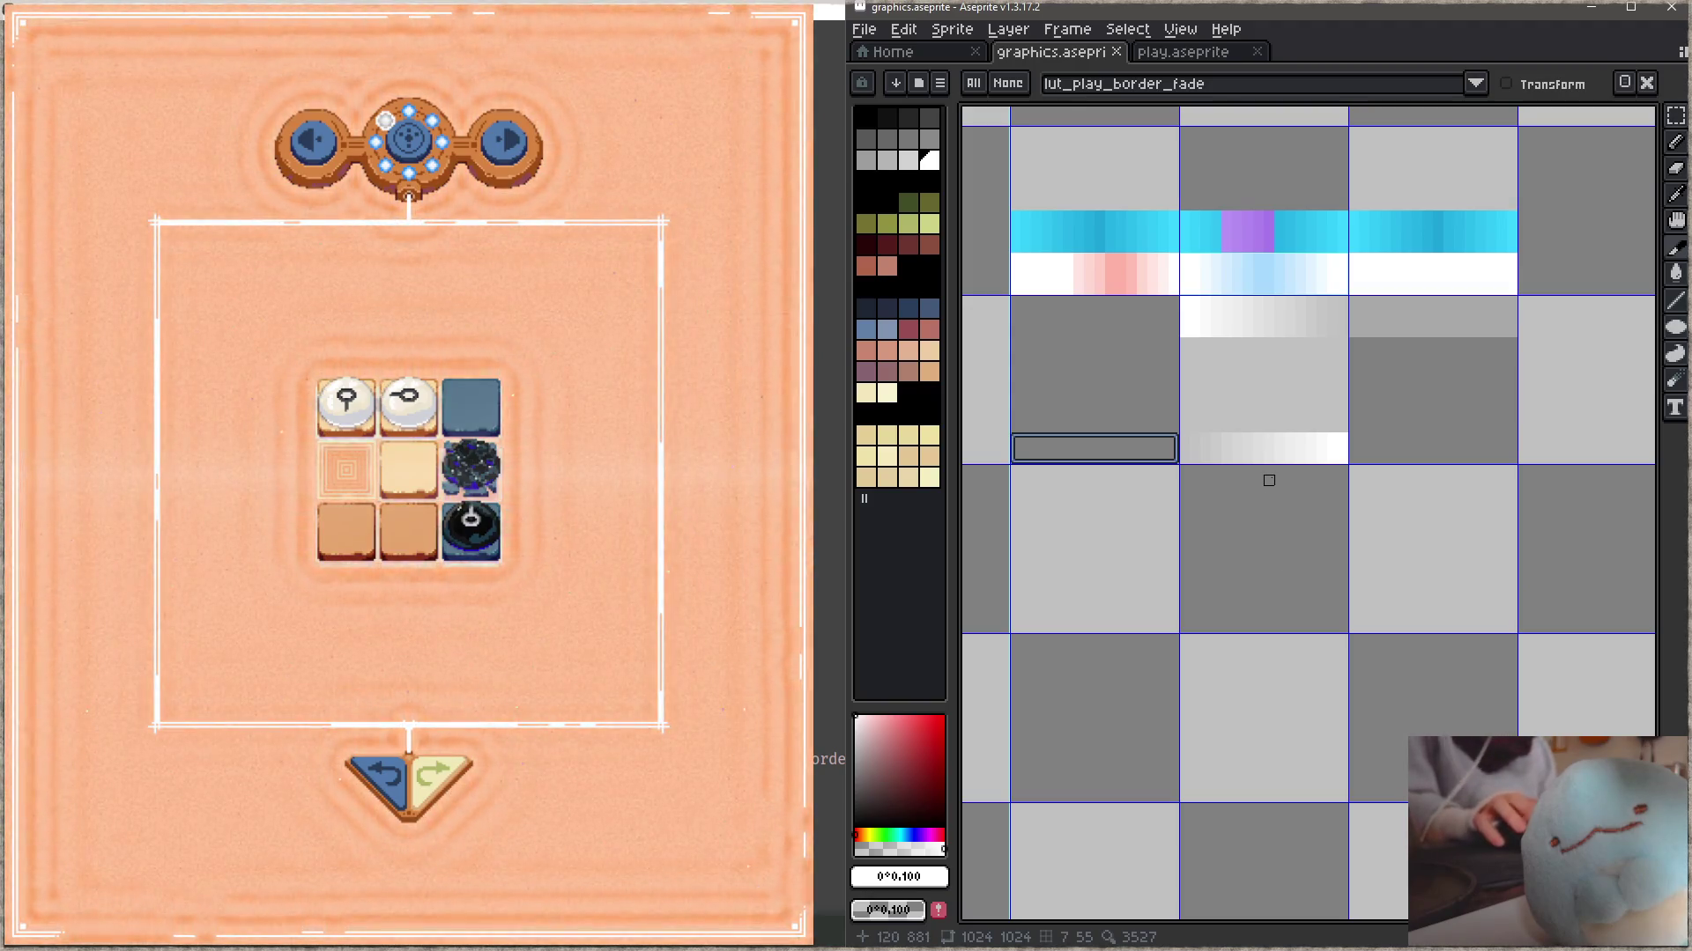
pyautogui.scroll(-3, 1258, 512)
# - Show the play.aseprite sheet panned to its shape_cloudy_square tile sprites, then refocus the game
pyautogui.click(1181, 52)
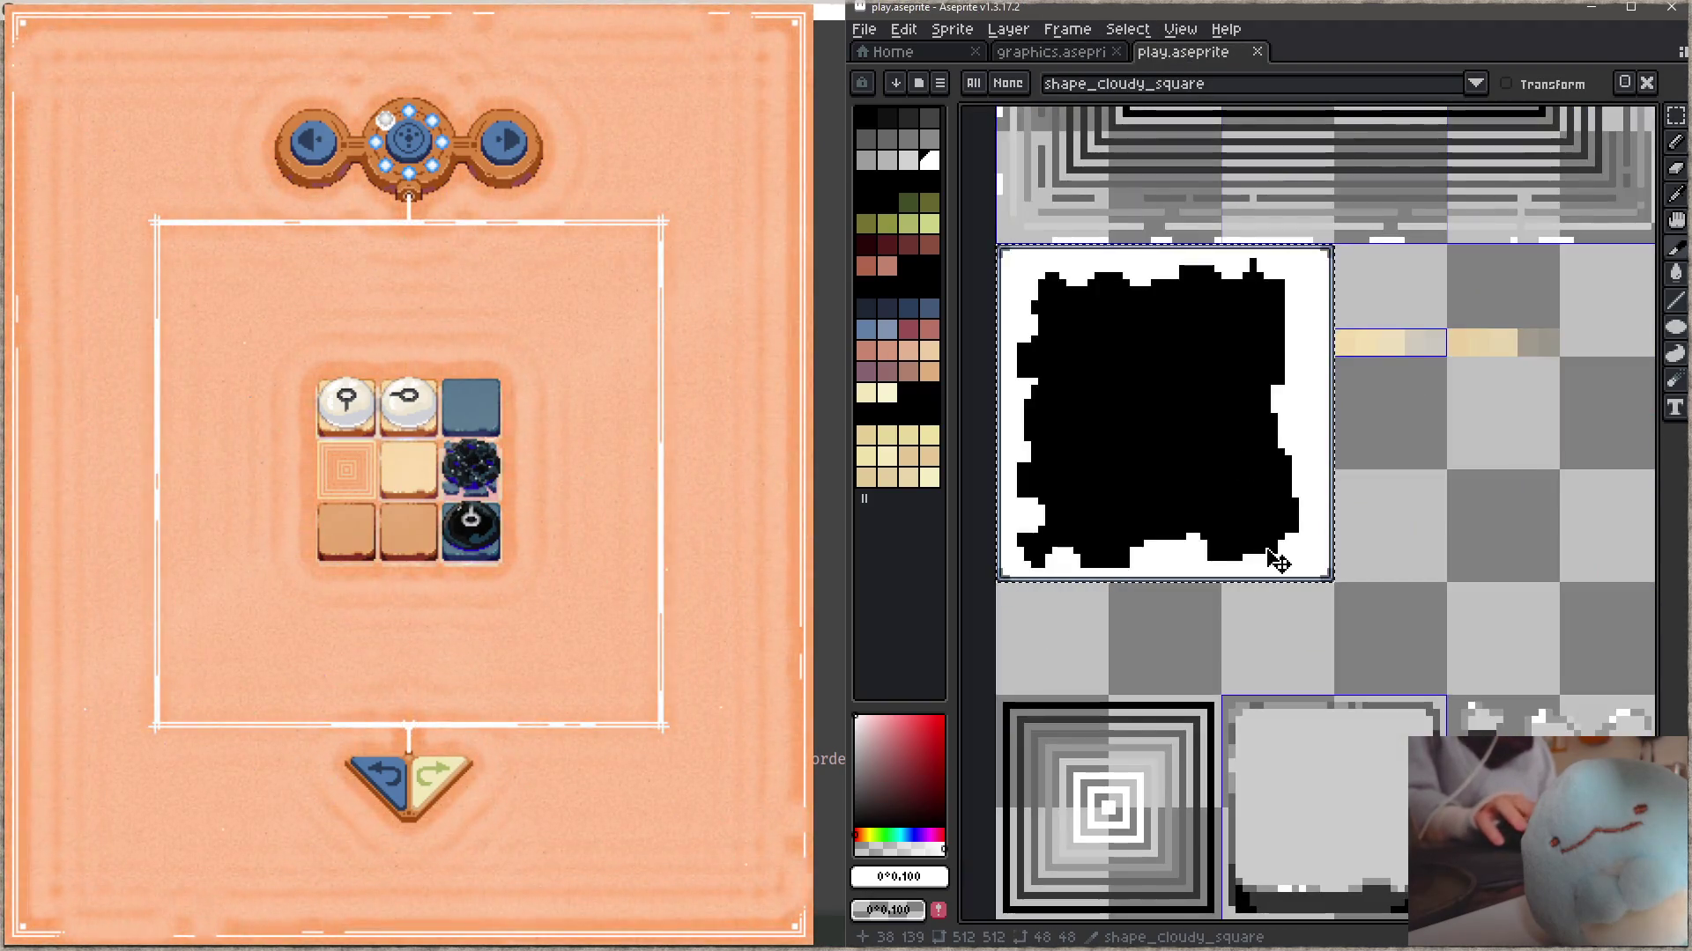
pyautogui.scroll(-2, 1260, 475)
pyautogui.scroll(-2, 1391, 516)
pyautogui.scroll(-2, 1220, 586)
pyautogui.moveTo(1422, 639); pyautogui.dragTo(1449, 412)
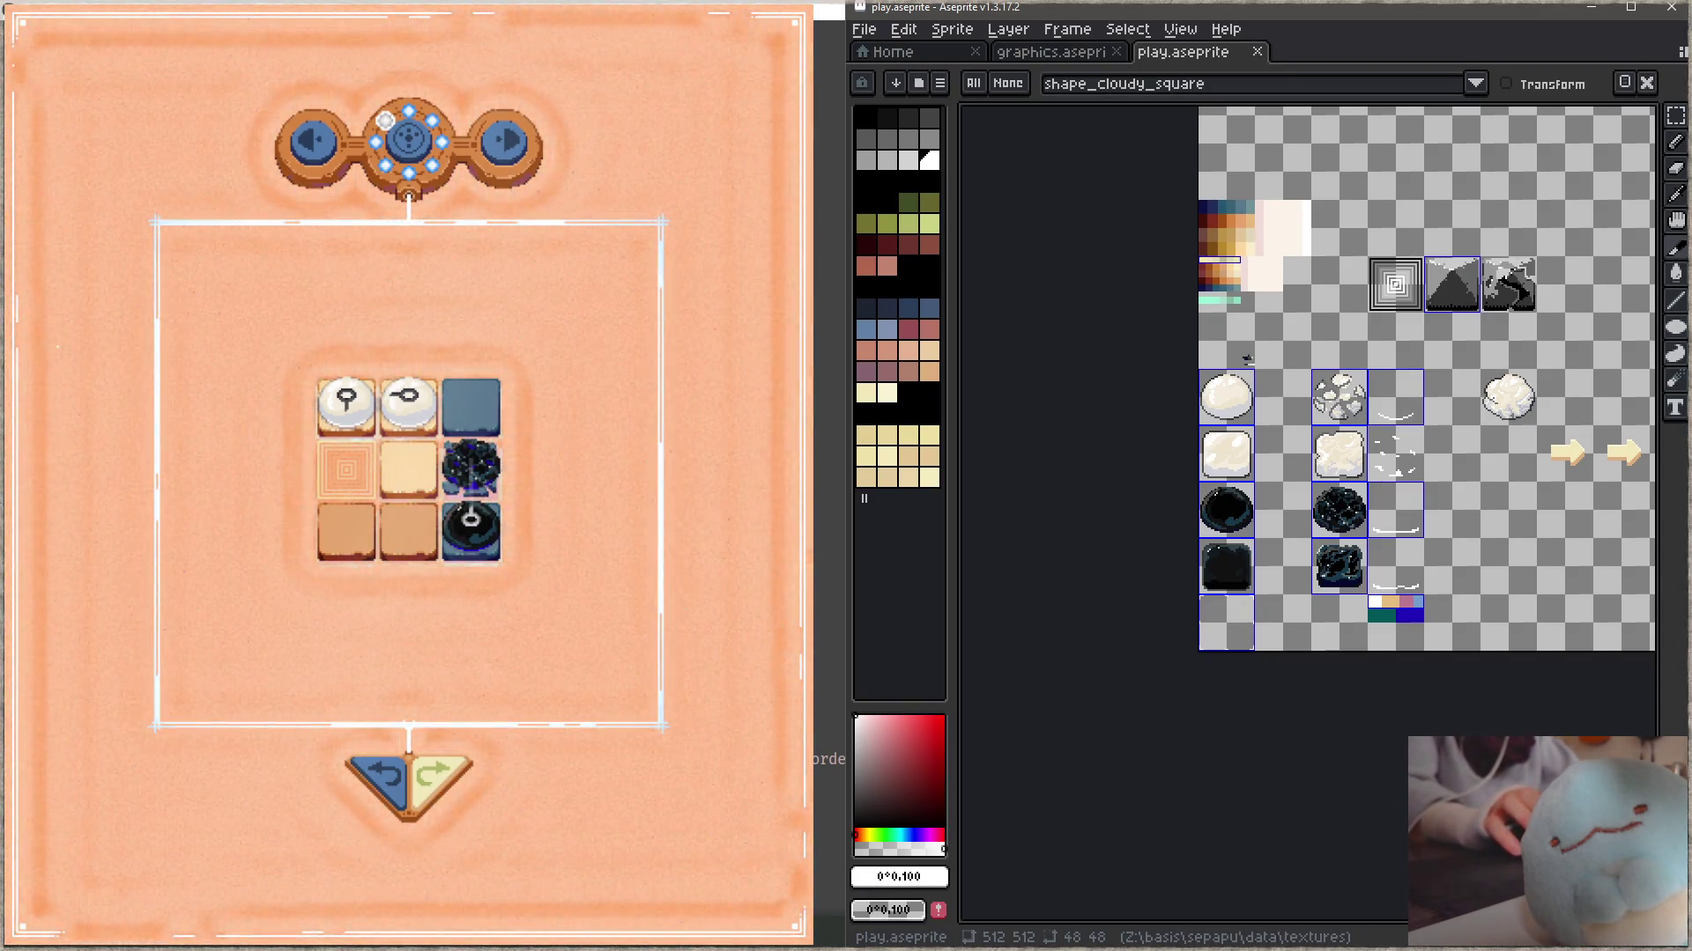
pyautogui.click(712, 660)
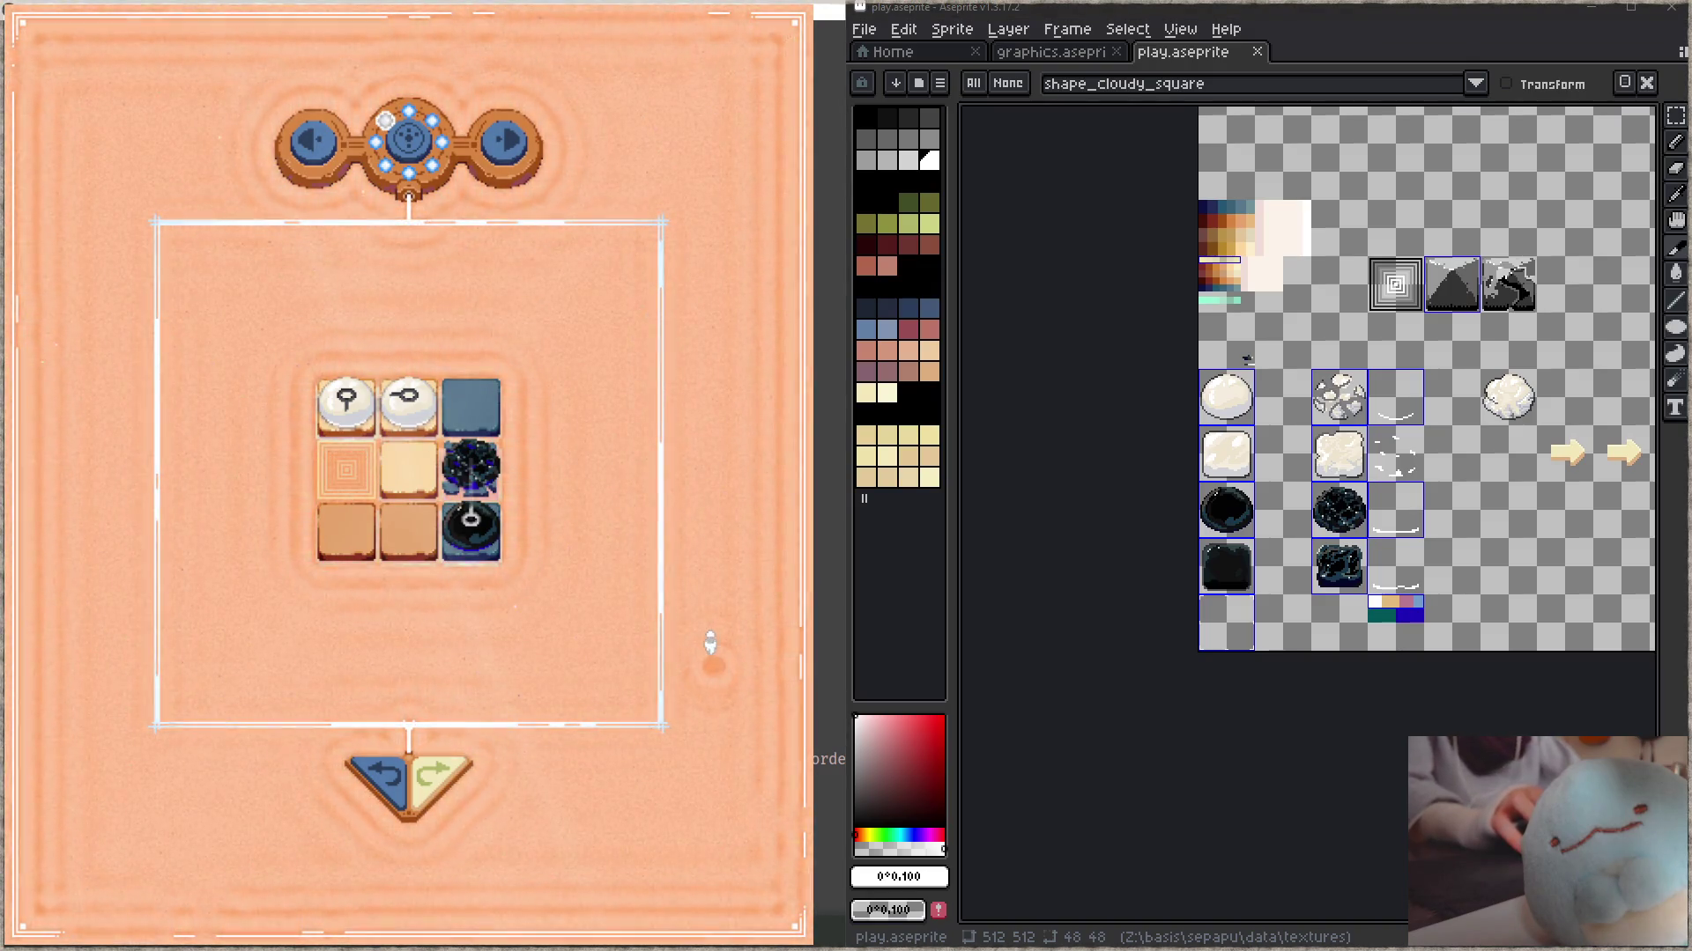
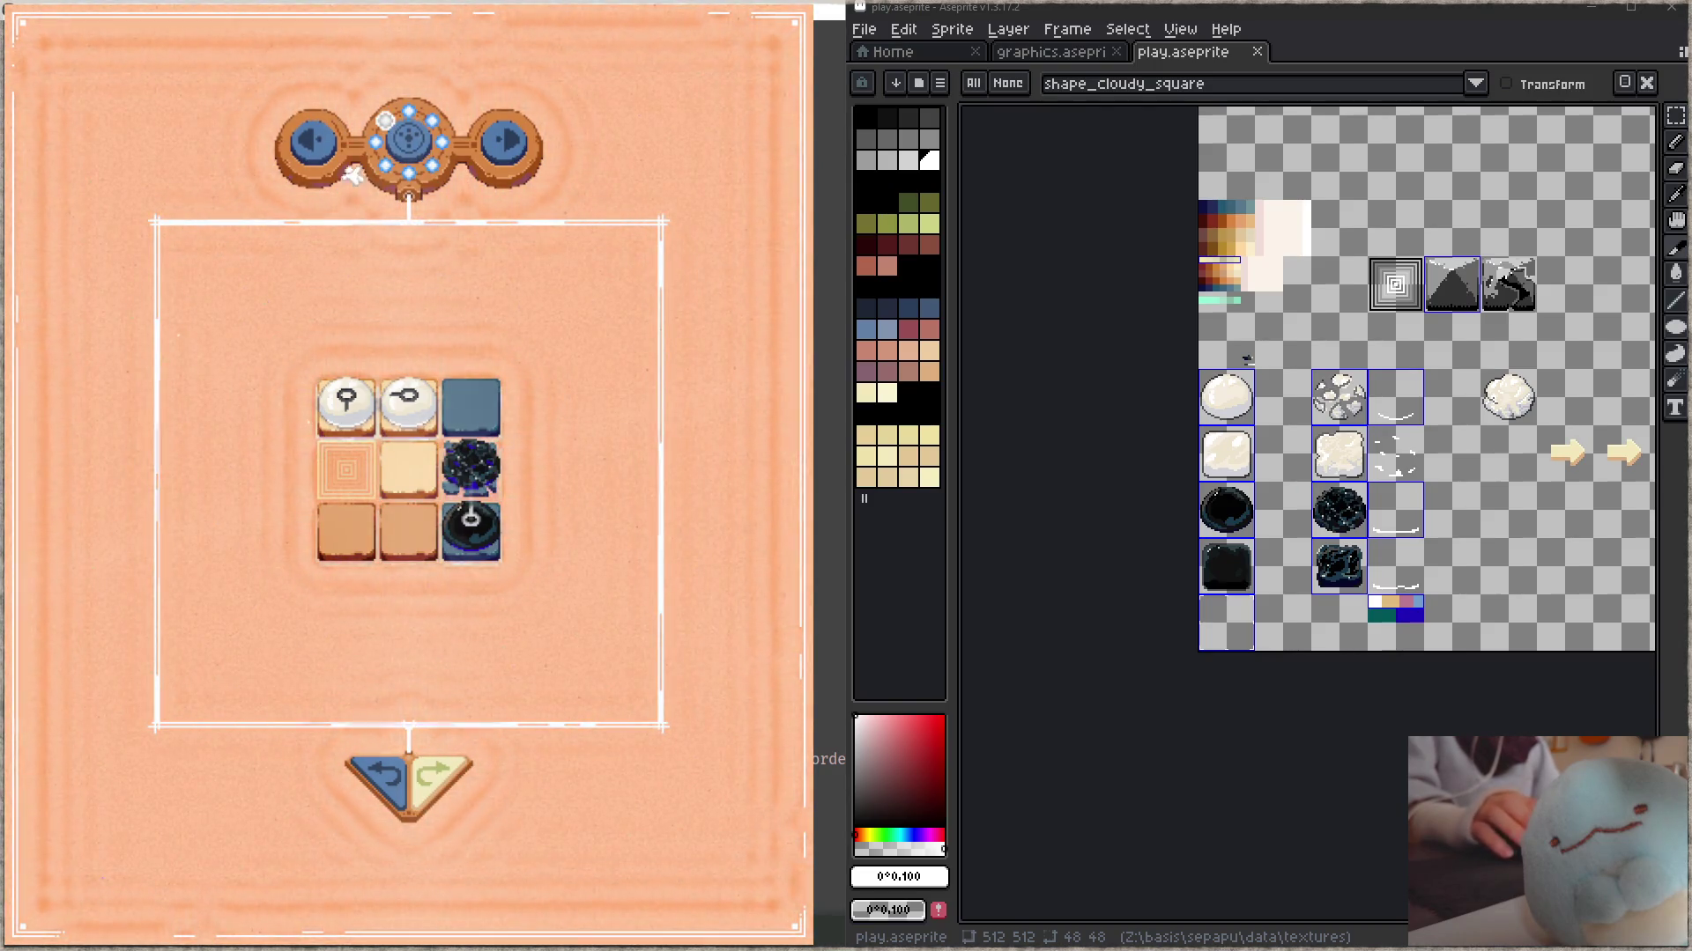
# - Go back to the round dial and move all three diamond tokens off it, including the centre one
pyautogui.click(379, 167)
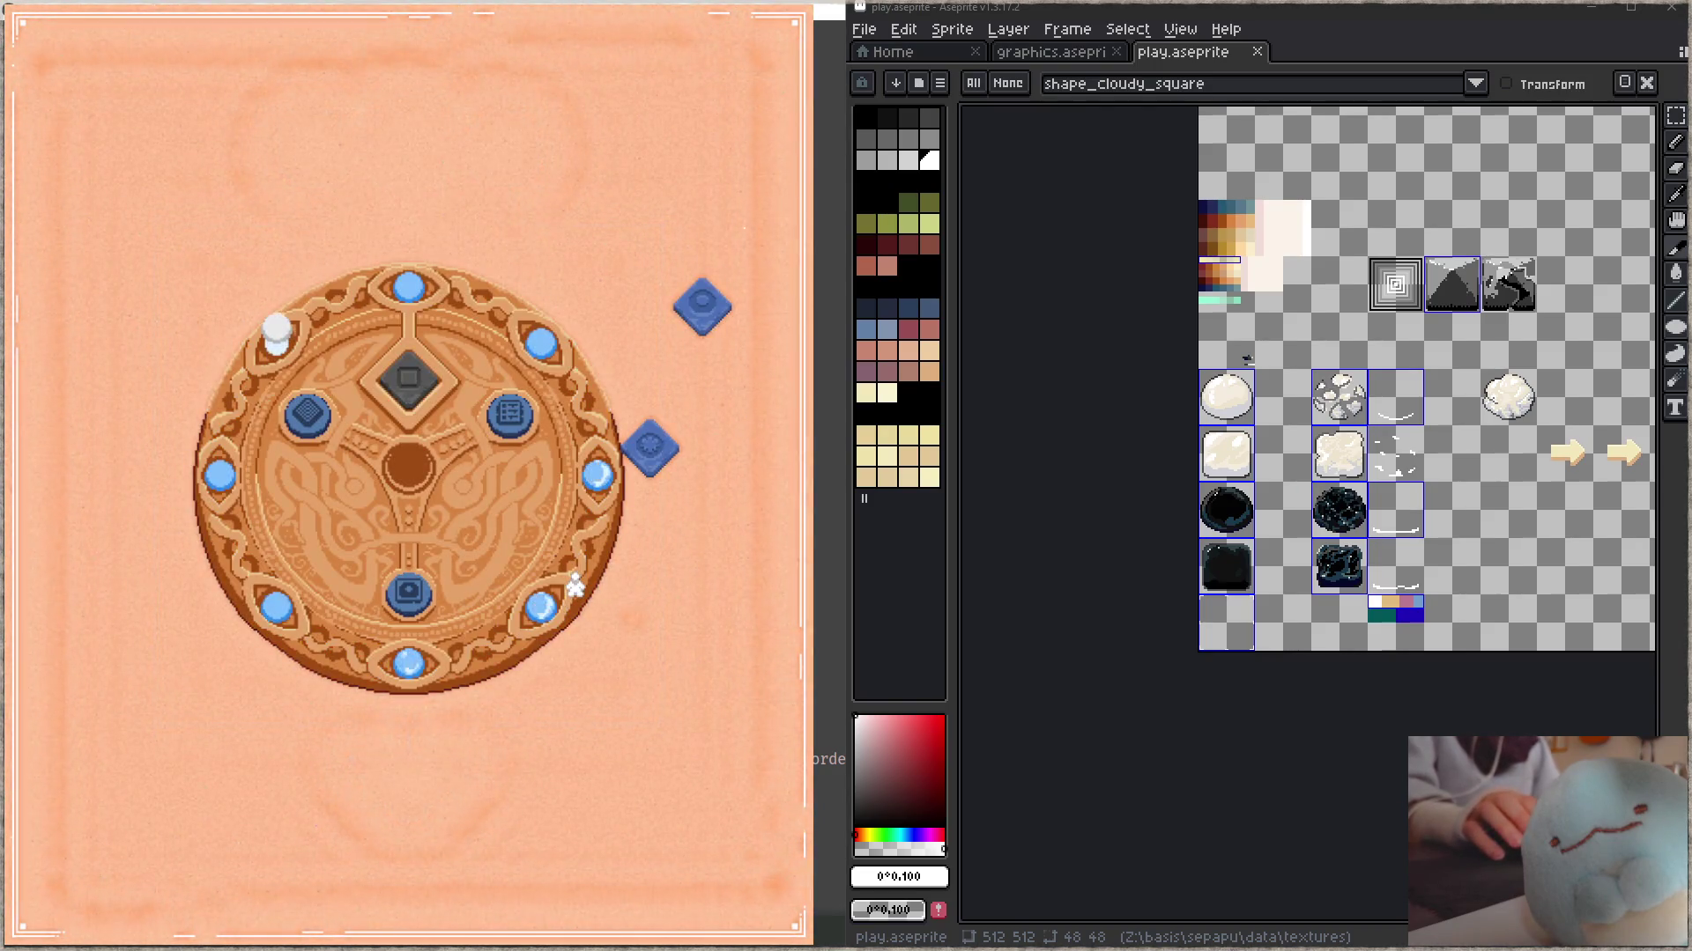
pyautogui.click(652, 450)
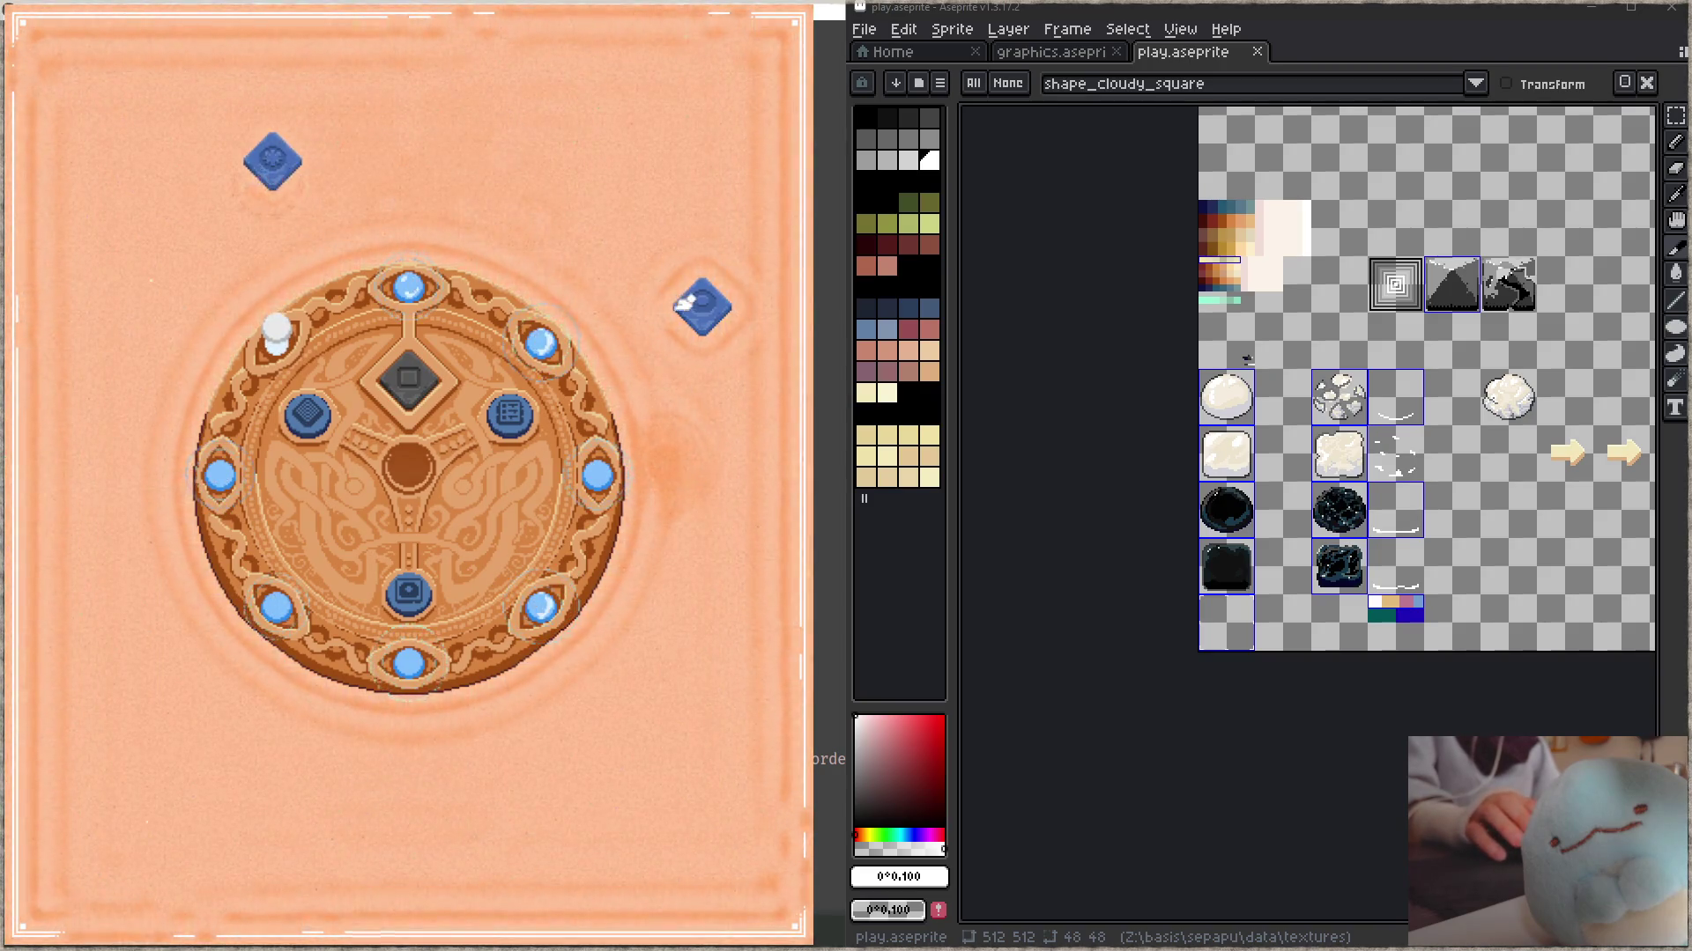
pyautogui.click(686, 302)
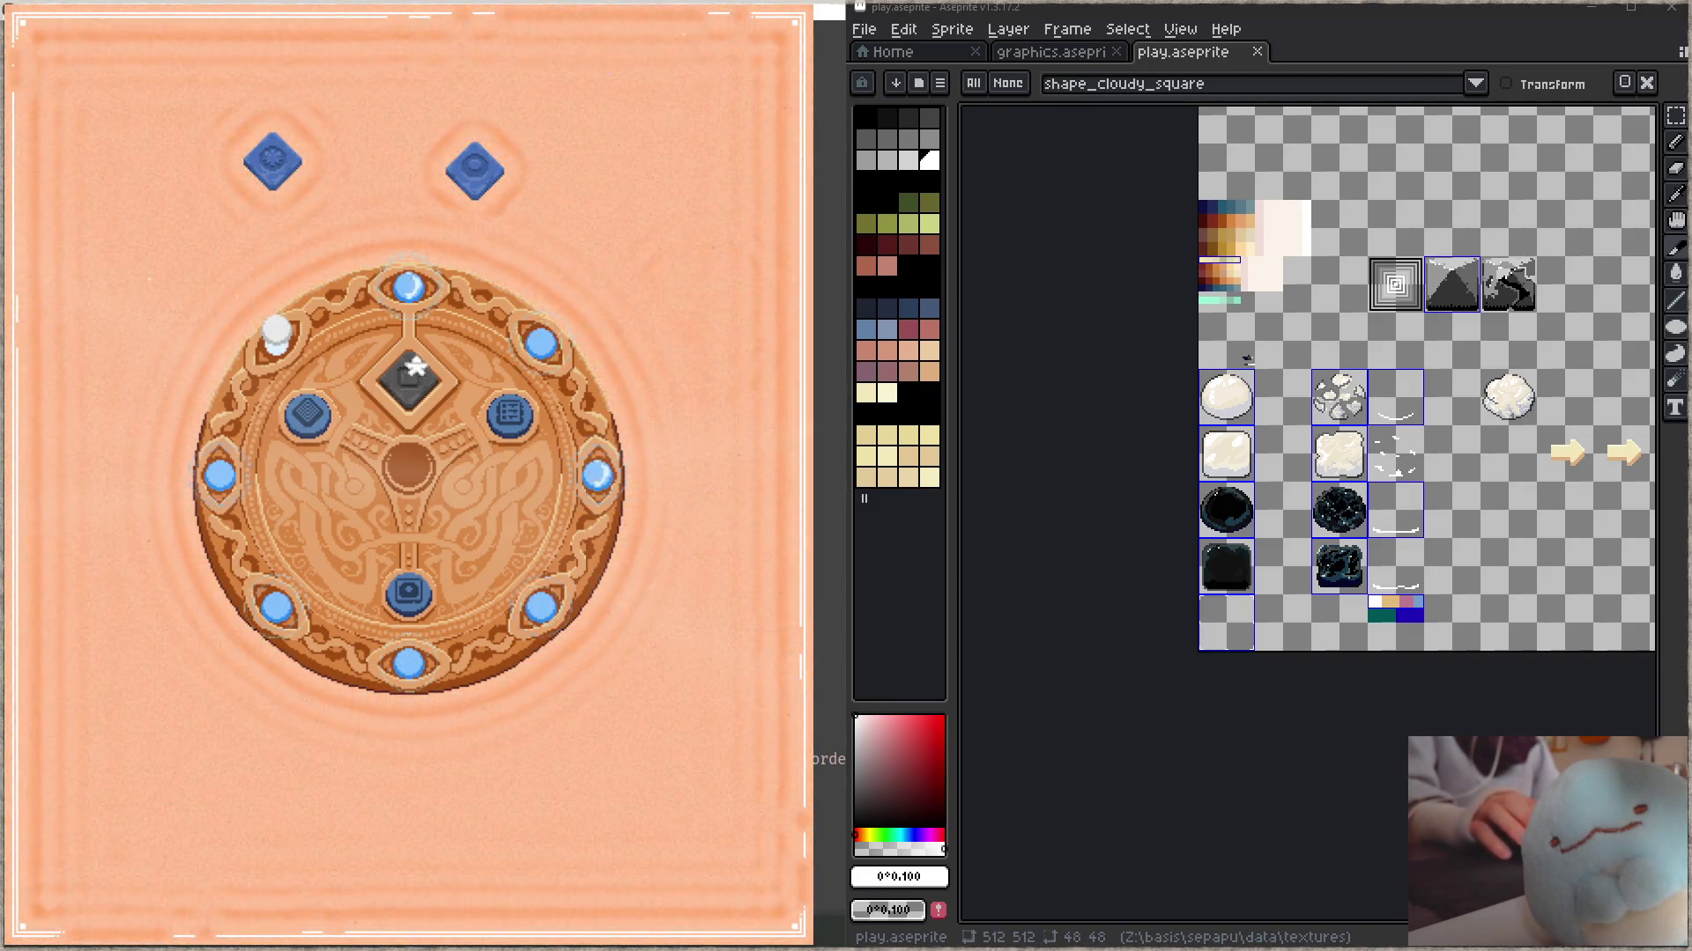
pyautogui.click(404, 390)
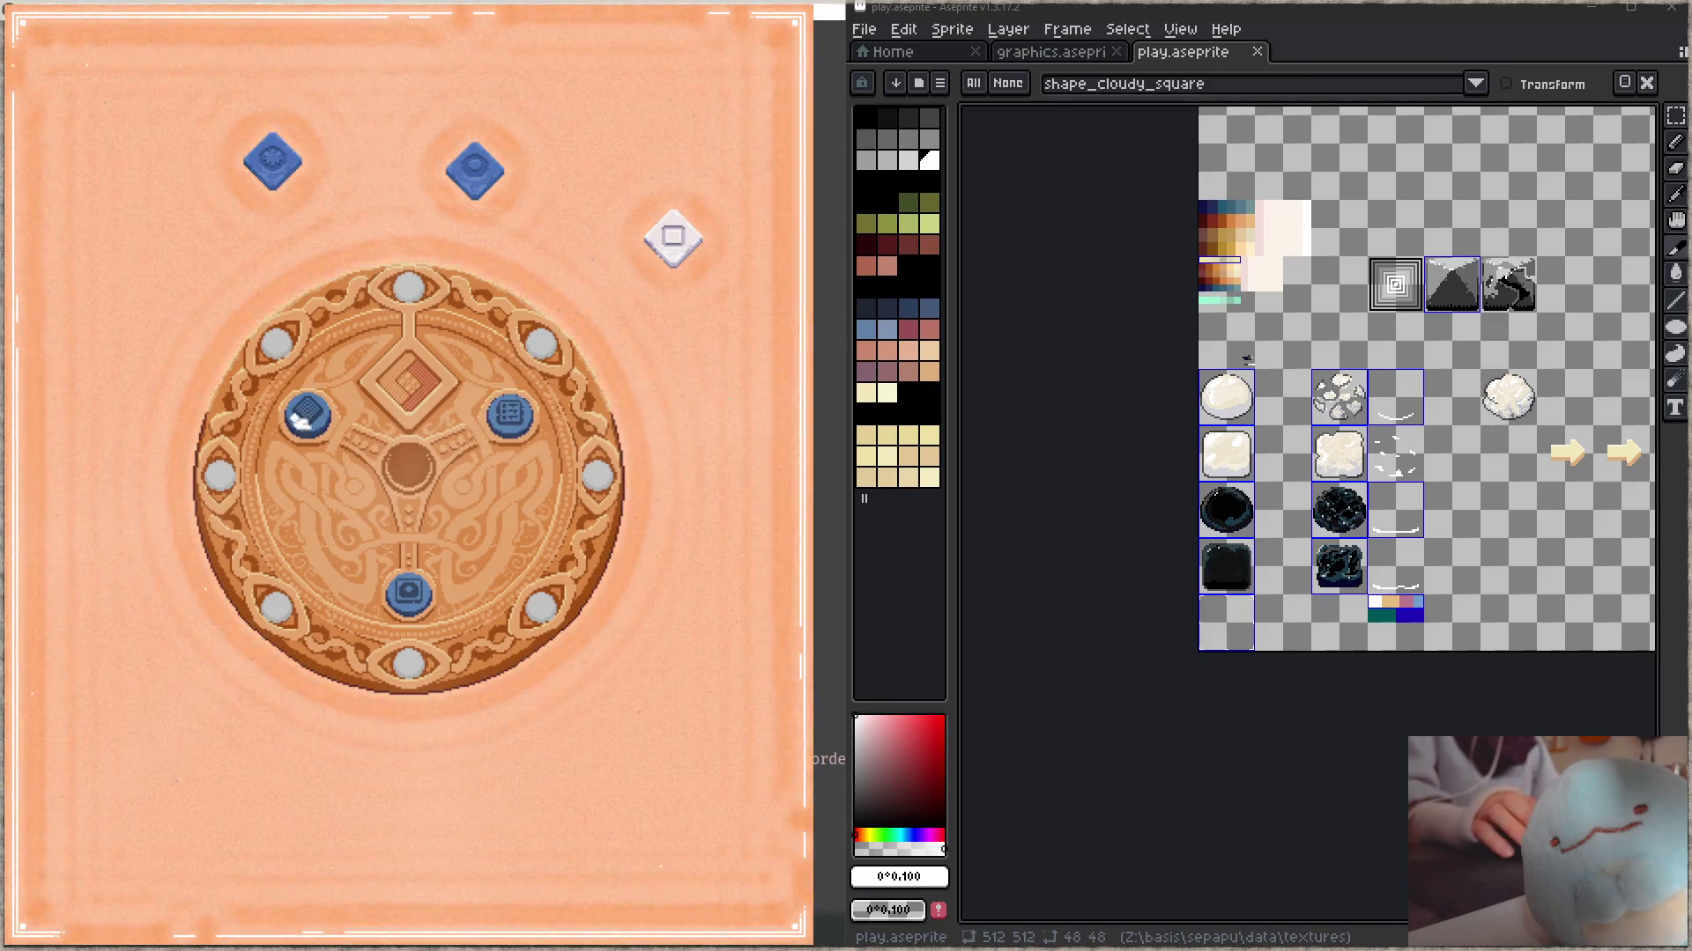
# - Switch the disc board to the diamond-shaped board and back, then view the settings sliders
pyautogui.click(301, 419)
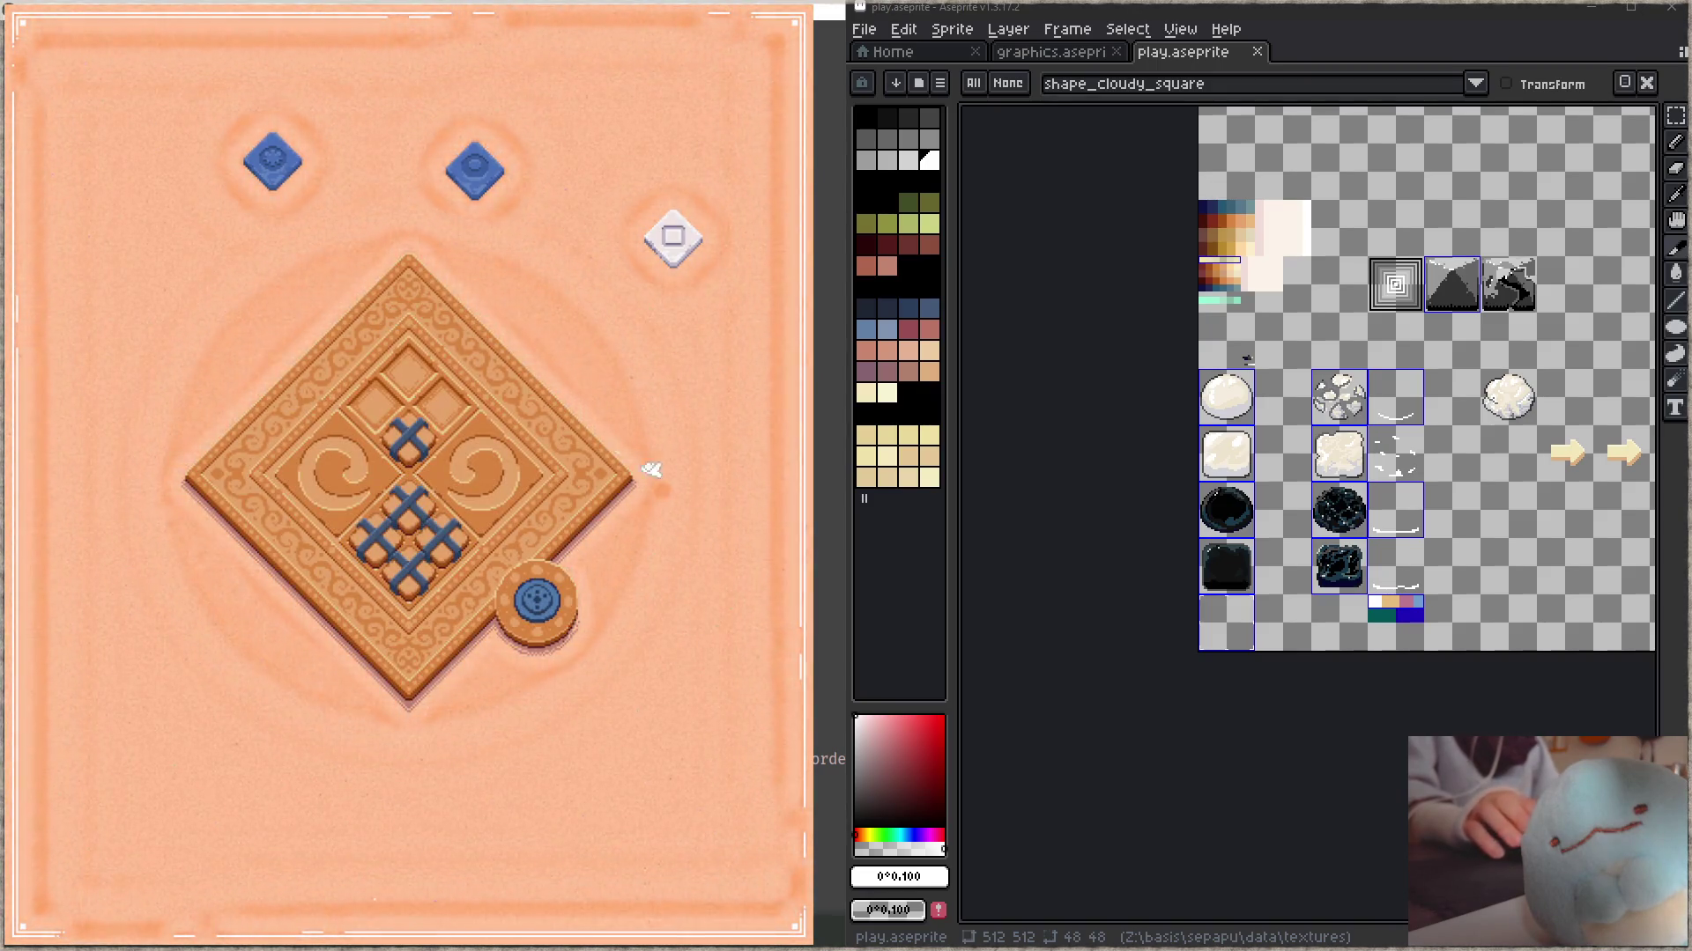
pyautogui.click(532, 614)
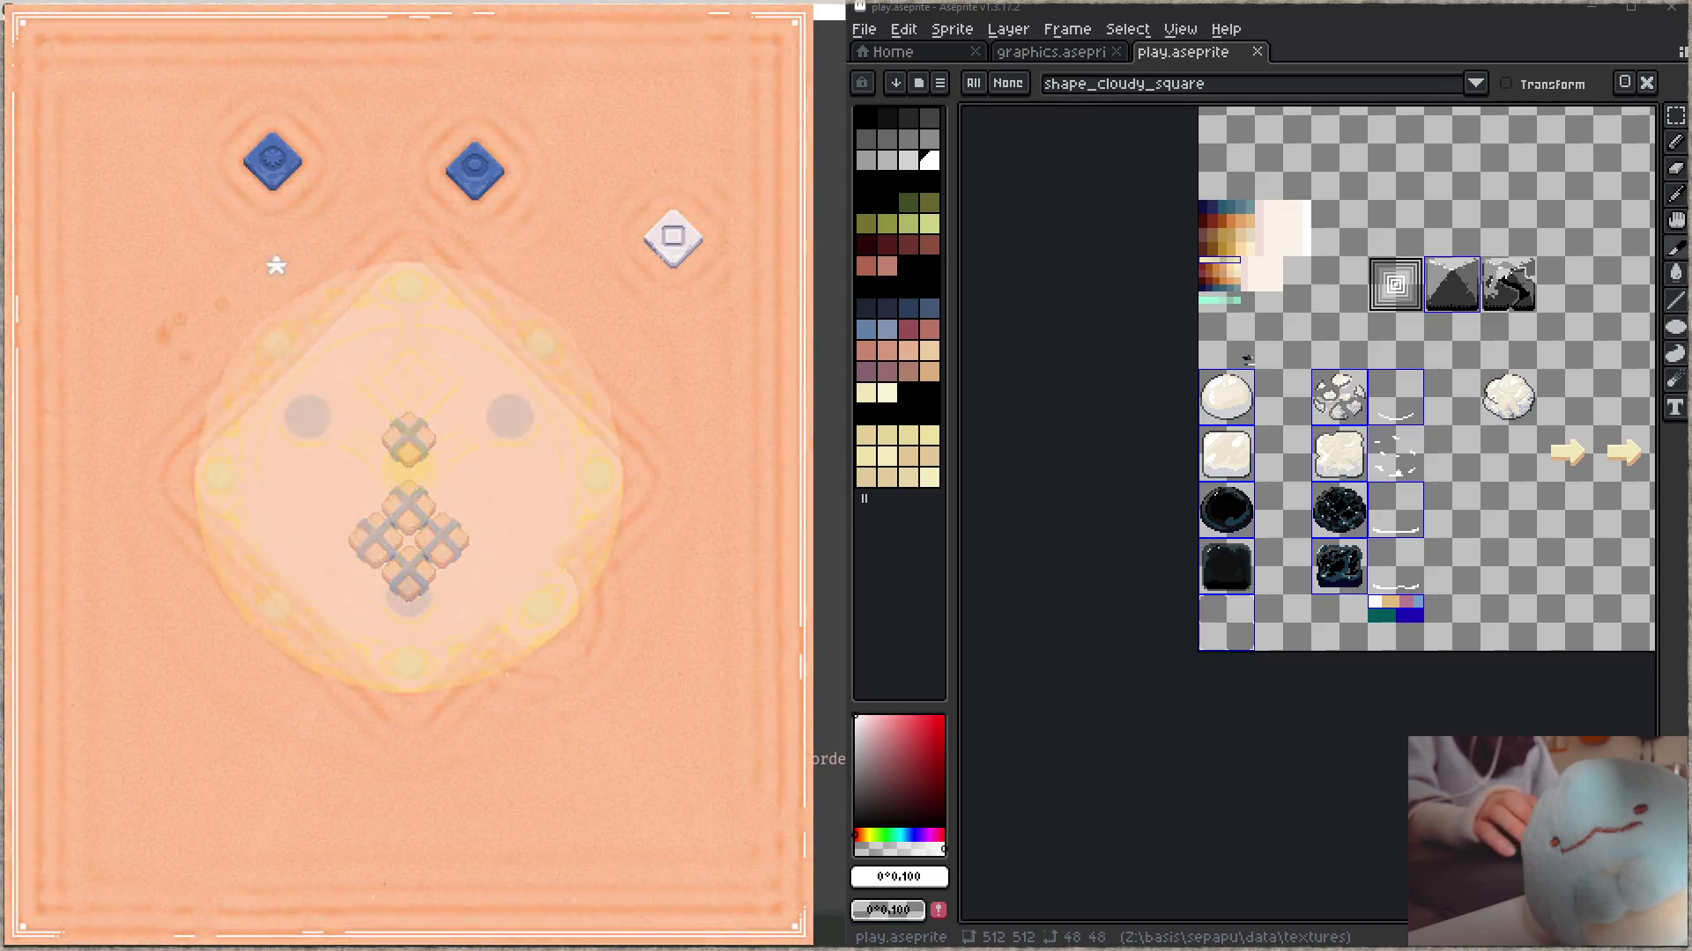
pyautogui.click(520, 414)
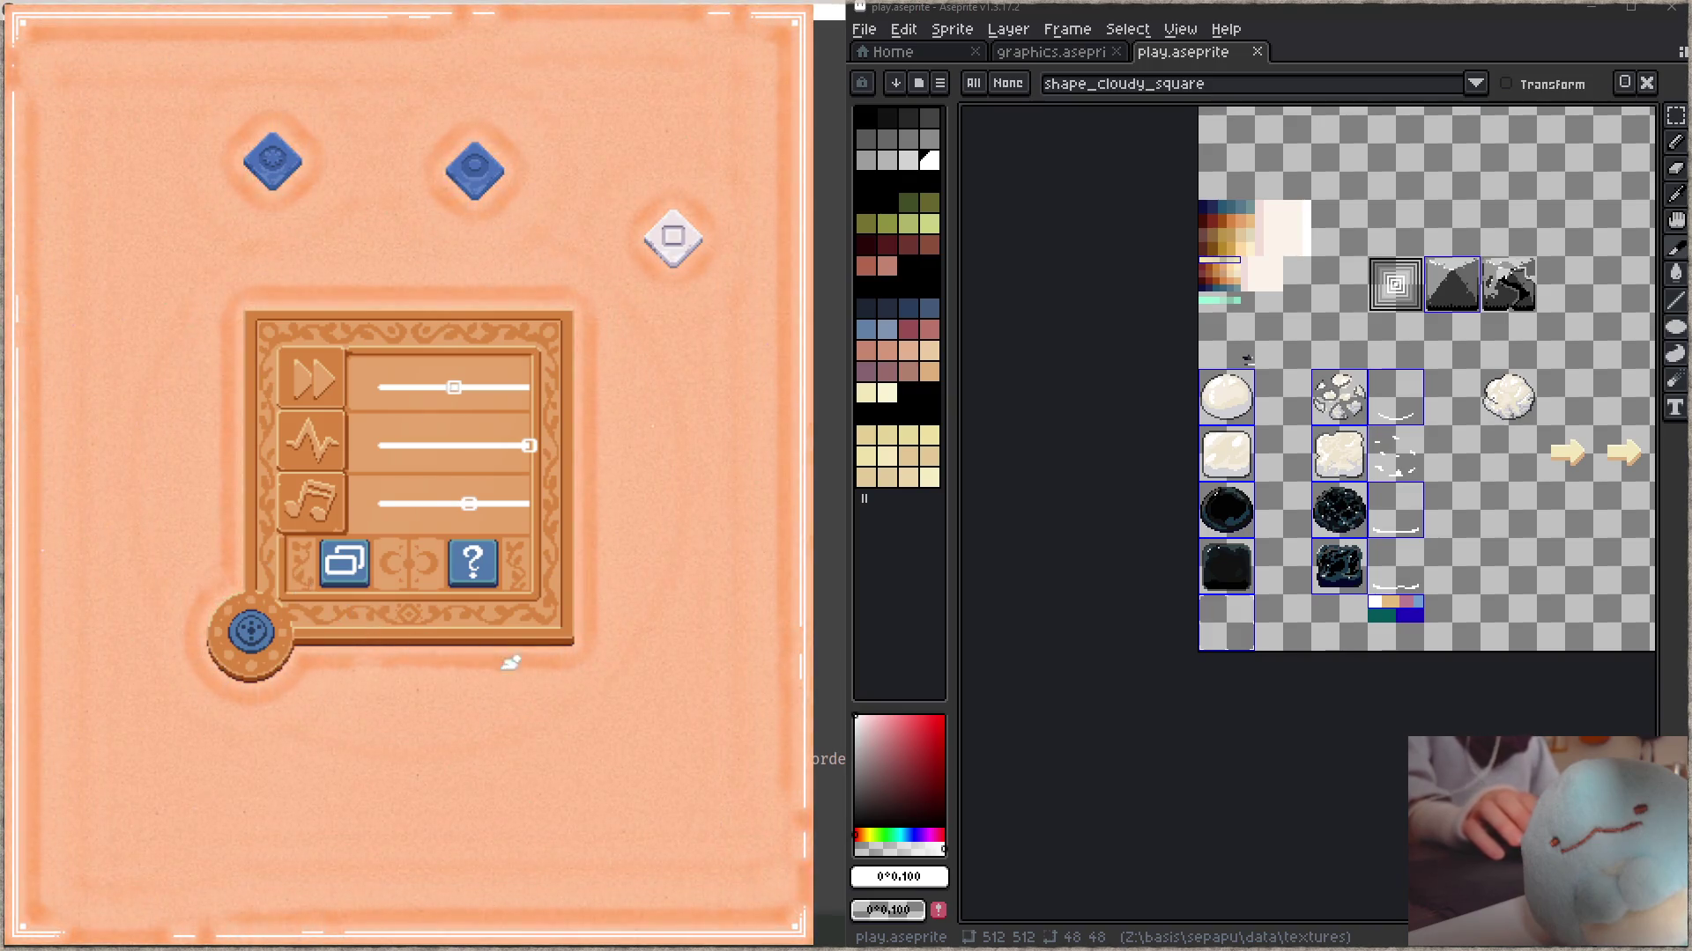
# - Close settings, put the white diamond token back in the centre slot, and enter the 3x3 puzzle
pyautogui.click(268, 674)
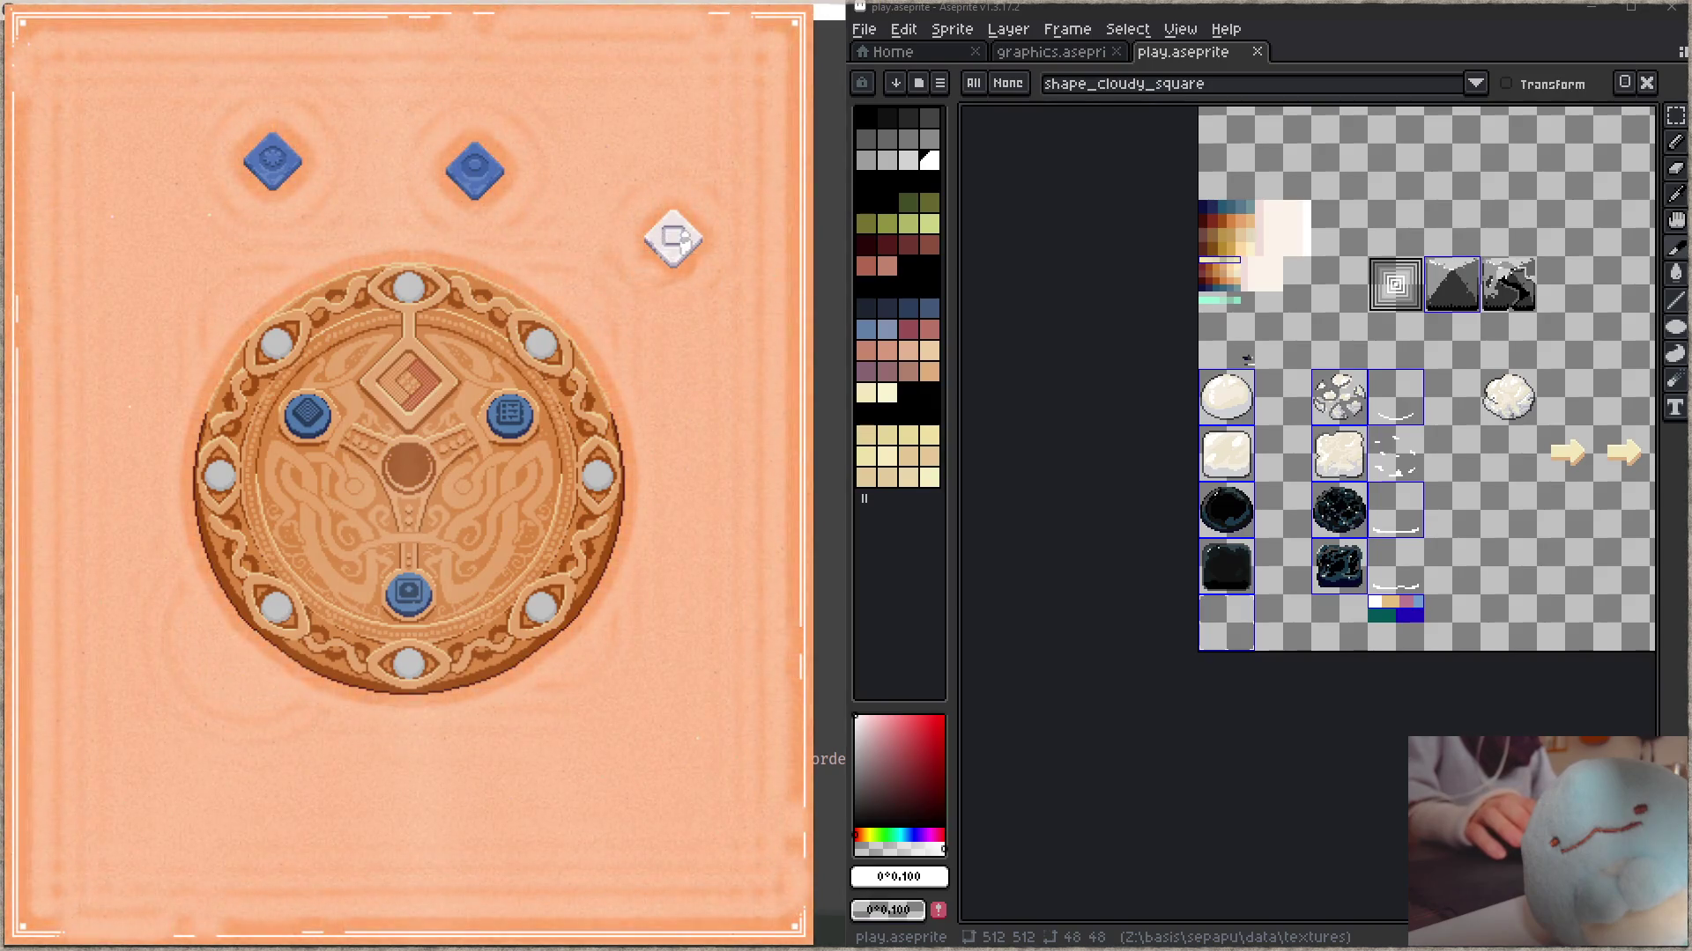
pyautogui.click(673, 237)
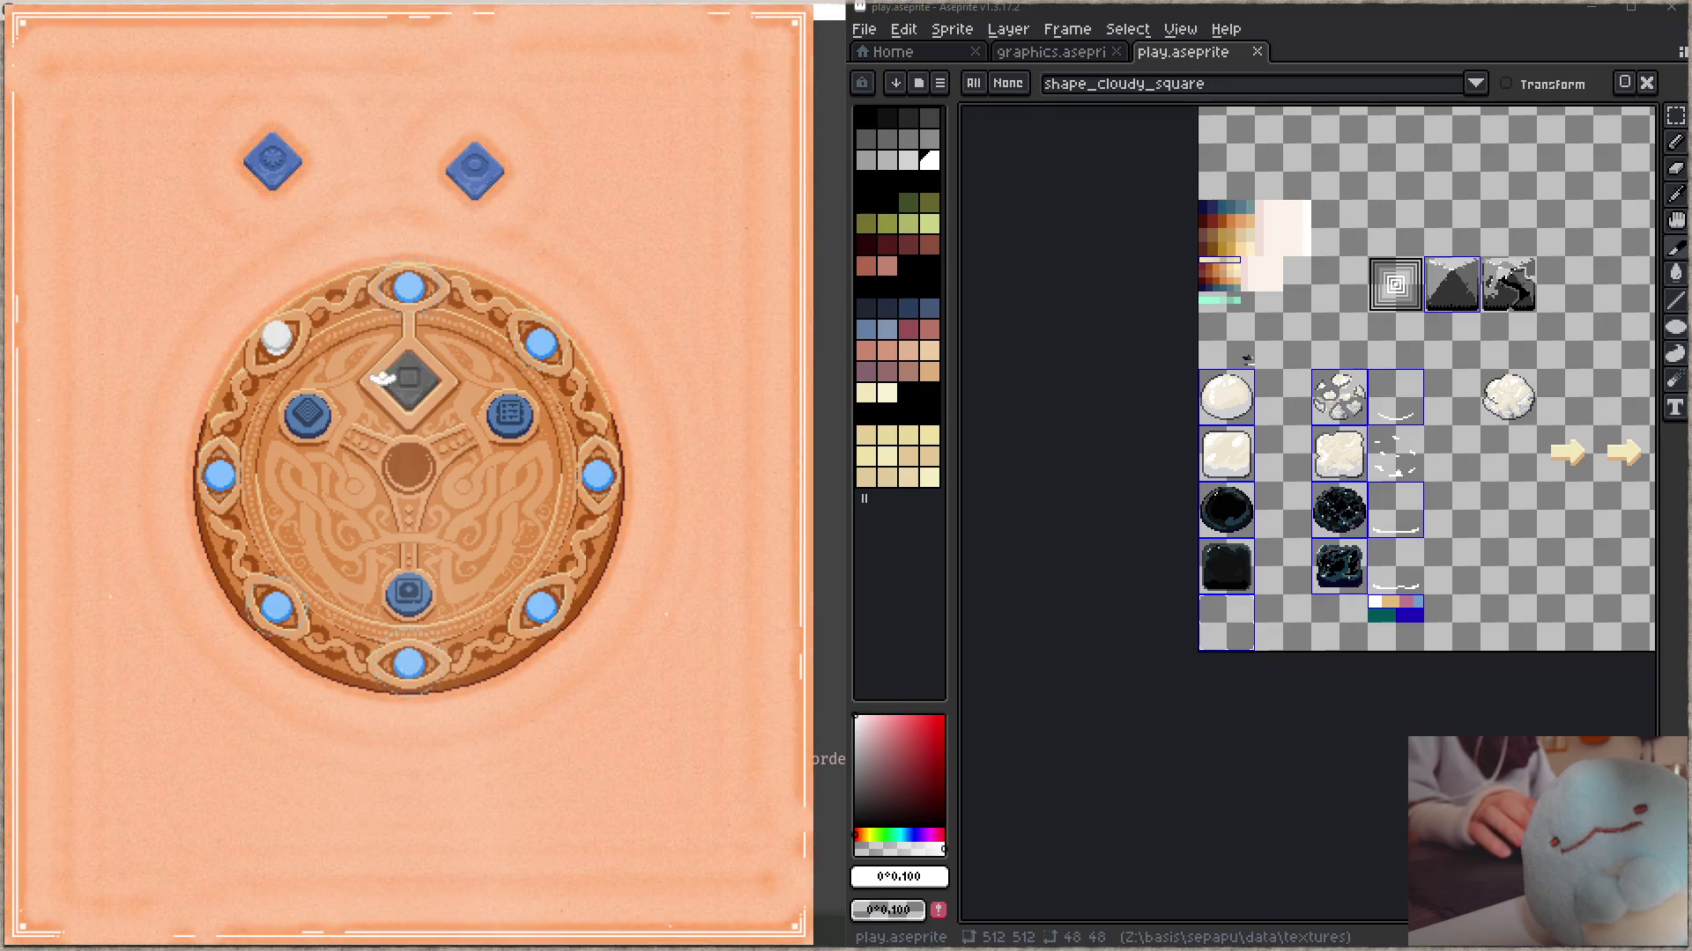
pyautogui.click(411, 599)
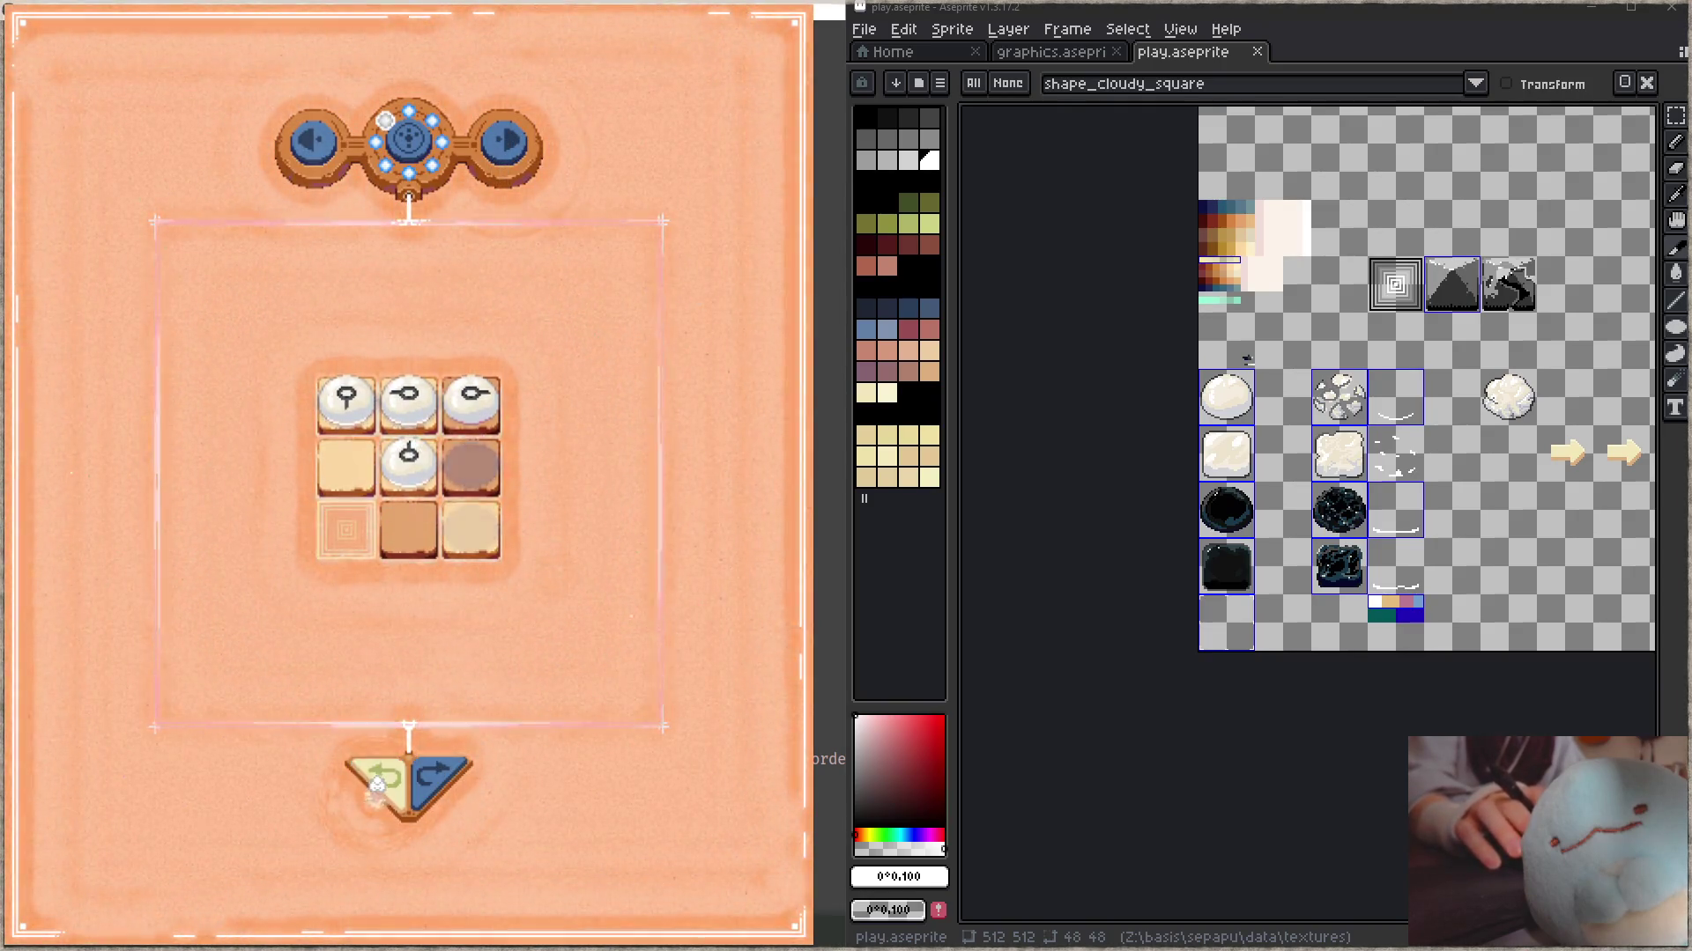
# - Move the spiral marker to the middle-left and bottom-right tiles and shift a piece into the top-middle cell
pyautogui.click(336, 487)
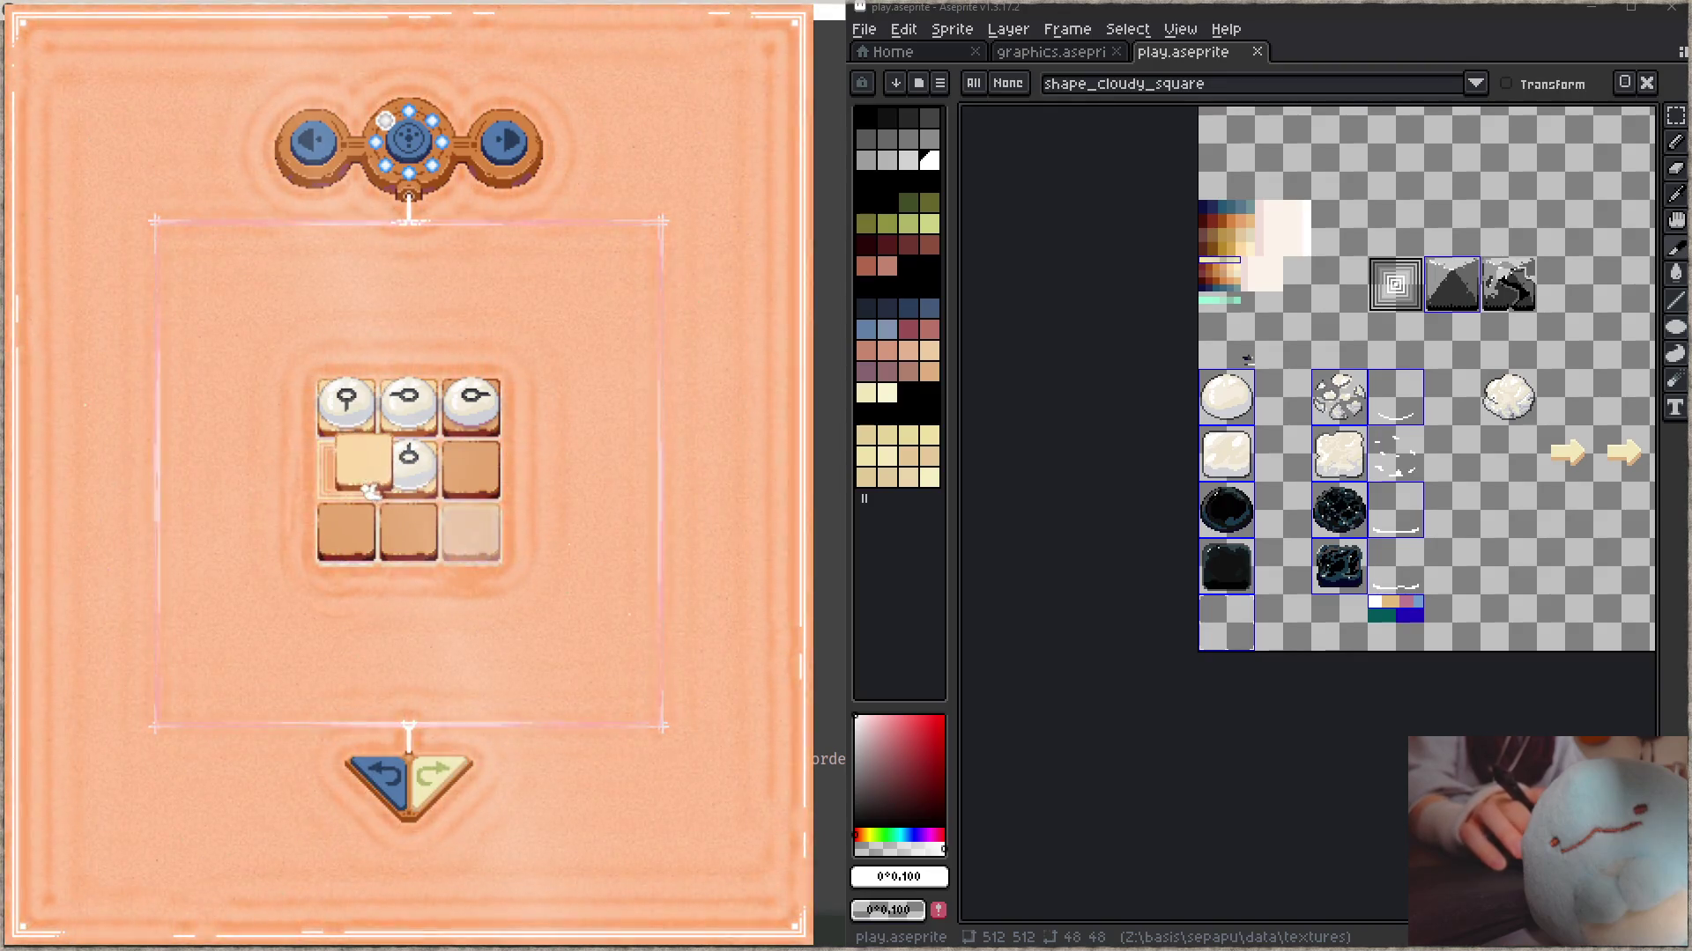
pyautogui.click(492, 543)
pyautogui.moveTo(407, 405); pyautogui.dragTo(476, 473)
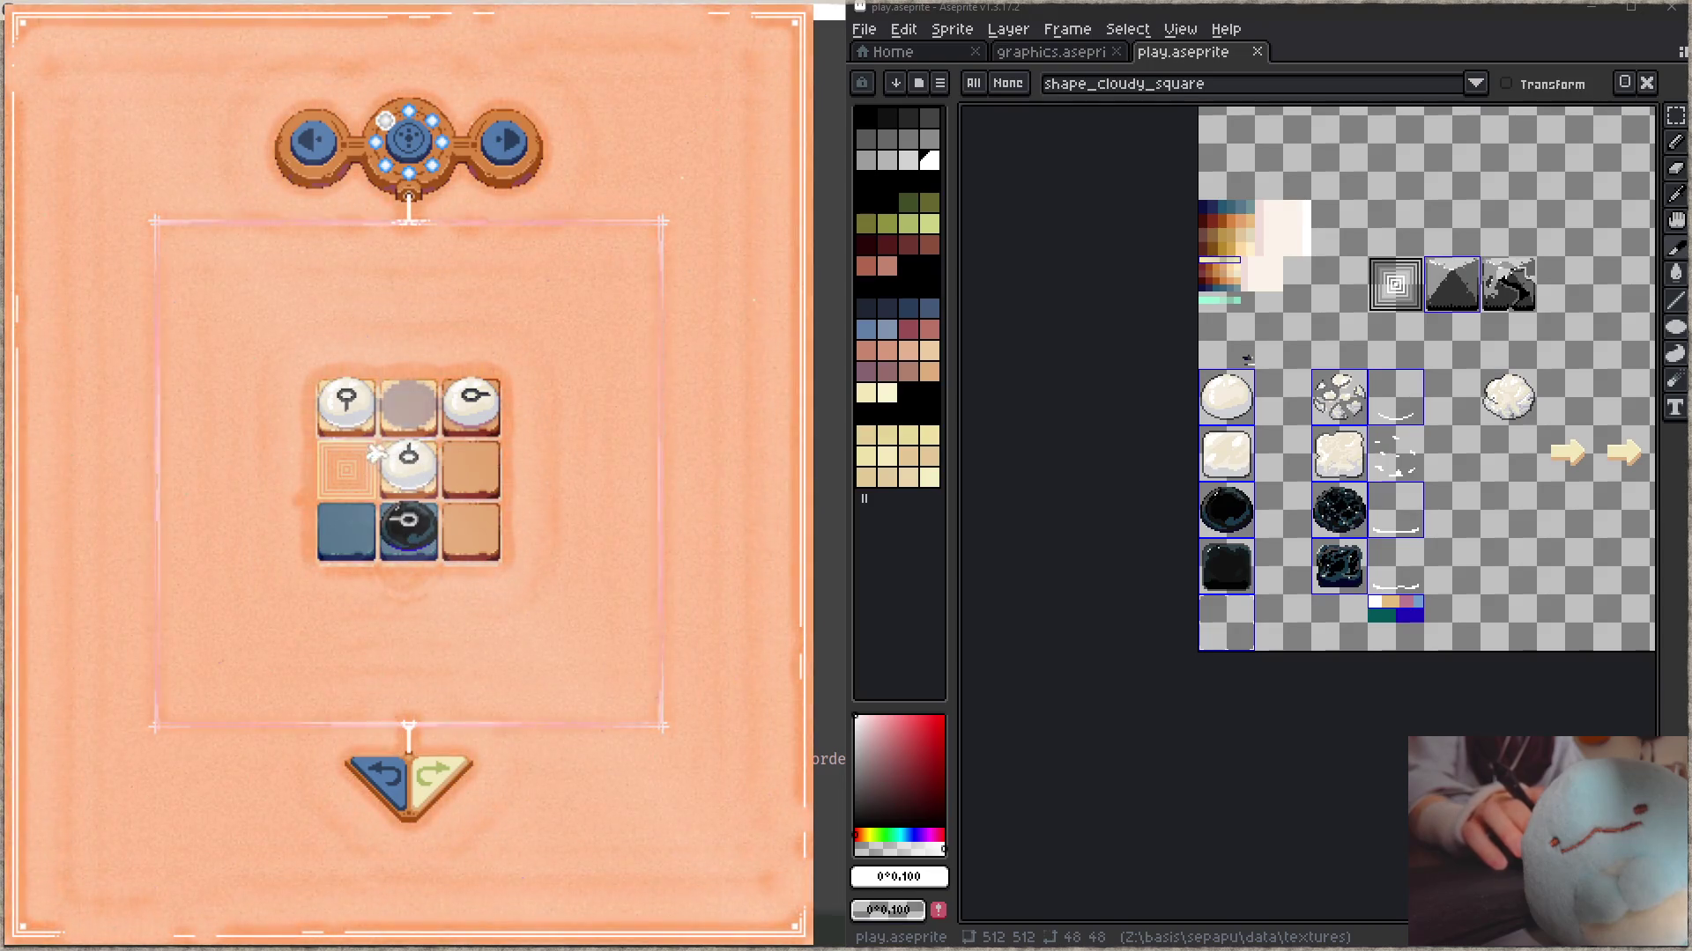
pyautogui.moveTo(335, 421); pyautogui.dragTo(397, 406)
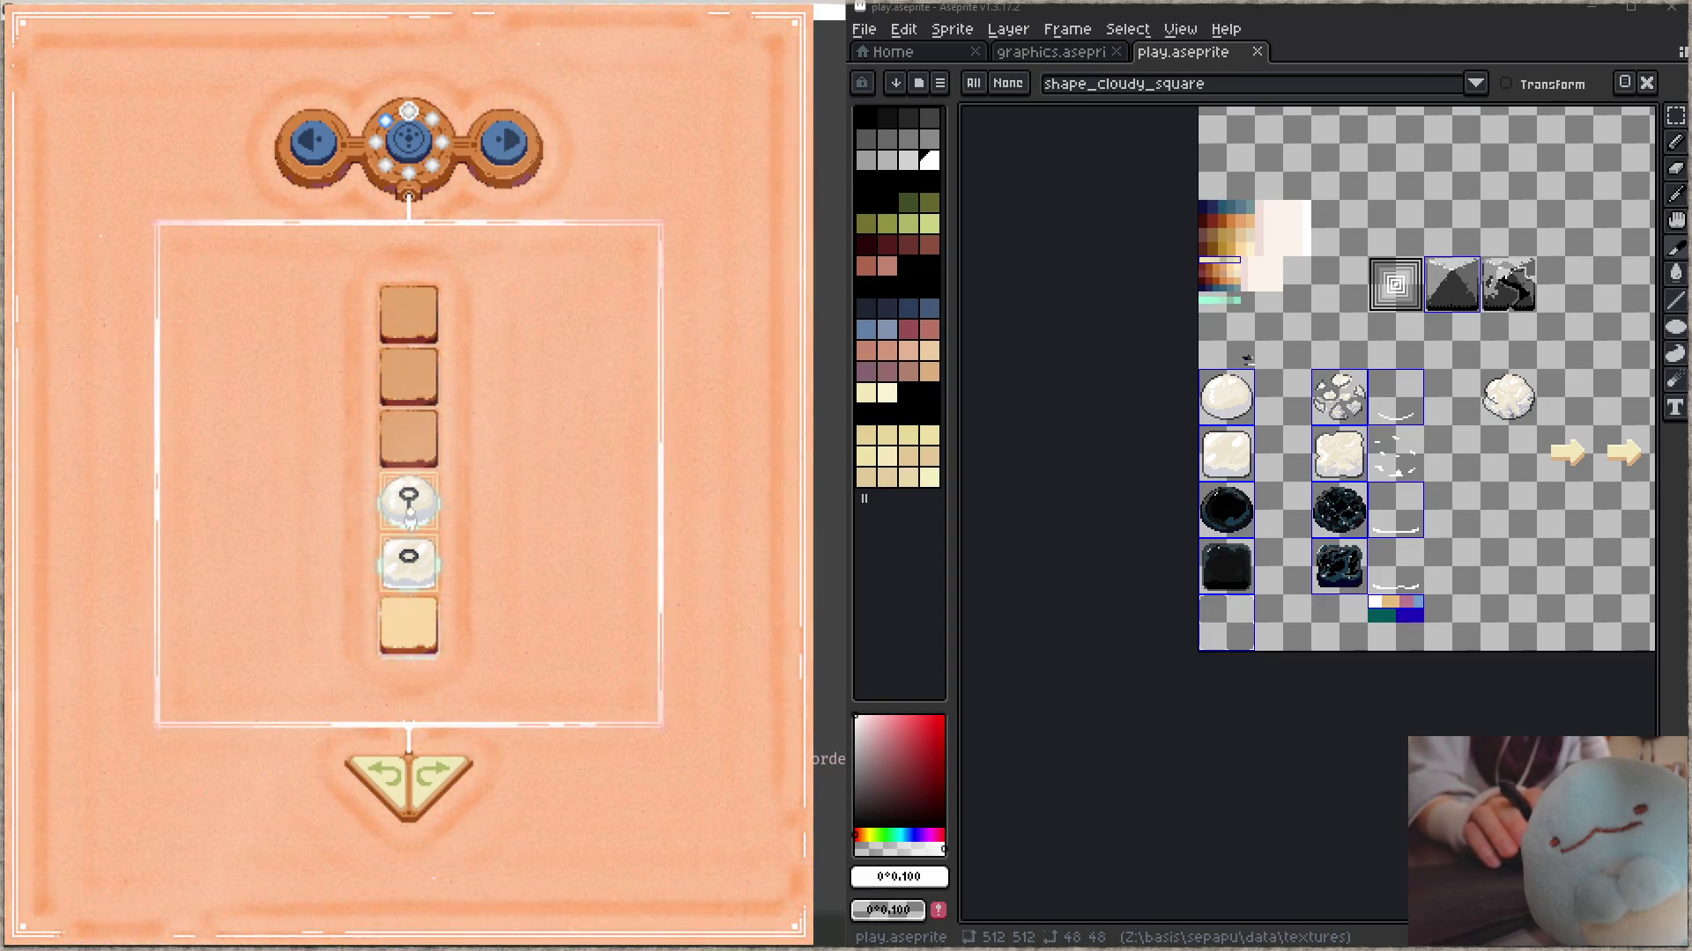
# - Slide the key piece to the top, drop the peach tile into slot 4, and fill the slot below the black tile
pyautogui.moveTo(408, 498); pyautogui.dragTo(419, 410)
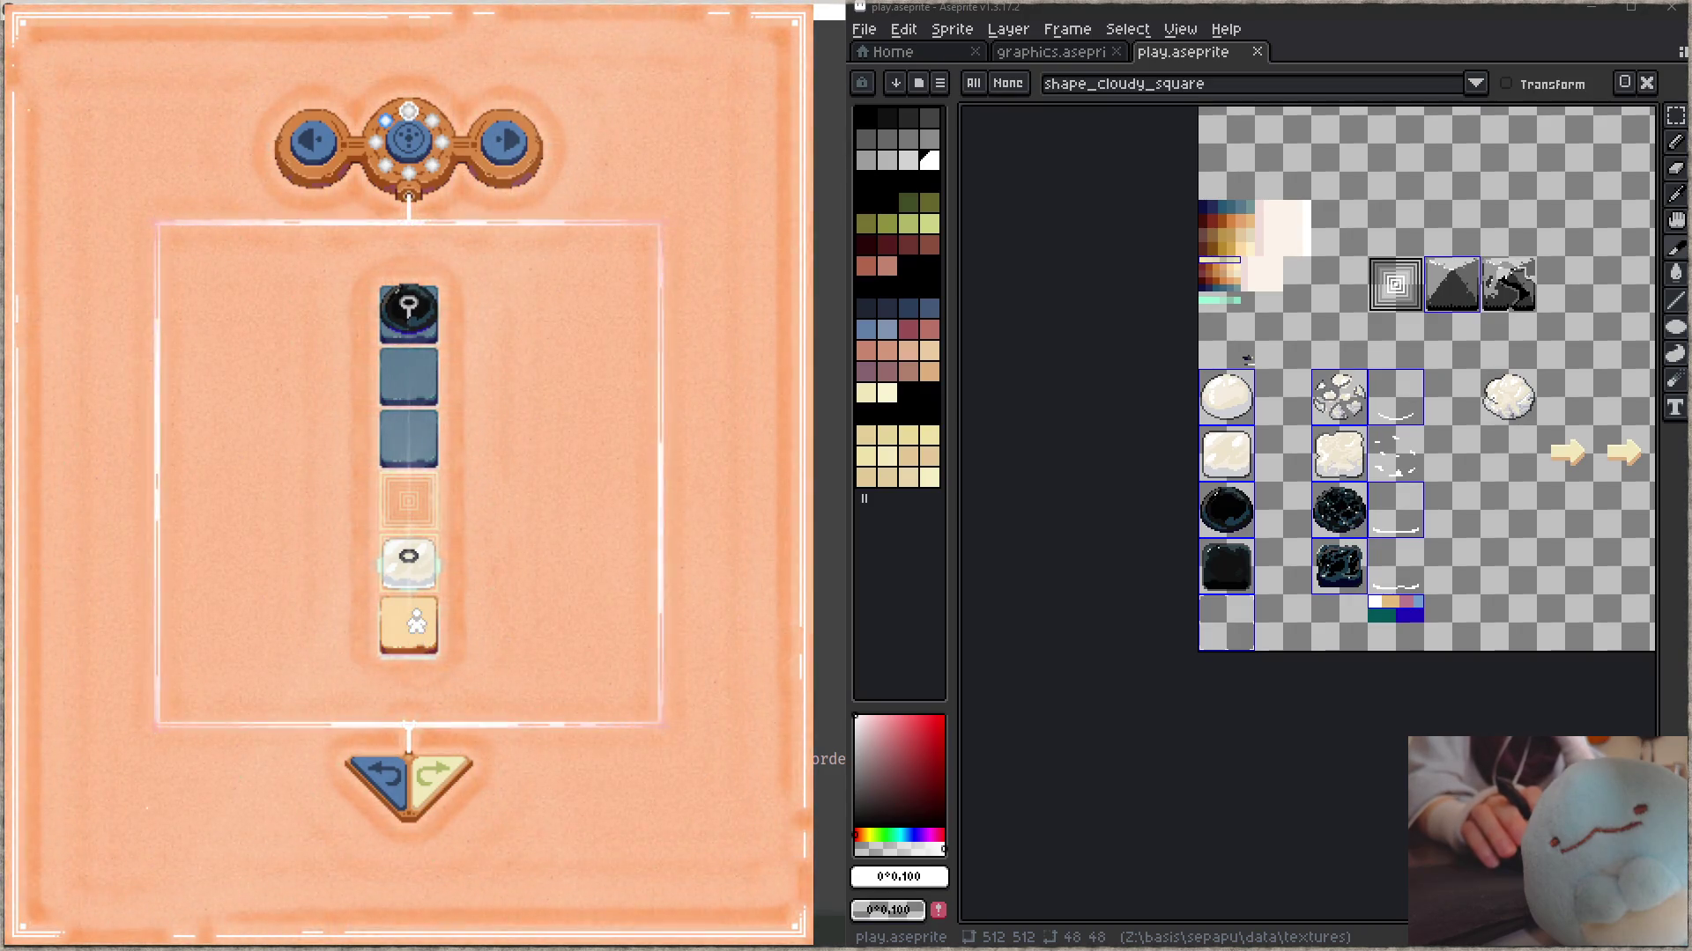
pyautogui.moveTo(416, 615); pyautogui.dragTo(440, 624)
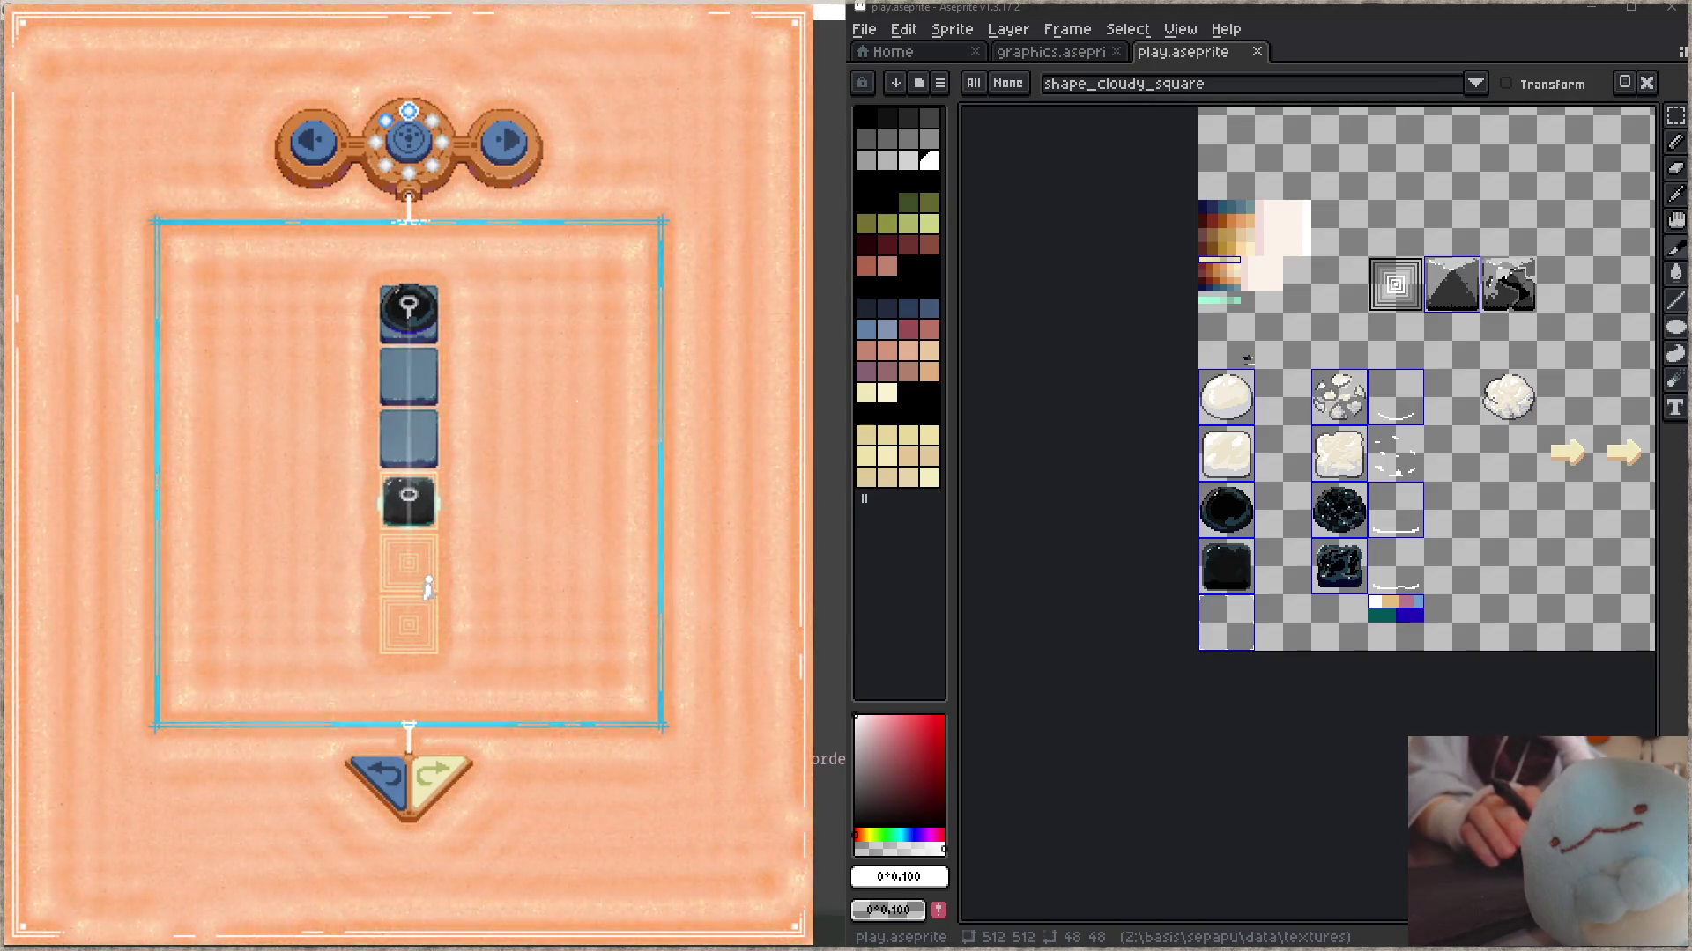
pyautogui.click(405, 562)
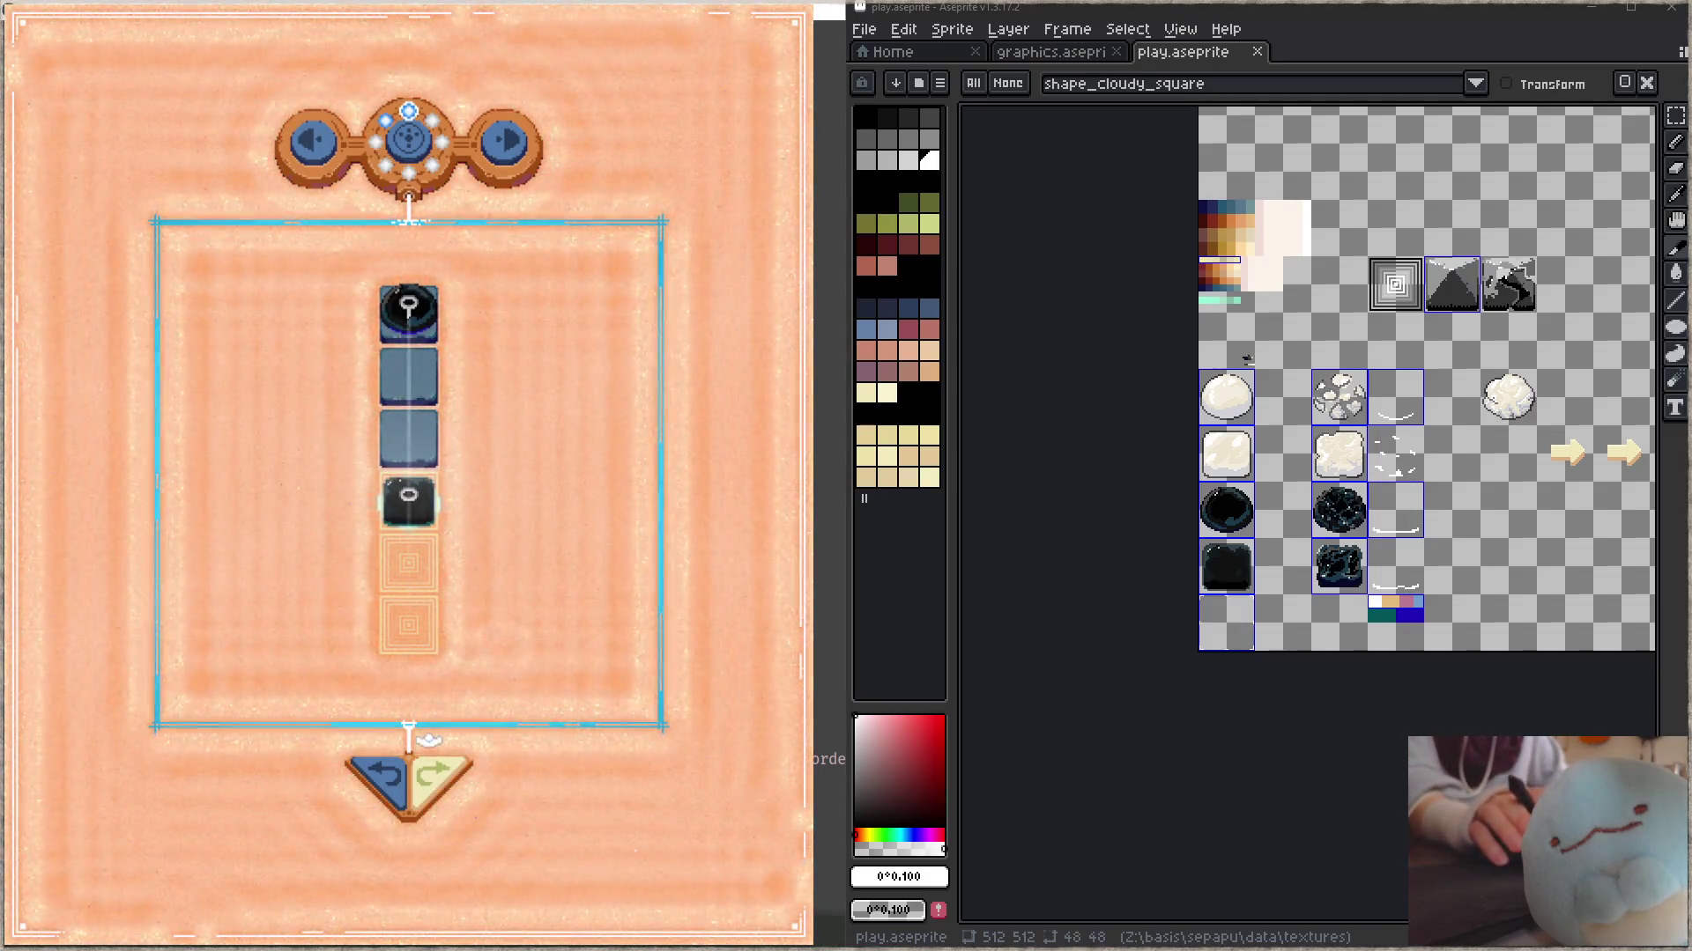
# - Retry the placement using undo and redo, dropping the white ringed tile into slot 3
pyautogui.click(380, 776)
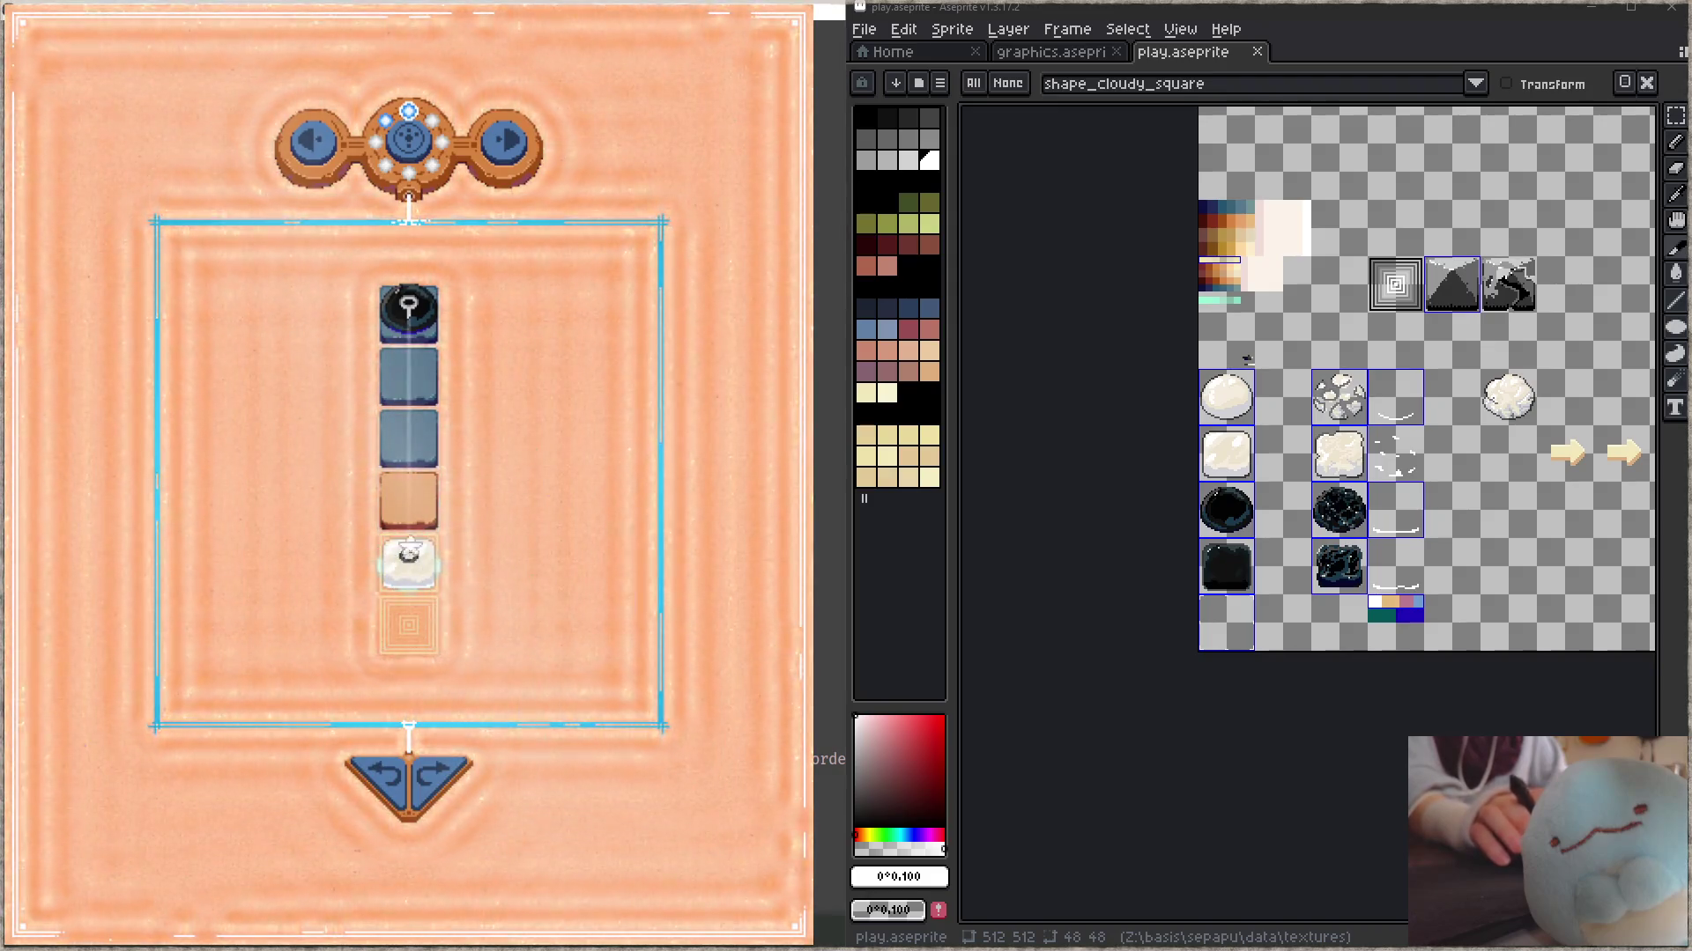
pyautogui.moveTo(408, 485); pyautogui.dragTo(408, 441)
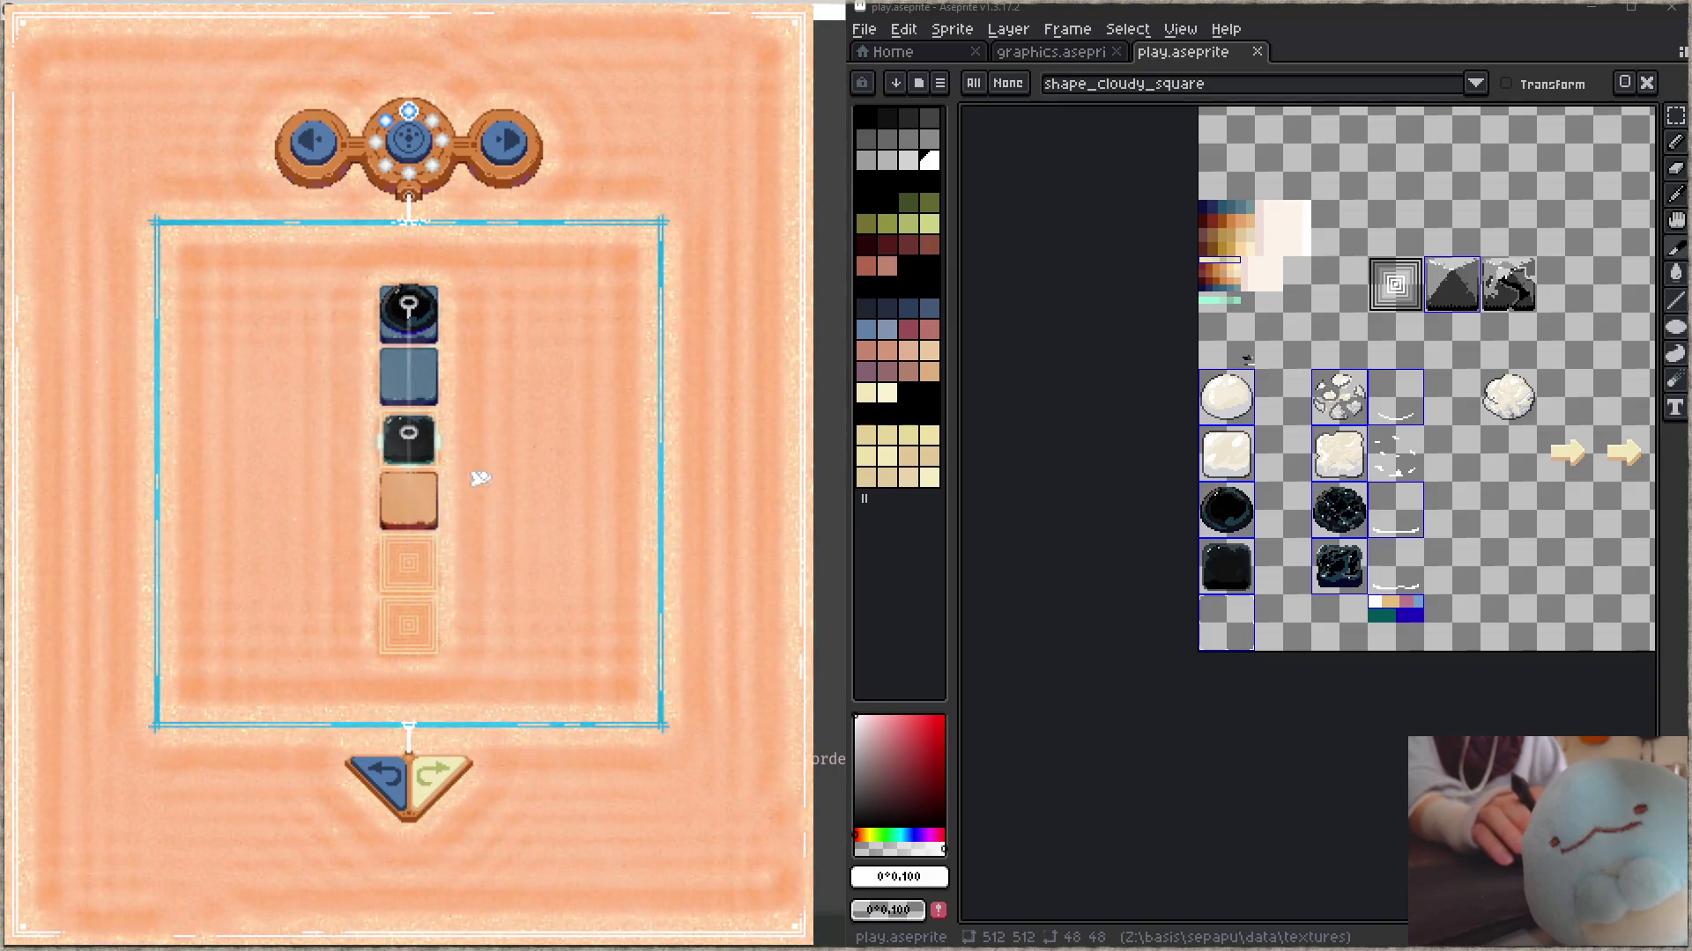
pyautogui.click(388, 778)
pyautogui.click(414, 522)
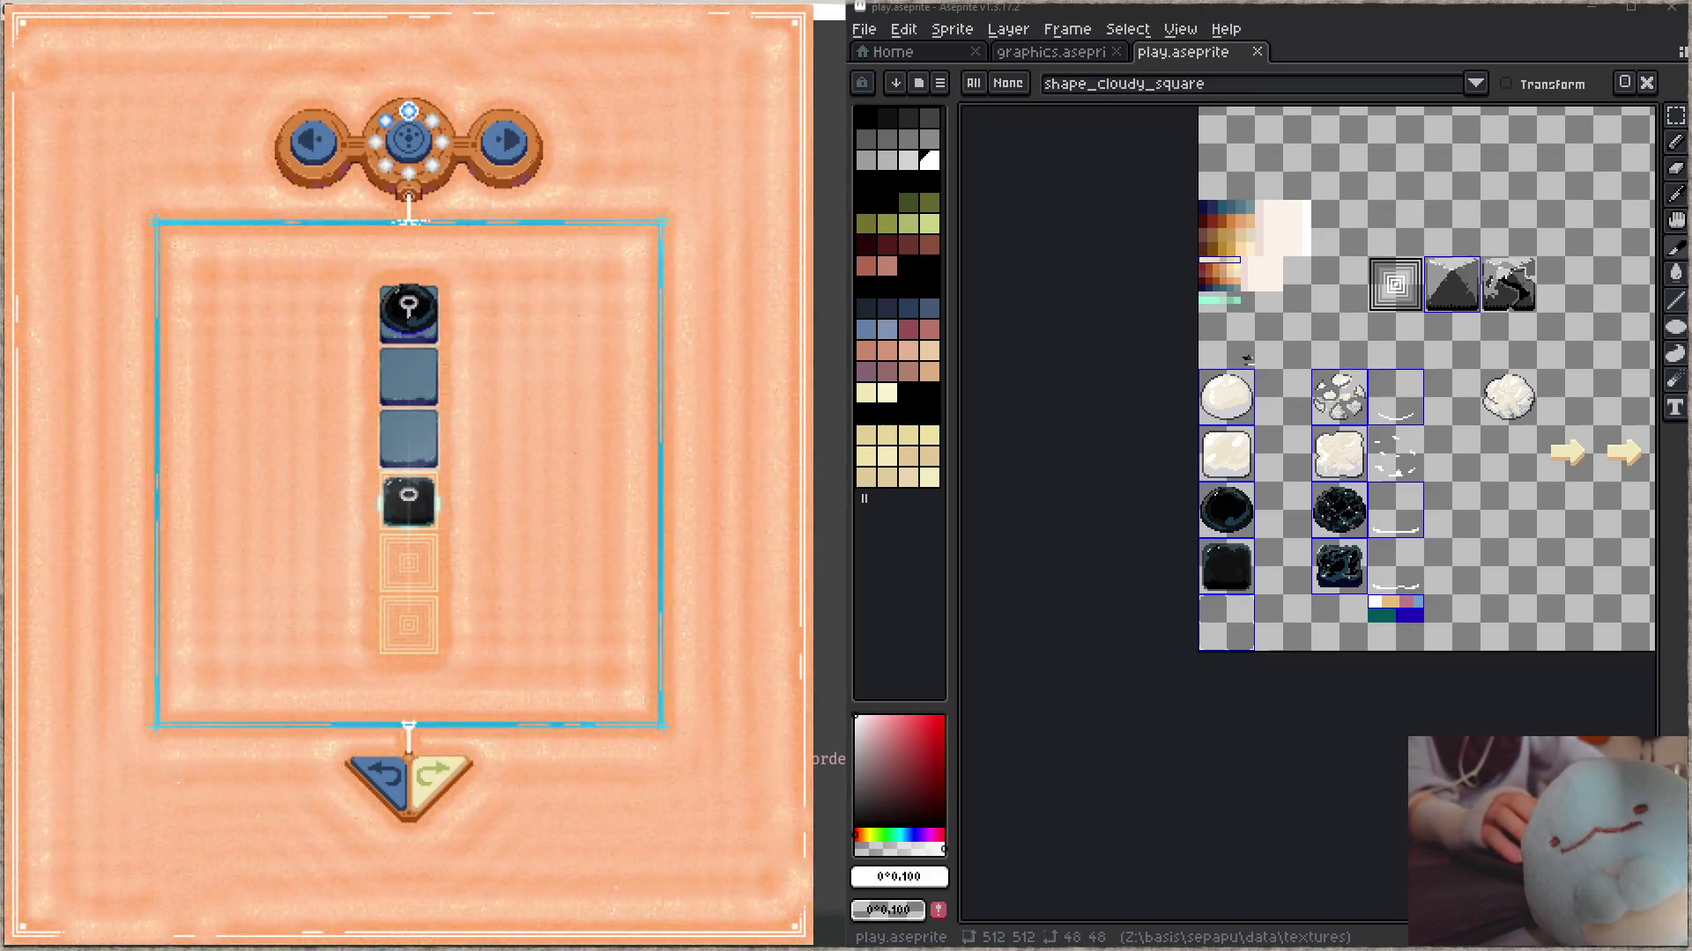
# - Switch to the browser window playing the YouTube video
pyautogui.hotkey('alt', 'Tab')
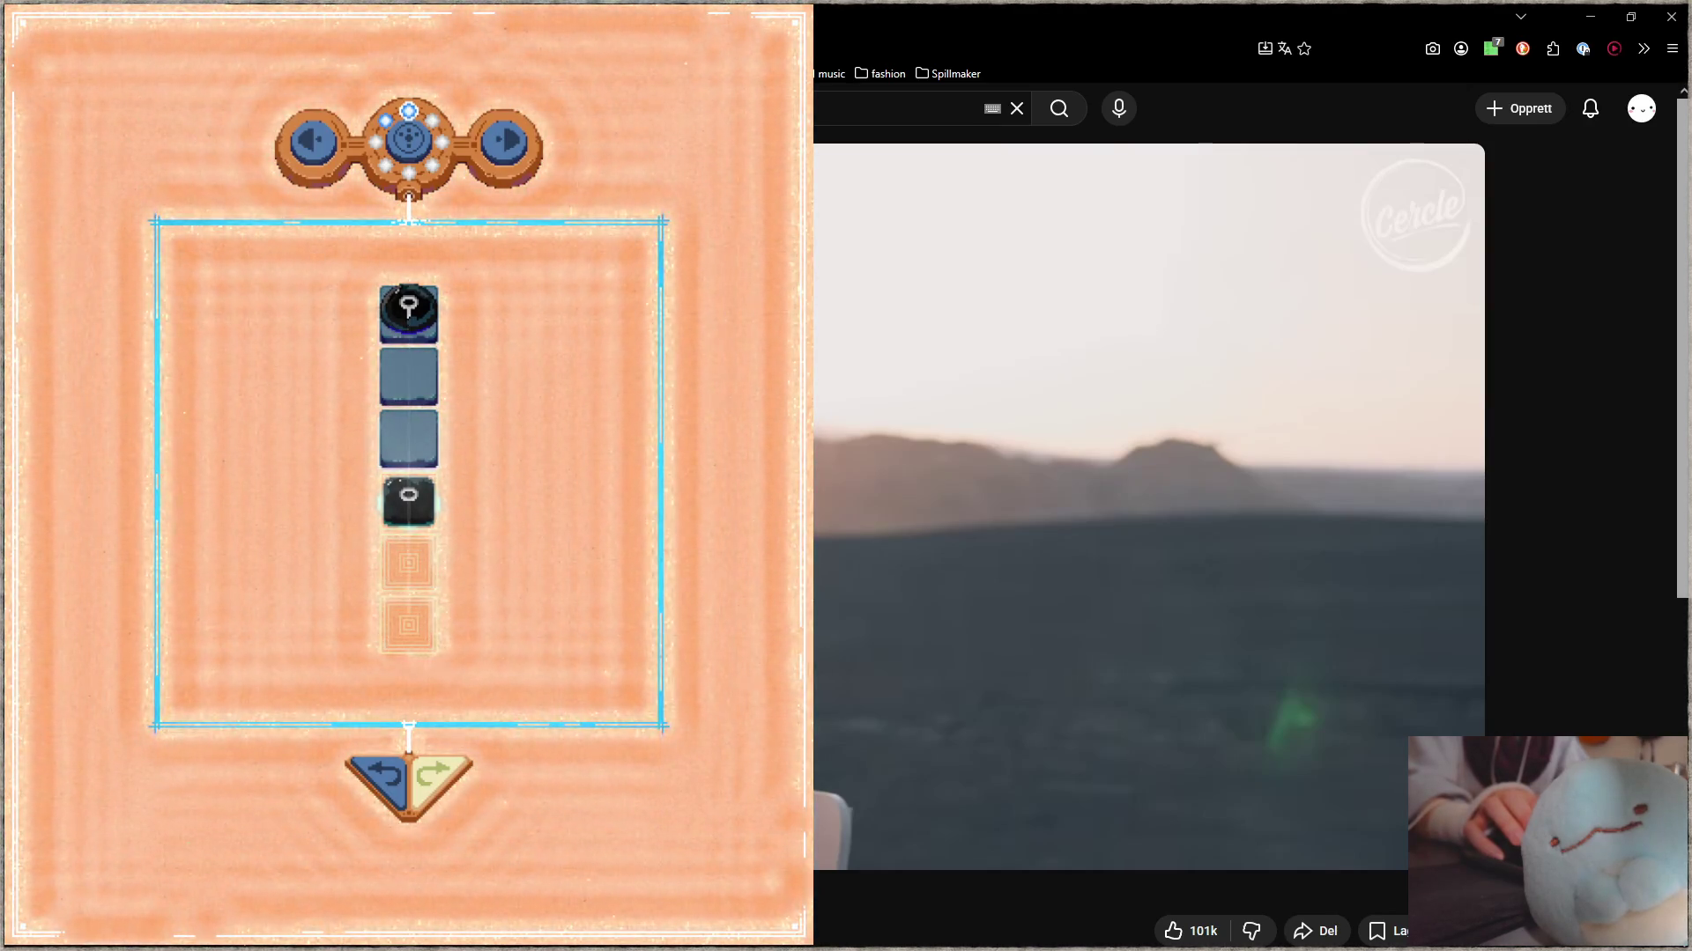
# - Minimise the YouTube browser window so Aseprite is visible again
pyautogui.click(1590, 16)
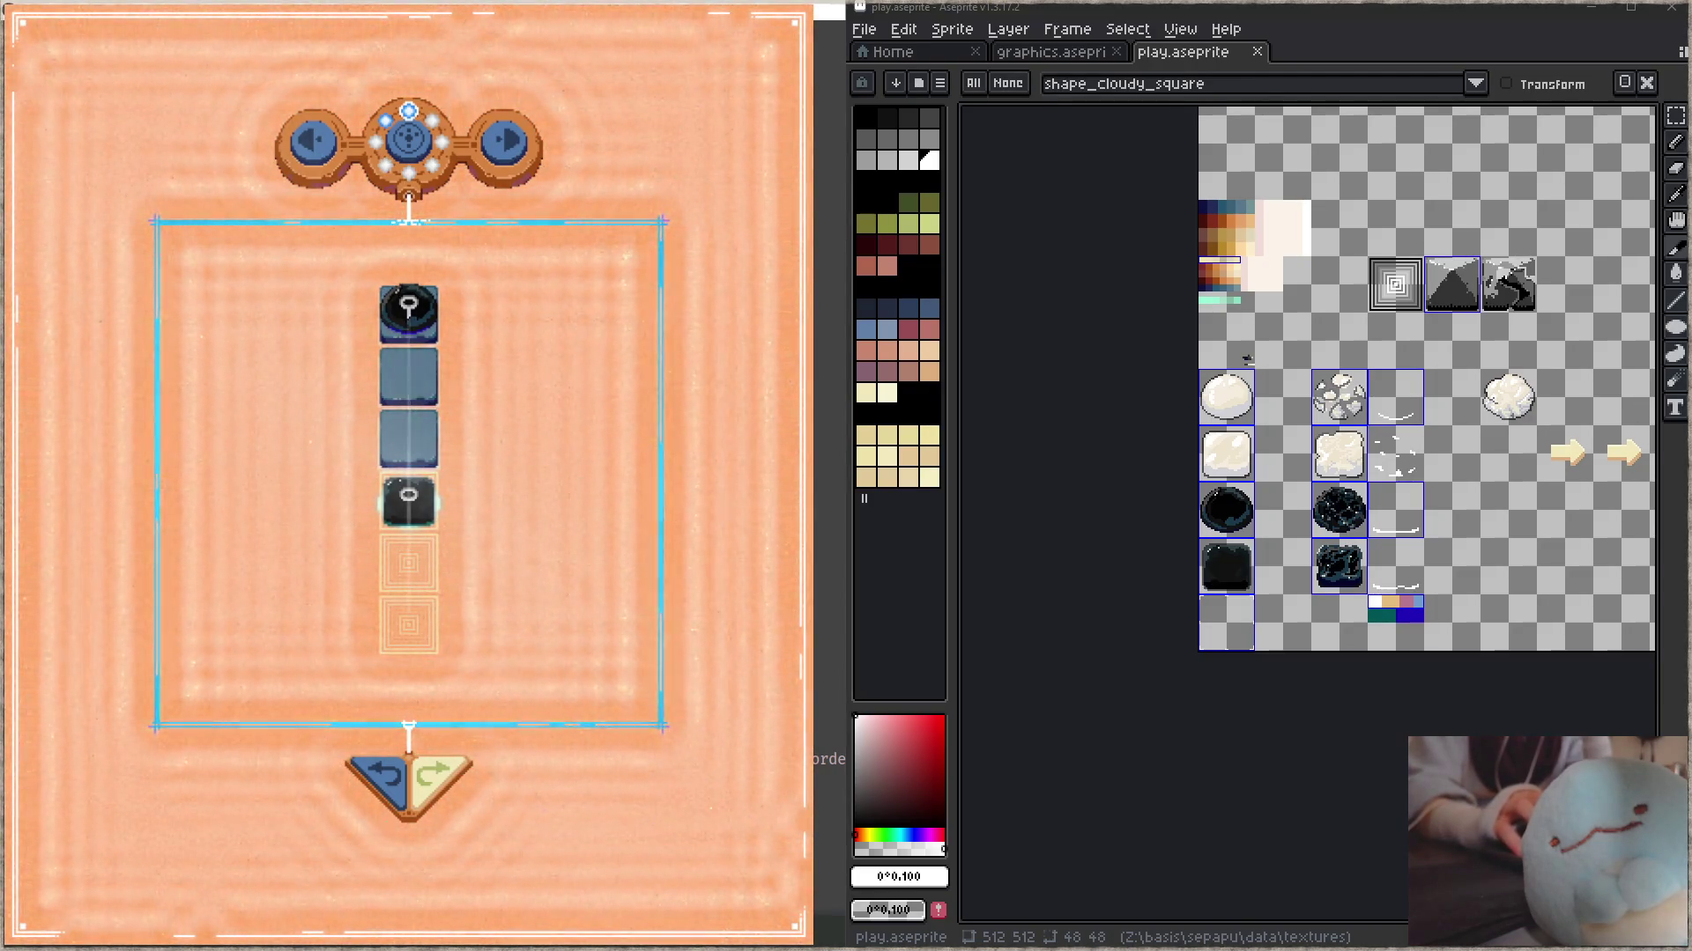
pyautogui.click(421, 777)
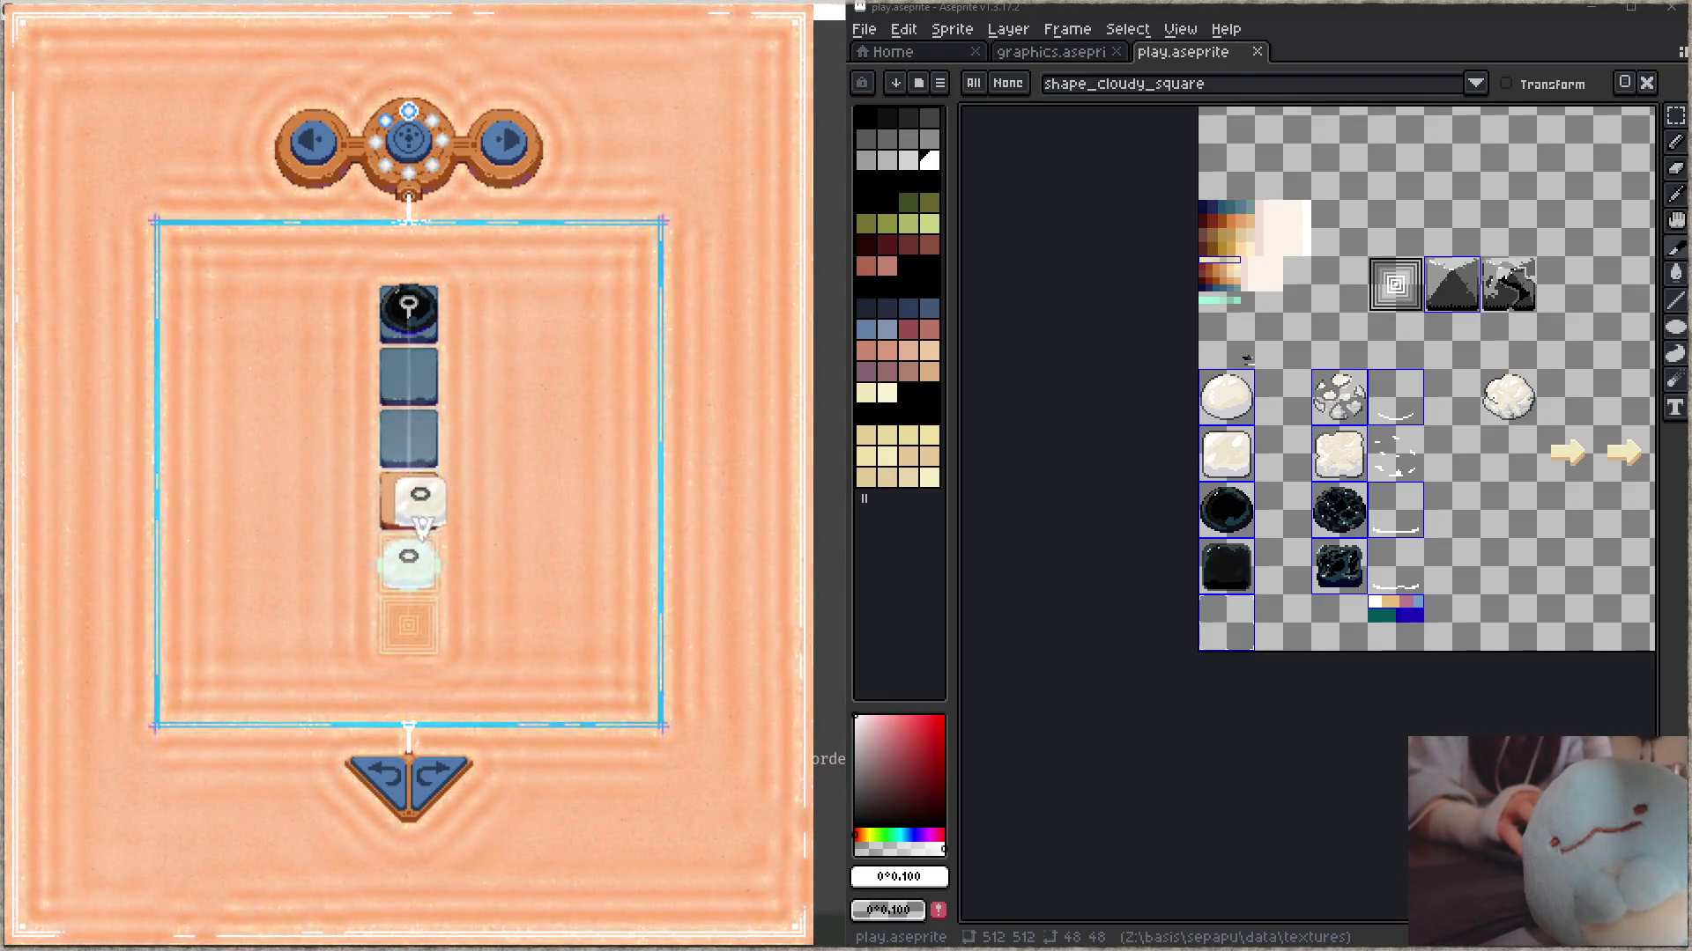
pyautogui.moveTo(423, 527); pyautogui.dragTo(415, 511)
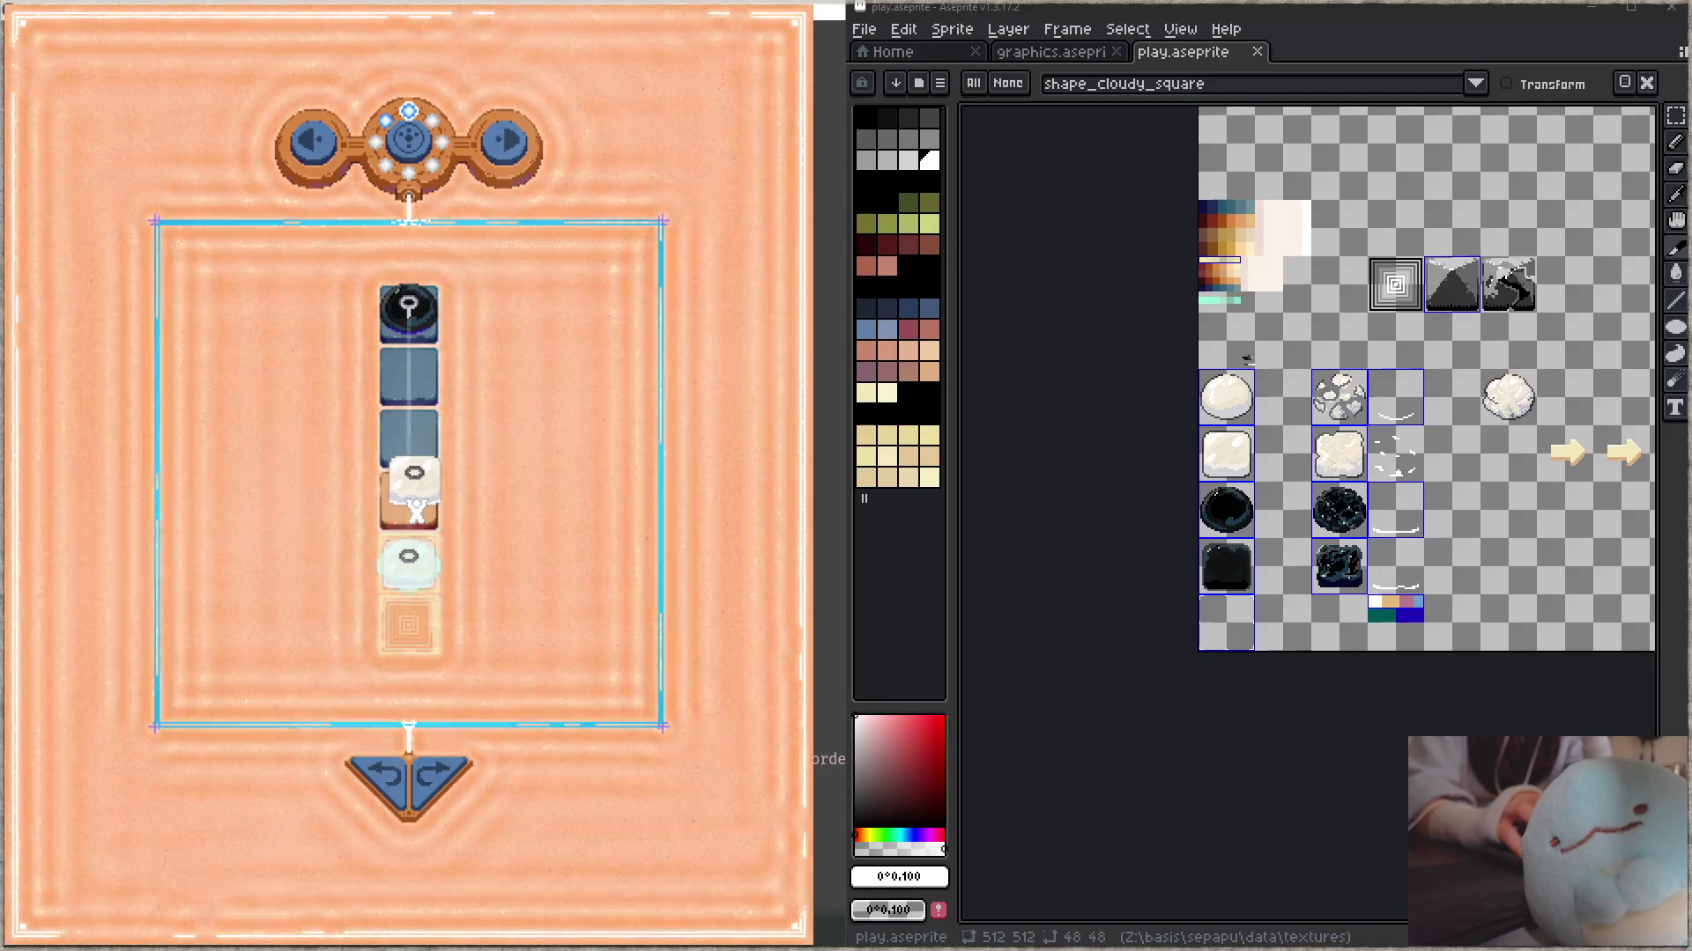
pyautogui.moveTo(419, 509); pyautogui.dragTo(414, 502)
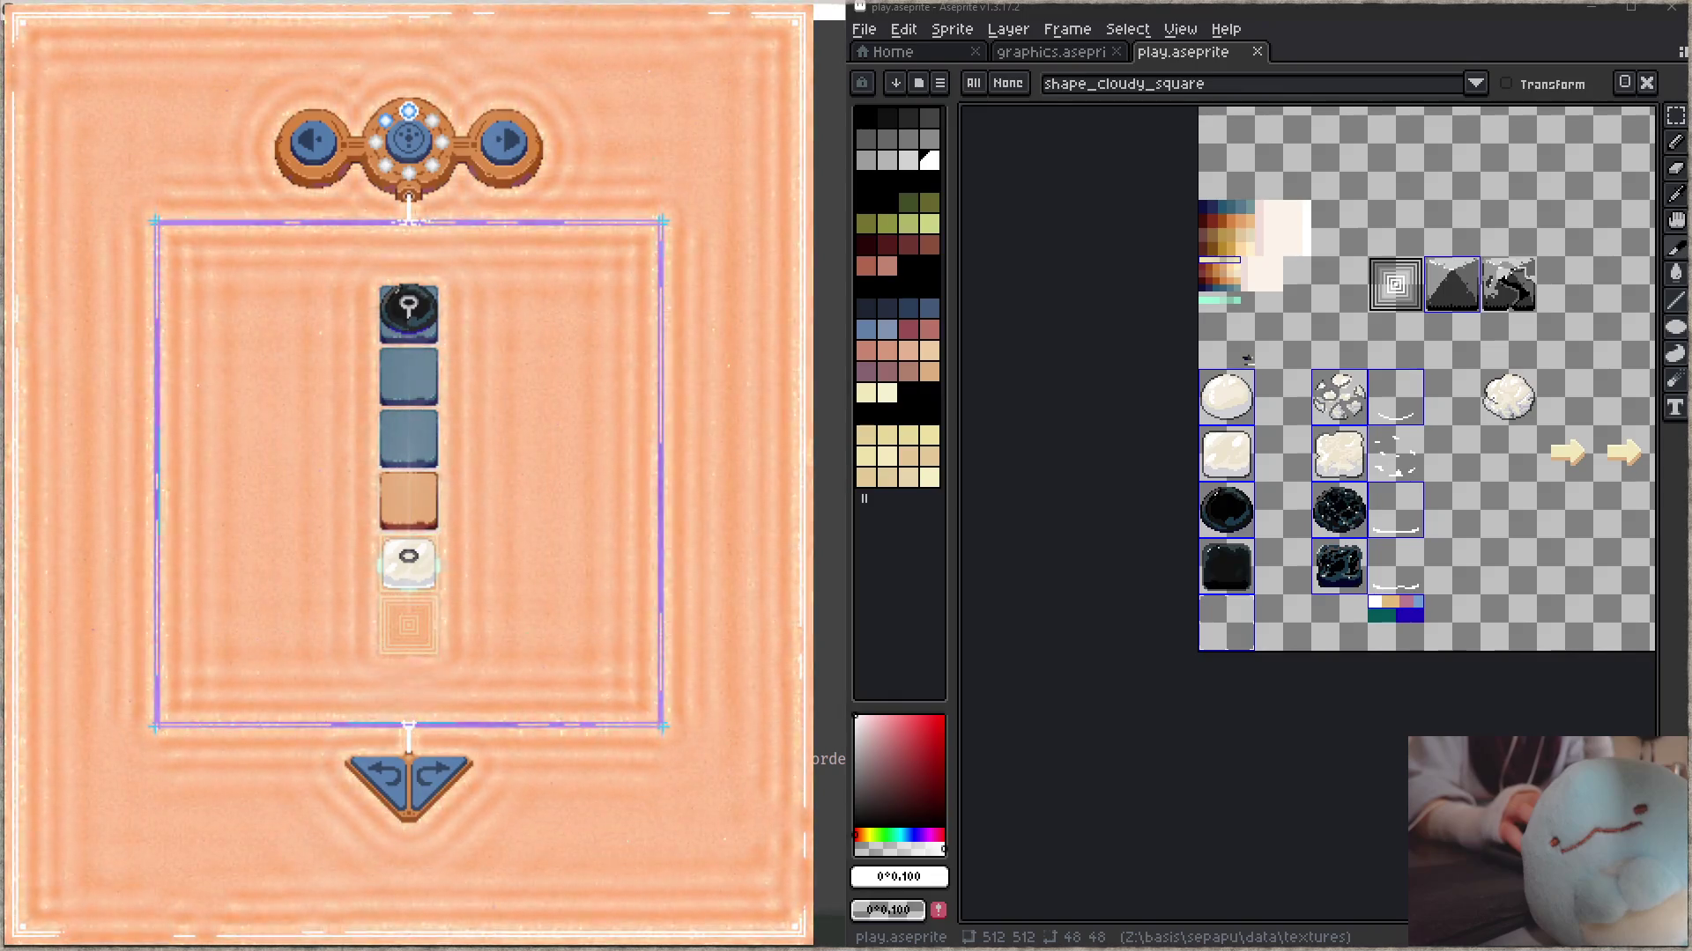
pyautogui.hotkey('alt', 'Tab')
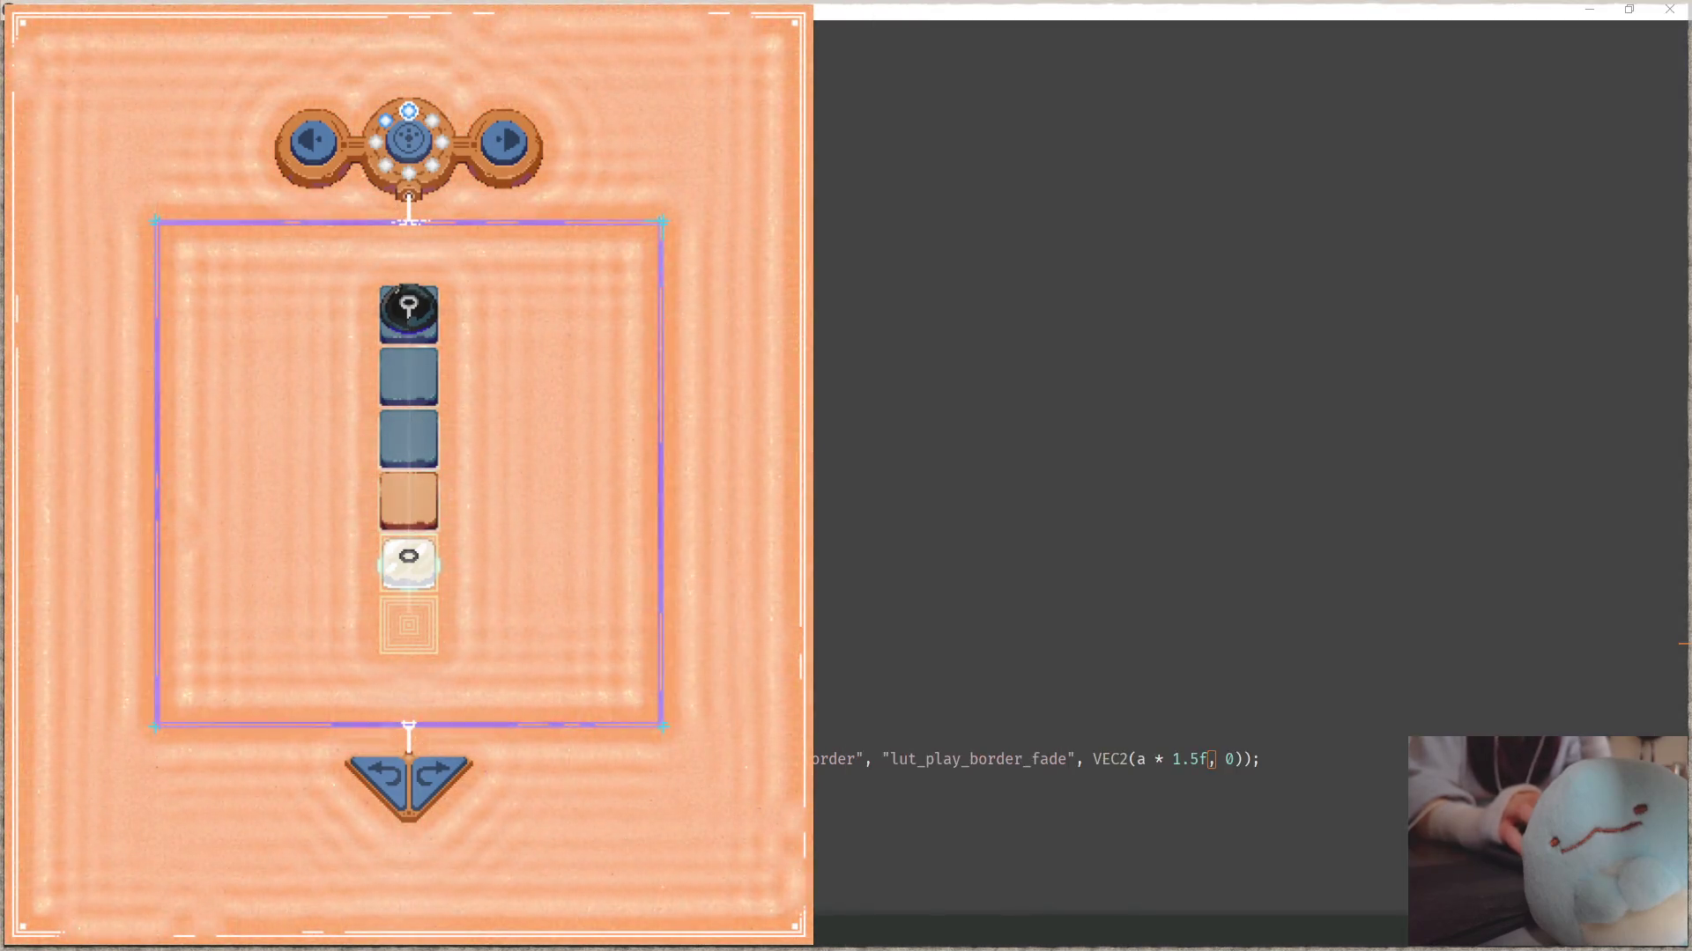
pyautogui.hotkey('alt', 'Tab')
pyautogui.moveTo(1414, 526)
pyautogui.mouseDown()
pyautogui.moveTo(1383, 688)
pyautogui.moveTo(1410, 688)
pyautogui.moveTo(1348, 616)
pyautogui.mouseUp()
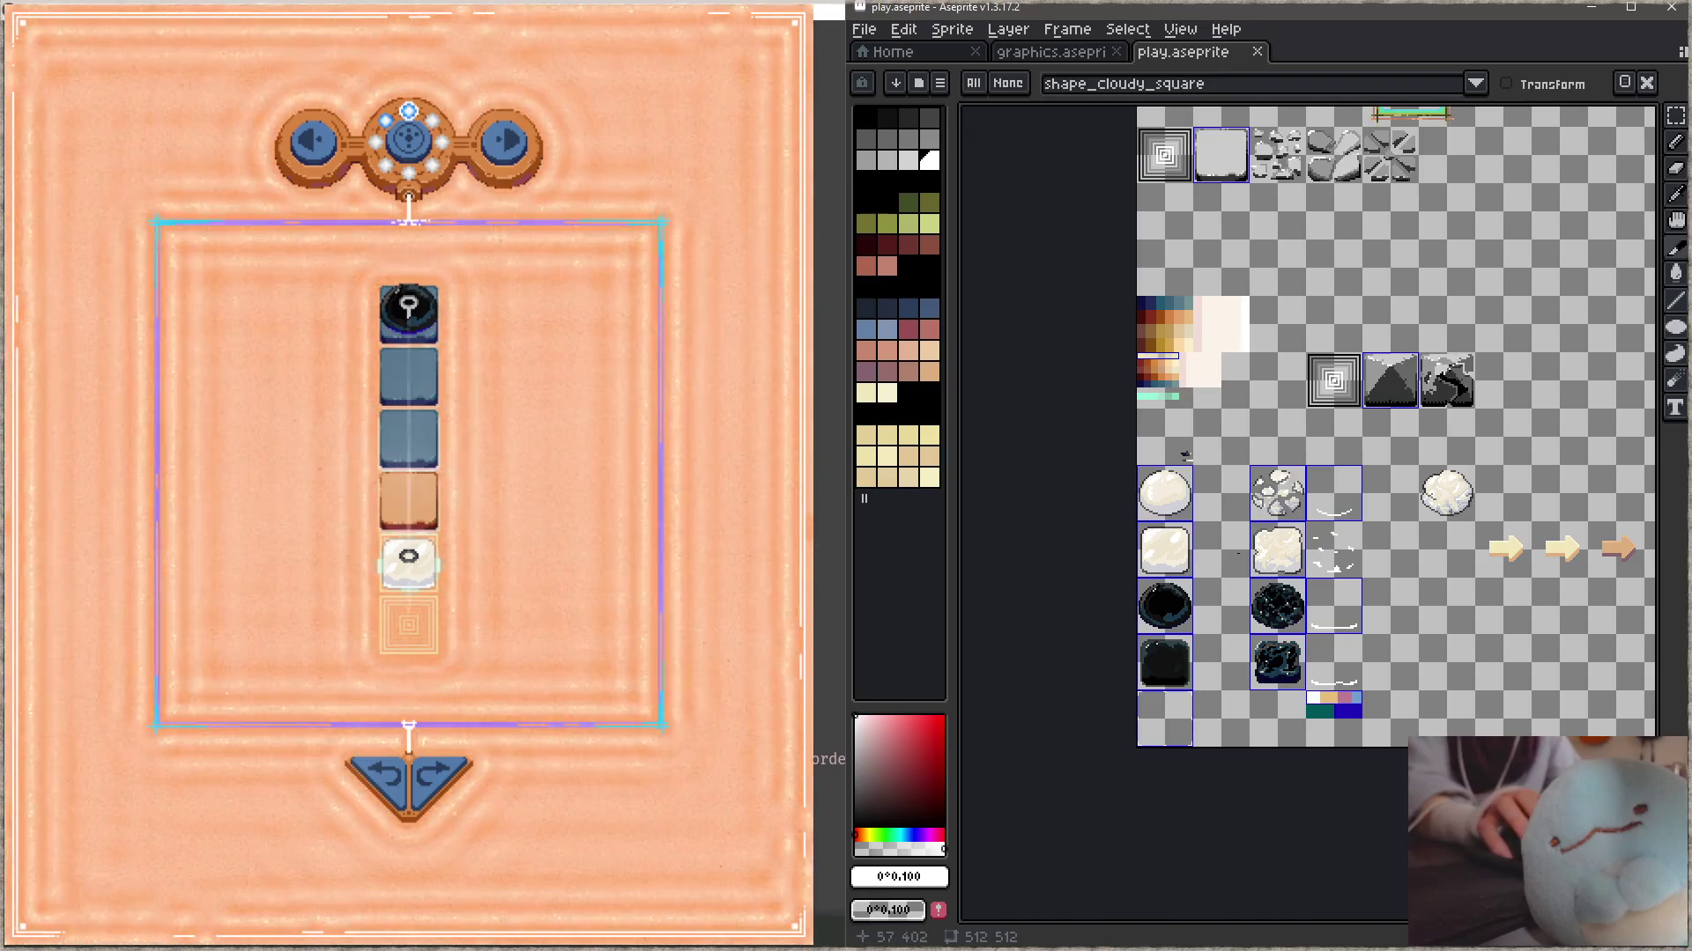
# - Zoom into the dark tile sprites, move the game's white tile onto the orange one, and pan the sheet
pyautogui.scroll(1, 1269, 553)
pyautogui.scroll(1, 1269, 553)
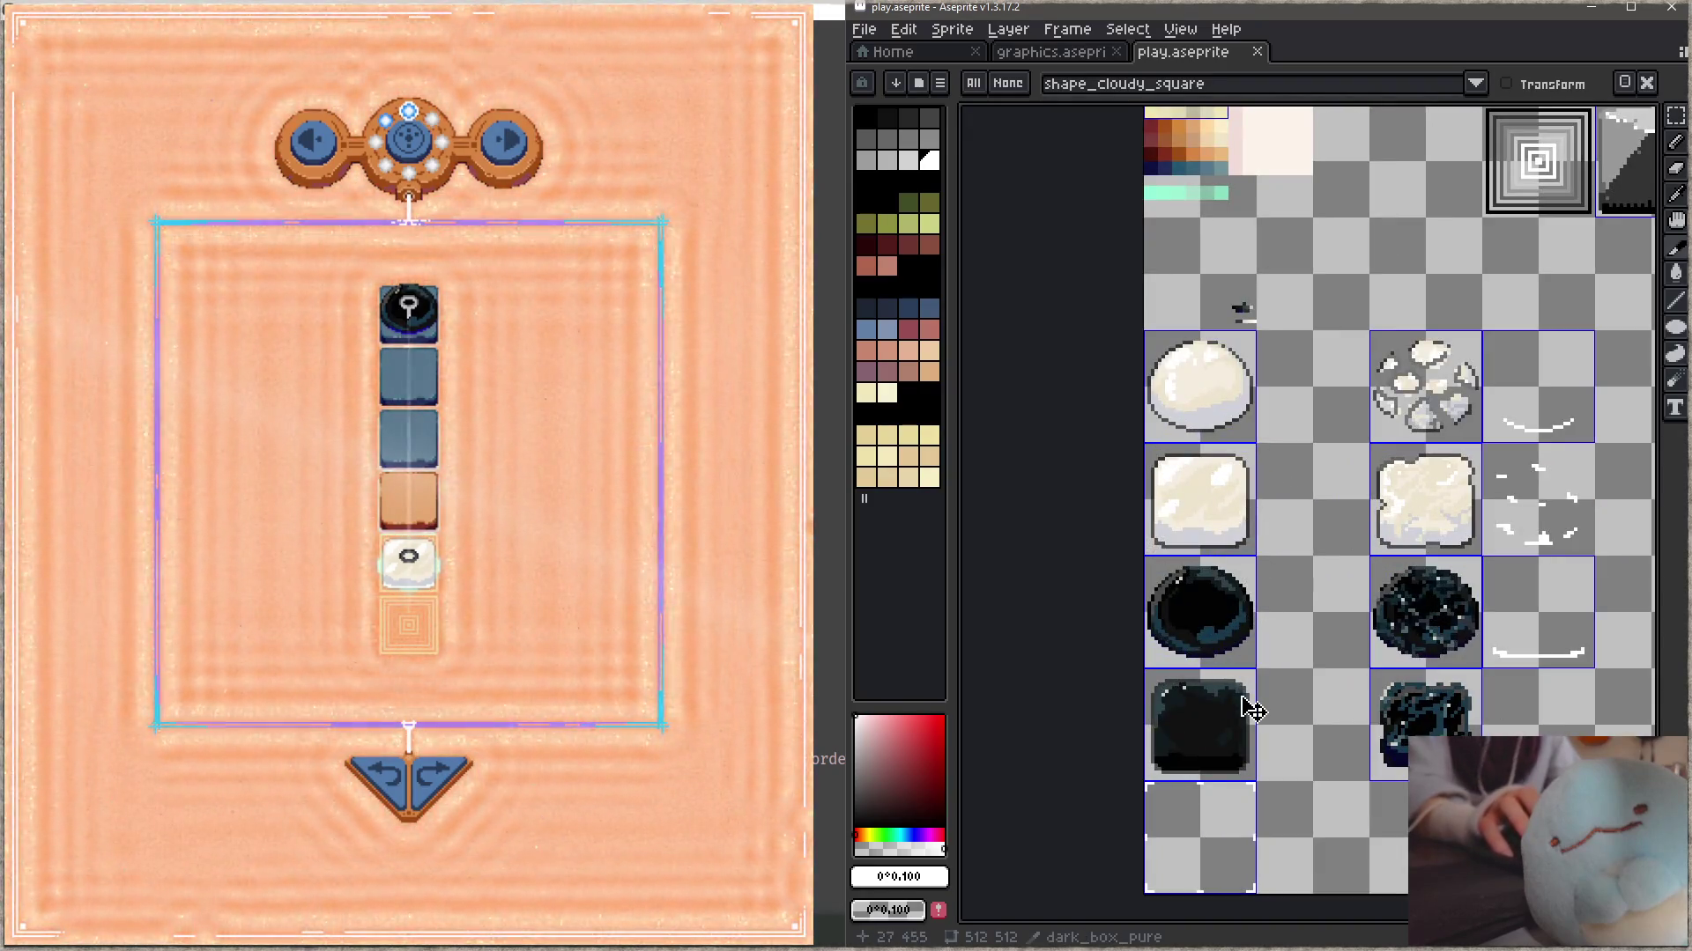
pyautogui.click(427, 577)
pyautogui.moveTo(426, 577); pyautogui.dragTo(412, 504)
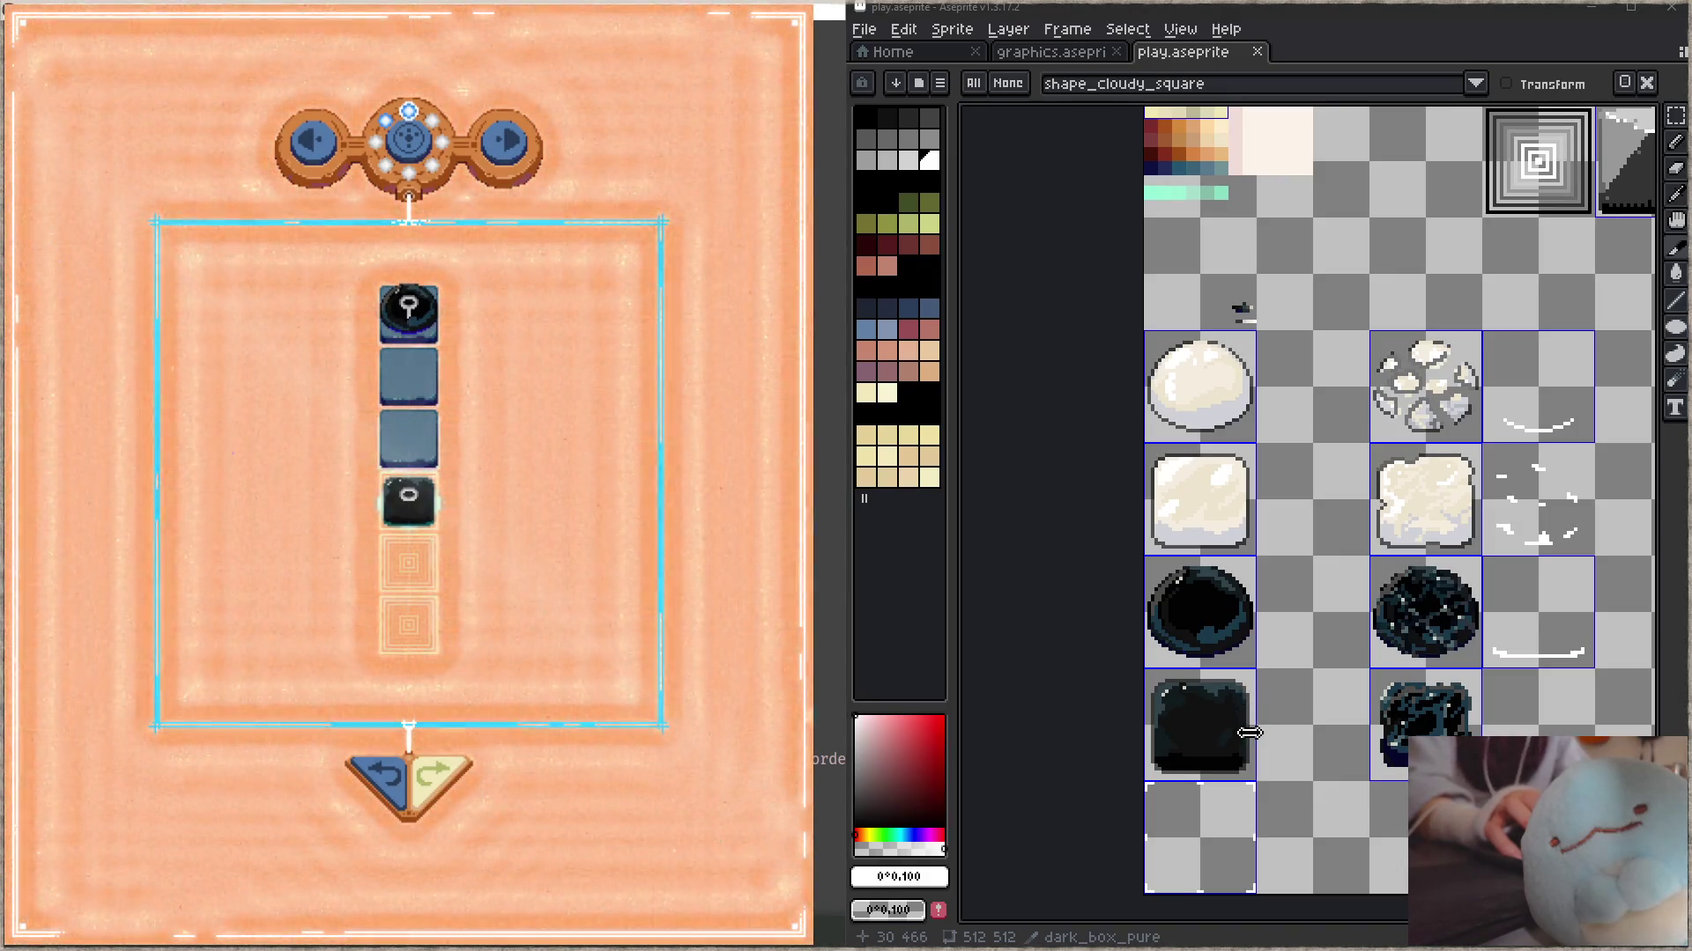
pyautogui.moveTo(1239, 758)
pyautogui.mouseDown()
pyautogui.moveTo(1309, 656)
pyautogui.moveTo(1313, 595)
pyautogui.mouseUp()
# - Marquee-select the dark box tile and commit a copy in the empty cell to its right
pyautogui.press('m')
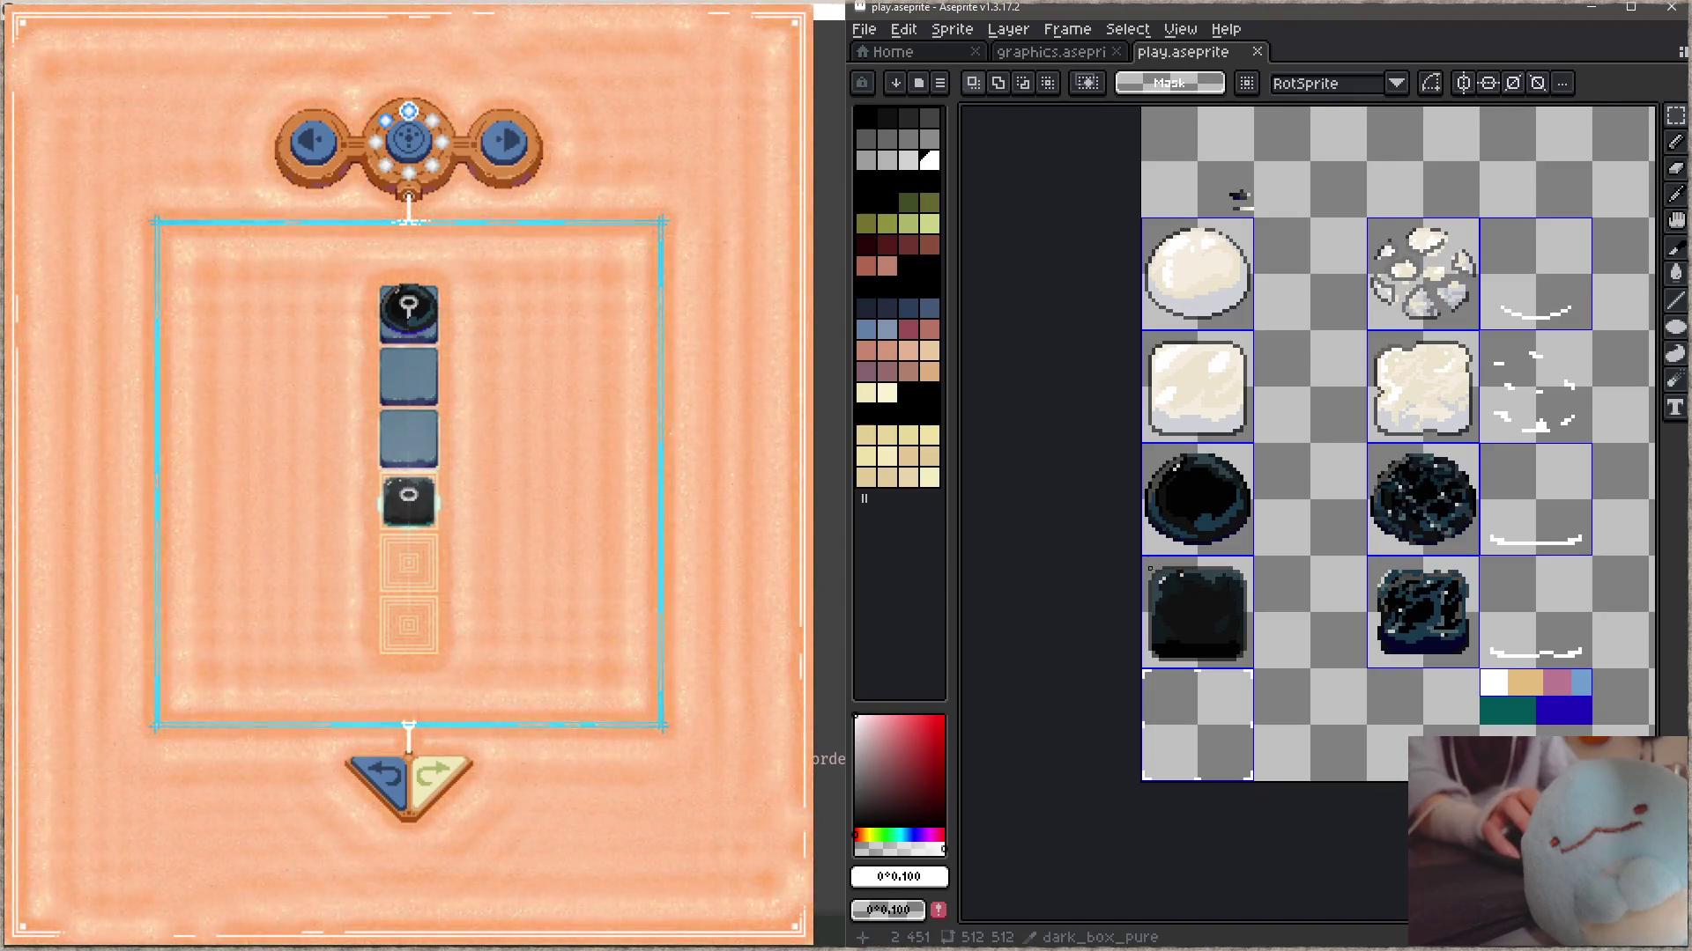
pyautogui.moveTo(1149, 566); pyautogui.dragTo(1255, 667)
pyautogui.scroll(2, 1256, 667)
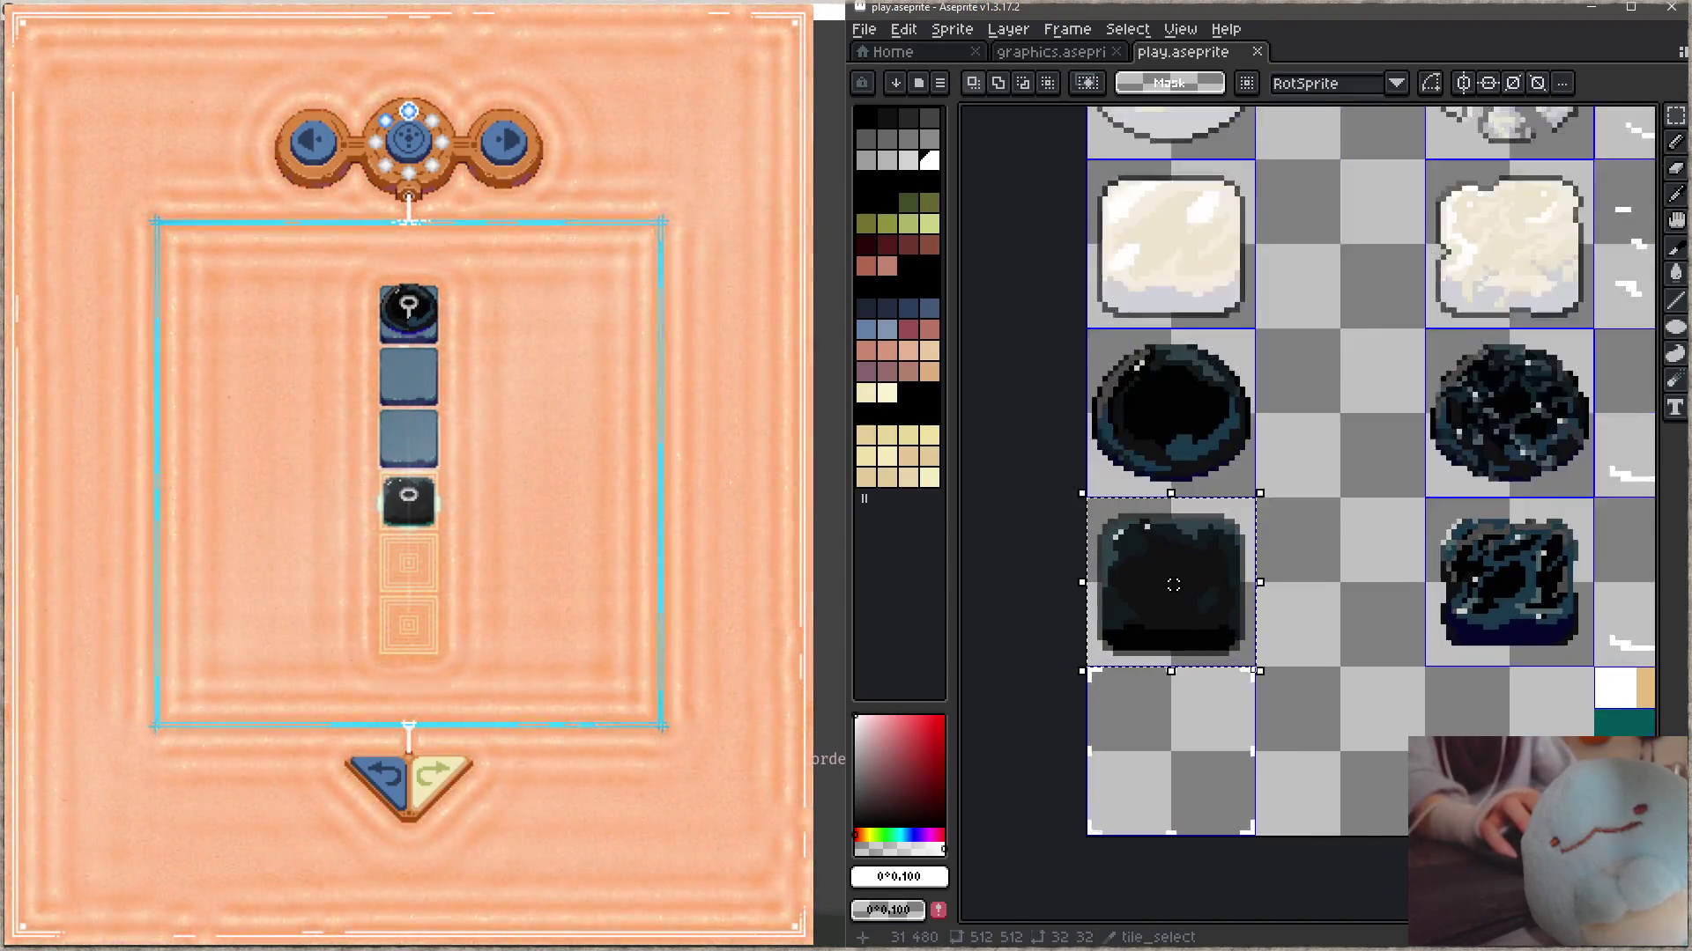
pyautogui.scroll(1, 1255, 667)
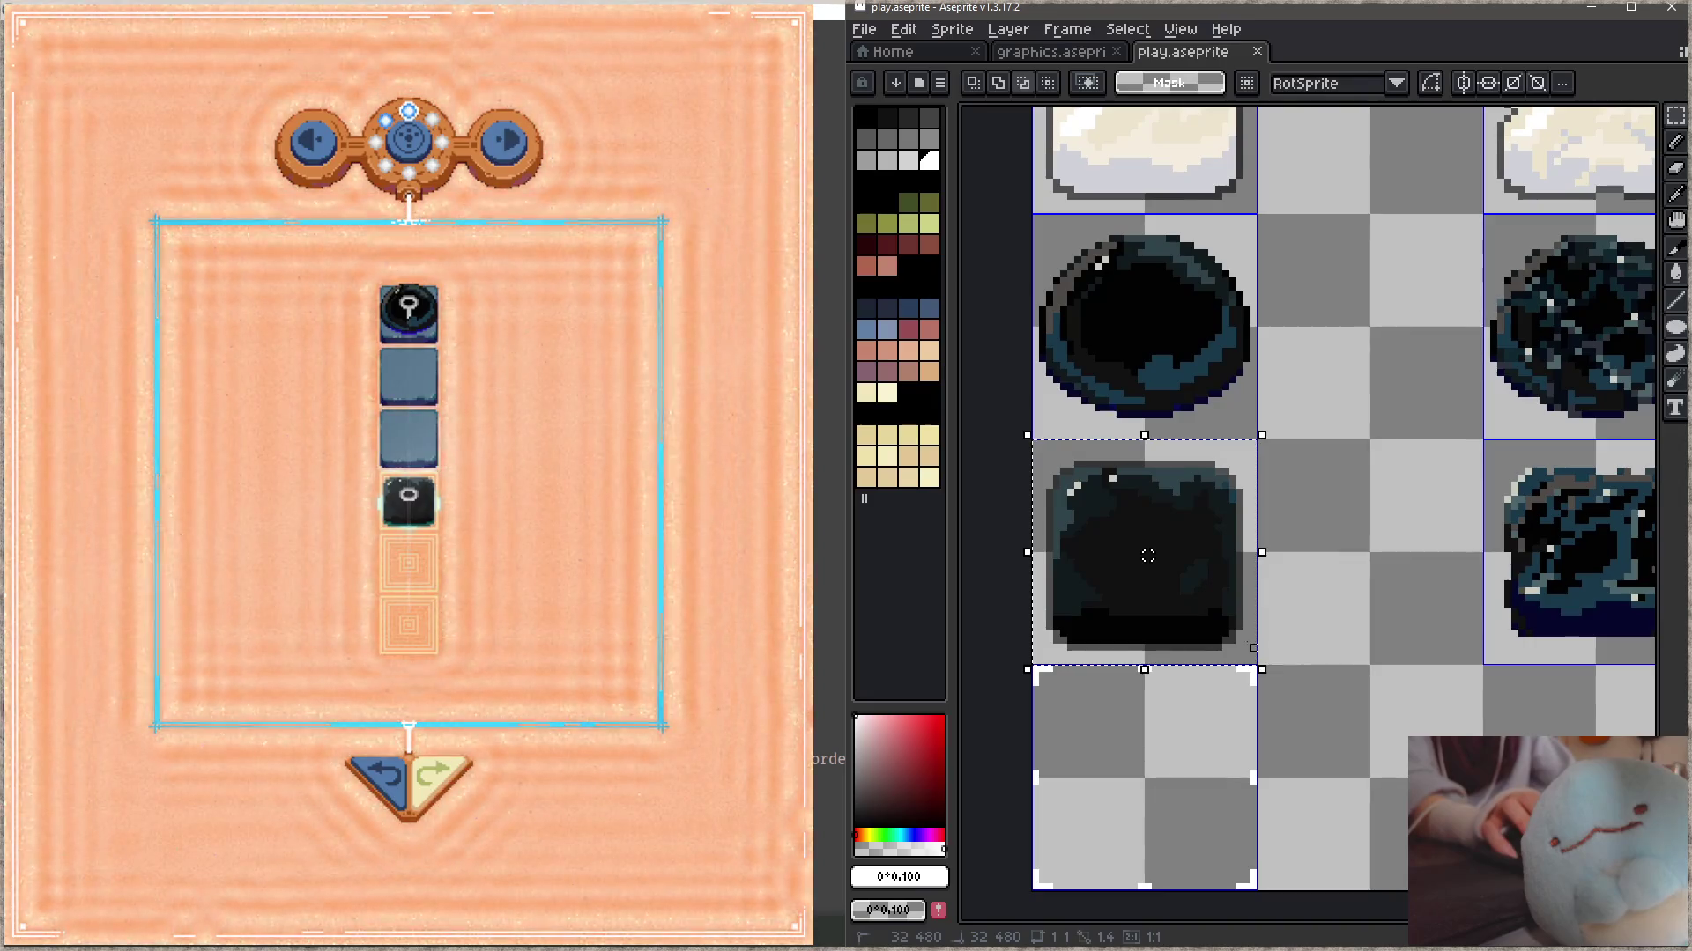
pyautogui.moveTo(1255, 662)
pyautogui.mouseDown()
pyautogui.moveTo(1249, 639)
pyautogui.moveTo(1472, 617)
pyautogui.mouseUp()
pyautogui.press('Escape')
pyautogui.press('Return')
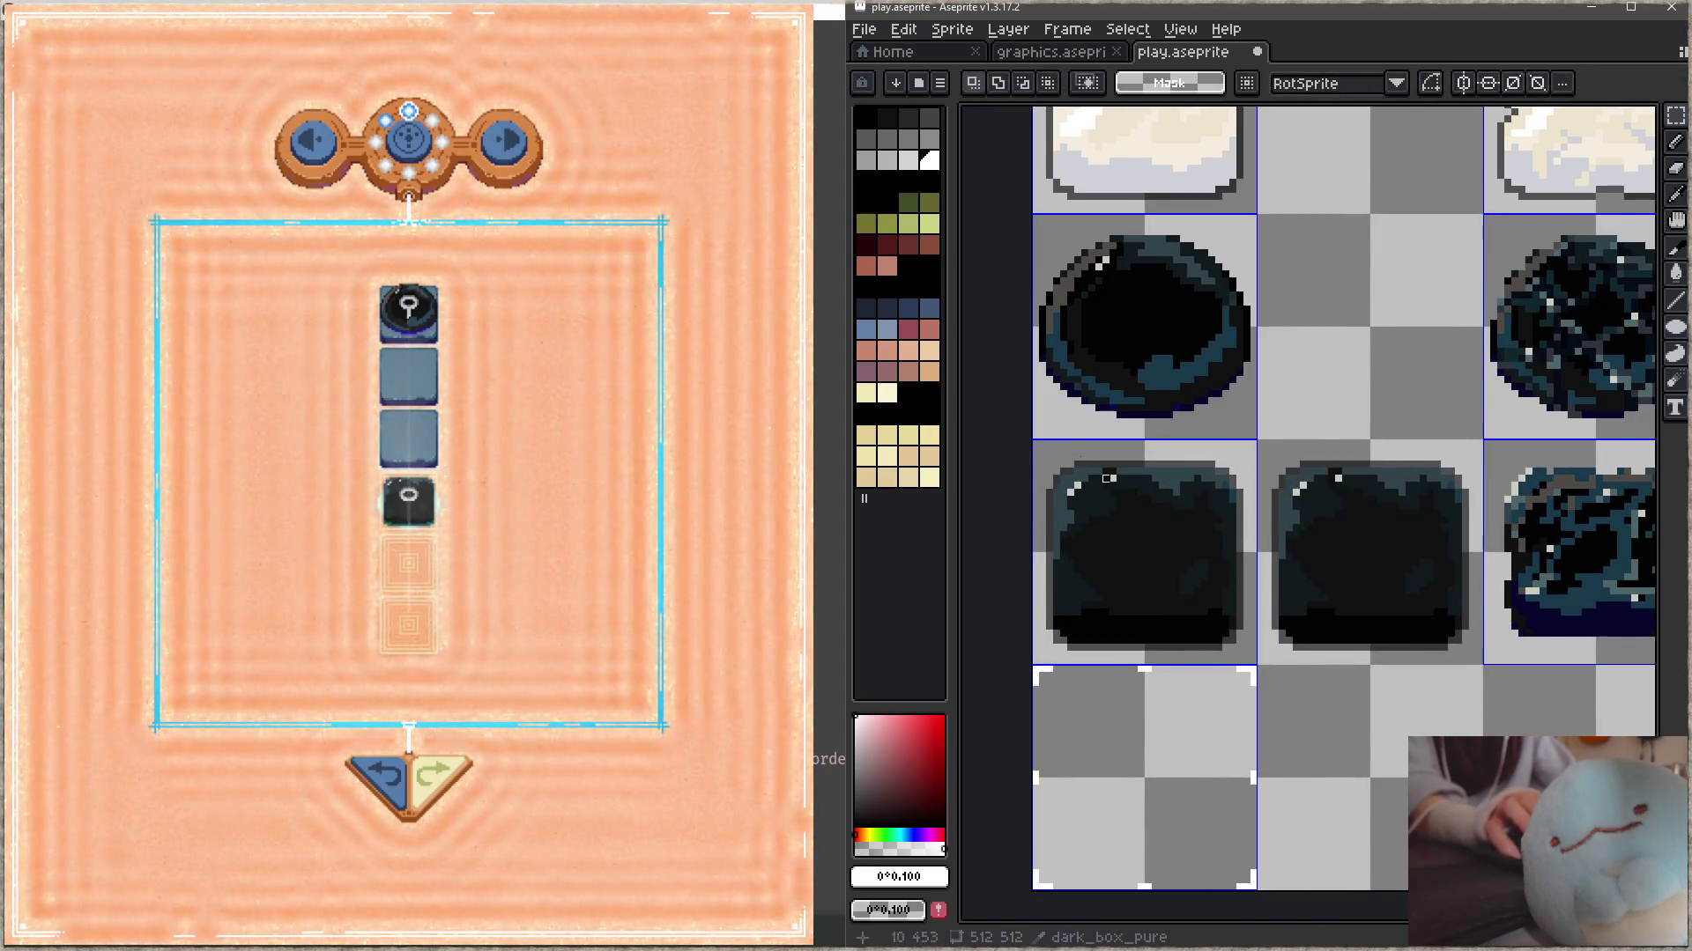
# - Scale the original dark box down to about 25.4 px and save play.aseprite
pyautogui.click(1147, 555)
pyautogui.moveTo(1253, 673); pyautogui.dragTo(1257, 648)
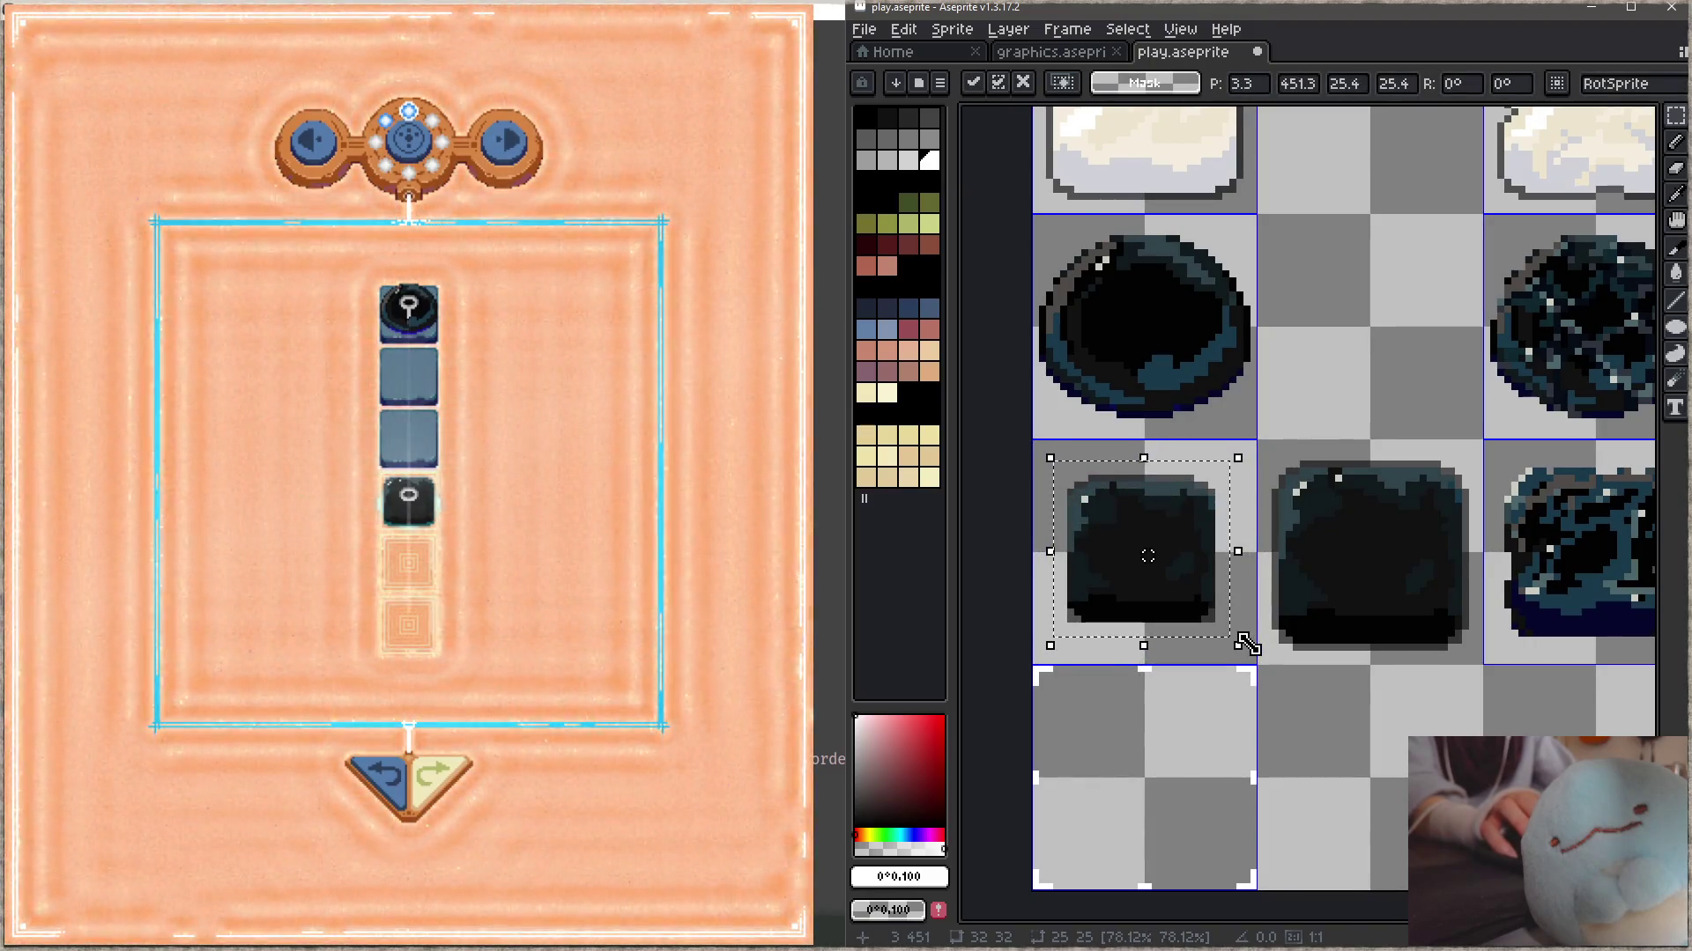
pyautogui.press('Return')
pyautogui.hotkey('ctrl', 's')
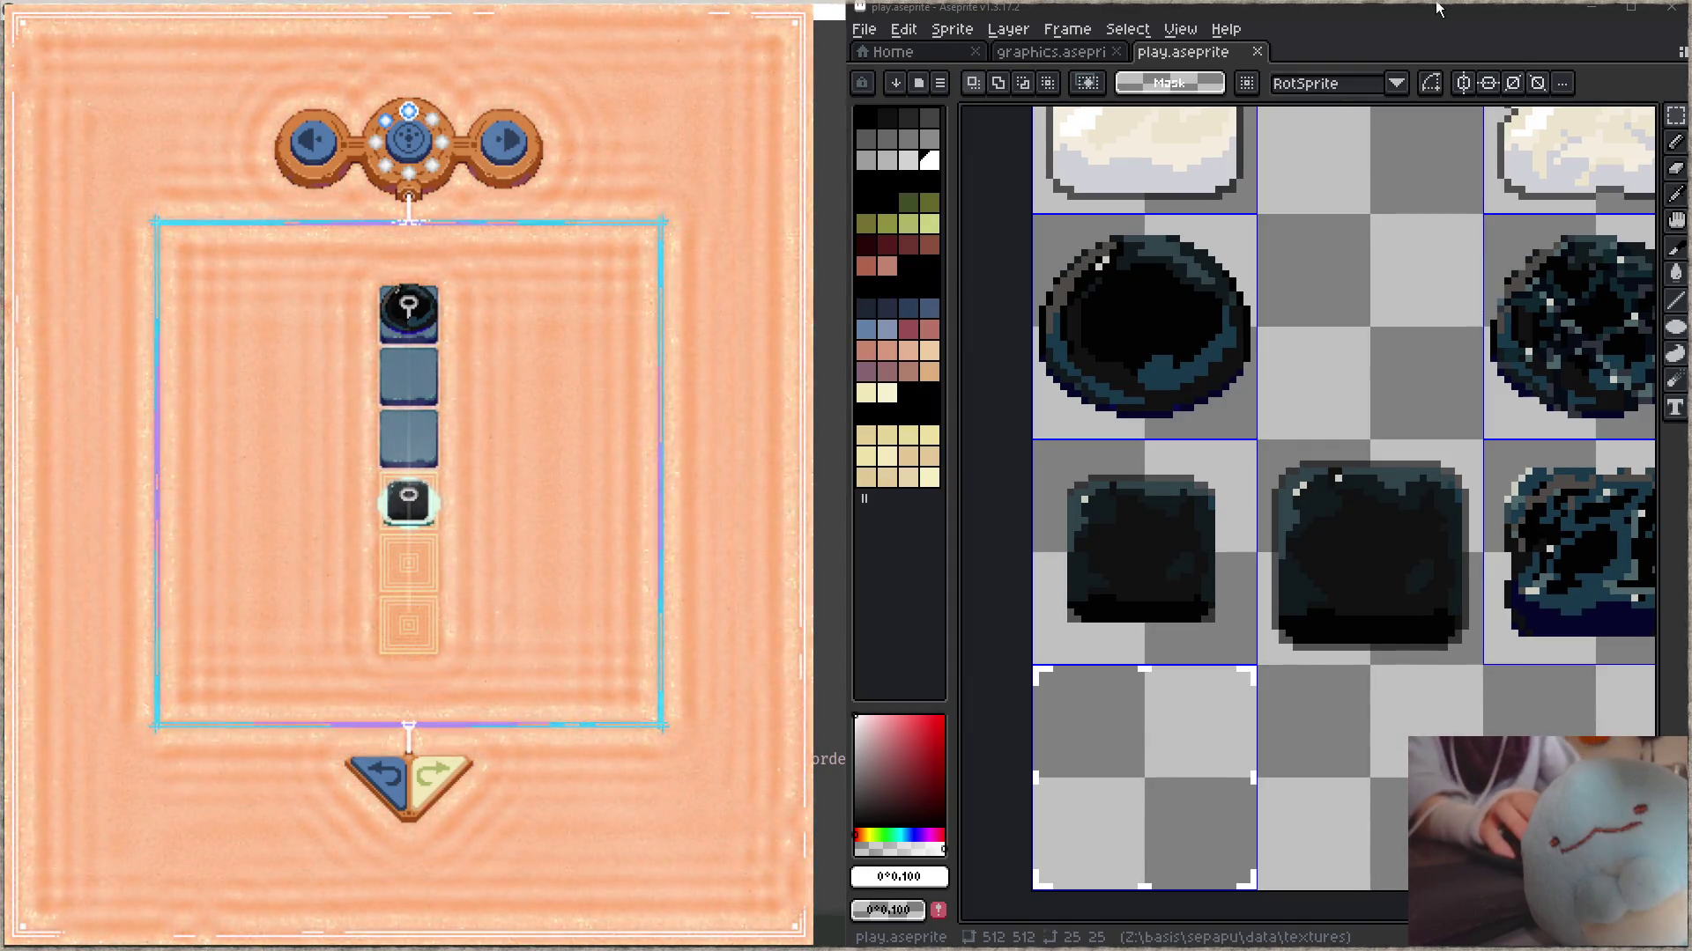
# - Undo the 25 px scaling with Ctrl+Z and deselect the restored left dark box
pyautogui.hotkey('ctrl', 'z')
pyautogui.click(1394, 477)
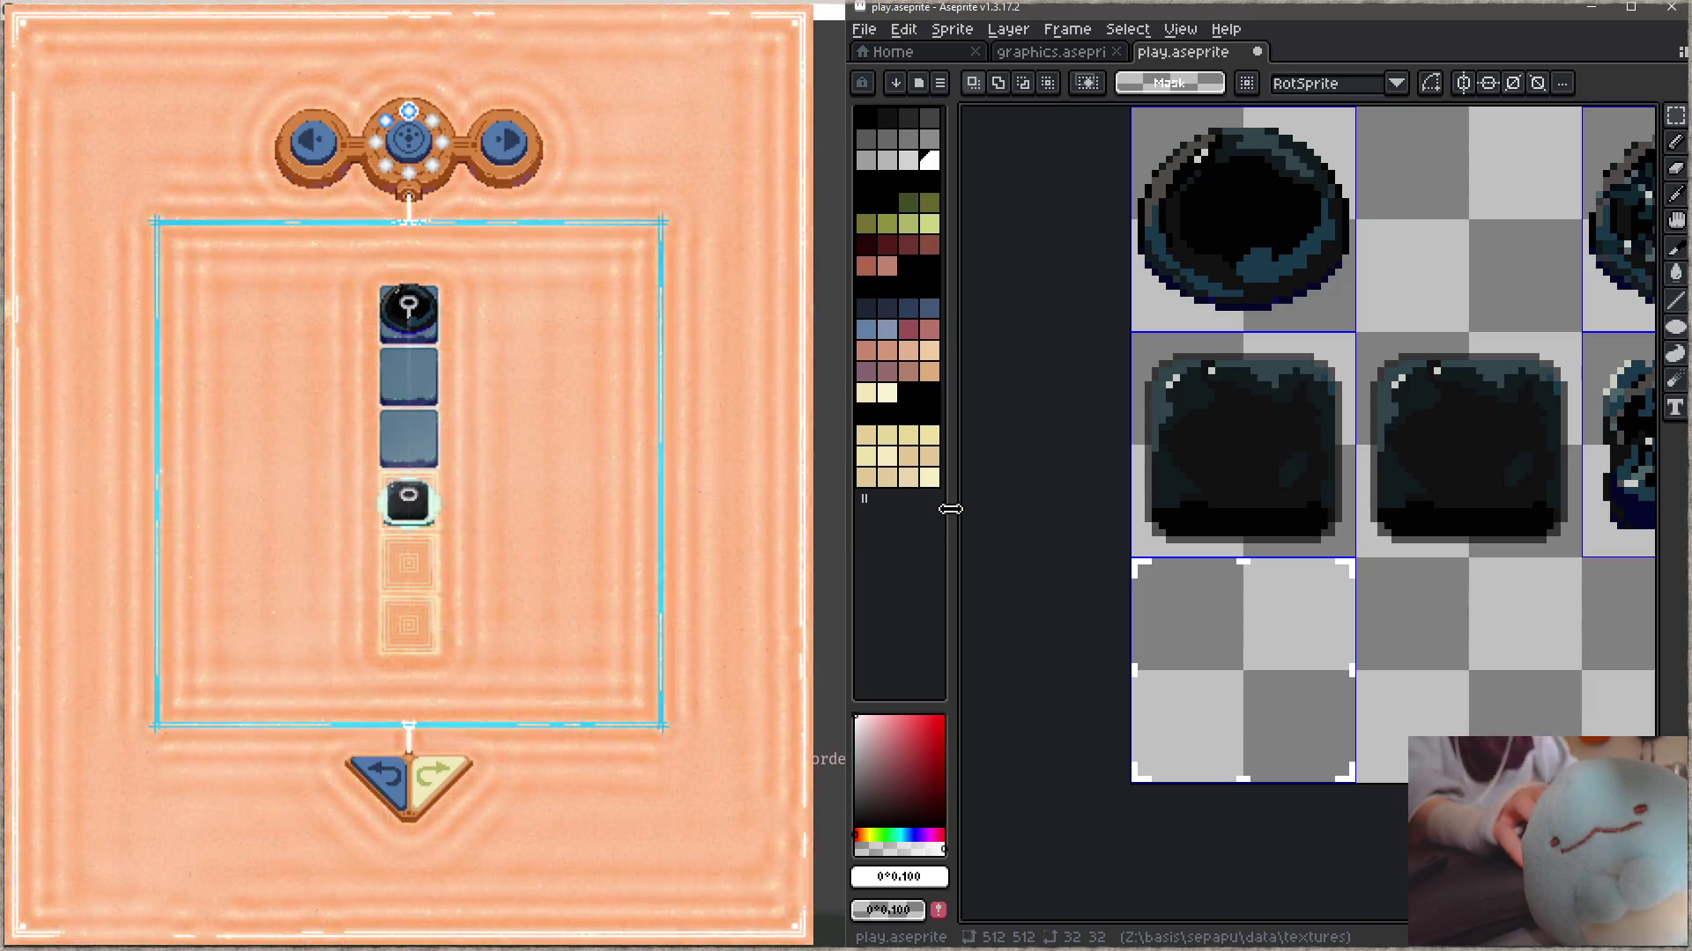
pyautogui.scroll(-1, 1243, 454)
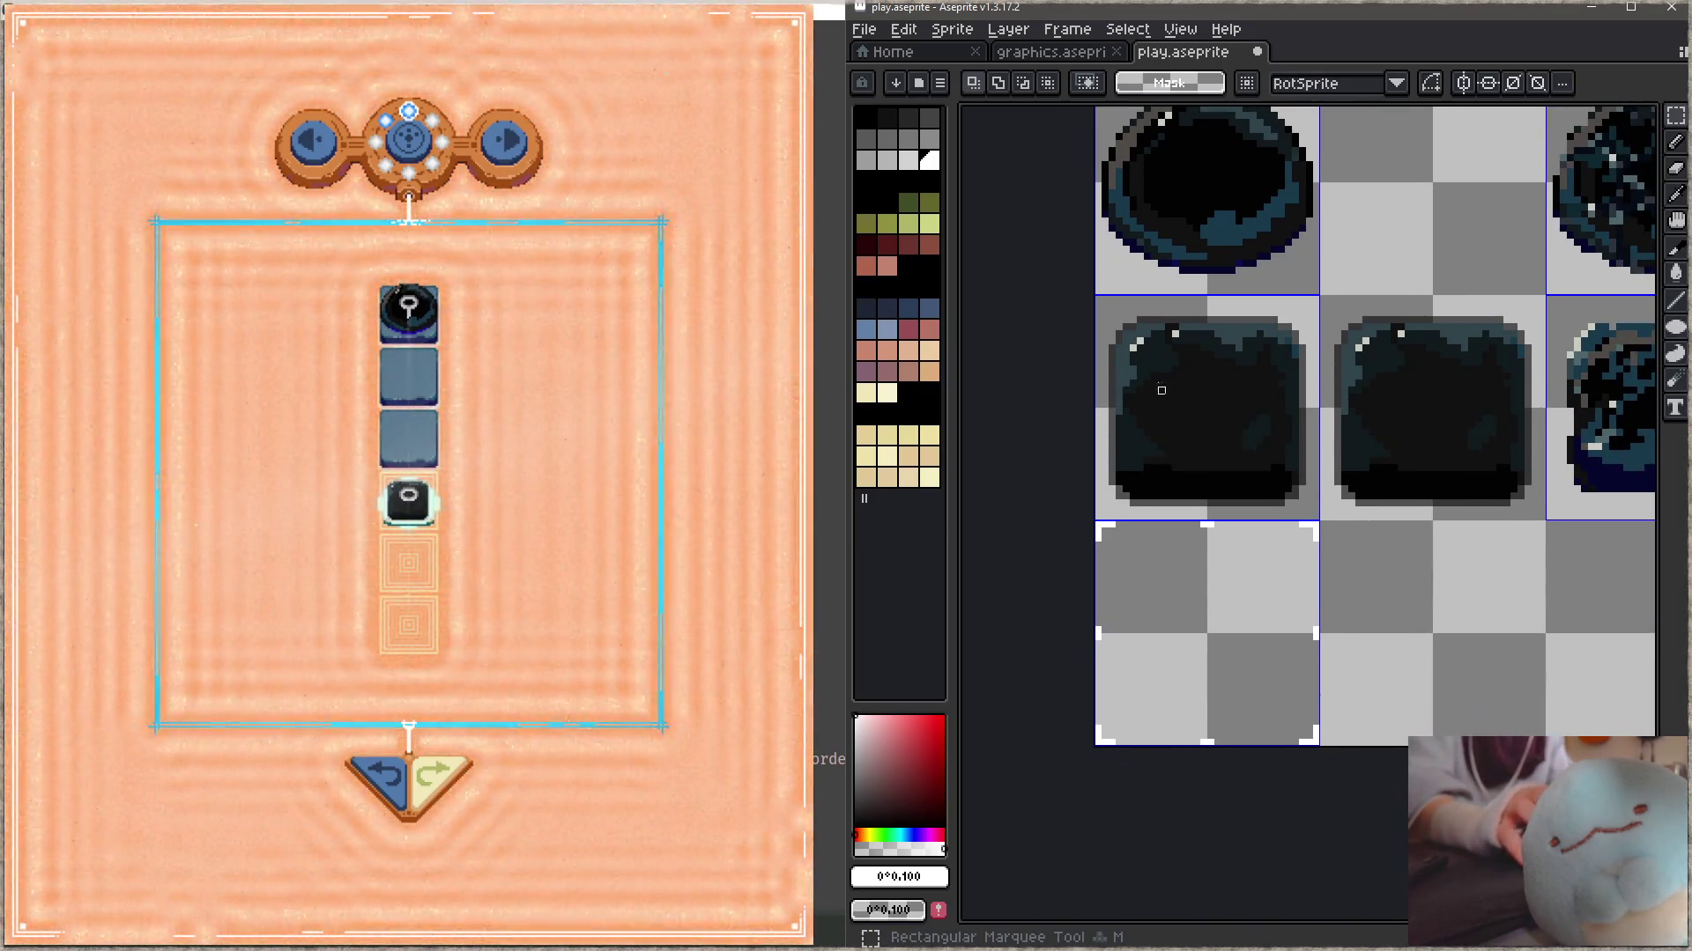
pyautogui.scroll(1, 1176, 445)
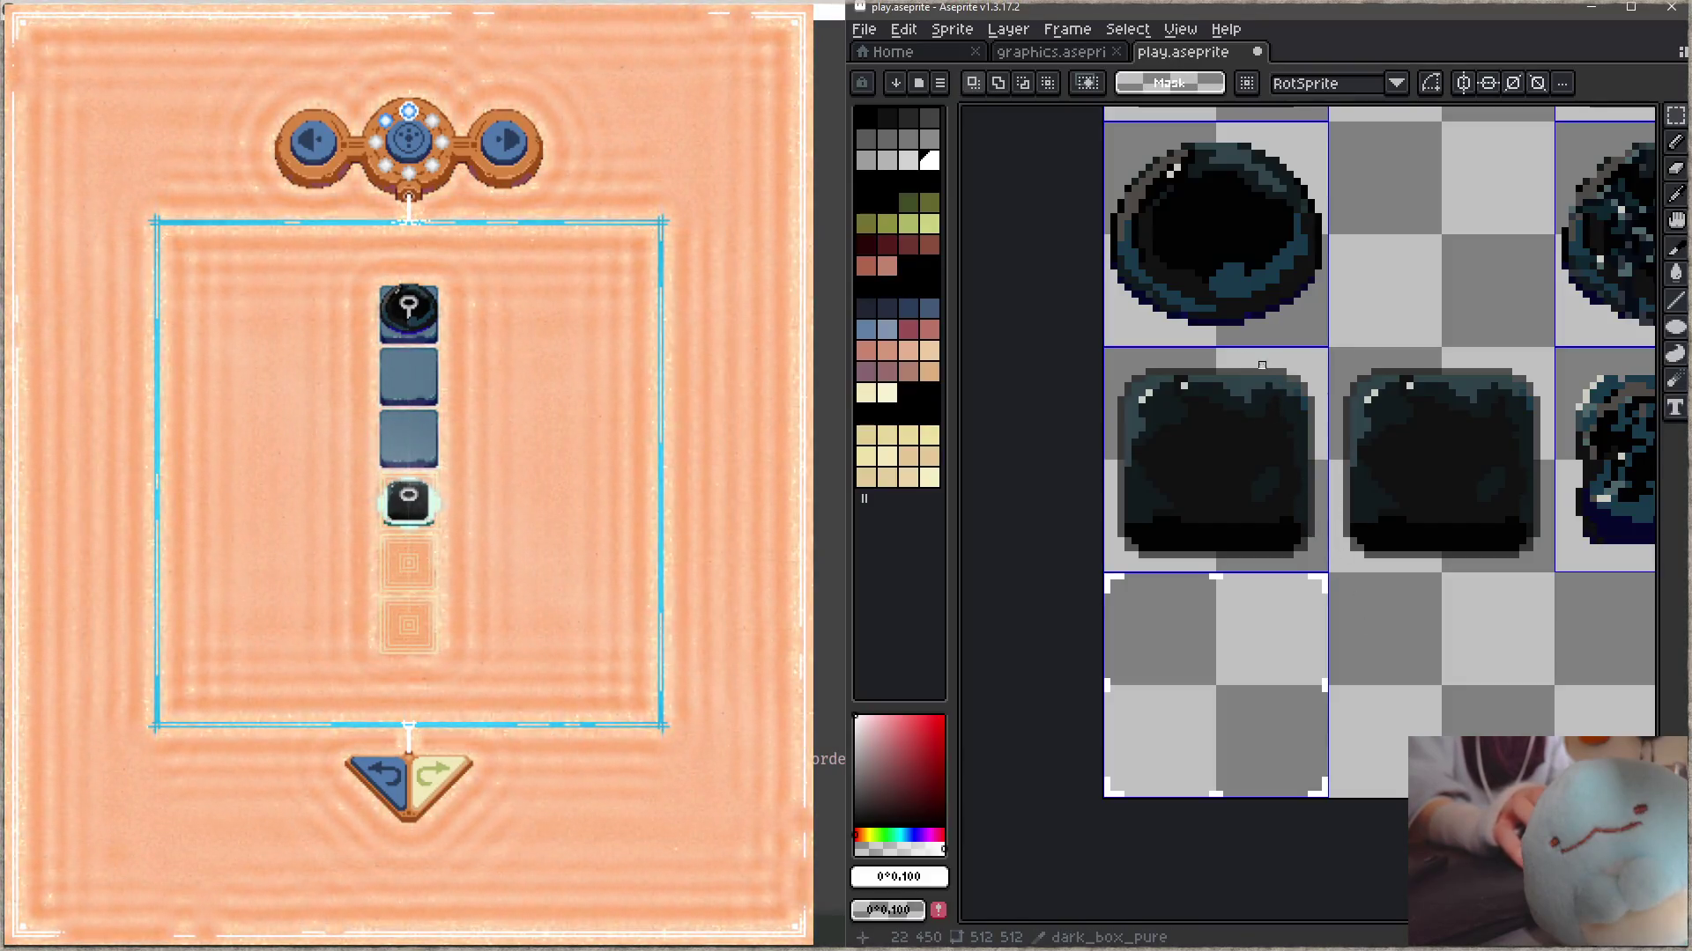
# - Select the left and right strips of the dark box and move them apart to open vertical gaps
pyautogui.moveTo(1302, 487); pyautogui.dragTo(1297, 491)
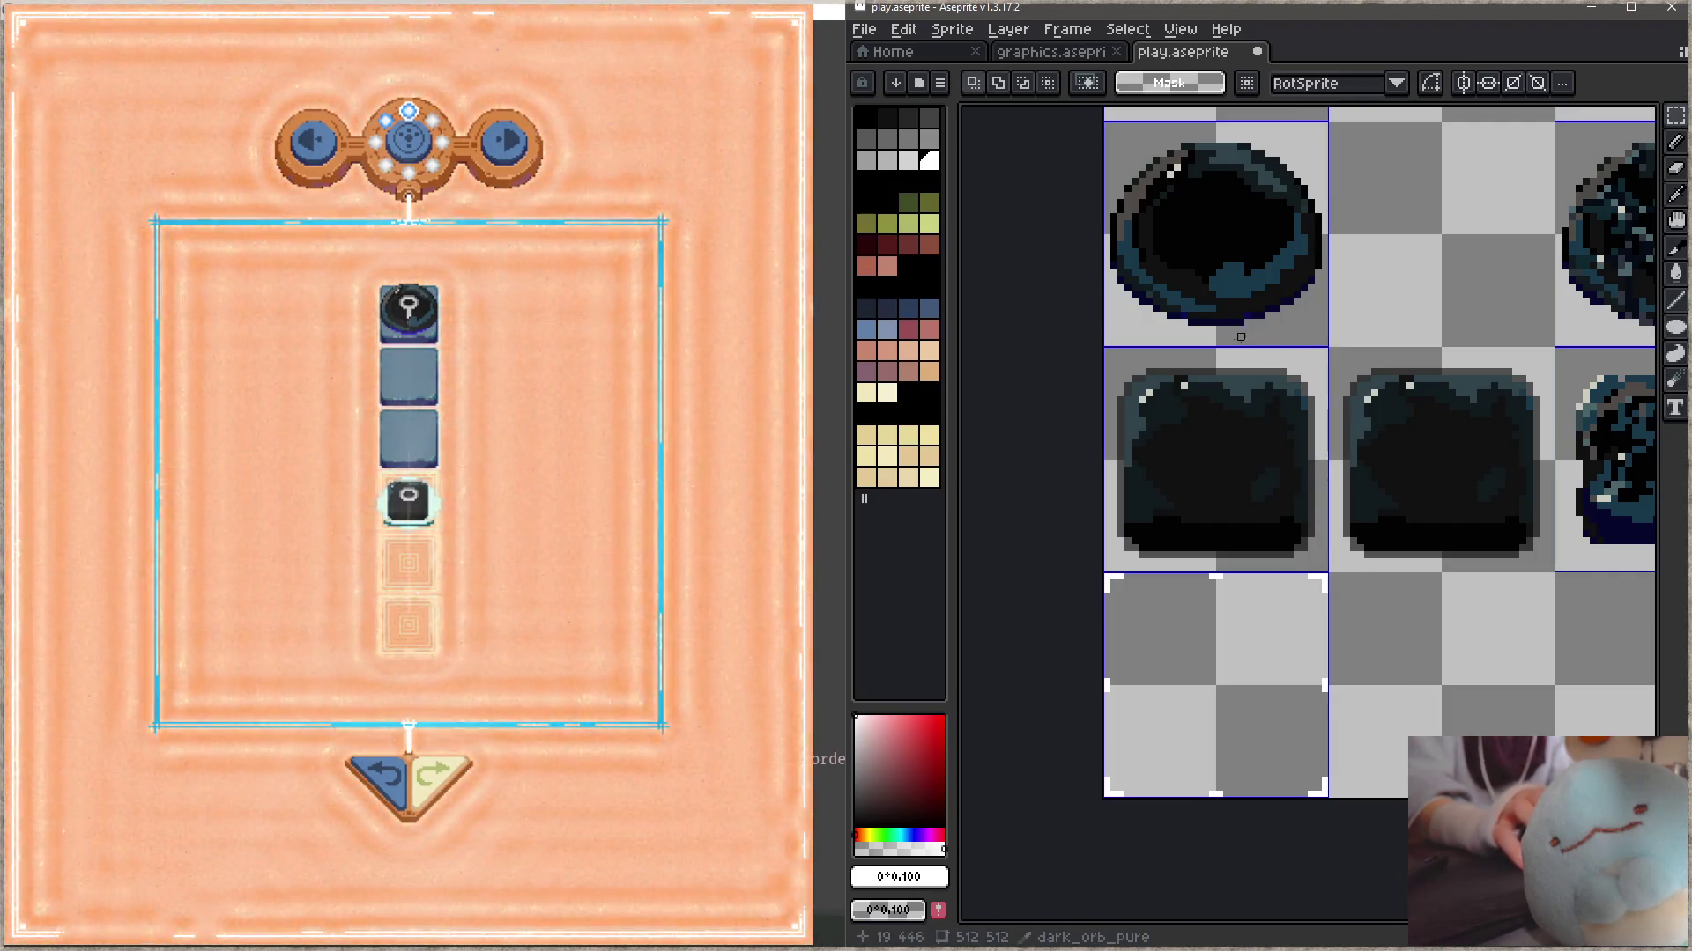
pyautogui.moveTo(1238, 356)
pyautogui.mouseDown()
pyautogui.moveTo(1318, 570)
pyautogui.moveTo(1322, 539)
pyautogui.mouseUp()
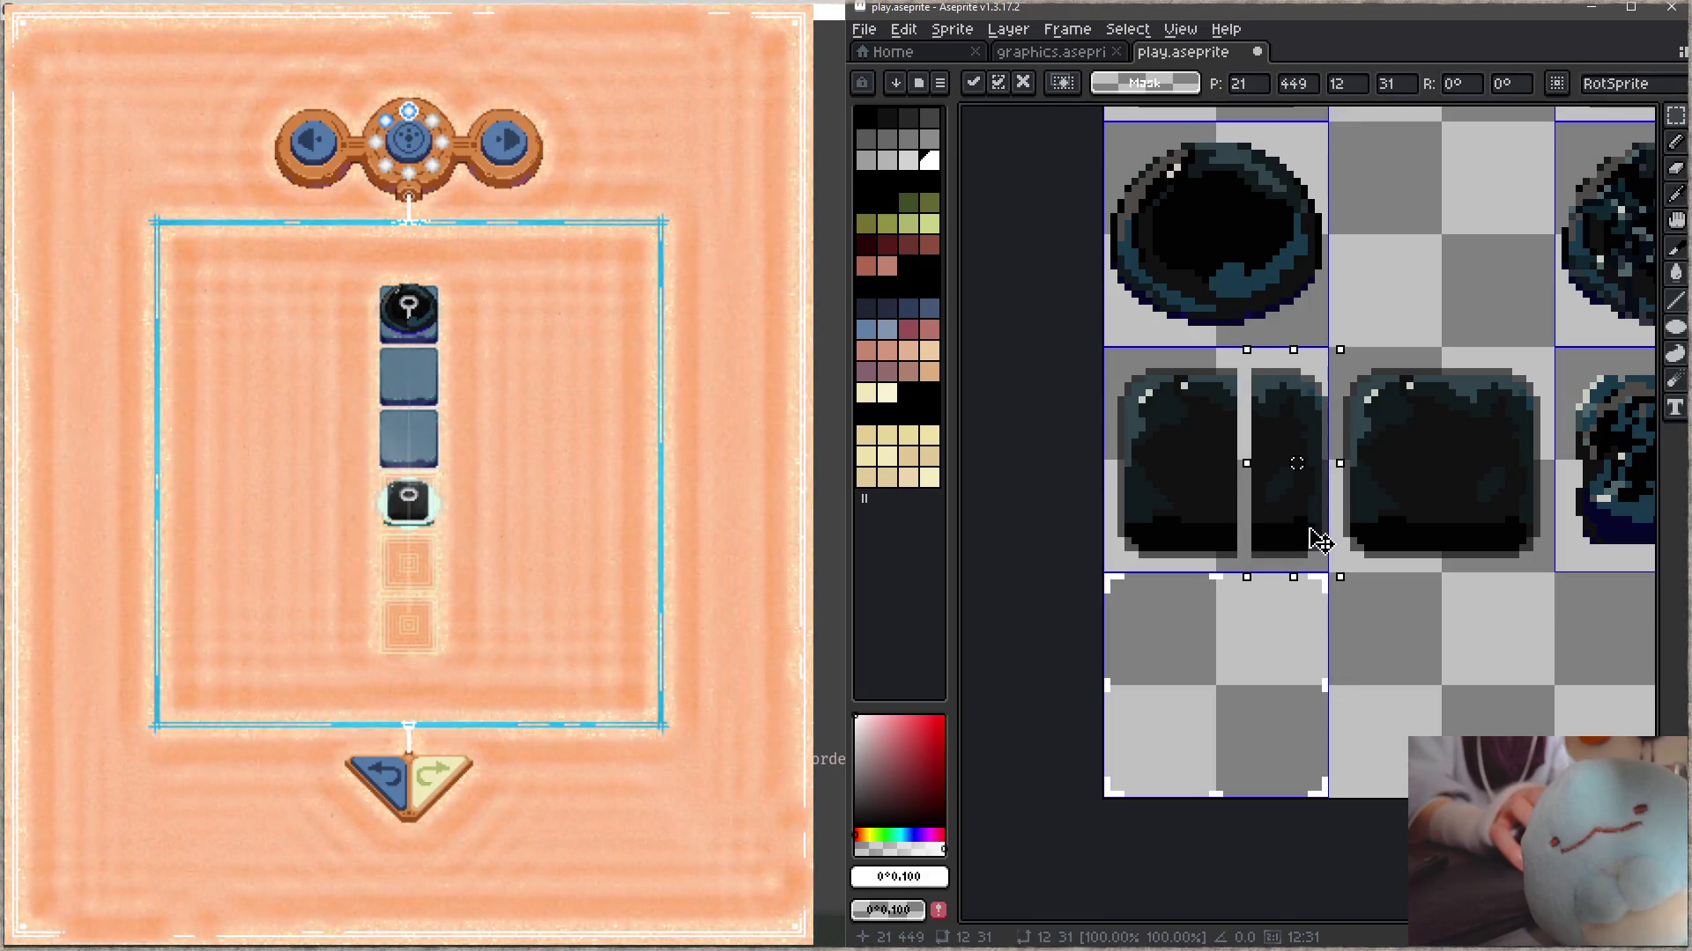
pyautogui.moveTo(1171, 352)
pyautogui.mouseDown()
pyautogui.moveTo(1121, 568)
pyautogui.moveTo(1135, 463)
pyautogui.mouseUp()
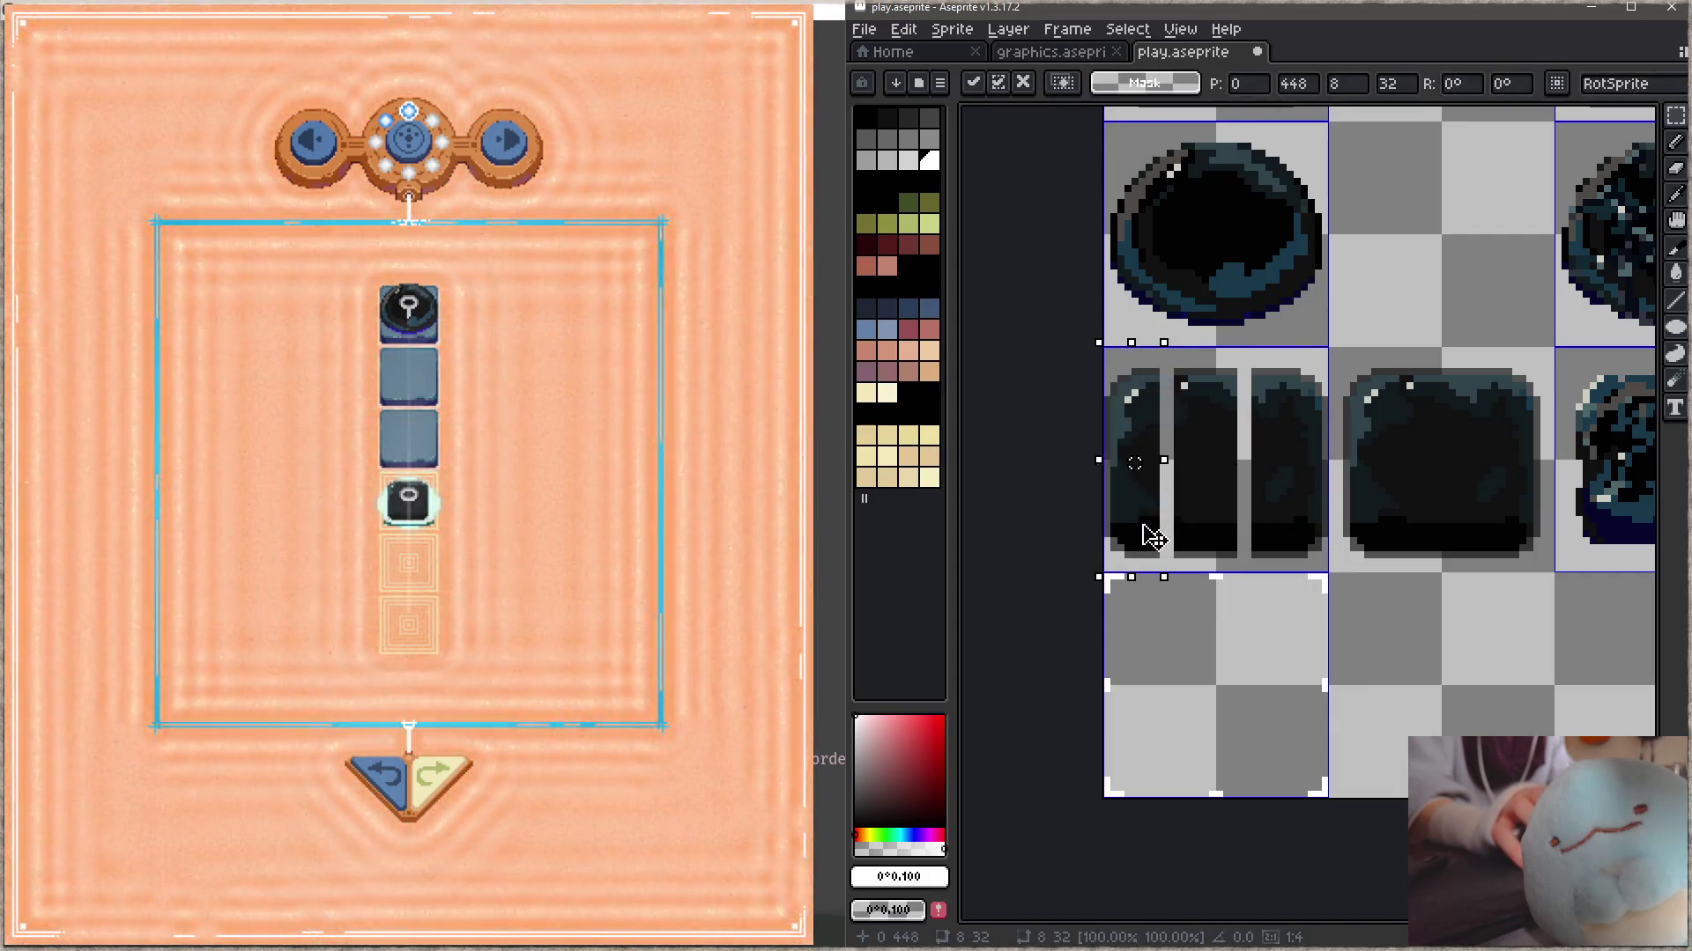
pyautogui.press('Return')
# - Lift the top pieces and push the bottom strip down a few pixels to open horizontal gaps
pyautogui.moveTo(1330, 350); pyautogui.dragTo(1072, 442)
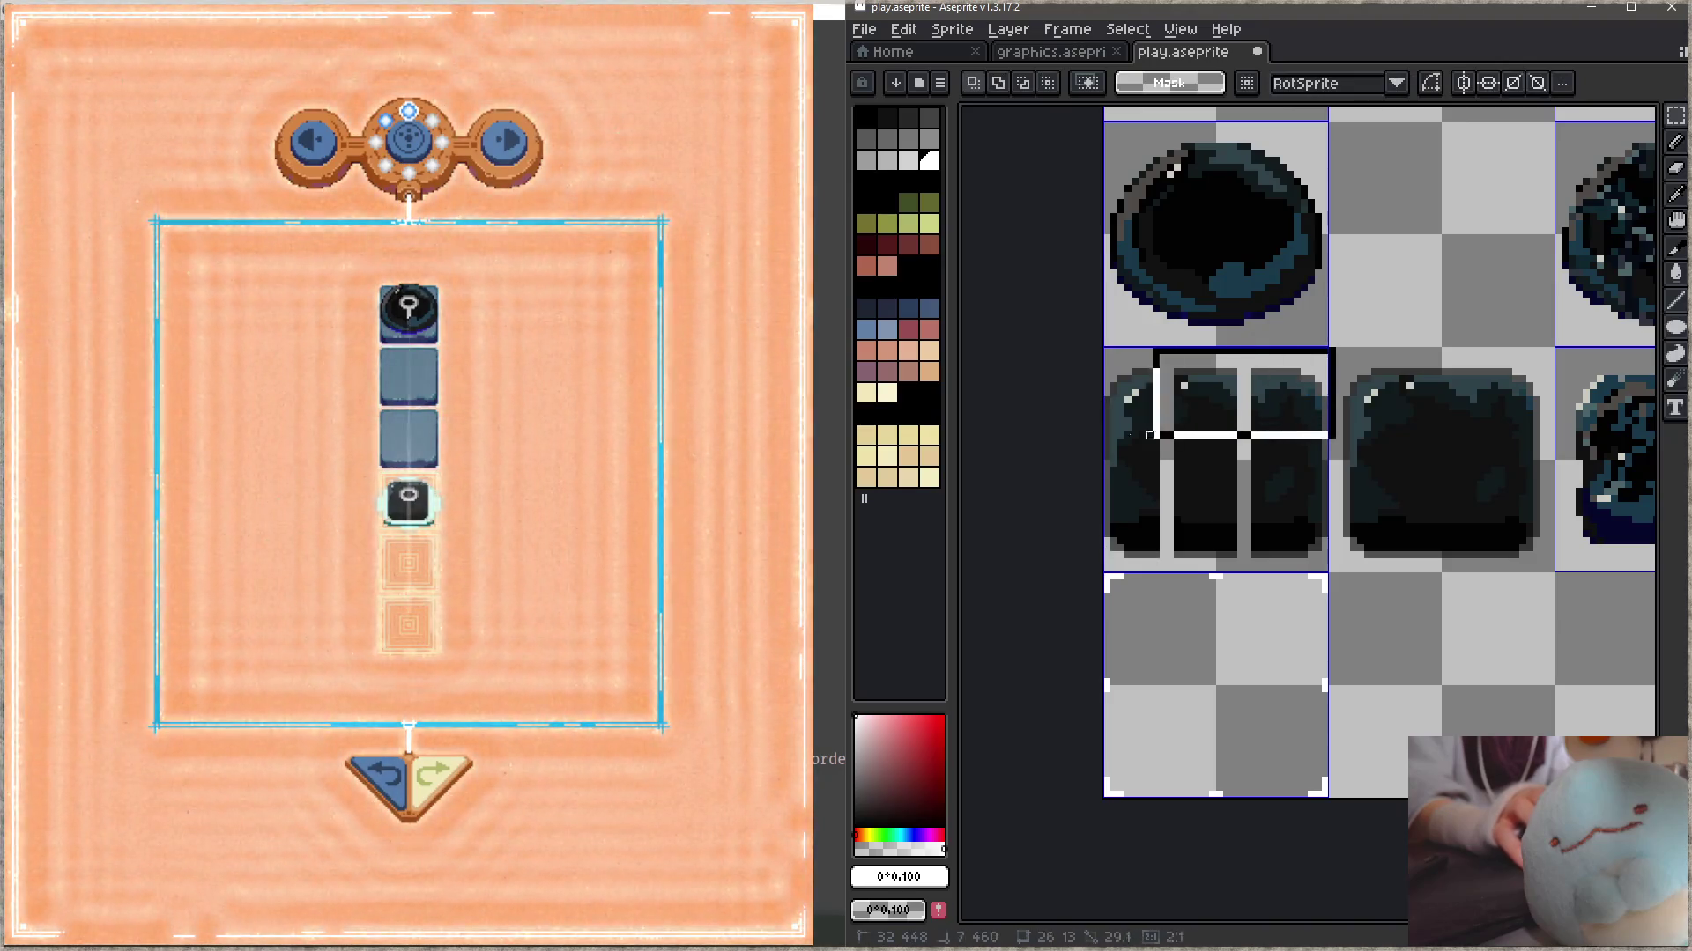
pyautogui.moveTo(1215, 434); pyautogui.dragTo(1220, 418)
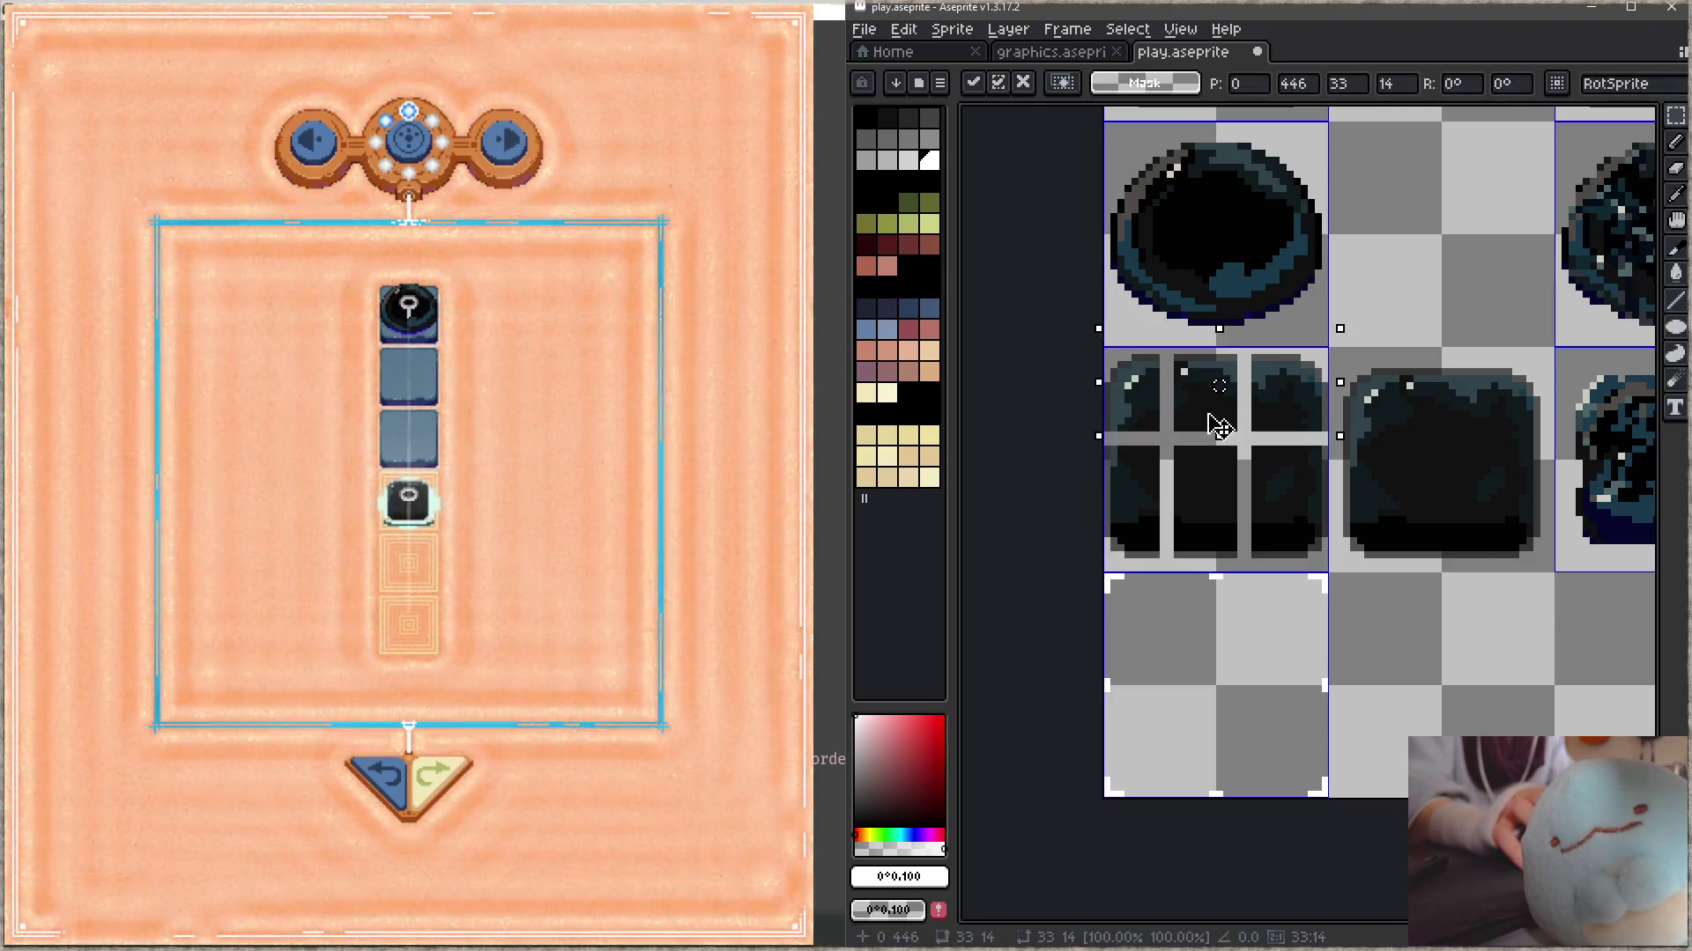
pyautogui.press('Return')
pyautogui.moveTo(1340, 523); pyautogui.dragTo(1085, 555)
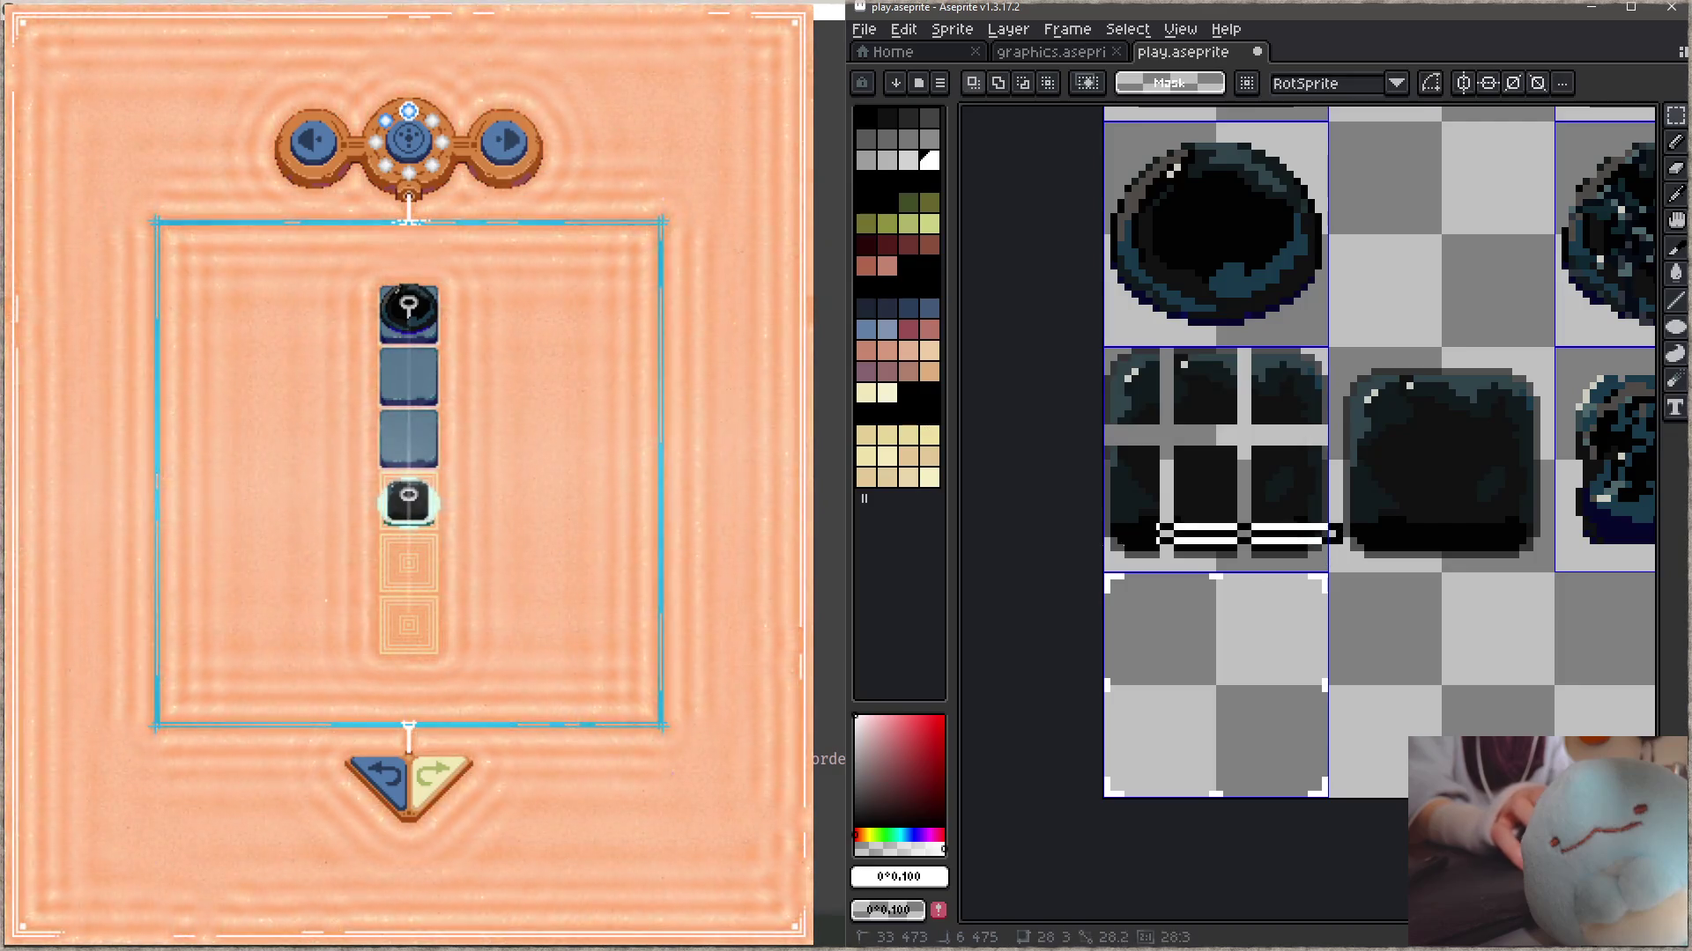
pyautogui.moveTo(1228, 539); pyautogui.dragTo(1207, 556)
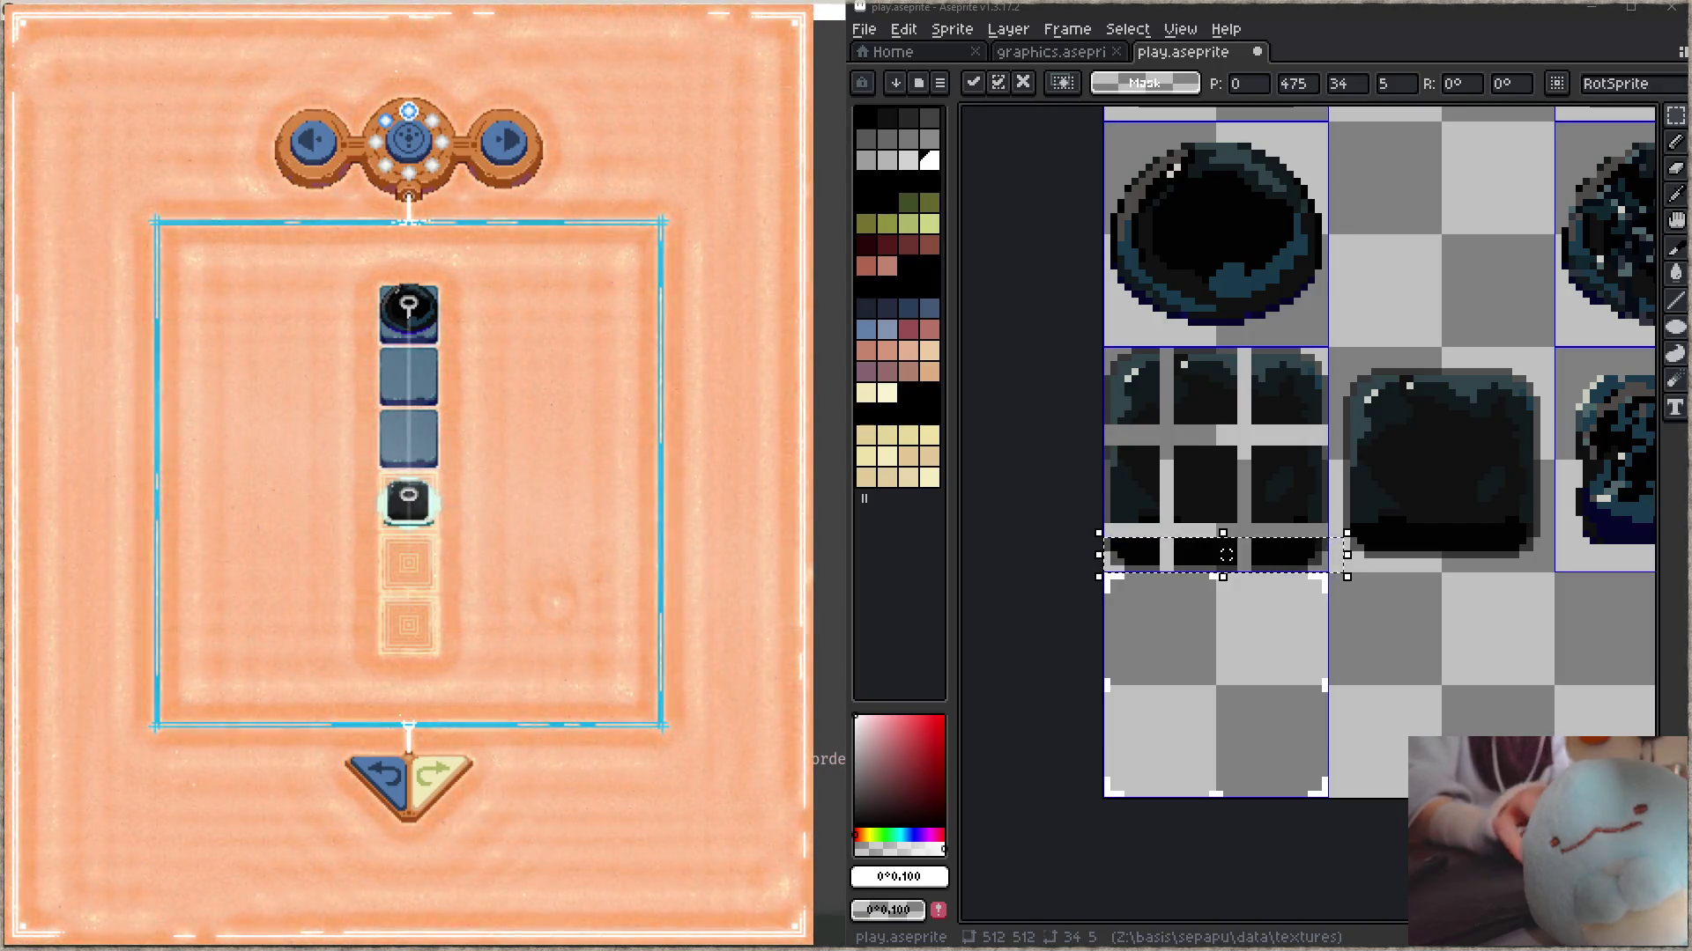
pyautogui.hscroll(1, 1283, 597)
# - Deselect the moved strip and take near-black #121212 from the dark tile with the Pencil
pyautogui.hscroll(1, 1259, 555)
pyautogui.hotkey('ctrl', 'd')
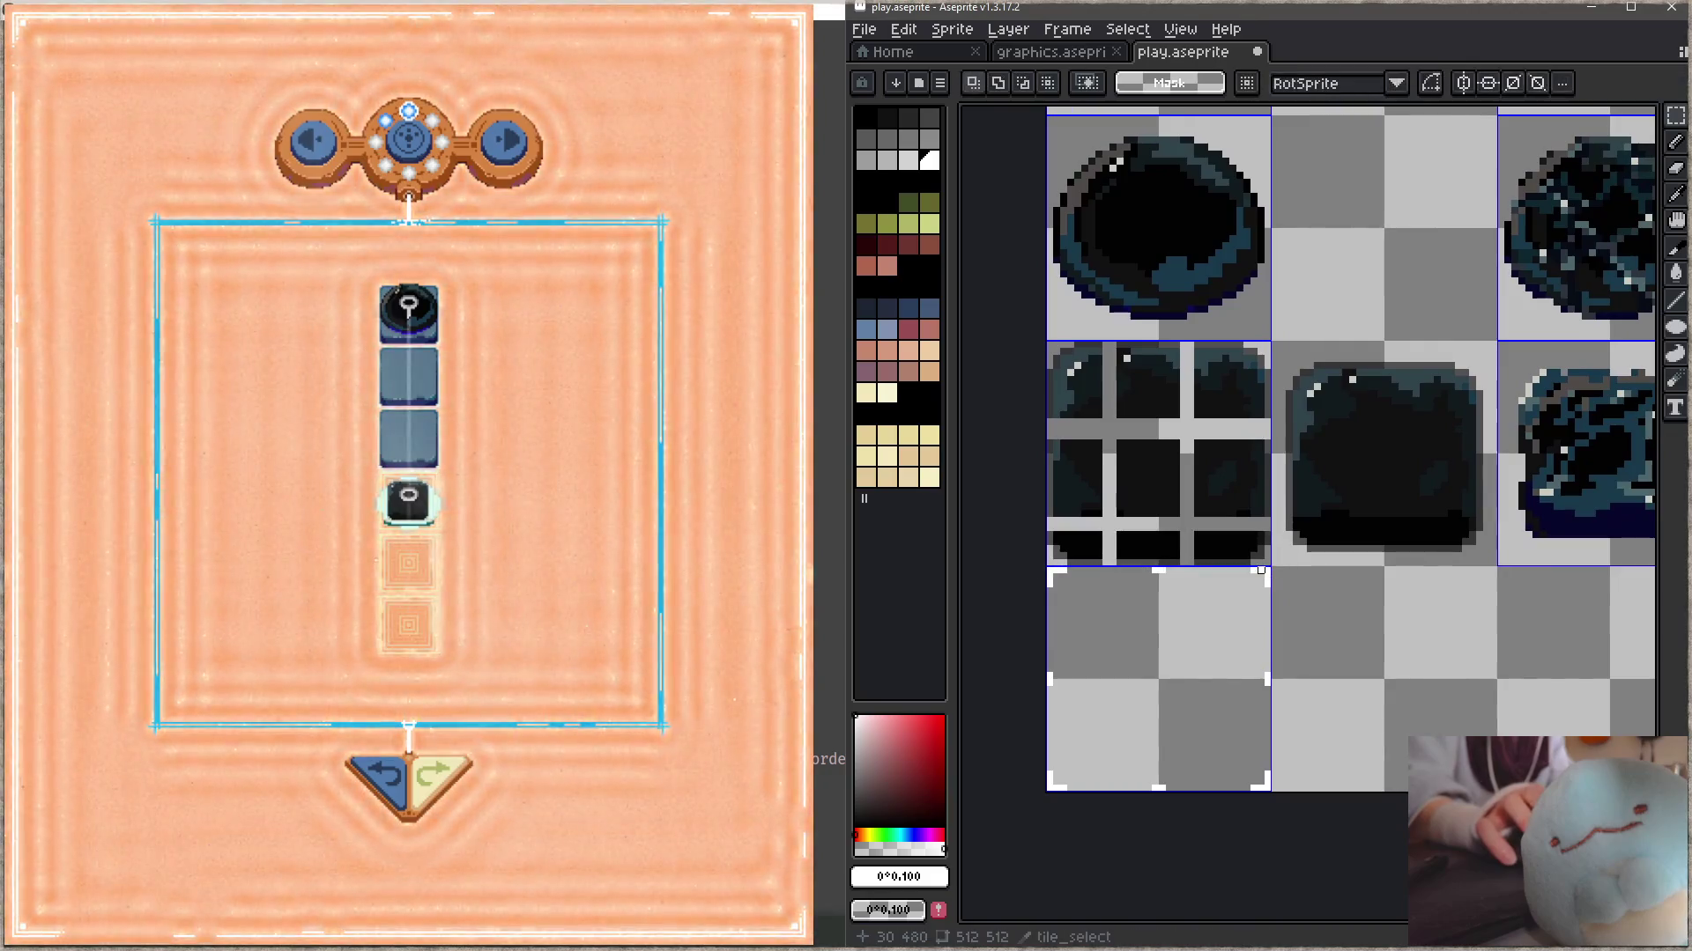
pyautogui.press('i')
pyautogui.click(1242, 462)
pyautogui.press('g')
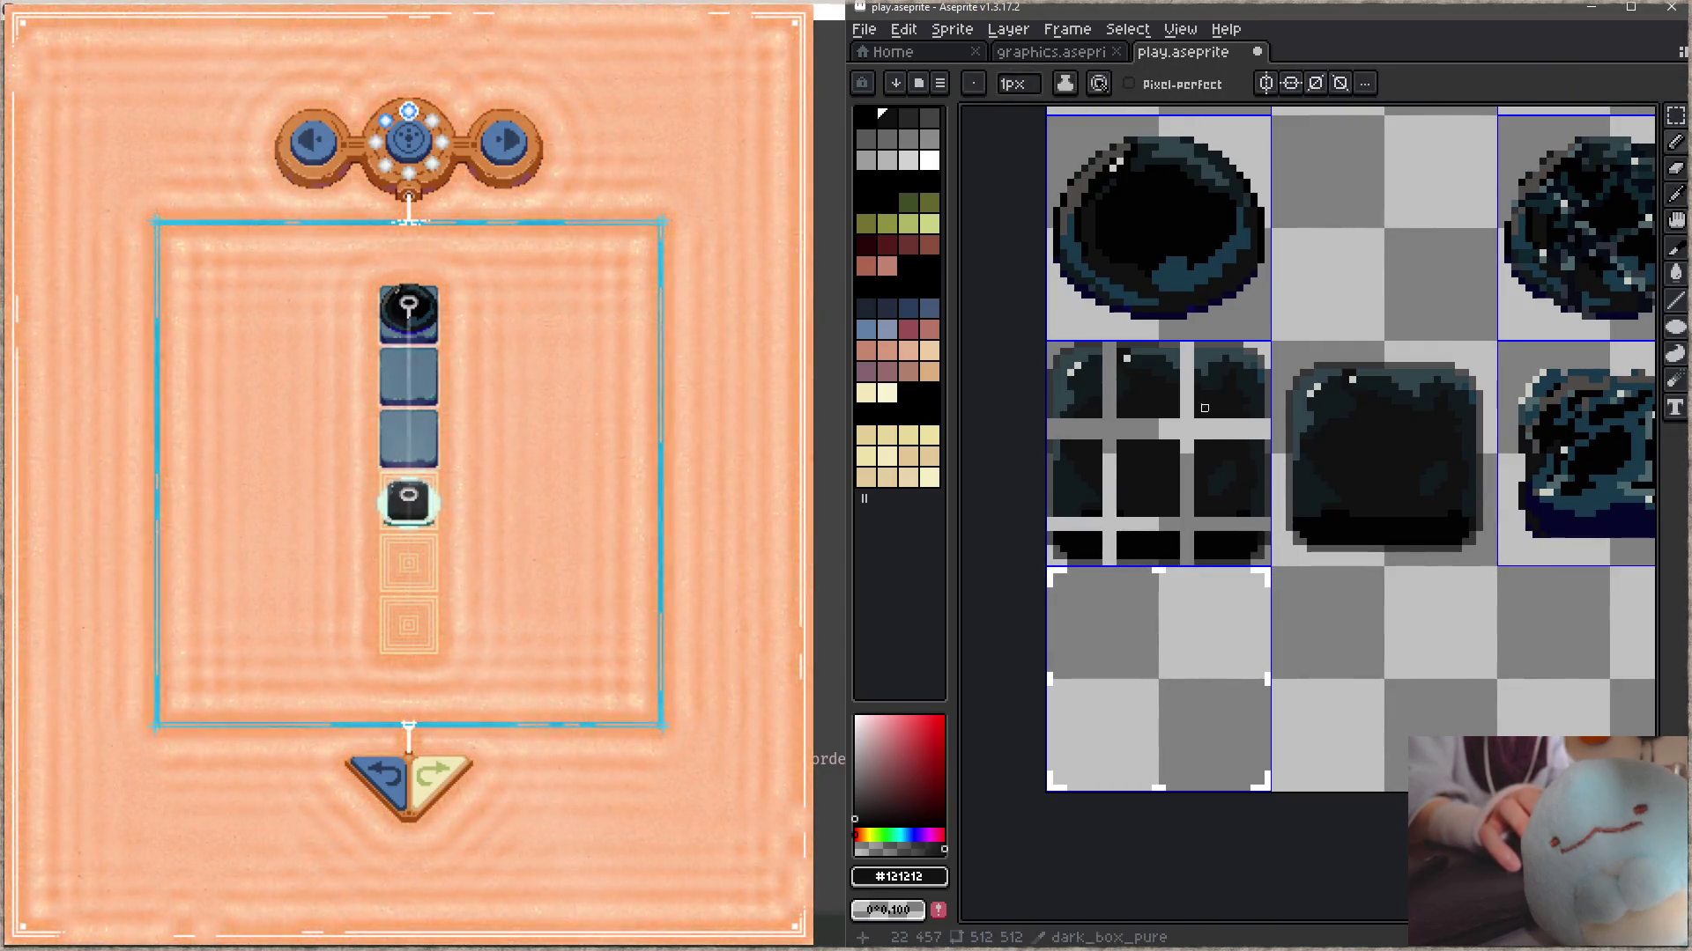
pyautogui.press('b')
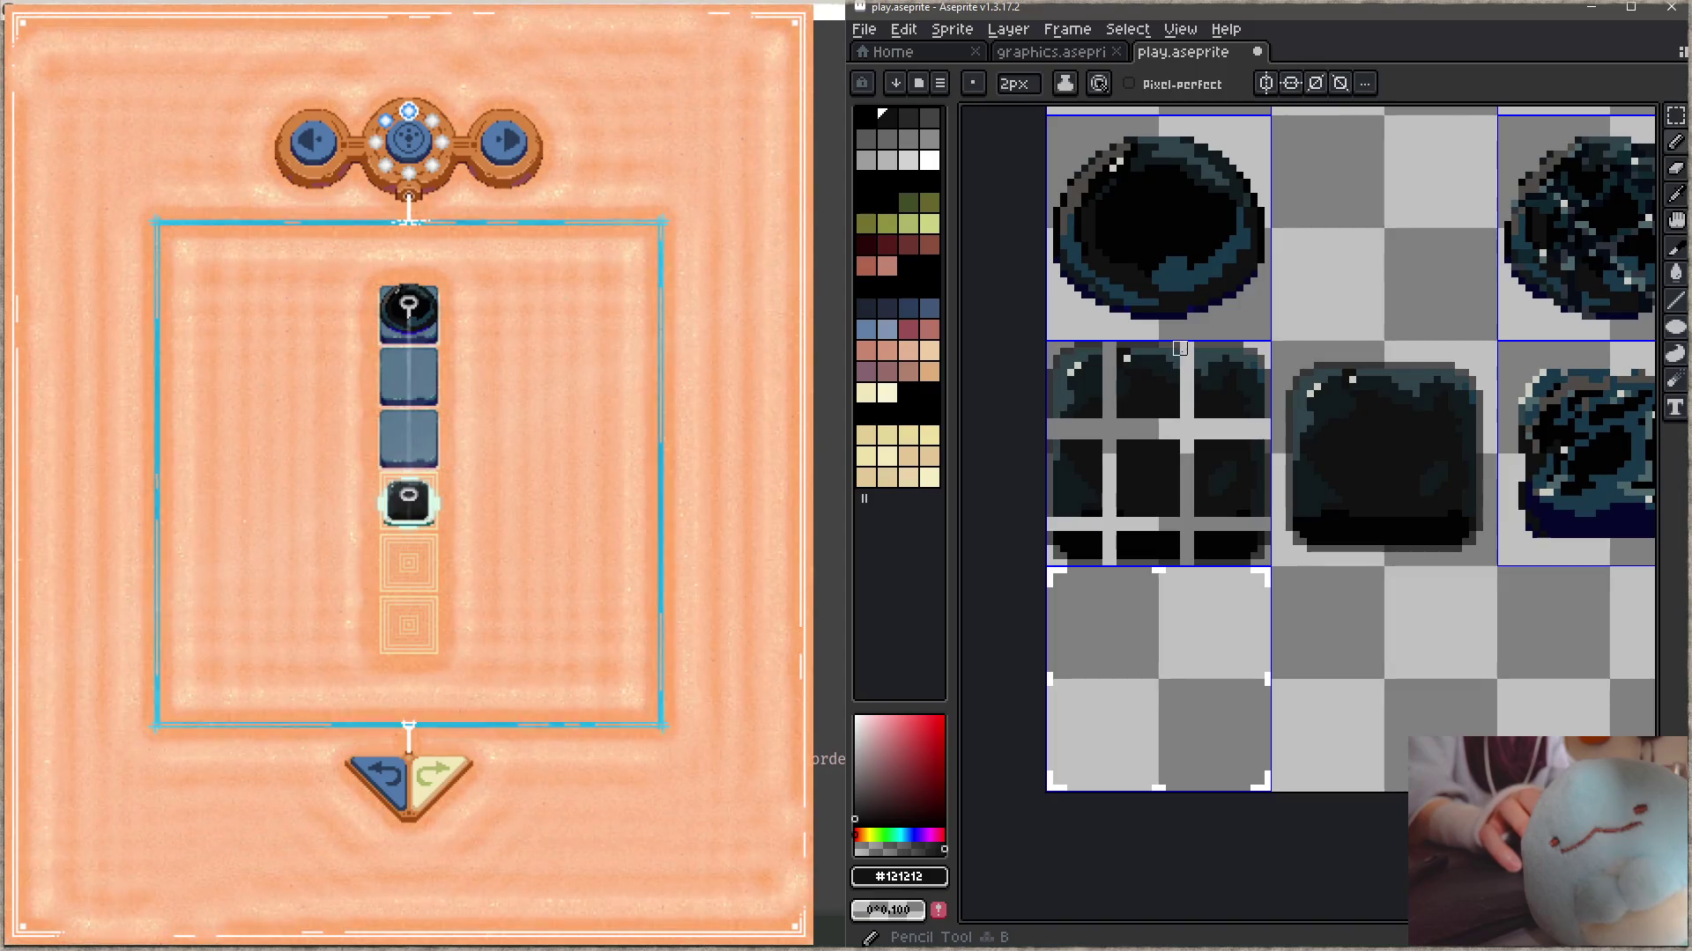
# - Paint over the vertical and horizontal gaps in the fragmented box with #121212
pyautogui.click(1187, 349)
pyautogui.keyDown('shift'); pyautogui.click(1187, 560); pyautogui.keyUp('shift')
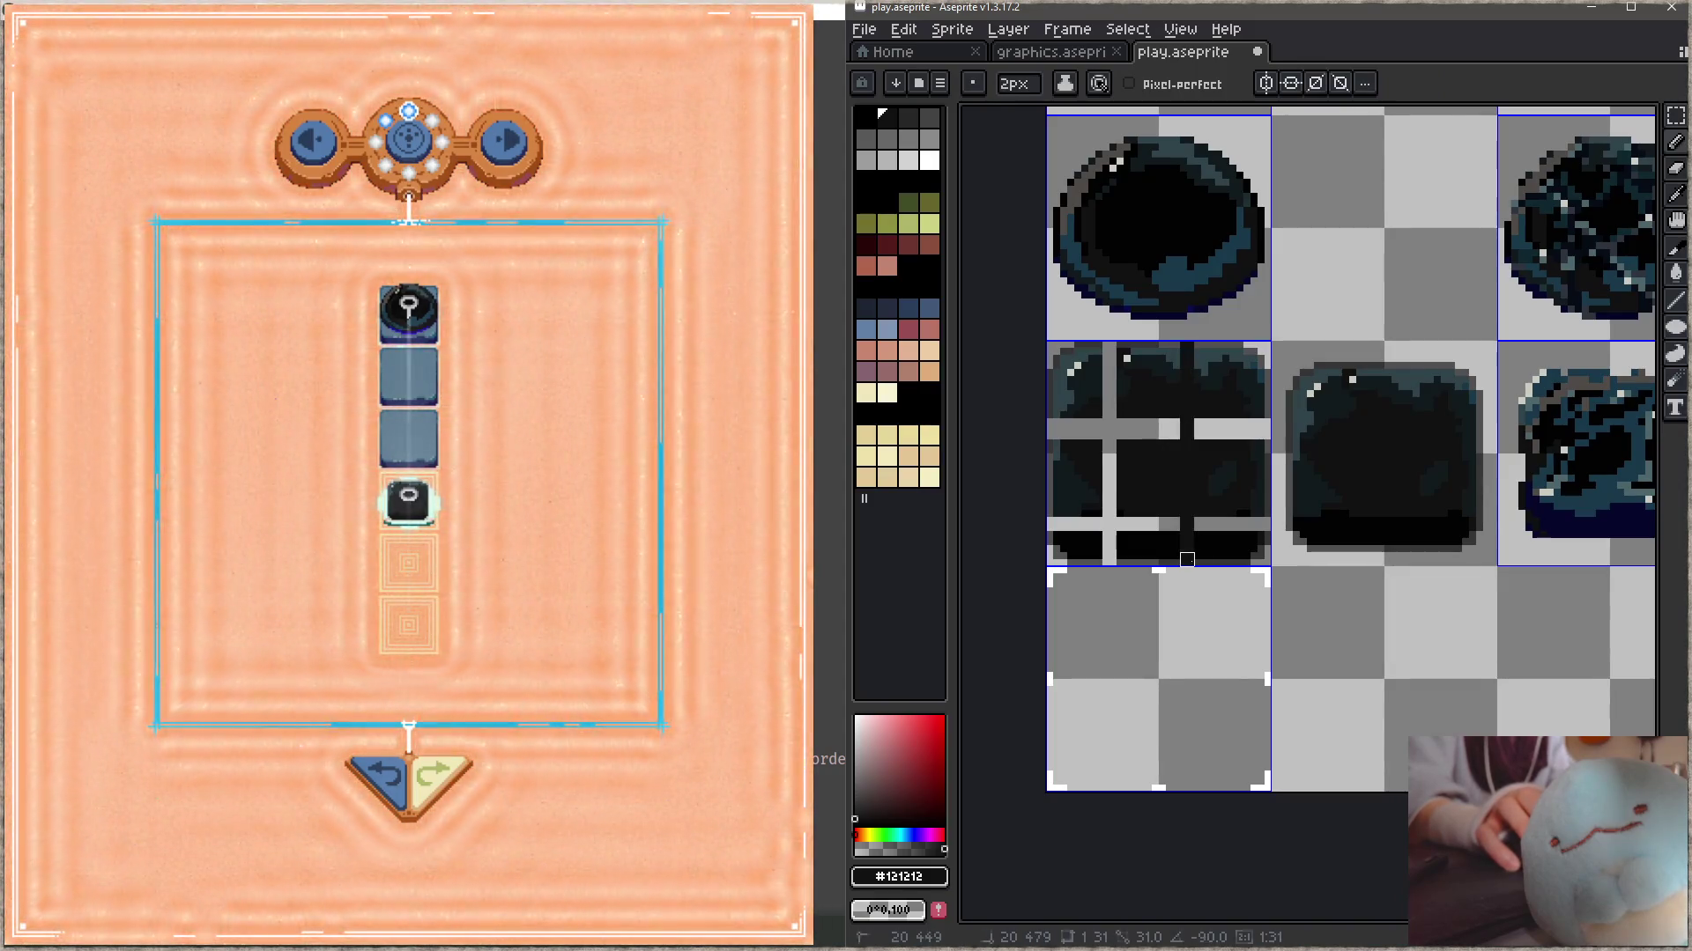
pyautogui.keyDown('shift'); pyautogui.click(1050, 525); pyautogui.keyUp('shift')
pyautogui.click(1050, 430)
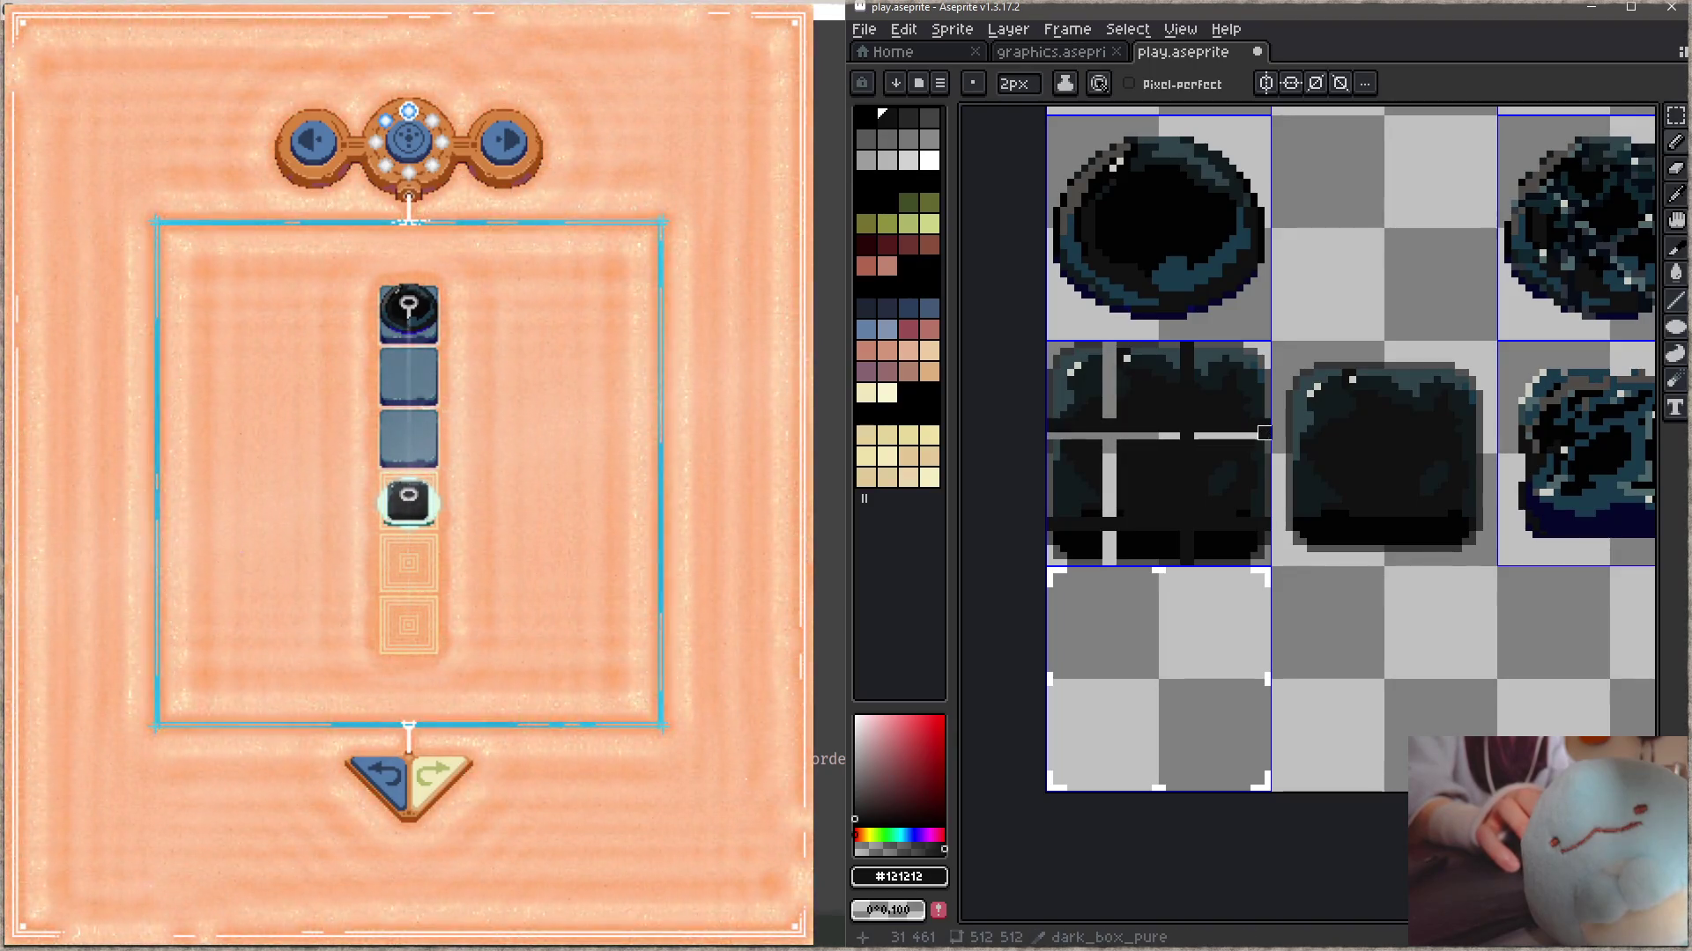
pyautogui.keyDown('shift'); pyautogui.click(1265, 432); pyautogui.keyUp('shift')
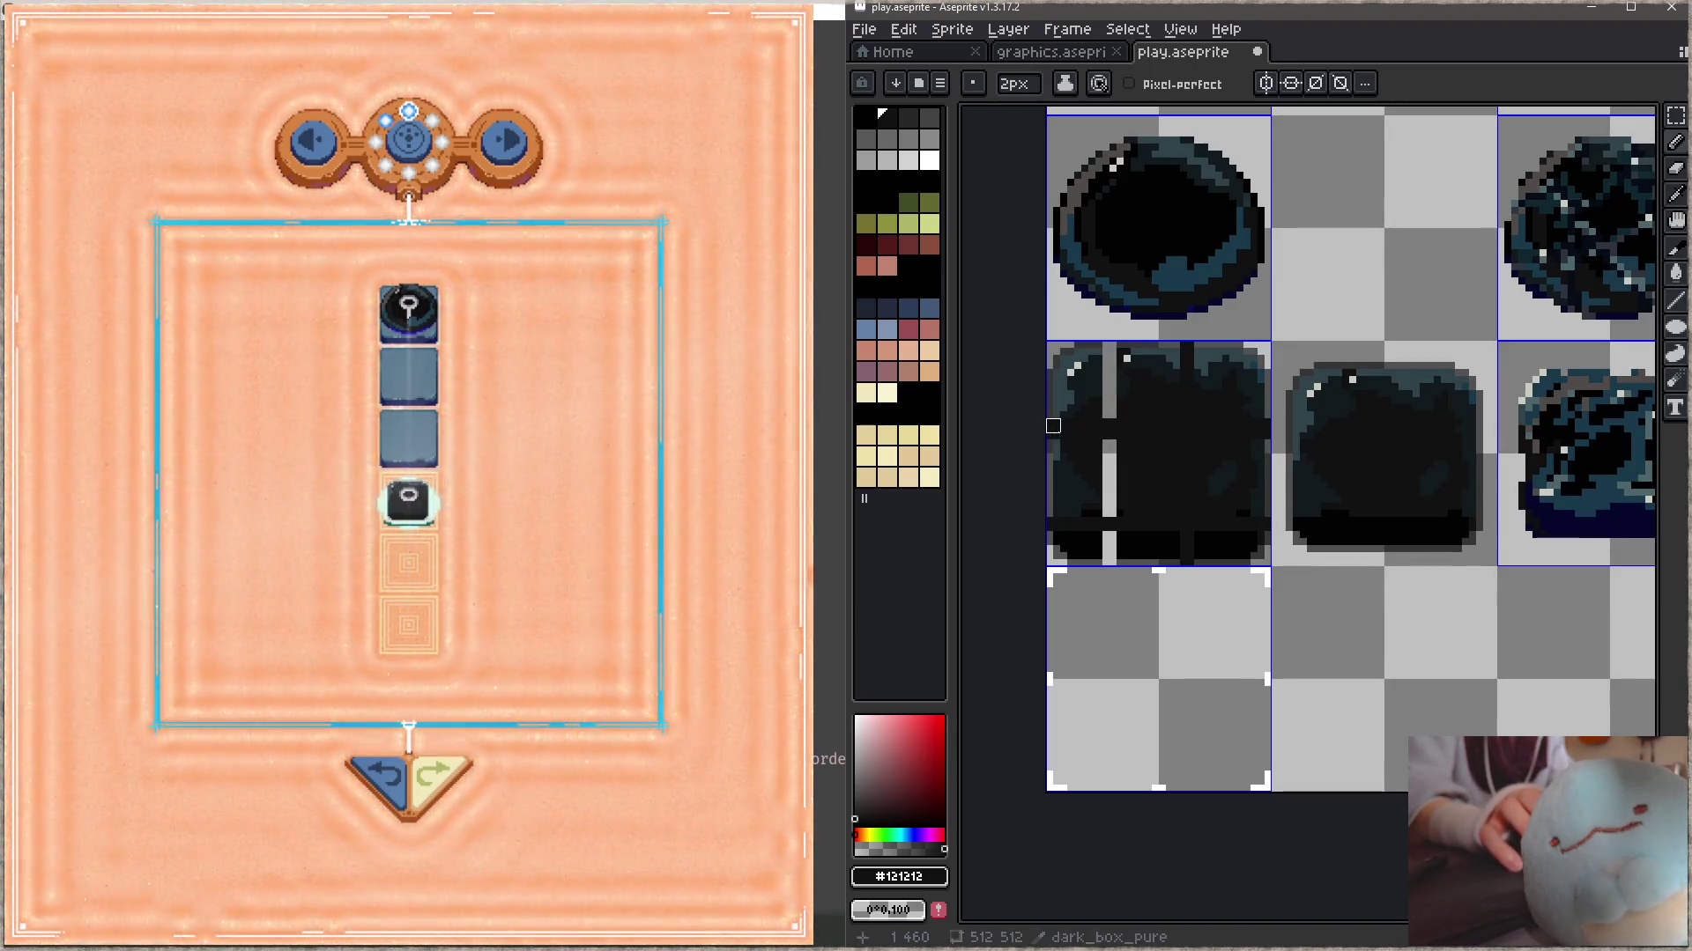
pyautogui.moveTo(1117, 349); pyautogui.dragTo(1111, 568)
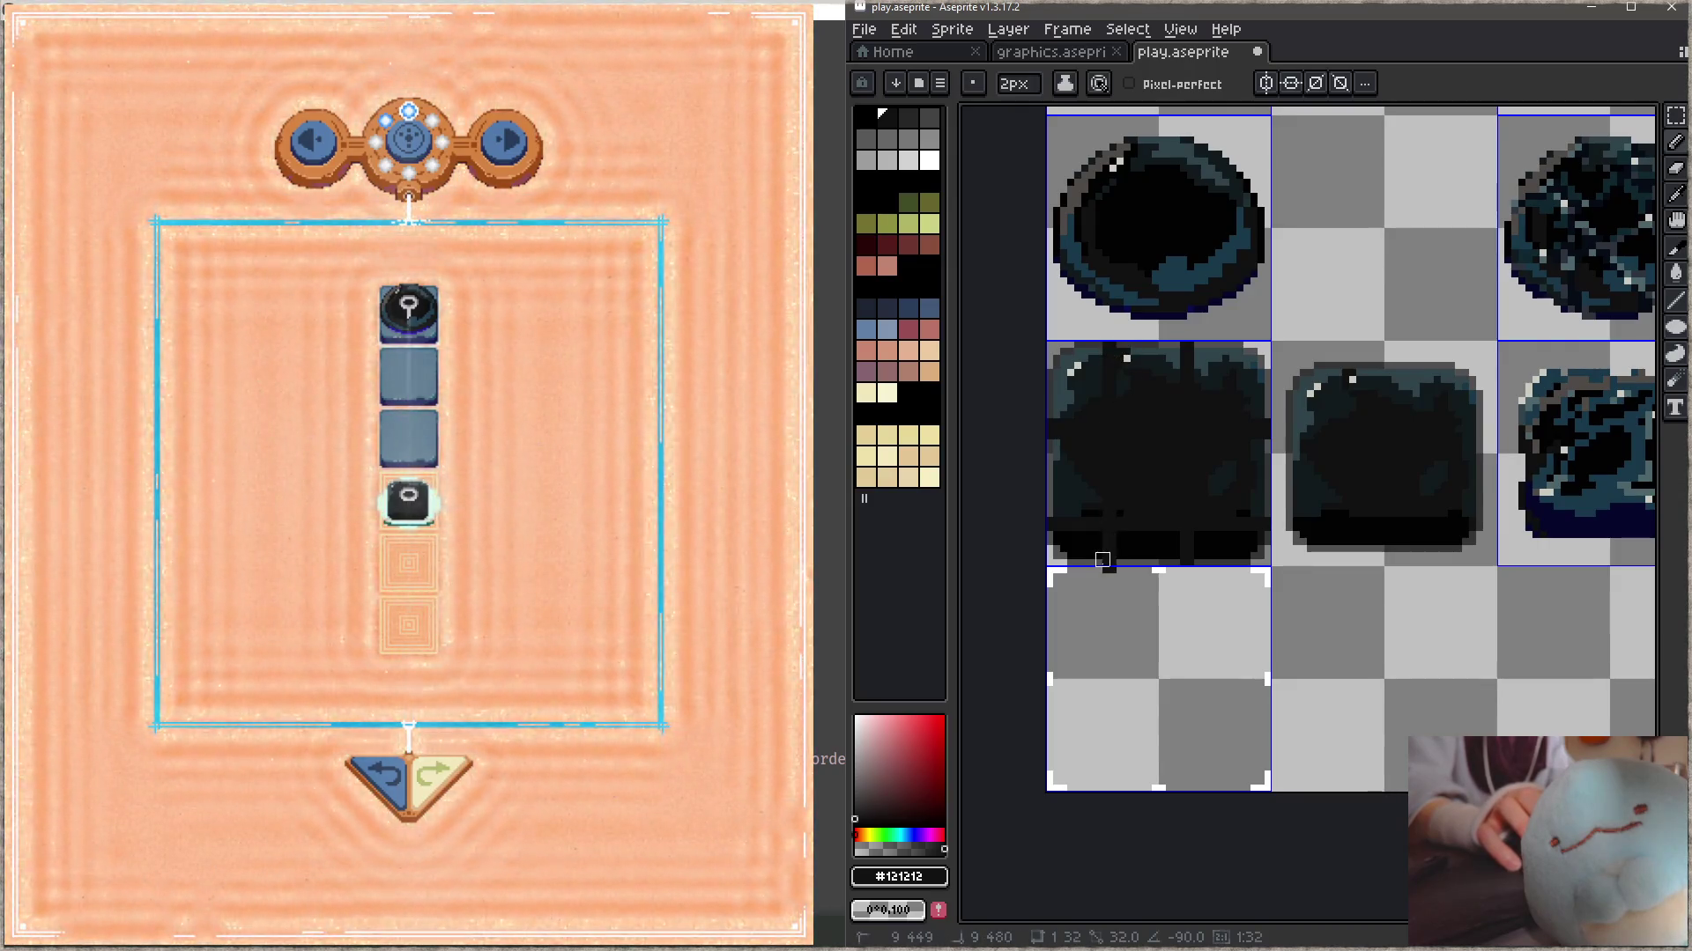
# - Save the sprite sheet and return to the game window
pyautogui.hotkey('ctrl', 's')
pyautogui.press('z')
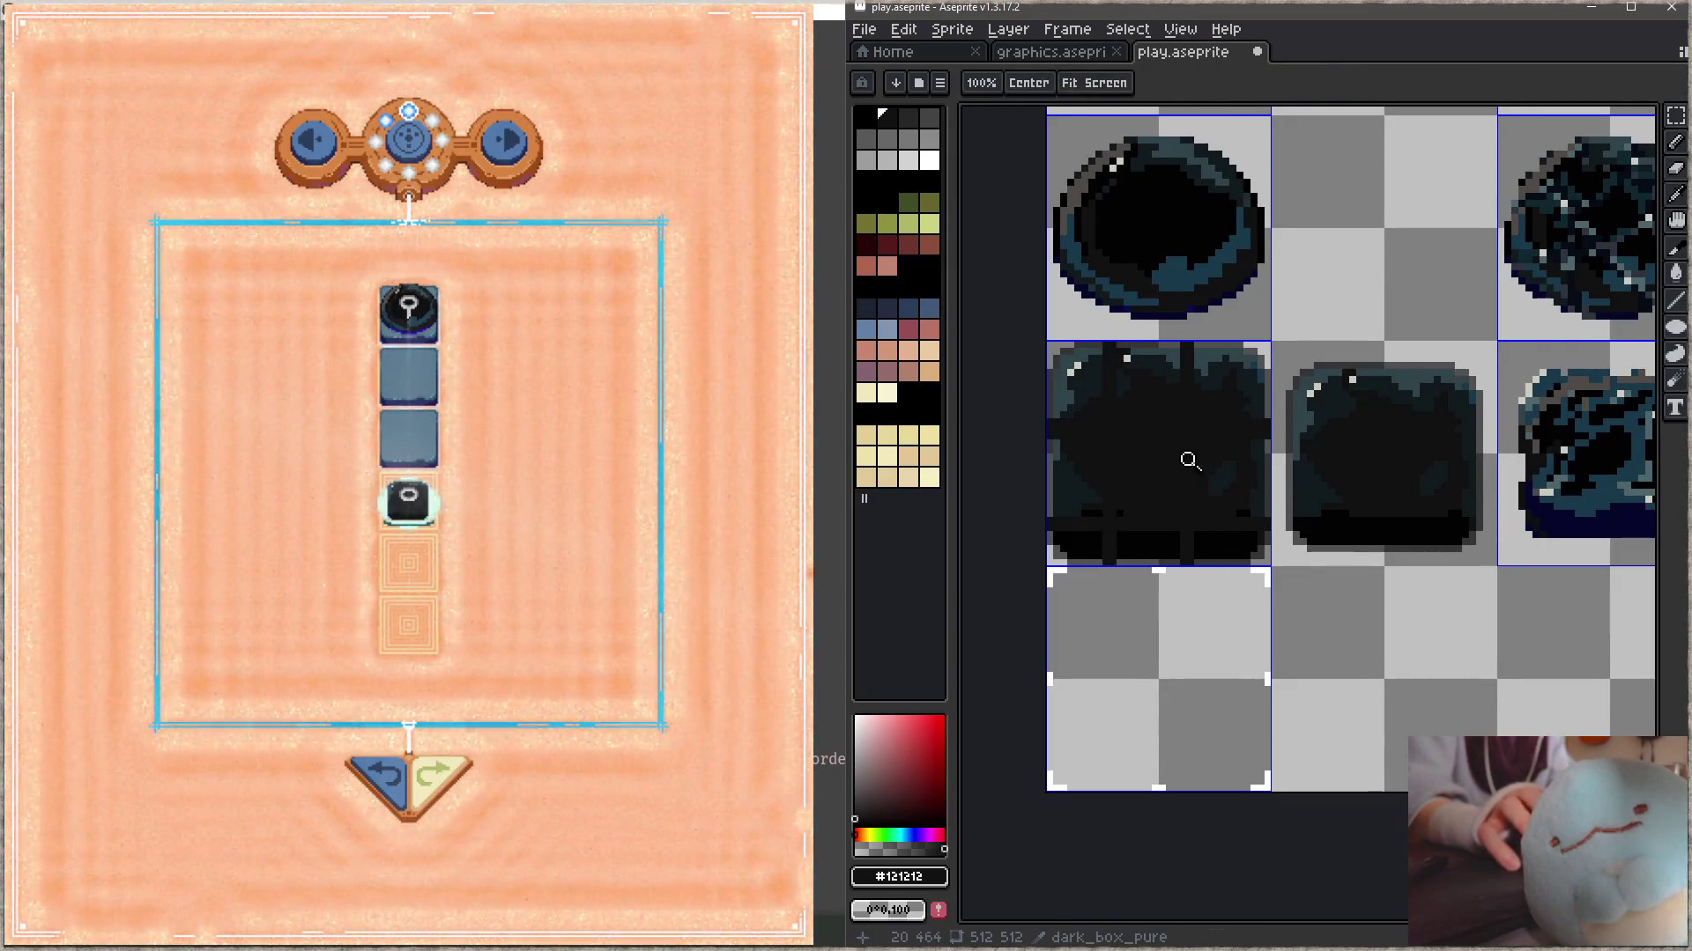
pyautogui.press('b')
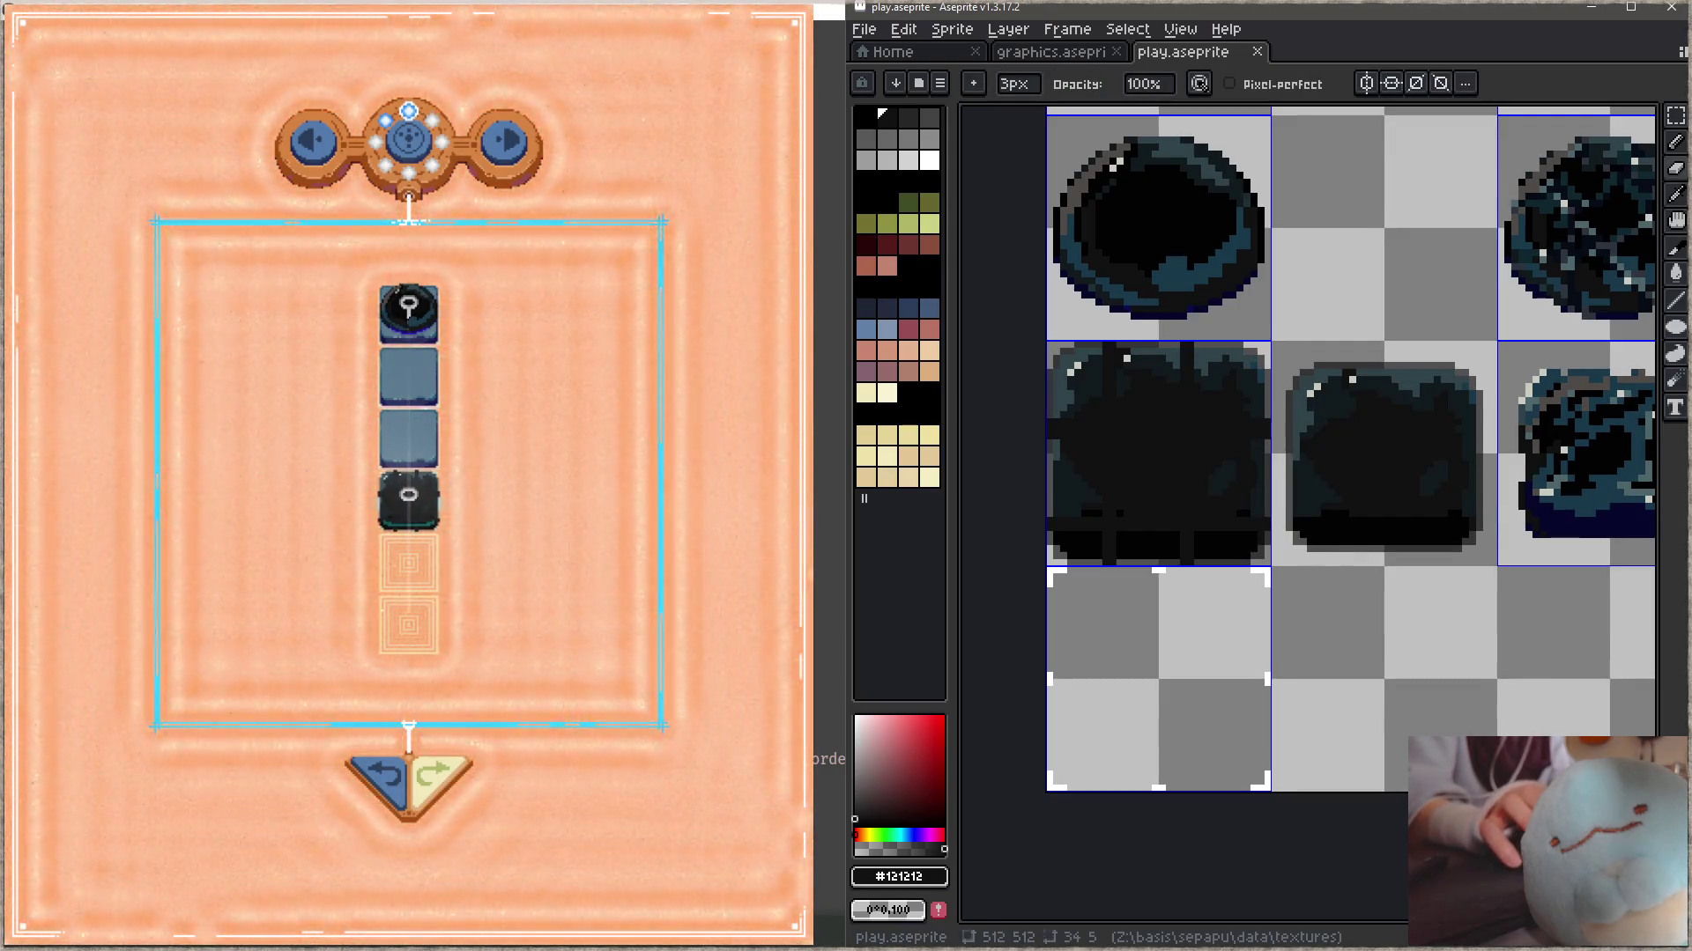
pyautogui.click(308, 411)
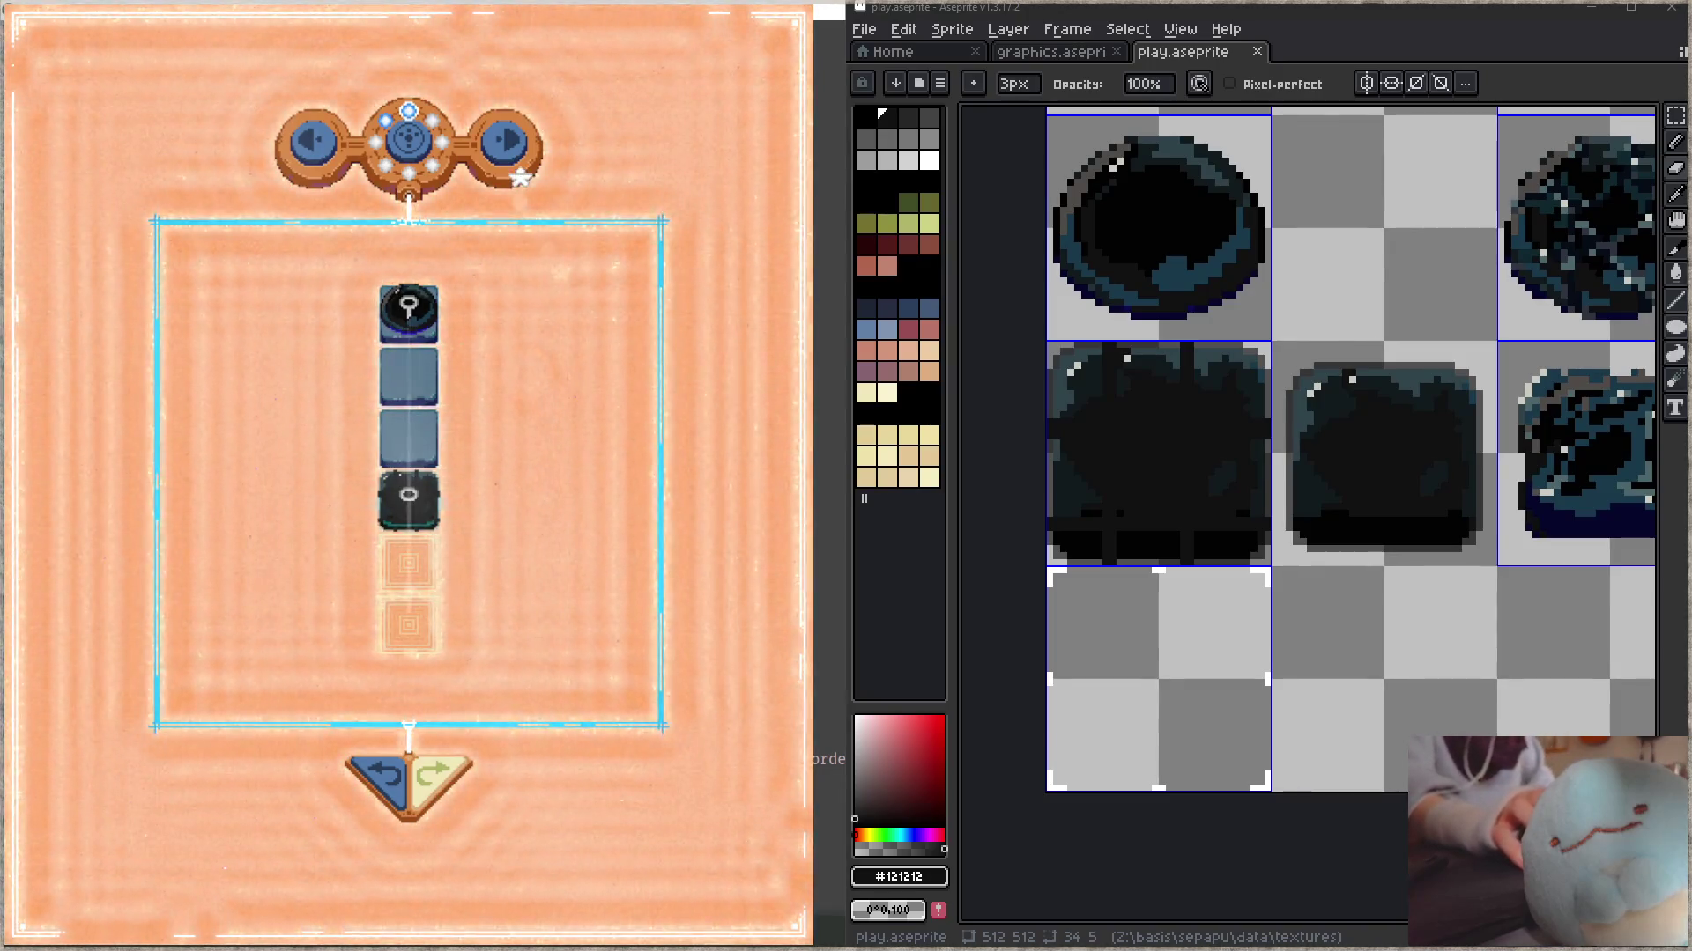
# - Browse to a different level and set the white piece on the top tile
pyautogui.click(518, 176)
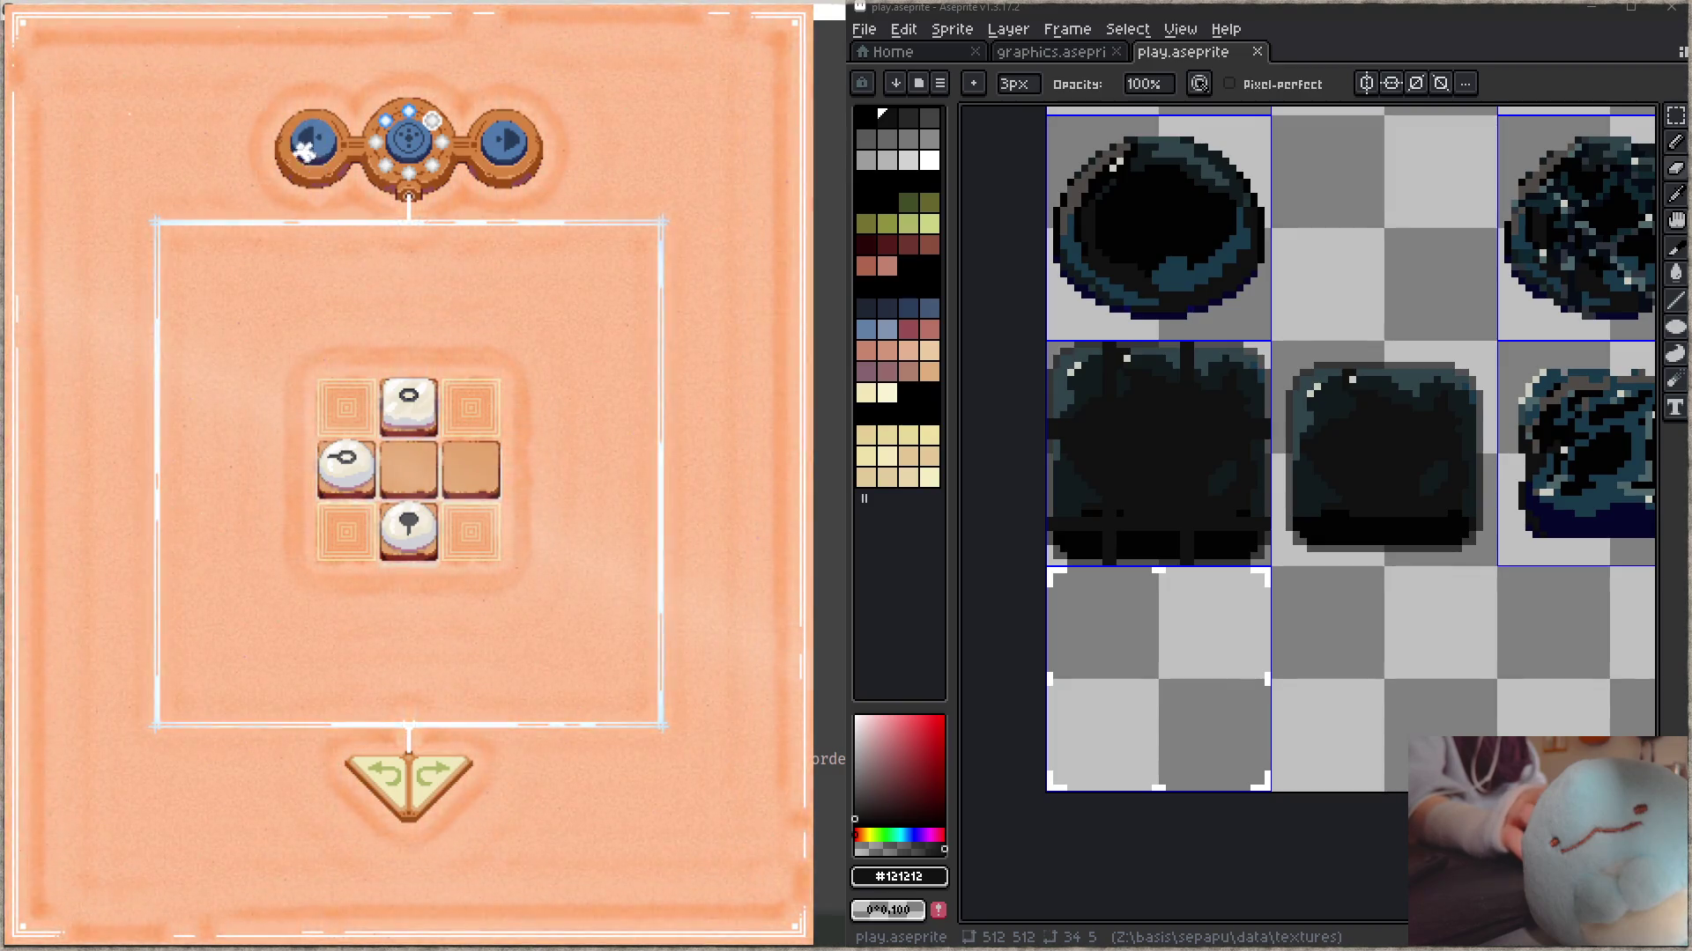
pyautogui.click(304, 151)
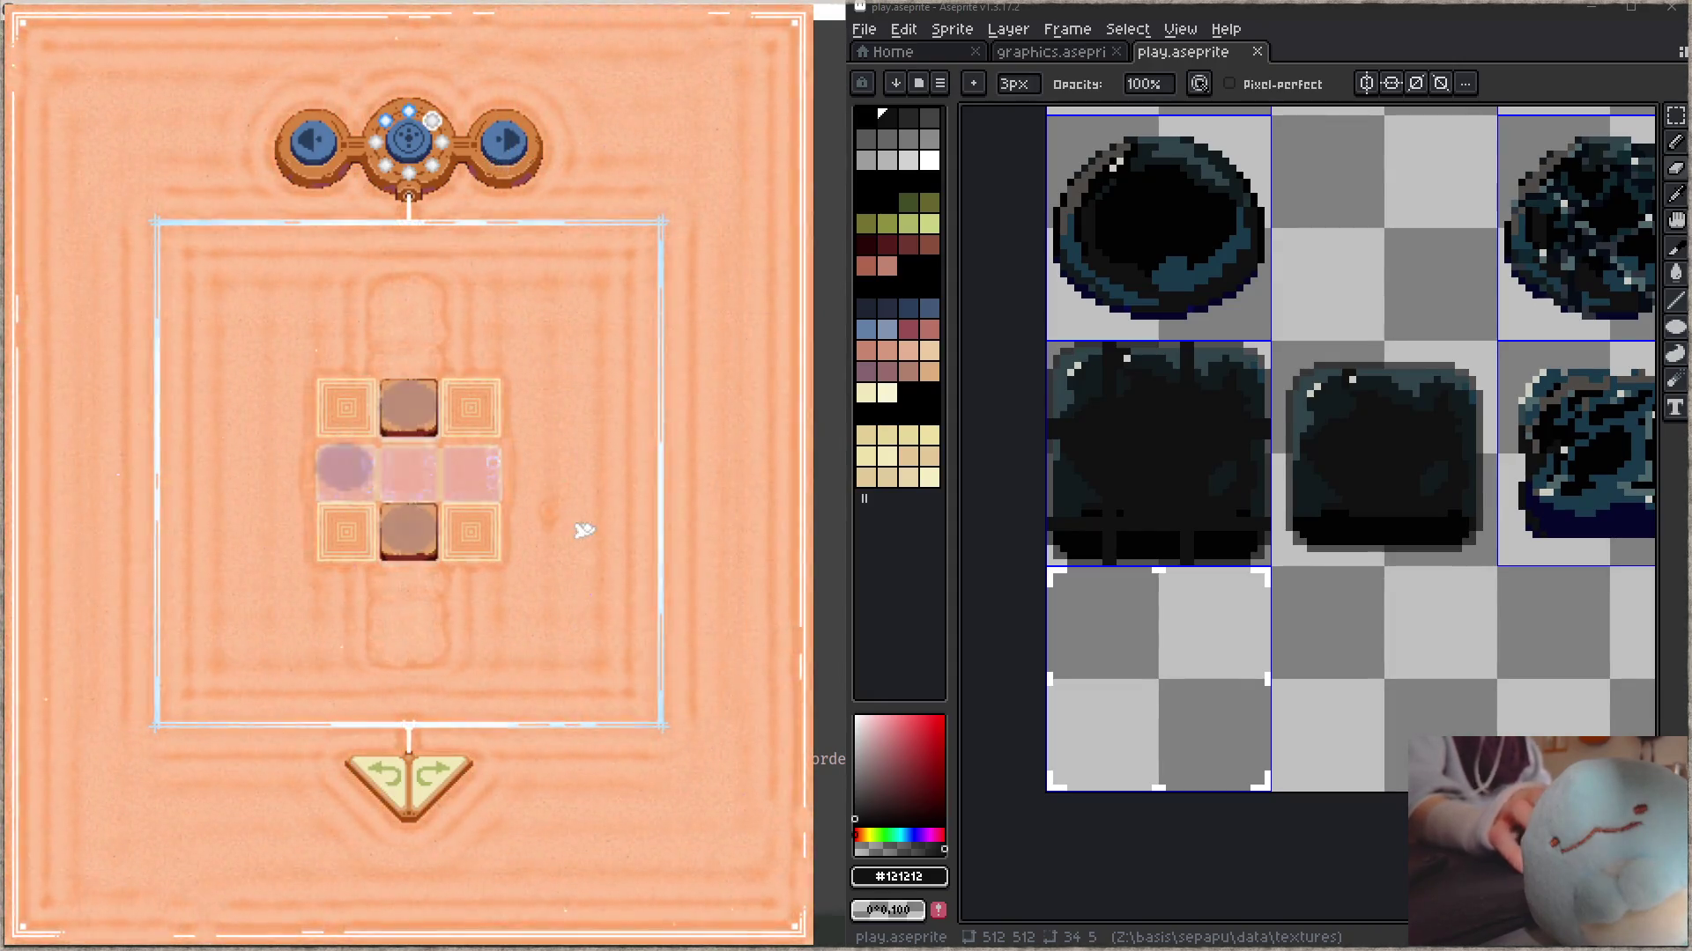
pyautogui.click(460, 476)
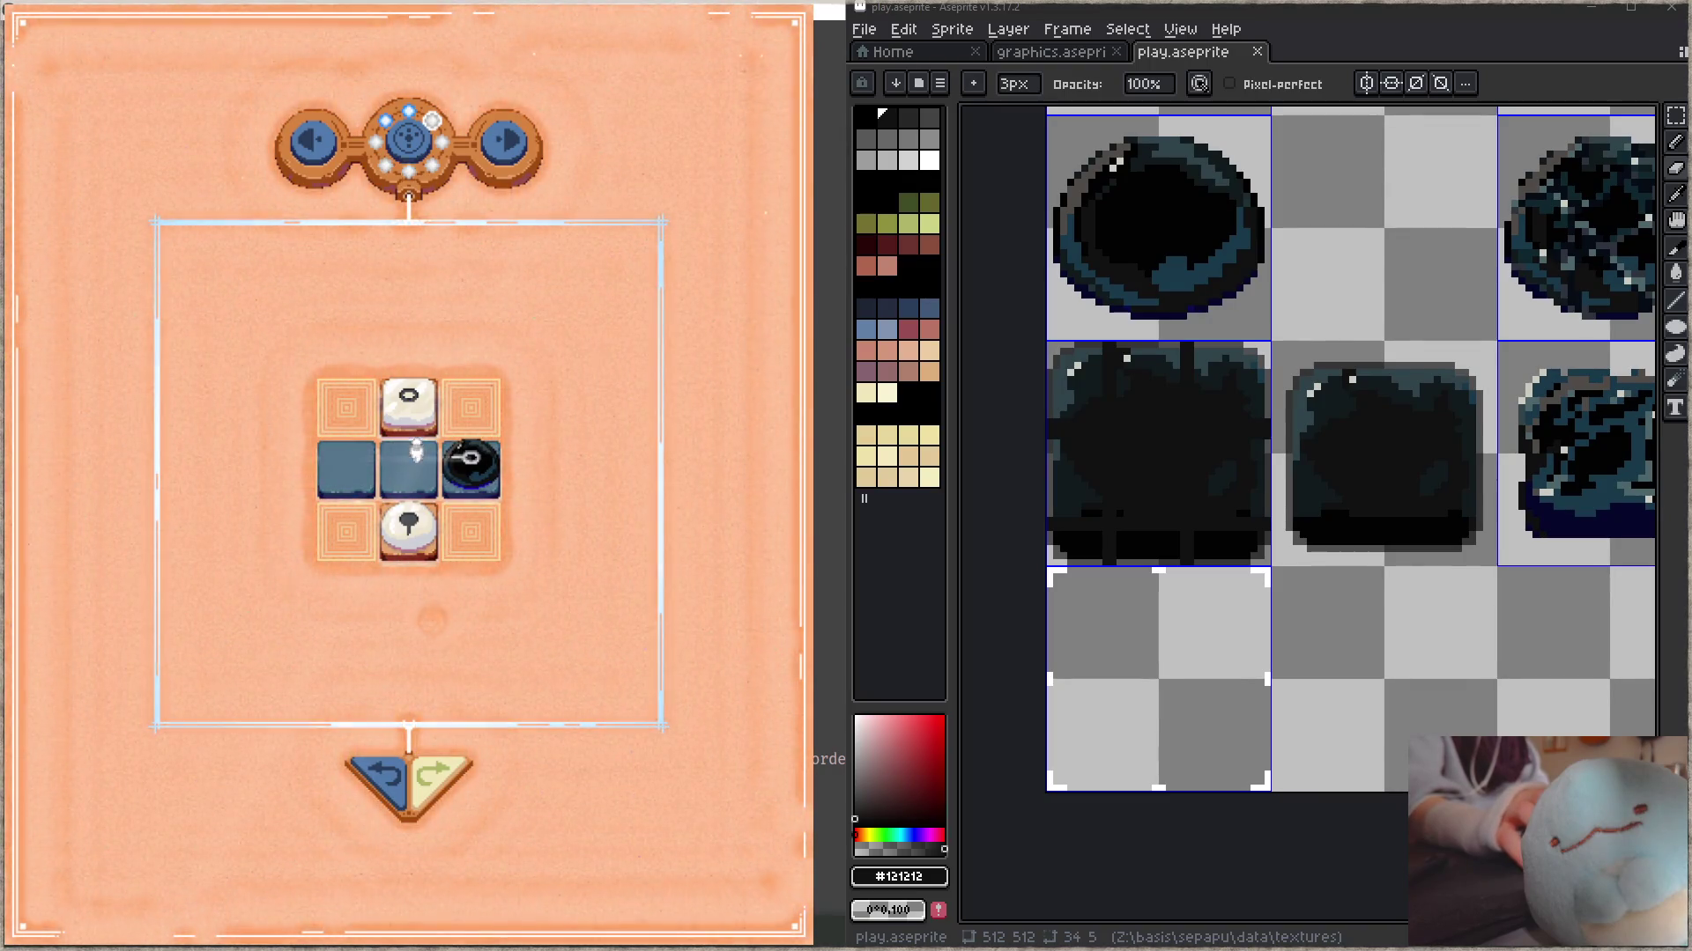
pyautogui.click(421, 409)
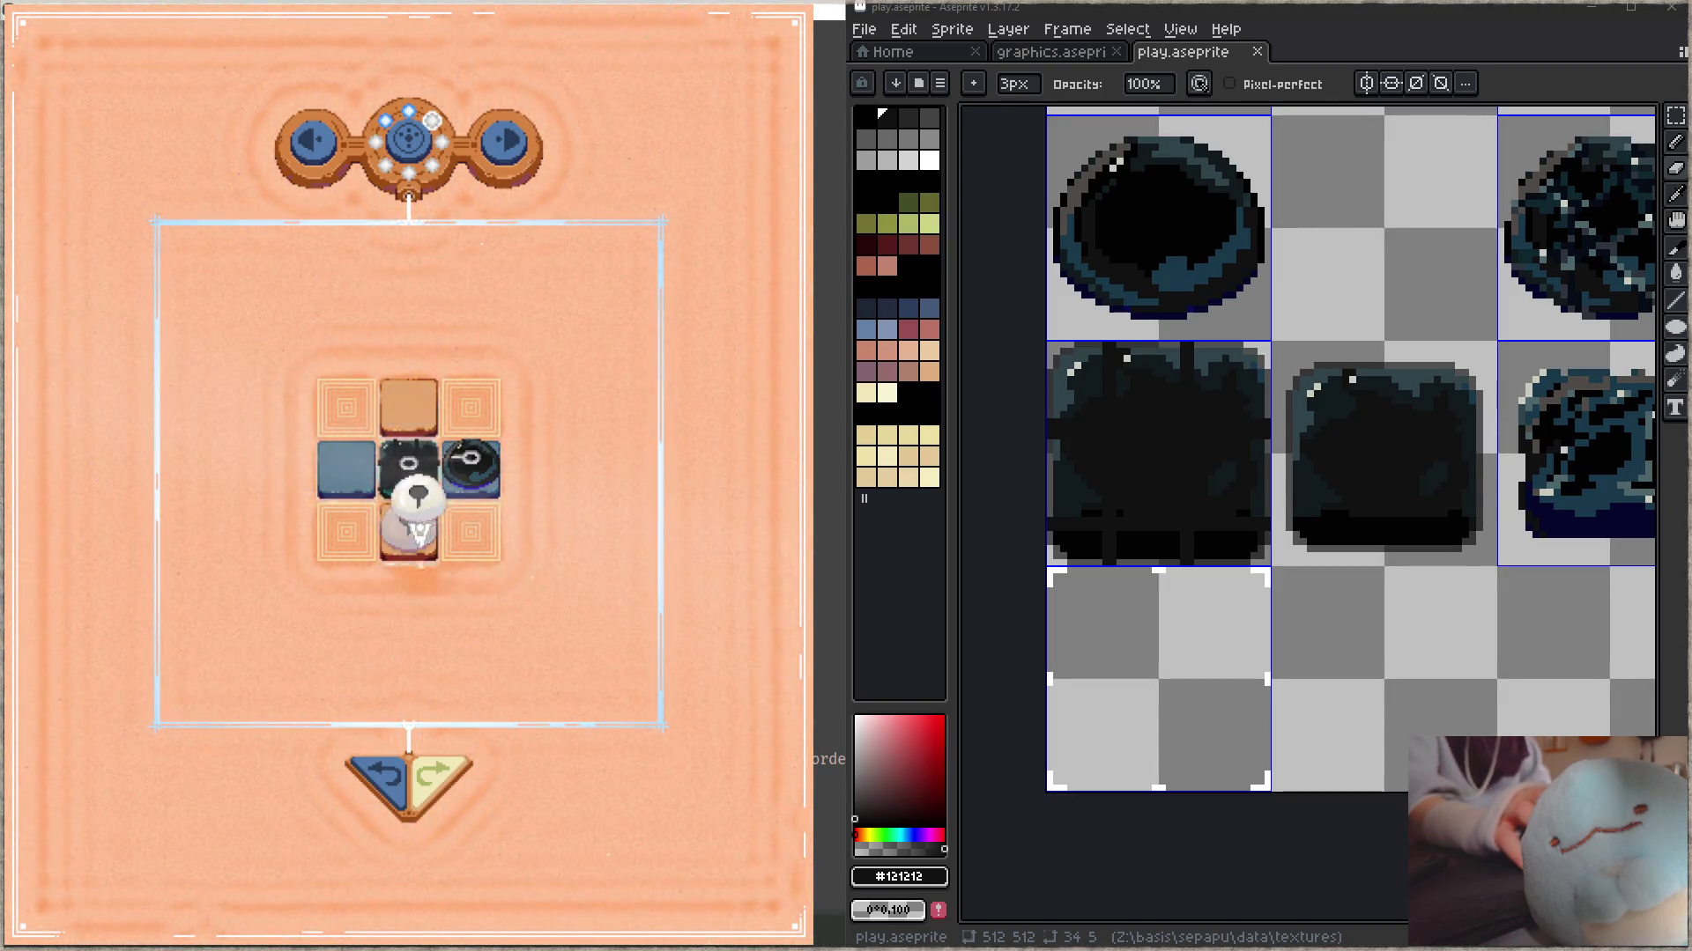
pyautogui.click(408, 405)
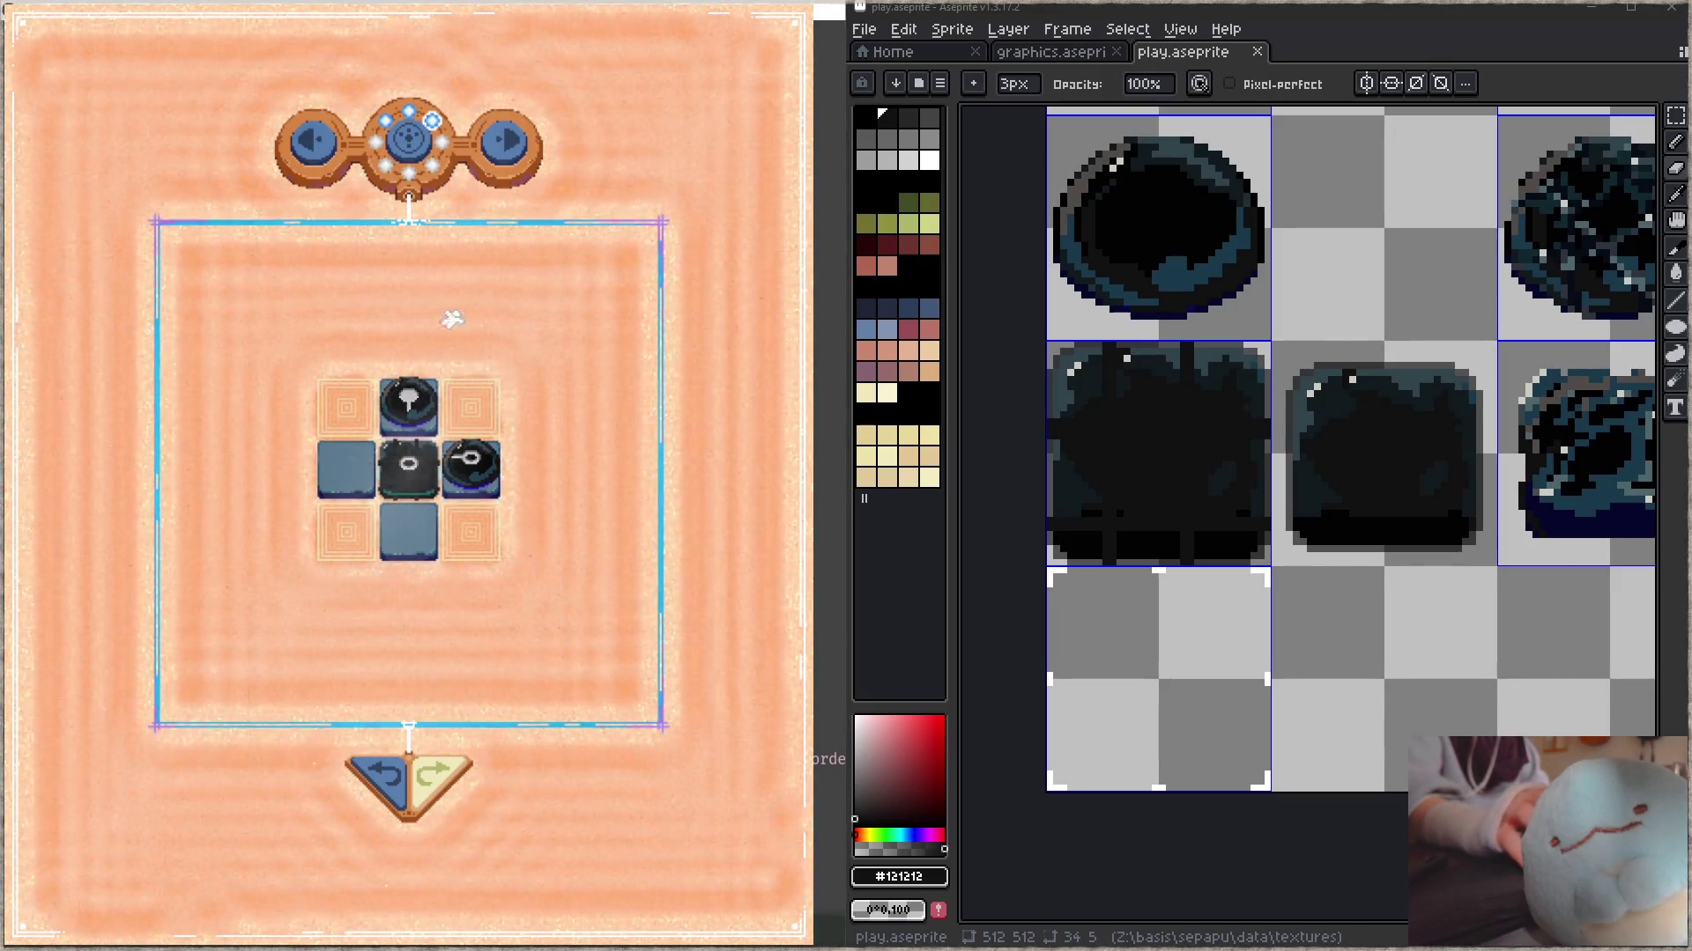
# - On the four-tile row level, slide the middle-row pieces left until all tiles go dark
pyautogui.click(522, 159)
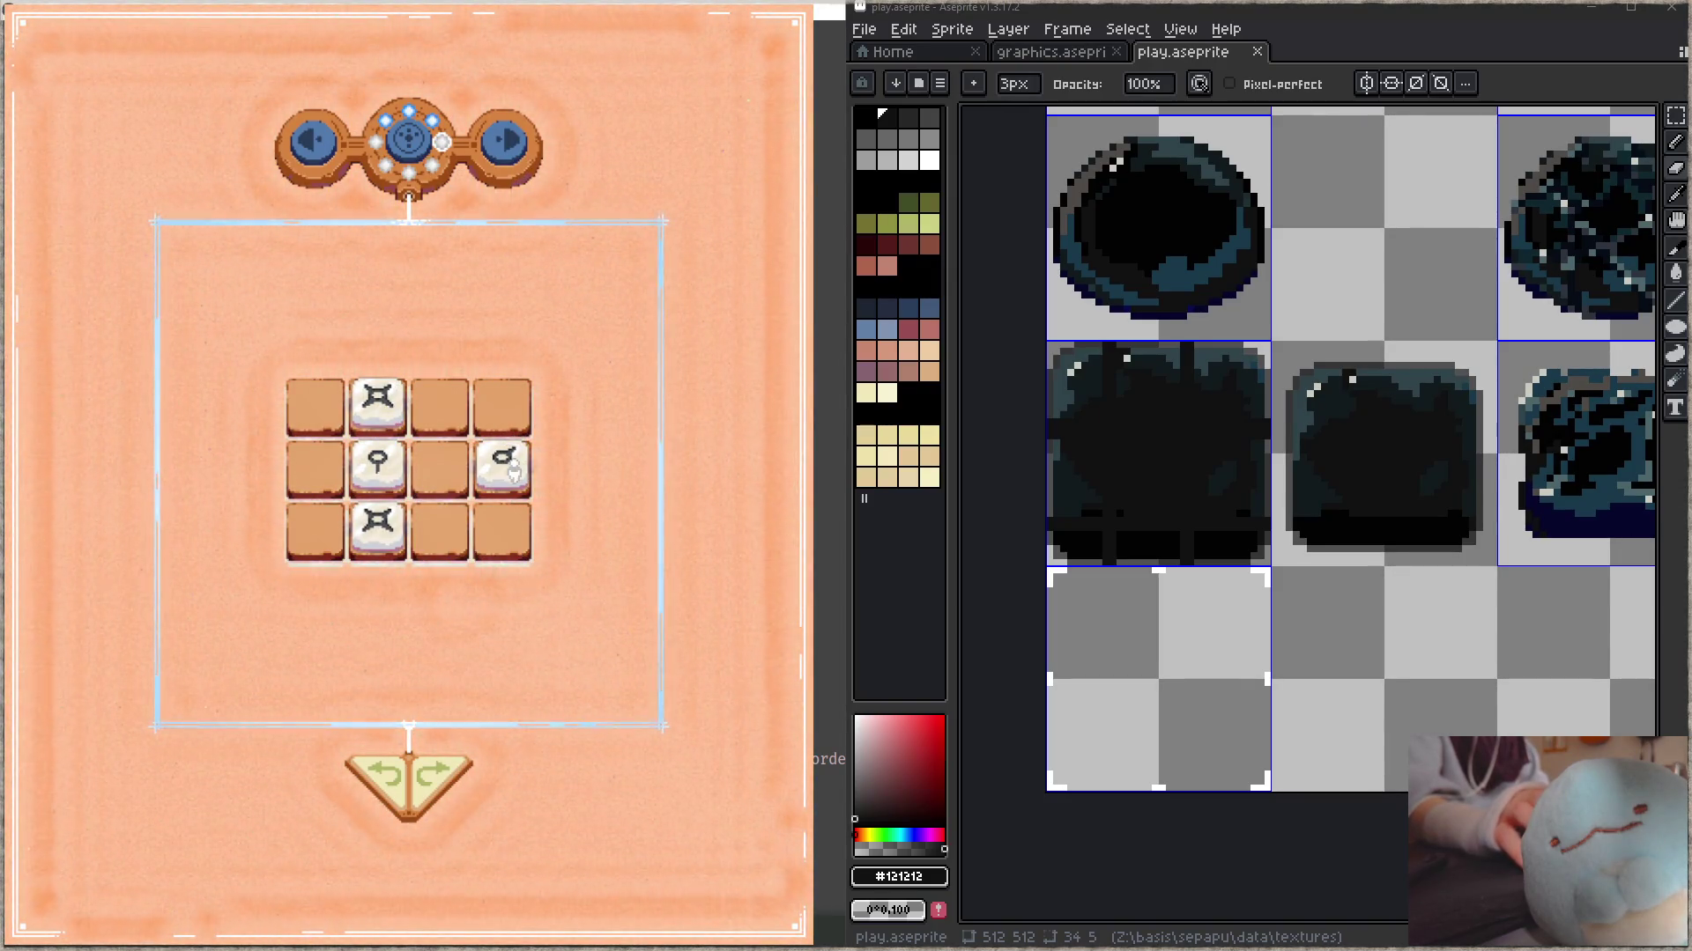
pyautogui.moveTo(513, 472); pyautogui.dragTo(439, 471)
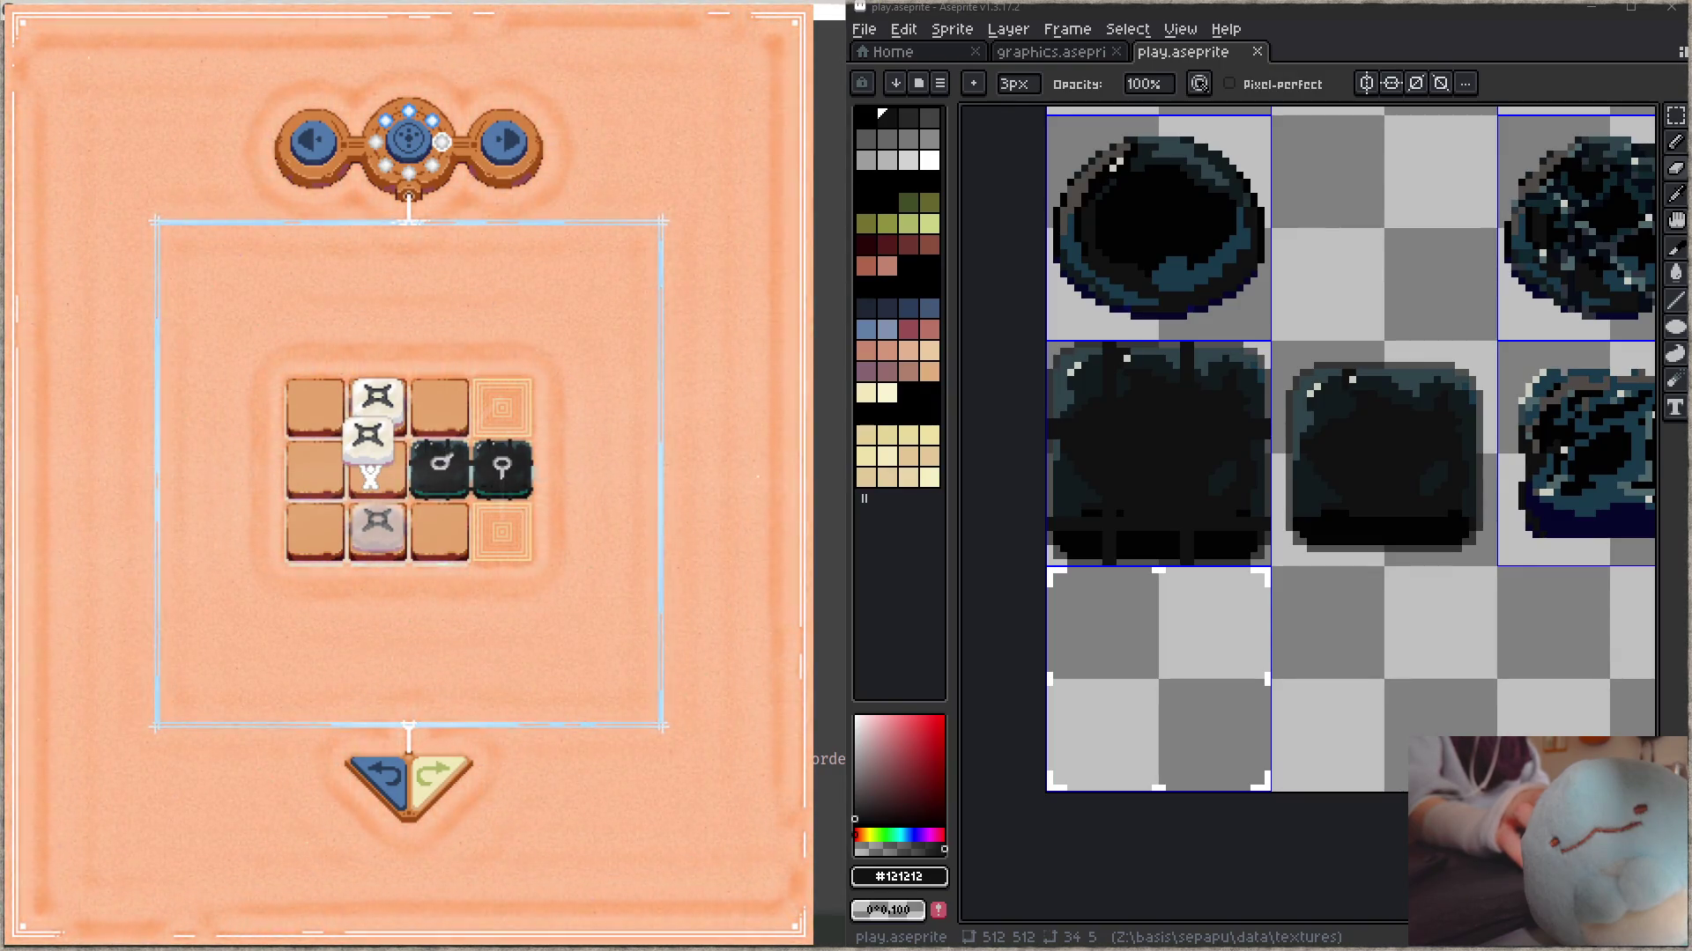
pyautogui.moveTo(368, 436); pyautogui.dragTo(322, 445)
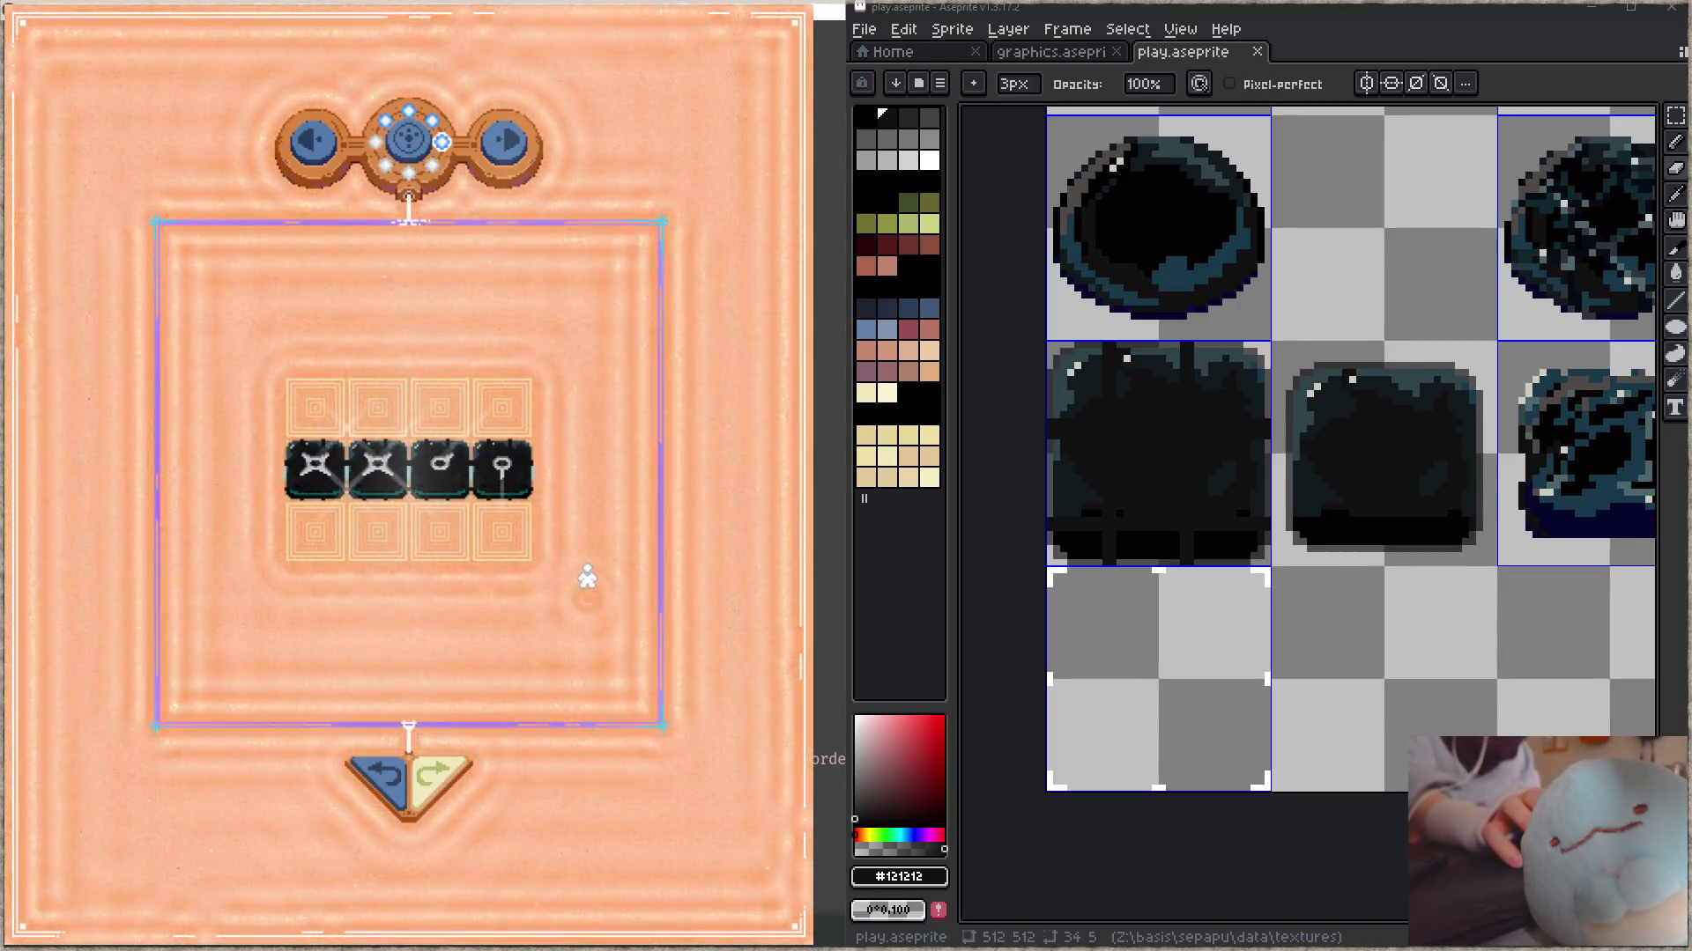
pyautogui.click(503, 142)
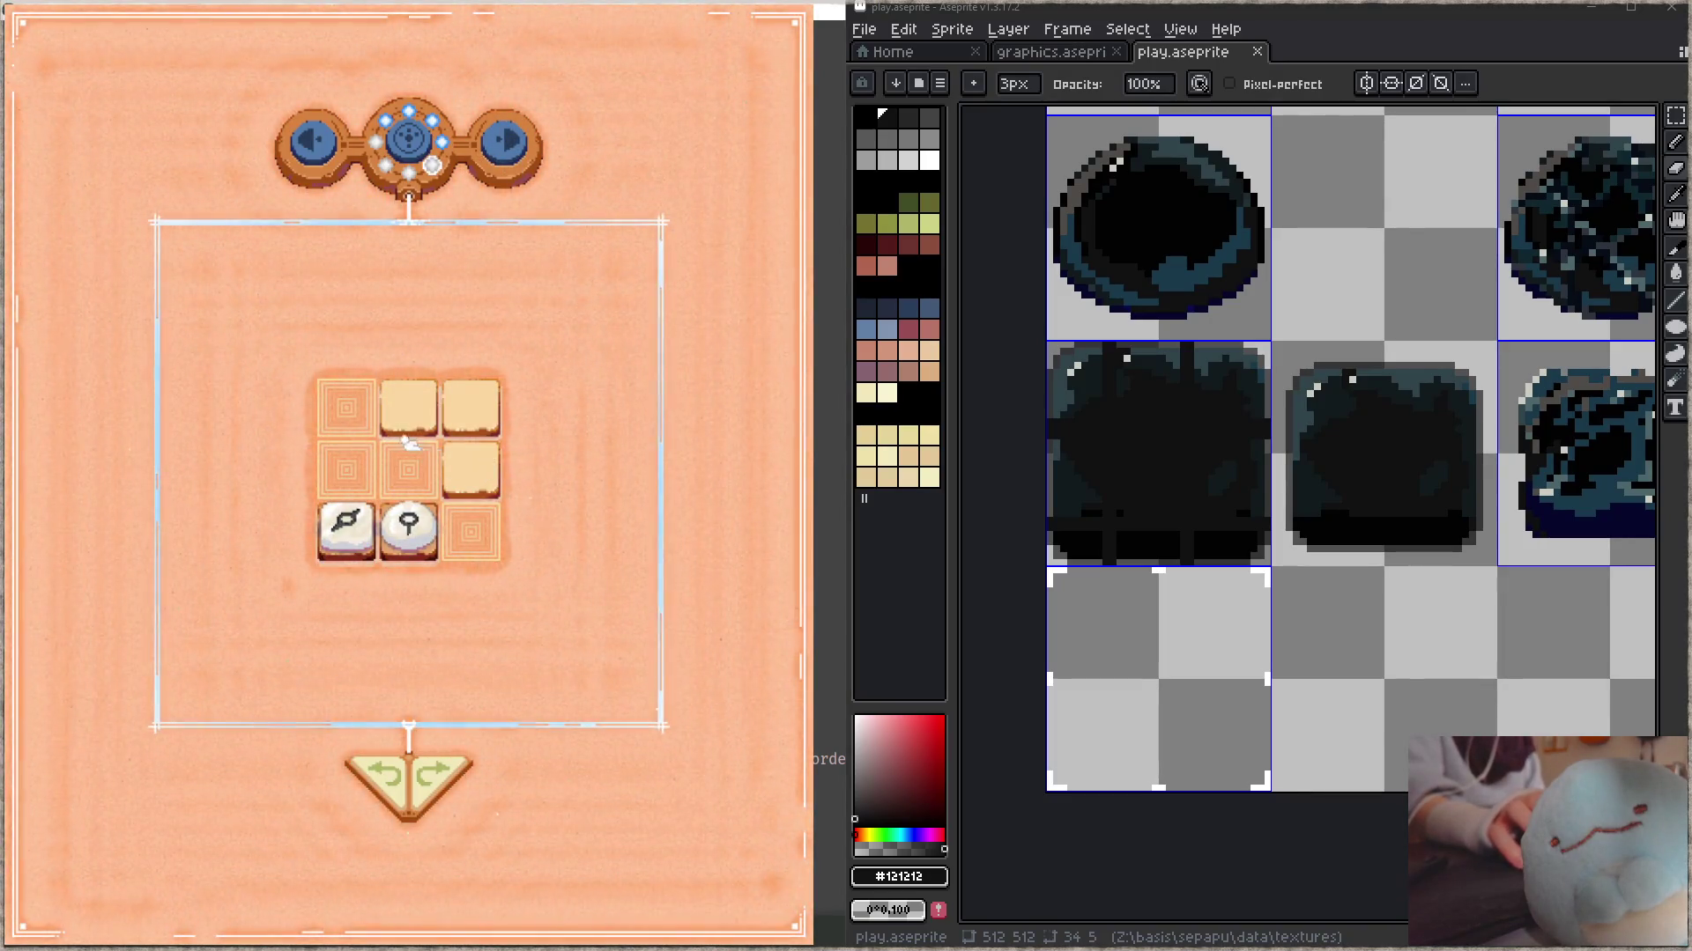
# - Try rearranging pieces on the 3x3 board, undoing moves that don't work
pyautogui.moveTo(401, 492)
pyautogui.mouseDown()
pyautogui.moveTo(473, 401)
pyautogui.moveTo(401, 412)
pyautogui.mouseUp()
pyautogui.press('z')
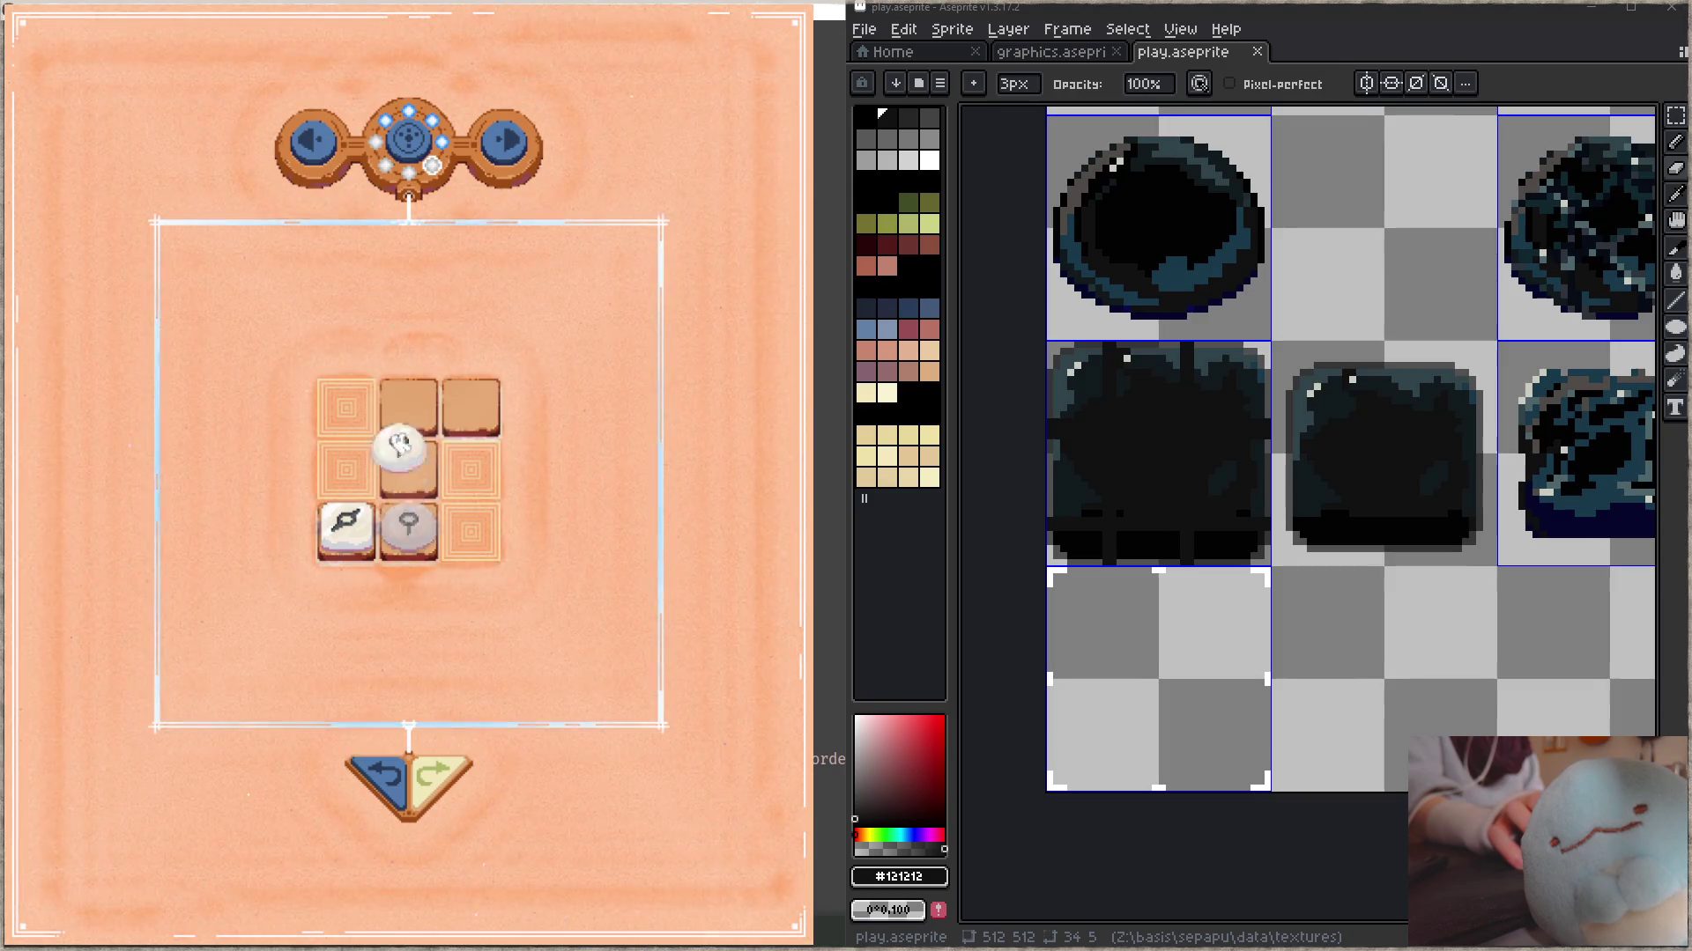
pyautogui.click(399, 427)
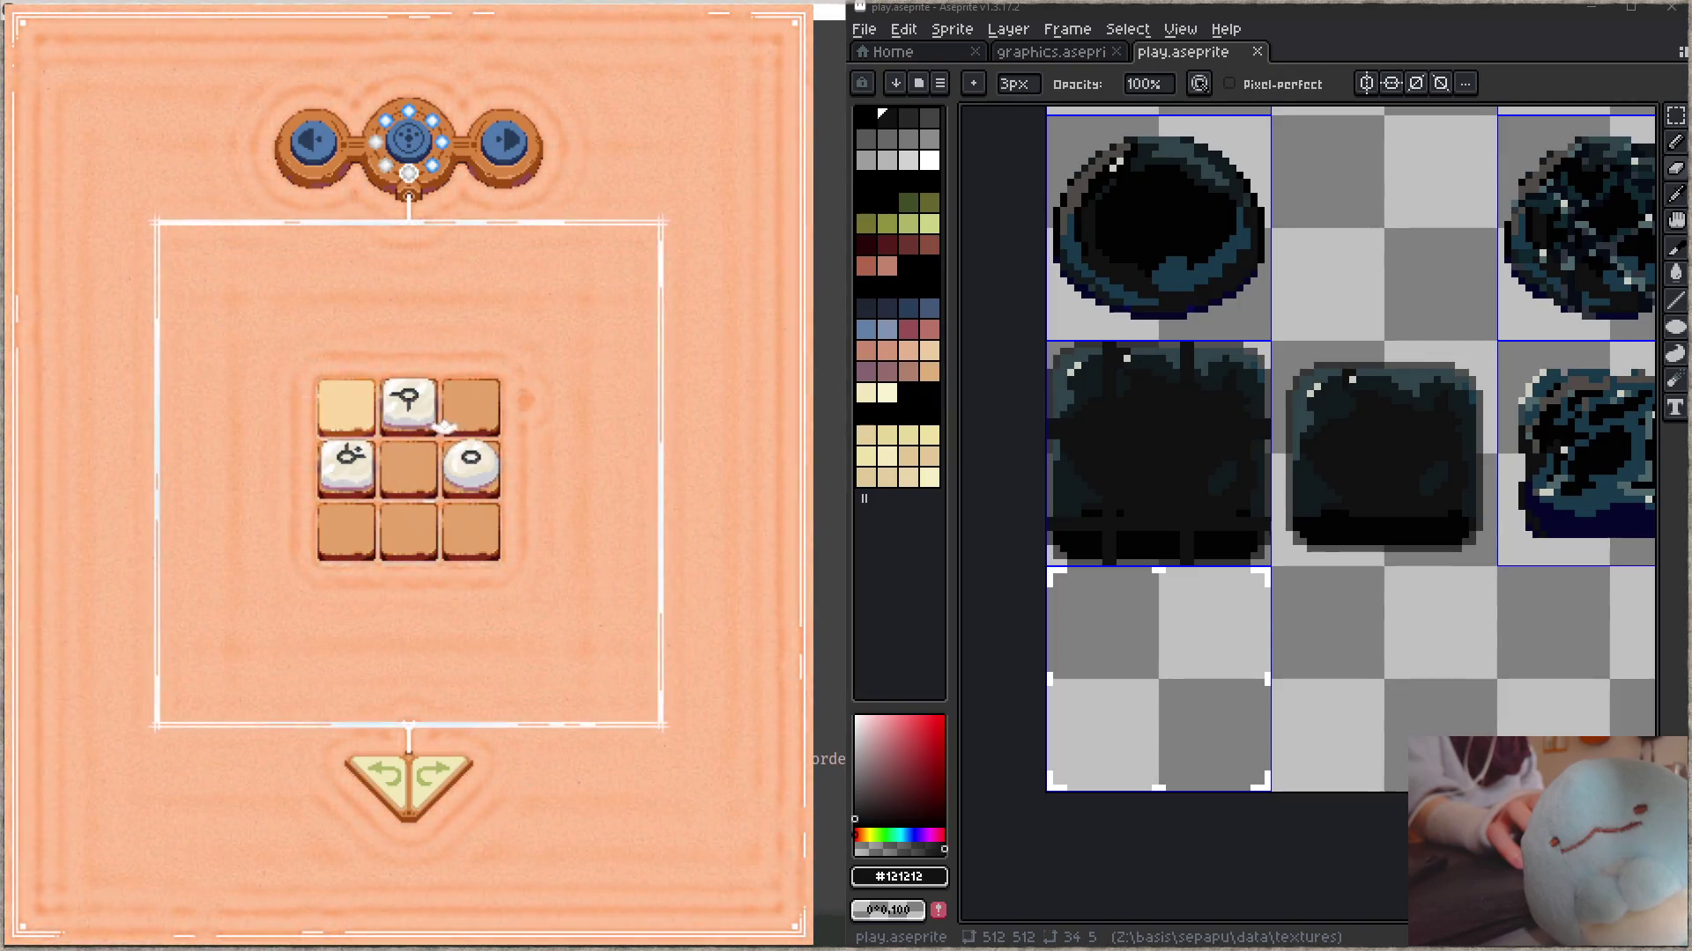
pyautogui.click(346, 504)
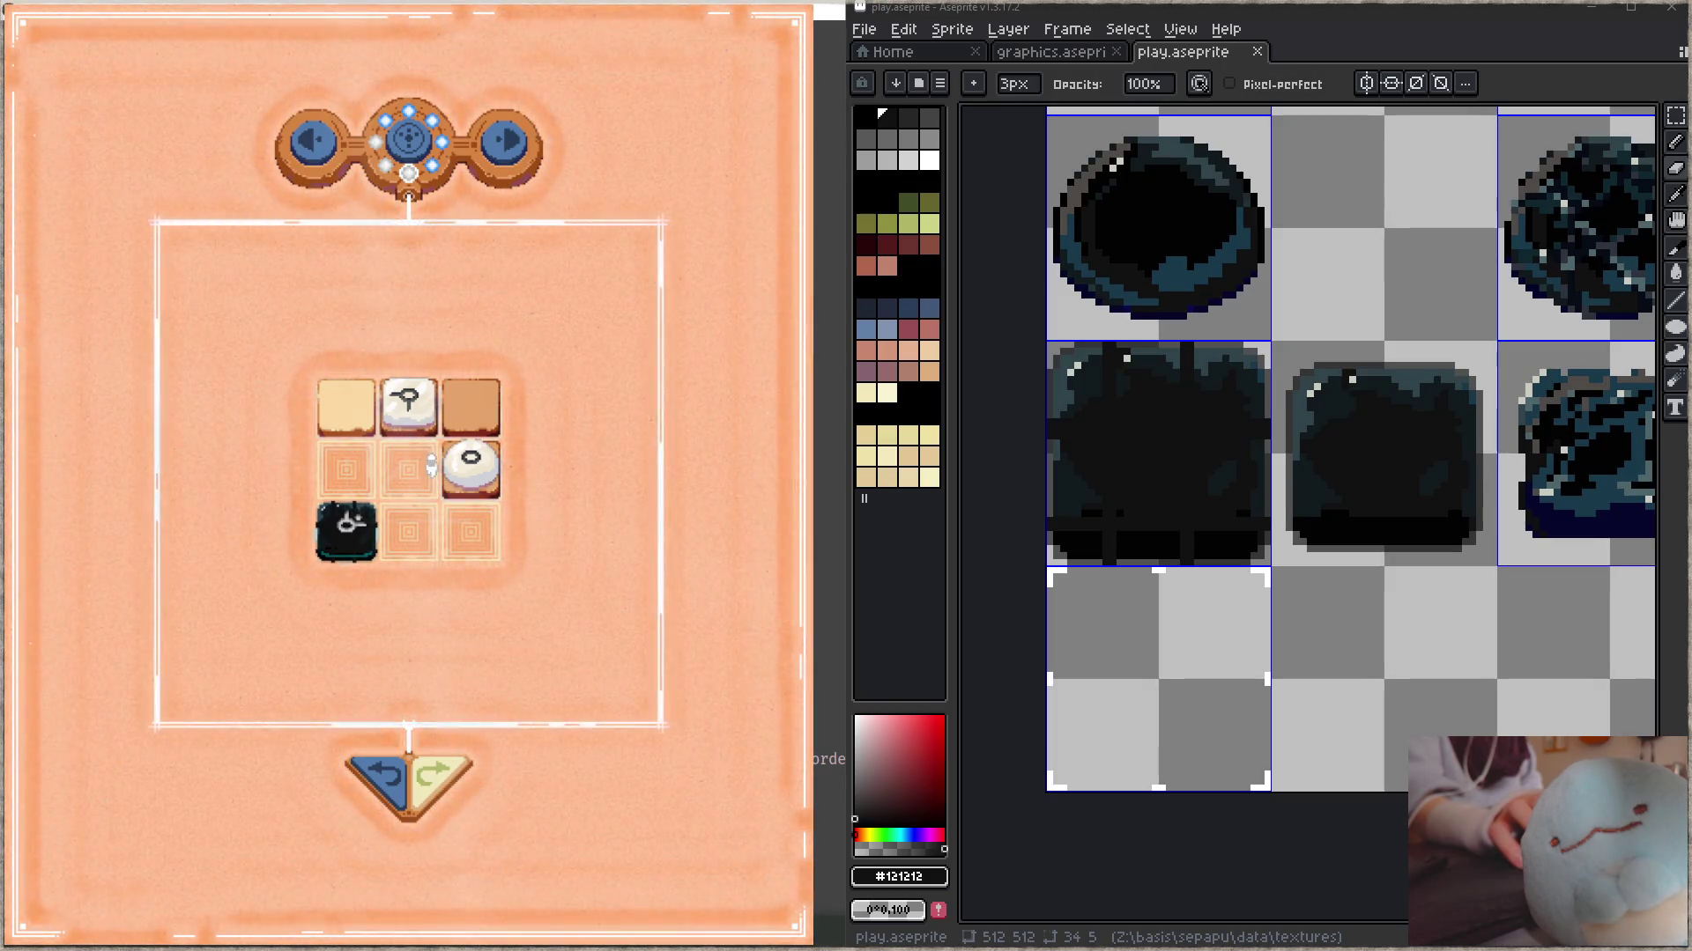
pyautogui.click(386, 787)
pyautogui.moveTo(355, 468); pyautogui.dragTo(342, 542)
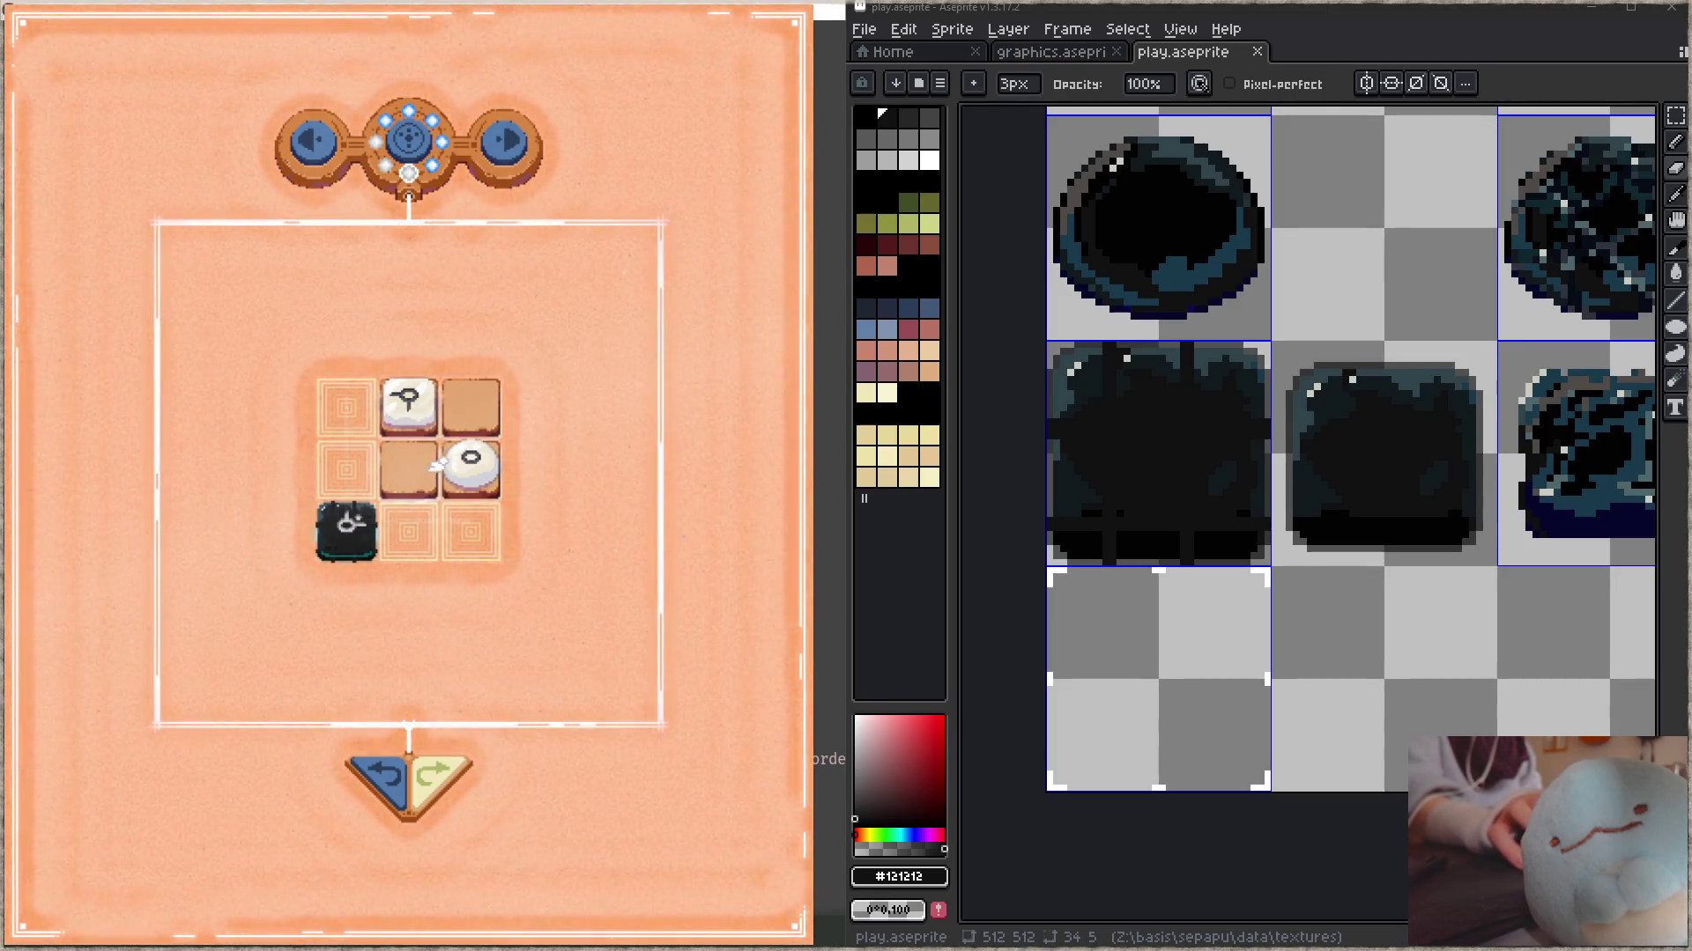
pyautogui.press('z')
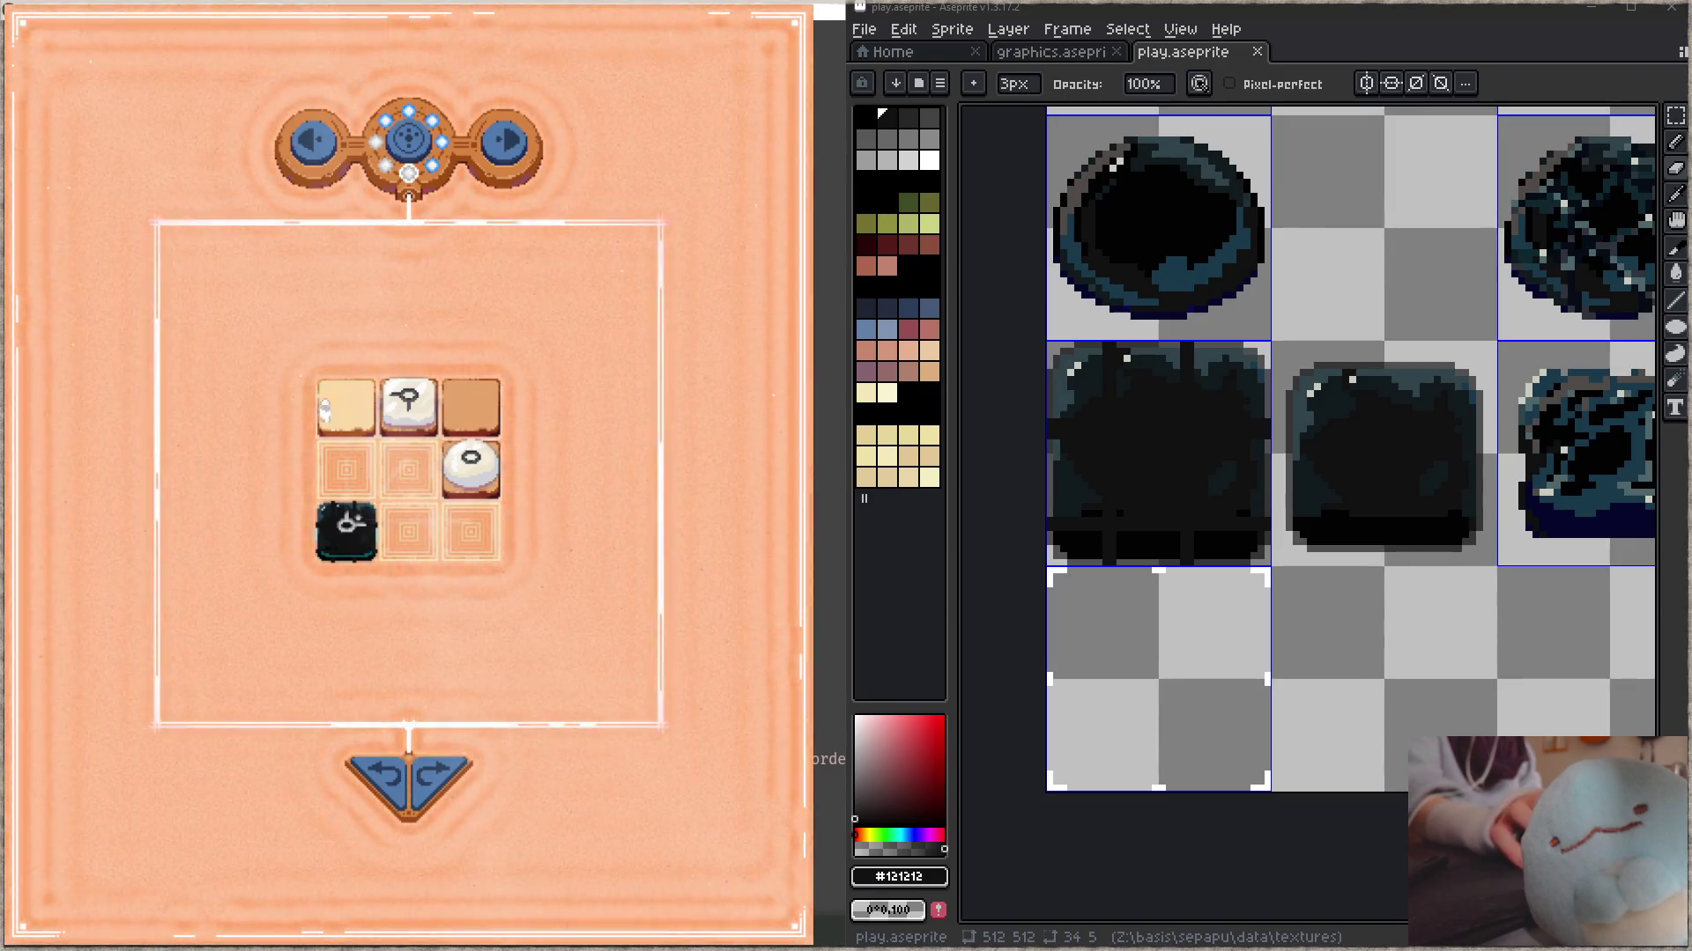
# - Move the middle-left piece to the bottom-left cell and rearrange the rest toward a solution
pyautogui.click(434, 777)
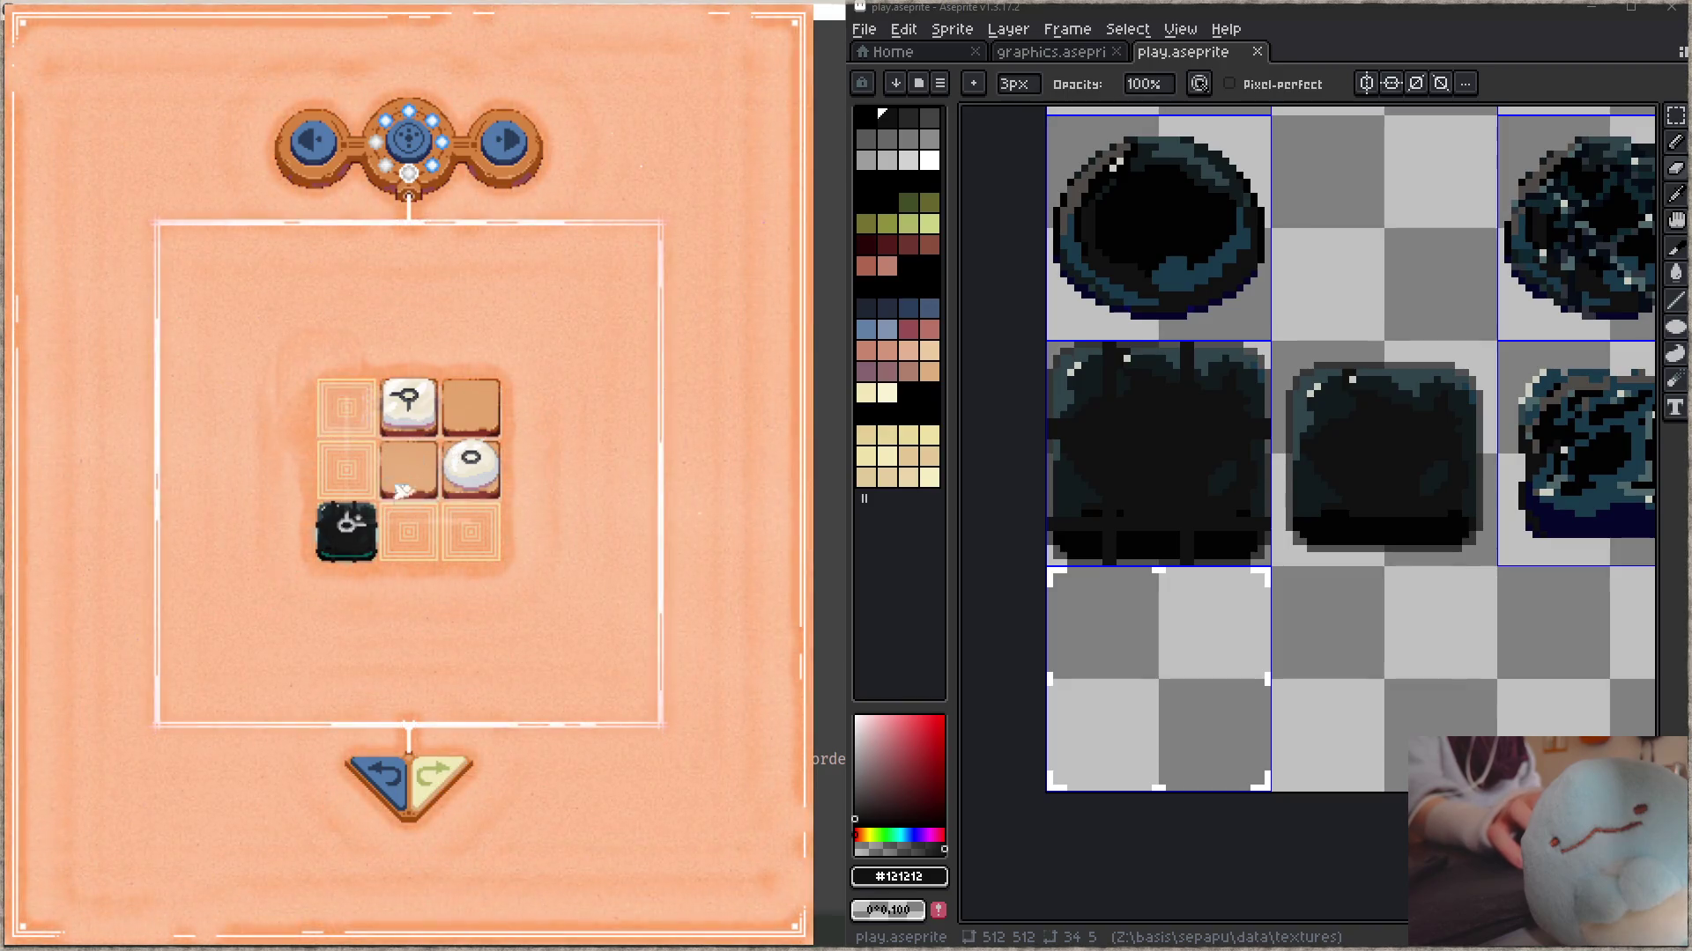
pyautogui.click(370, 775)
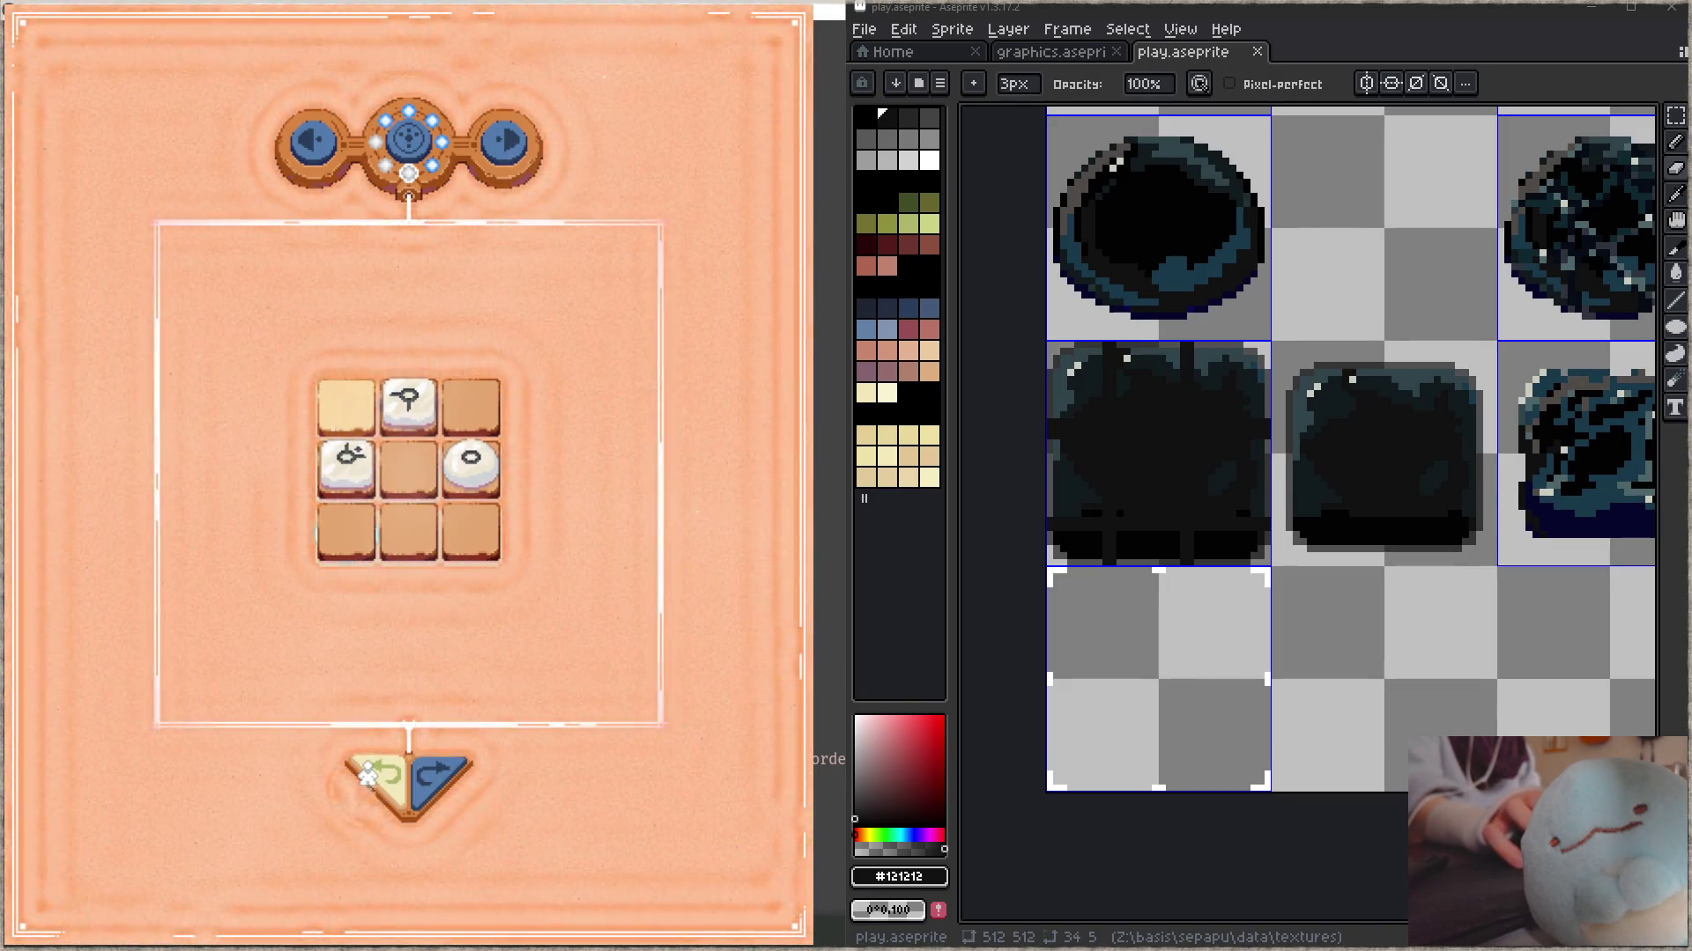
pyautogui.moveTo(359, 484); pyautogui.dragTo(359, 581)
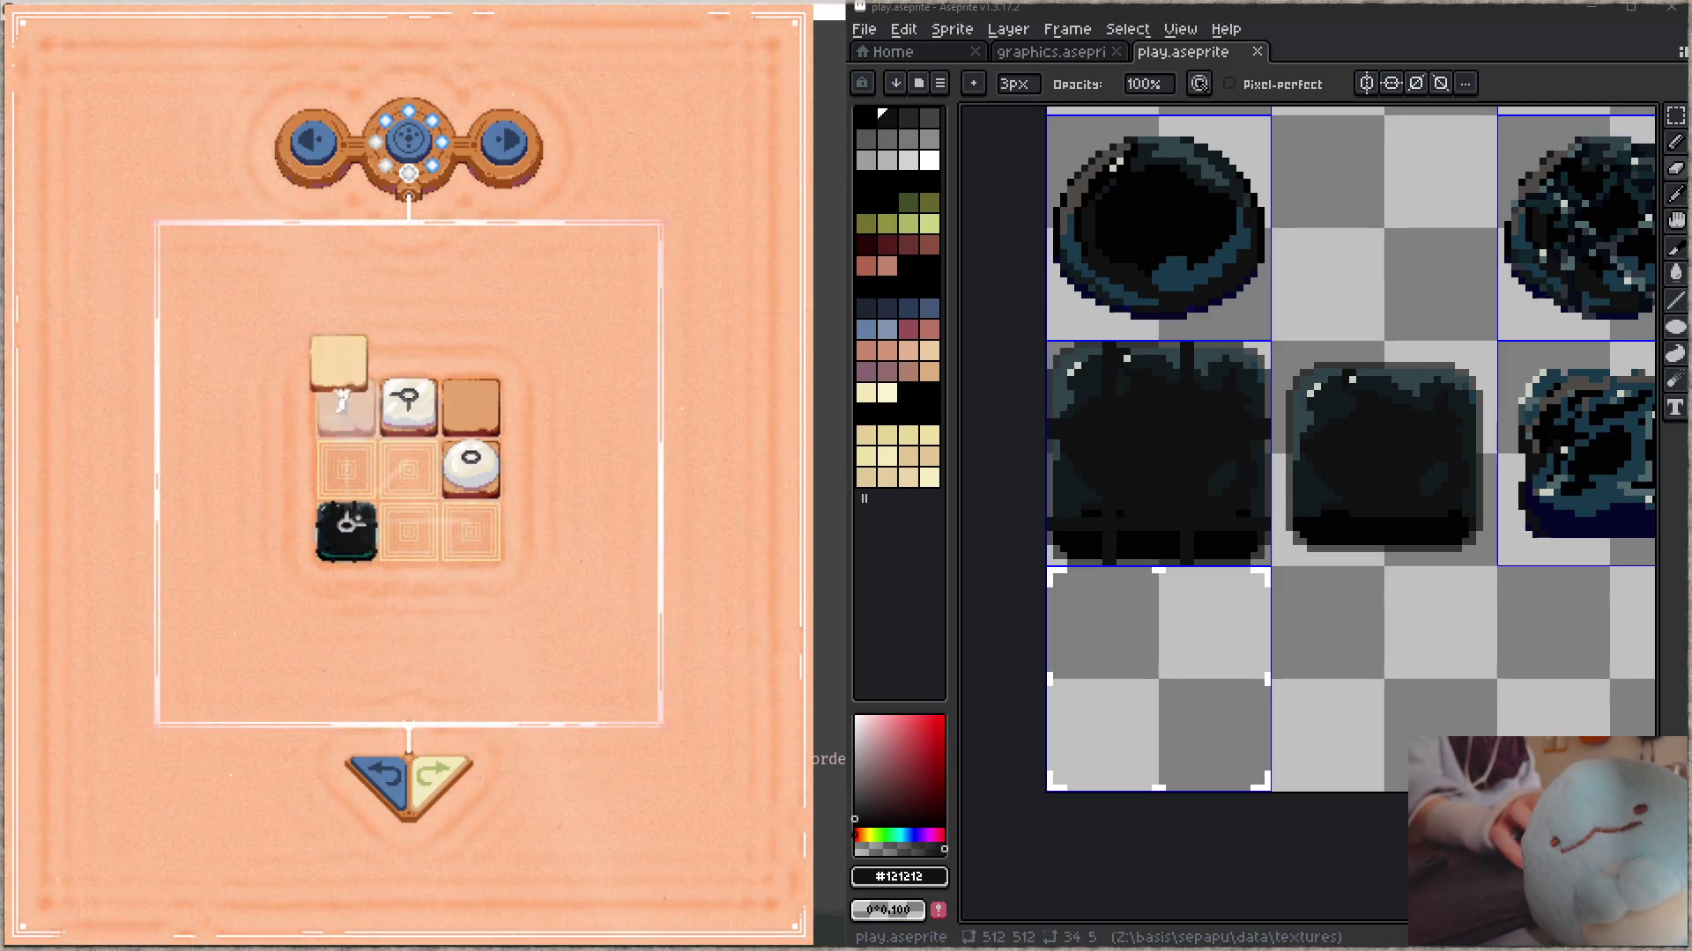
pyautogui.moveTo(408, 408); pyautogui.dragTo(540, 536)
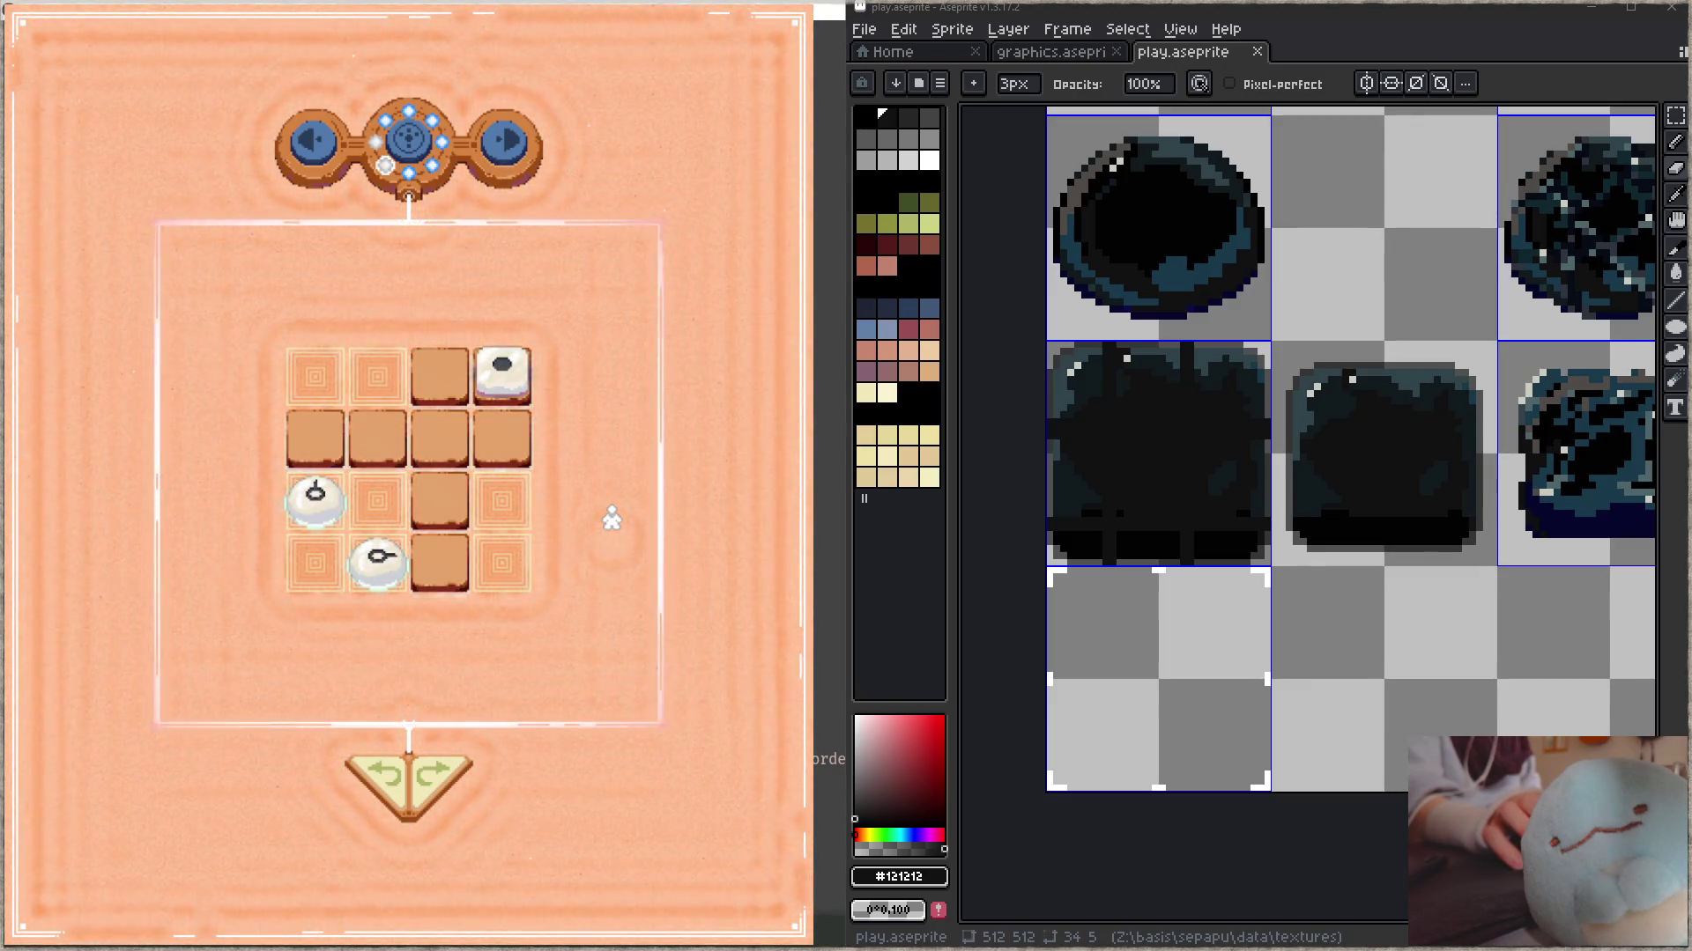
pyautogui.moveTo(379, 564)
pyautogui.mouseDown()
pyautogui.moveTo(315, 454)
pyautogui.moveTo(439, 564)
pyautogui.mouseUp()
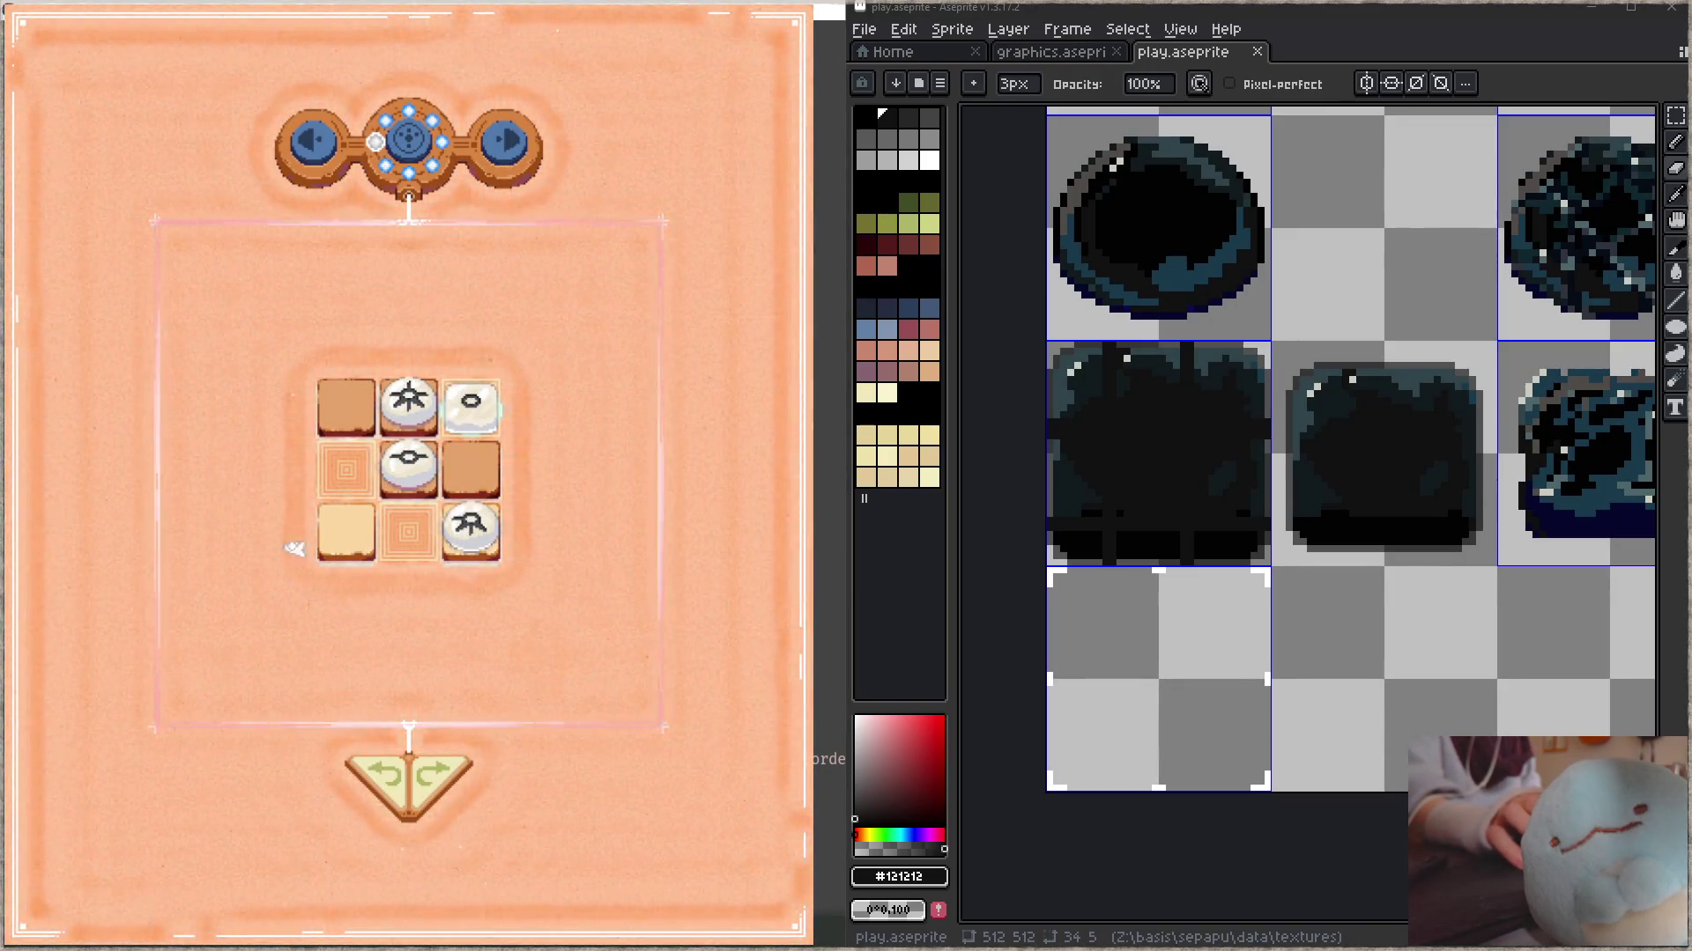
# - Place the pieces on the right-middle, top and centre cells to solve the 3x3 level
pyautogui.click(408, 467)
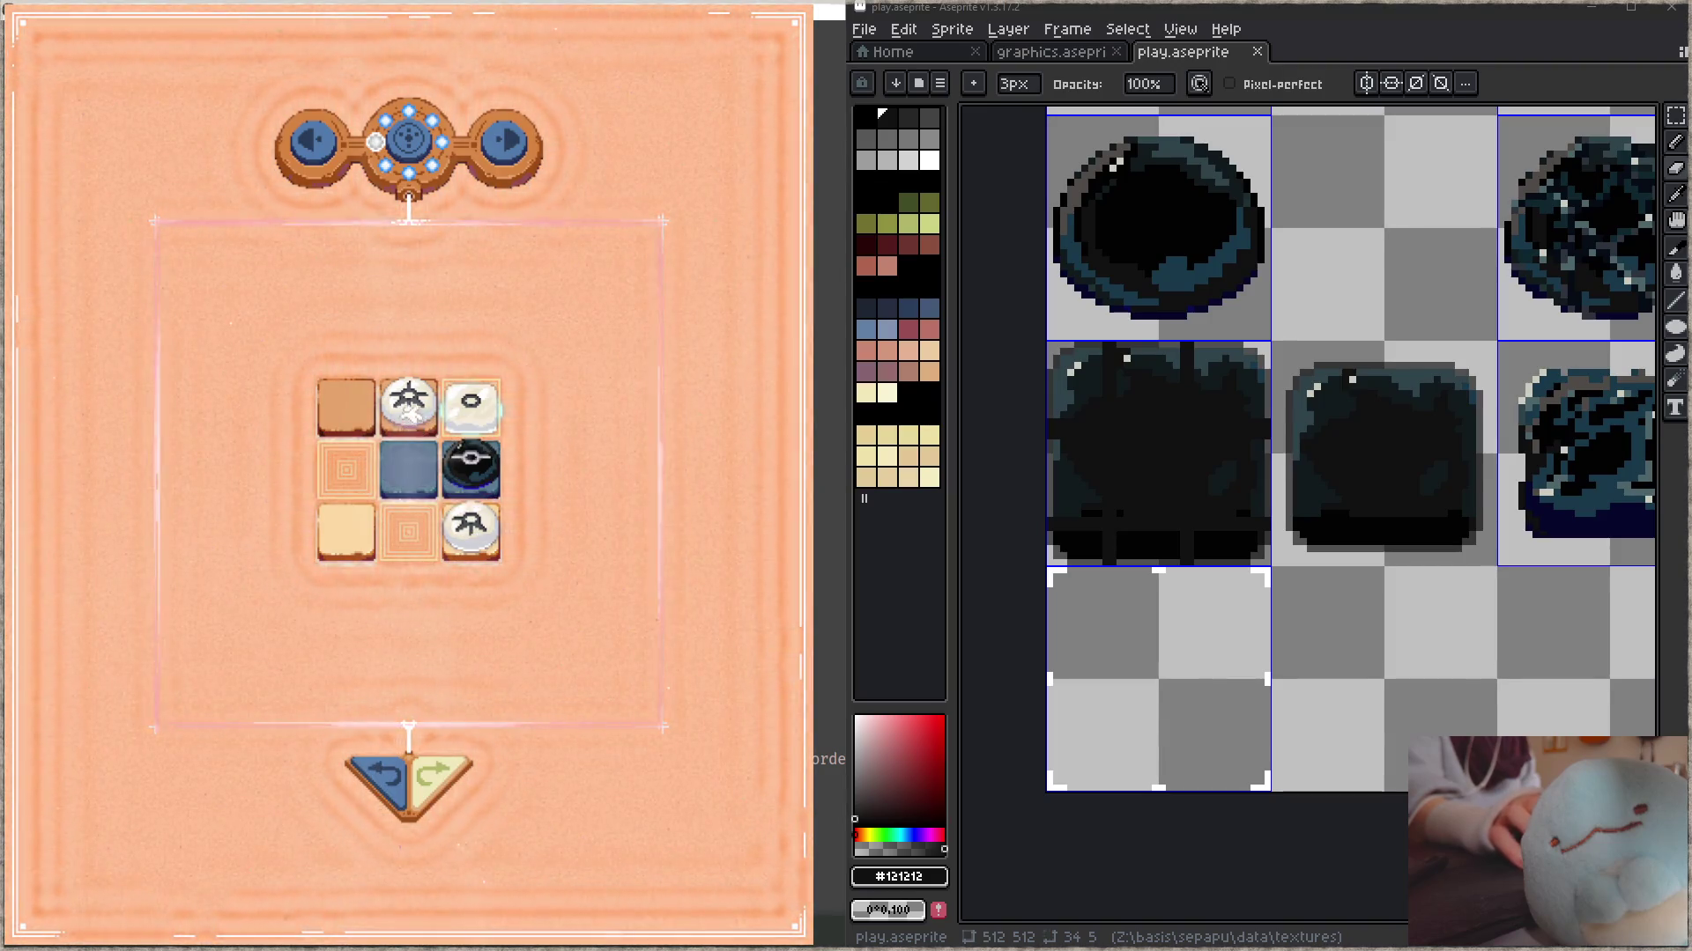
pyautogui.click(360, 414)
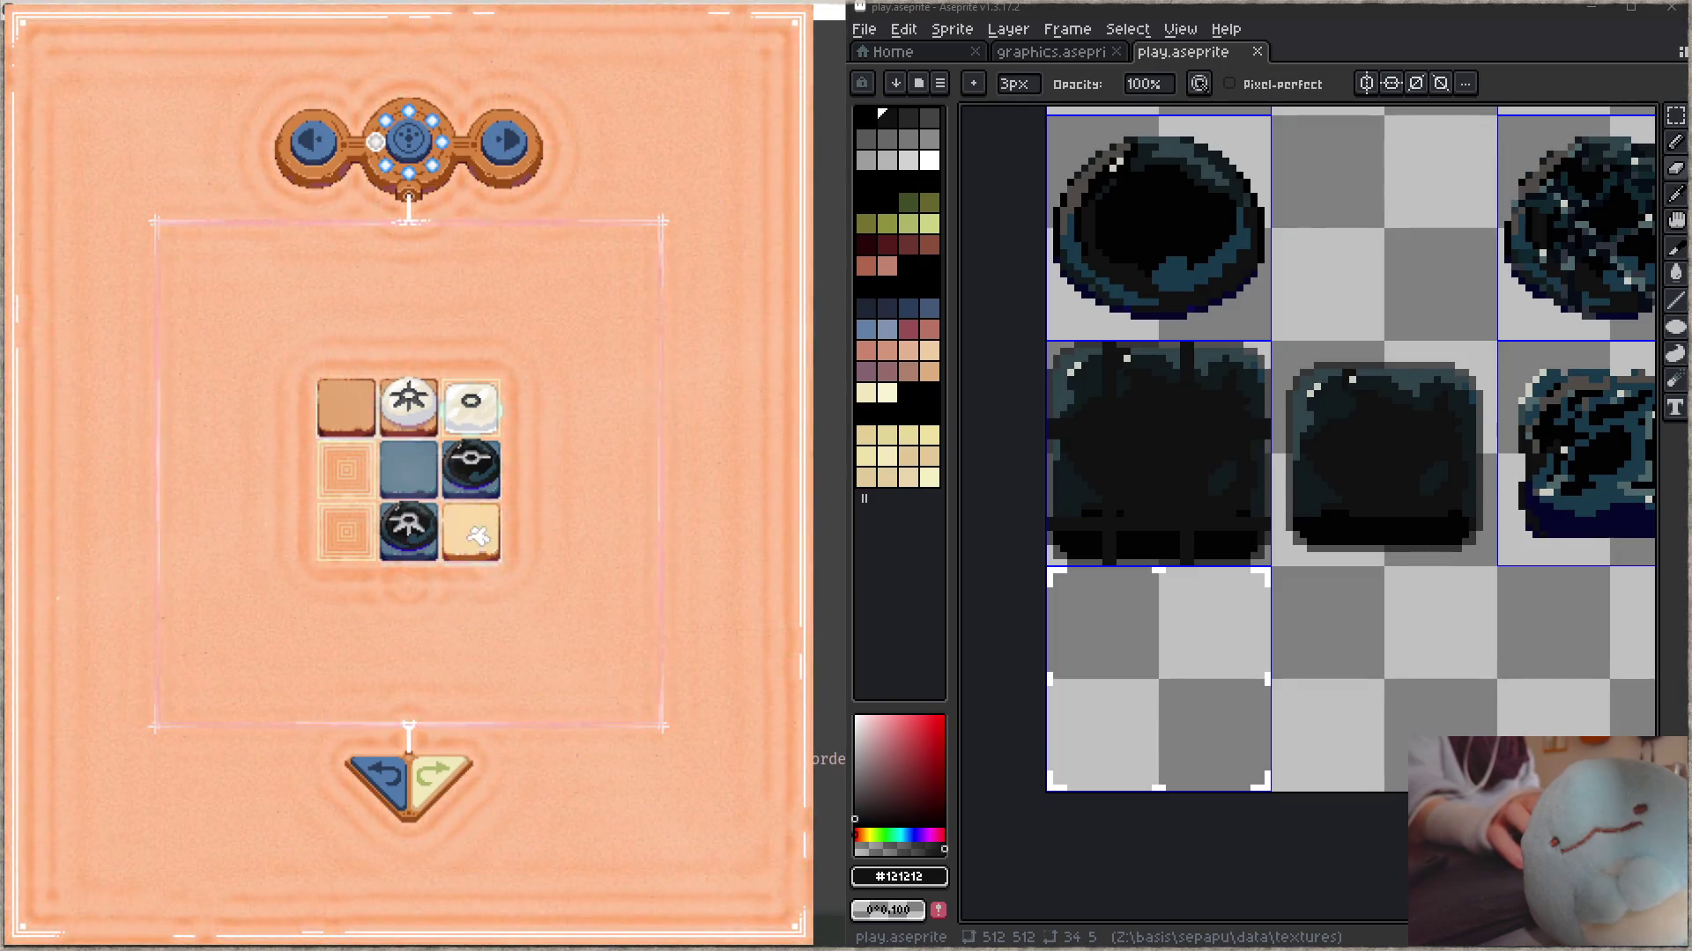
pyautogui.click(348, 487)
pyautogui.click(355, 401)
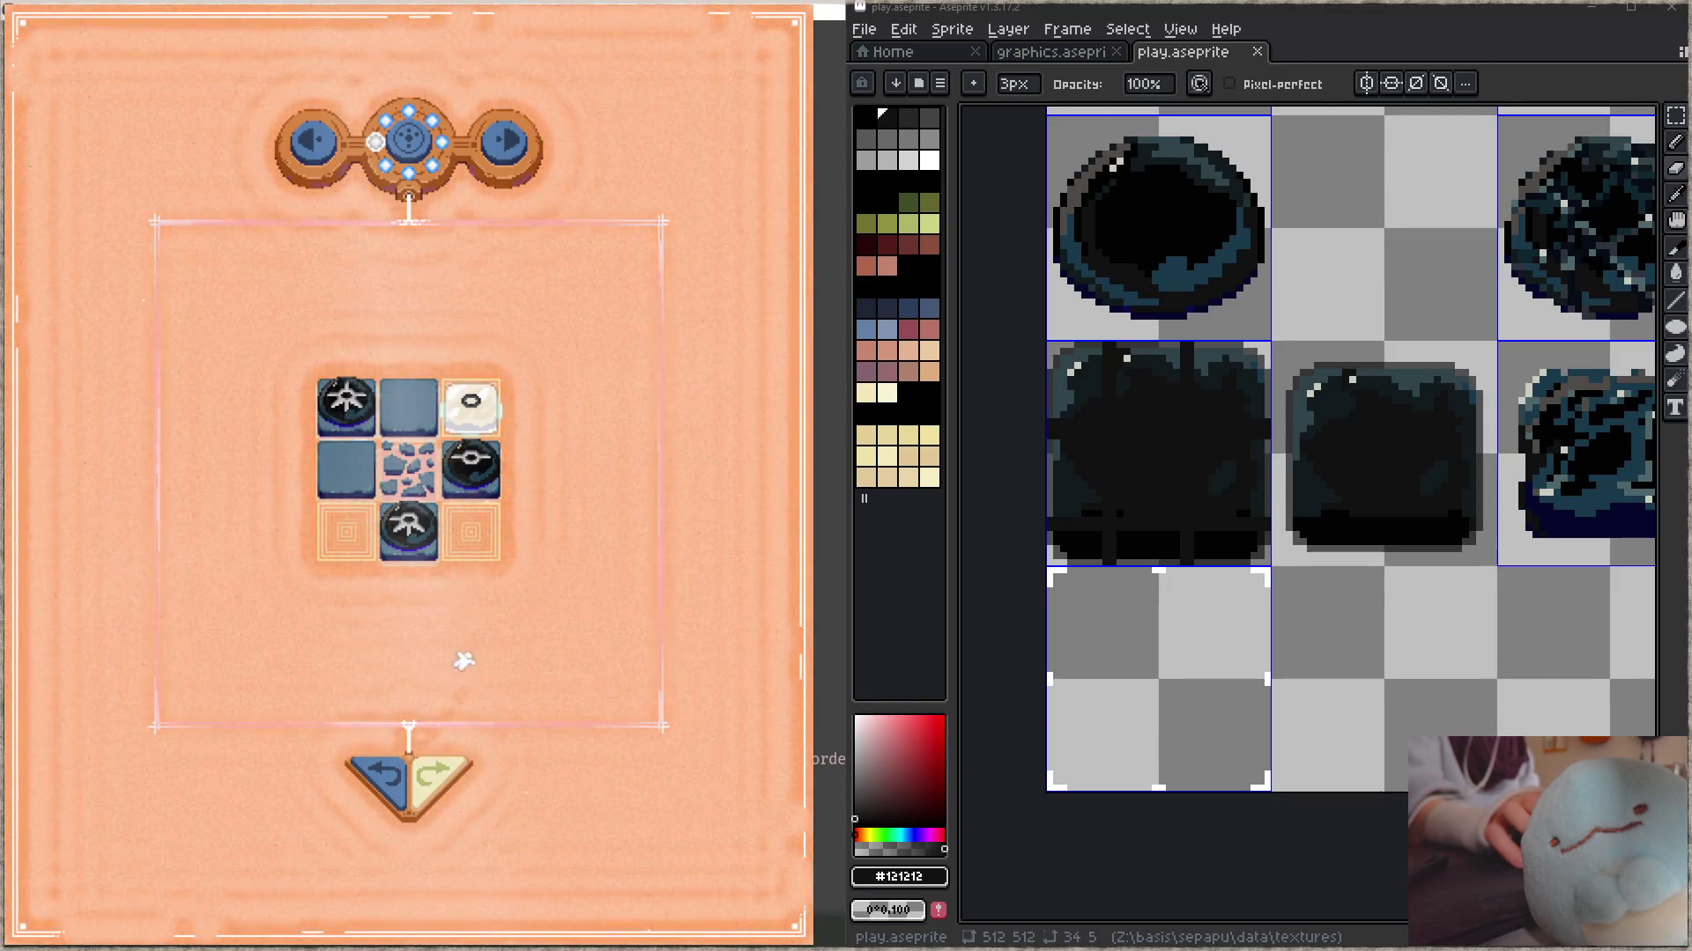
pyautogui.click(420, 476)
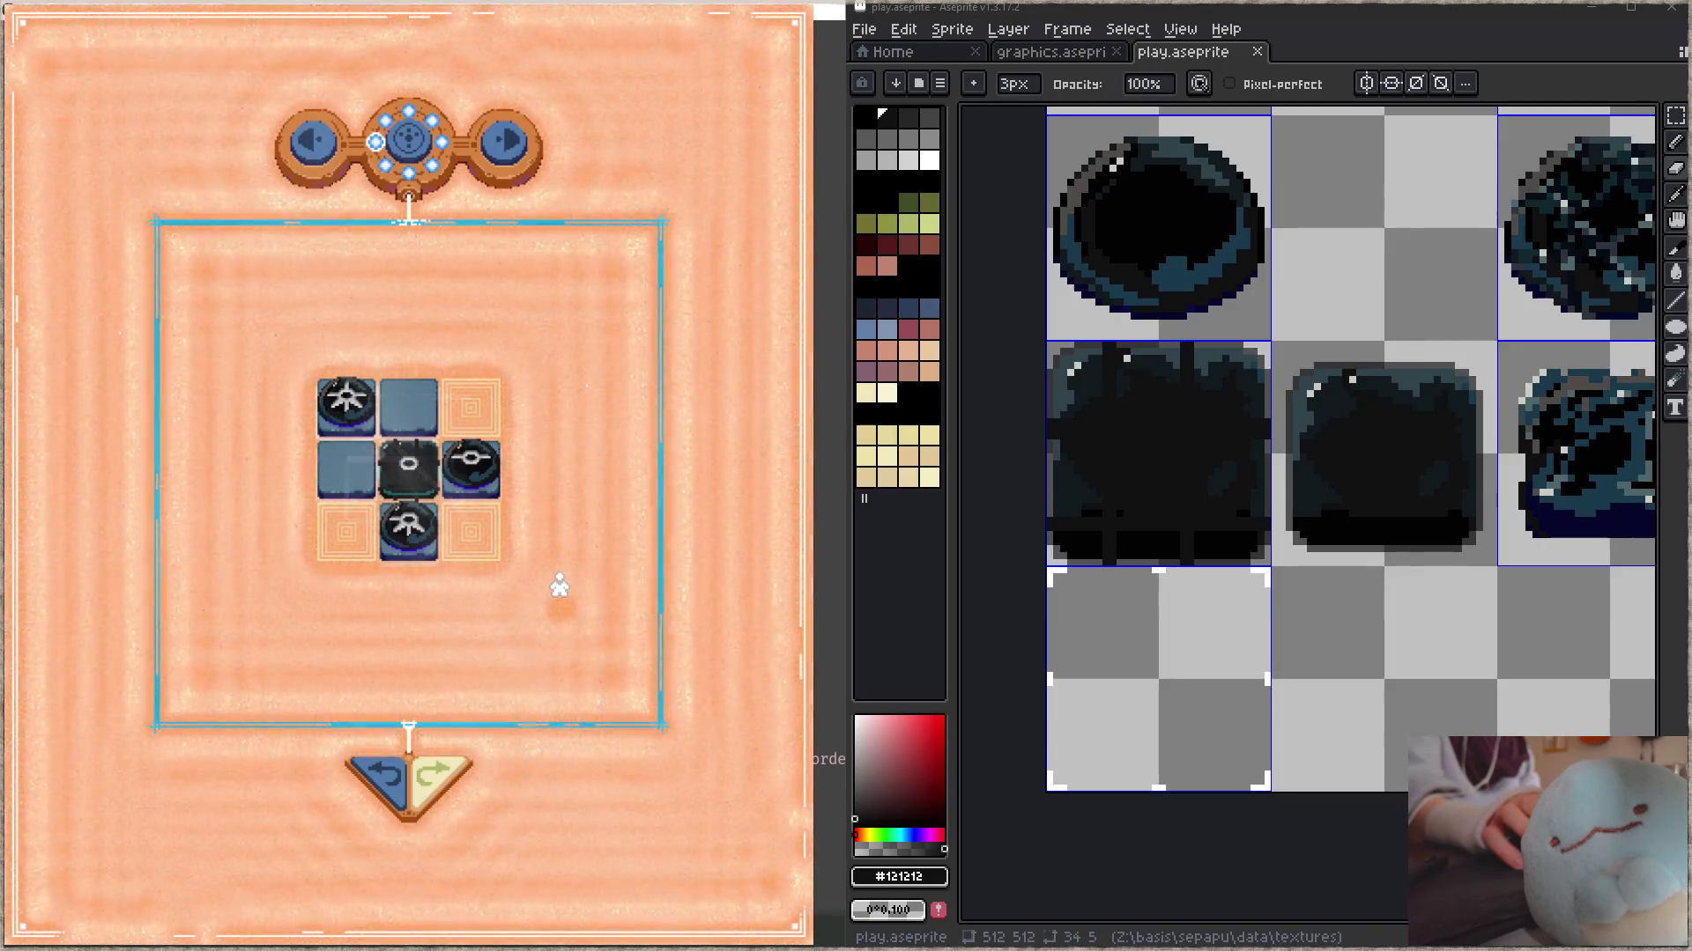
# - Browse the levels with the arrows and choose the 5x5 cross level from the level dial
pyautogui.click(507, 145)
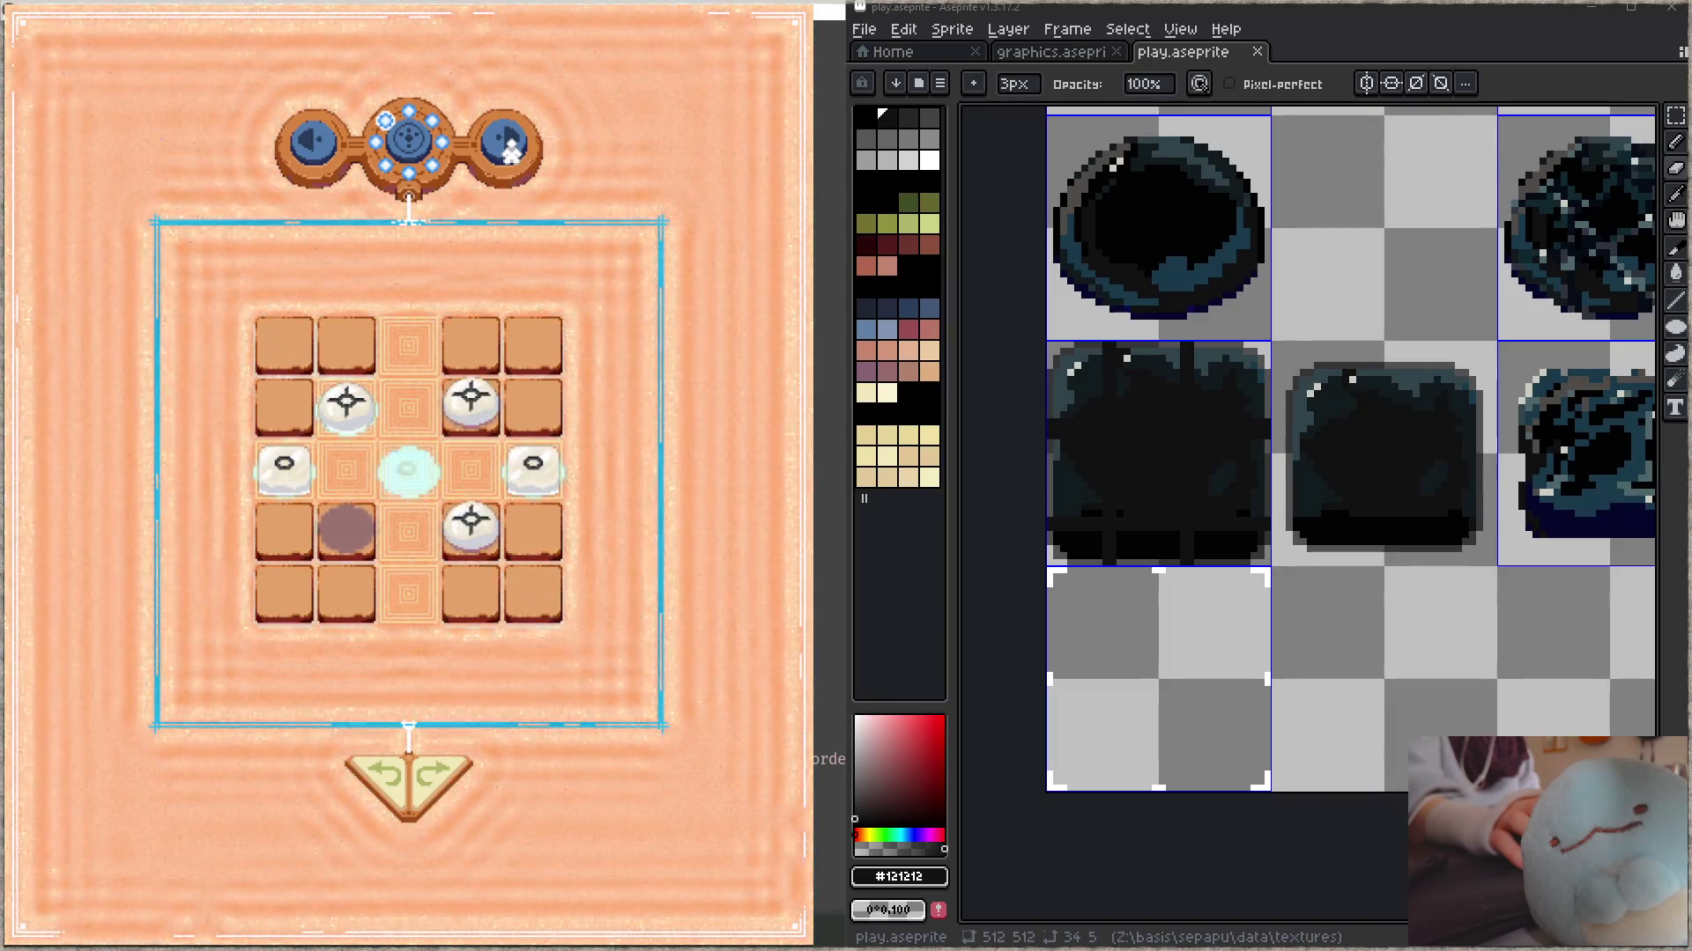
pyautogui.click(297, 137)
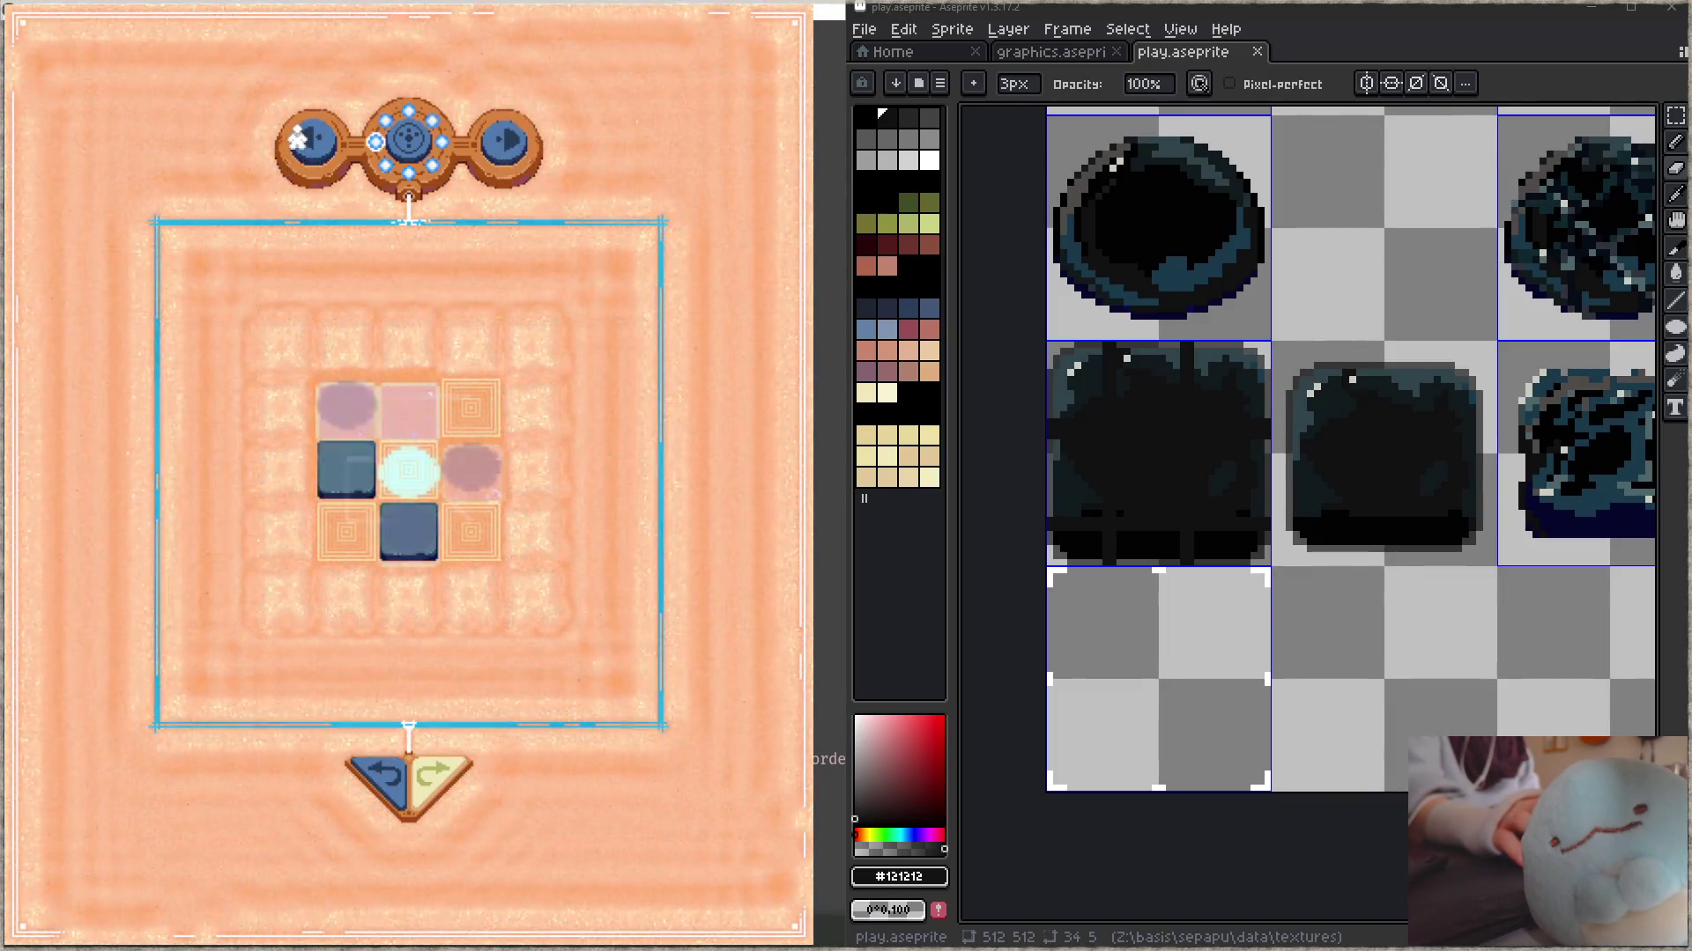
pyautogui.click(520, 150)
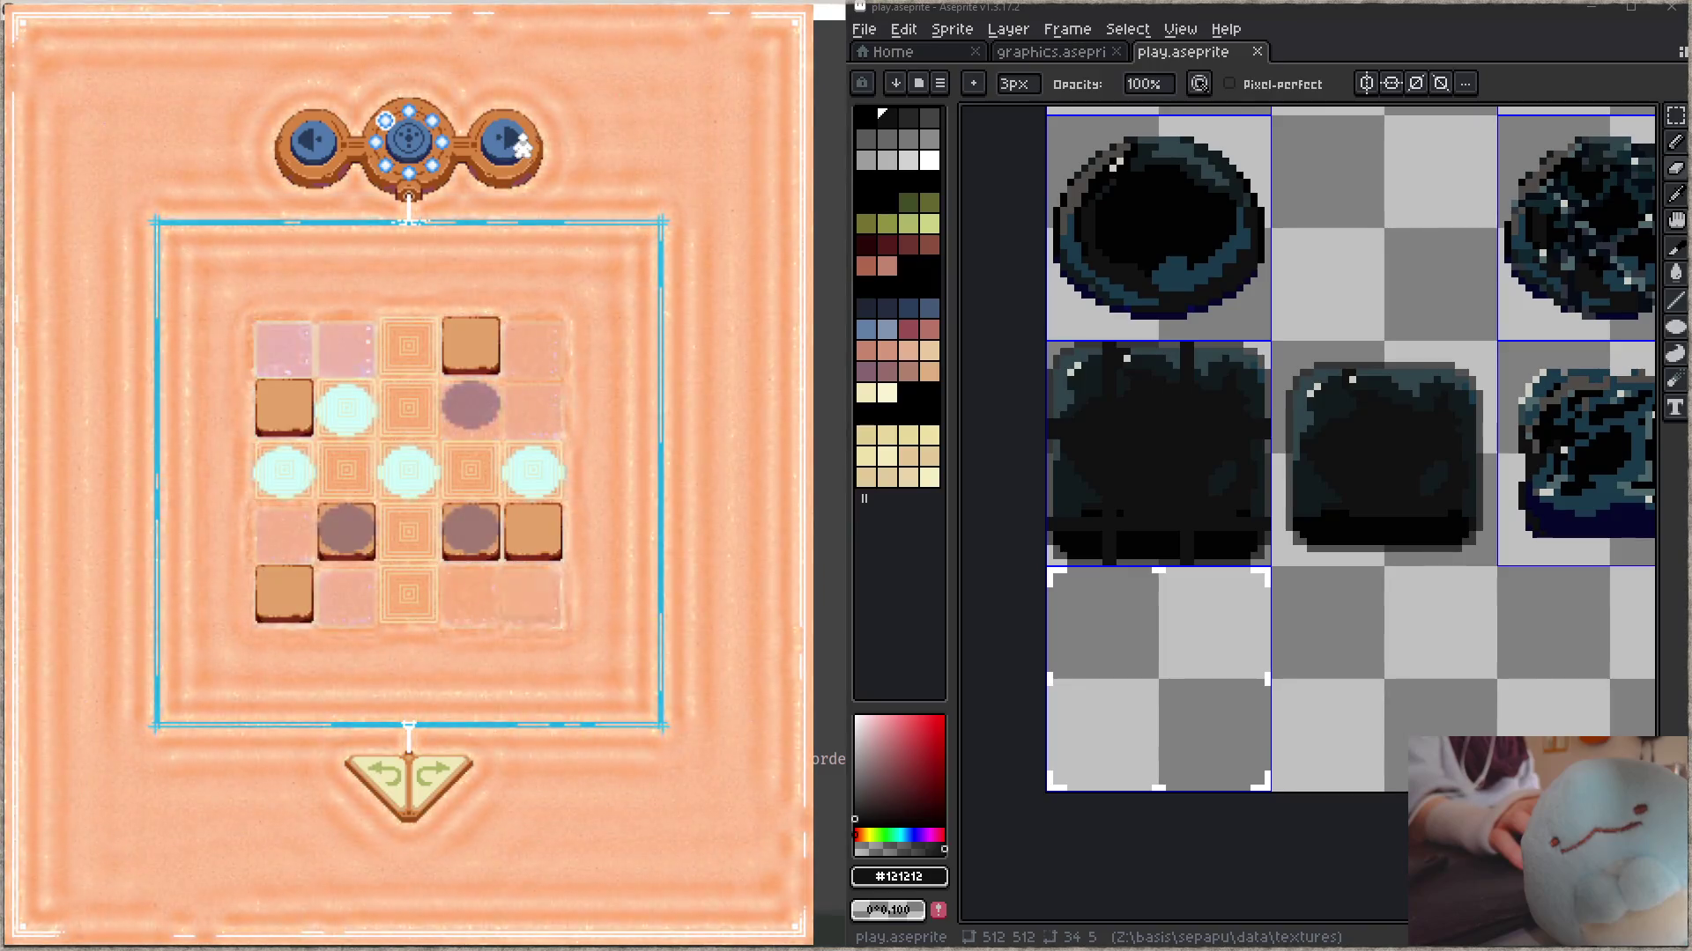
pyautogui.click(408, 138)
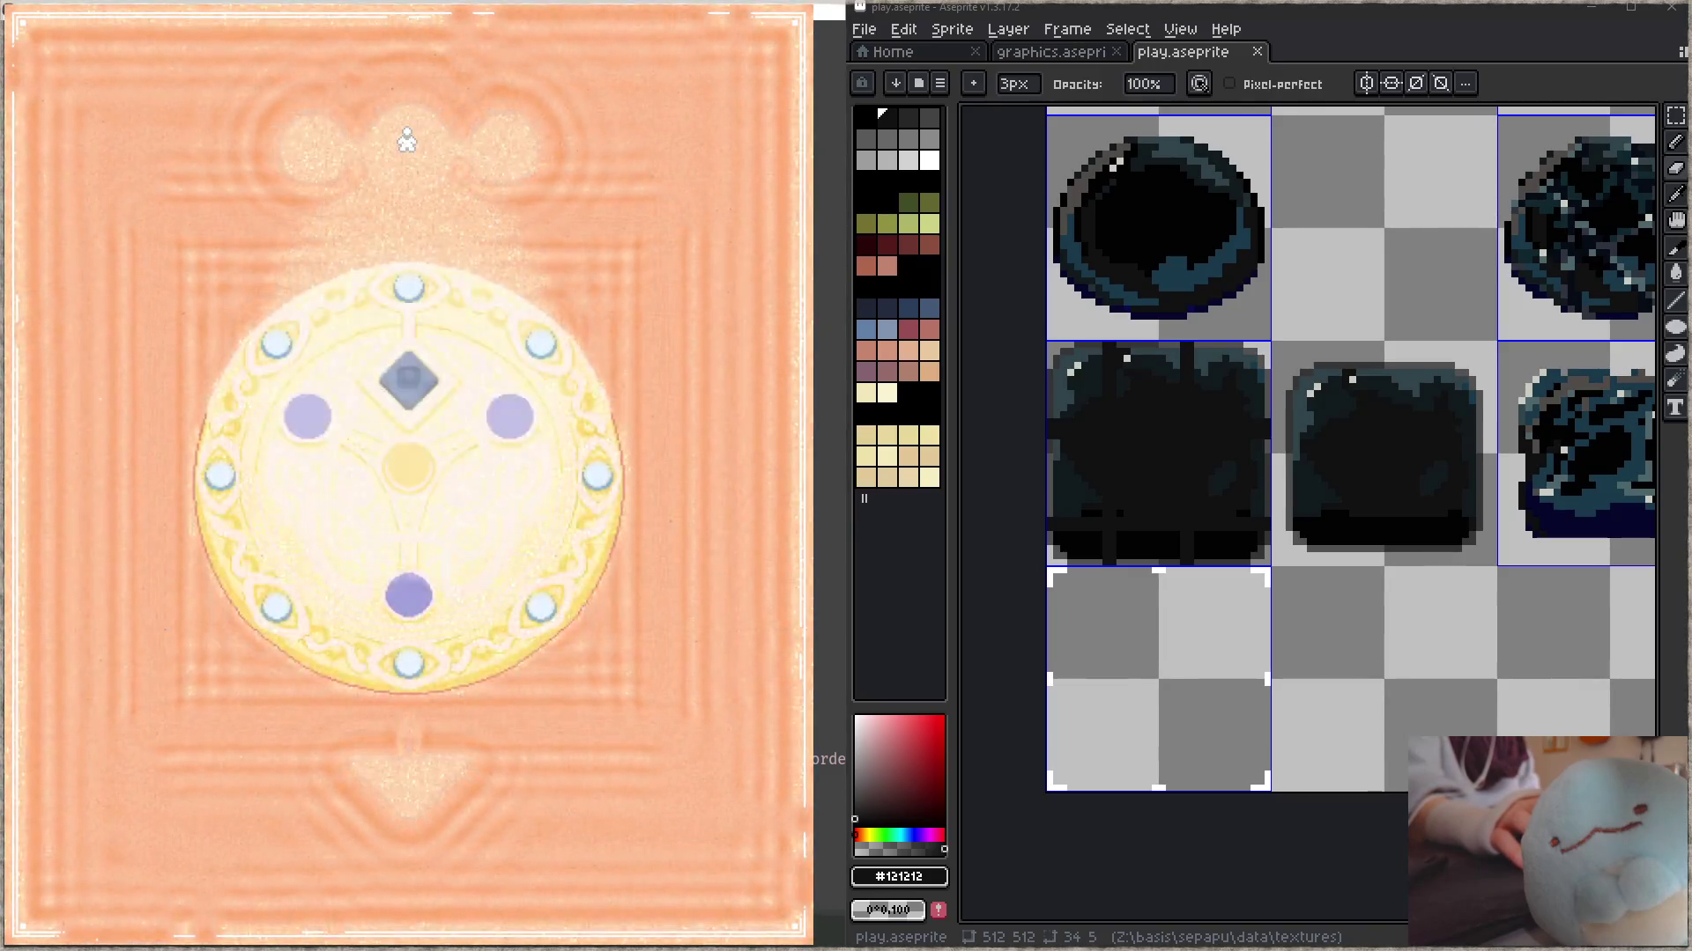
pyautogui.click(416, 599)
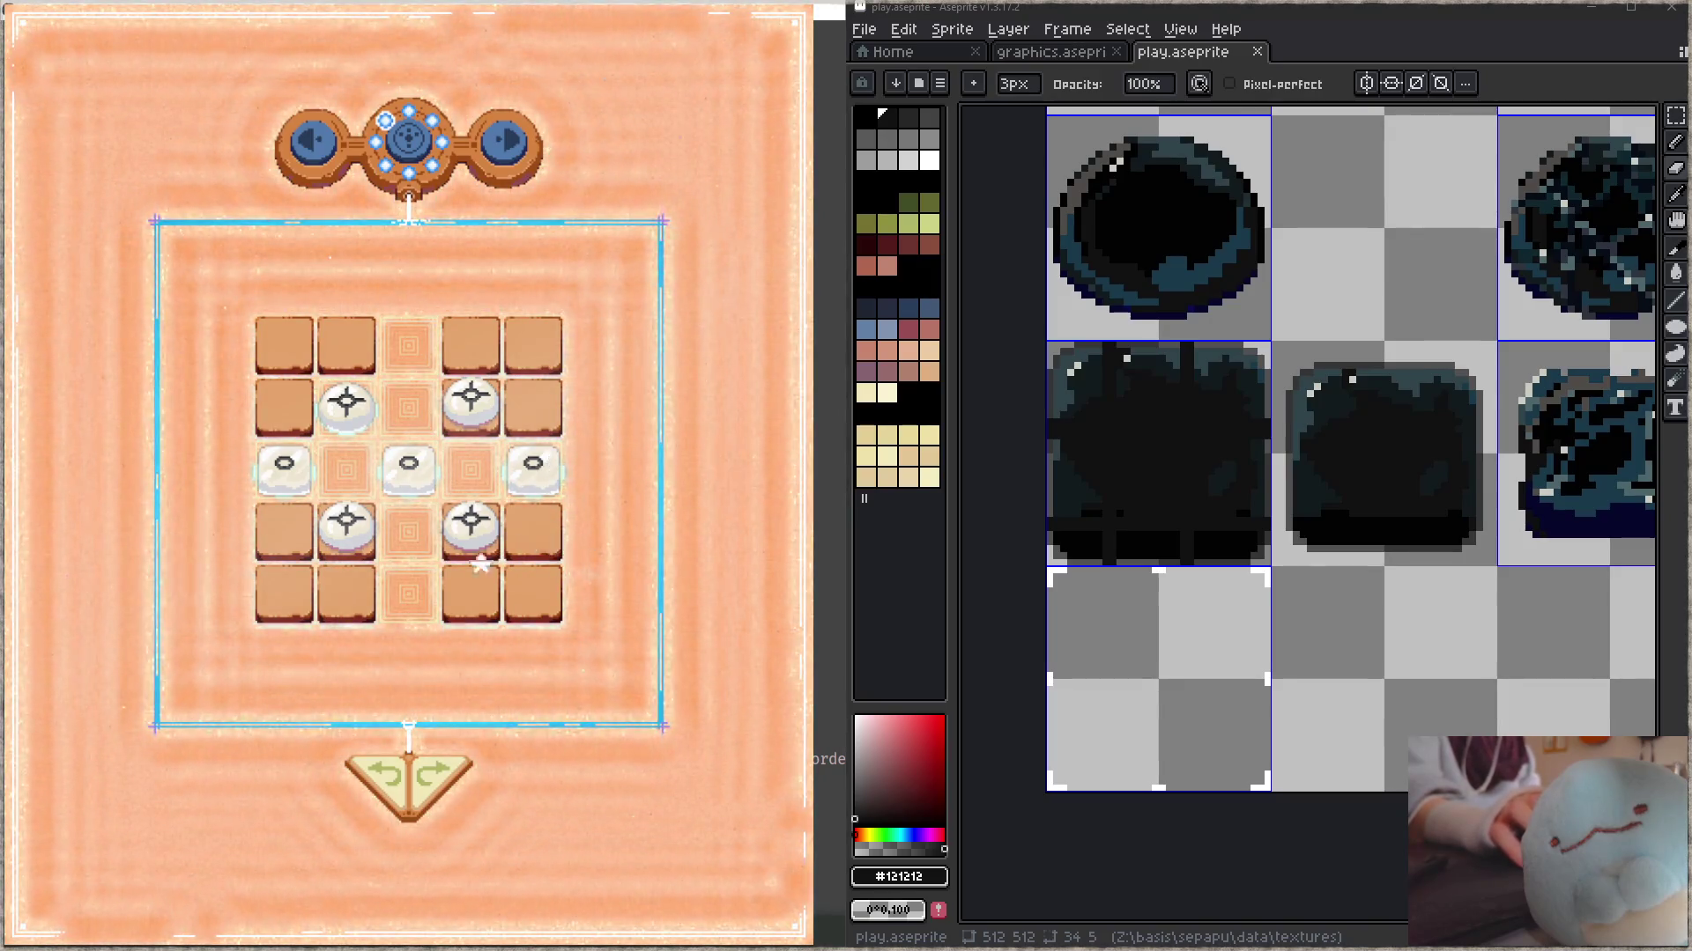
pyautogui.scroll(-1, 1208, 476)
# - Move the dark box sprite into the left cell of the third row
pyautogui.scroll(1, 1209, 477)
pyautogui.press('m')
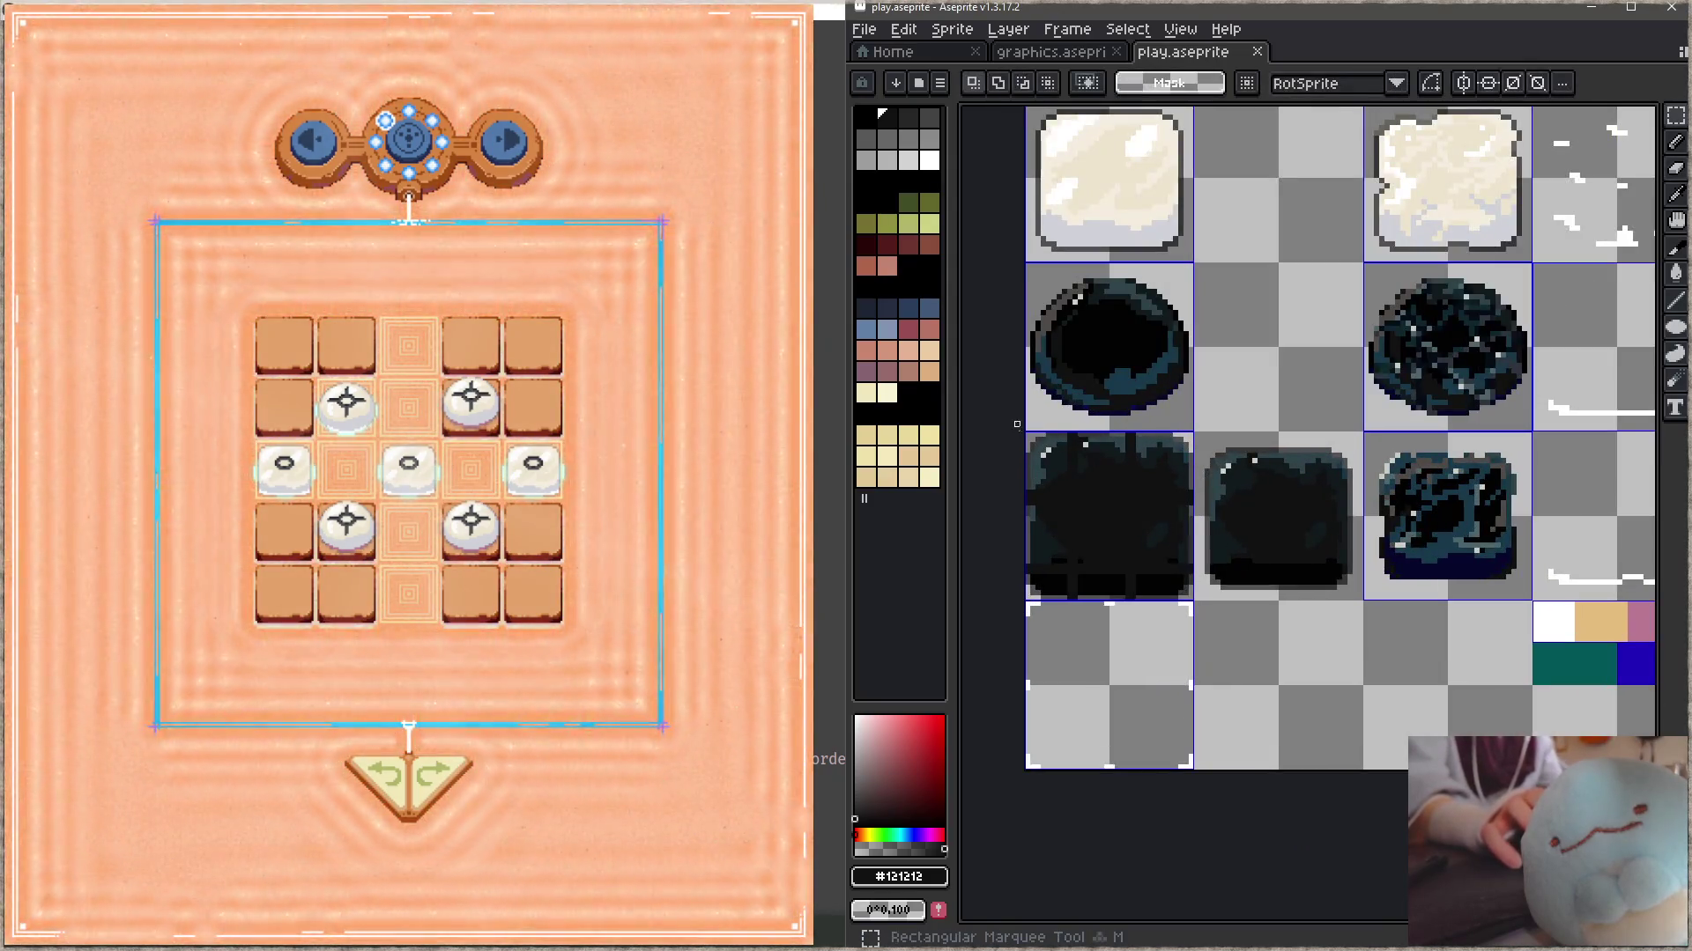
pyautogui.moveTo(1027, 432); pyautogui.dragTo(1188, 595)
pyautogui.press('Delete')
pyautogui.hotkey('ctrl', 'z')
pyautogui.hotkey('ctrl', 'y')
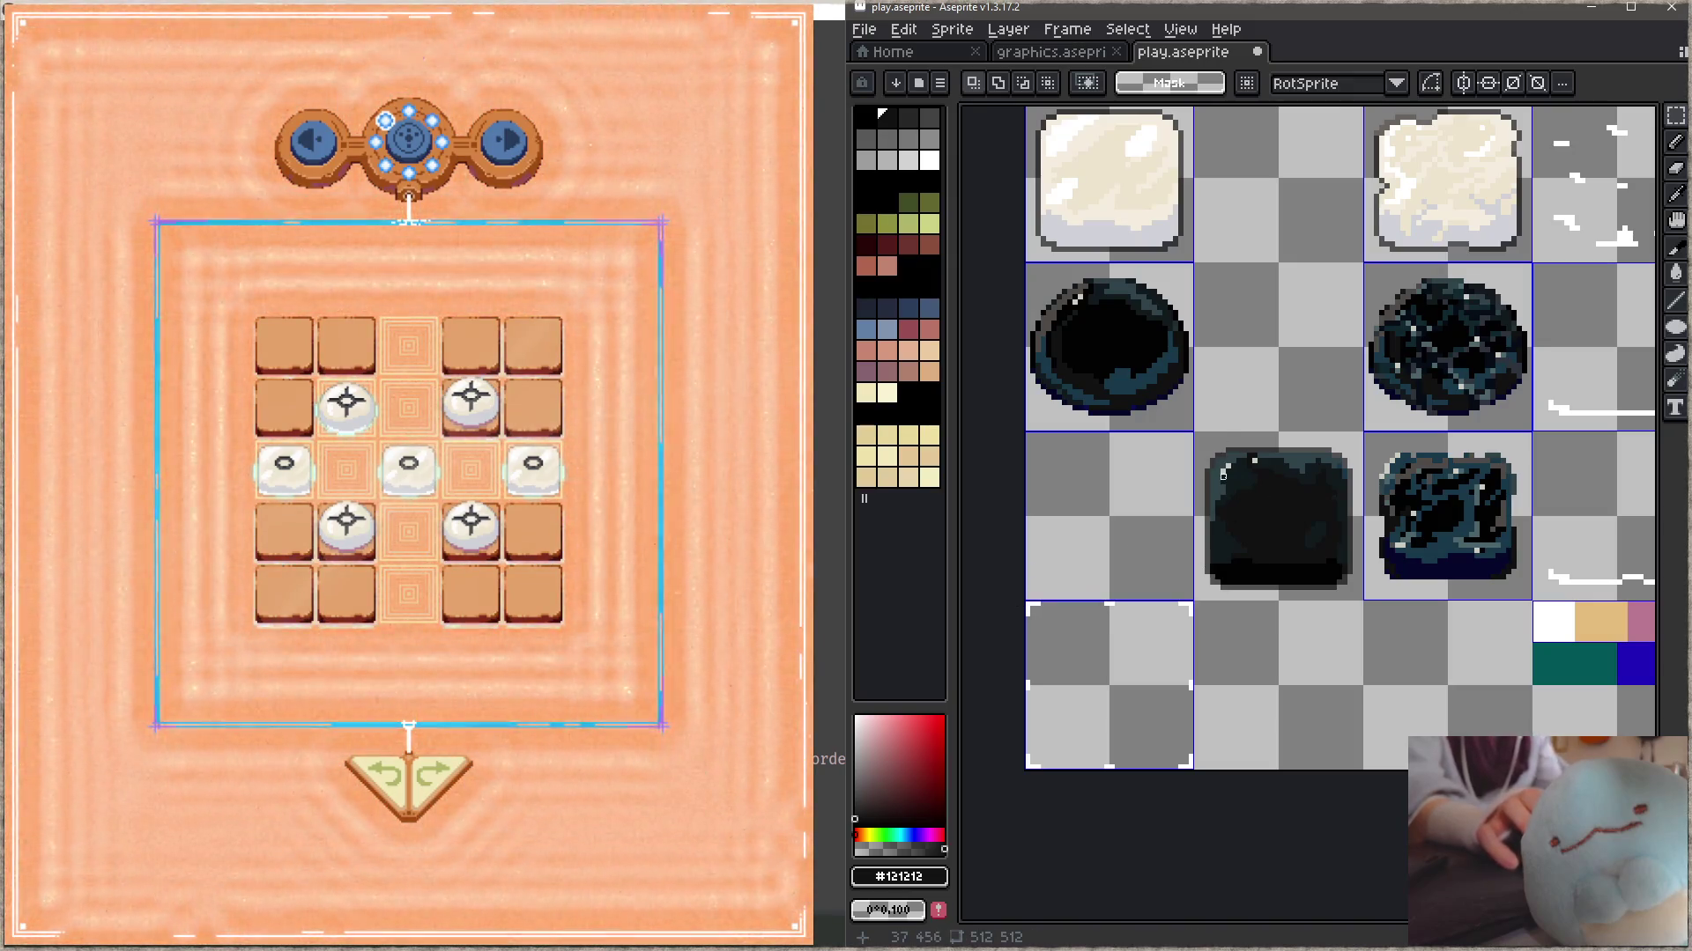
pyautogui.moveTo(1332, 575); pyautogui.dragTo(1165, 577)
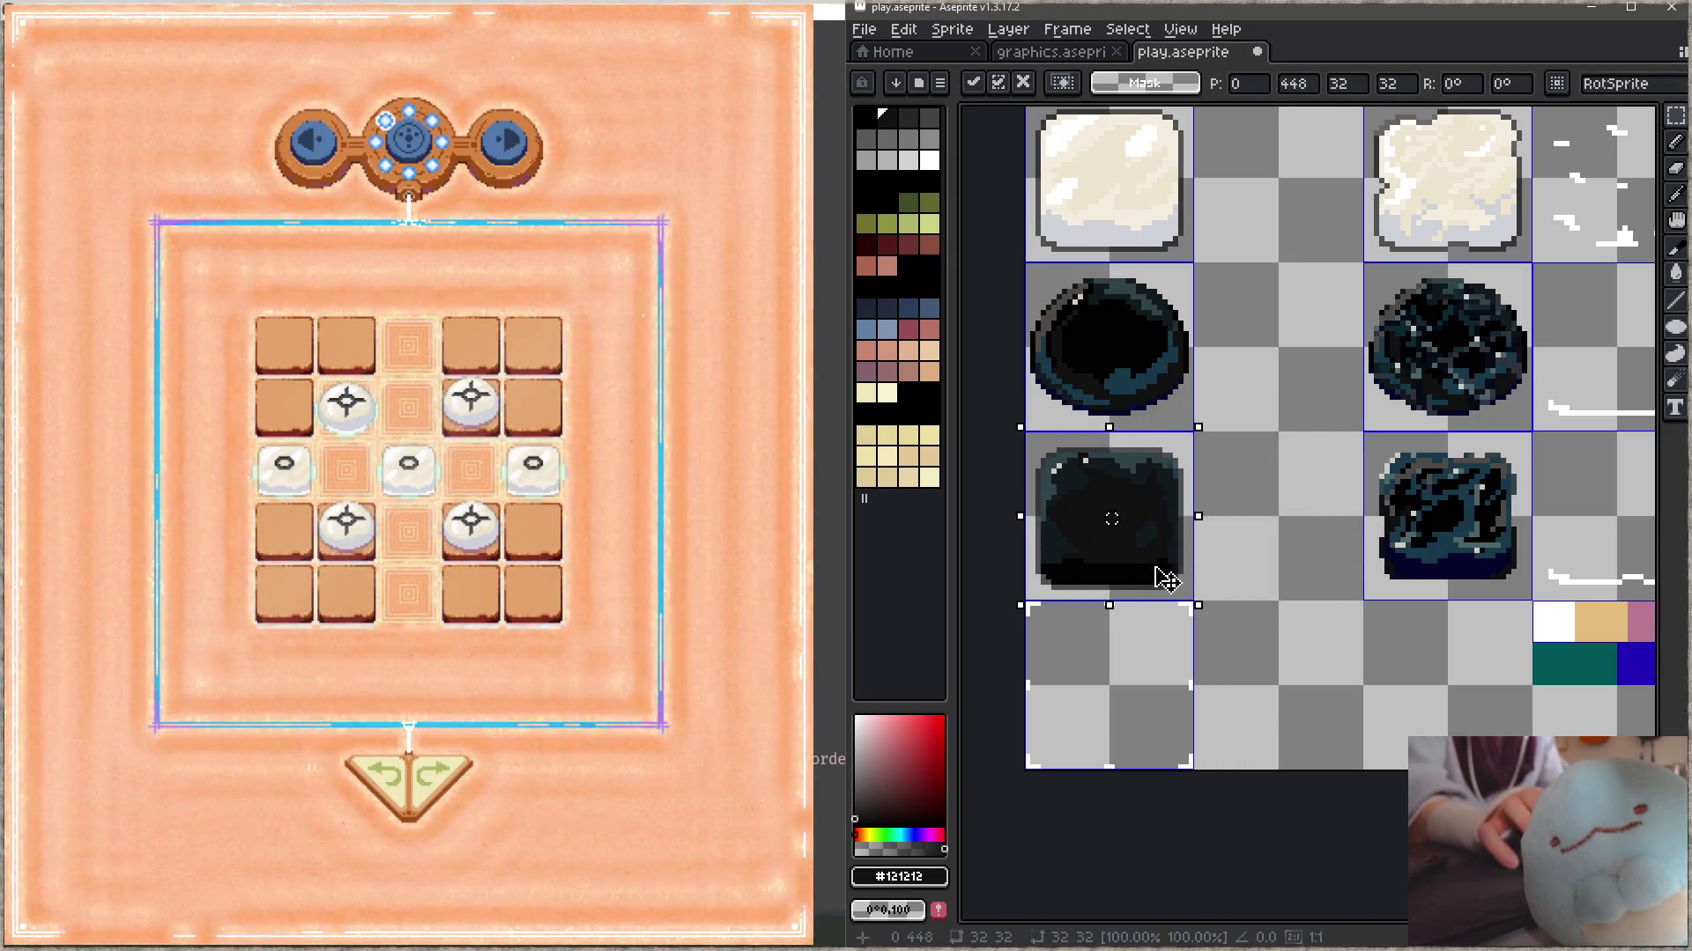
pyautogui.click(1300, 633)
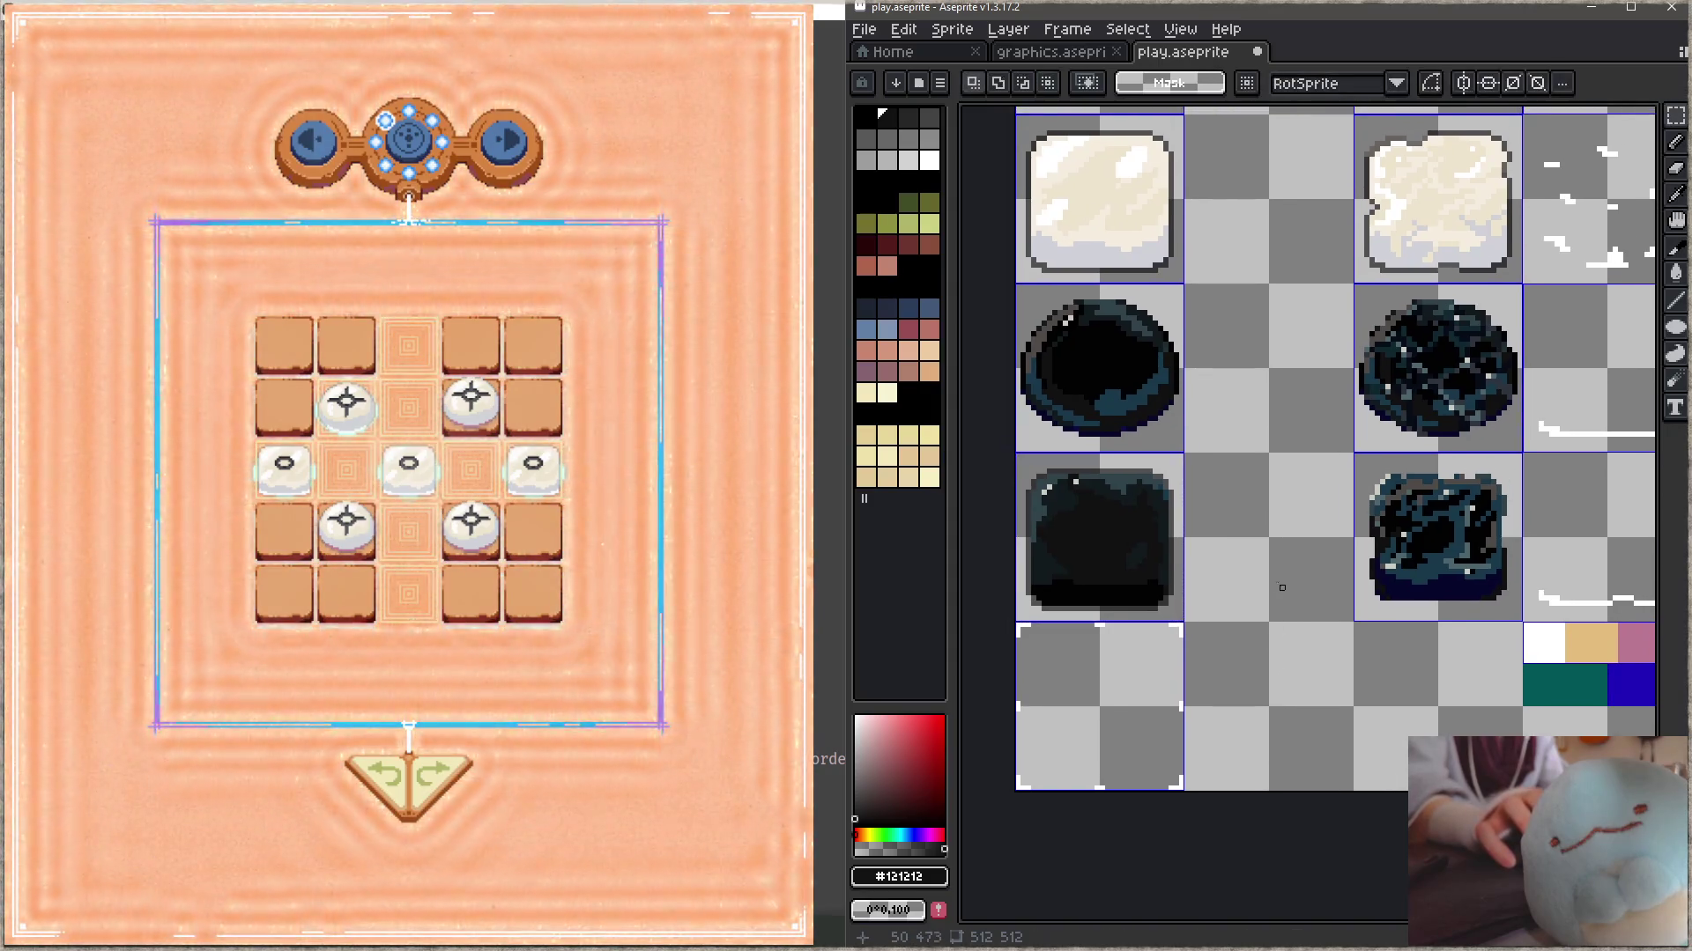
# - Set up a 1 px Pencil with black sampled from the dark box sprite
pyautogui.scroll(-1, 1271, 556)
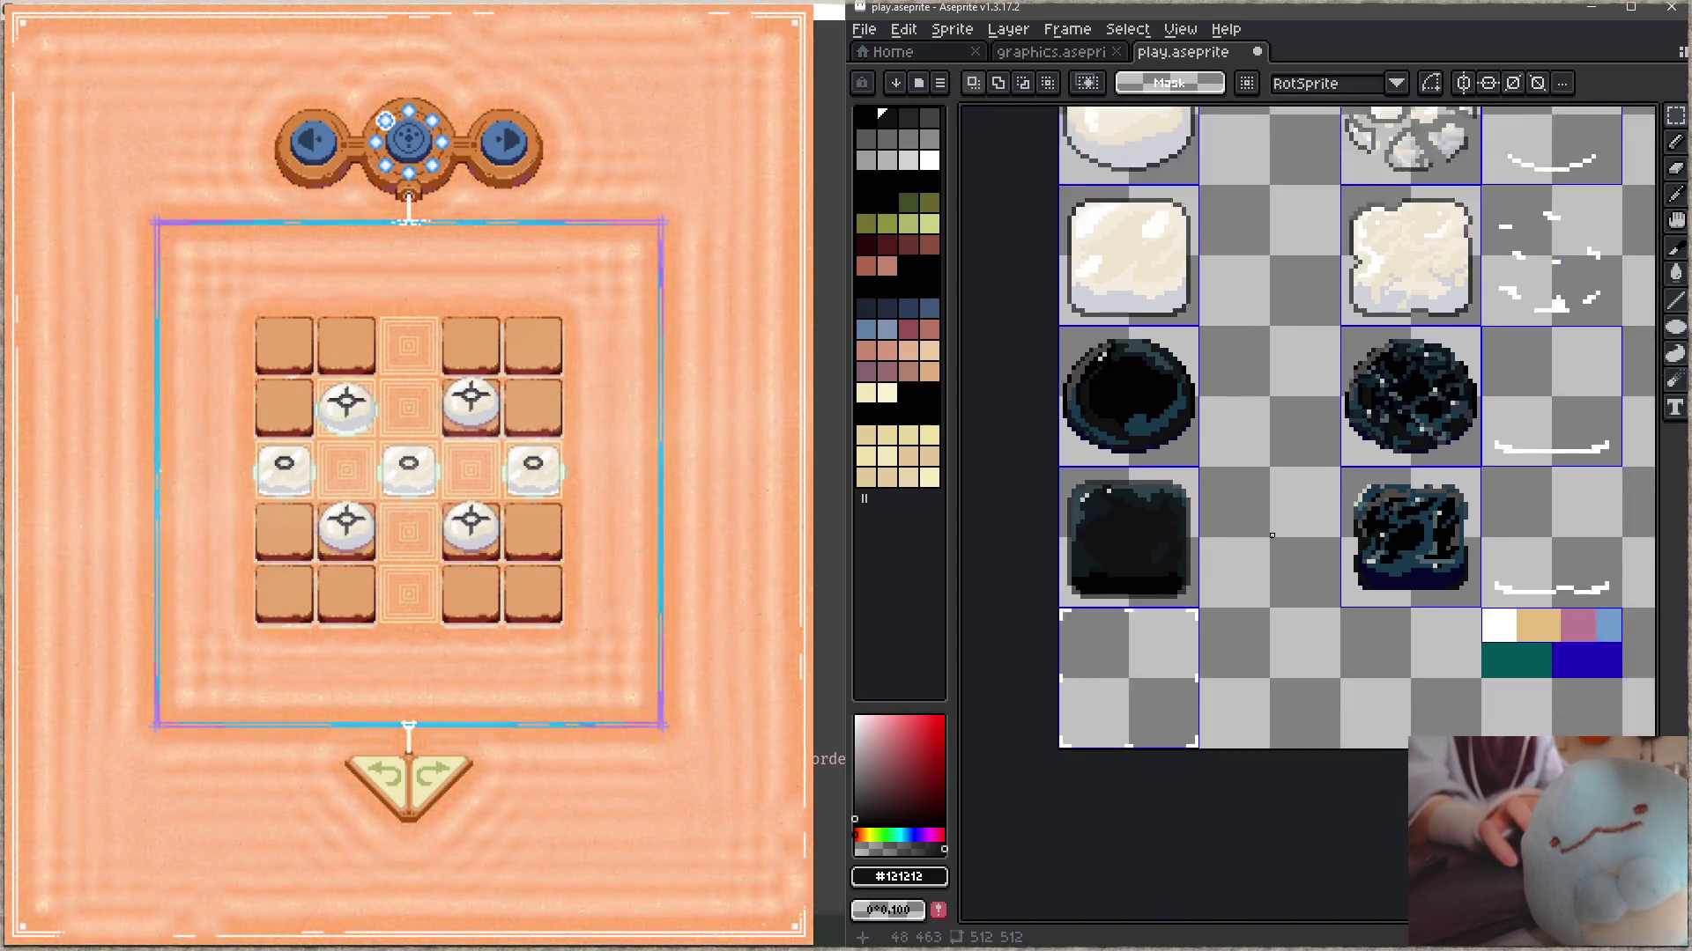
pyautogui.scroll(-2, 1251, 541)
pyautogui.scroll(1, 1241, 617)
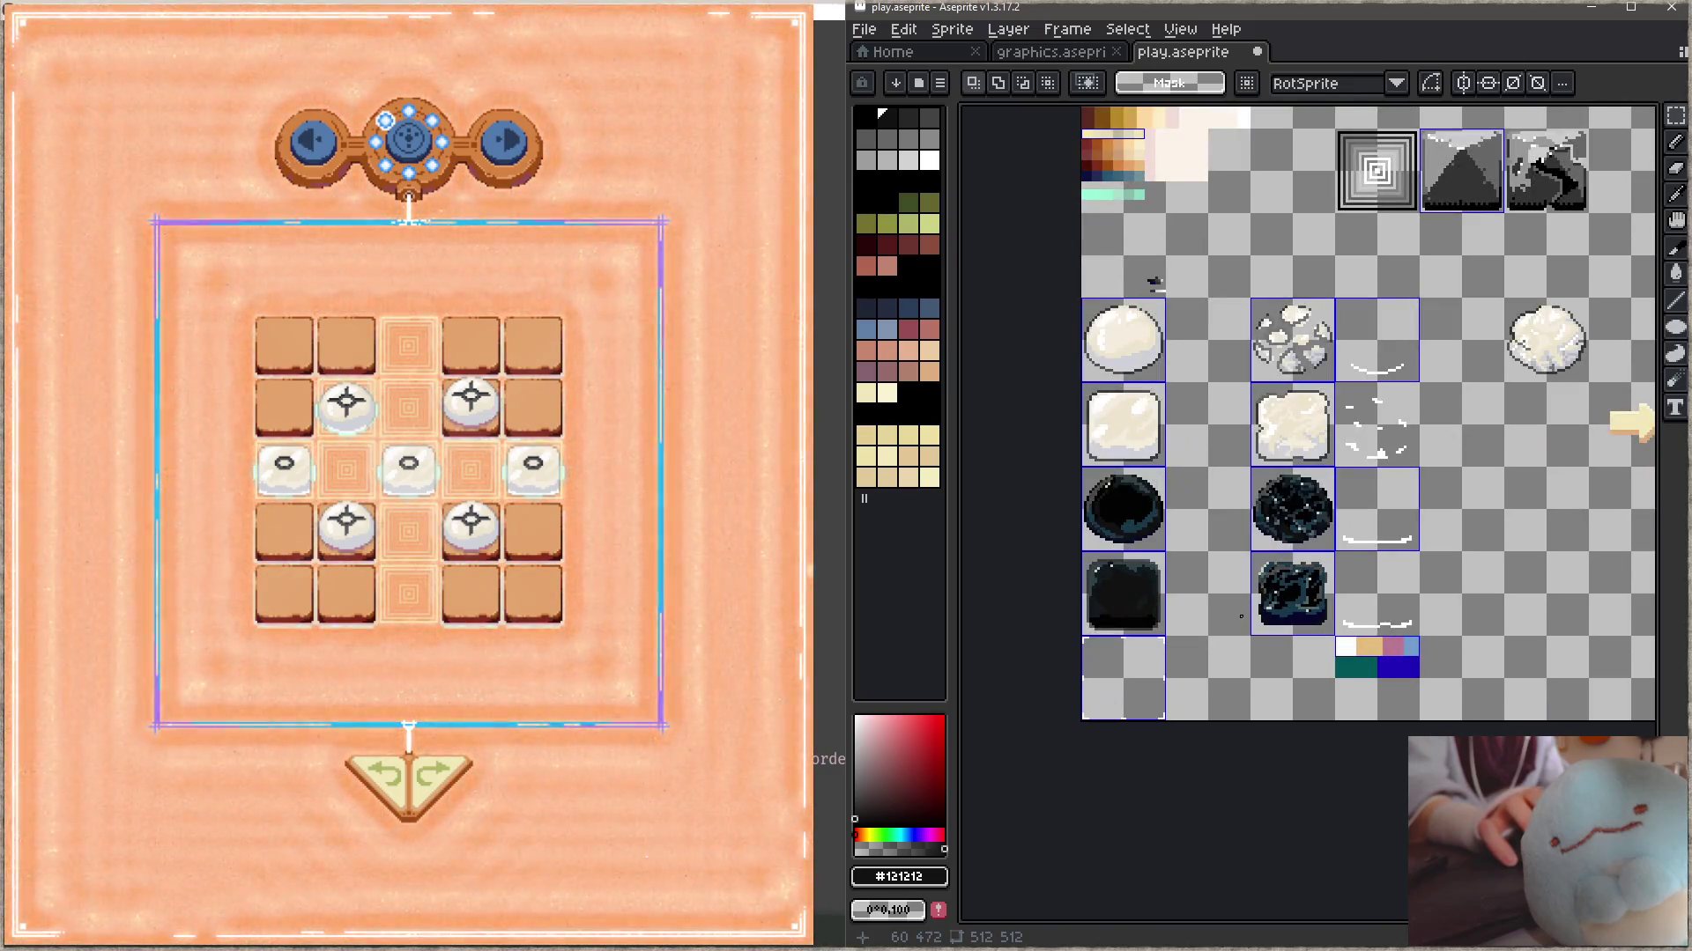
pyautogui.moveTo(1212, 391)
pyautogui.mouseDown()
pyautogui.moveTo(1172, 775)
pyautogui.moveTo(1273, 328)
pyautogui.mouseUp()
pyautogui.scroll(4, 1189, 520)
pyautogui.moveTo(1351, 410); pyautogui.dragTo(1374, 429)
pyautogui.press('b')
pyautogui.keyDown('alt'); pyautogui.click(1372, 428); pyautogui.keyUp('alt')
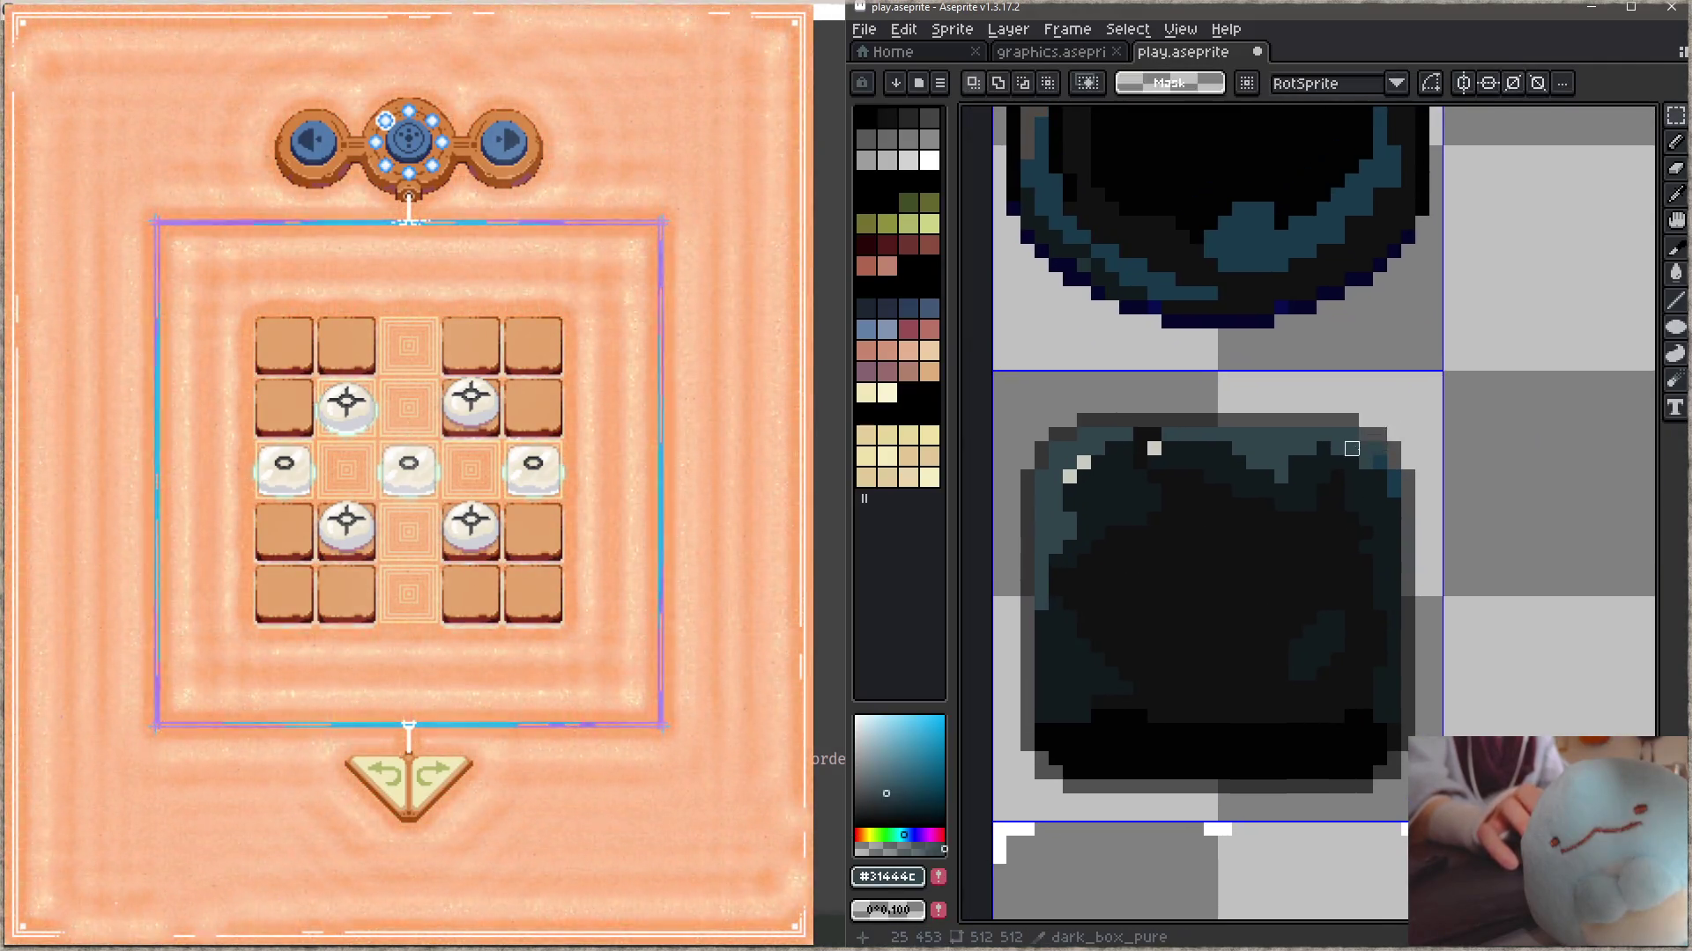
pyautogui.keyDown('alt'); pyautogui.click(1351, 420); pyautogui.keyUp('alt')
pyautogui.press('-')
# - Select a grey 32x32 tile and drag it into the empty cell in the dark-box row
pyautogui.scroll(-4, 1366, 420)
pyautogui.moveTo(1368, 145); pyautogui.dragTo(1161, 638)
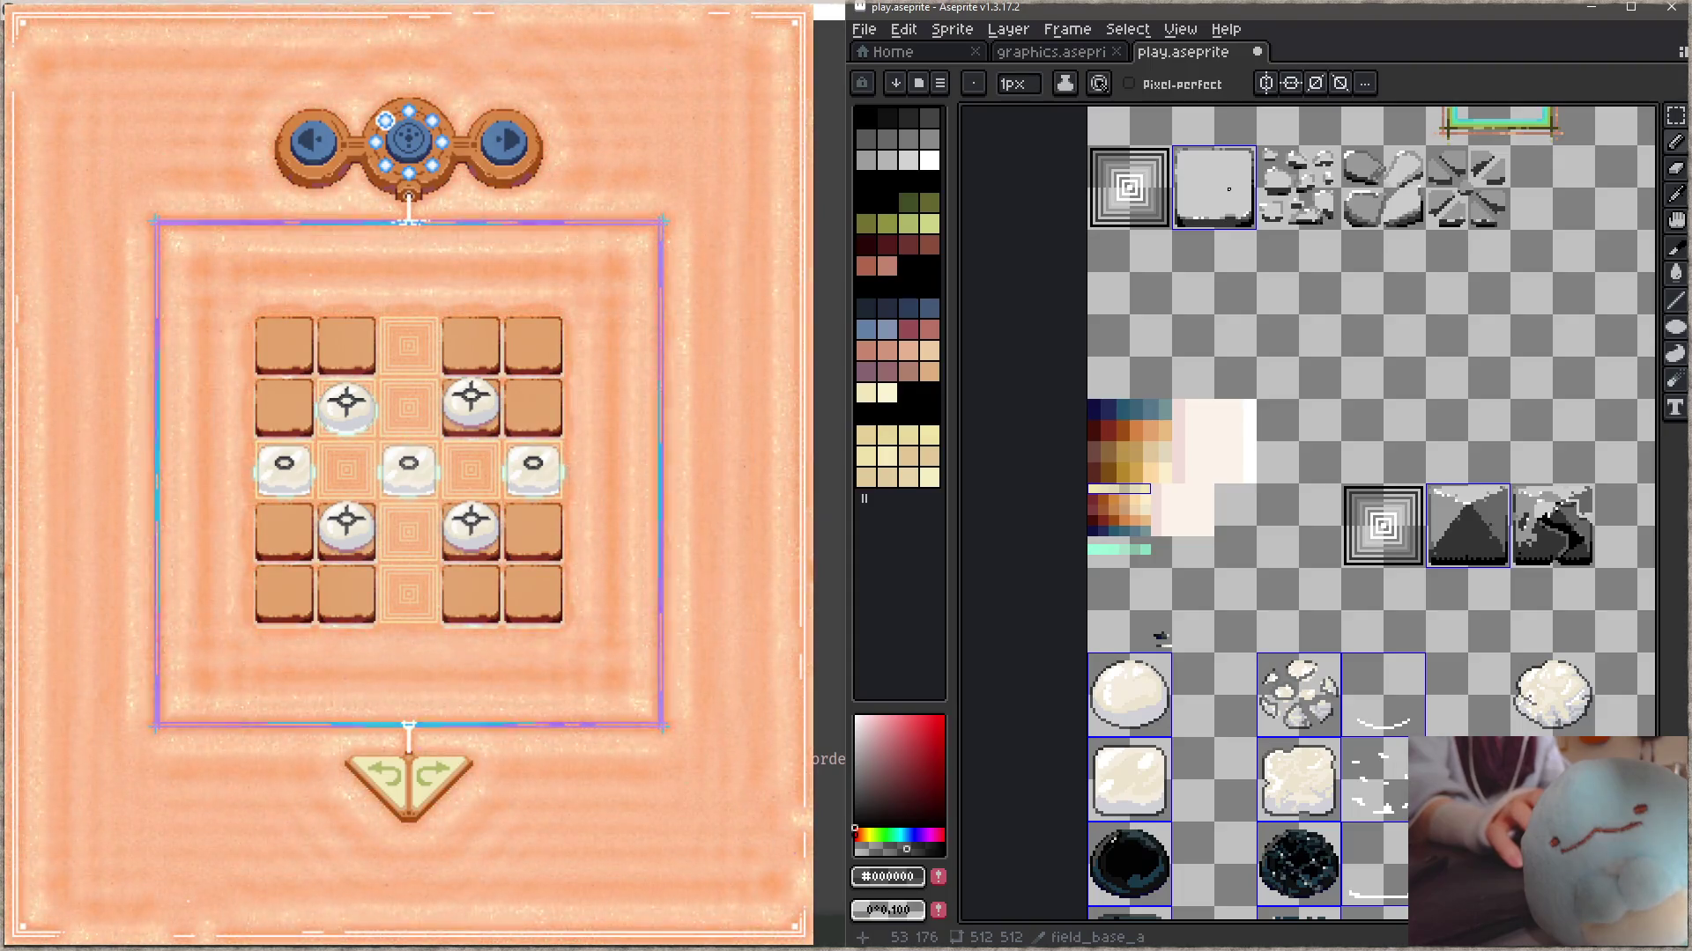
pyautogui.press('m')
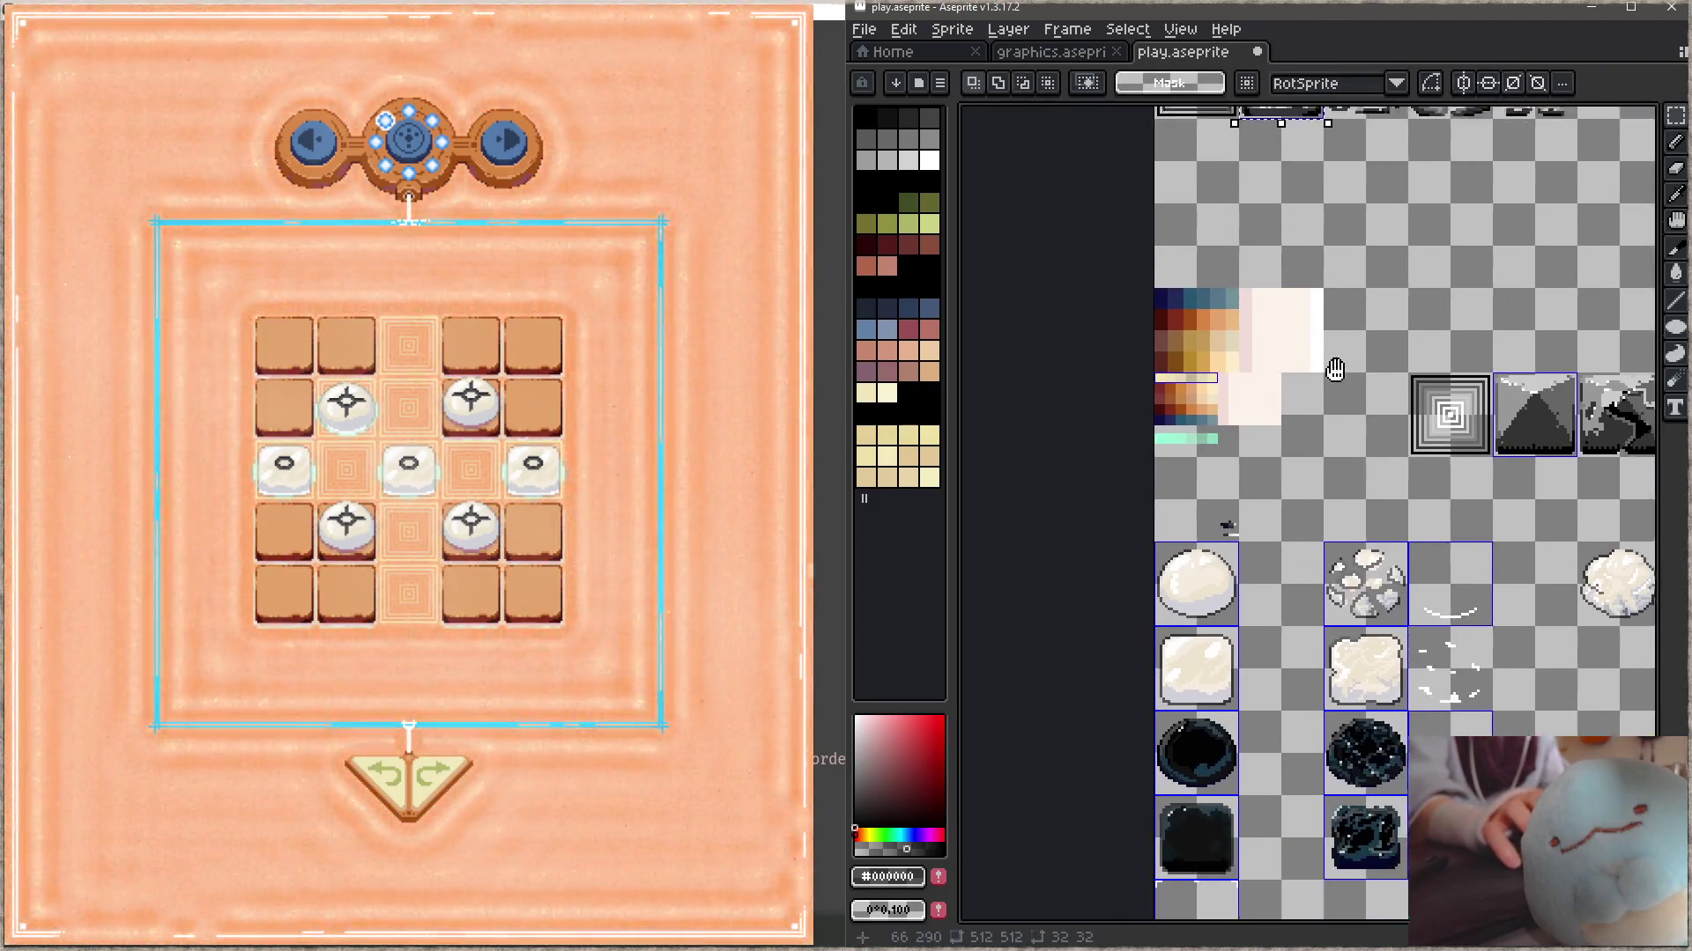
pyautogui.moveTo(1261, 489)
pyautogui.mouseDown()
pyautogui.moveTo(1258, 356)
pyautogui.moveTo(1258, 489)
pyautogui.mouseUp()
pyautogui.moveTo(1190, 148)
pyautogui.mouseDown()
pyautogui.moveTo(1274, 230)
pyautogui.moveTo(1267, 407)
pyautogui.moveTo(1226, 490)
pyautogui.mouseUp()
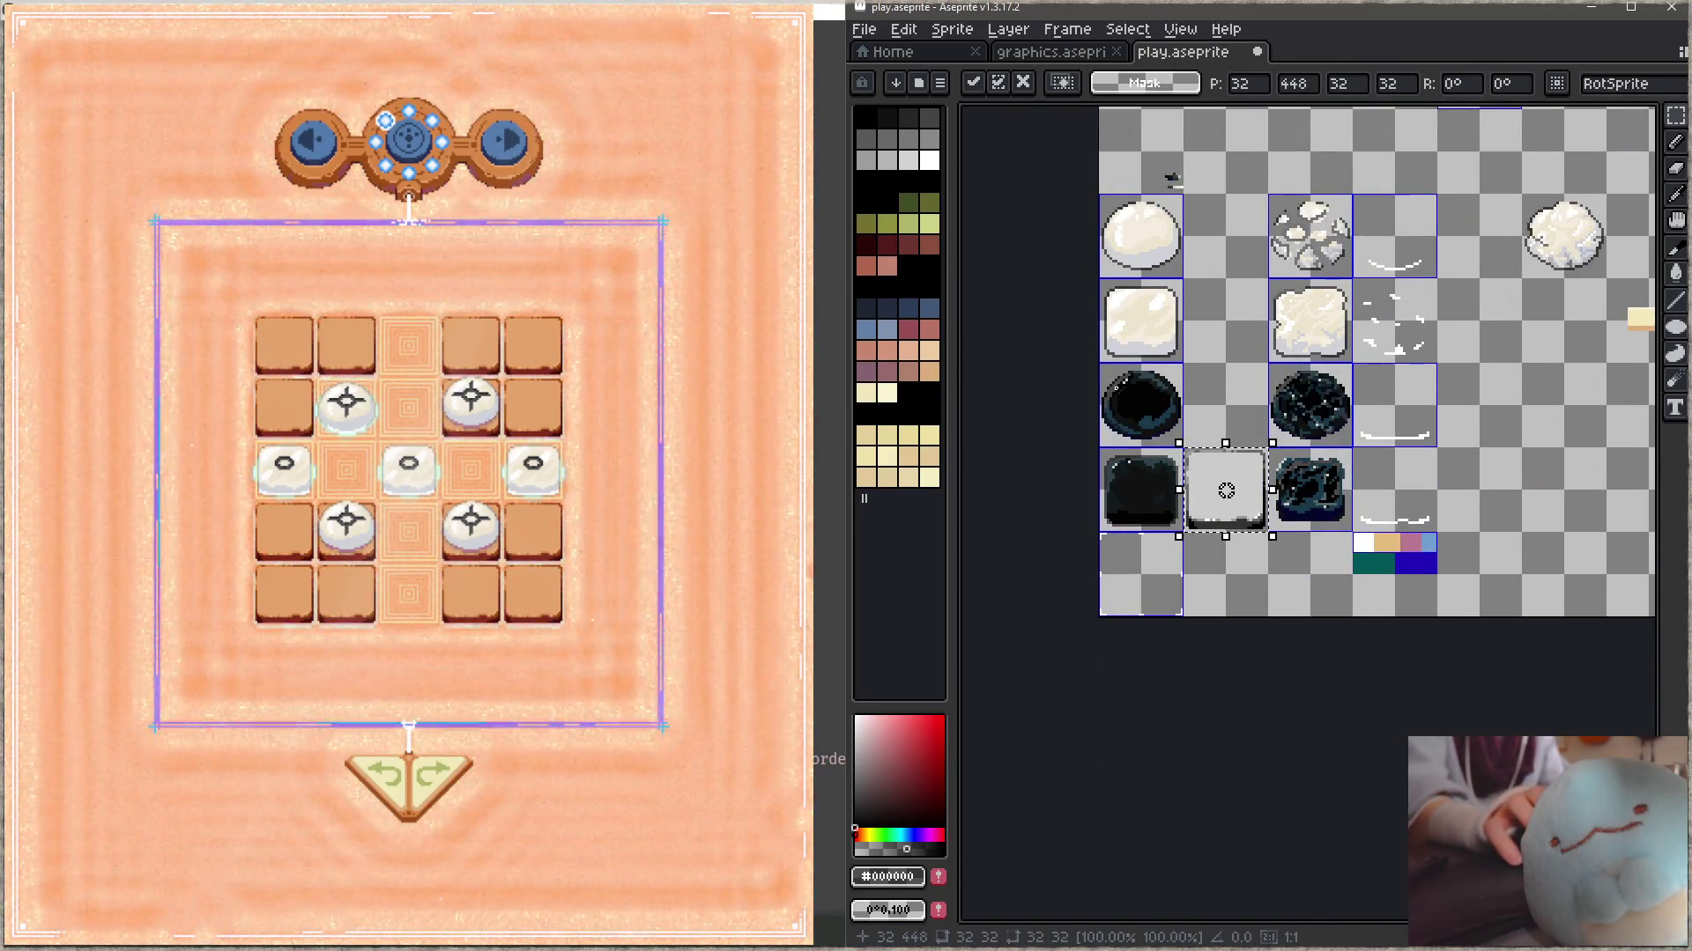
# - Flood-fill the grey tile with the dark box's near-black colour
pyautogui.scroll(4, 1226, 491)
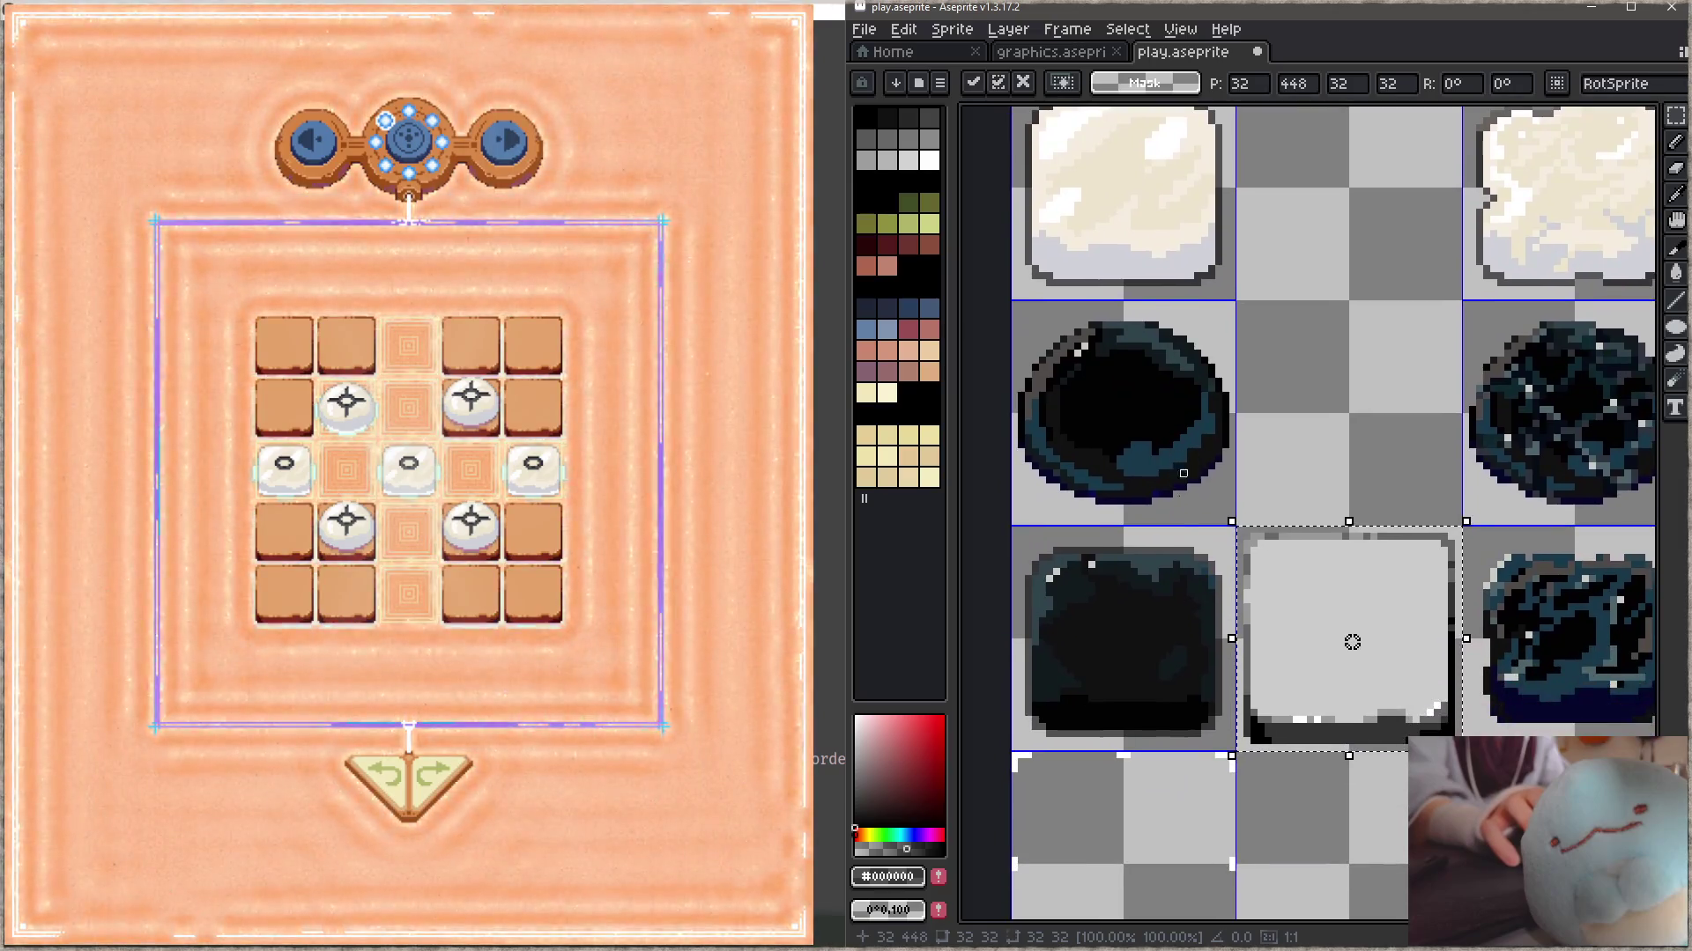
pyautogui.scroll(-1, 1095, 561)
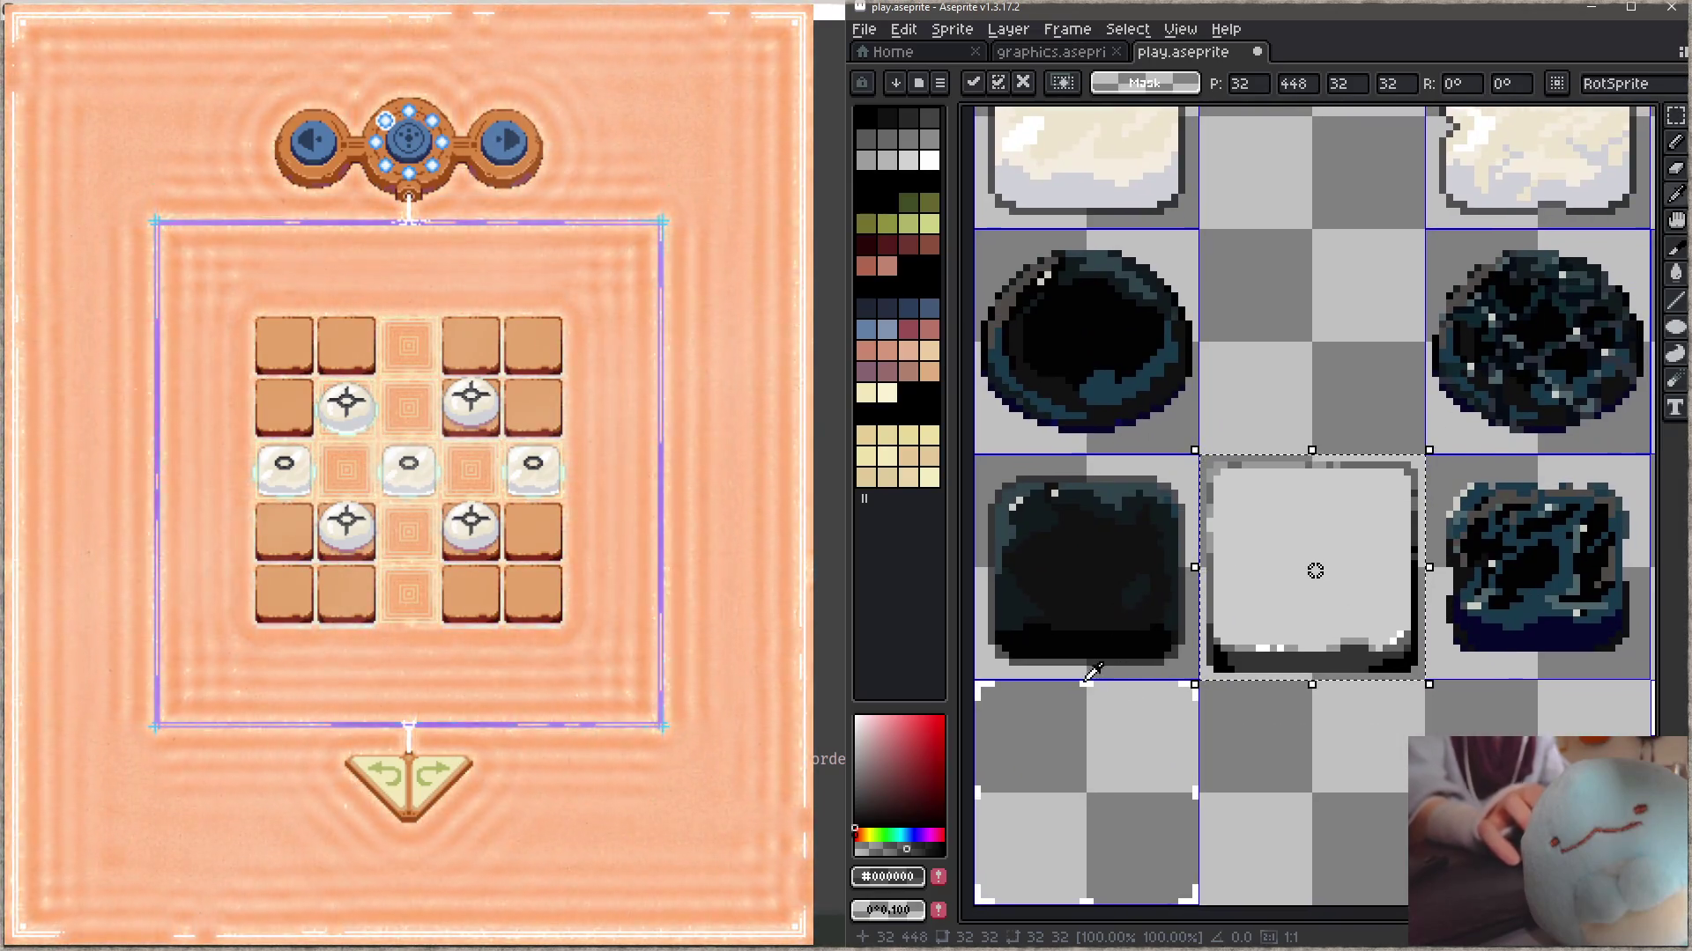
pyautogui.keyDown('alt'); pyautogui.click(1135, 643); pyautogui.keyUp('alt')
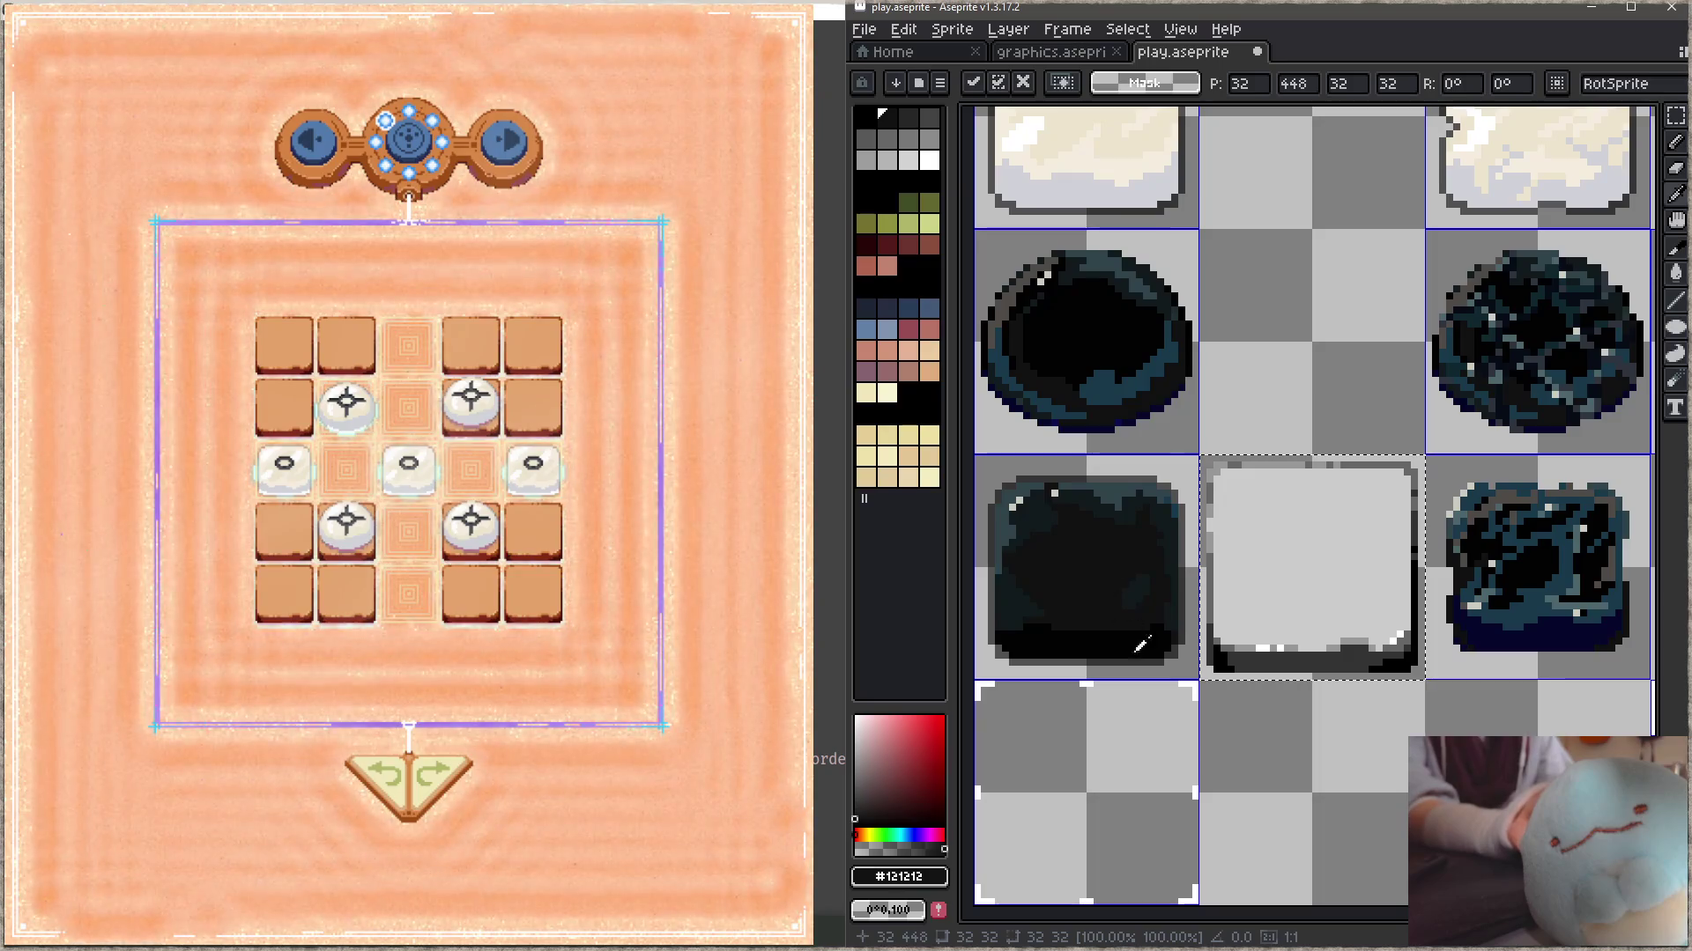
pyautogui.press('g')
pyautogui.click(1321, 538)
# - With Contiguous off, recolour the tile's edge pixels dark blue-grey and #121a1c
pyautogui.keyDown('alt'); pyautogui.click(1121, 479); pyautogui.keyUp('alt')
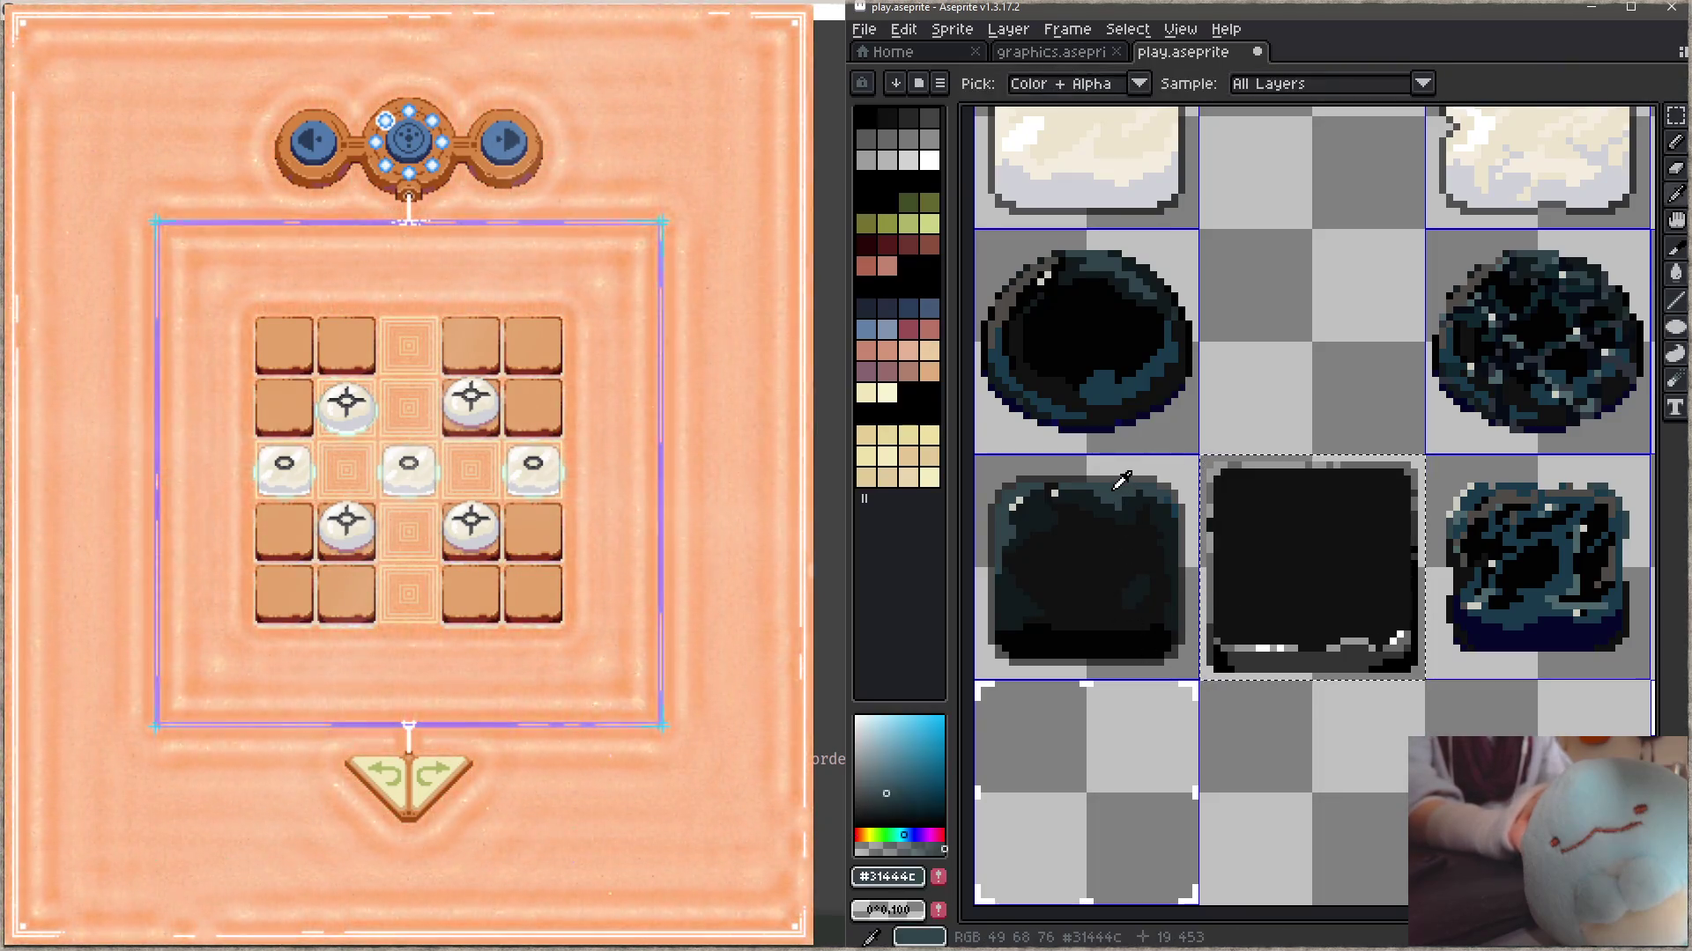
pyautogui.click(1146, 83)
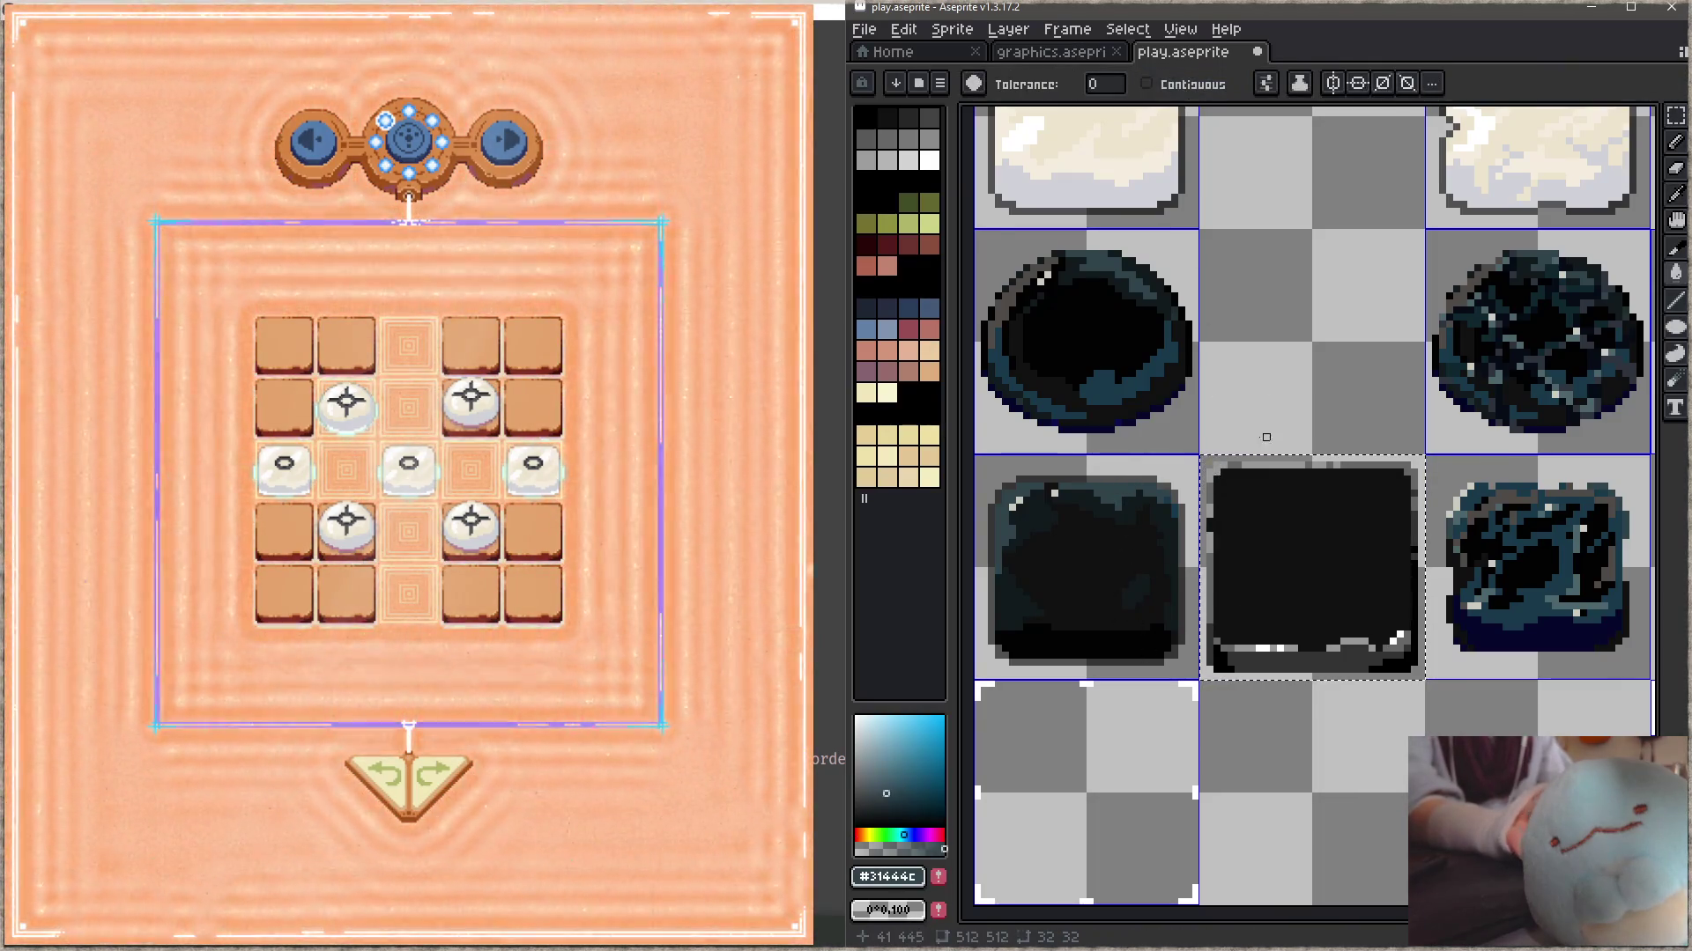
pyautogui.click(1216, 576)
pyautogui.press('alt')
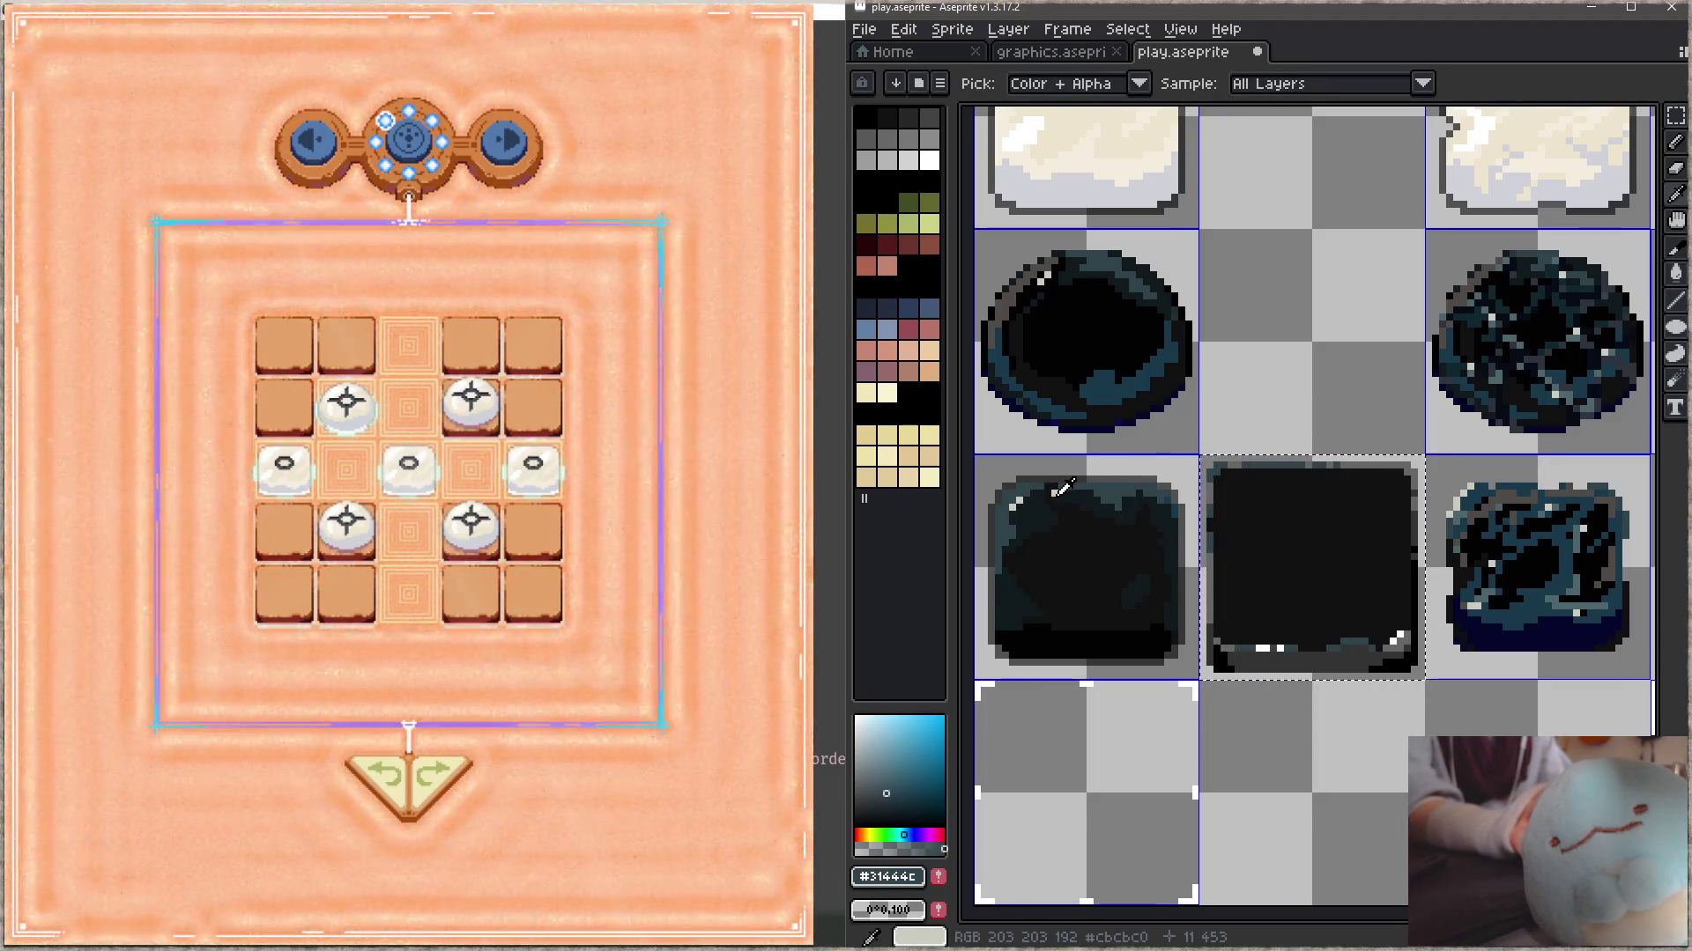
pyautogui.keyDown('alt'); pyautogui.click(1313, 476); pyautogui.keyUp('alt')
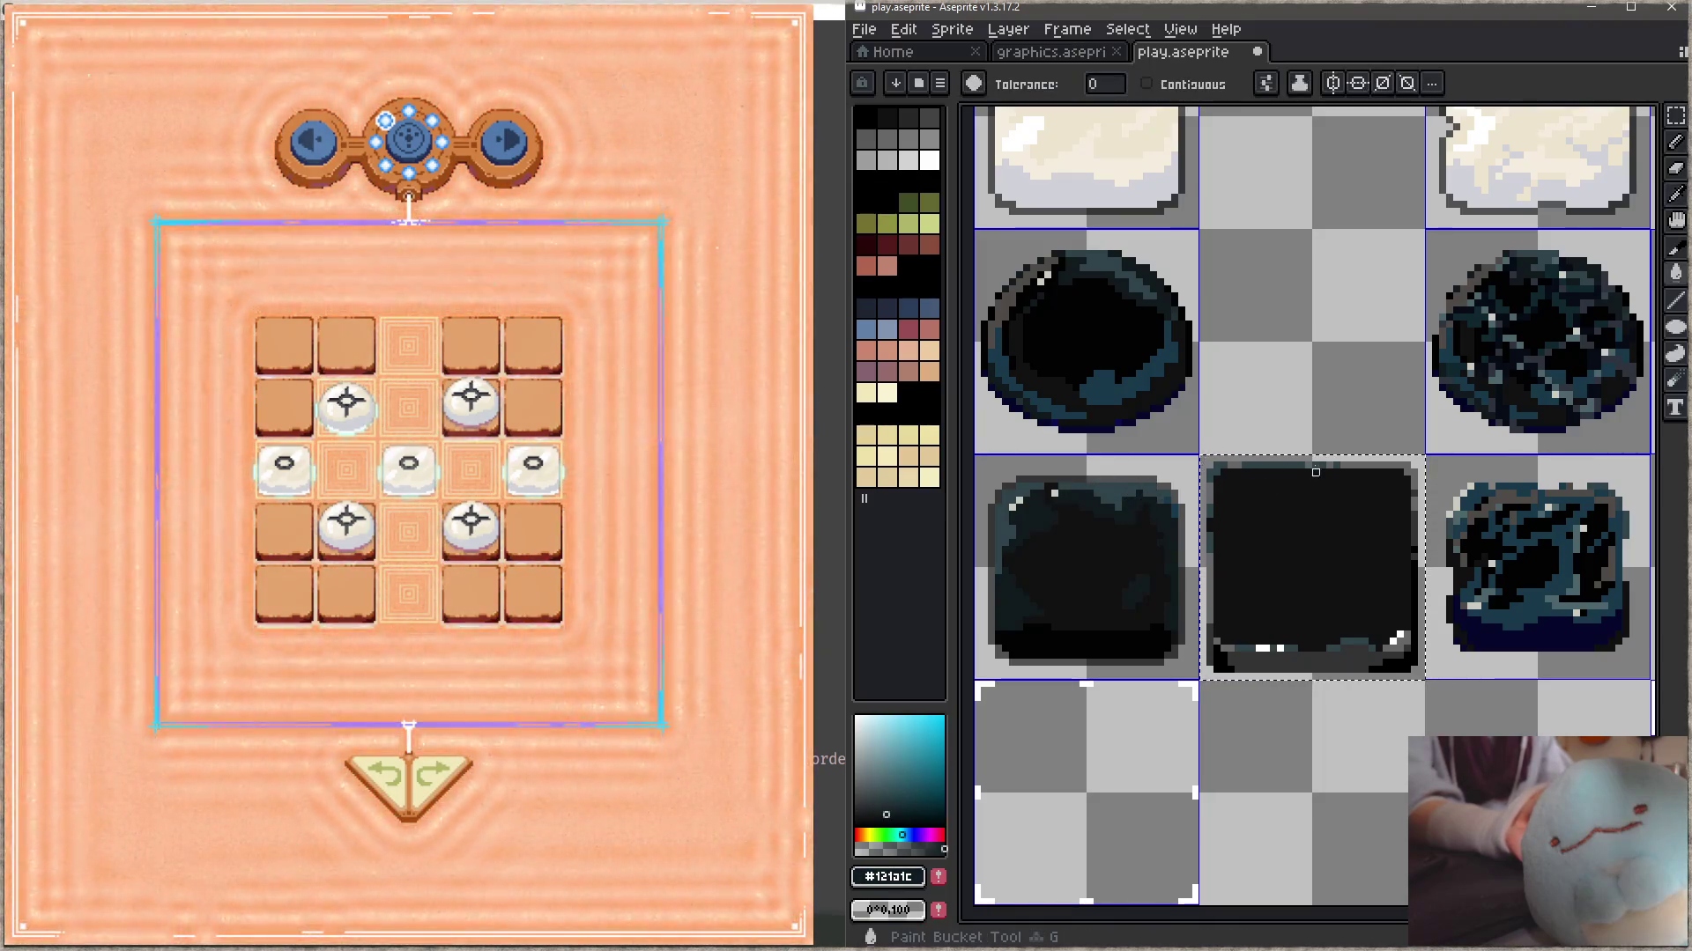
pyautogui.click(1308, 465)
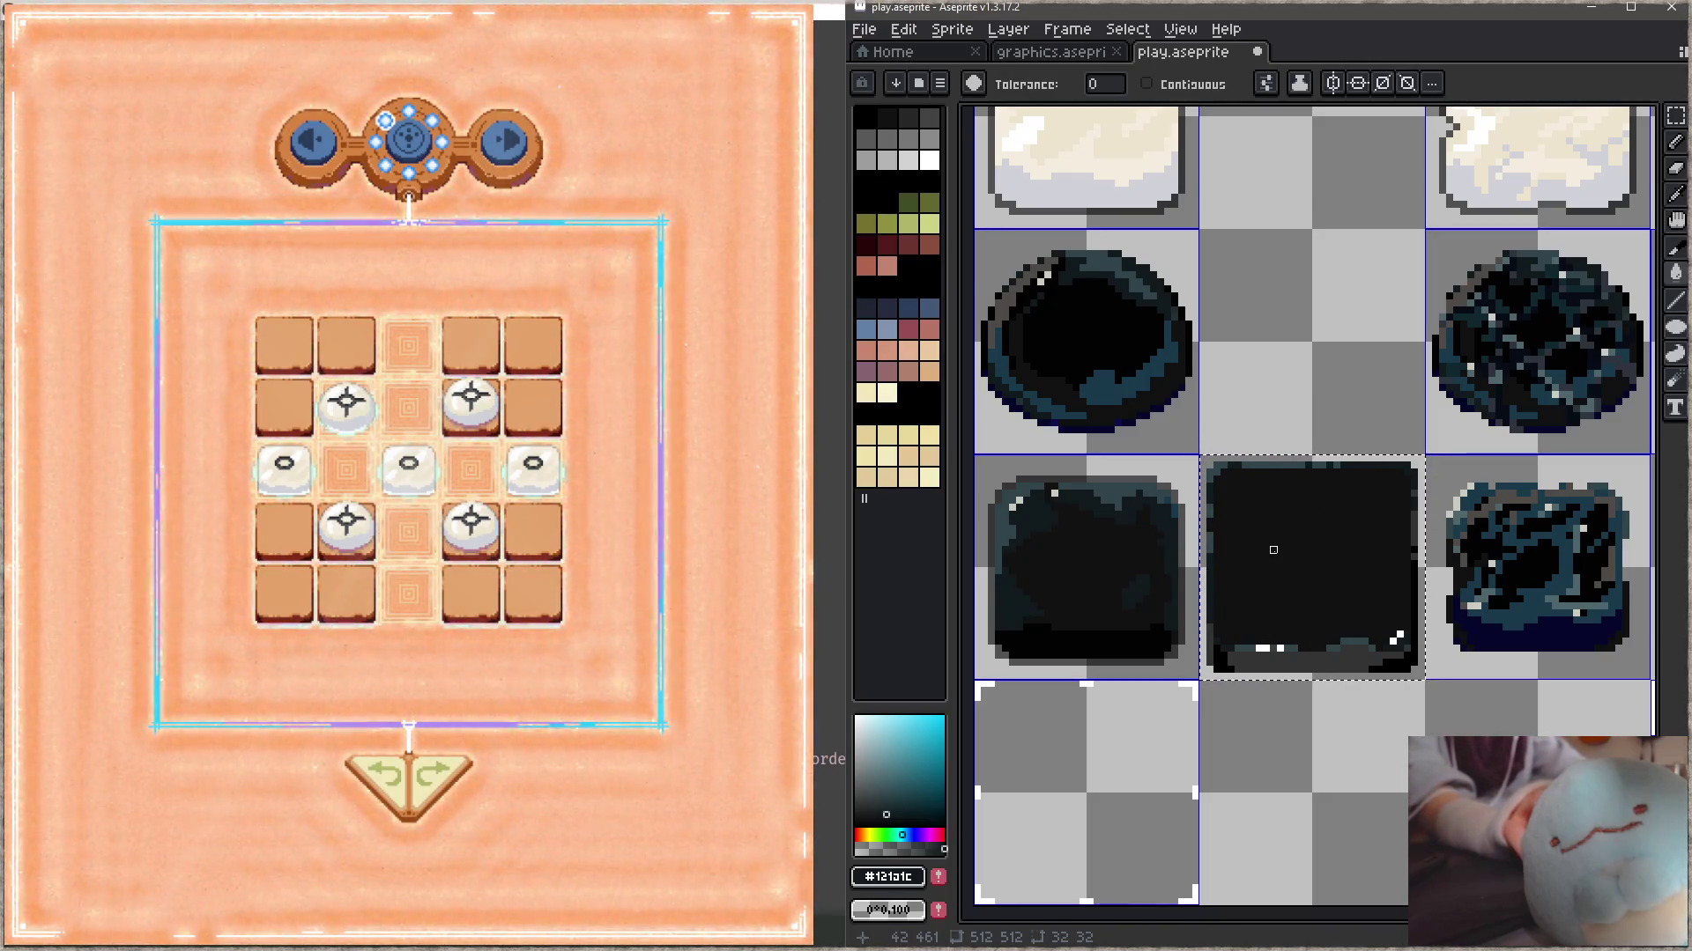
pyautogui.scroll(-2, 1273, 550)
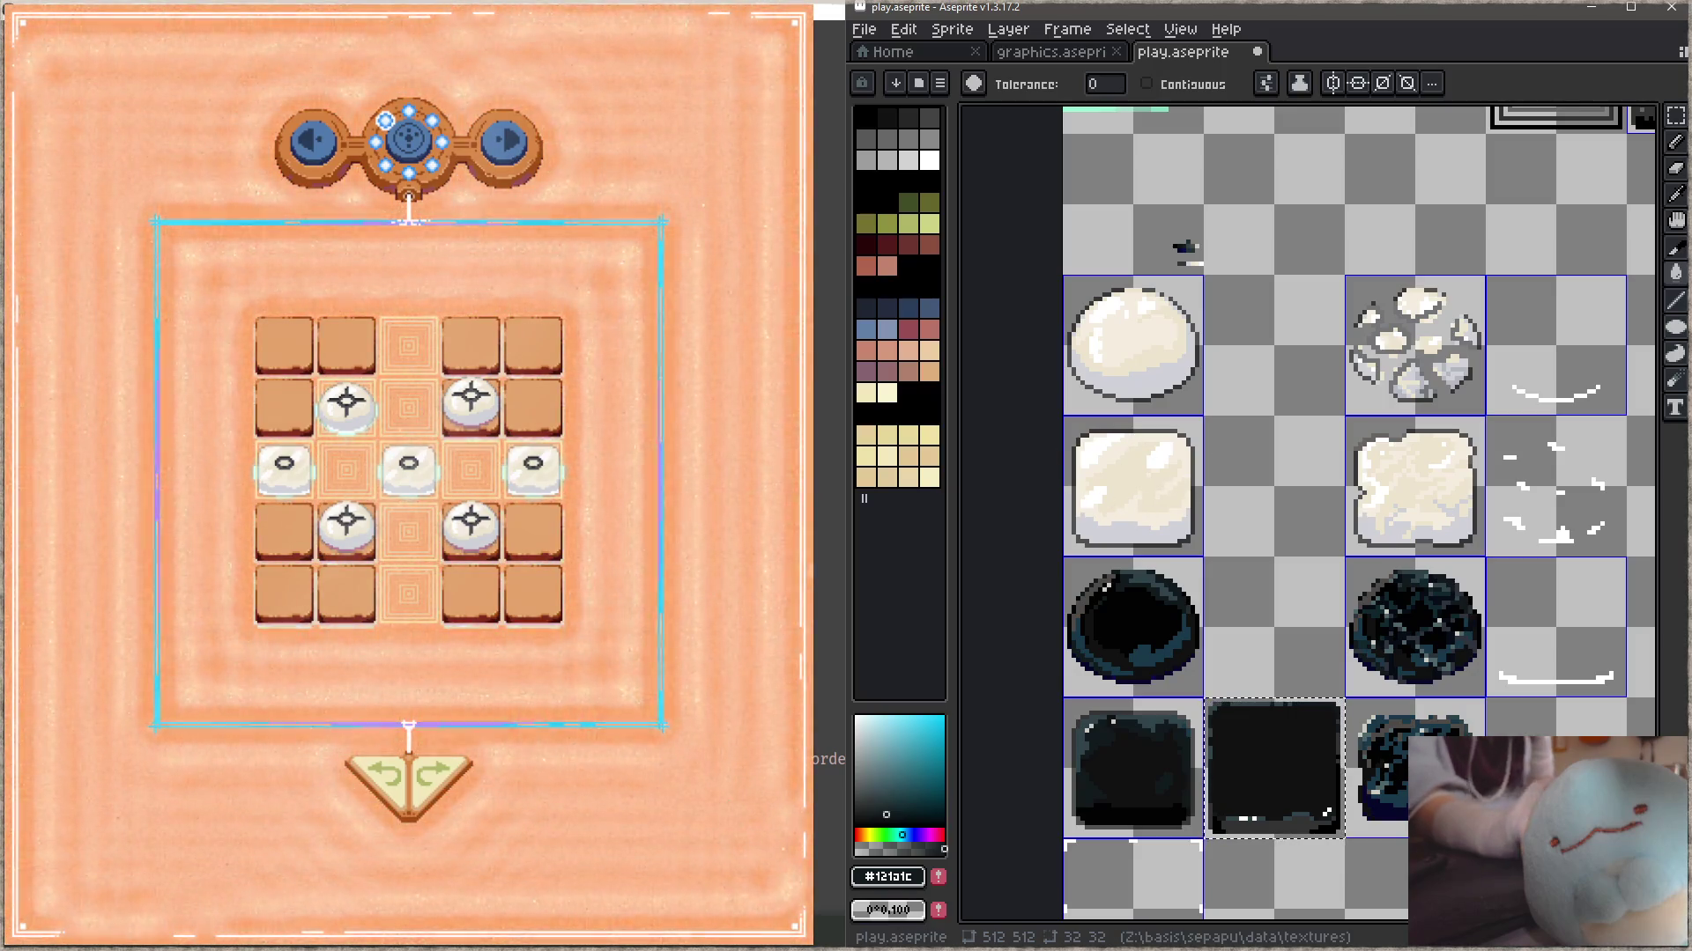
pyautogui.hotkey('alt', 'Tab')
pyautogui.click(407, 136)
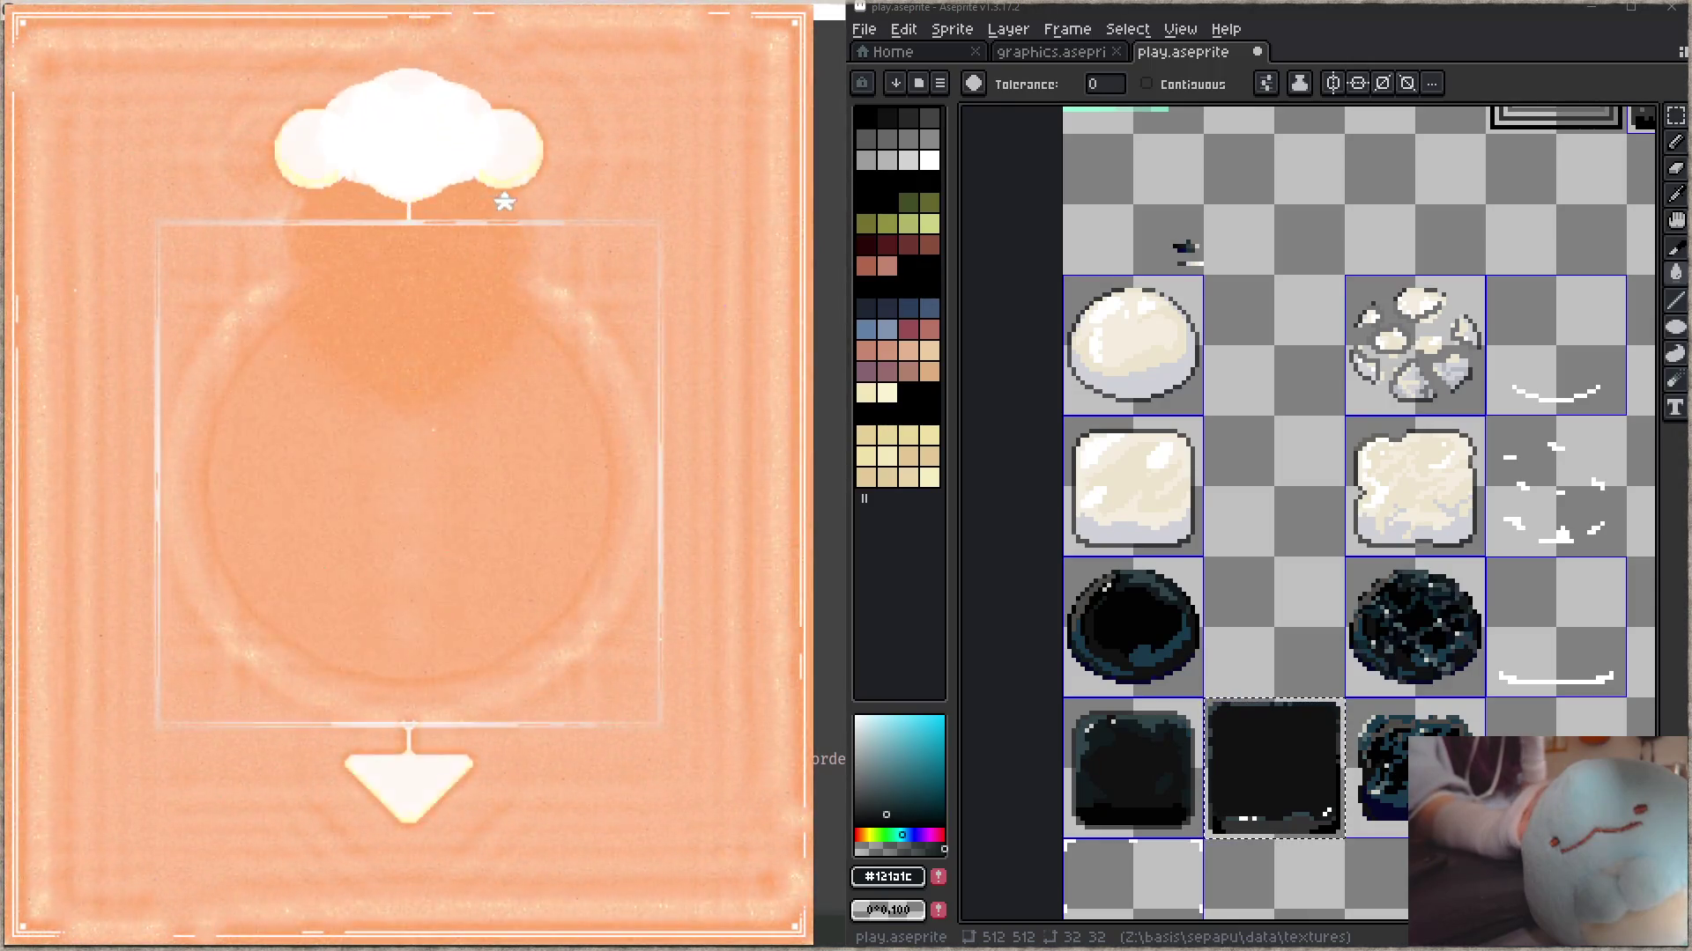
# - Advance the game to the next puzzle, then bring Aseprite's dark box sprites into view
pyautogui.click(499, 156)
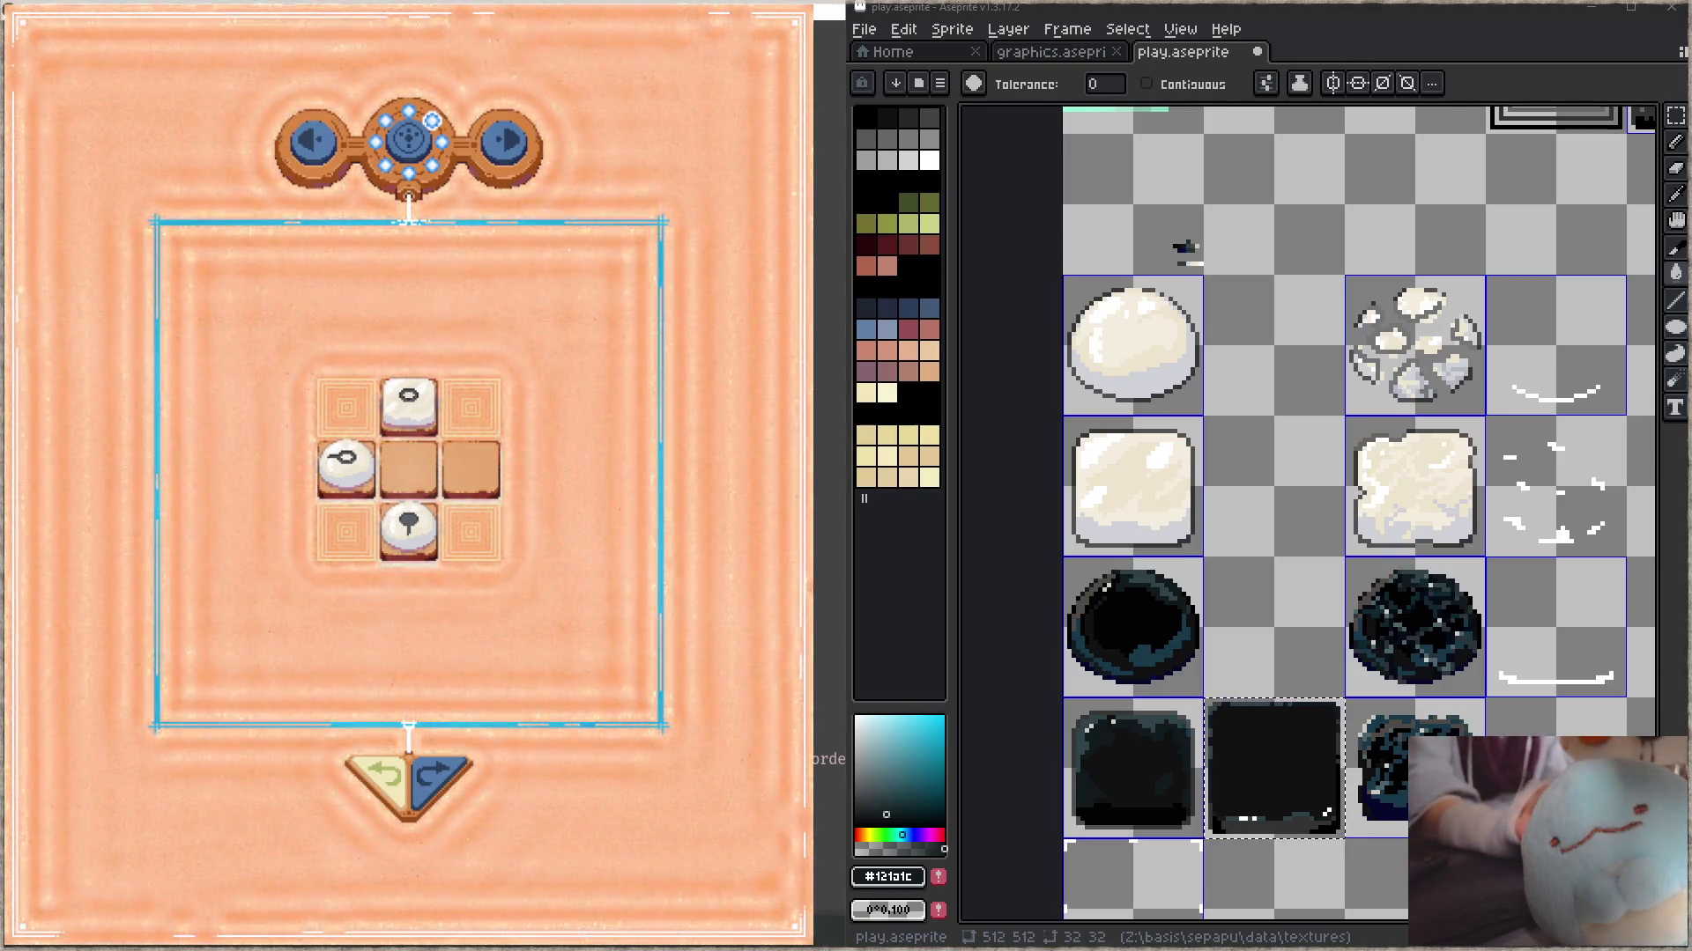
pyautogui.scroll(-5, 1202, 540)
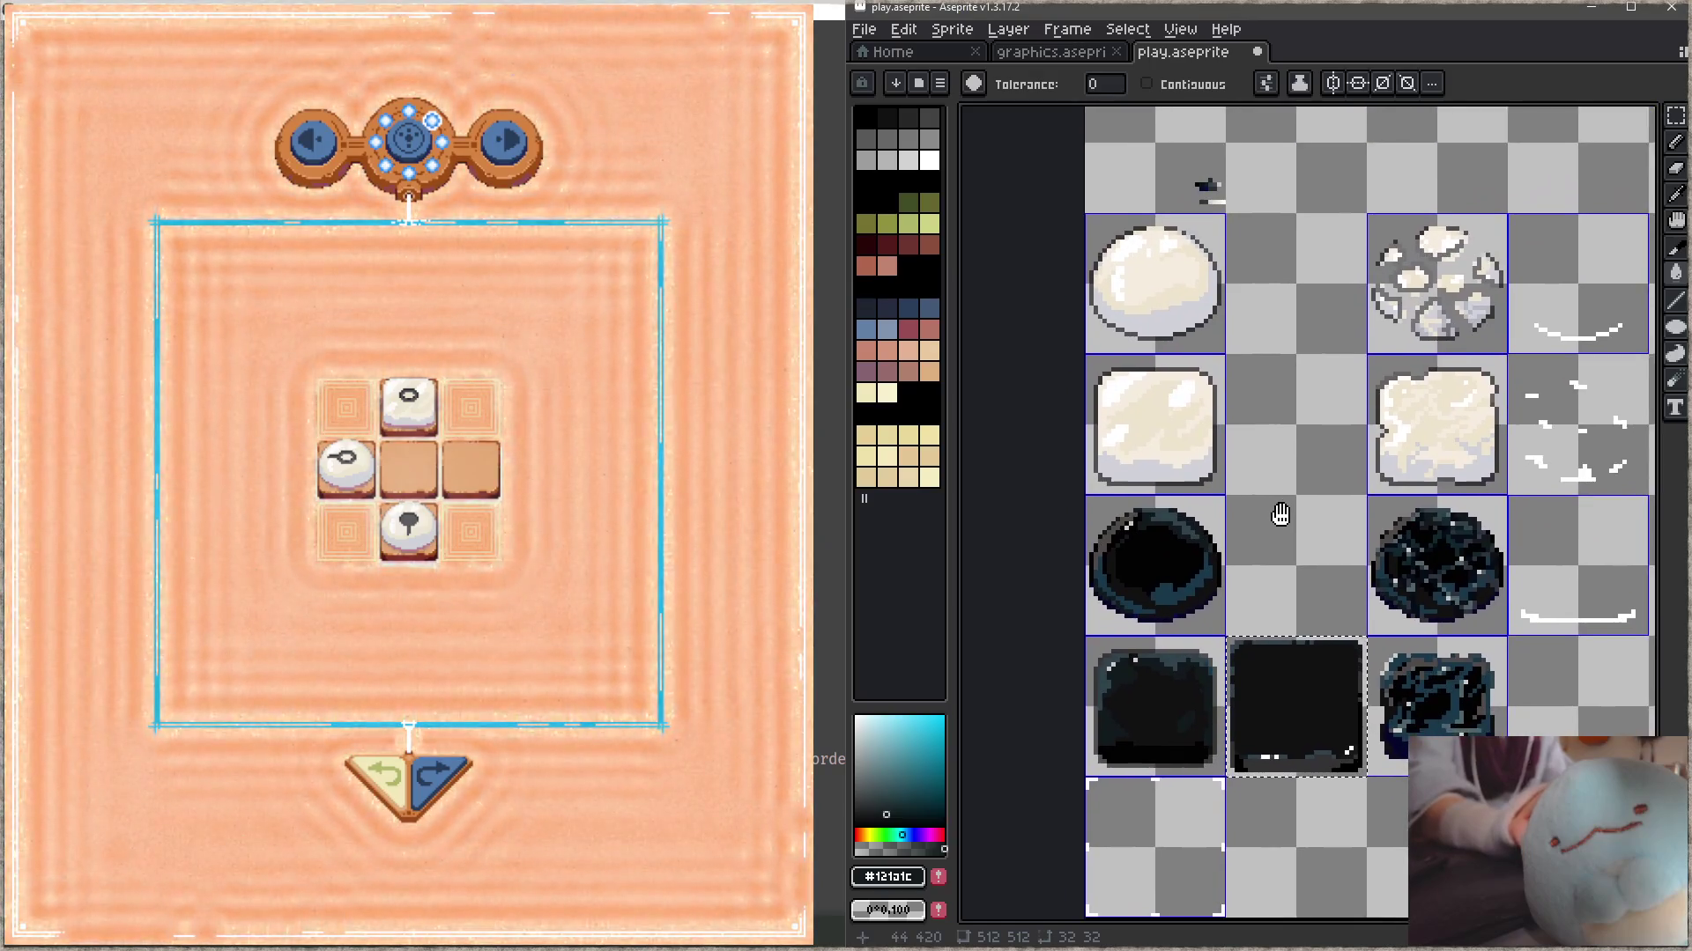
pyautogui.scroll(2, 1202, 539)
pyautogui.scroll(2, 1235, 464)
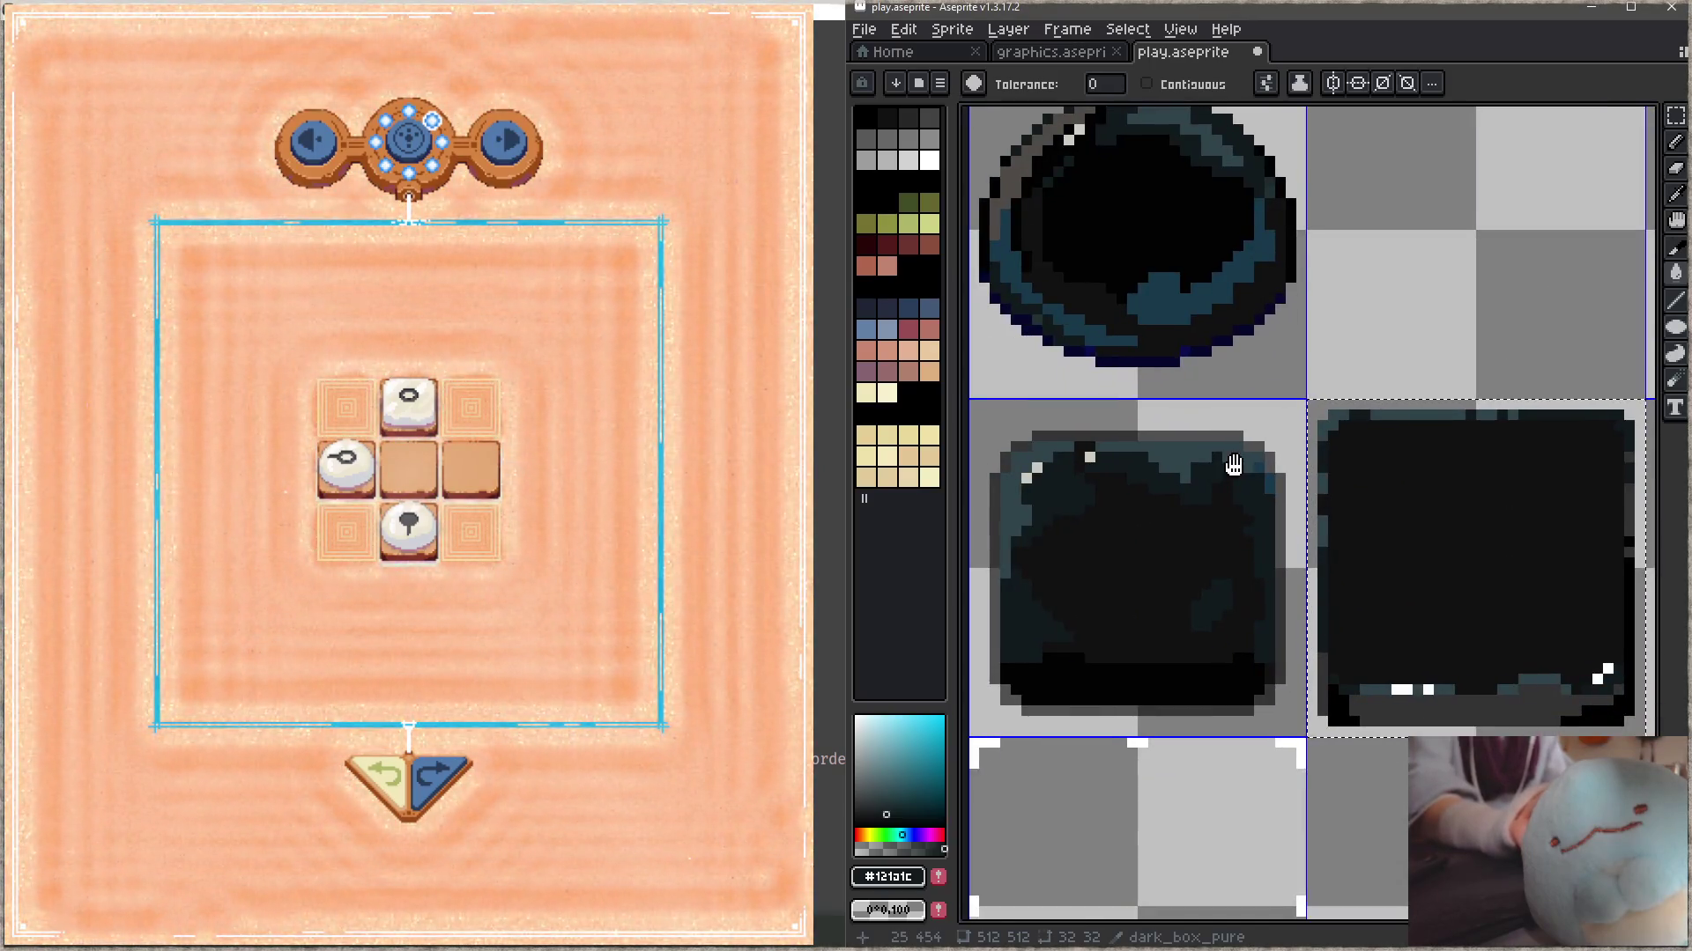
pyautogui.hscroll(1, 1277, 467)
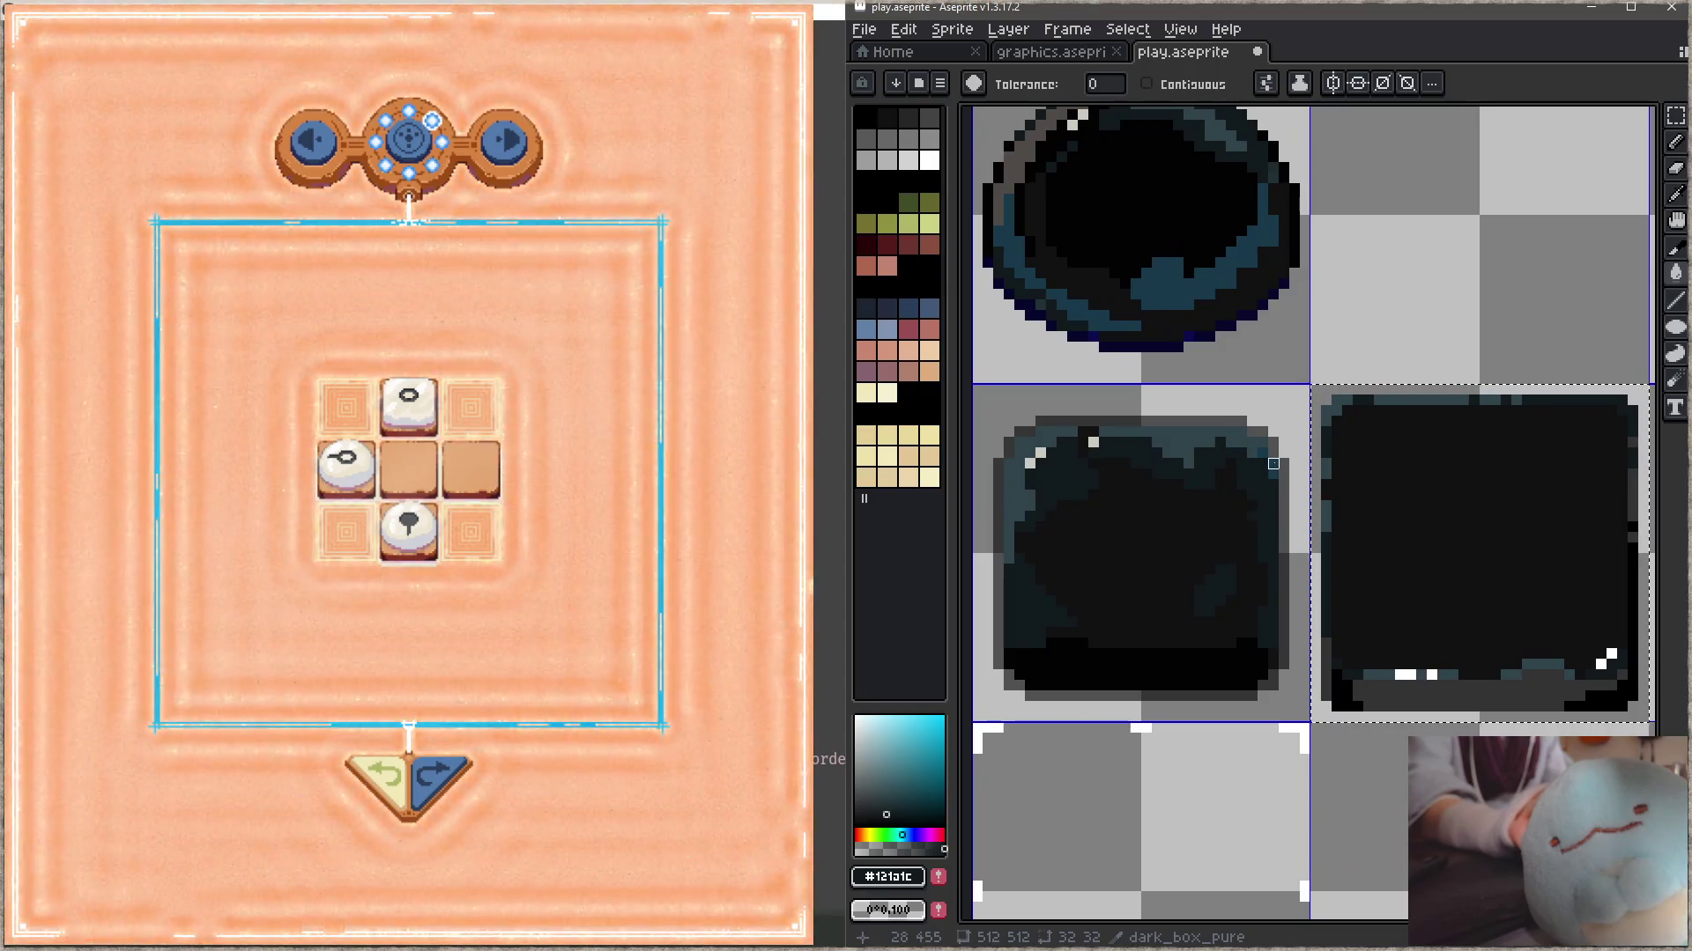
pyautogui.scroll(-4, 1273, 463)
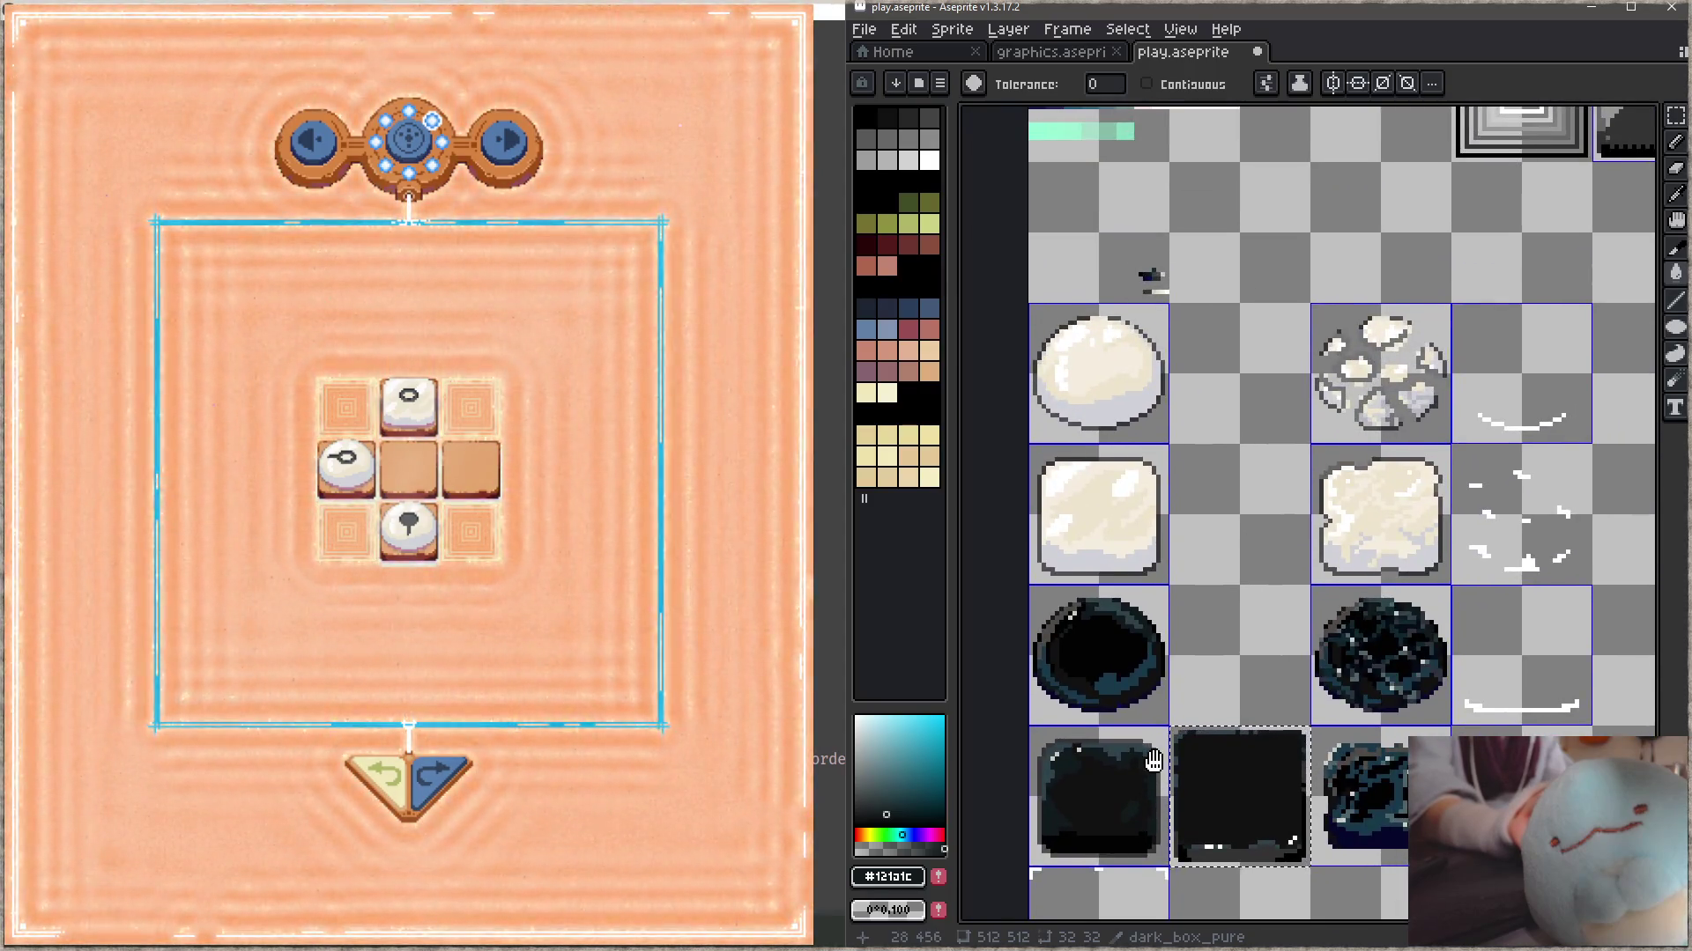
pyautogui.moveTo(1153, 760); pyautogui.dragTo(1203, 722)
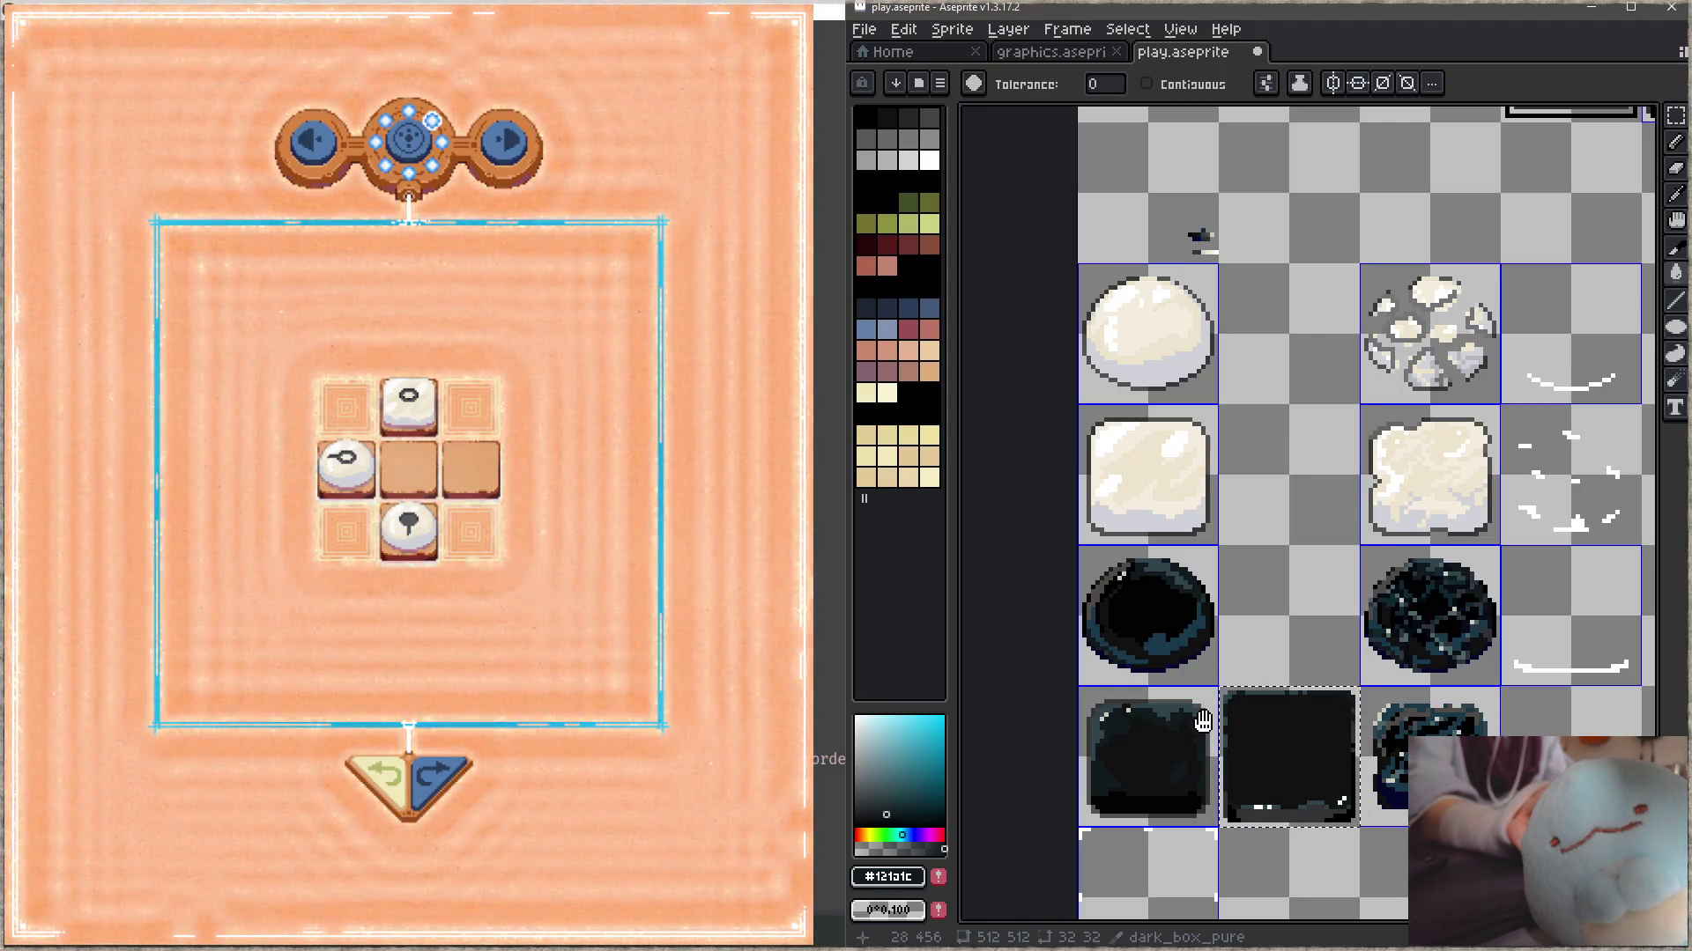
pyautogui.moveTo(1202, 722); pyautogui.dragTo(1266, 650)
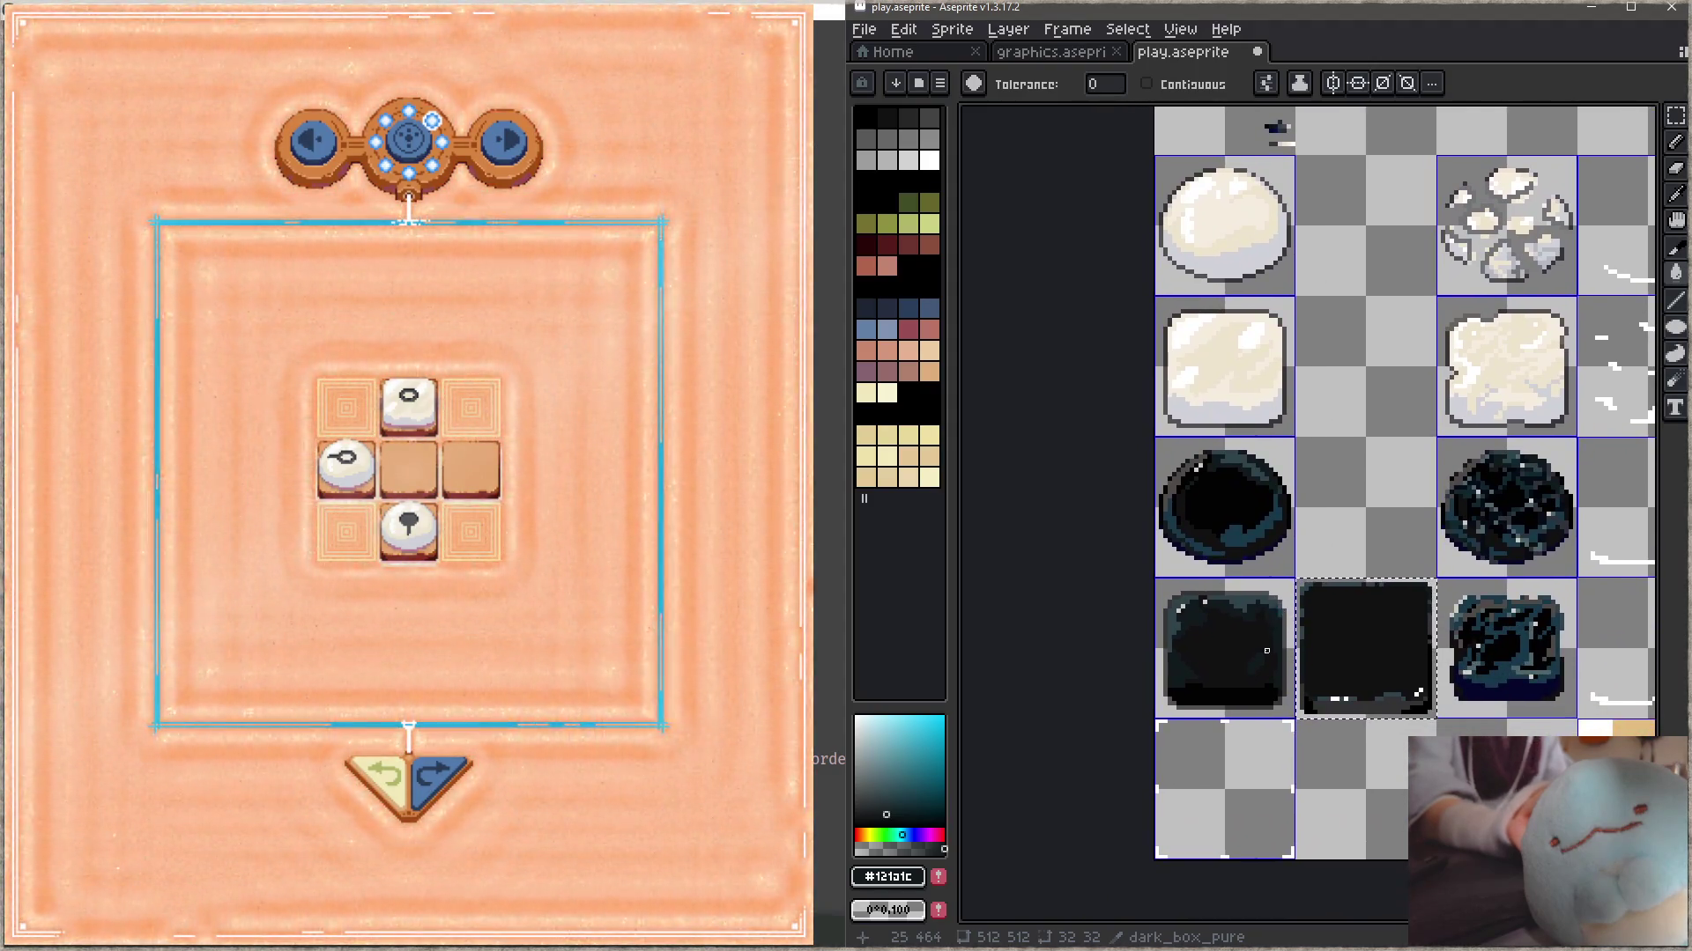
pyautogui.scroll(2, 1266, 650)
pyautogui.press('i')
pyautogui.scroll(1, 1283, 604)
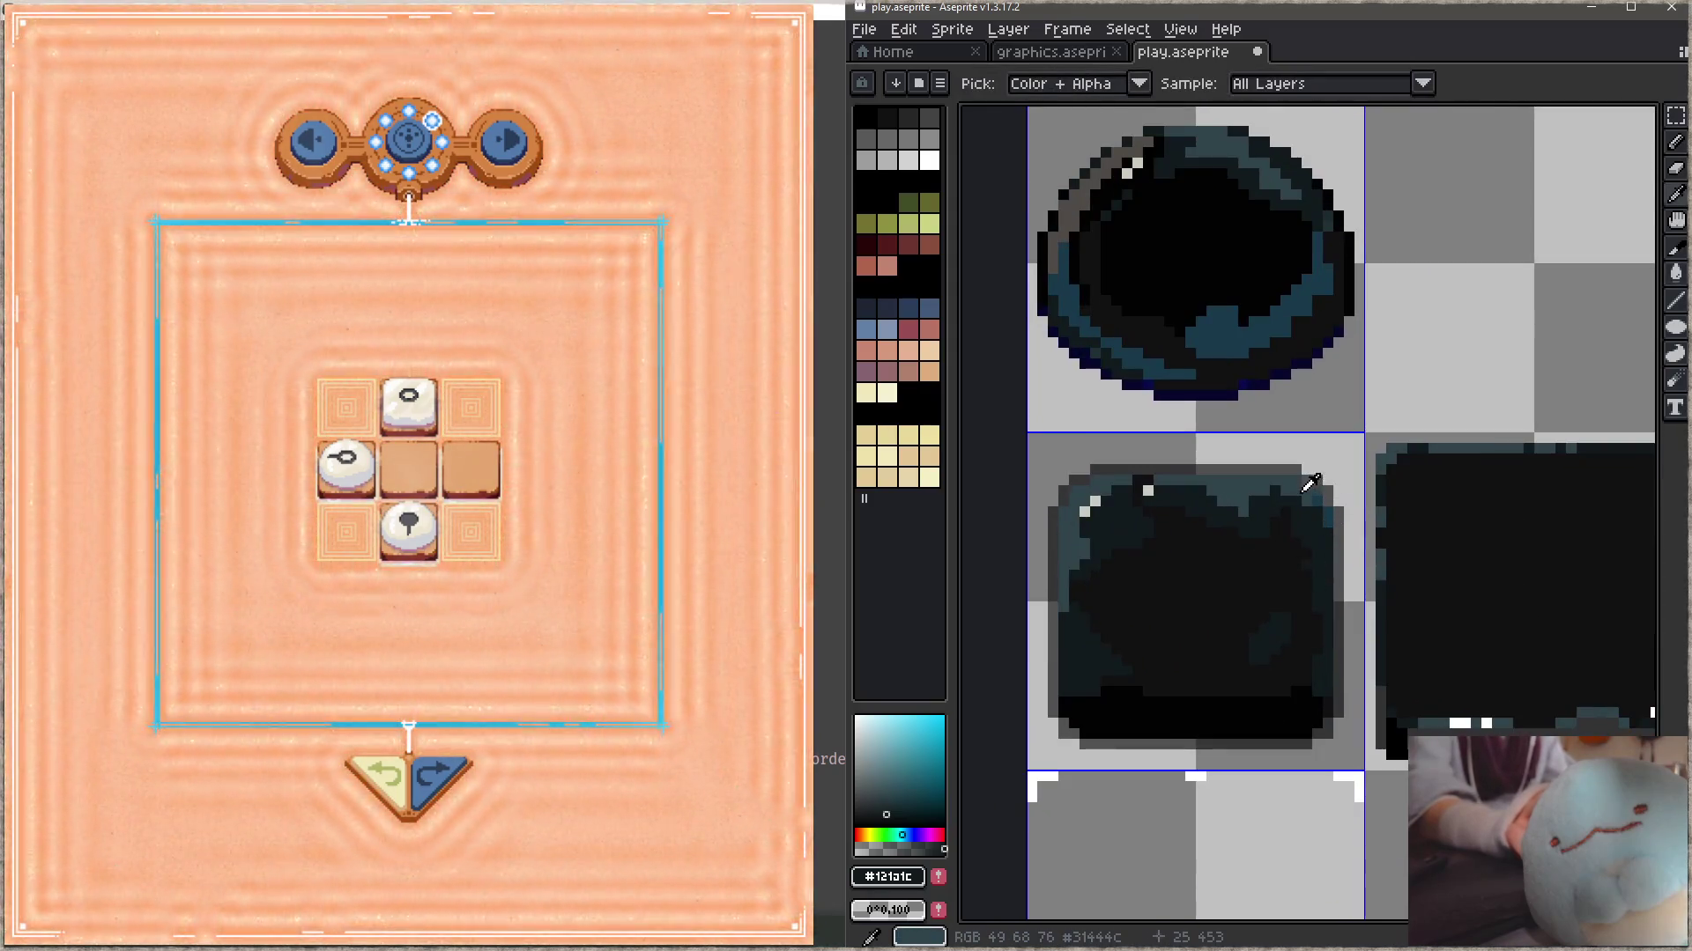
# - Draw black Pencil lines along the dark box tile's bottom, left and top edges
pyautogui.click(1326, 473)
pyautogui.press('b')
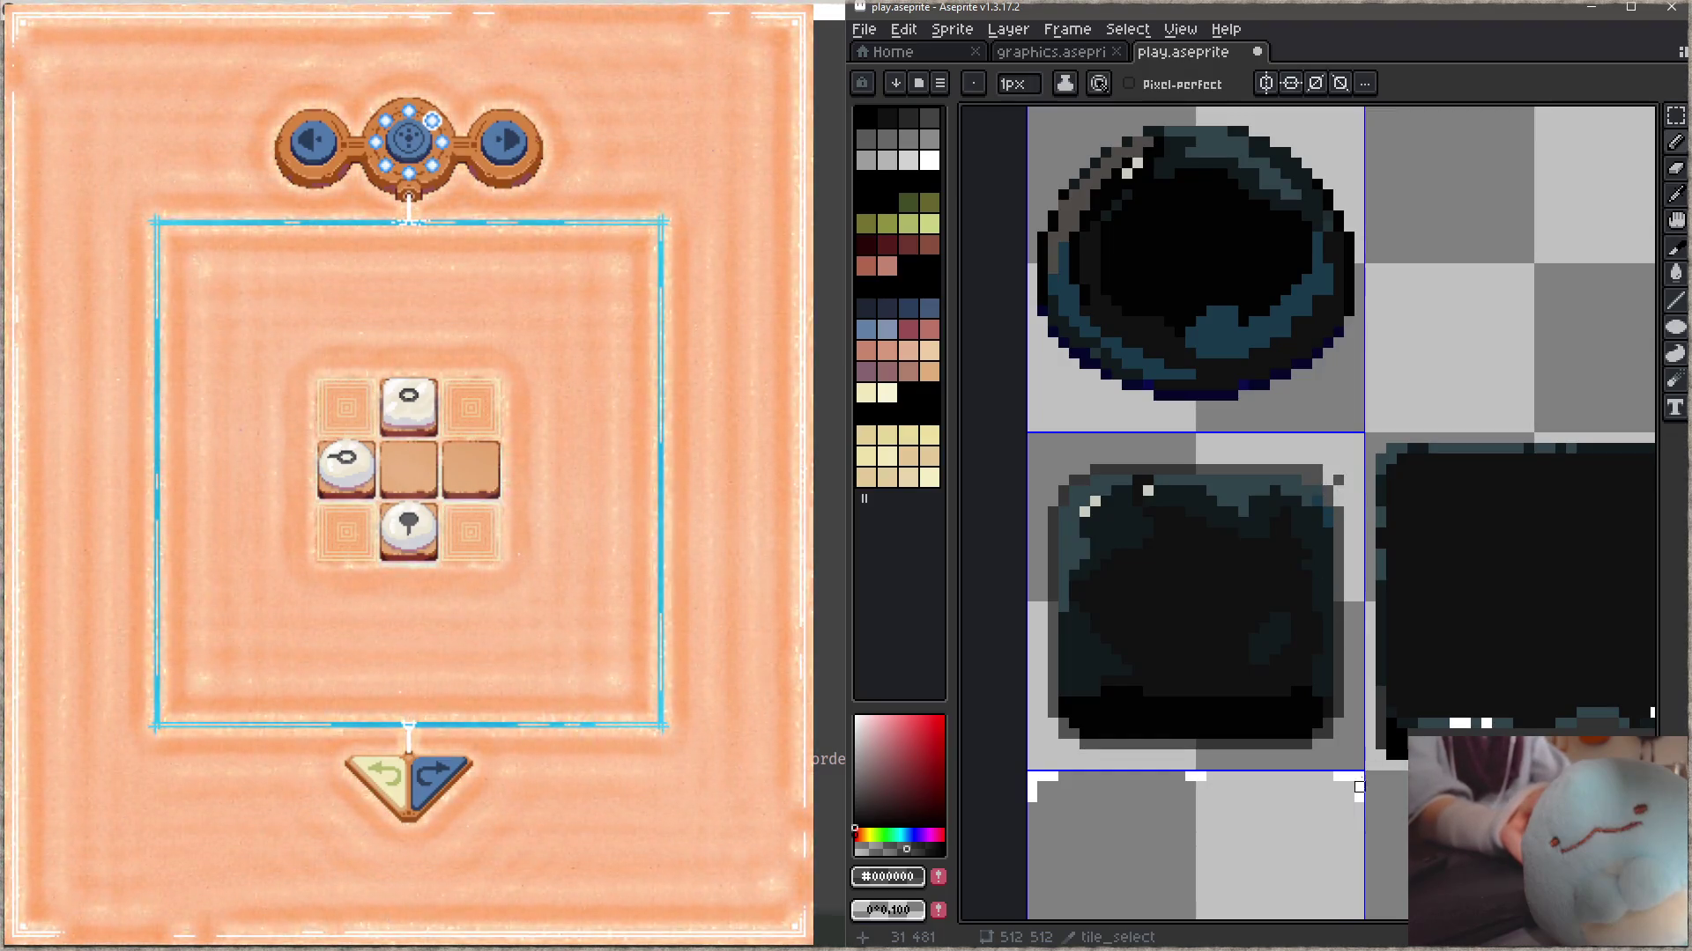
pyautogui.click(1338, 723)
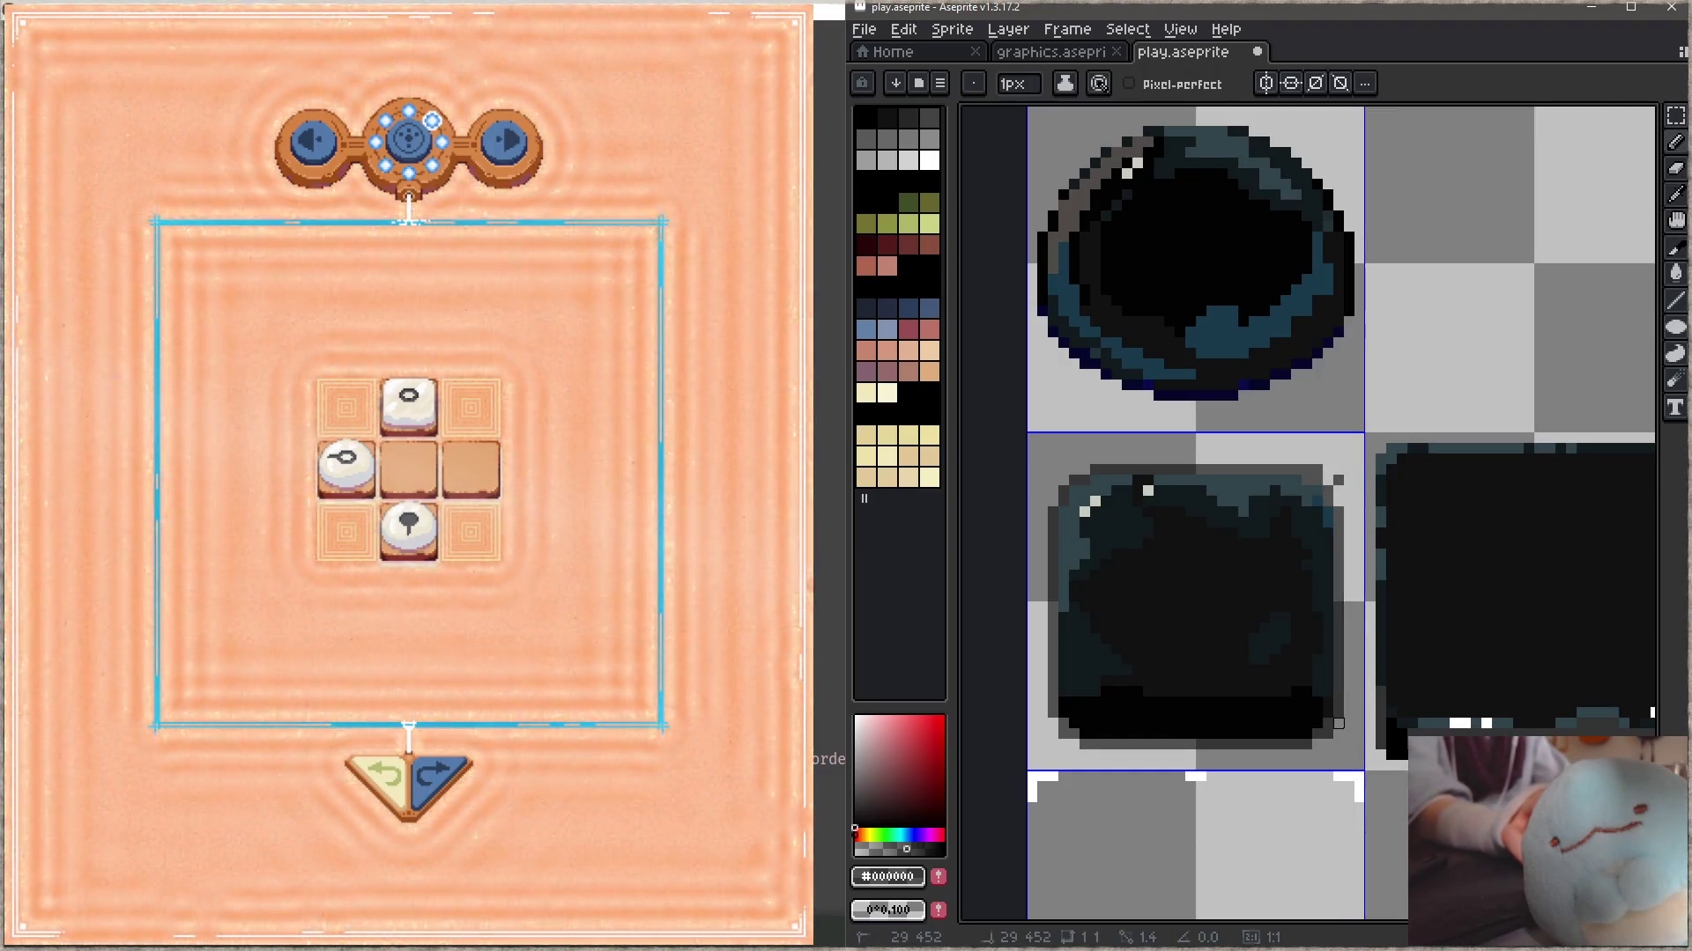
pyautogui.moveTo(1338, 723); pyautogui.dragTo(1068, 742)
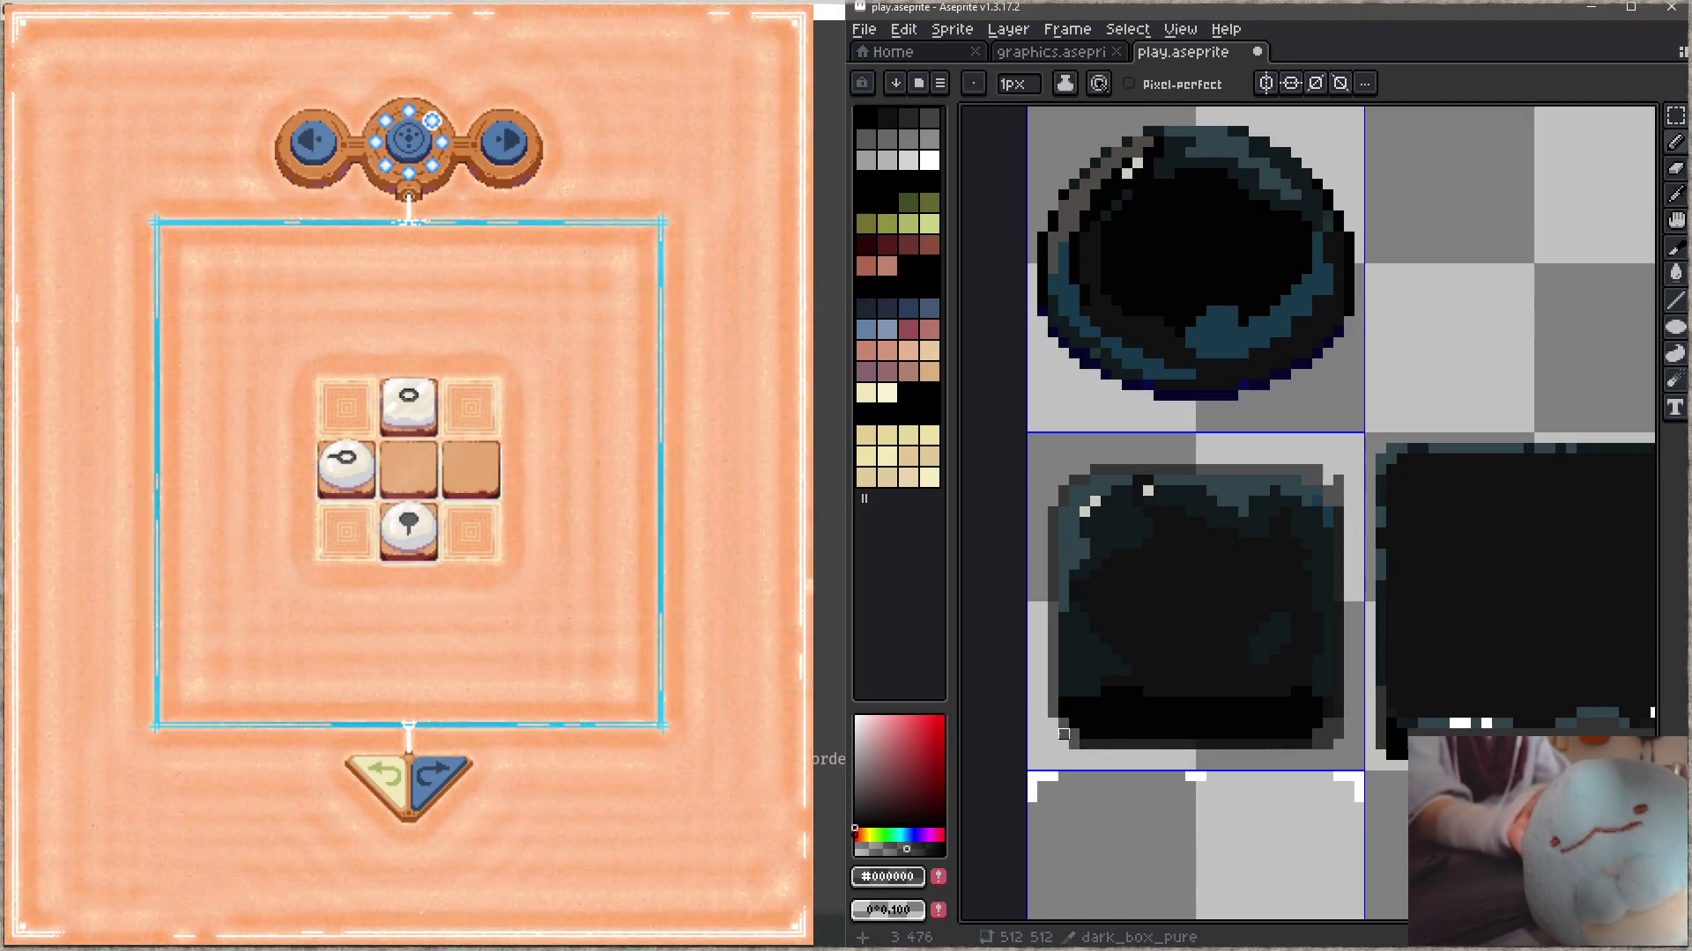
pyautogui.moveTo(1053, 744); pyautogui.dragTo(1085, 522)
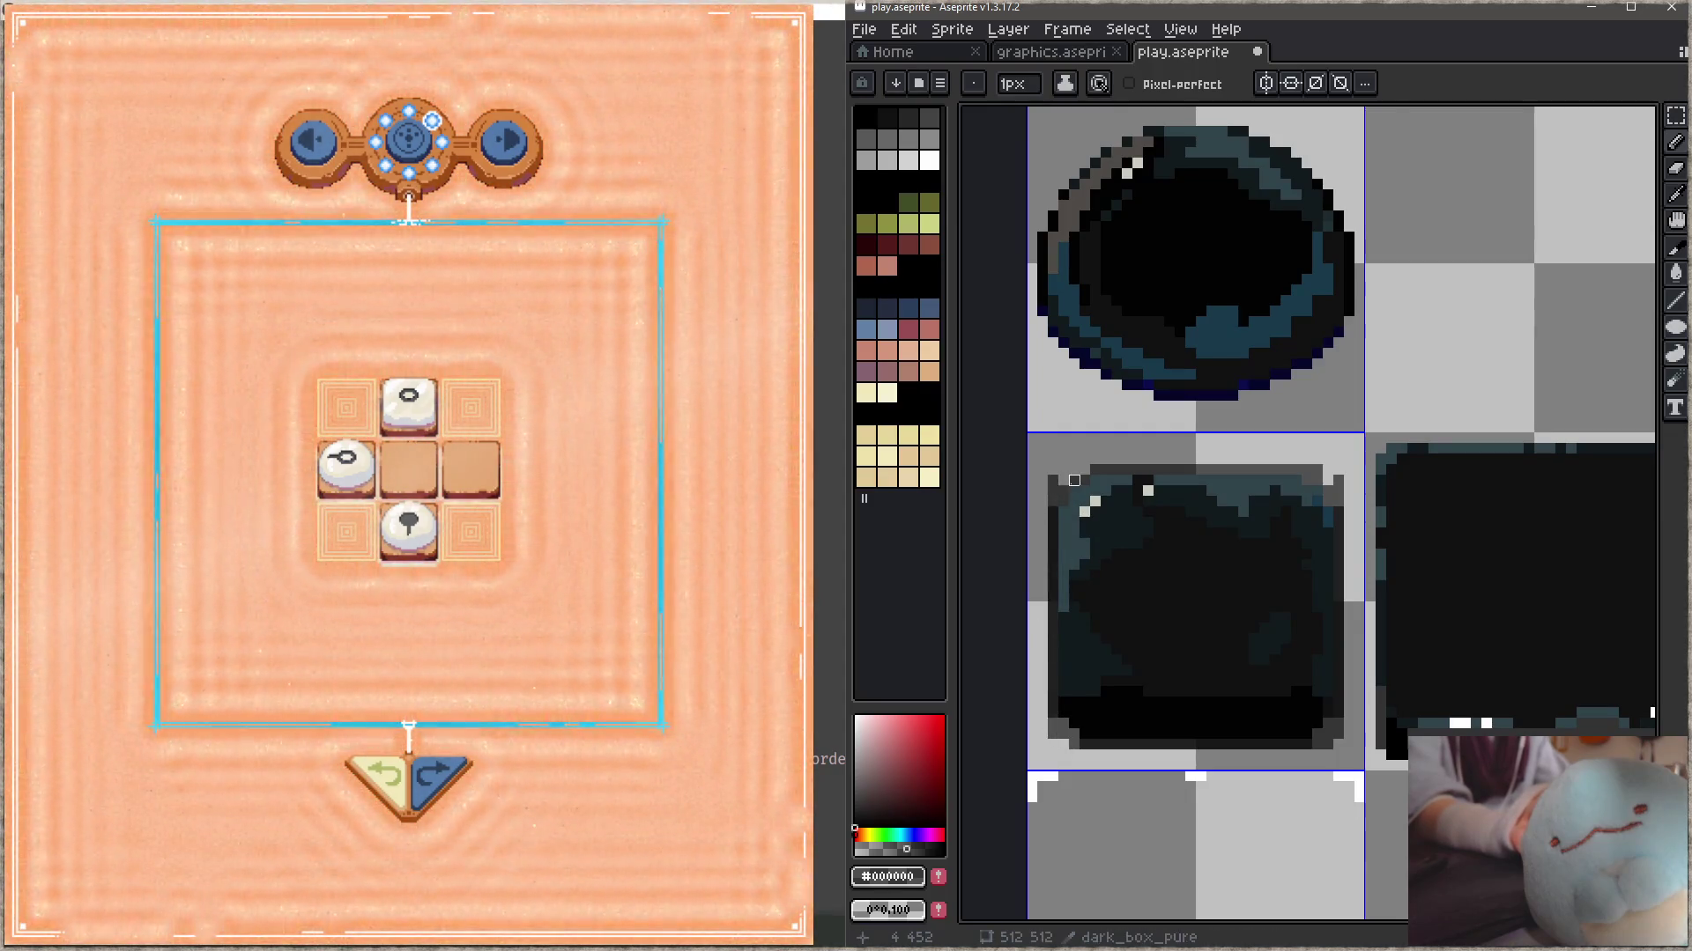
pyautogui.moveTo(1053, 480); pyautogui.dragTo(1328, 473)
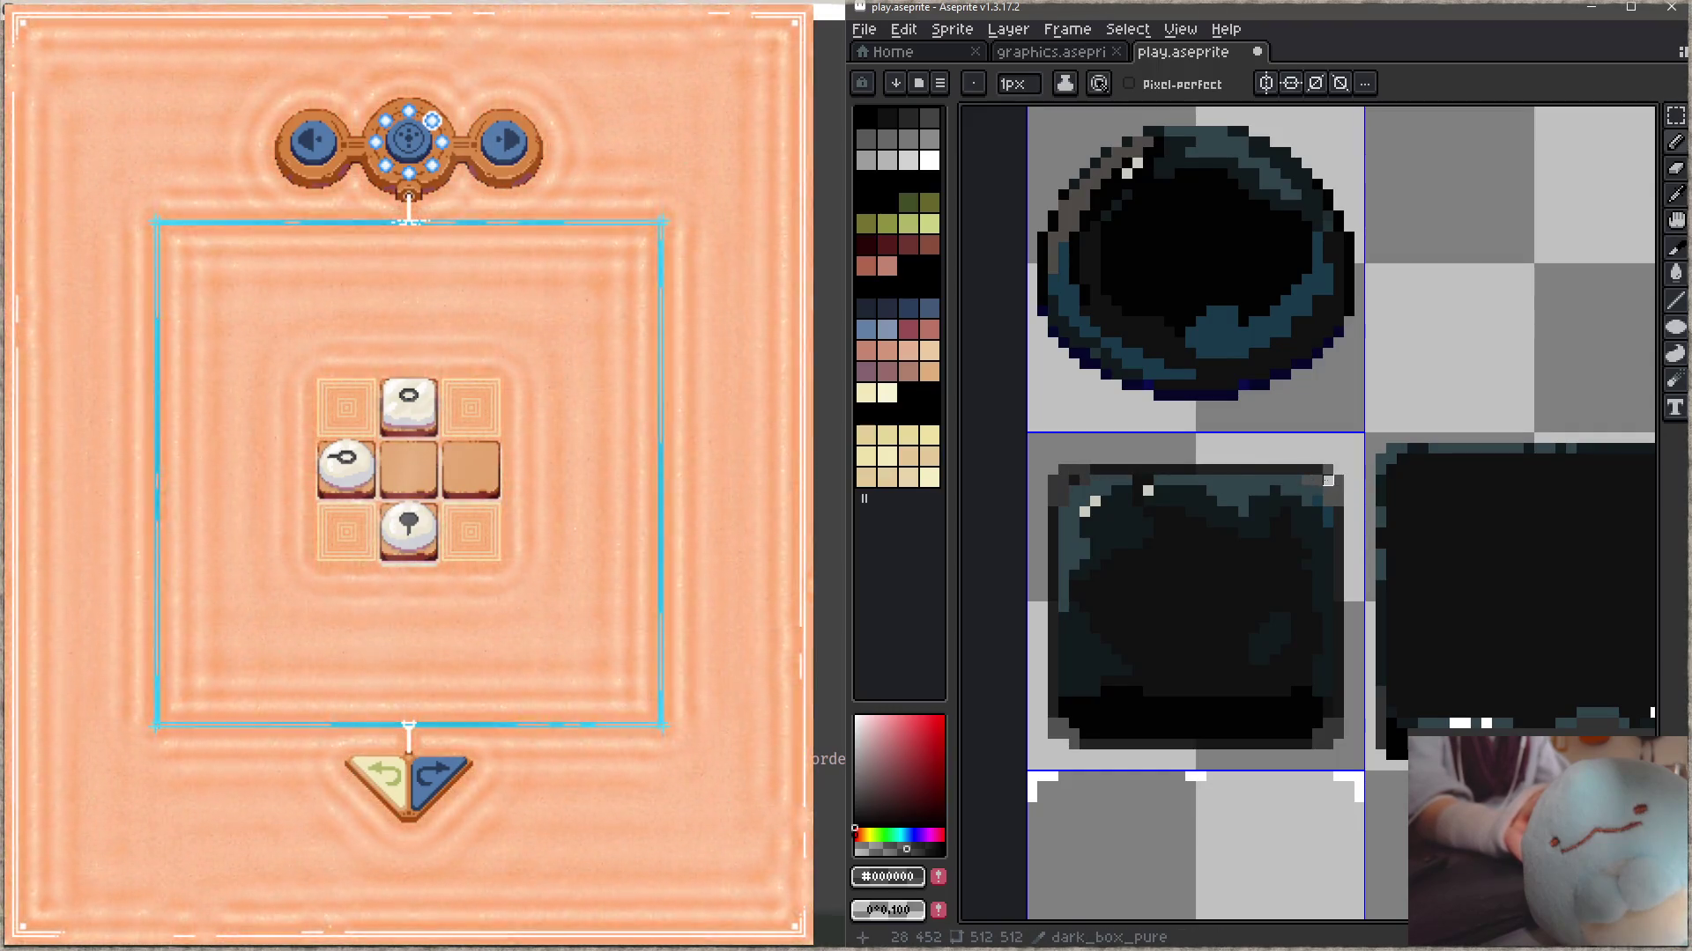
pyautogui.scroll(-2, 1158, 410)
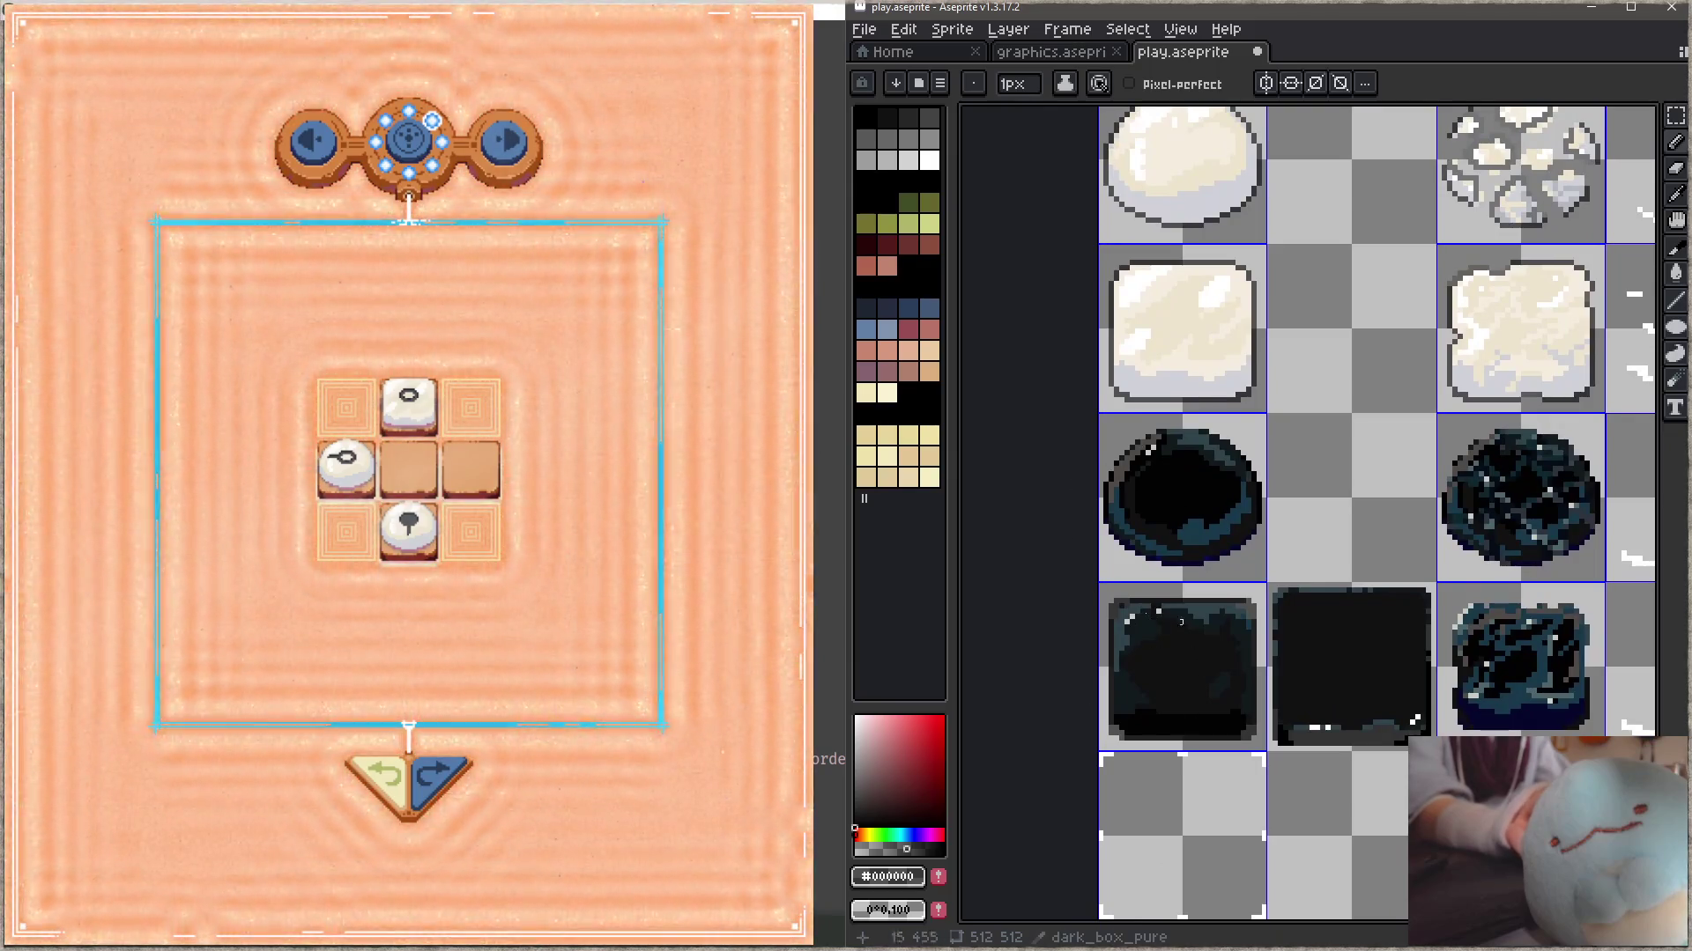
# - Lengthen the light box's top-edge line one pixel, sample its cream colour, and save play.aseprite
pyautogui.scroll(1, 1253, 302)
pyautogui.scroll(2, 1253, 302)
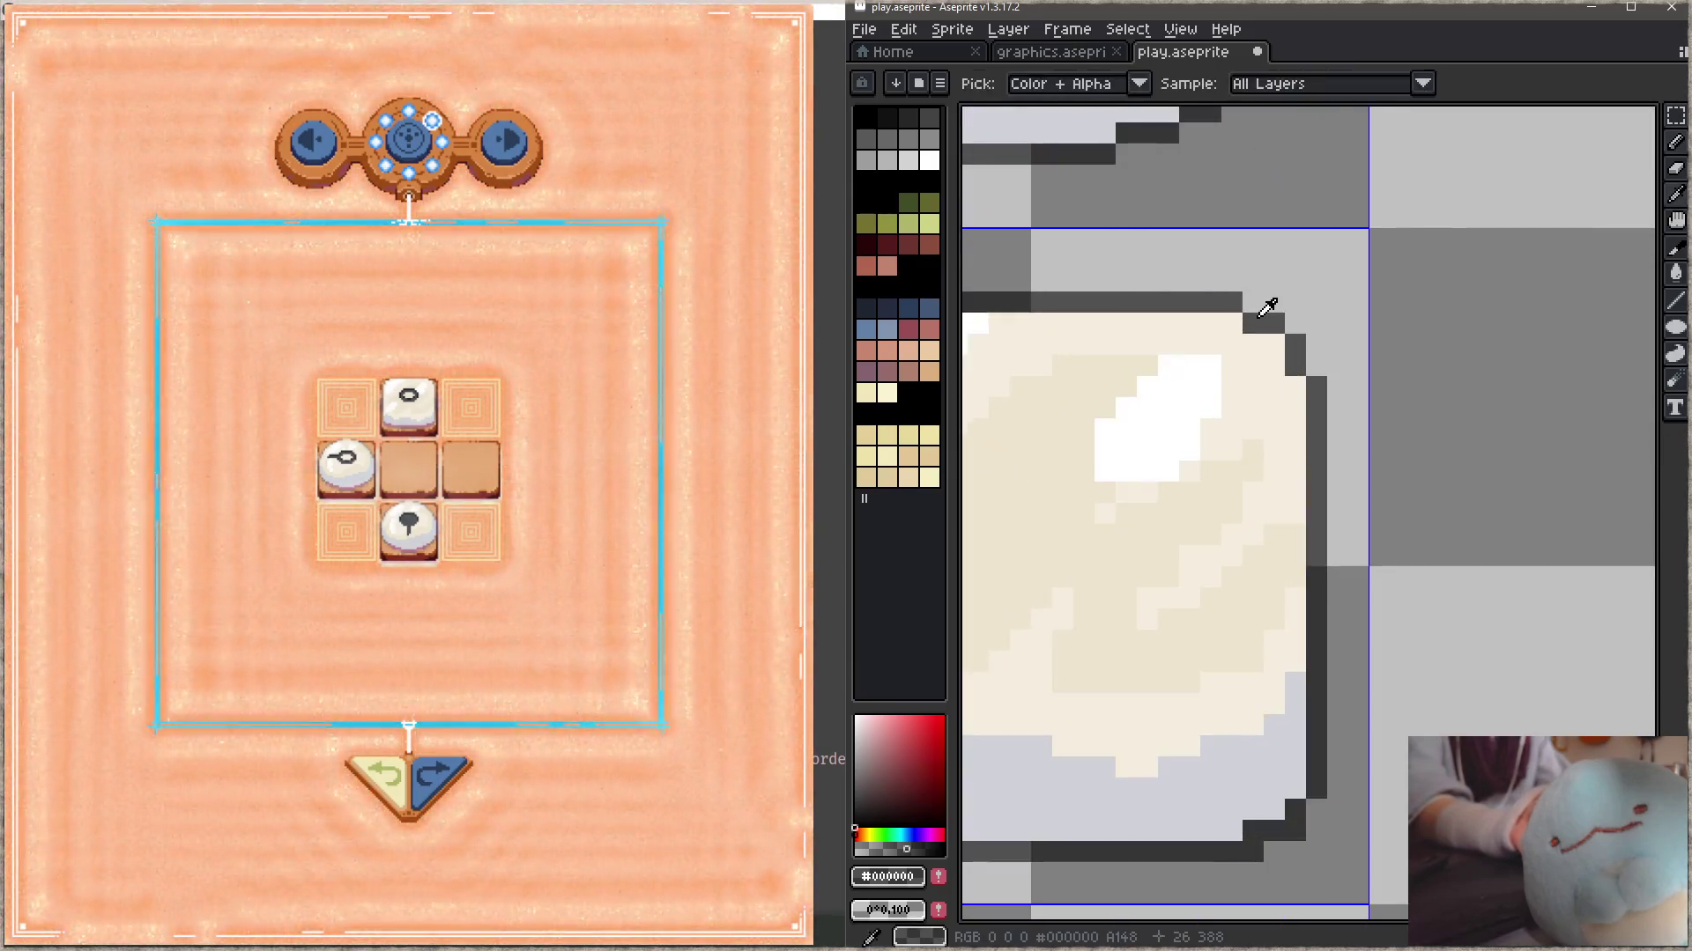
pyautogui.moveTo(1252, 303); pyautogui.dragTo(1295, 302)
pyautogui.scroll(-3, 1330, 517)
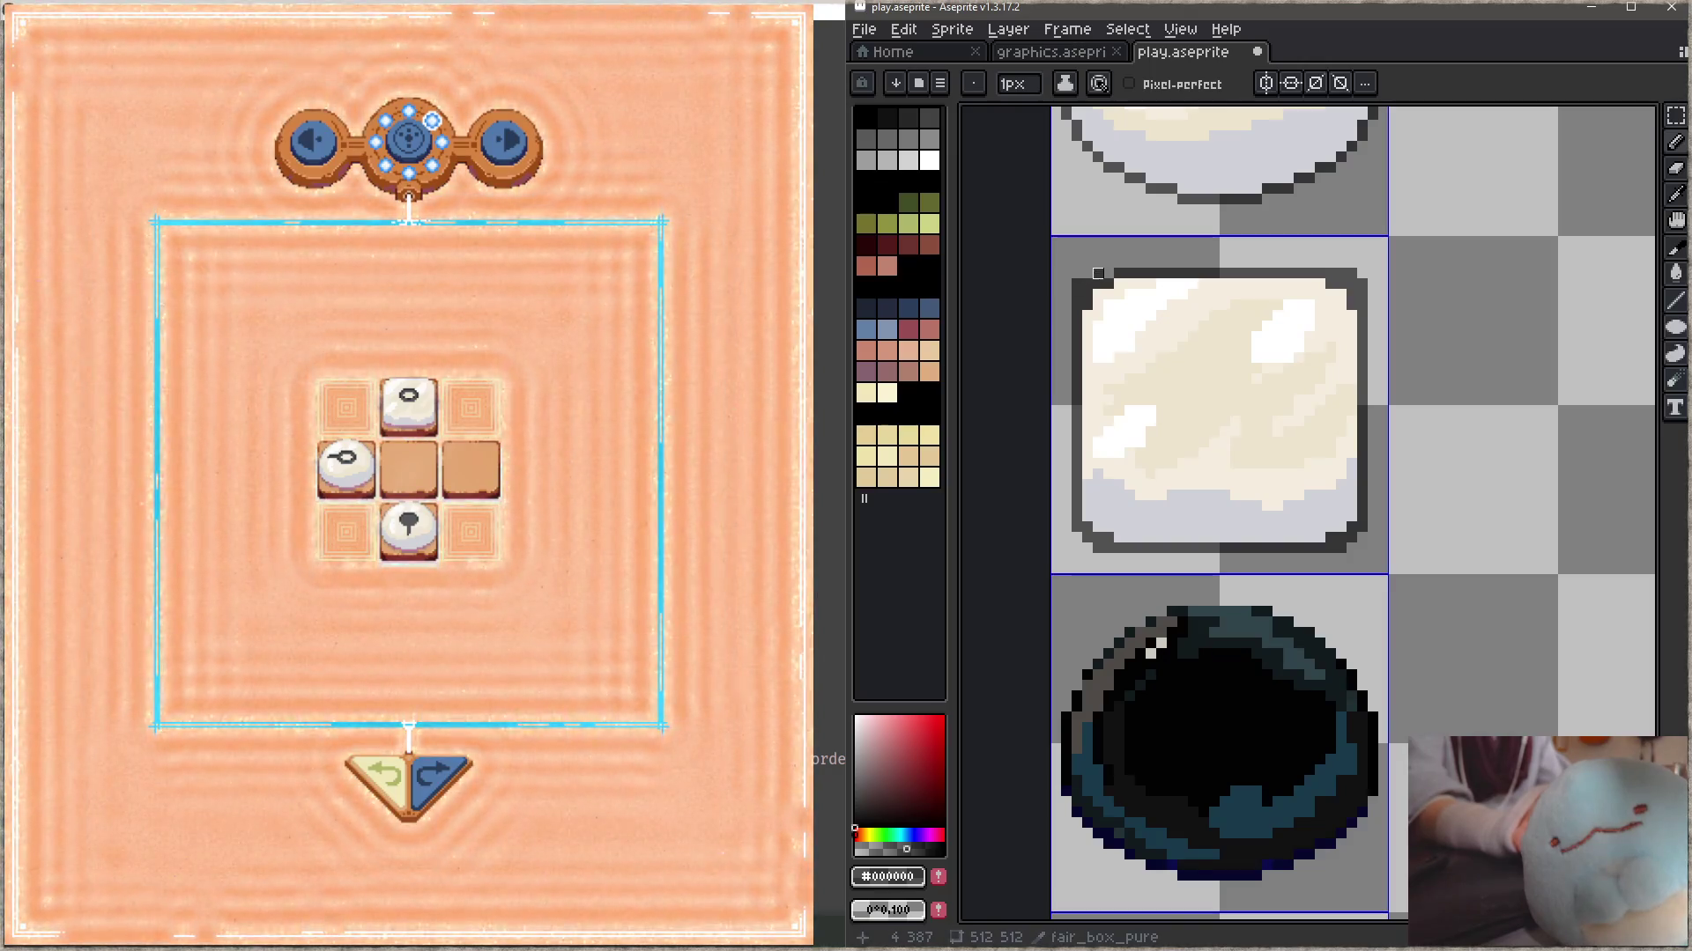
pyautogui.press('alt')
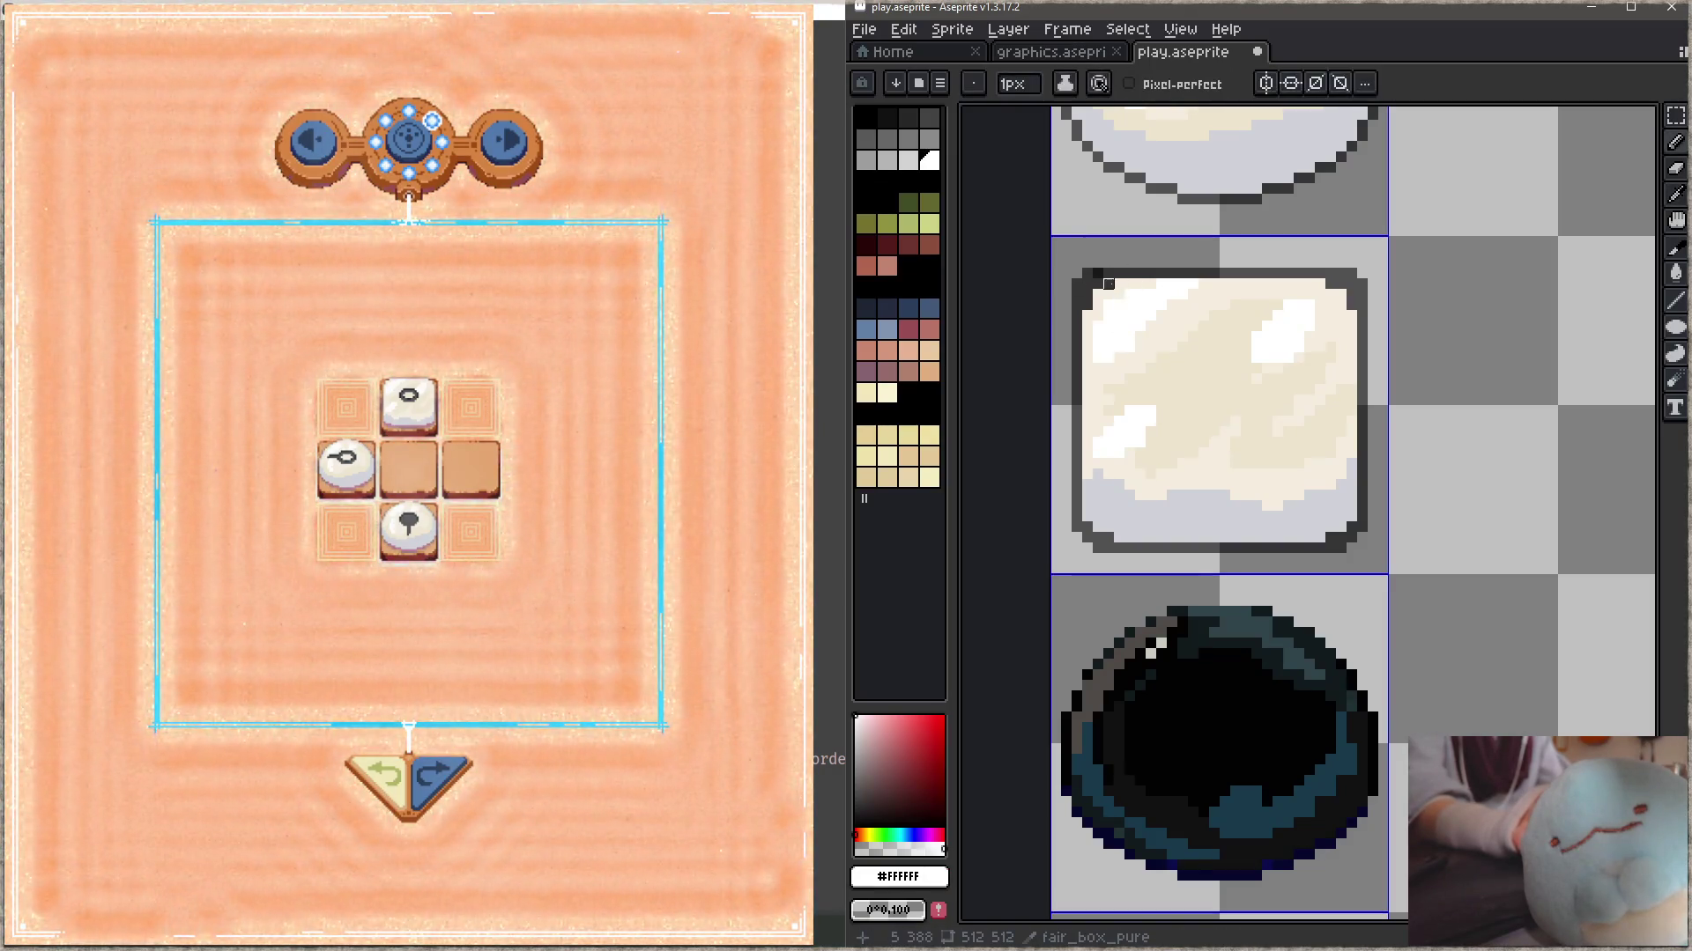
pyautogui.keyDown('alt'); pyautogui.click(1176, 335); pyautogui.keyUp('alt')
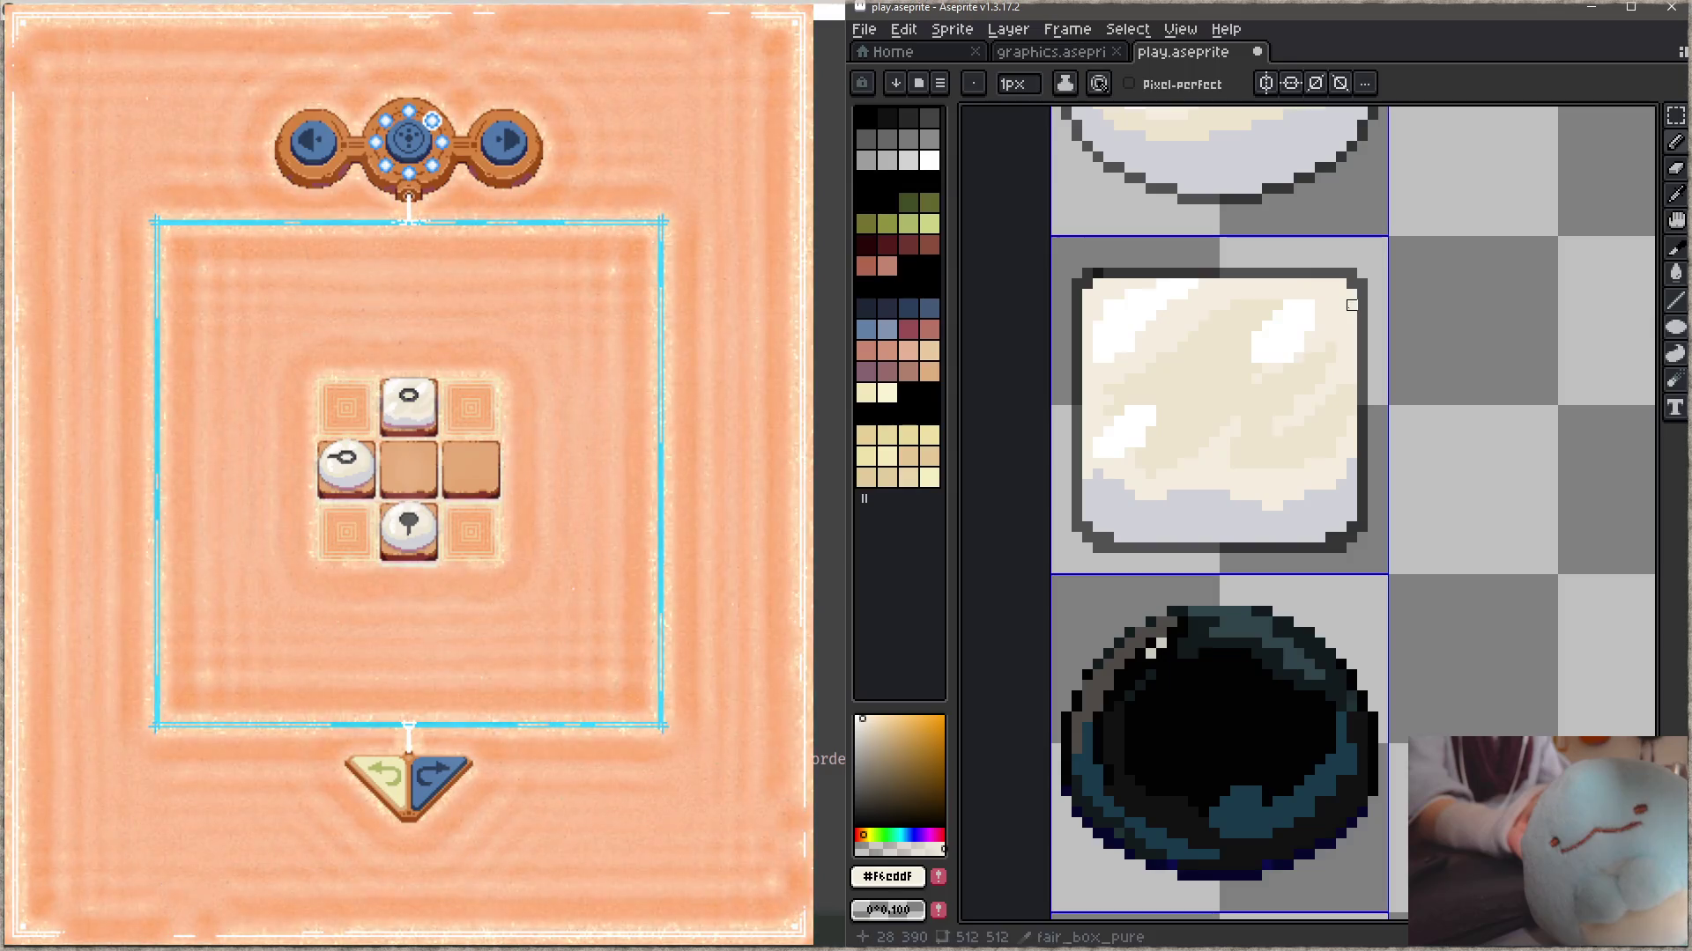
pyautogui.scroll(-1, 1285, 460)
pyautogui.moveTo(1284, 461); pyautogui.dragTo(1282, 422)
pyautogui.hotkey('ctrl', 's')
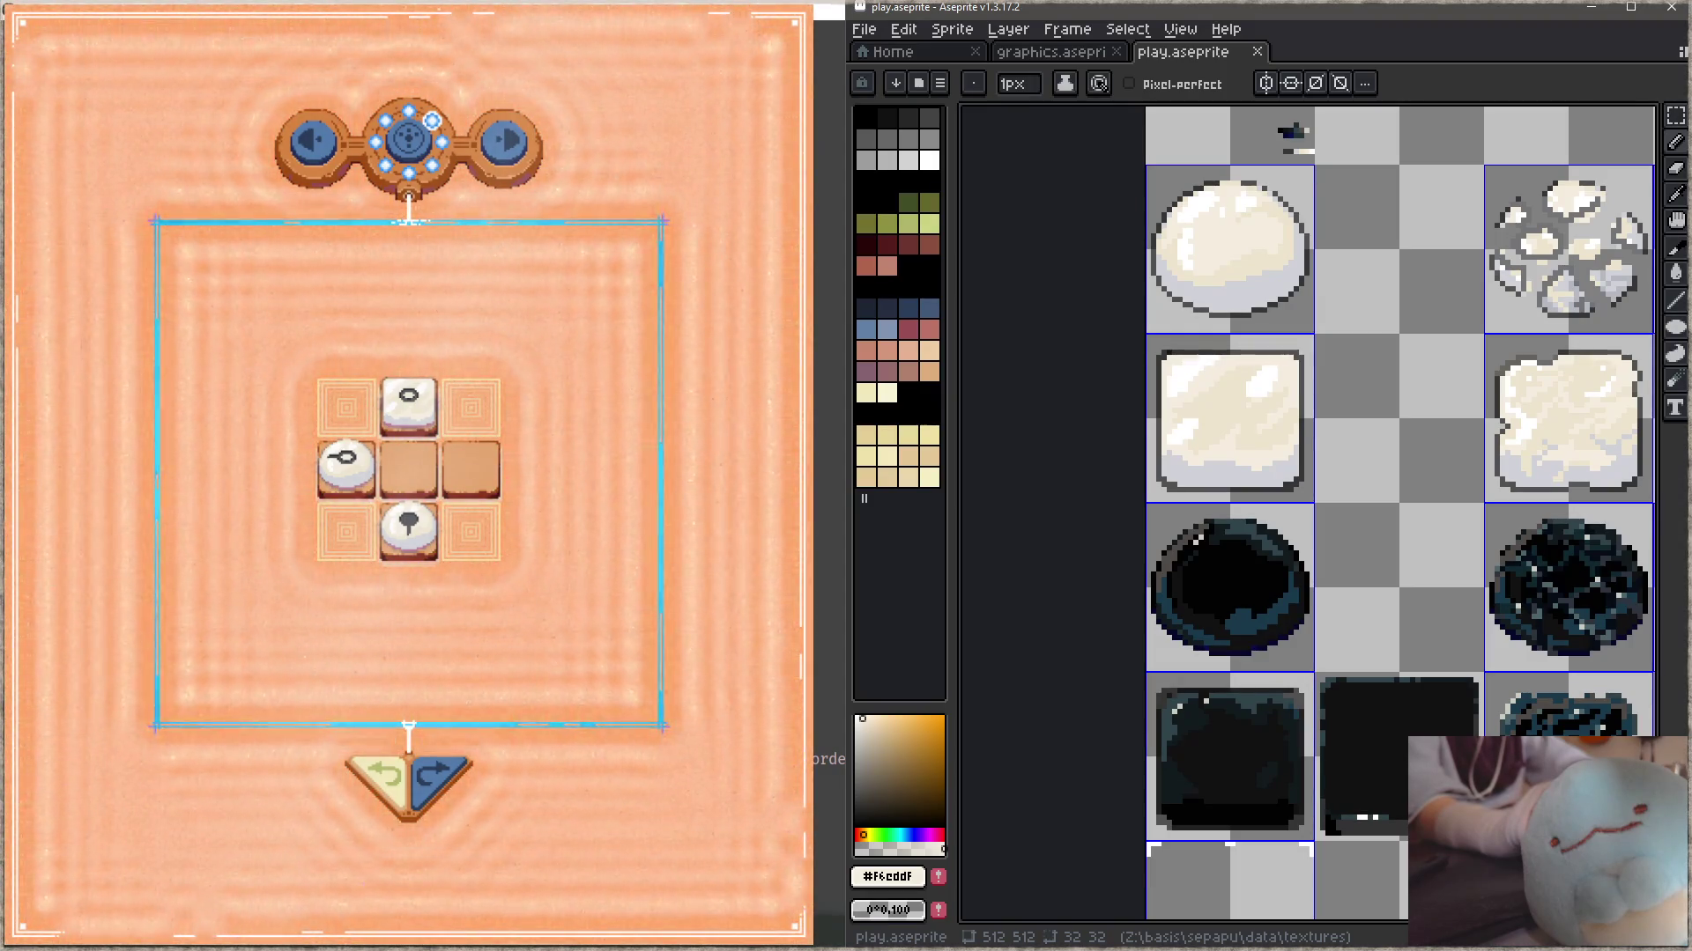
# - Select the light box tile's top strip, try stretching it up a pixel, then undo
pyautogui.click(584, 398)
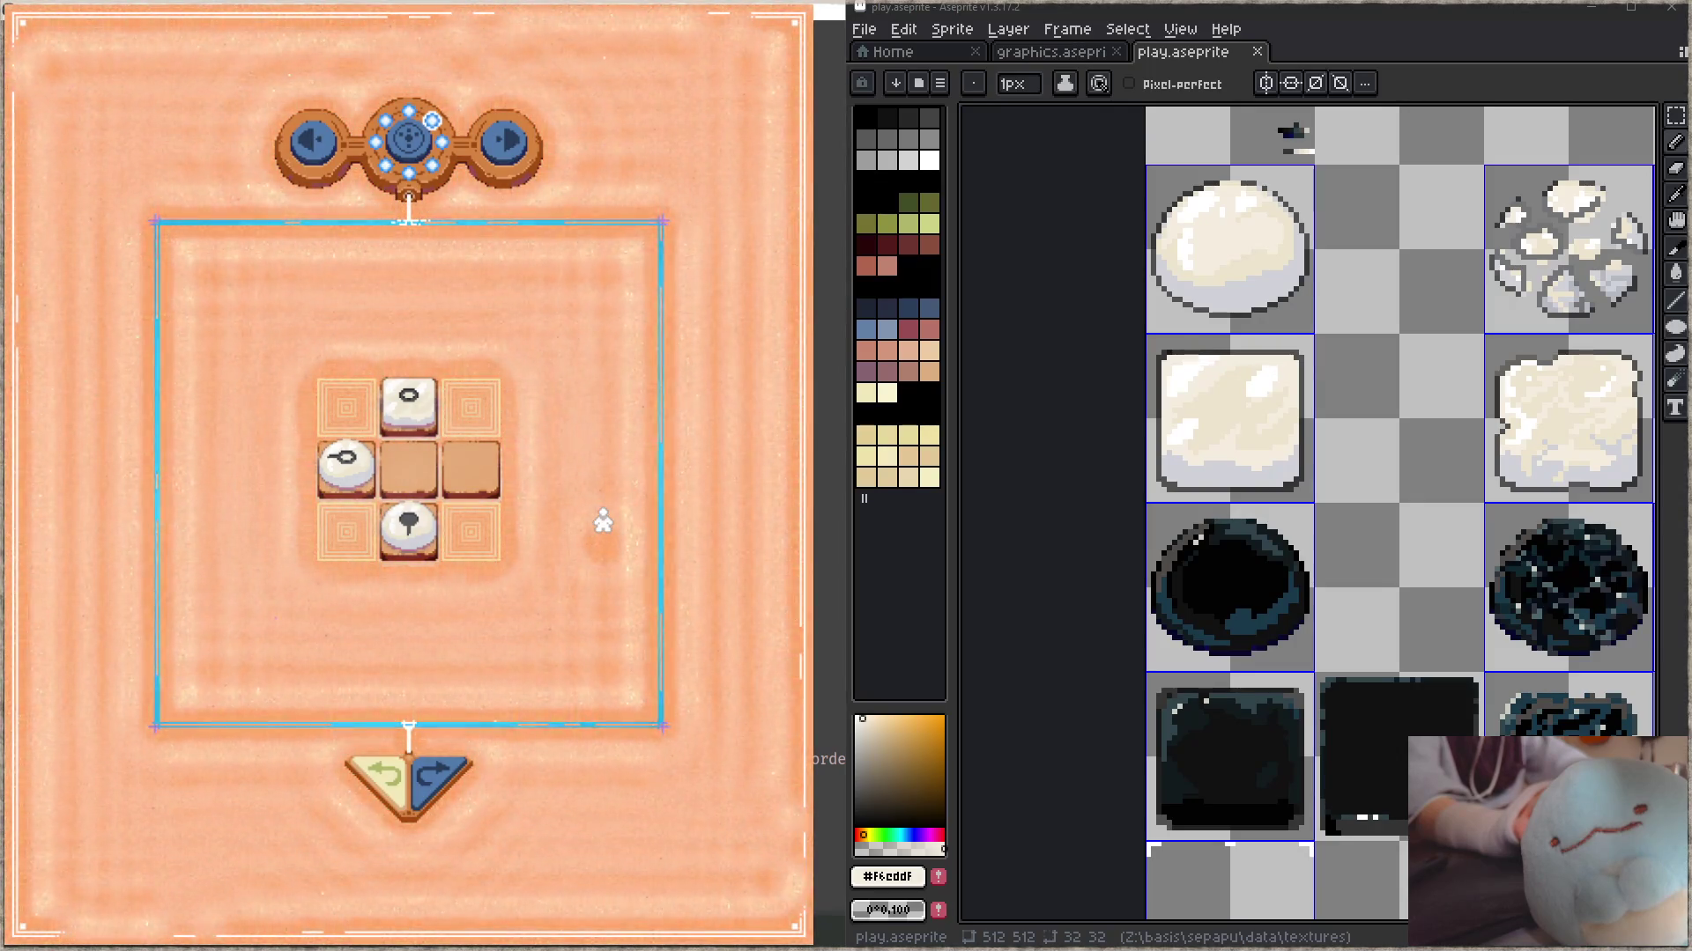
pyautogui.scroll(1, 1374, 396)
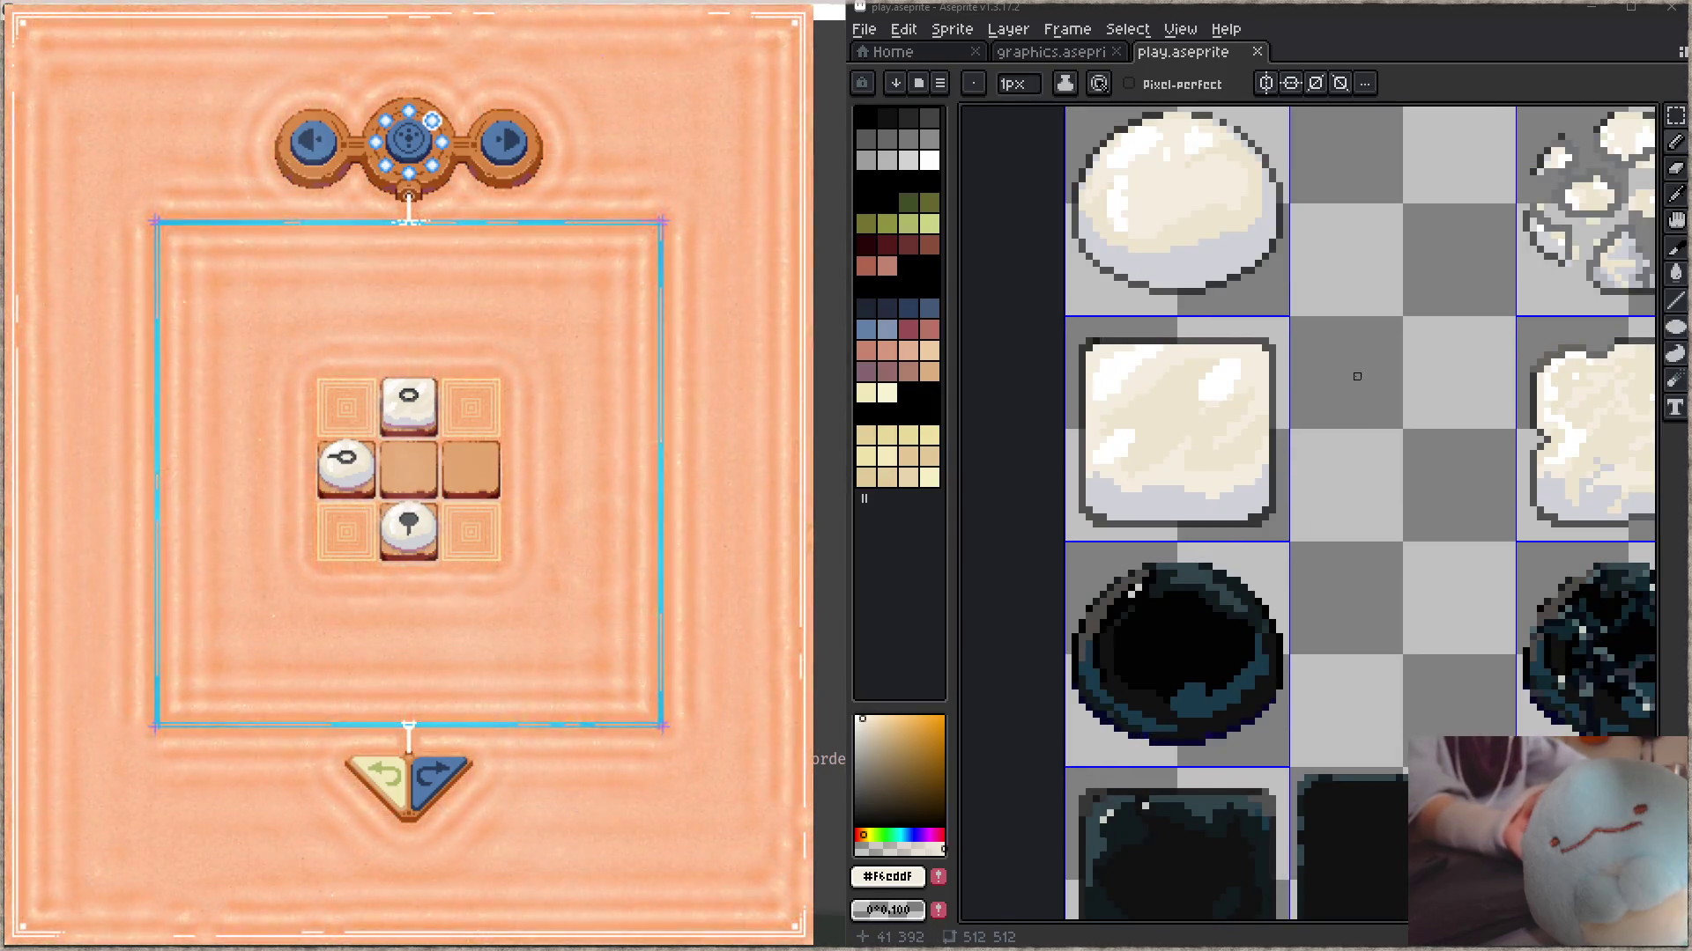
pyautogui.moveTo(1357, 348); pyautogui.dragTo(1391, 348)
pyautogui.press('m')
pyautogui.moveTo(1108, 307); pyautogui.dragTo(1356, 371)
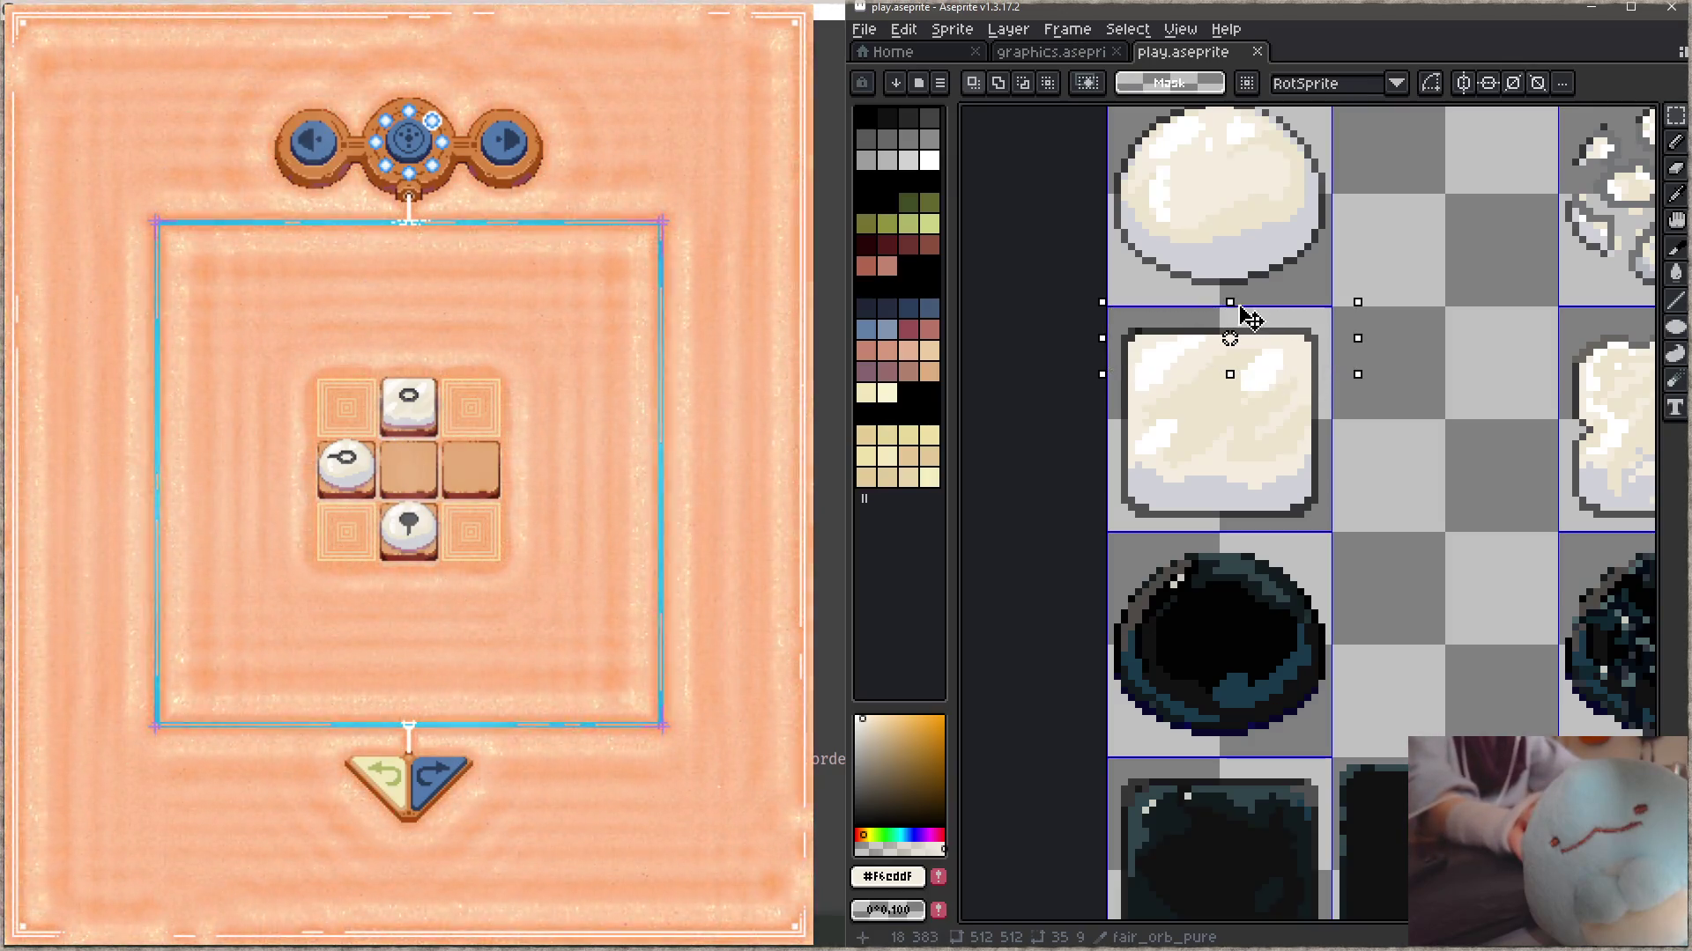
pyautogui.moveTo(1242, 304); pyautogui.dragTo(1259, 300)
pyautogui.press('Return')
pyautogui.hotkey('ctrl', 's')
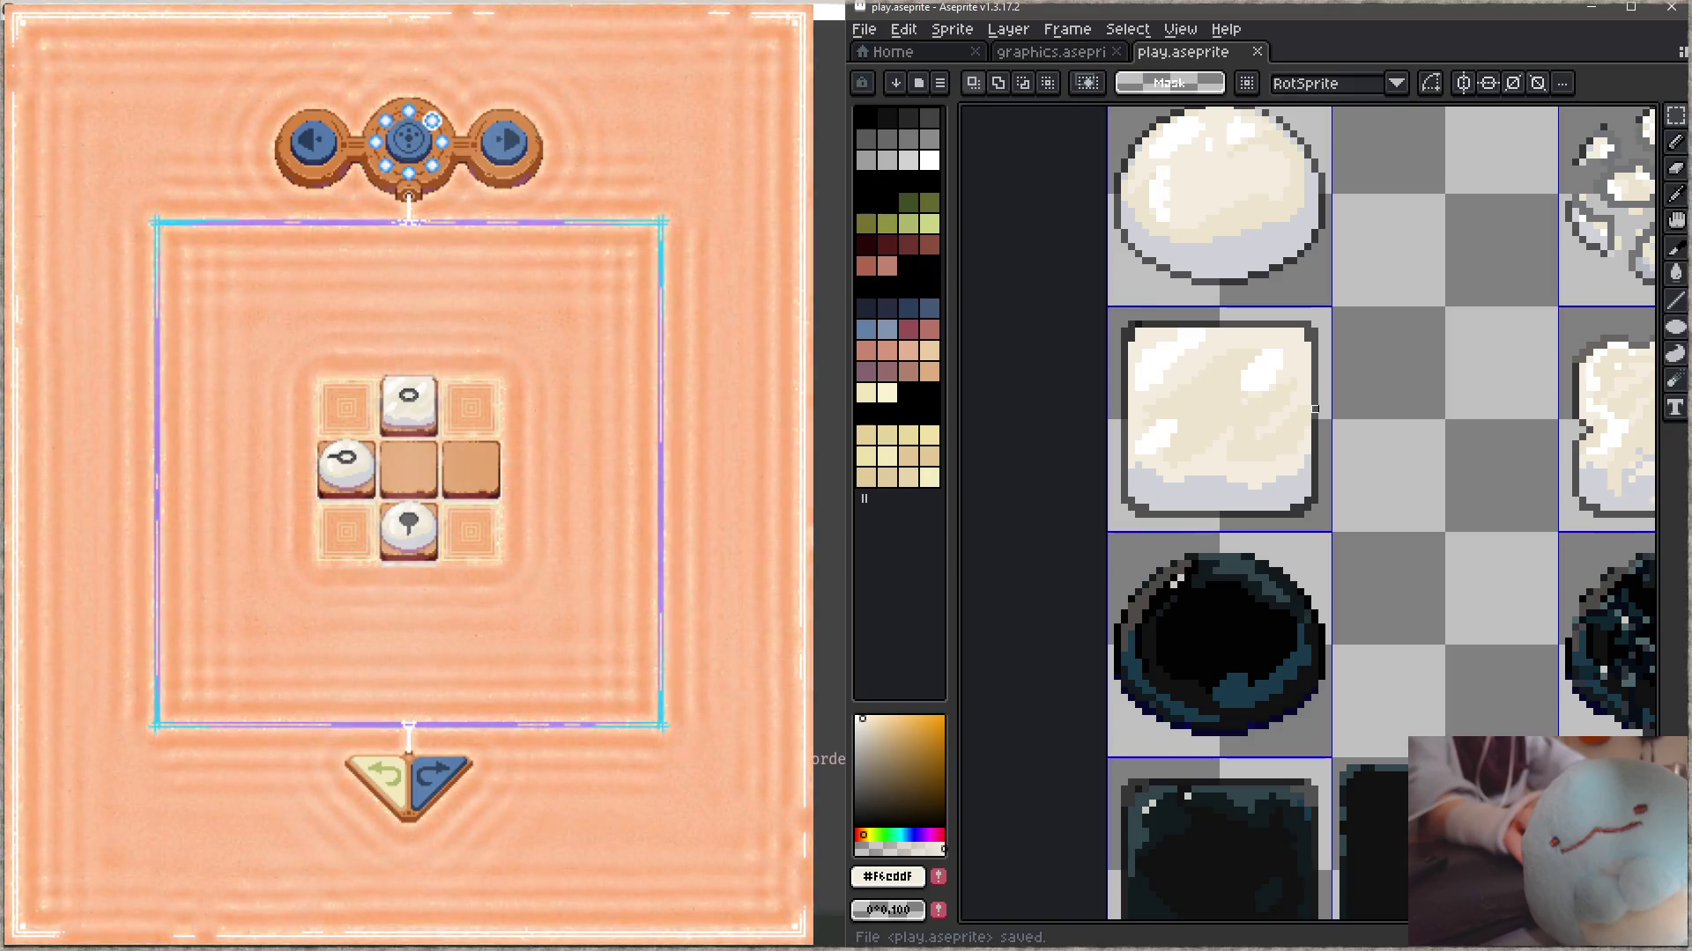
pyautogui.hotkey('ctrl', 'z')
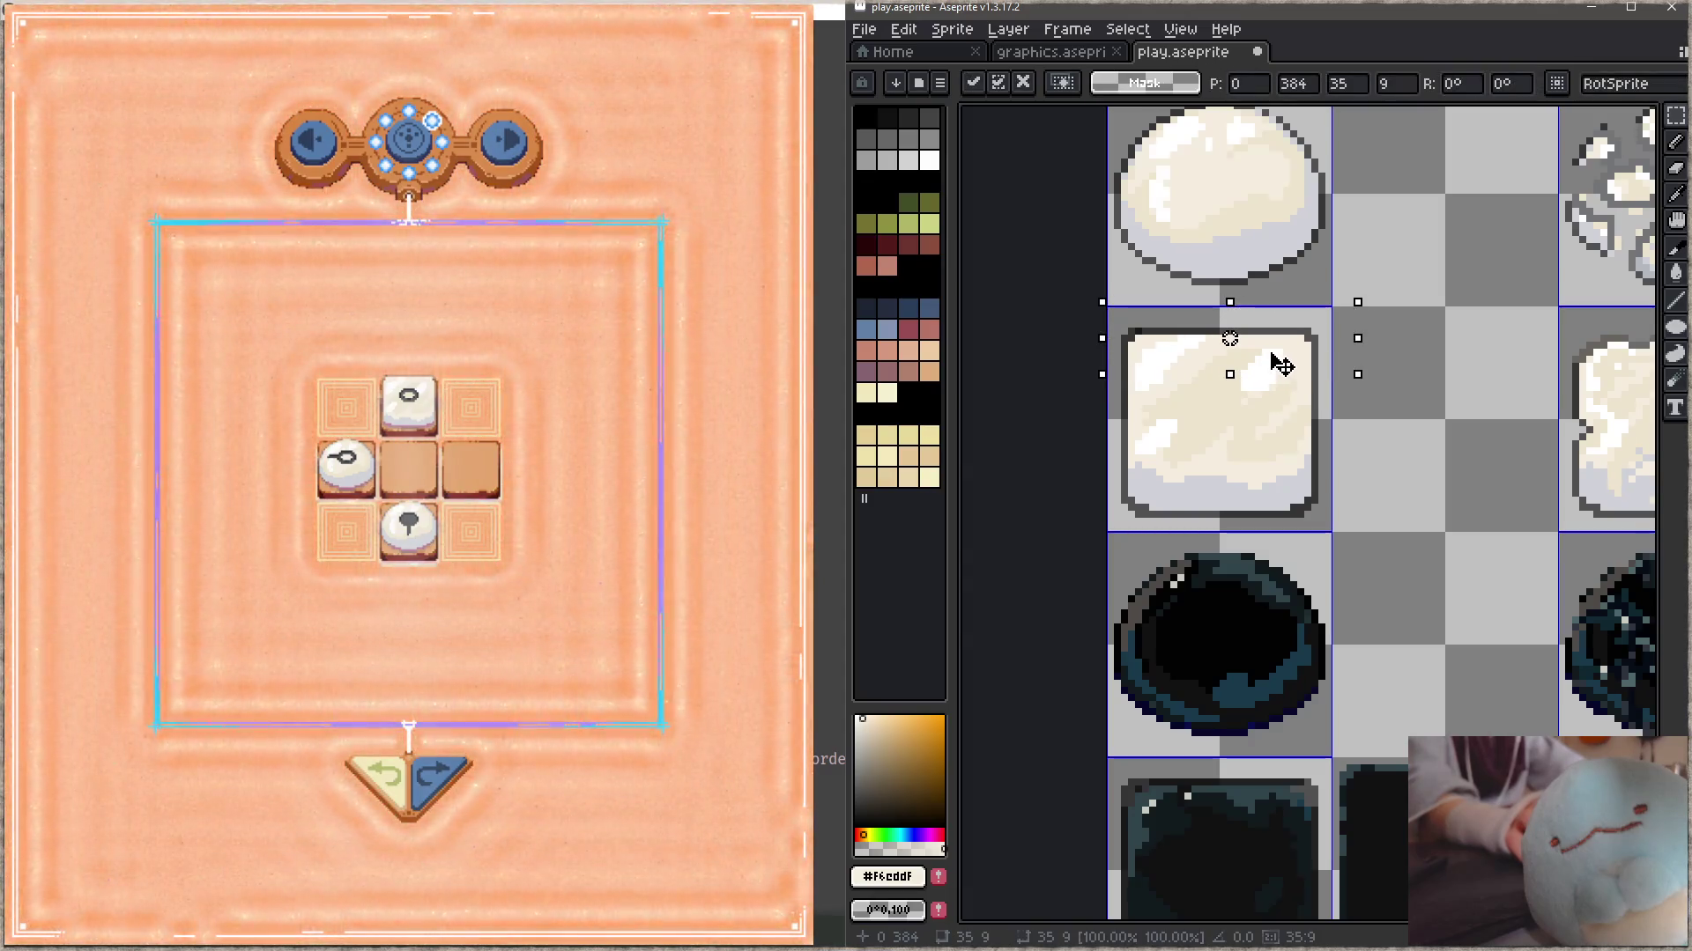
# - Nudge the top strip up one pixel and commit it, leaving a thin gap
pyautogui.press('Up')
pyautogui.press('Return')
pyautogui.press('i')
pyautogui.click(1318, 351)
pyautogui.press('b')
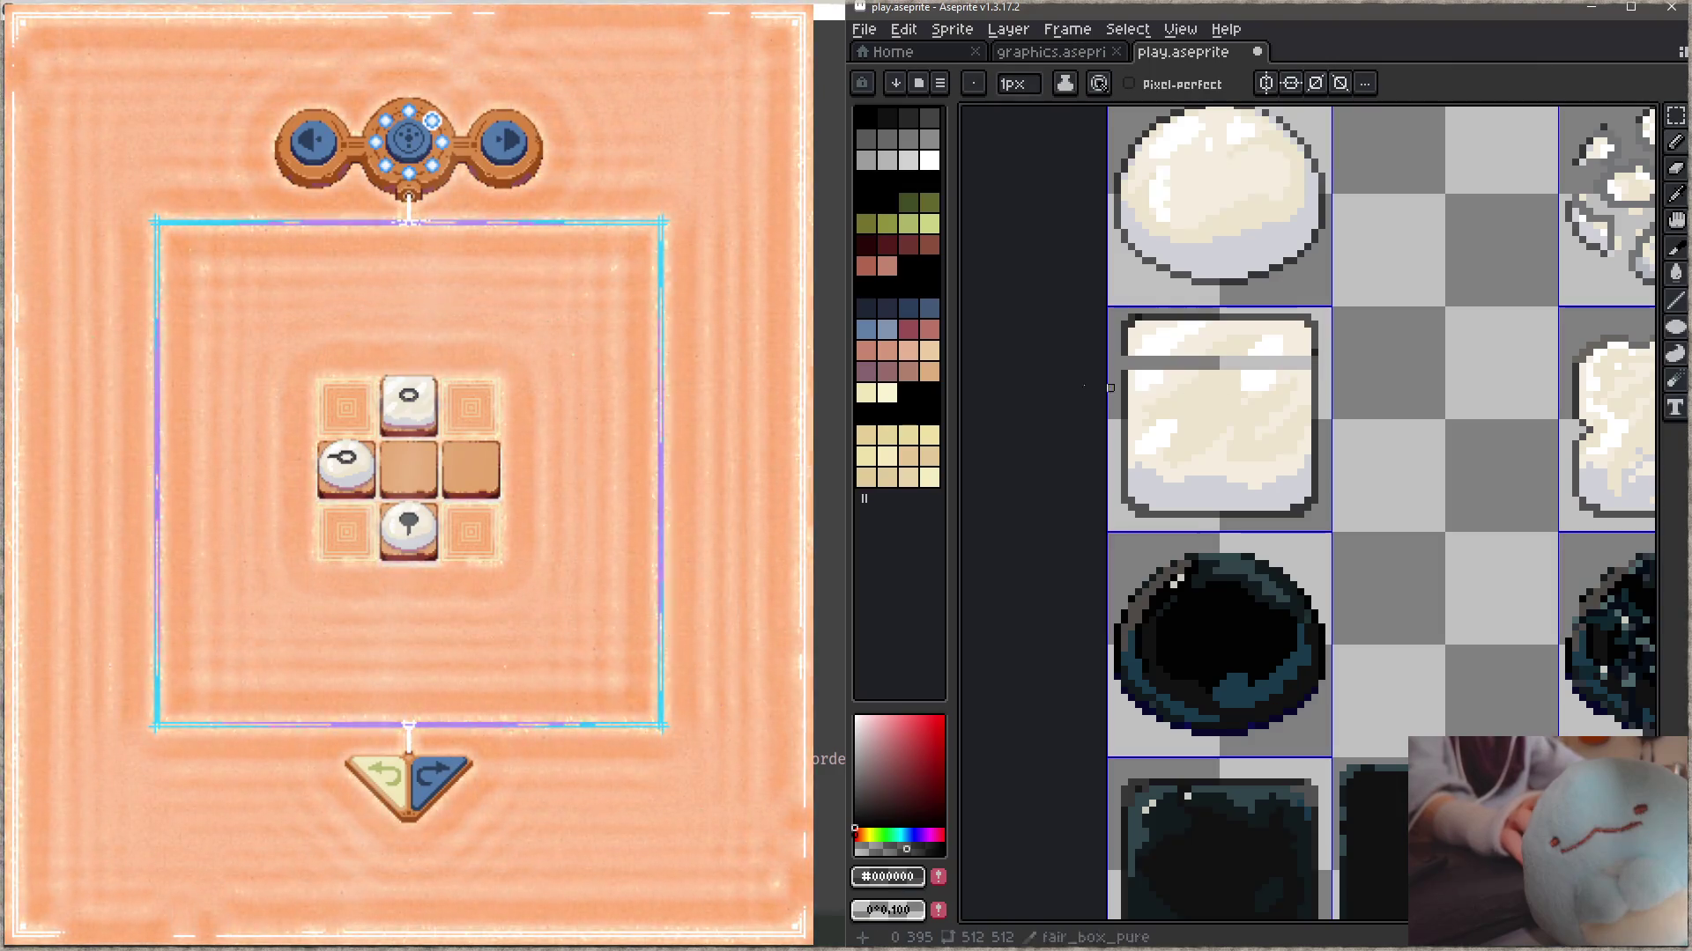
# - Paint white over the grey stripe near the top of the white box sprite
pyautogui.keyDown('alt'); pyautogui.click(1147, 352); pyautogui.keyUp('alt')
pyautogui.moveTo(1145, 360); pyautogui.dragTo(1160, 359)
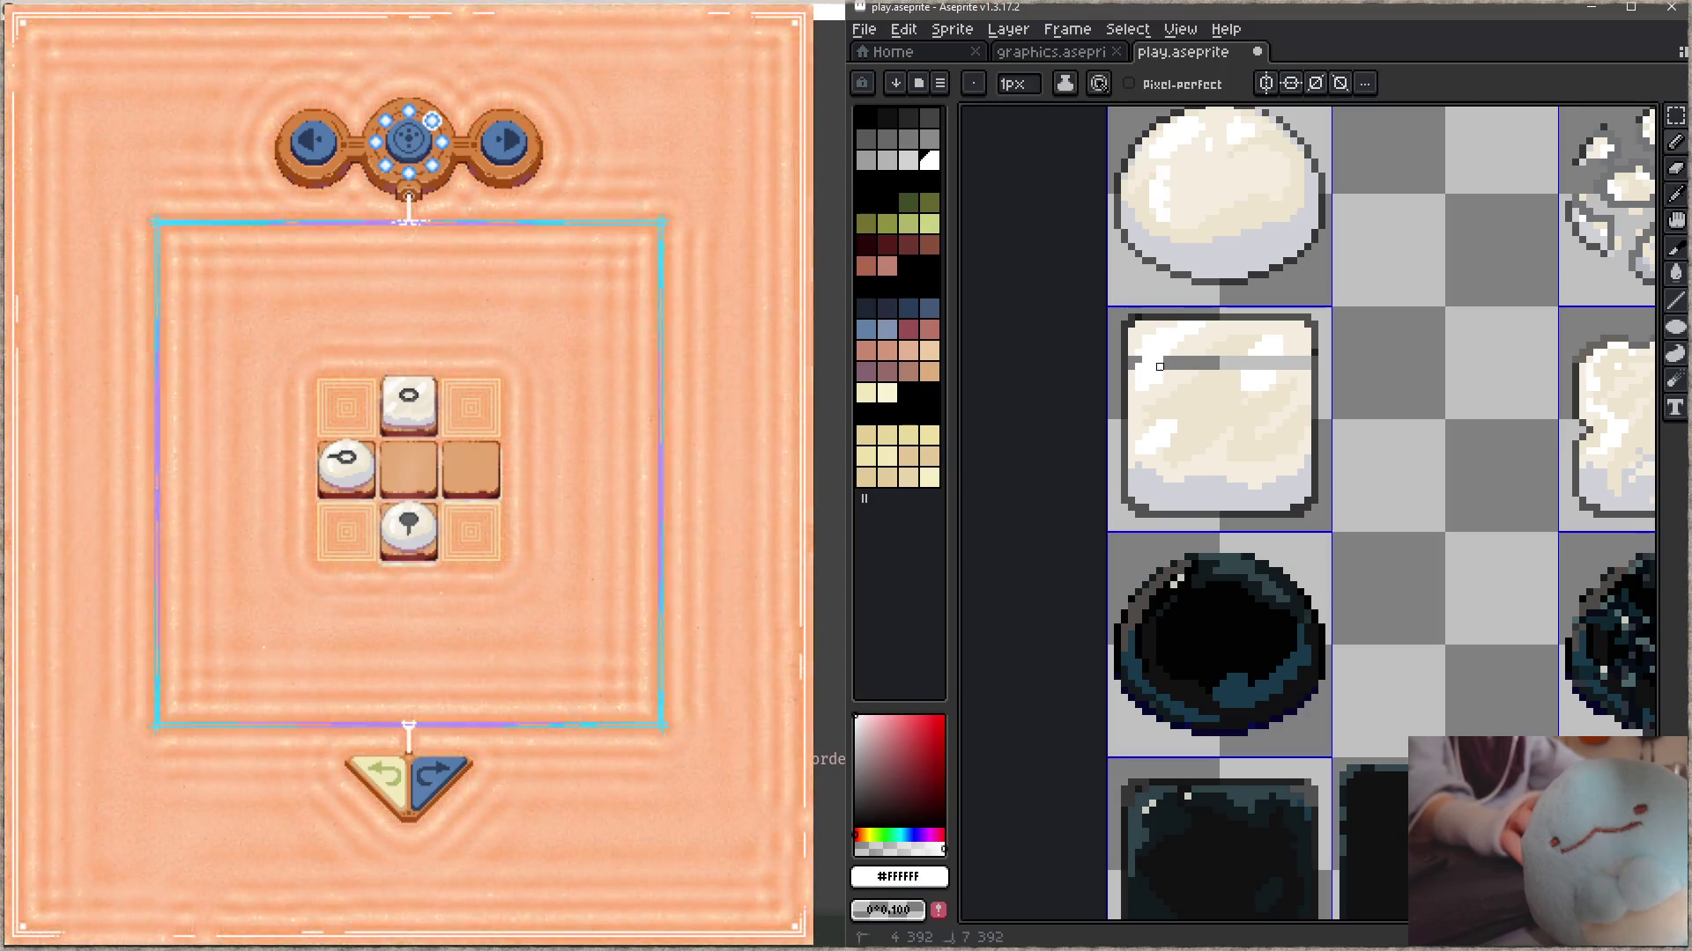
pyautogui.keyDown('alt'); pyautogui.click(1165, 377); pyautogui.keyUp('alt')
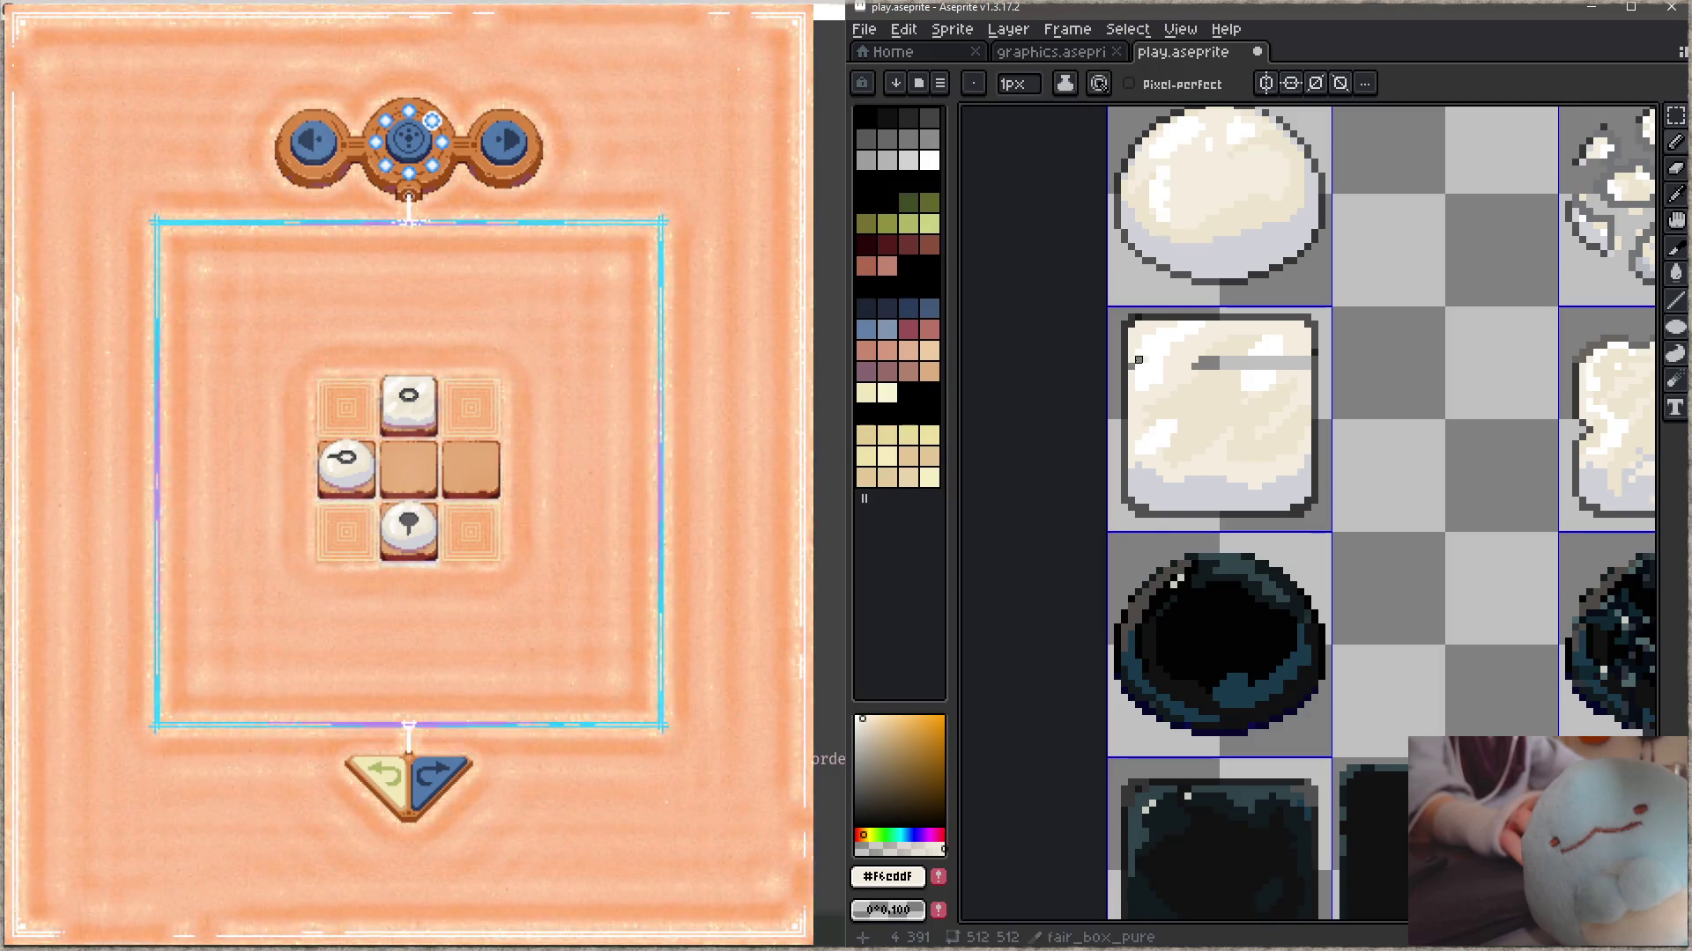
pyautogui.keyDown('alt'); pyautogui.click(1198, 363); pyautogui.keyUp('alt')
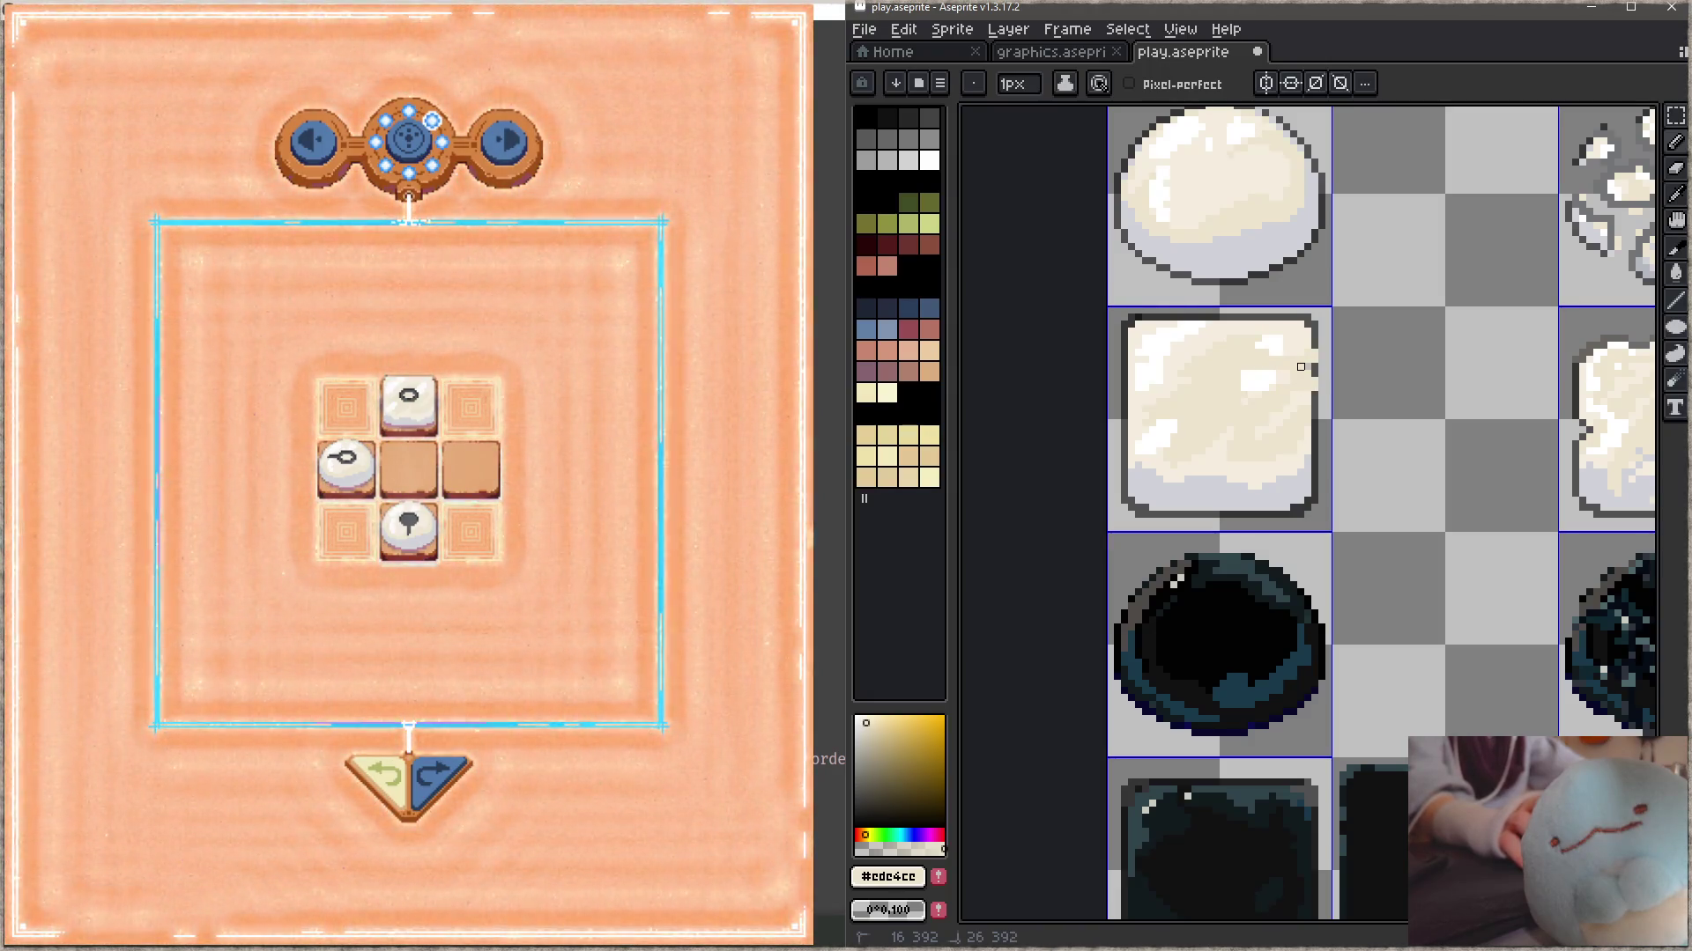
# - Redraw the box sprite's right outline in black and save the sheet
pyautogui.keyDown('alt'); pyautogui.click(1315, 364); pyautogui.keyUp('alt')
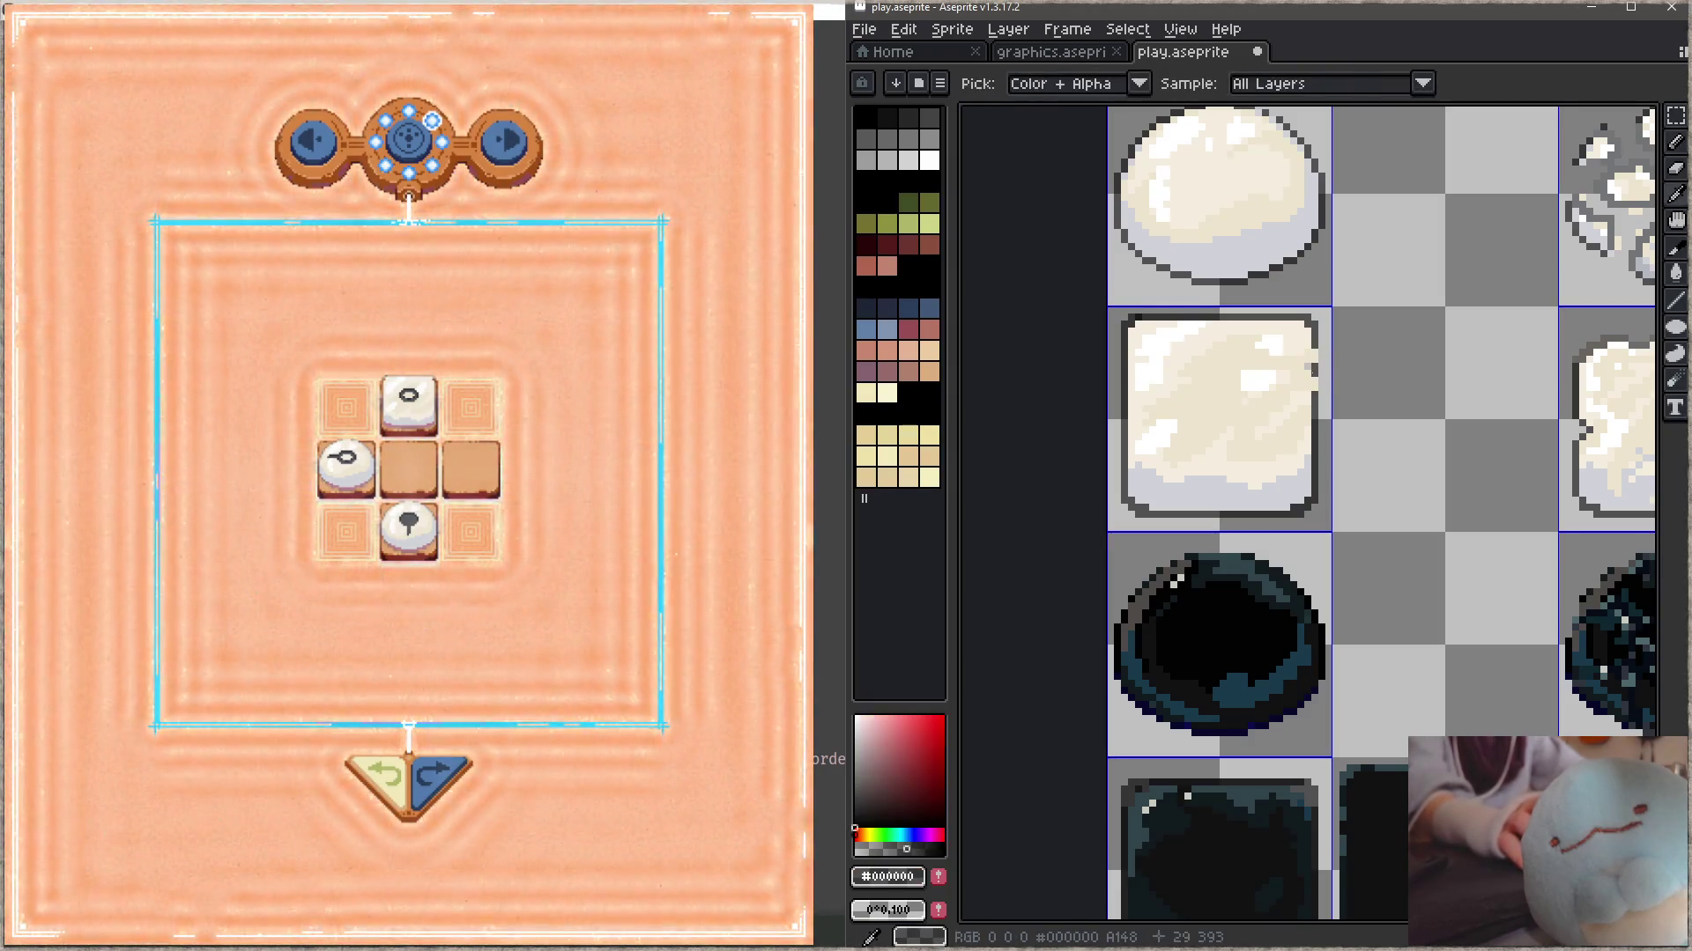
pyautogui.moveTo(1314, 363); pyautogui.dragTo(1315, 394)
pyautogui.keyDown('alt'); pyautogui.click(1309, 363); pyautogui.keyUp('alt')
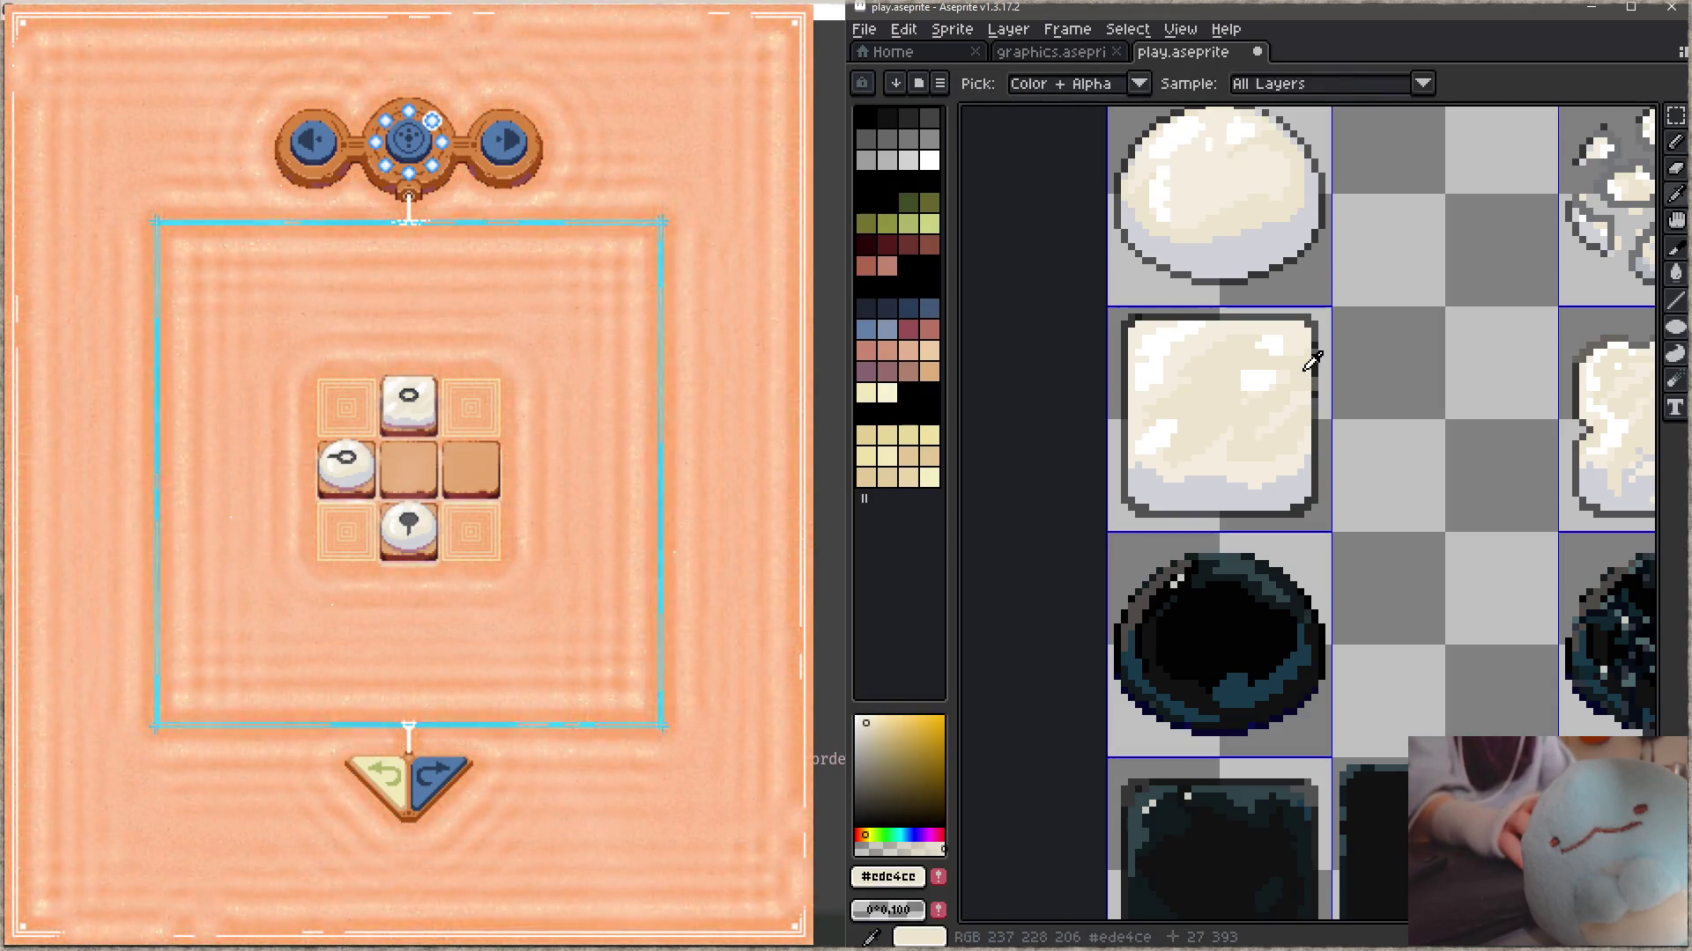
pyautogui.hotkey('ctrl', 's')
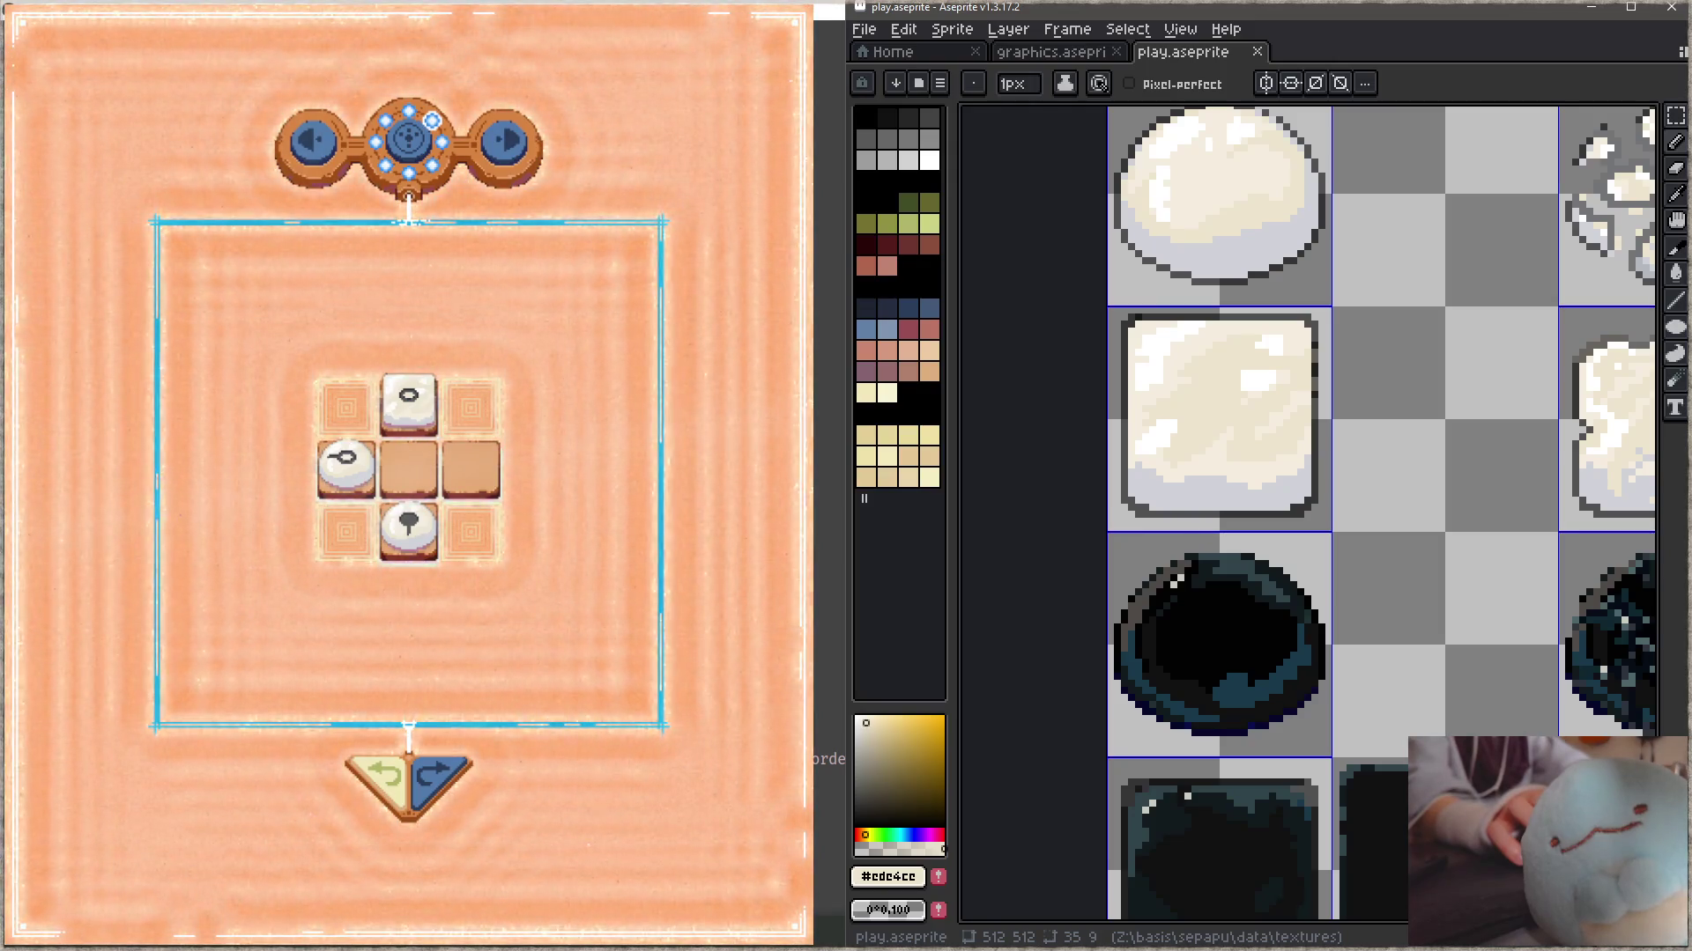
pyautogui.hscroll(1, 1245, 475)
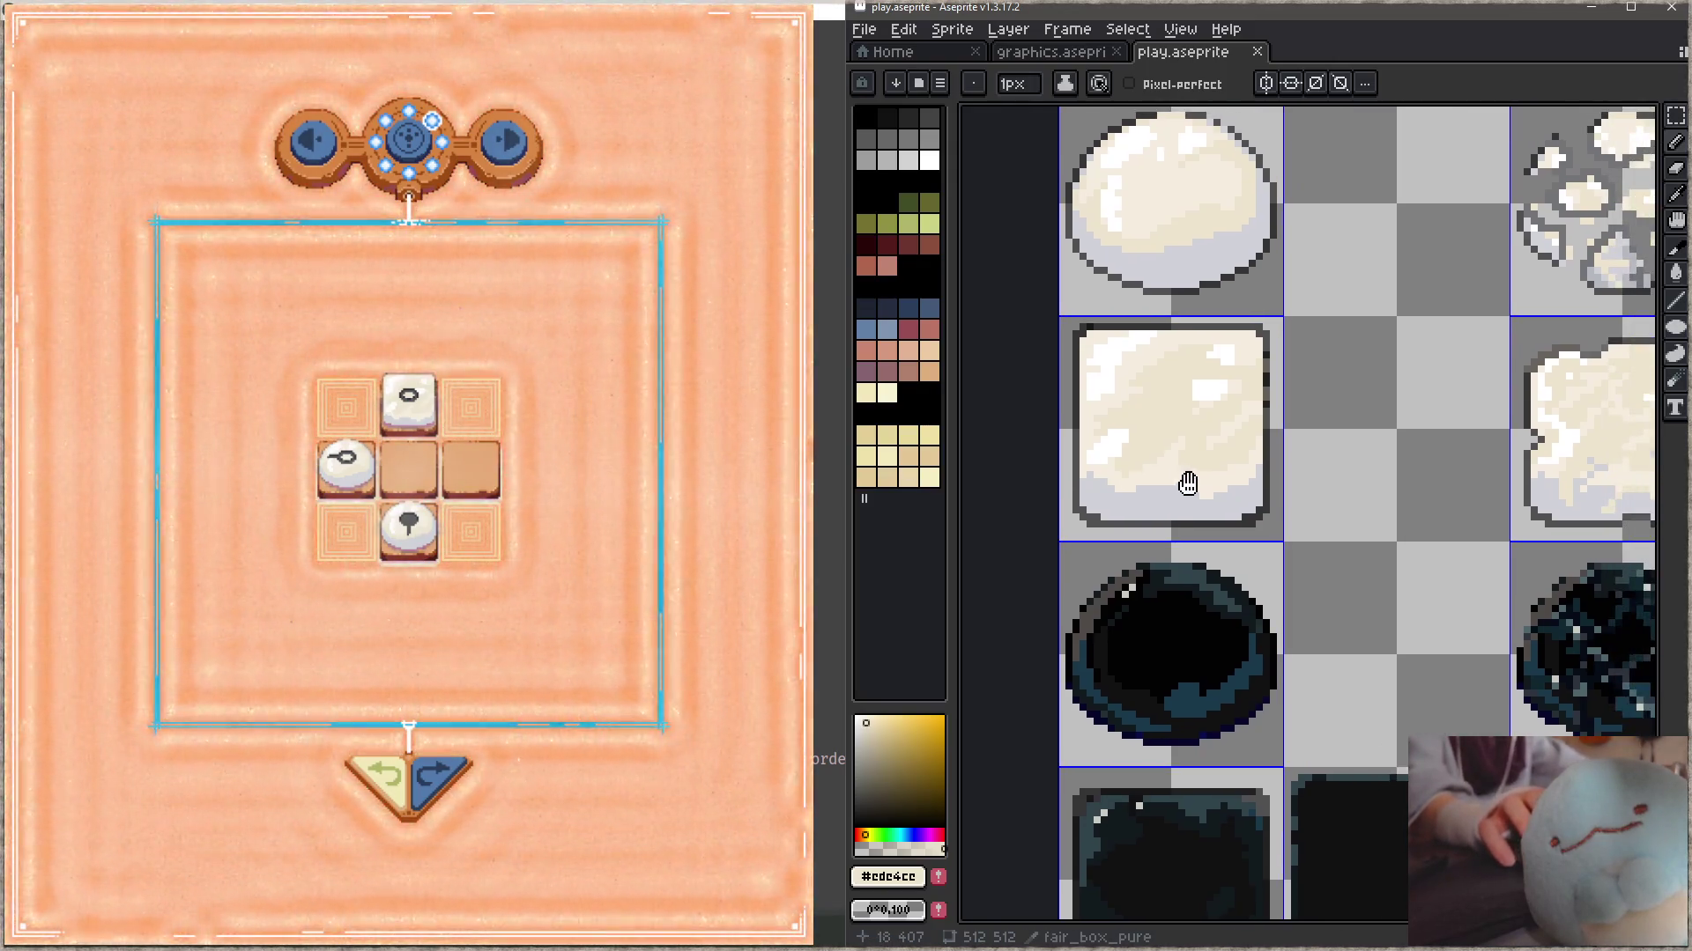
# - Nudge the box tile's lower band up one pixel, then sample its pale grey #d0d2d8
pyautogui.press('m')
pyautogui.moveTo(1262, 459)
pyautogui.mouseDown()
pyautogui.moveTo(1089, 504)
pyautogui.moveTo(1267, 446)
pyautogui.mouseUp()
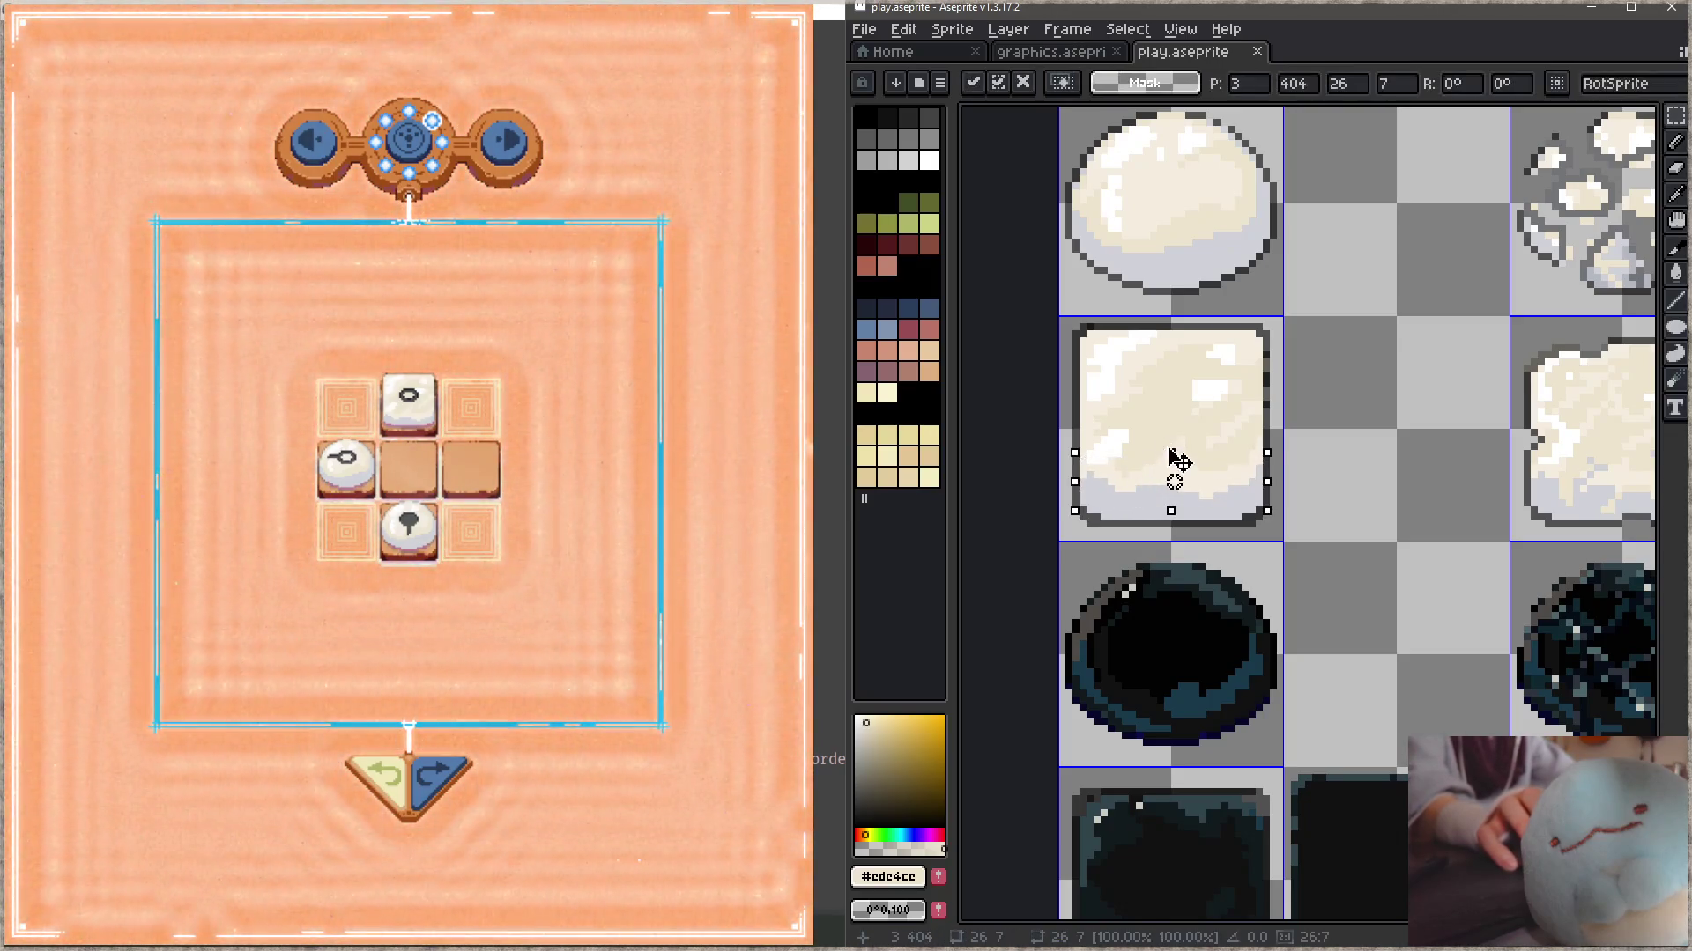
pyautogui.hotkey('ctrl', 'd')
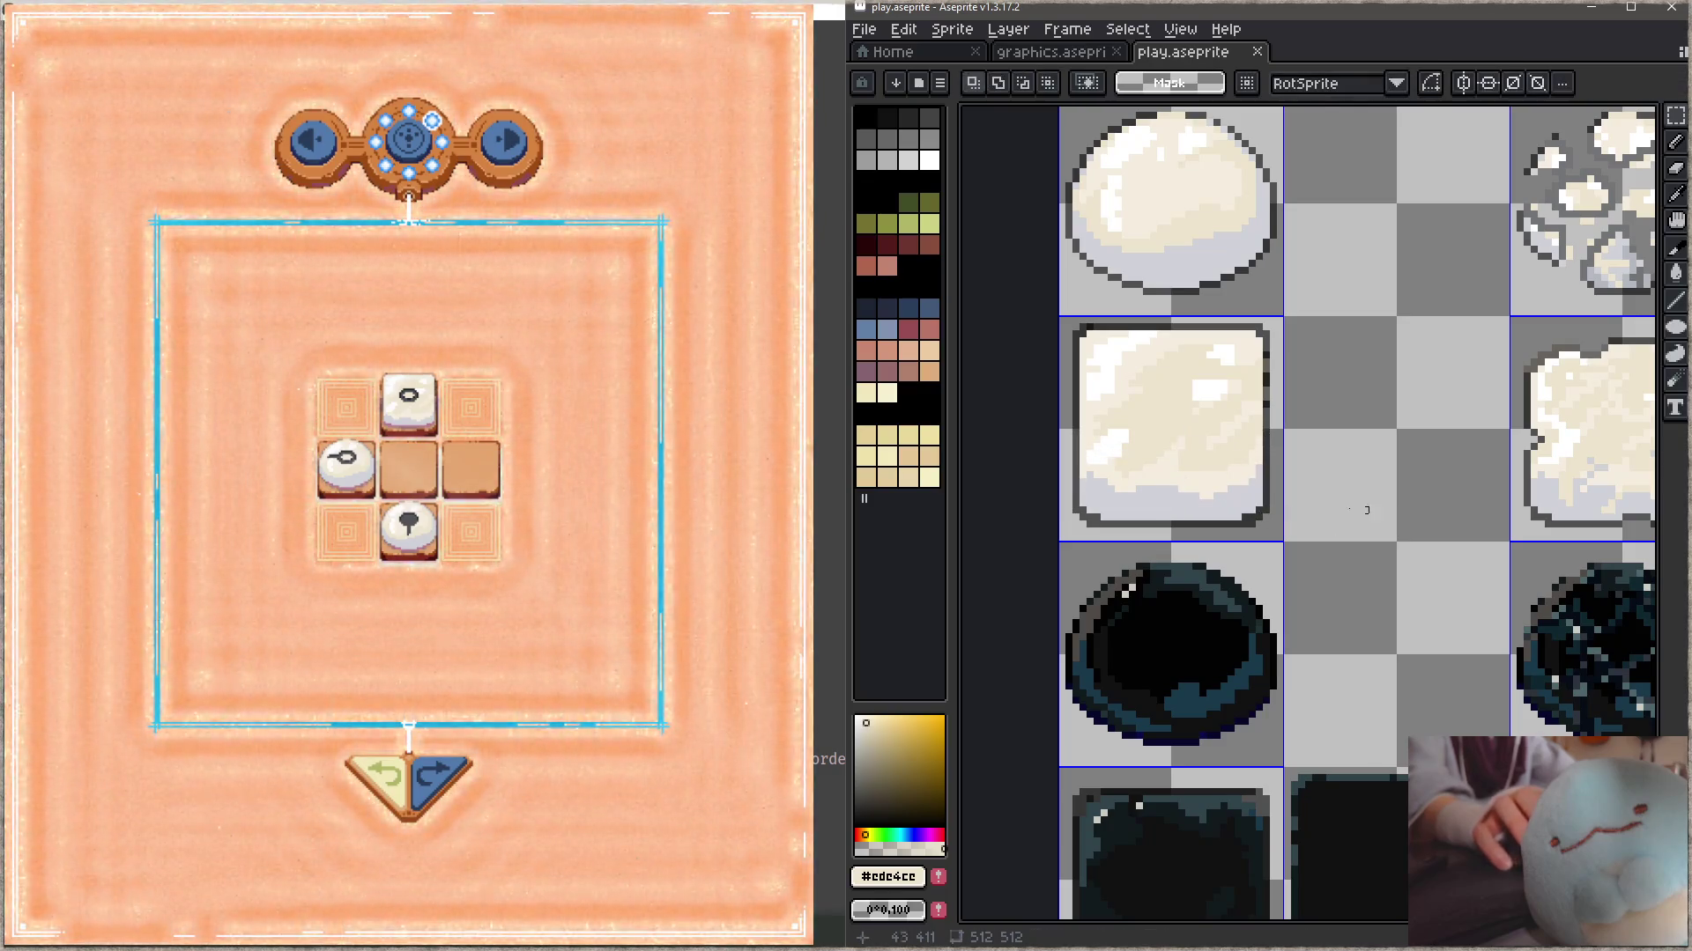
pyautogui.moveTo(1261, 498); pyautogui.dragTo(1076, 462)
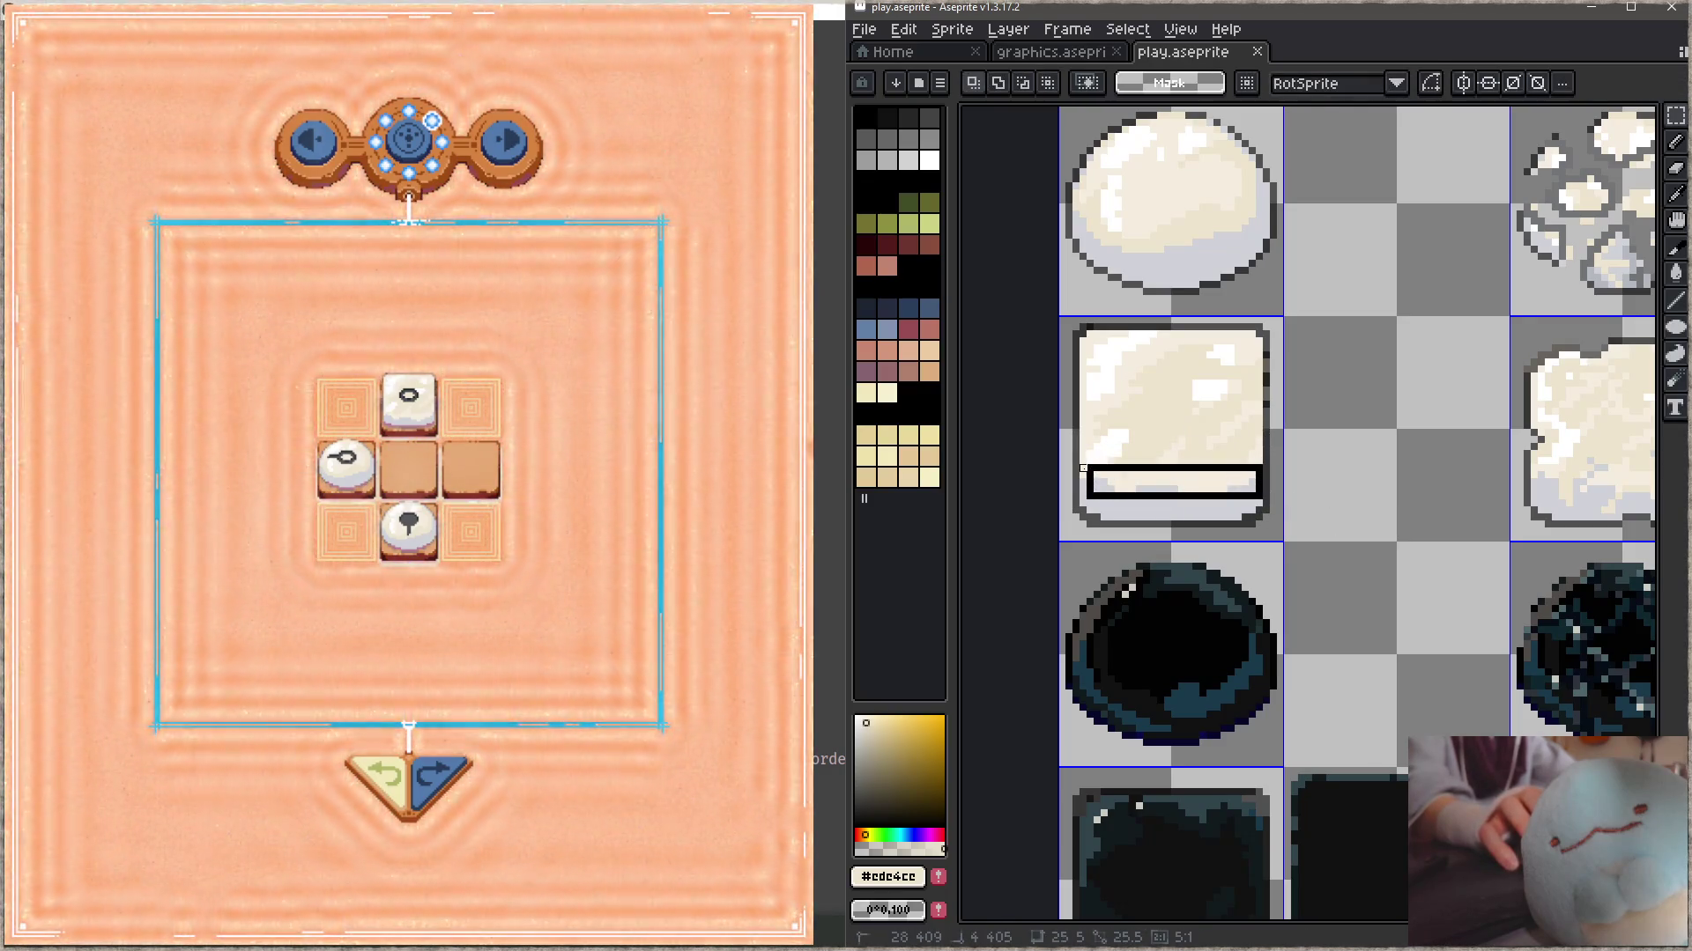
pyautogui.press('Up')
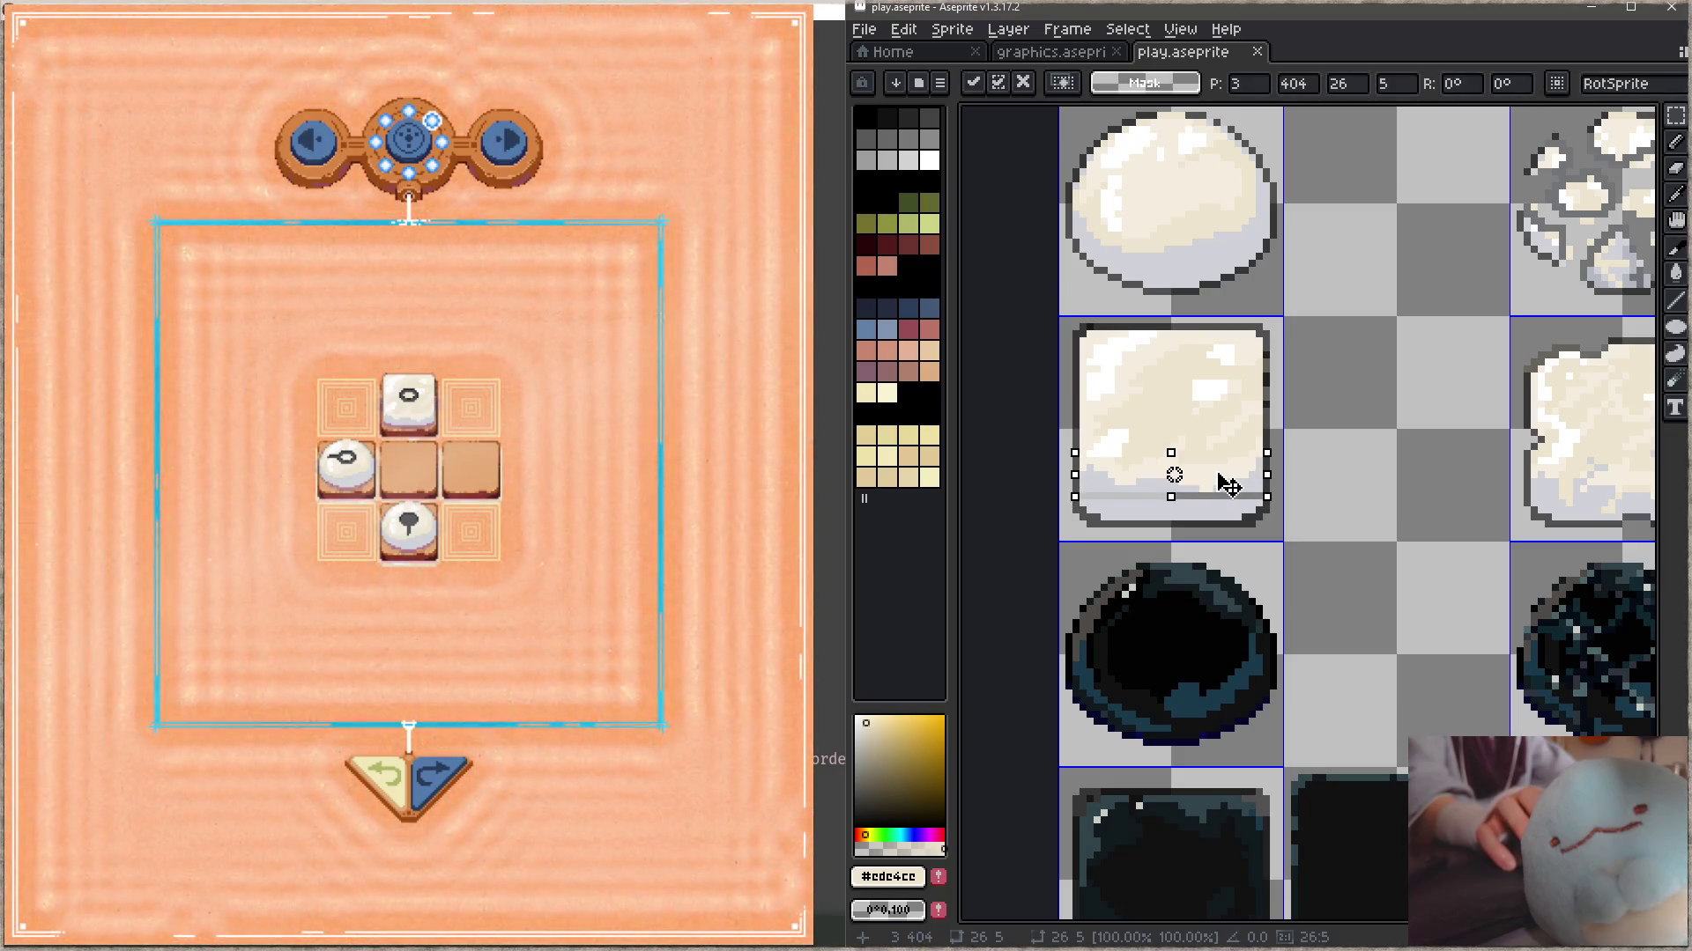
pyautogui.hotkey('ctrl', 'd')
pyautogui.press('i')
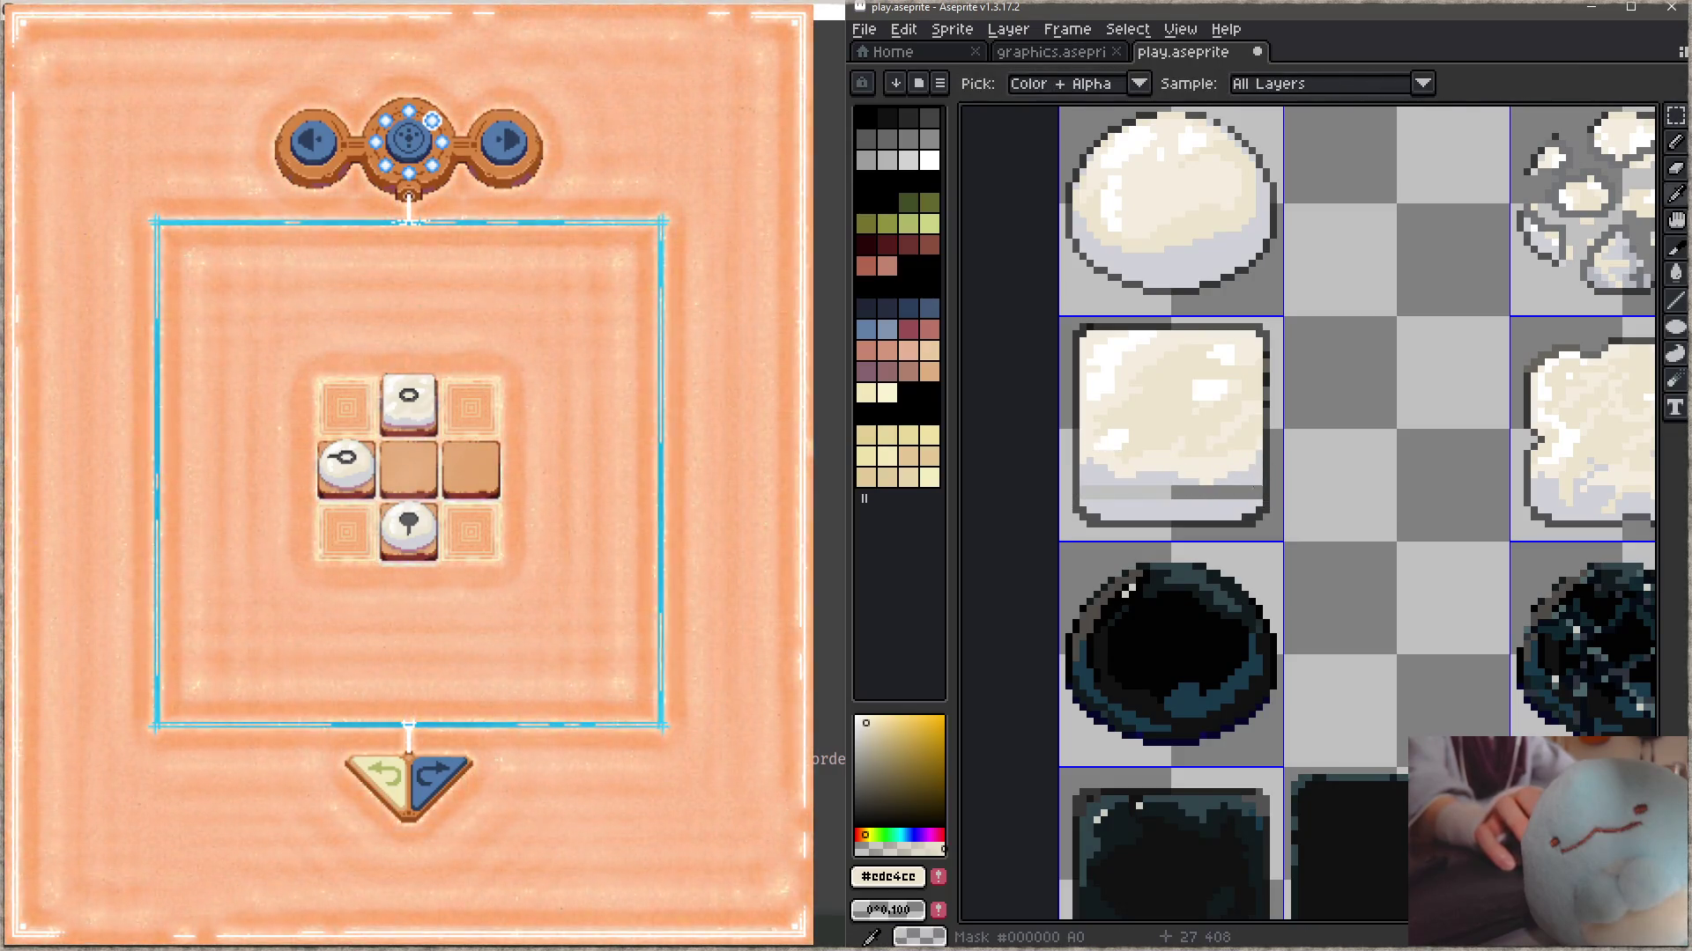
pyautogui.click(1238, 496)
# - Draw a grey line across the box sprite's bottom with the Pencil and save
pyautogui.press('m')
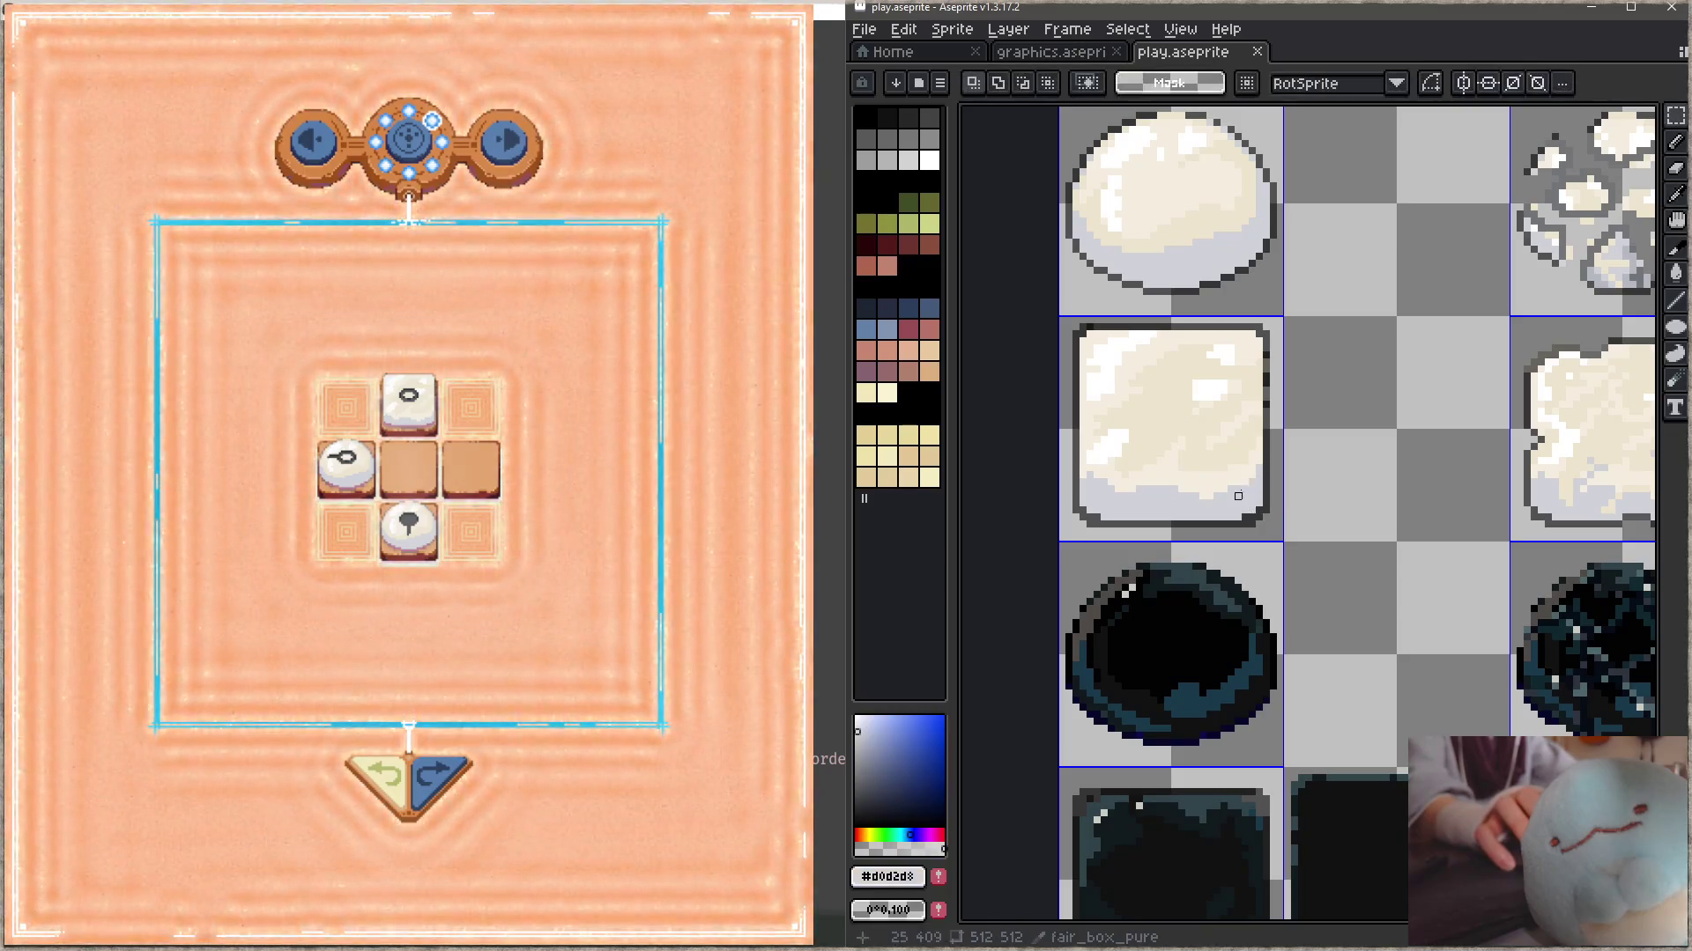
pyautogui.press('b')
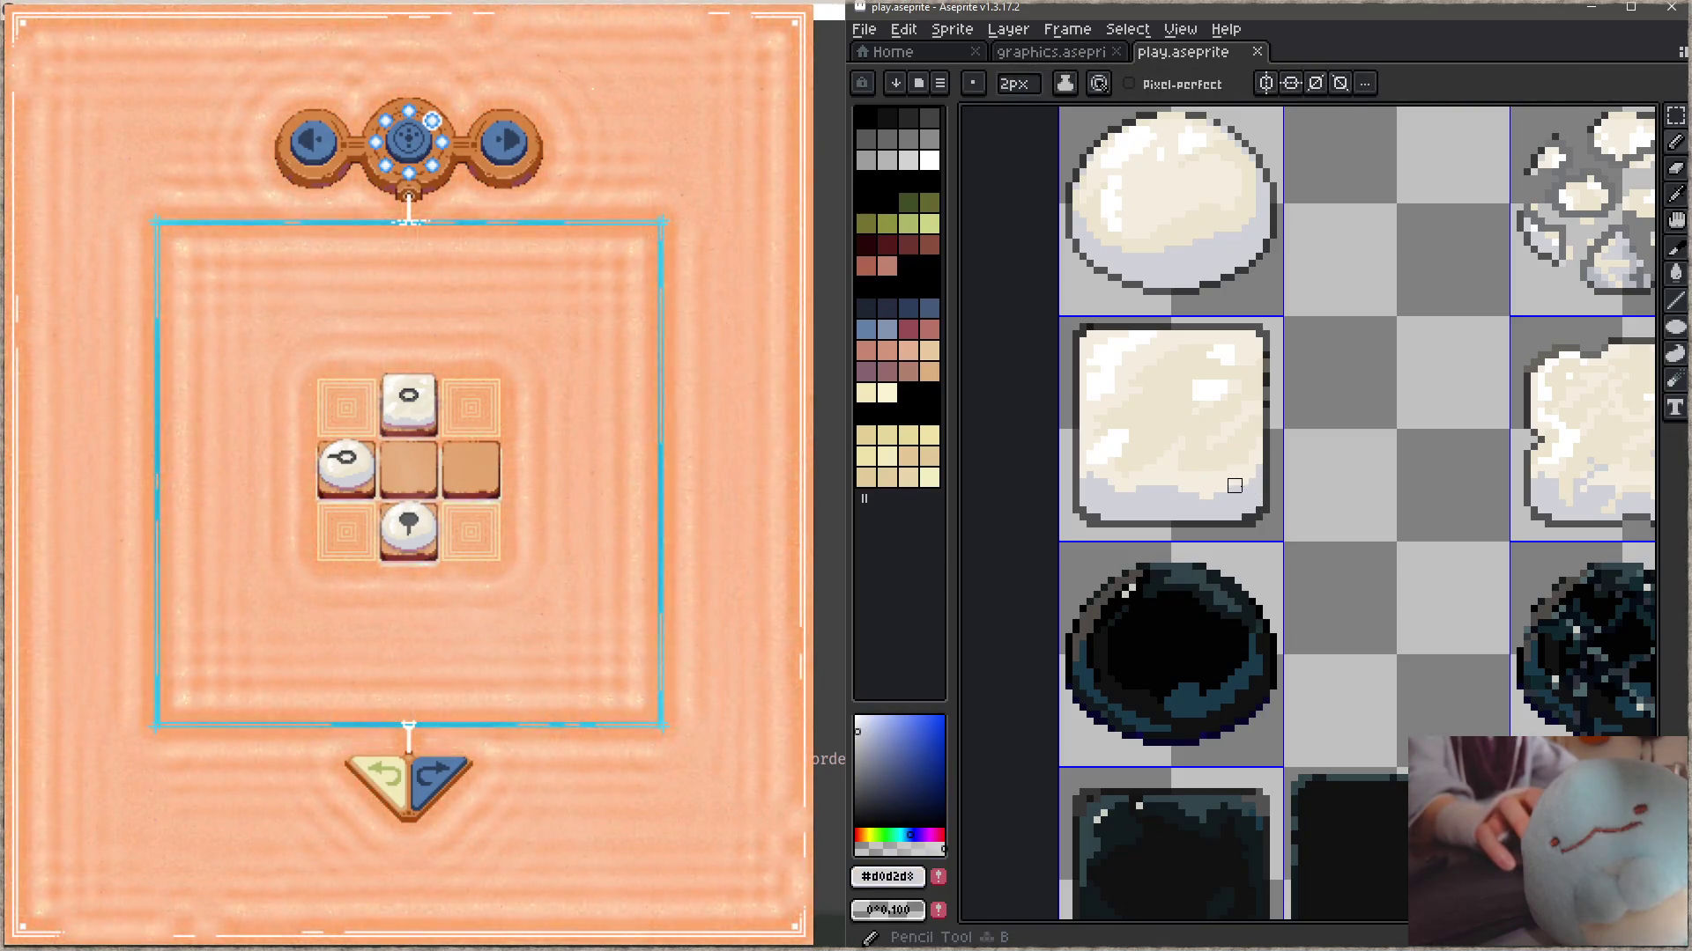
pyautogui.keyDown('shift'); pyautogui.click(1058, 492); pyautogui.keyUp('shift')
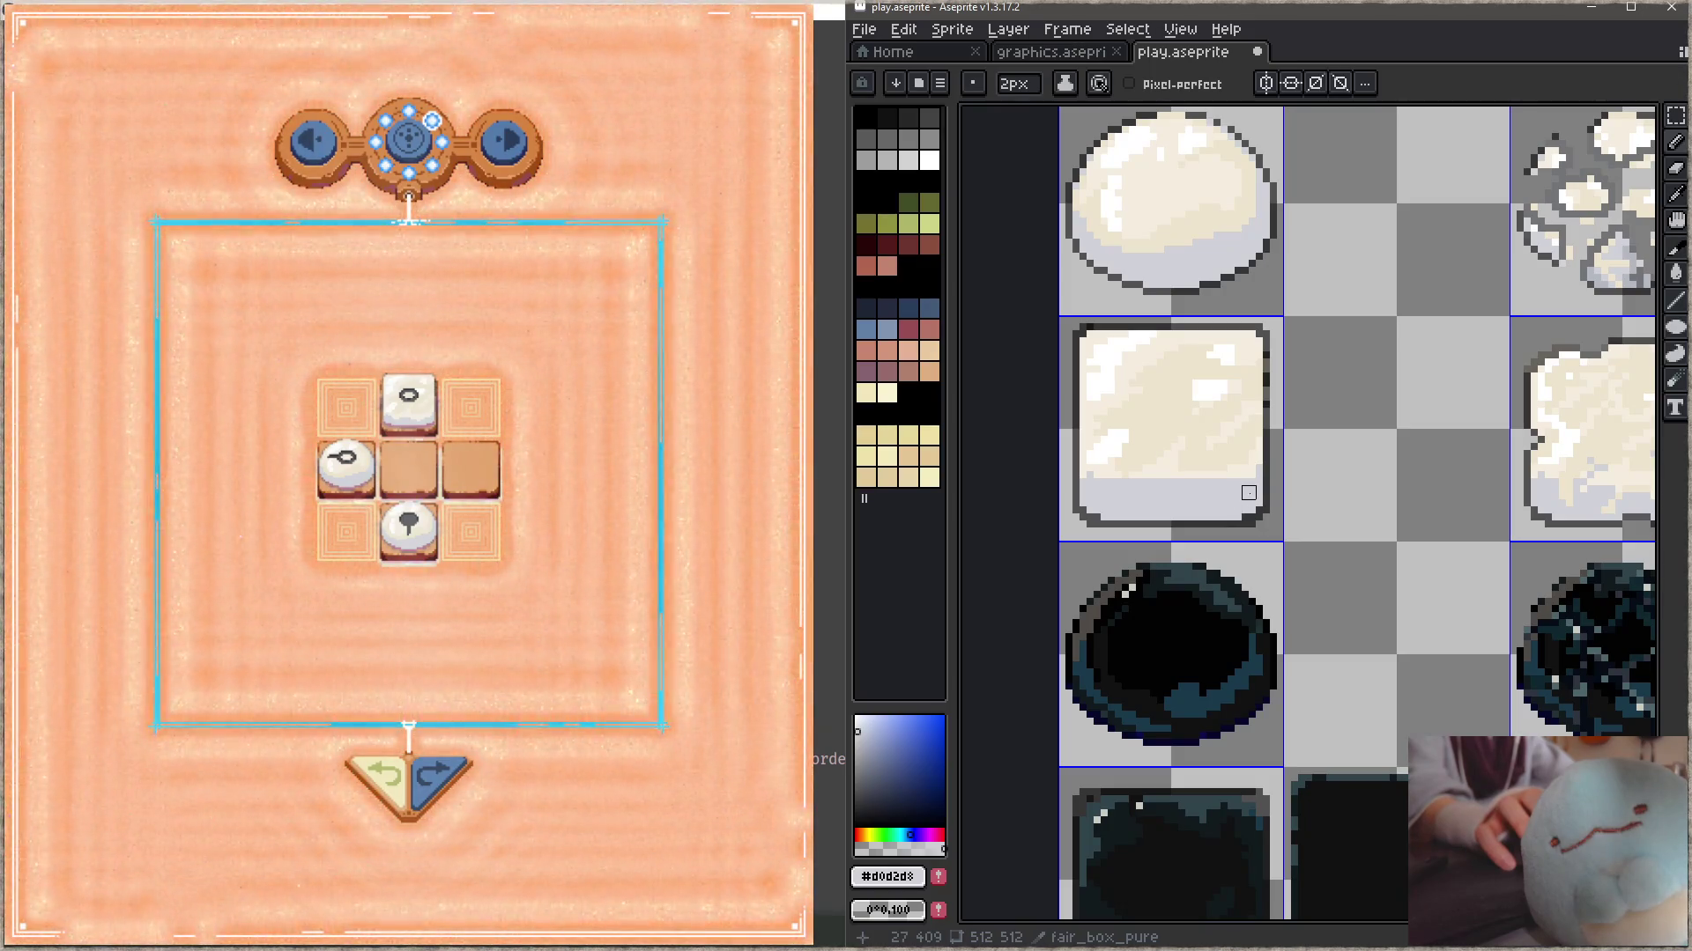
pyautogui.keyDown('alt'); pyautogui.click(1249, 472); pyautogui.keyUp('alt')
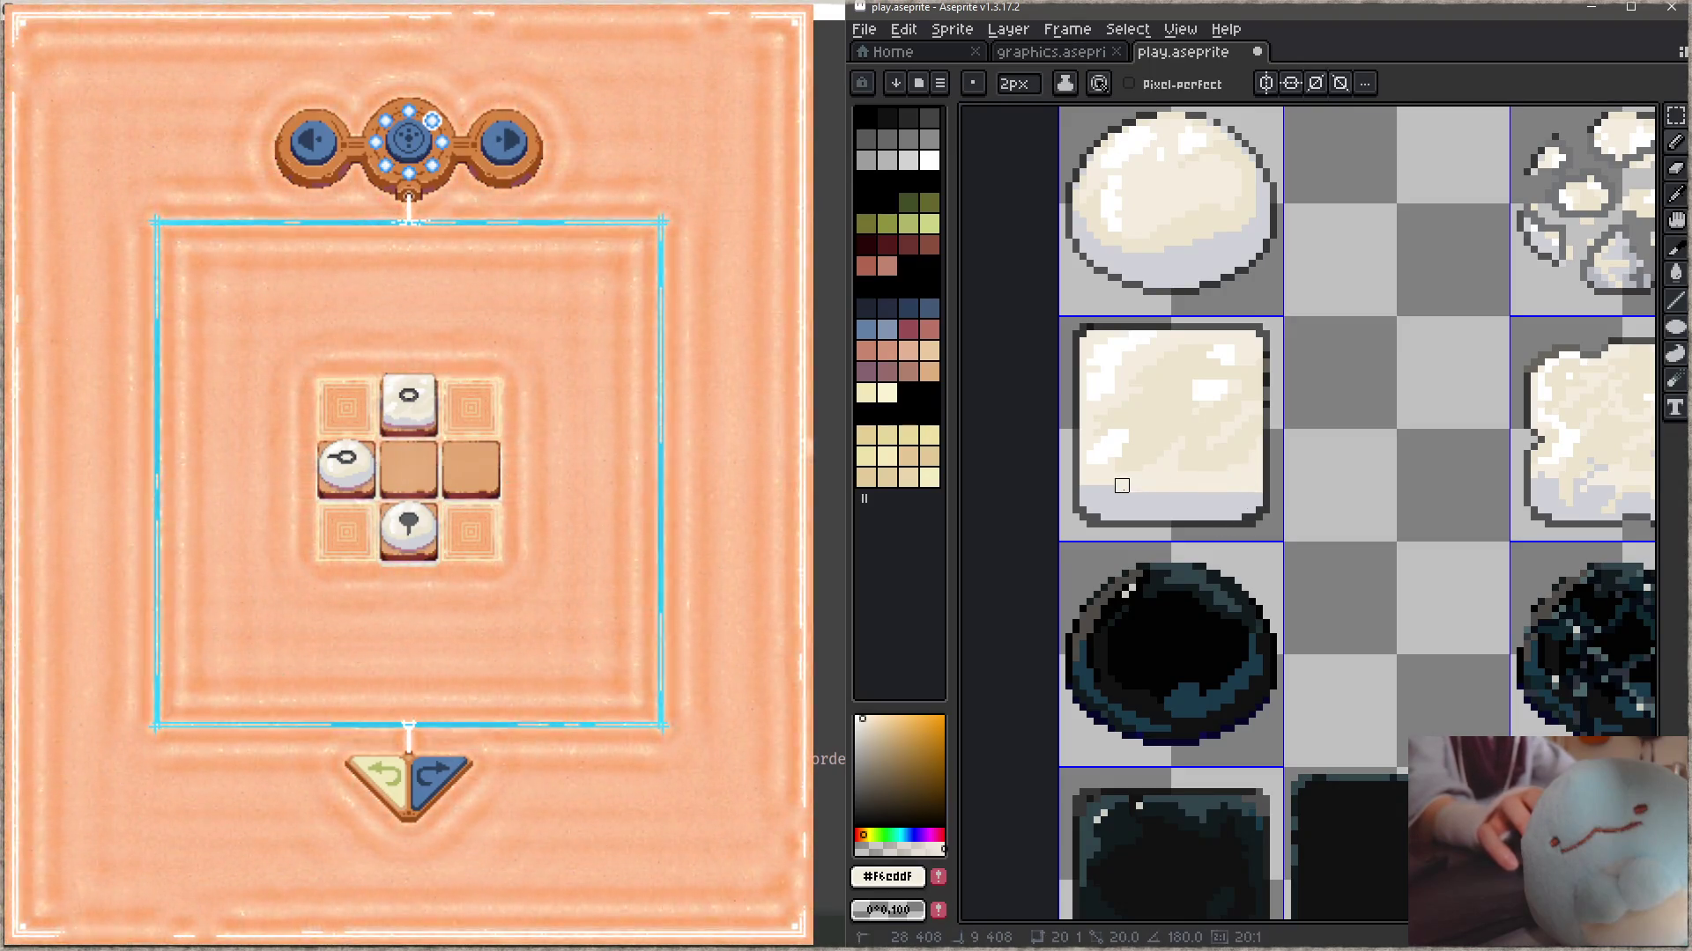
pyautogui.hotkey('ctrl', 's')
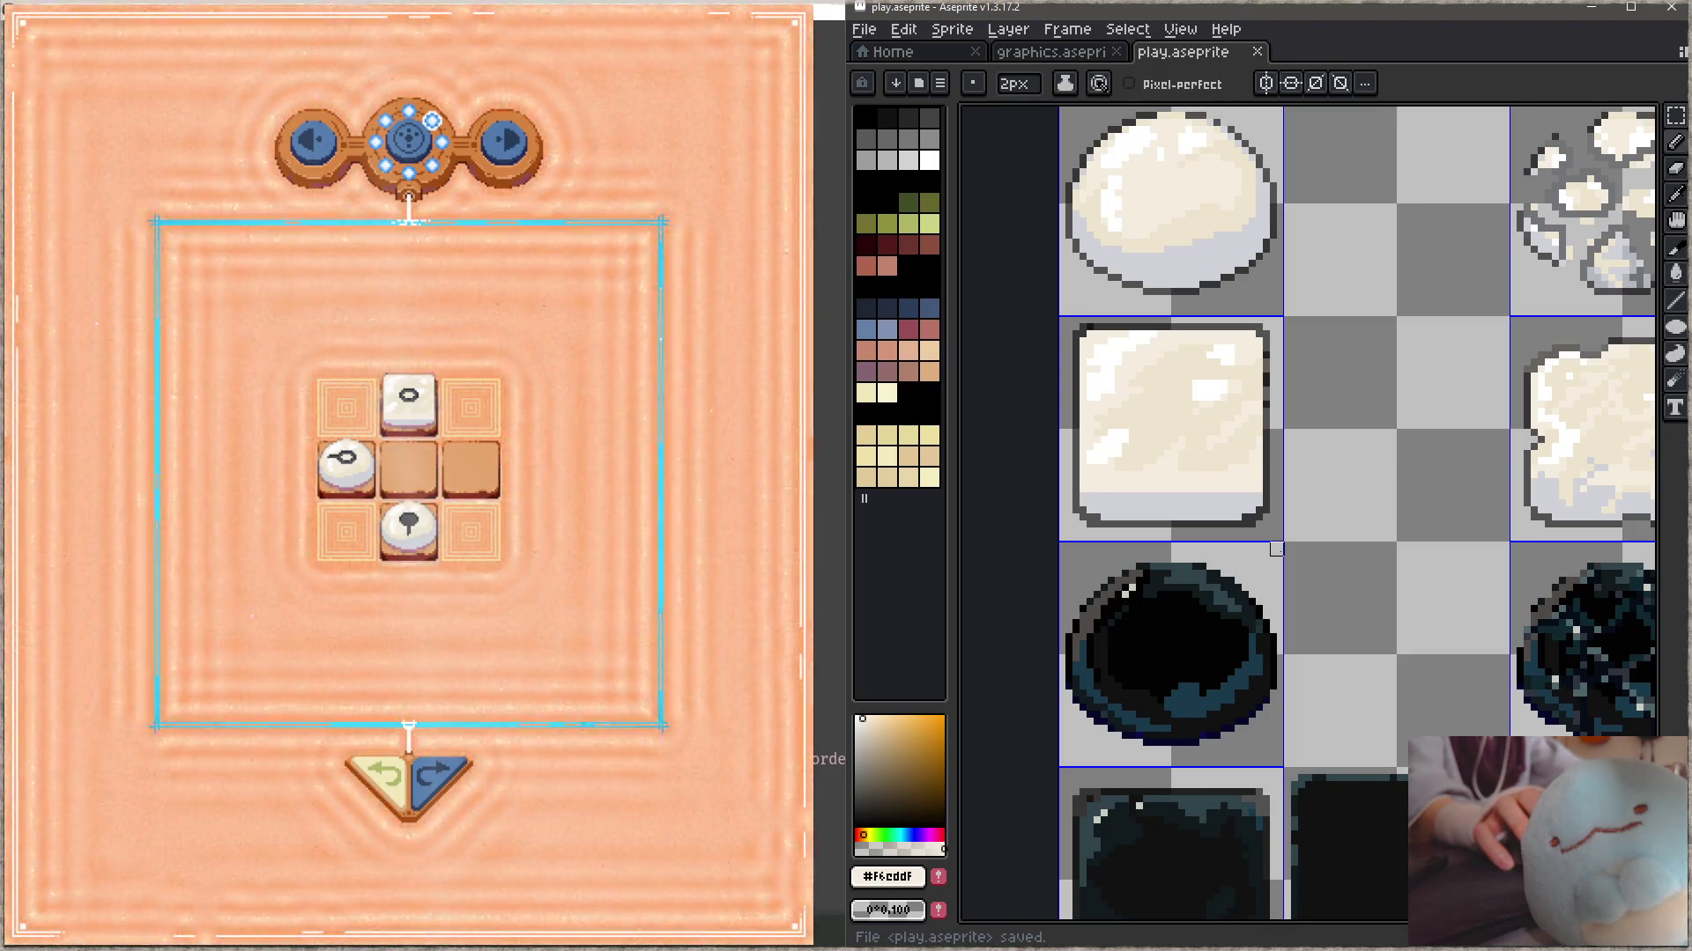
# - Repaint the box's light-grey bottom edge, set the brush to 1px, and save again
pyautogui.keyDown('alt'); pyautogui.click(1088, 514); pyautogui.keyUp('alt')
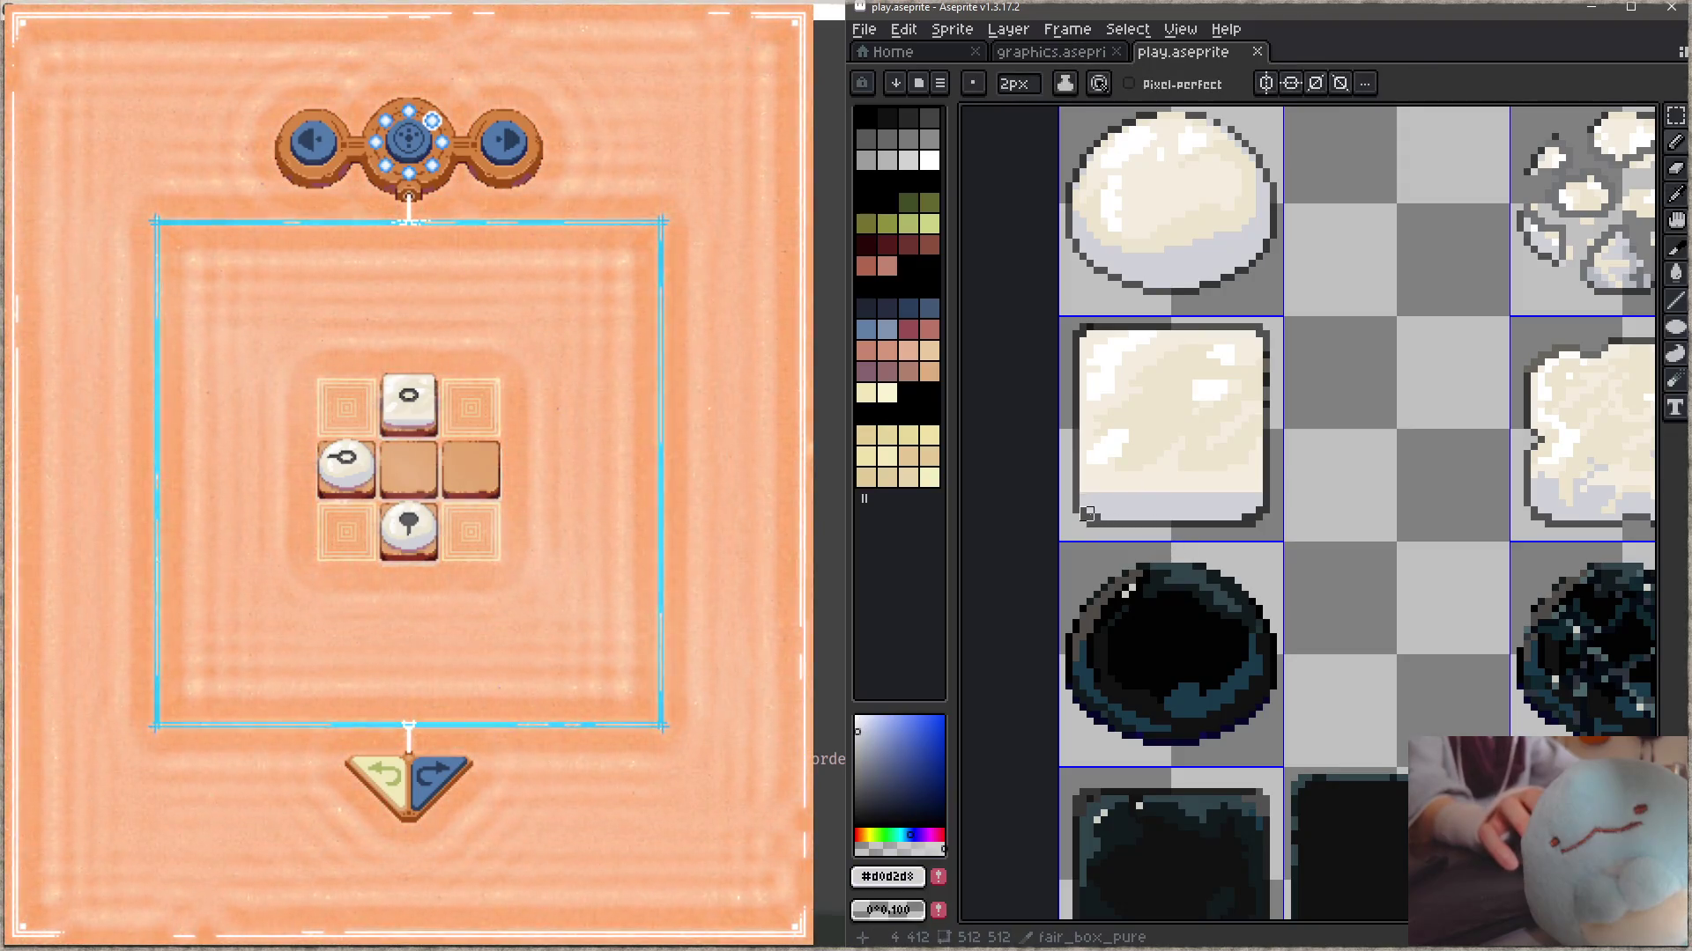
pyautogui.moveTo(1099, 514); pyautogui.dragTo(1234, 507)
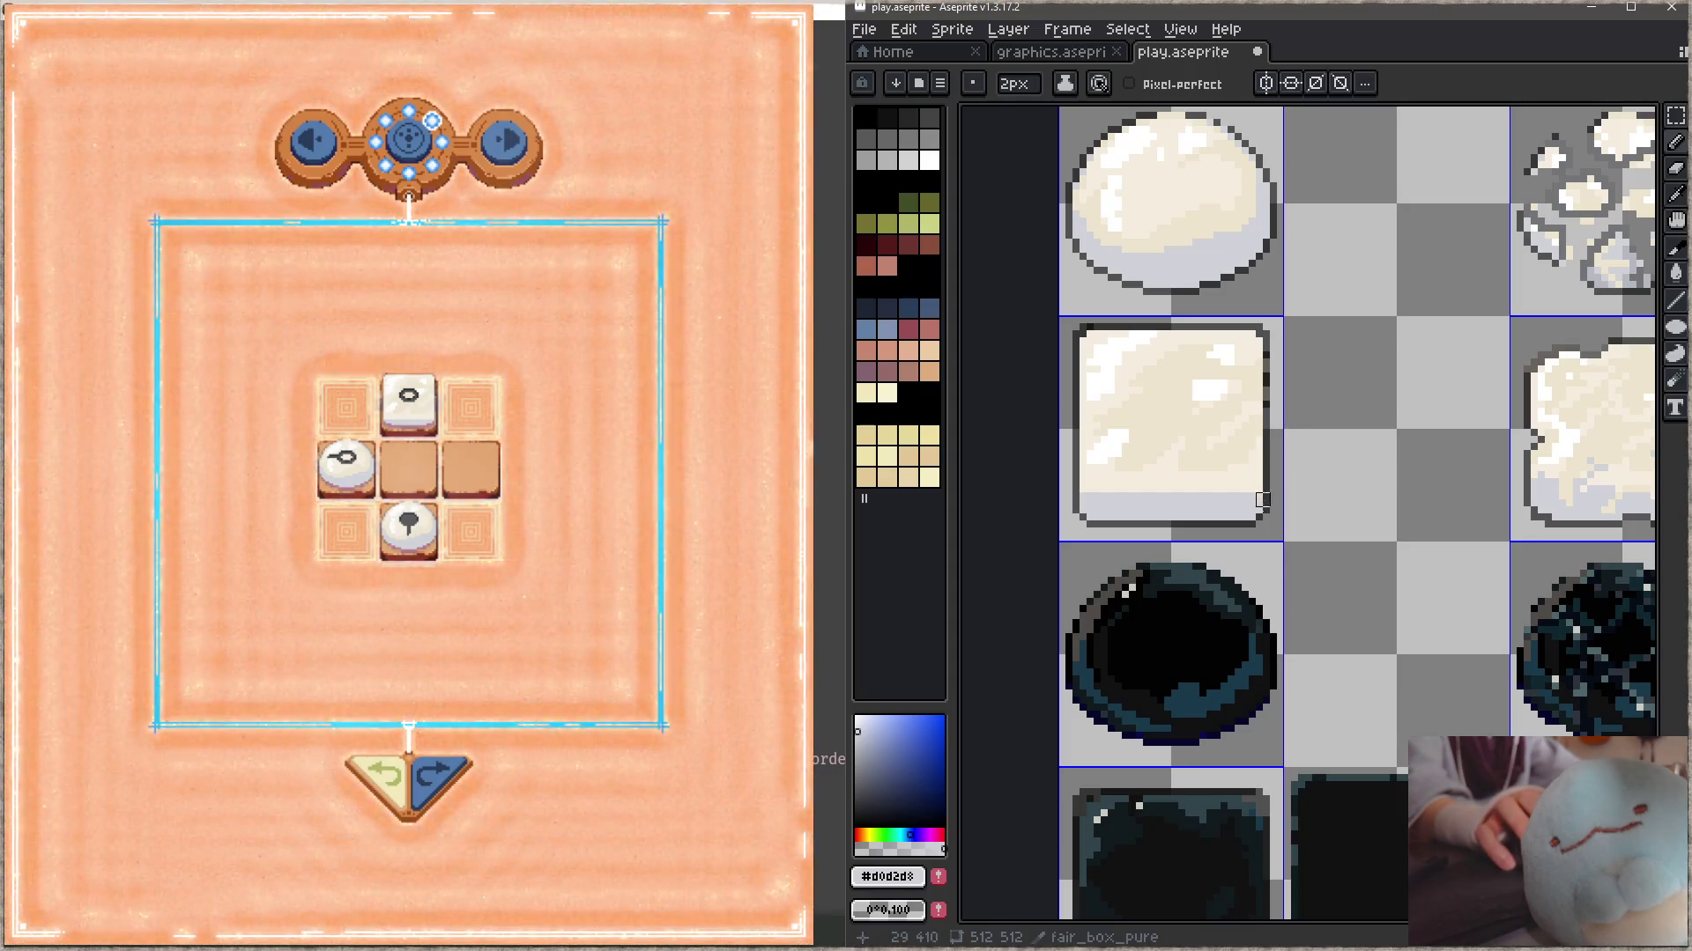
pyautogui.press('-')
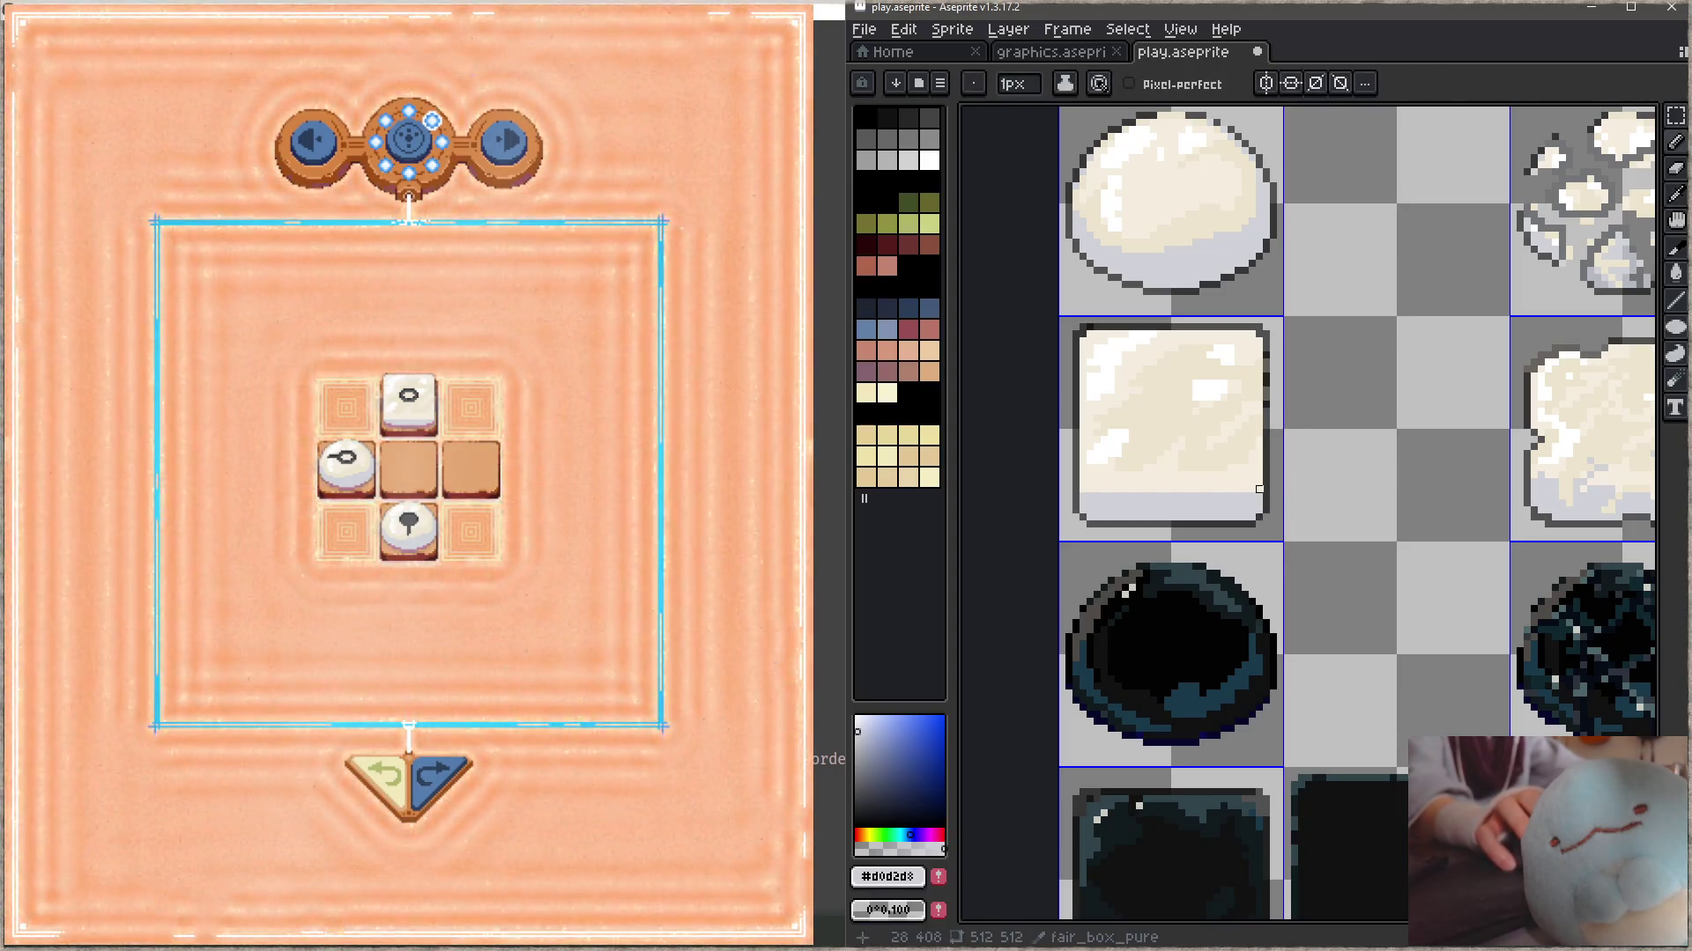
pyautogui.hotkey('ctrl', 's')
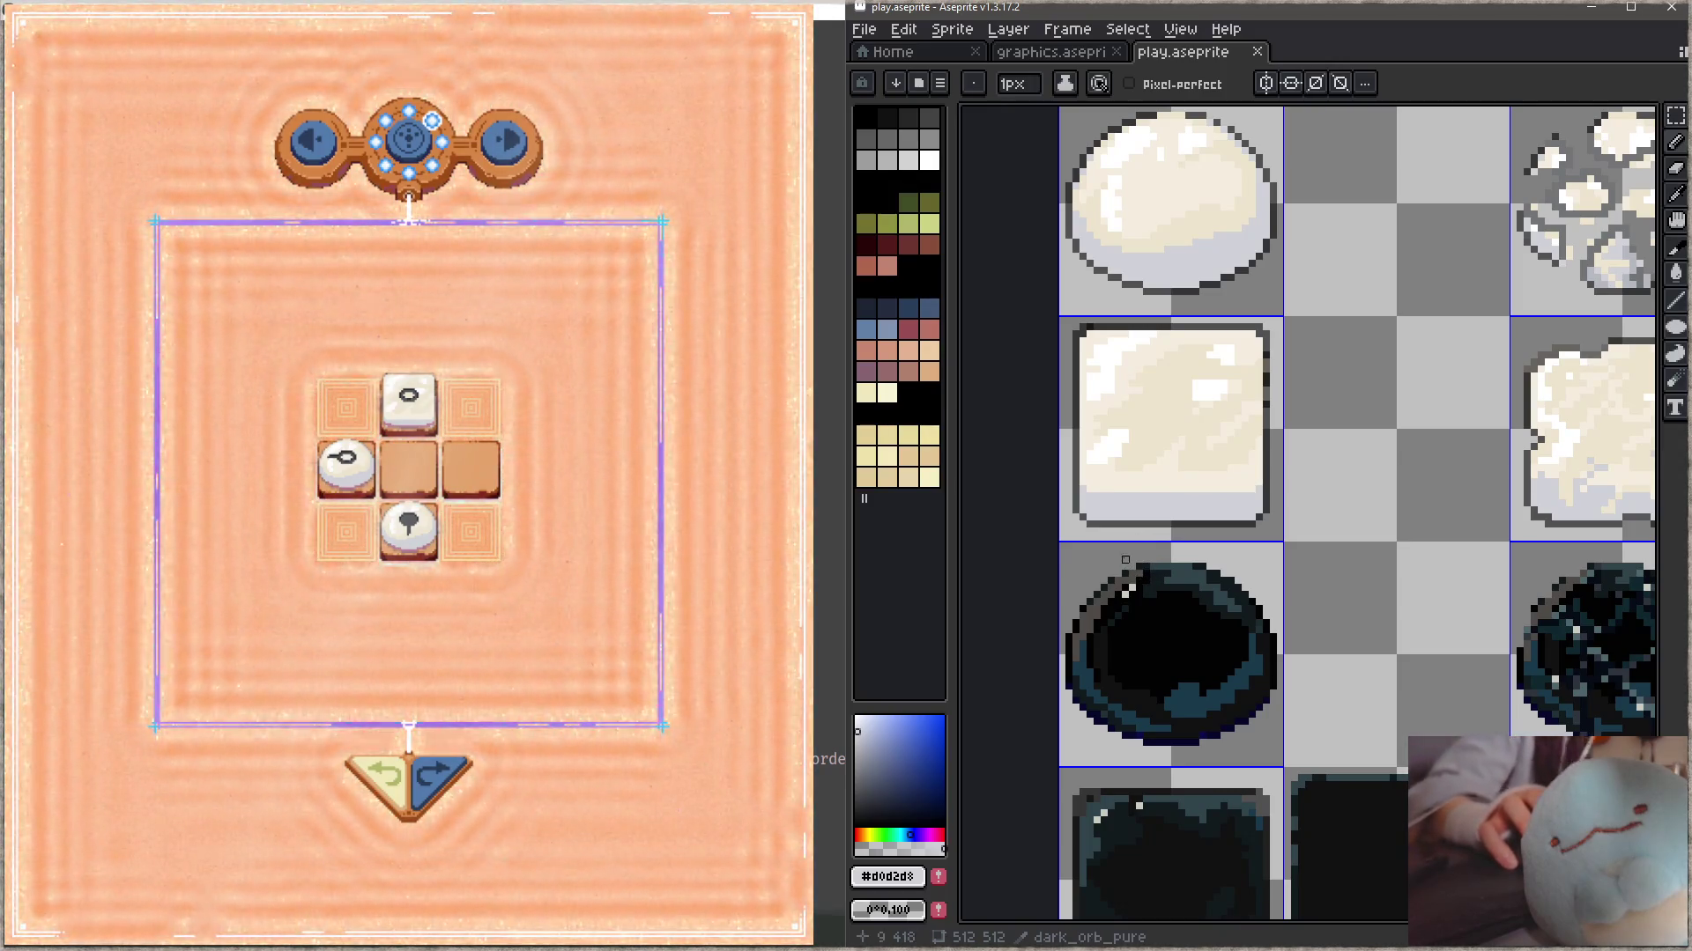
pyautogui.hscroll(3, 1125, 560)
pyautogui.hotkey('ctrl', 's')
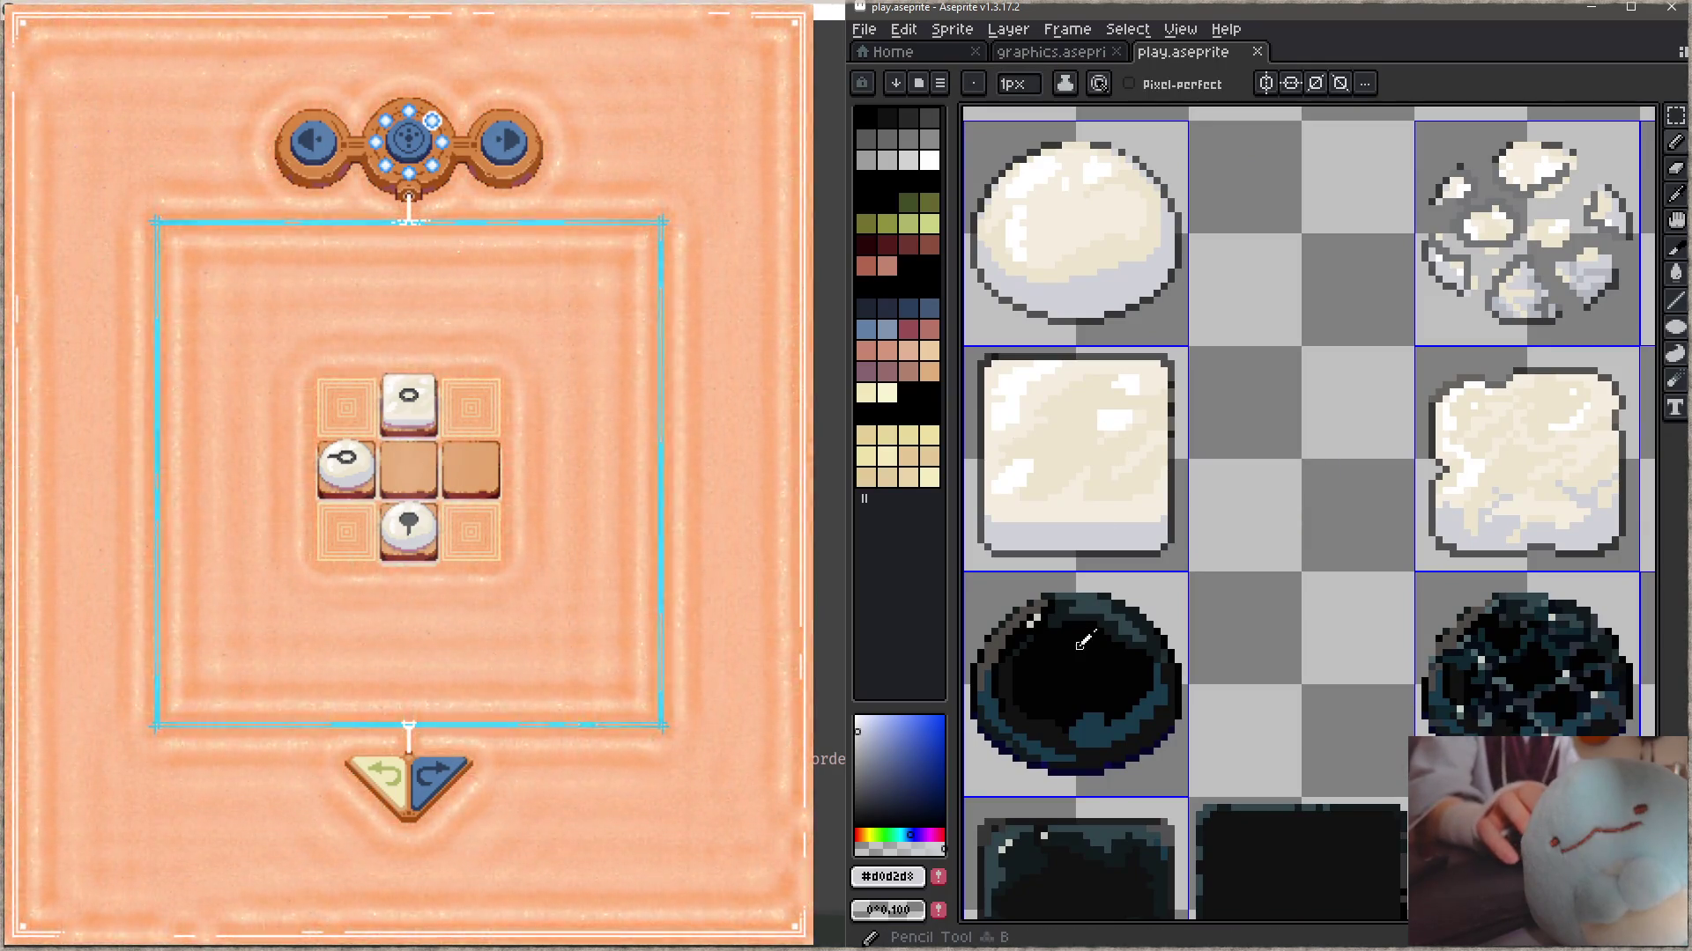
# - Undo a trial black stroke on the box sprite, save, and marquee its lower strip
pyautogui.moveTo(1114, 379); pyautogui.dragTo(1132, 468)
pyautogui.hotkey('ctrl', 'z')
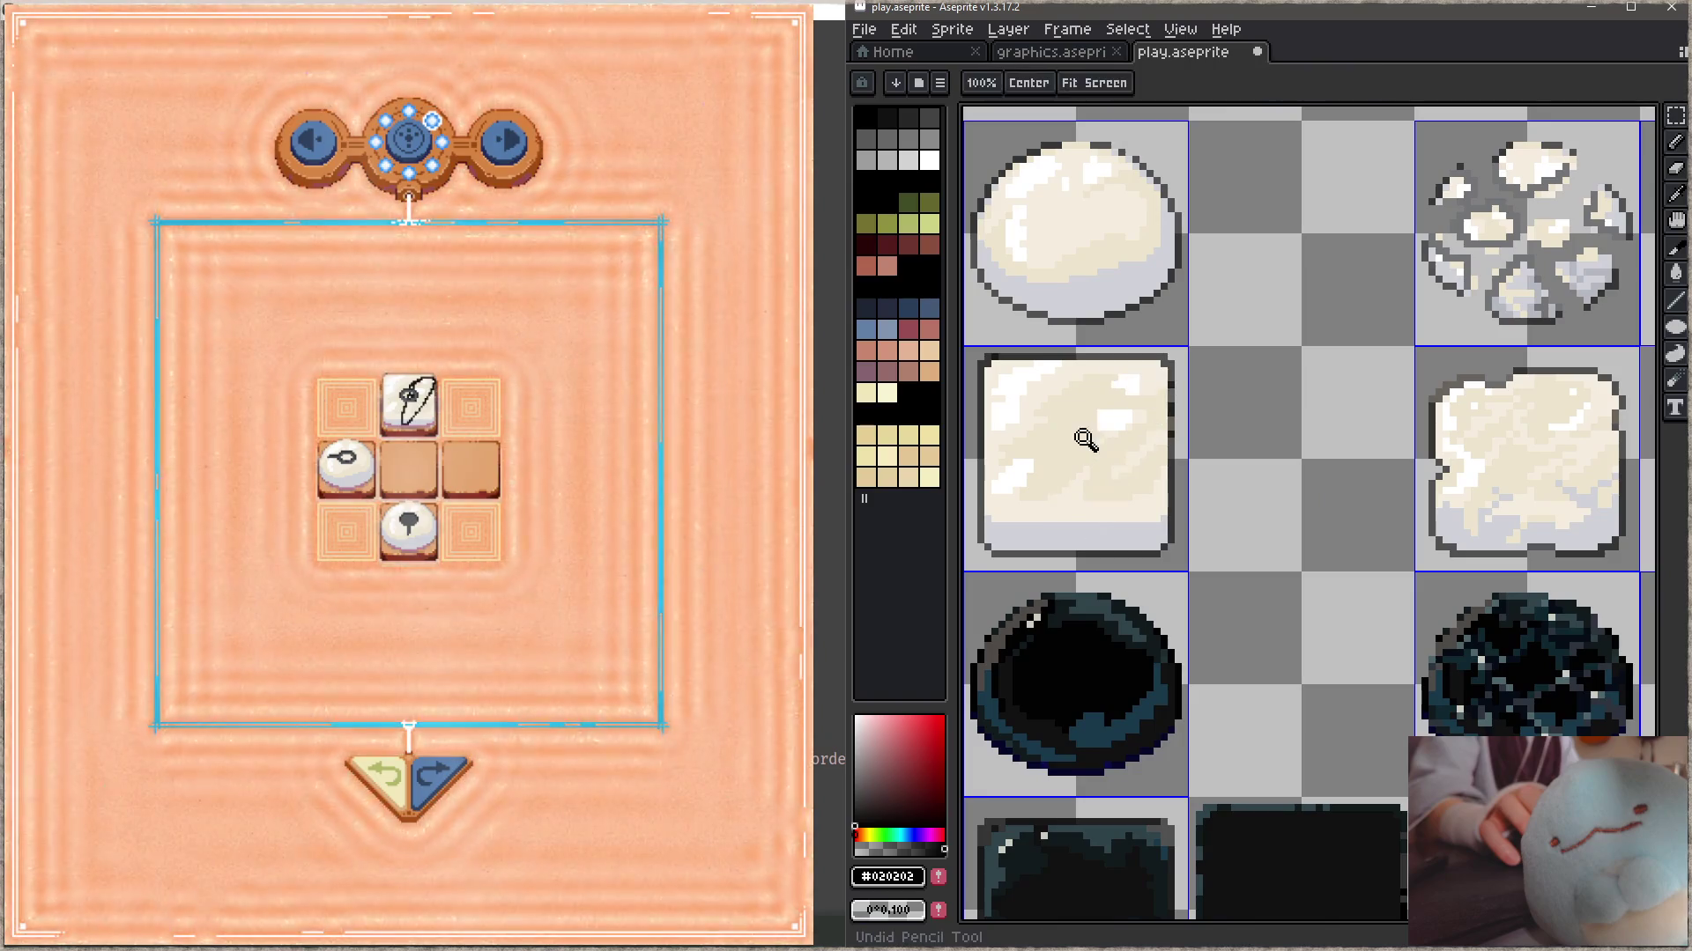
pyautogui.hotkey('ctrl', 's')
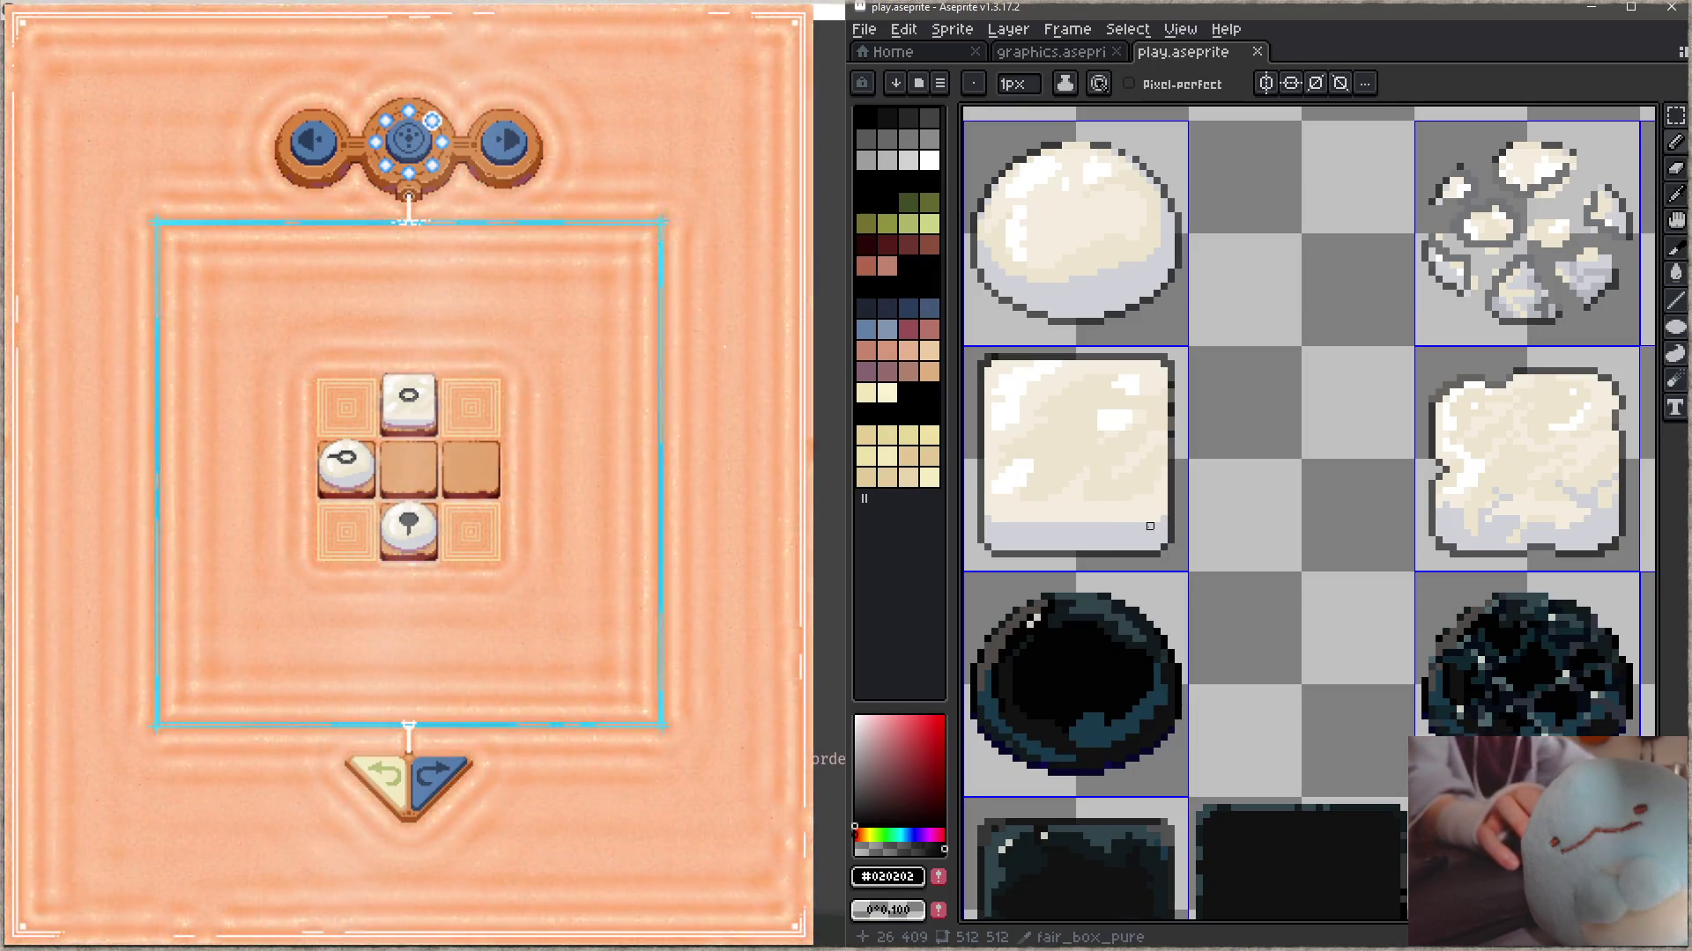
pyautogui.press('m')
pyautogui.moveTo(1185, 561); pyautogui.dragTo(967, 498)
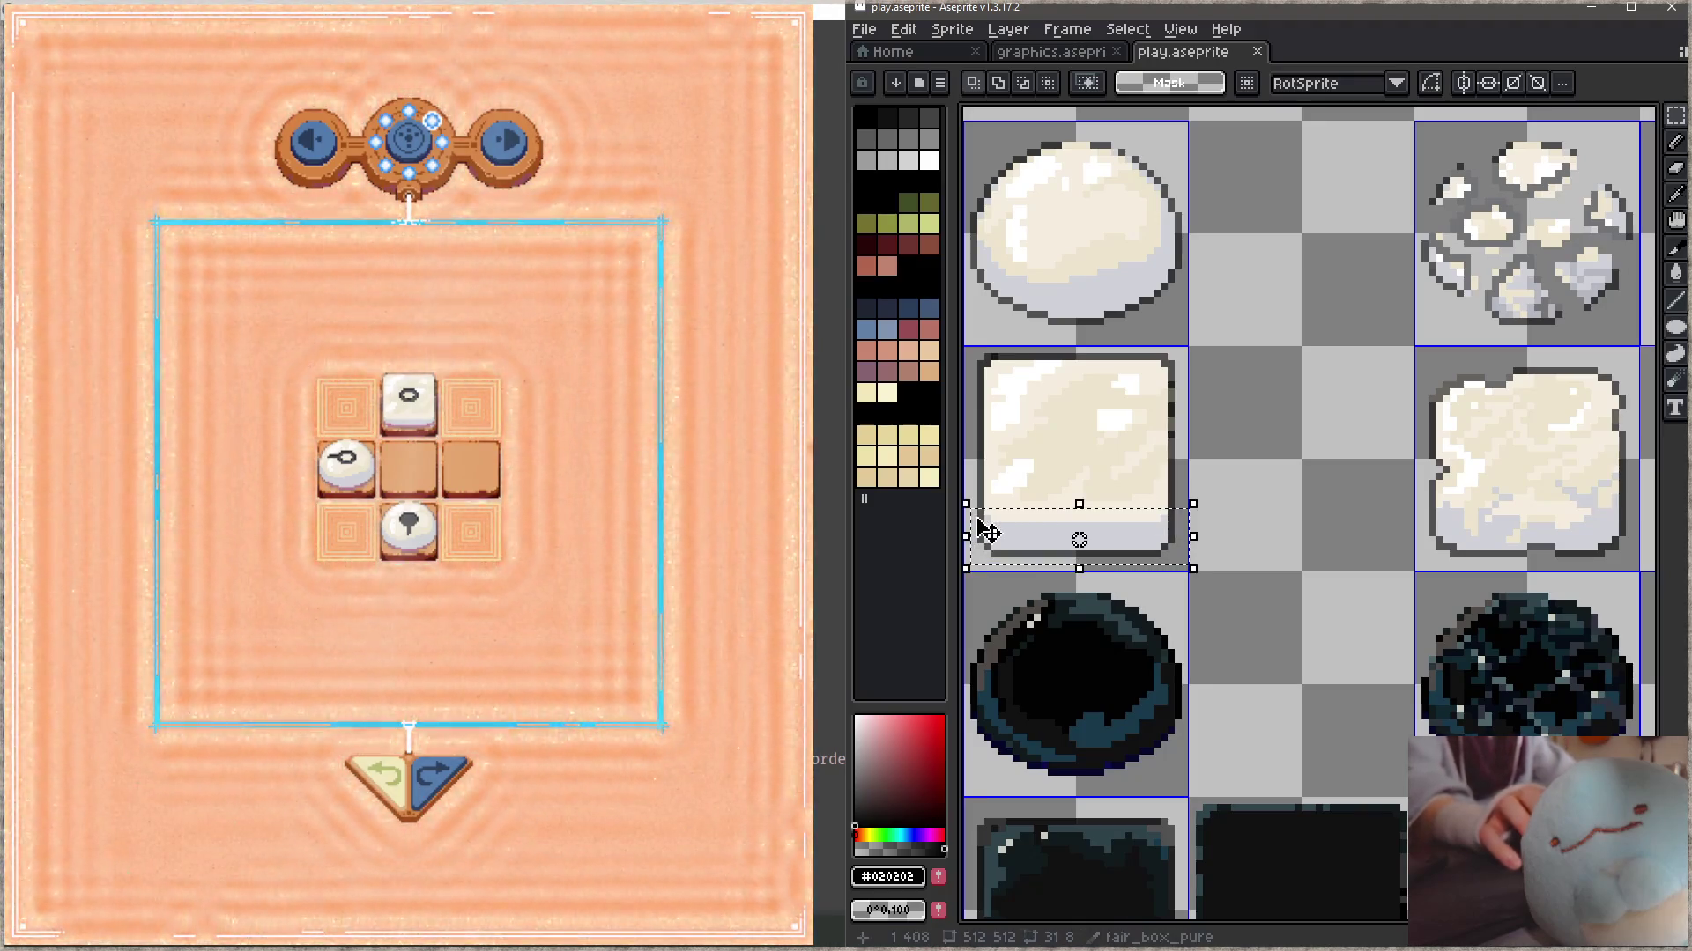
pyautogui.click(981, 521)
pyautogui.hotkey('ctrl', 's')
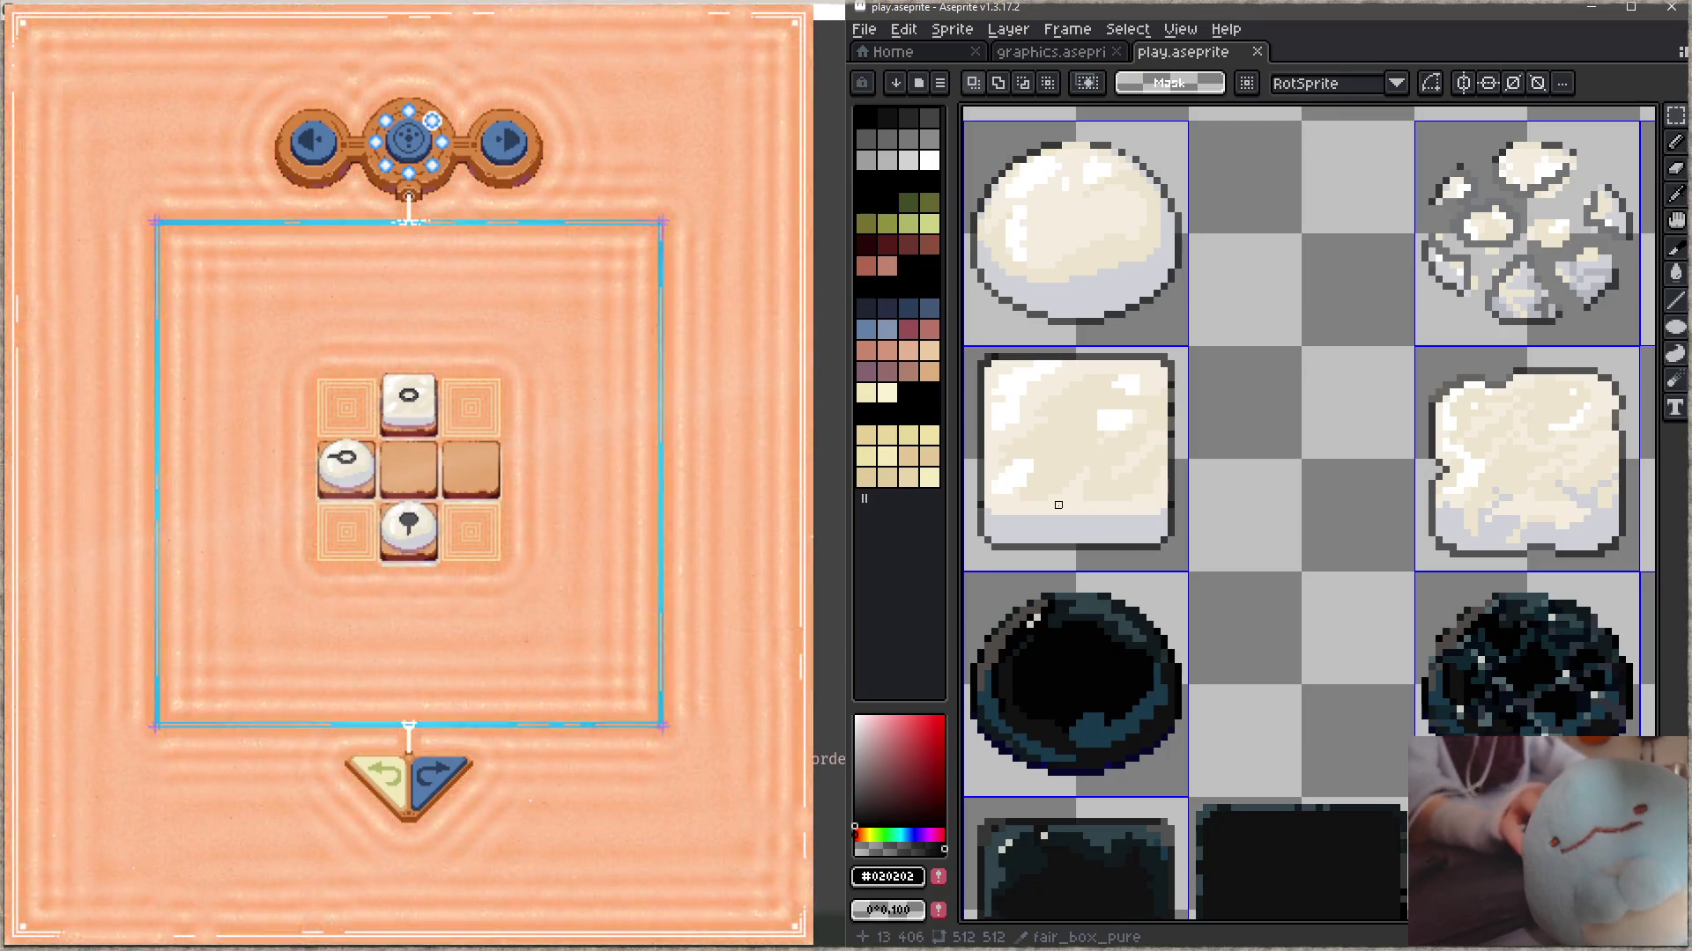
# - Shift the white box sprite one cell right, save for the game to reload, then undo
pyautogui.moveTo(1079, 511); pyautogui.dragTo(1316, 576)
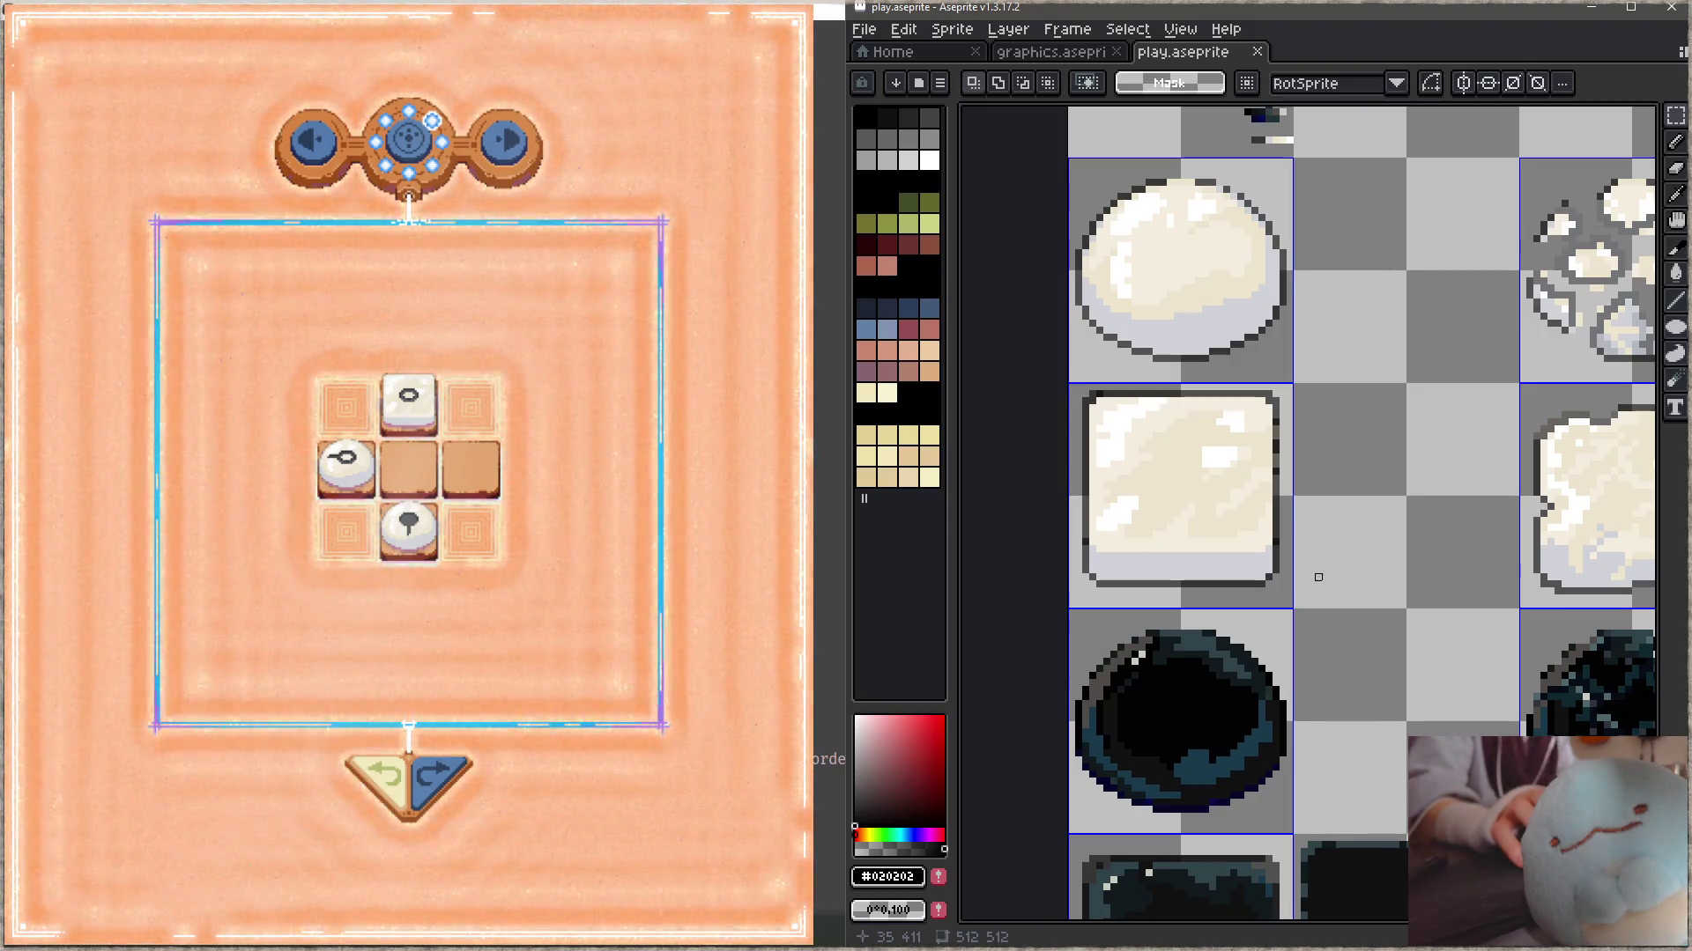
pyautogui.doubleClick(1176, 498)
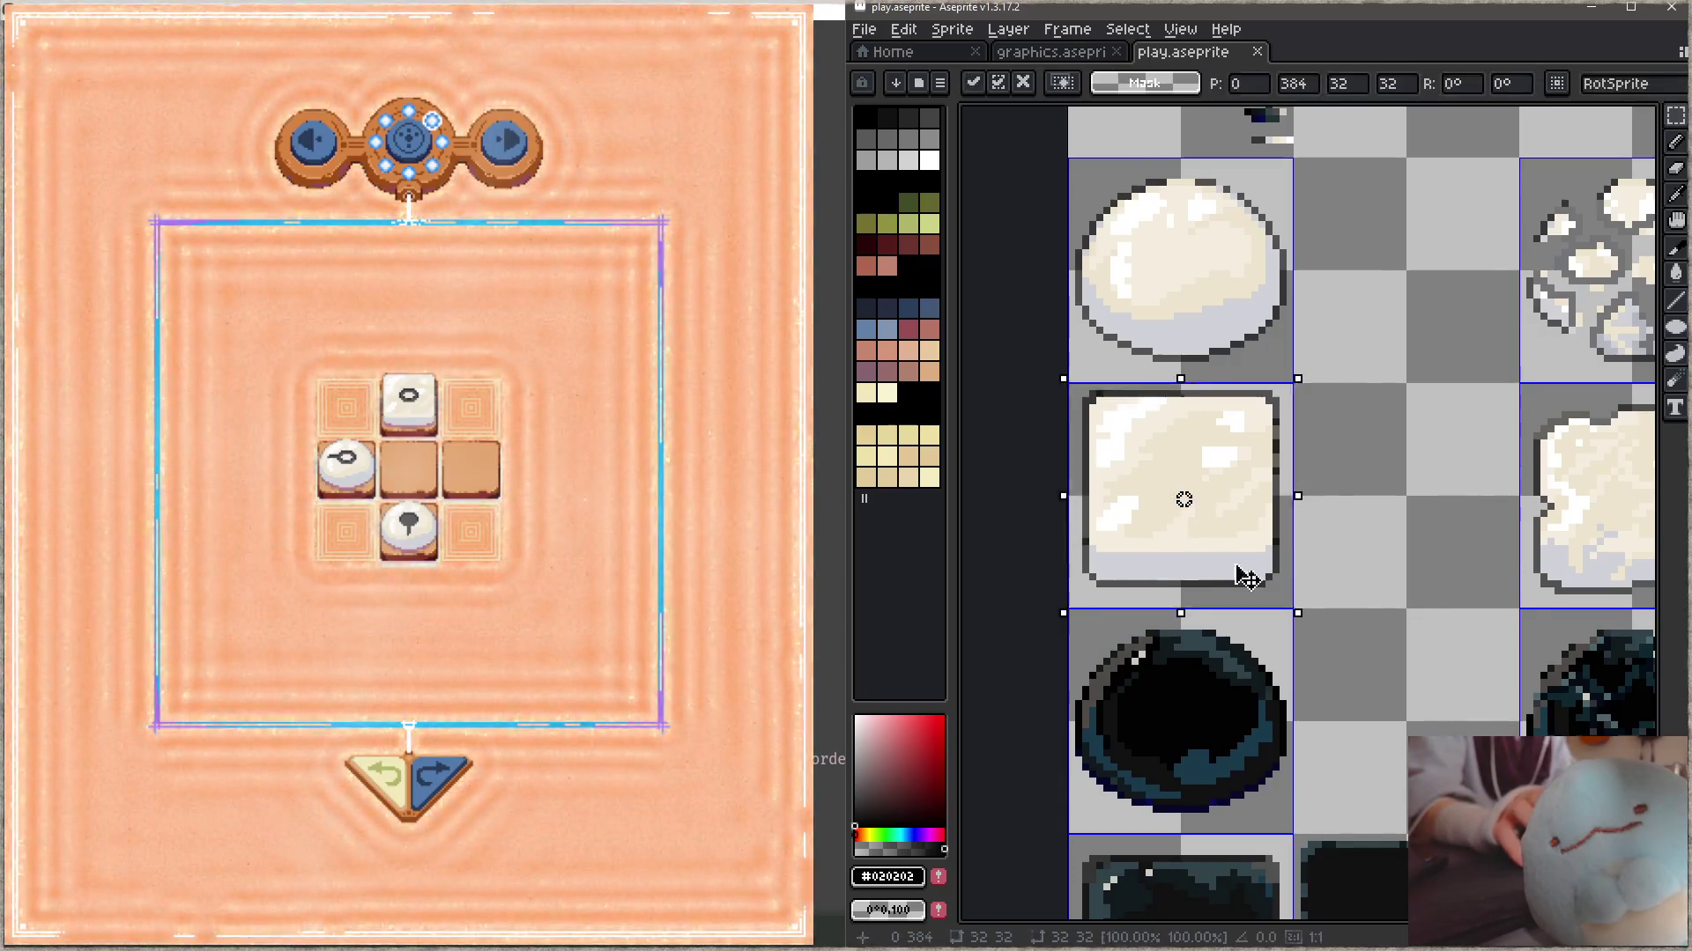
pyautogui.moveTo(1220, 573); pyautogui.dragTo(1458, 570)
pyautogui.hotkey('ctrl', 'd')
pyautogui.hotkey('ctrl', 's')
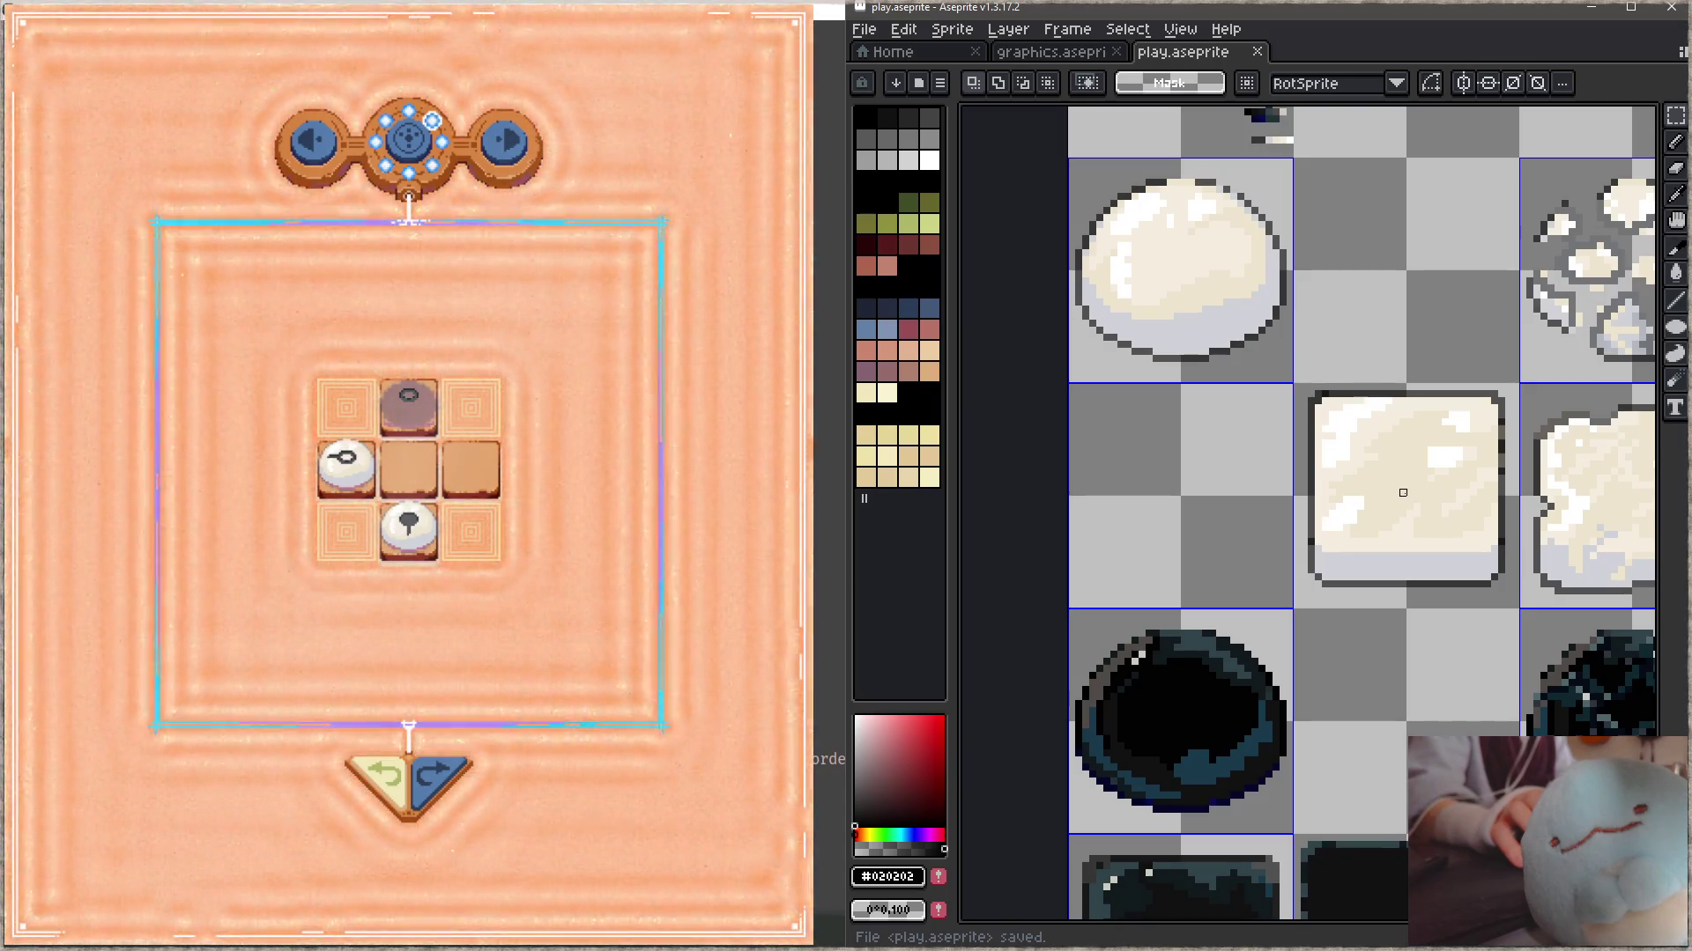
pyautogui.hotkey('ctrl', 'z')
pyautogui.hotkey('ctrl', 'z')
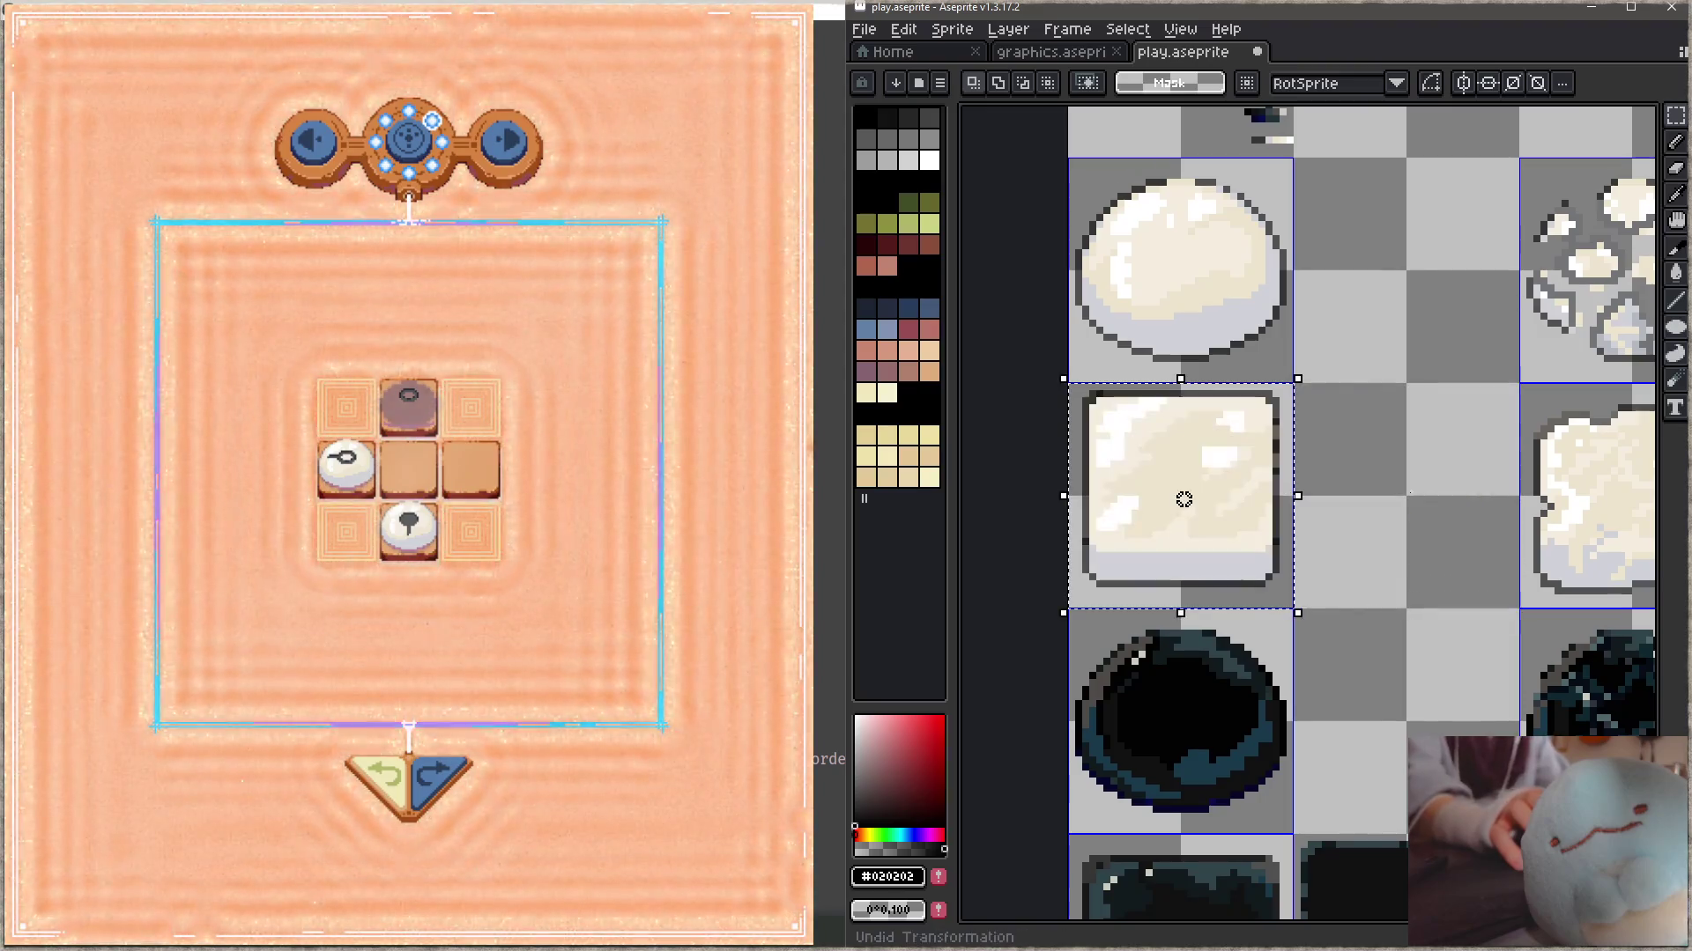
pyautogui.scroll(-2, 1245, 494)
pyautogui.moveTo(1021, 479); pyautogui.dragTo(1045, 381)
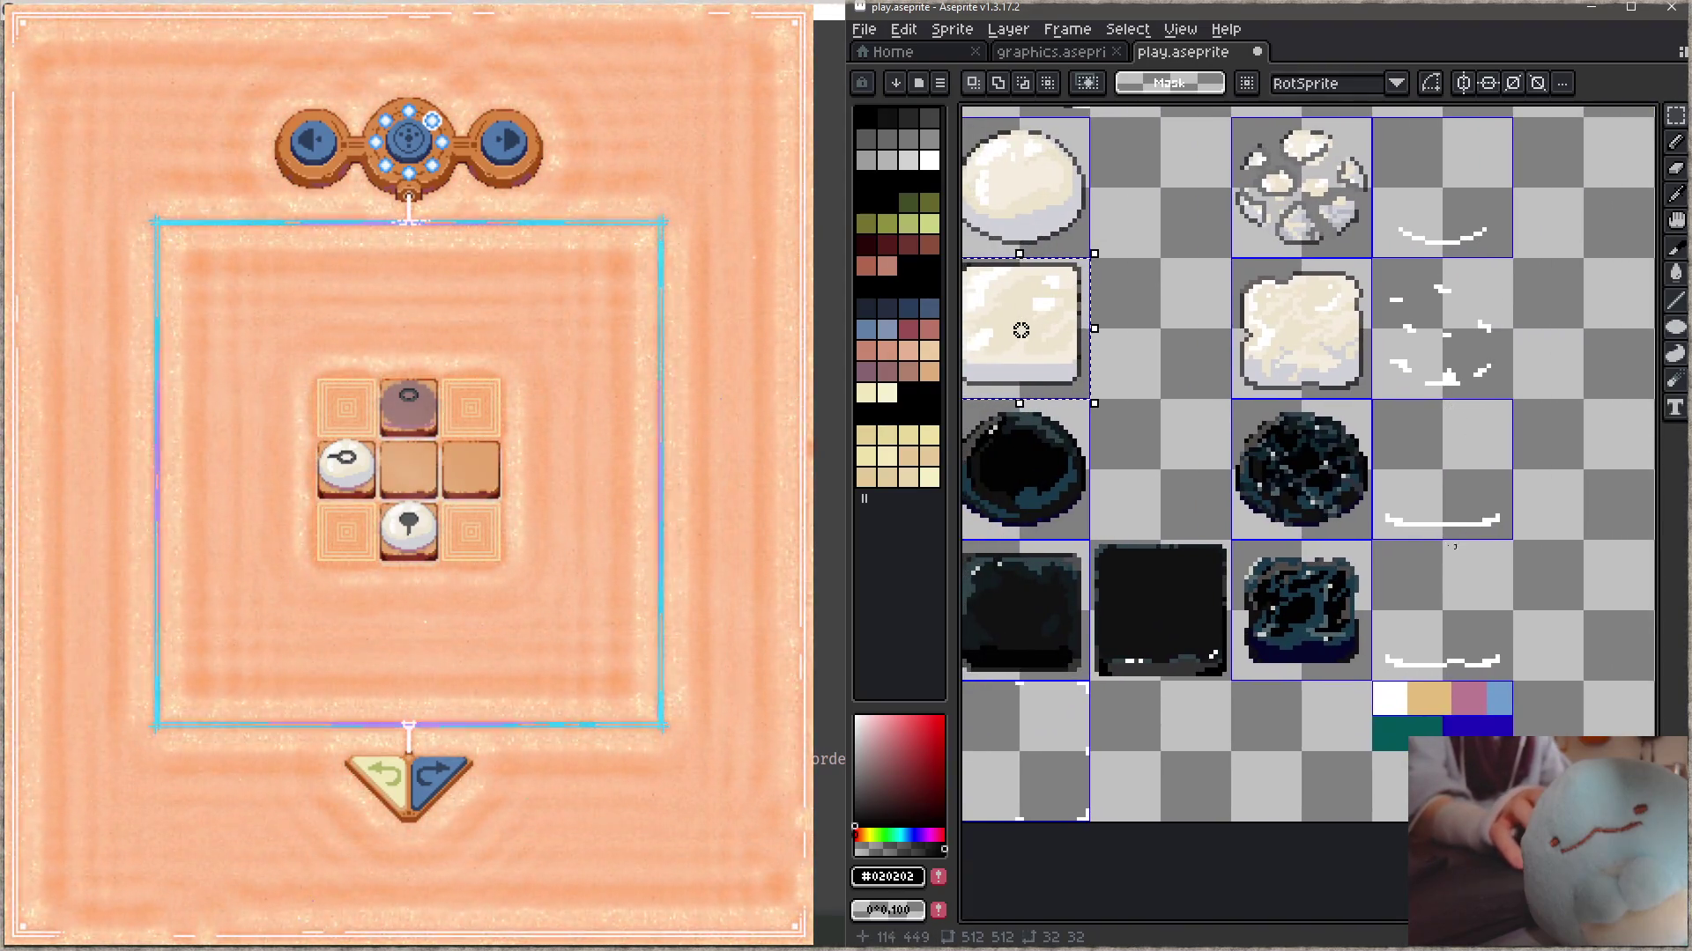
# - Deselect the restored white box and save the texture sheet
pyautogui.hotkey('ctrl', 'd')
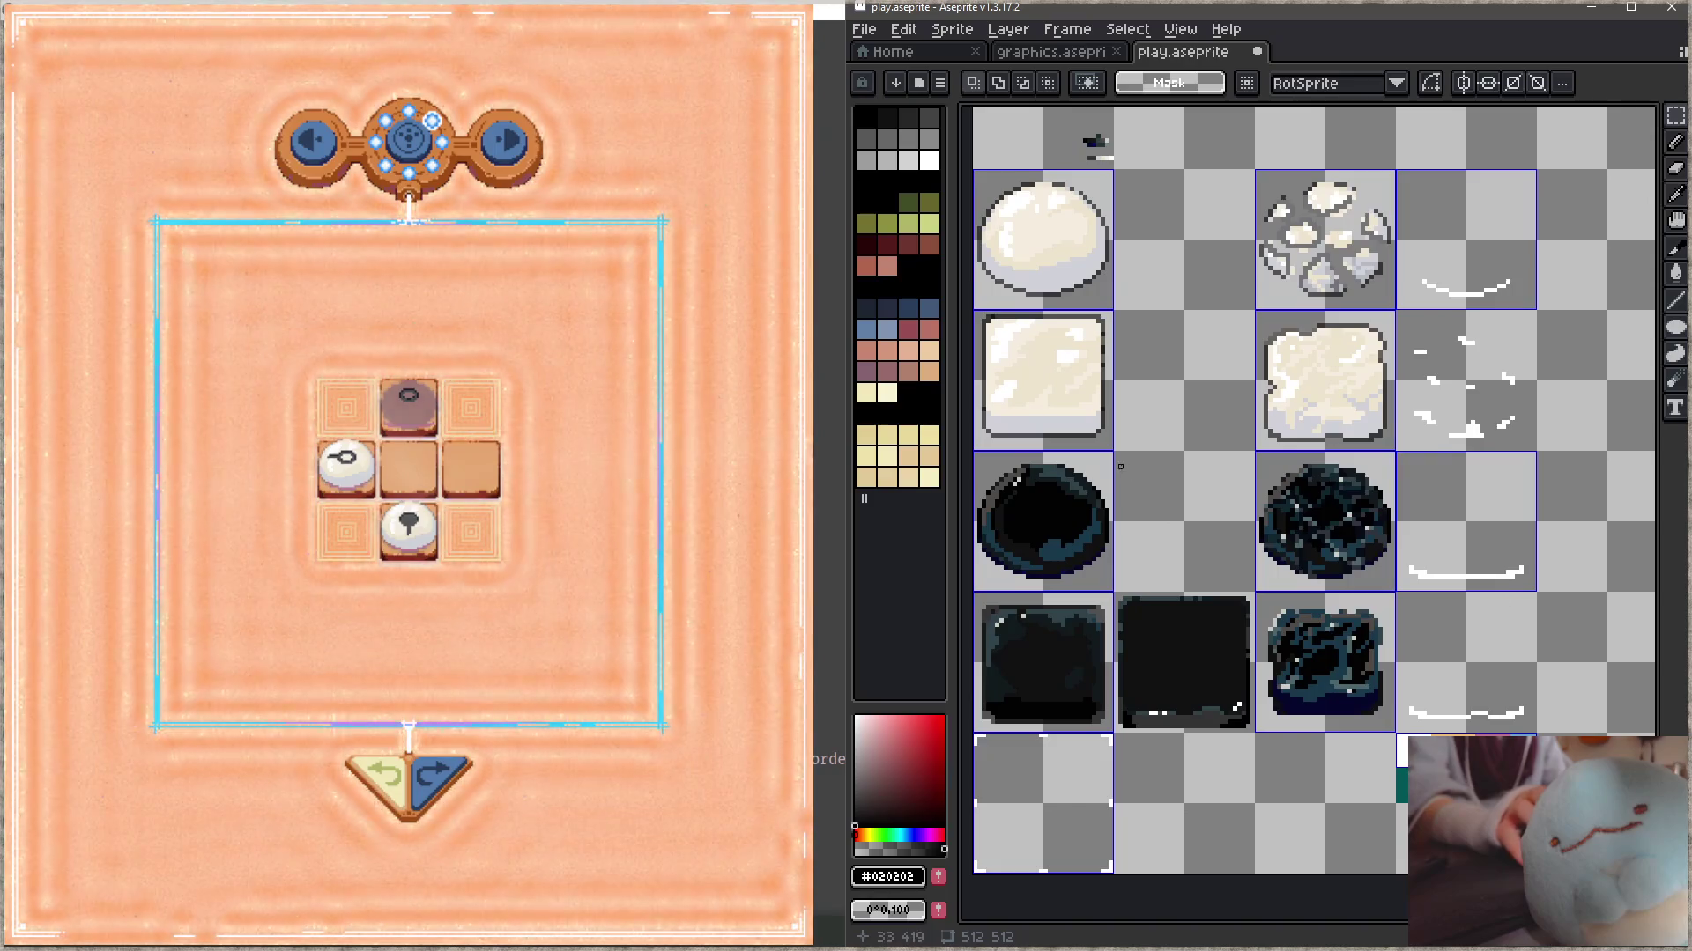
pyautogui.moveTo(1177, 471); pyautogui.dragTo(1183, 489)
pyautogui.hotkey('ctrl', 's')
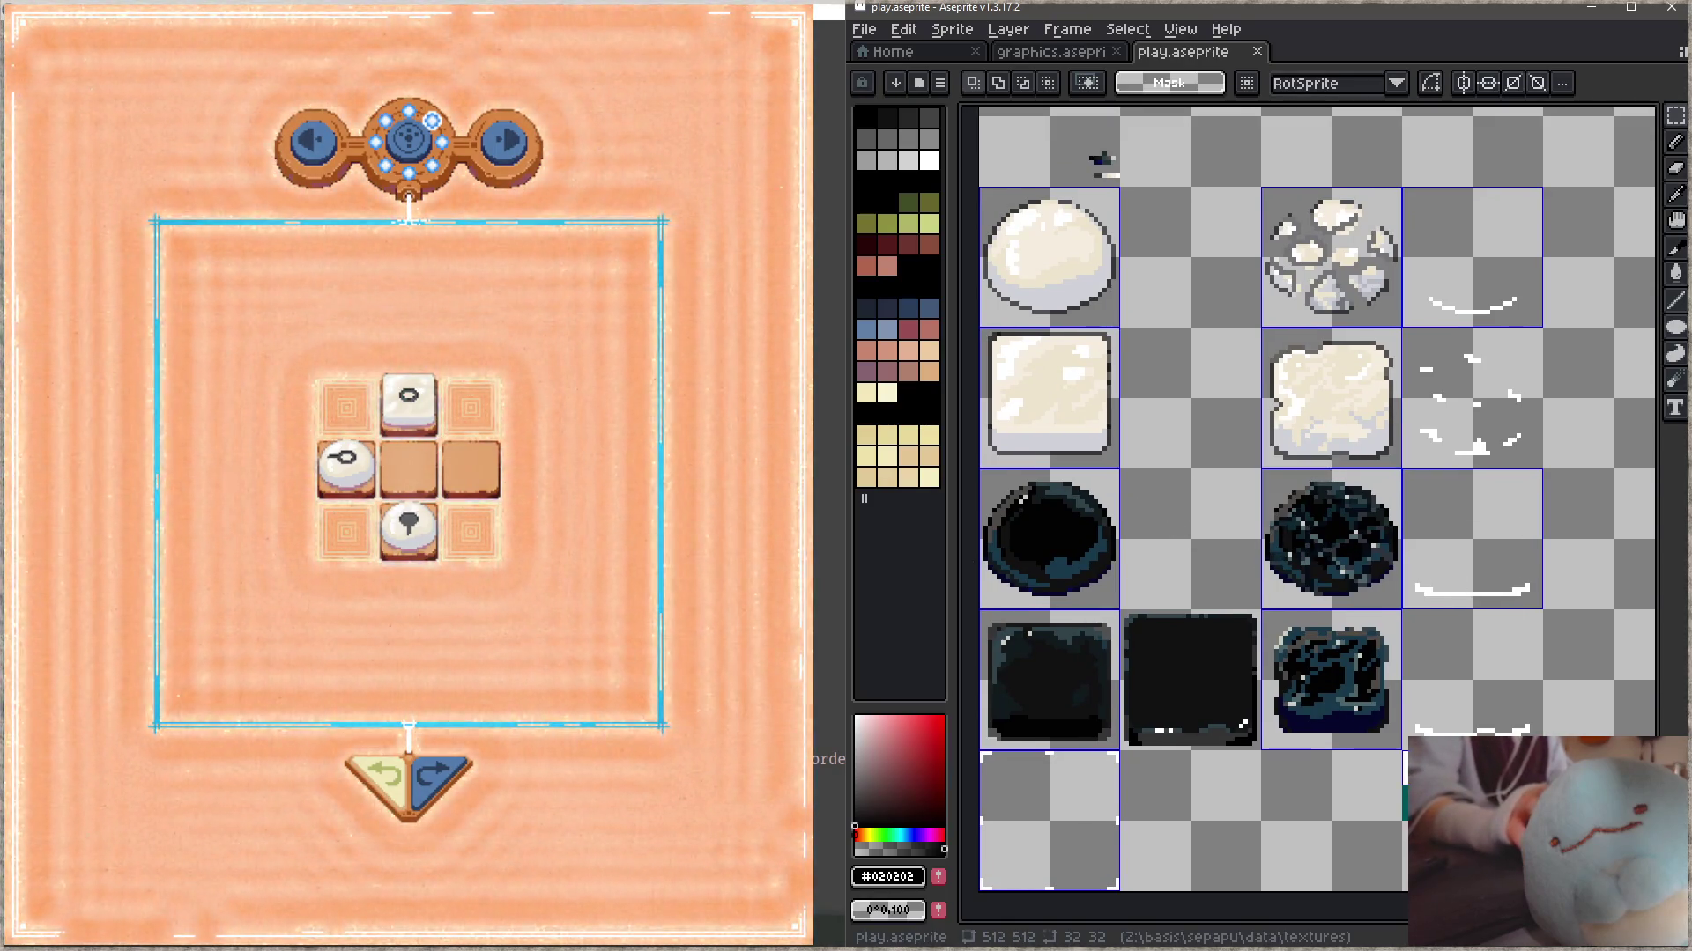
# - In the game, move the top piece onto the right tile, then undo it
pyautogui.moveTo(408, 407); pyautogui.dragTo(487, 498)
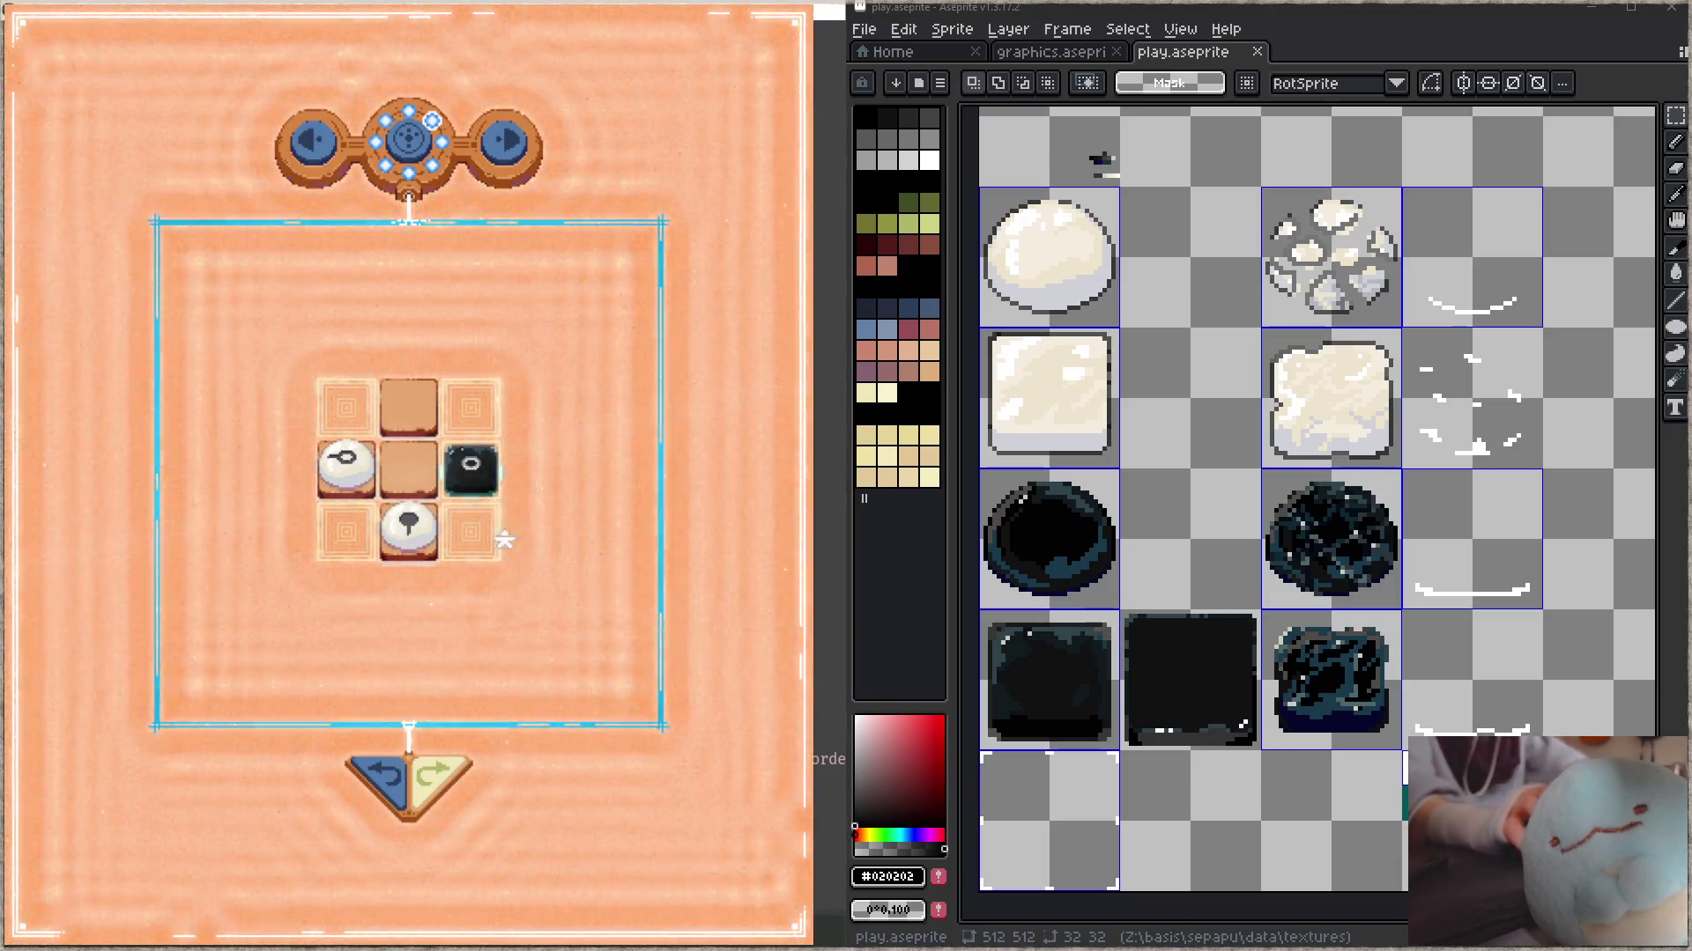
pyautogui.press('z')
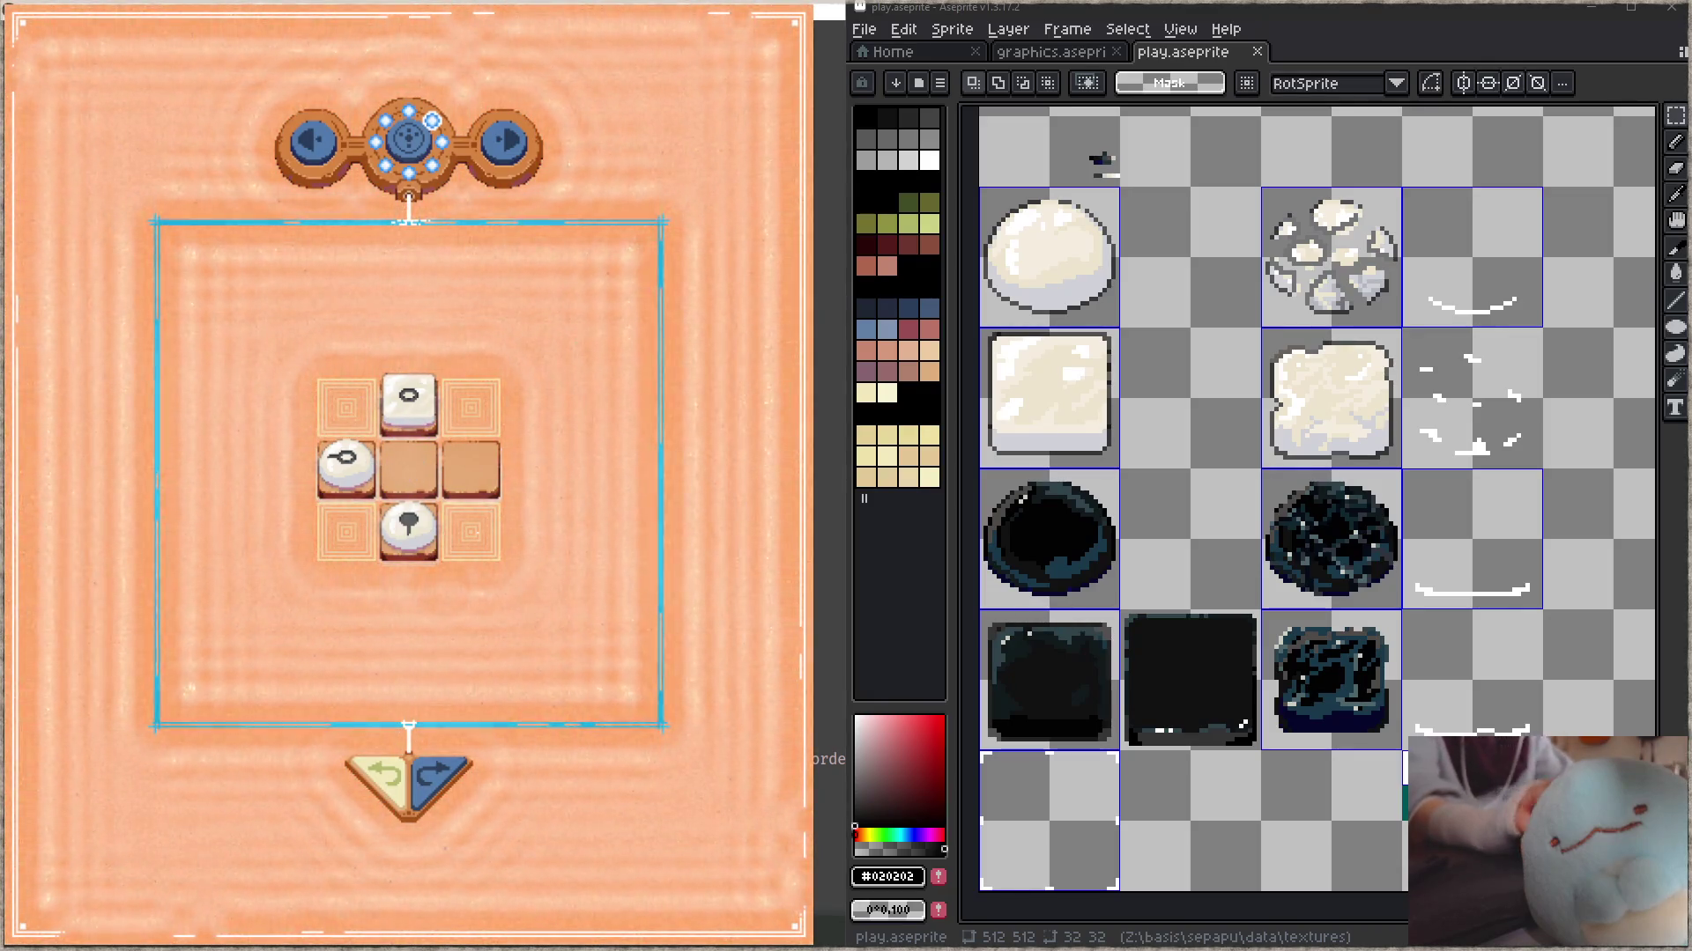
pyautogui.moveTo(1548, 563); pyautogui.dragTo(1545, 586)
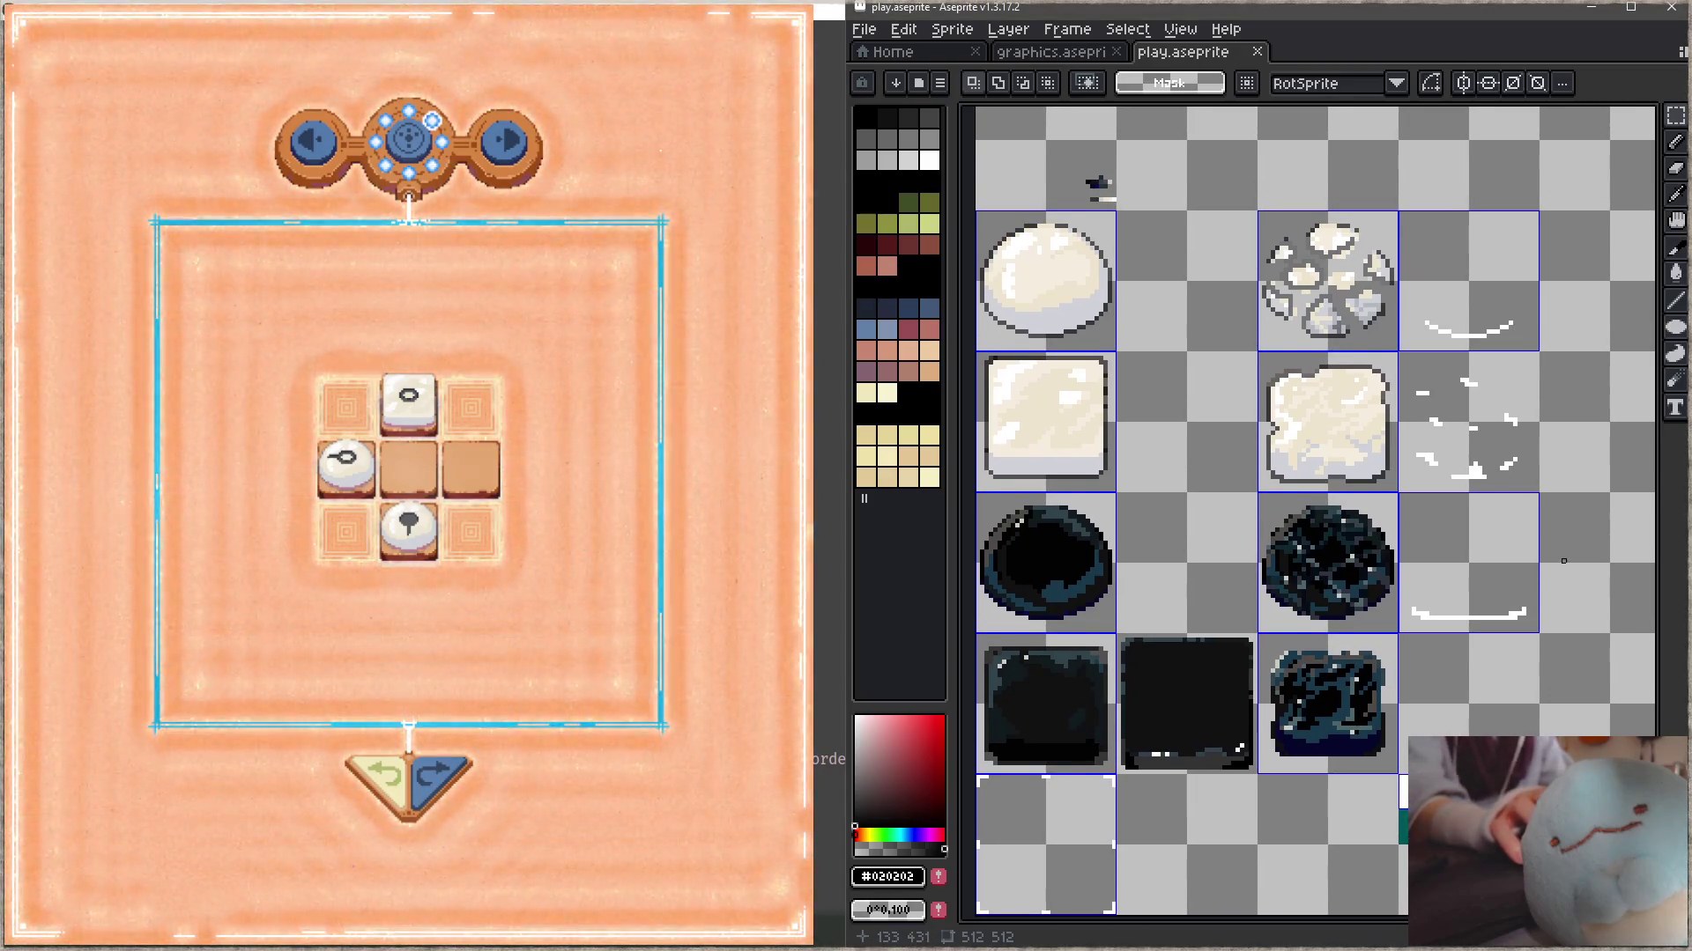
pyautogui.scroll(2, 1252, 556)
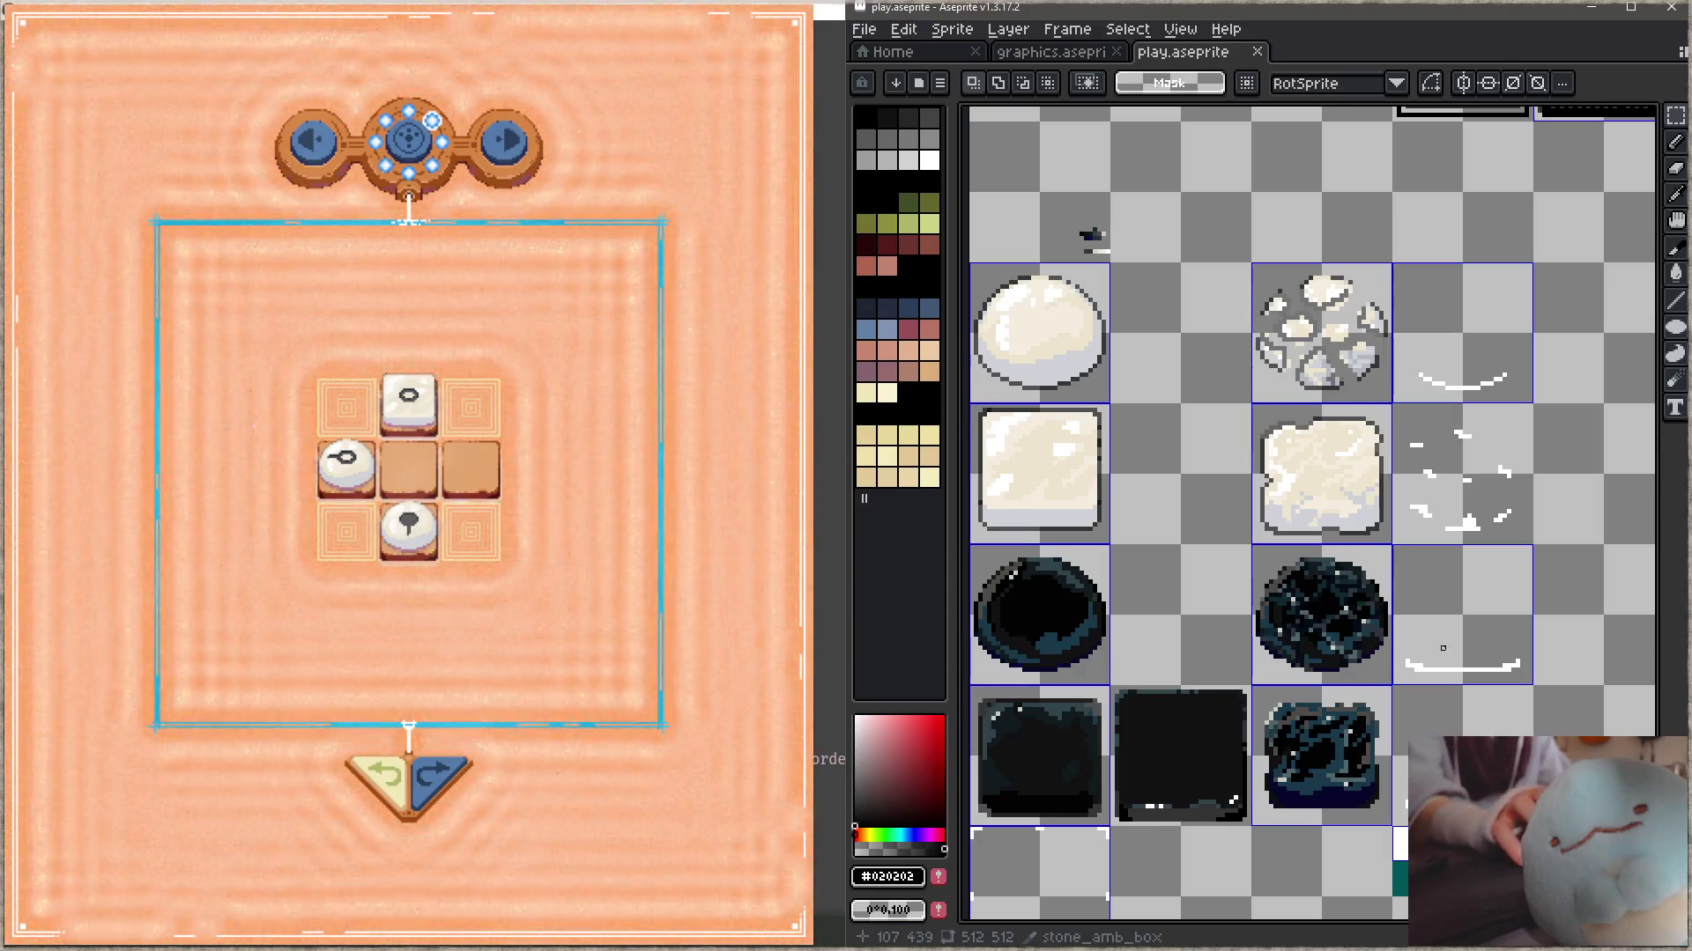
# - Pick white from the highlight arc beside the dark orb, rework its ends, and save
pyautogui.scroll(4, 1441, 652)
pyautogui.press('b')
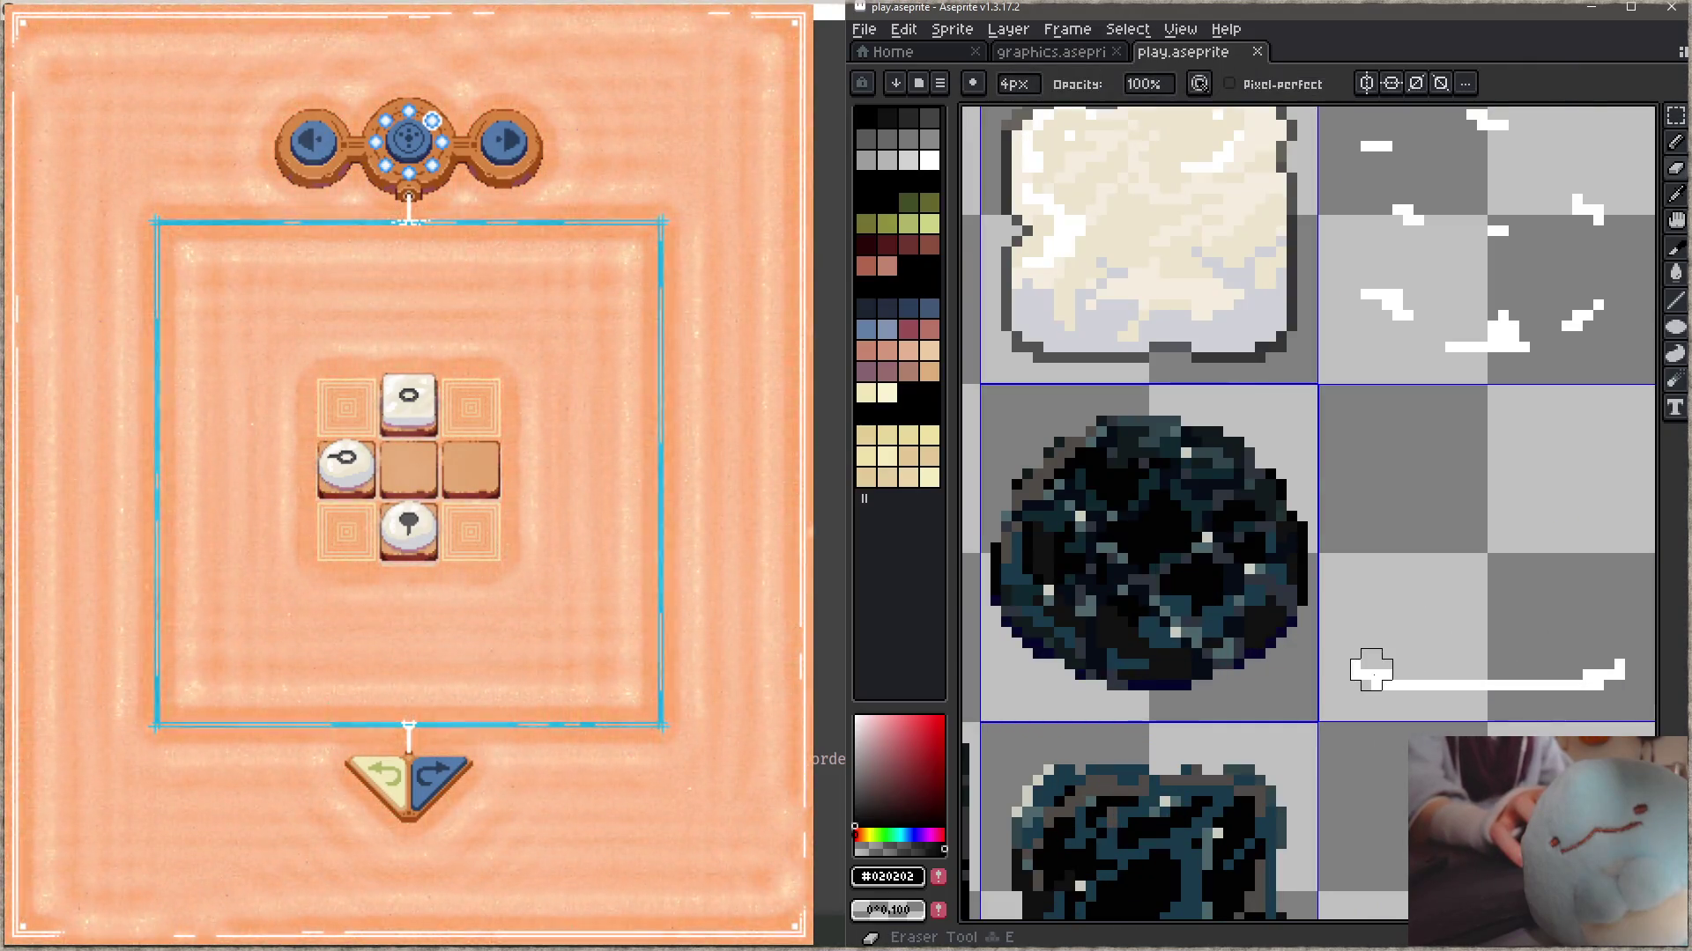
pyautogui.hscroll(1, 1410, 675)
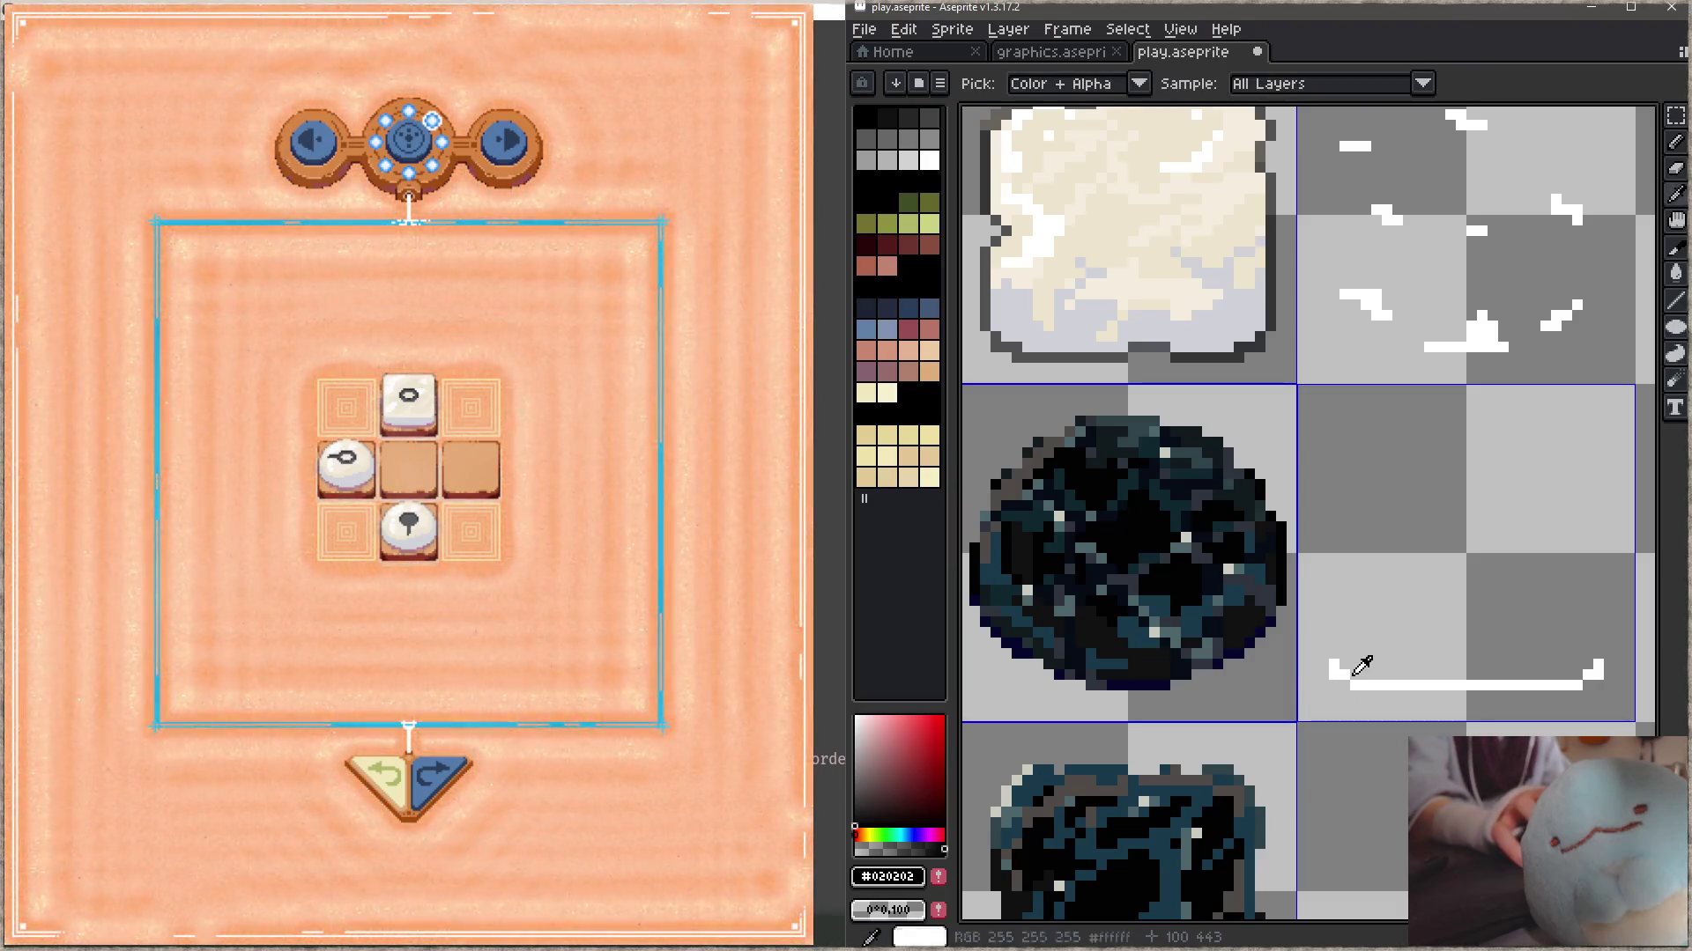
pyautogui.keyDown('alt'); pyautogui.click(1344, 684); pyautogui.keyUp('alt')
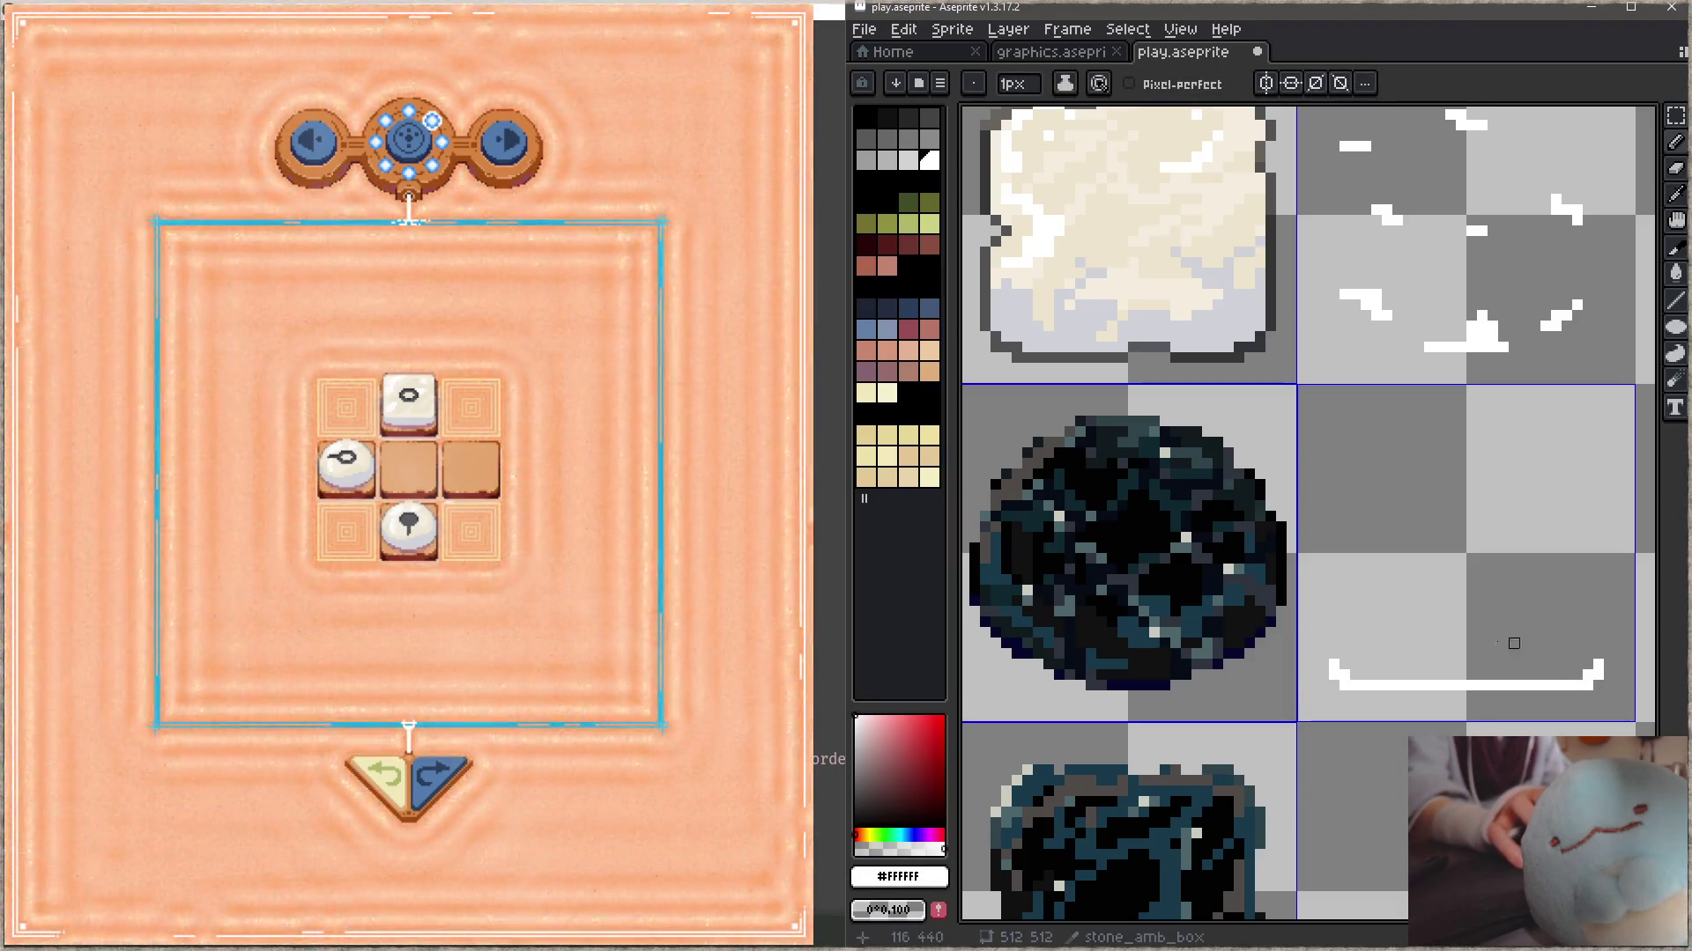
pyautogui.scroll(-1, 1459, 619)
pyautogui.hotkey('ctrl', 's')
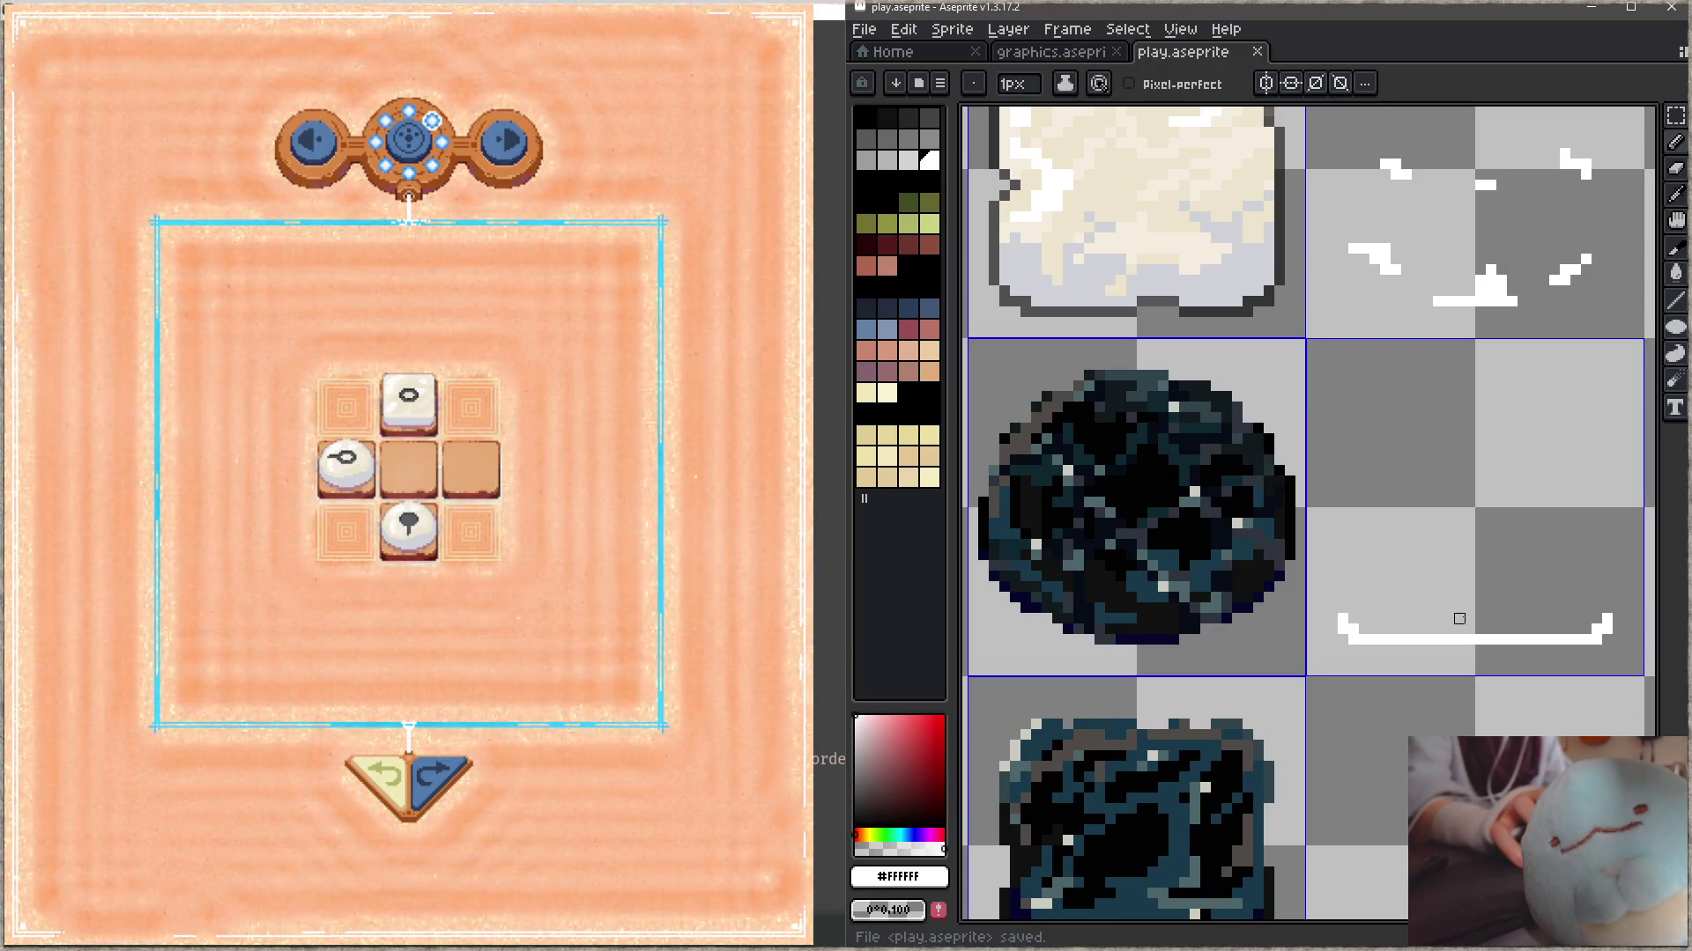
# - Select a 32x6 strip across the square tile's top, apply it, and save the sheet
pyautogui.scroll(-4, 1459, 618)
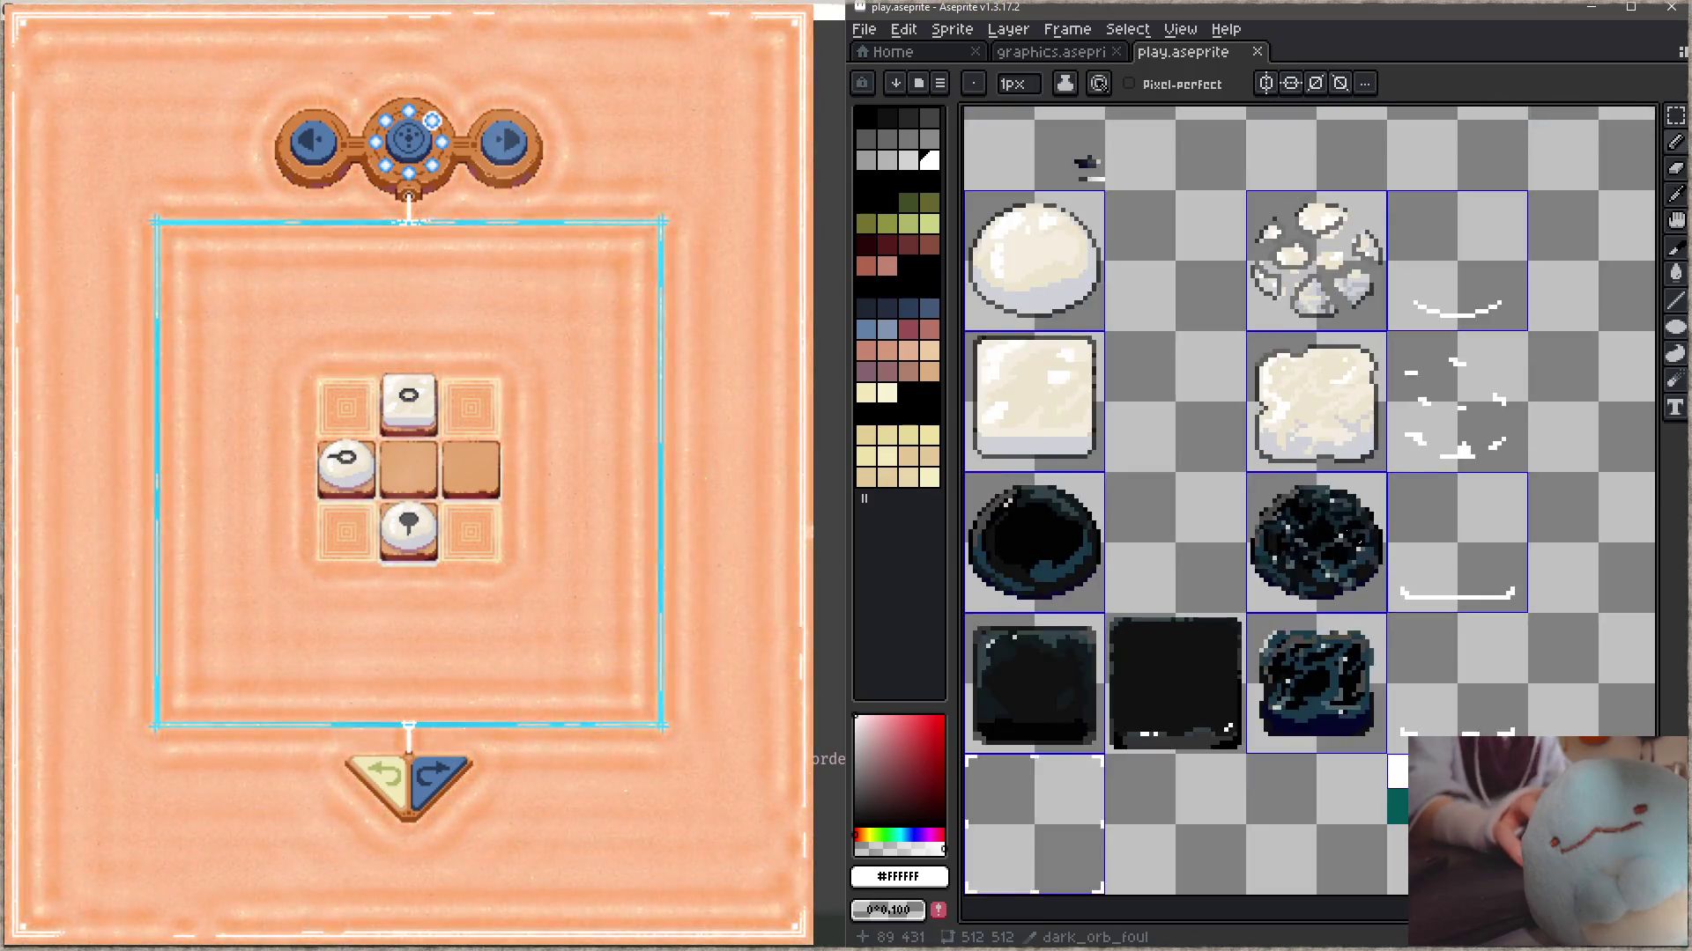
pyautogui.moveTo(1088, 159); pyautogui.dragTo(1283, 272)
pyautogui.scroll(2, 1284, 272)
pyautogui.press('m')
pyautogui.moveTo(1293, 391); pyautogui.dragTo(1060, 442)
pyautogui.click(1061, 425)
pyautogui.hotkey('ctrl', 'd')
pyautogui.hotkey('ctrl', 's')
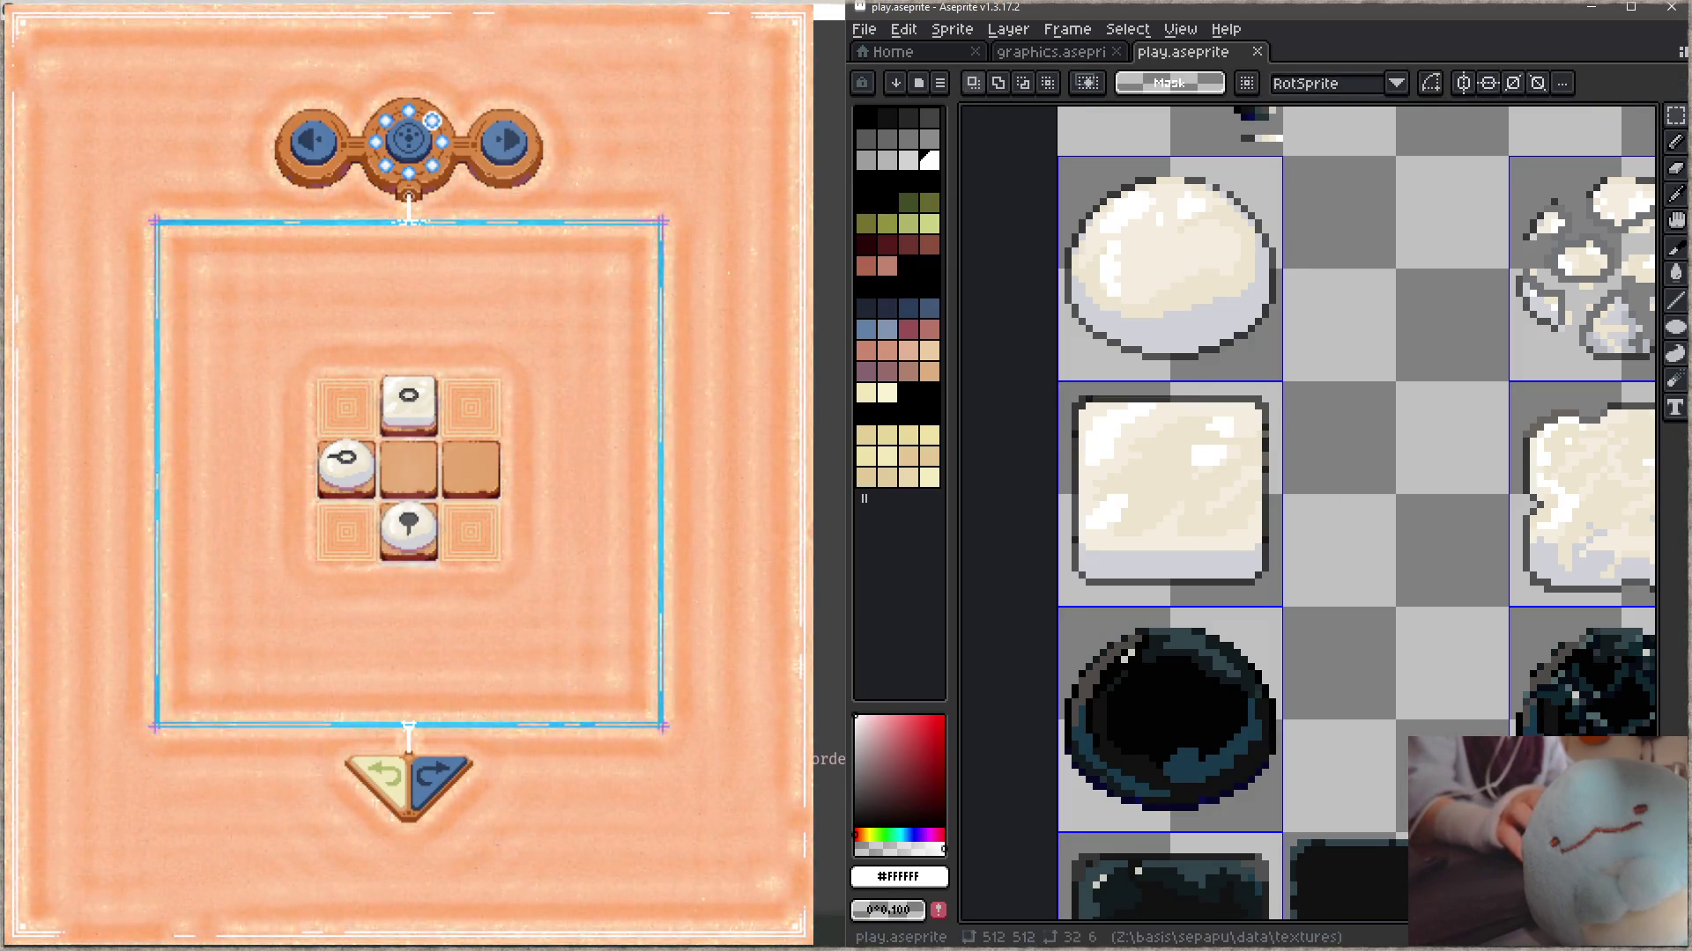
# - Switch the playtest game to the level 2 board using the debug overlay
pyautogui.click(621, 449)
pyautogui.press('Tab')
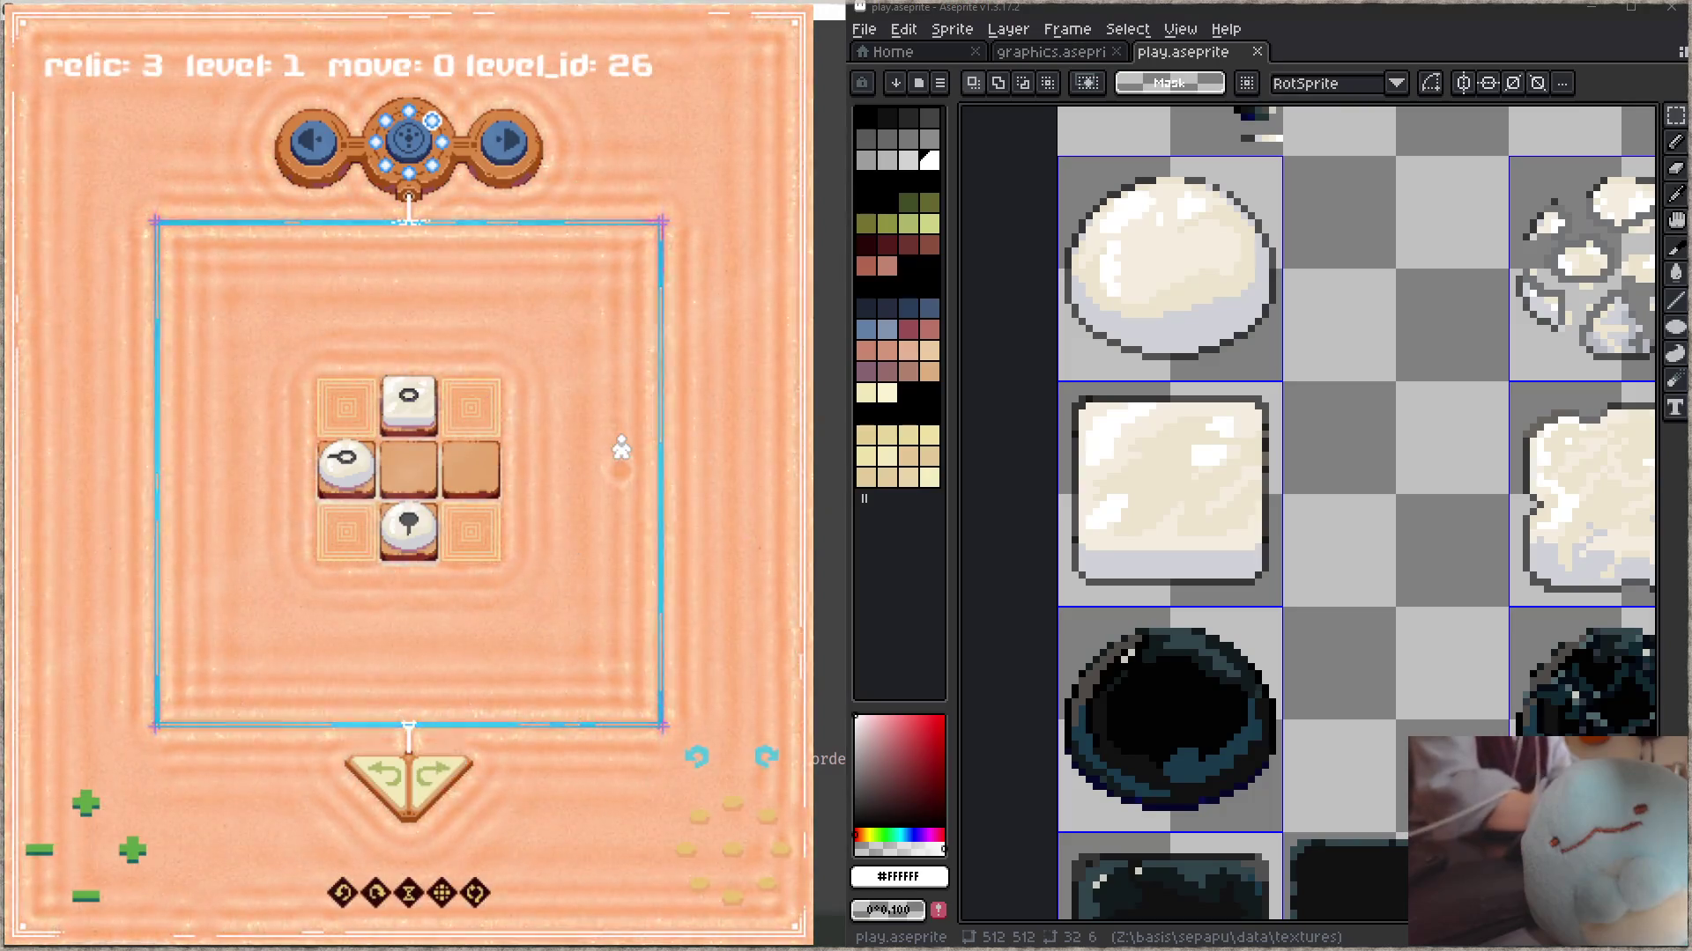
pyautogui.press('r')
pyautogui.press('Right')
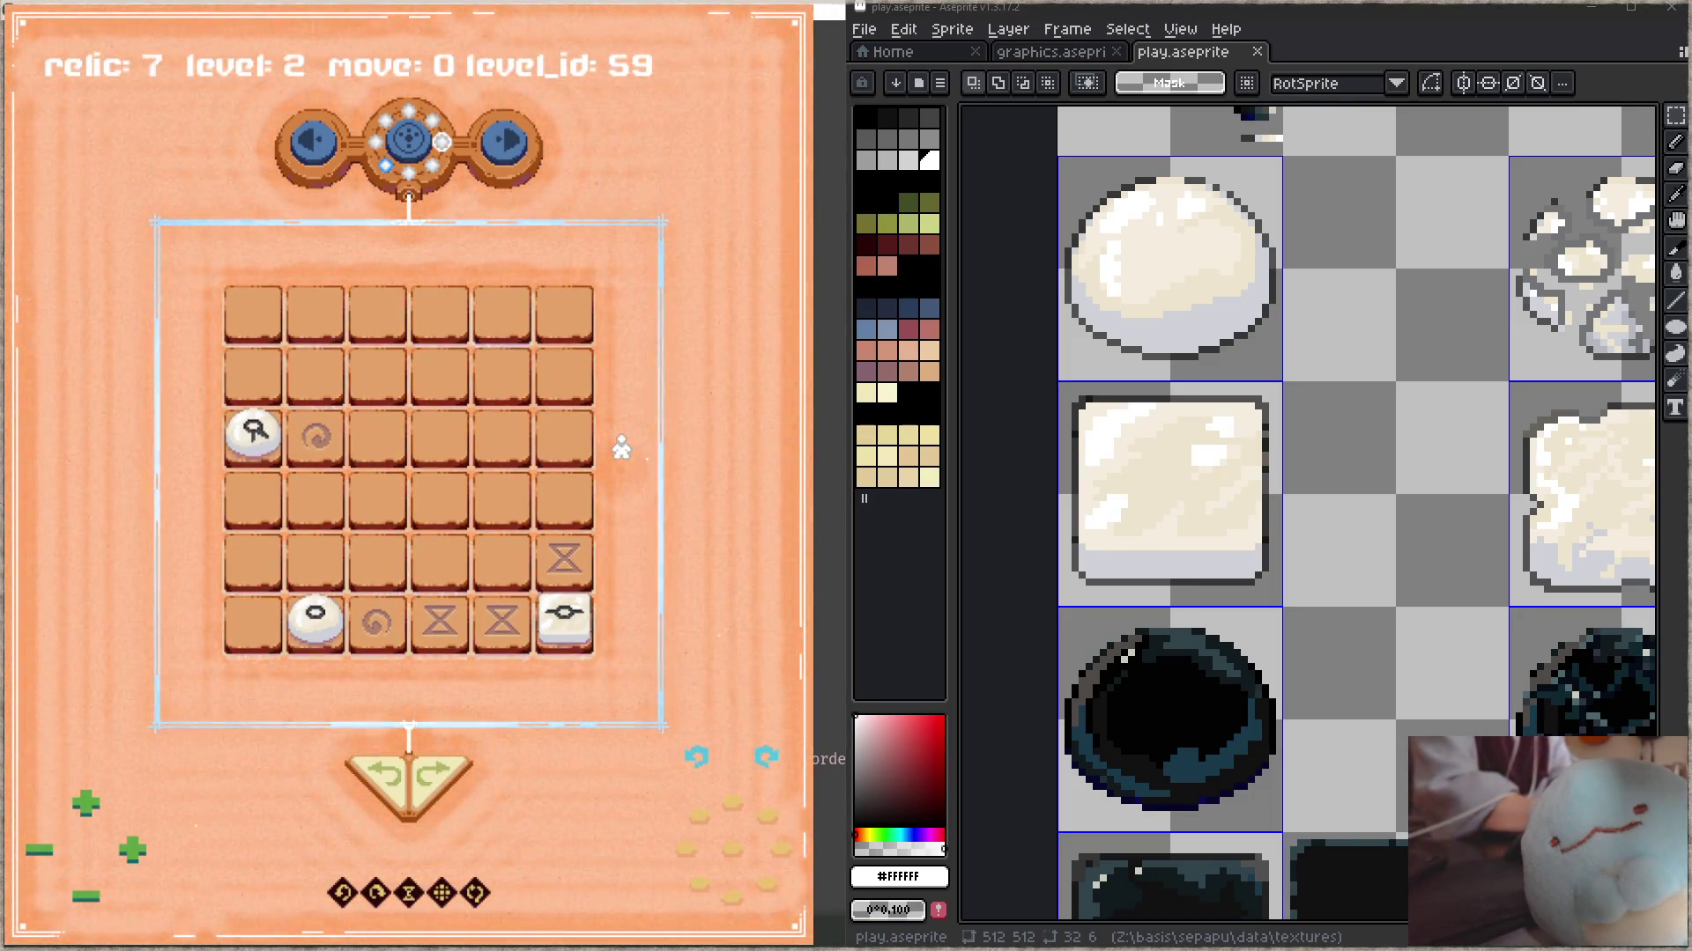
pyautogui.press('Tab')
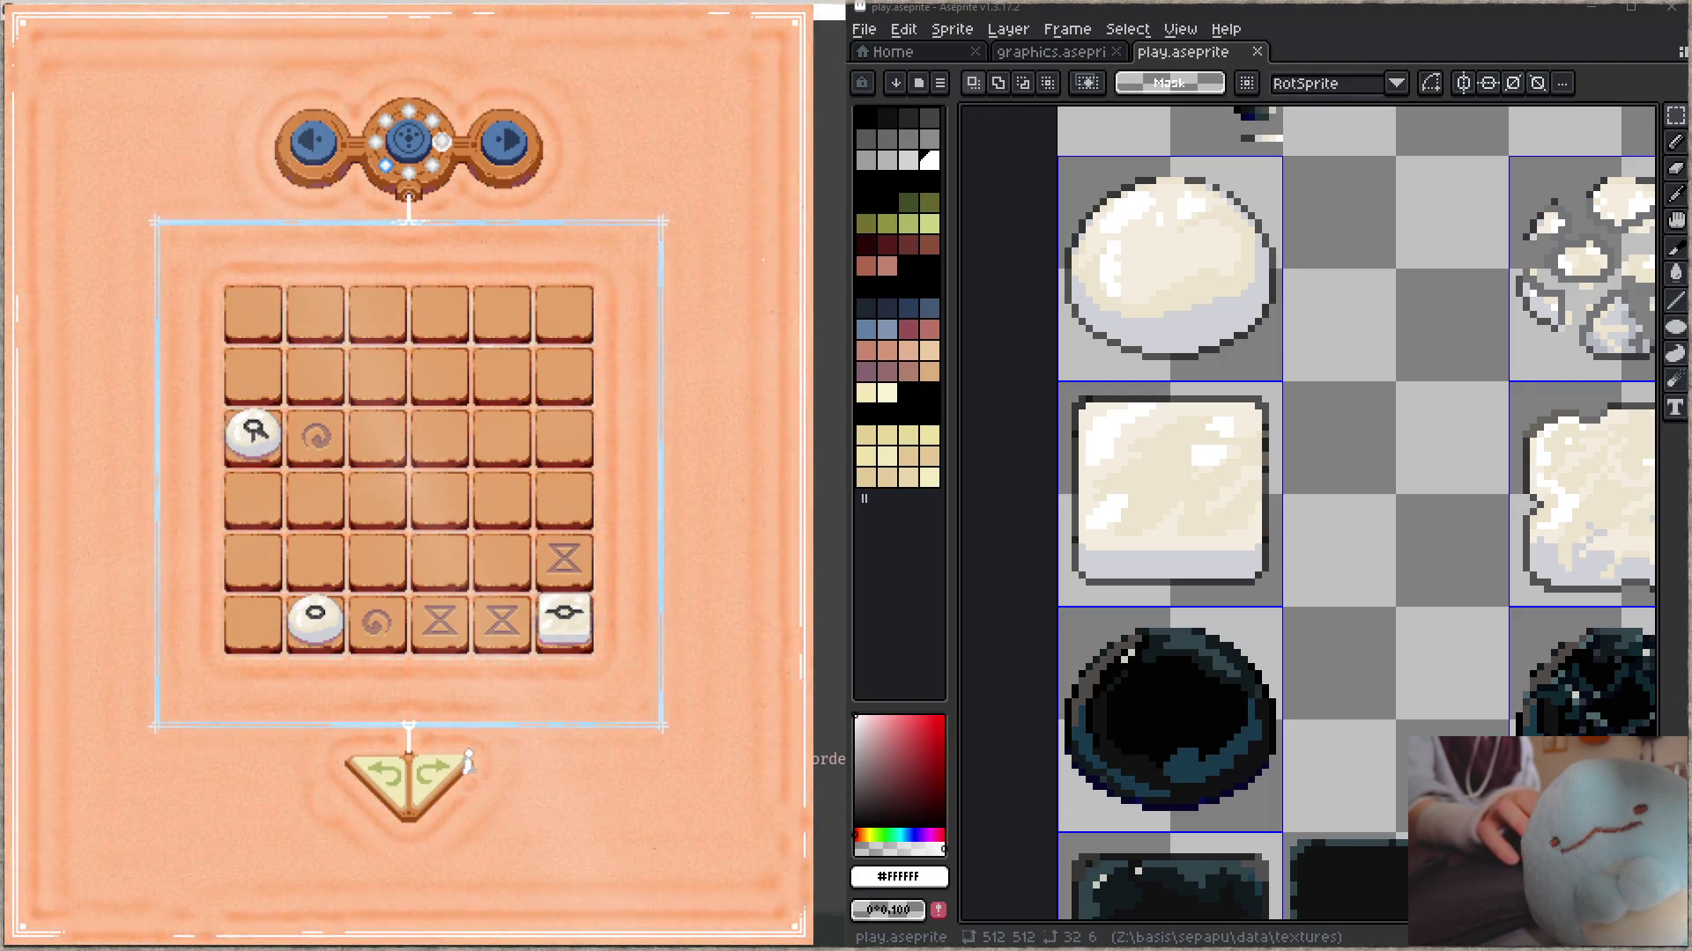
# - Push the bottom-right white piece into the top row, undoing and retrying several times
pyautogui.moveTo(564, 622); pyautogui.dragTo(440, 314)
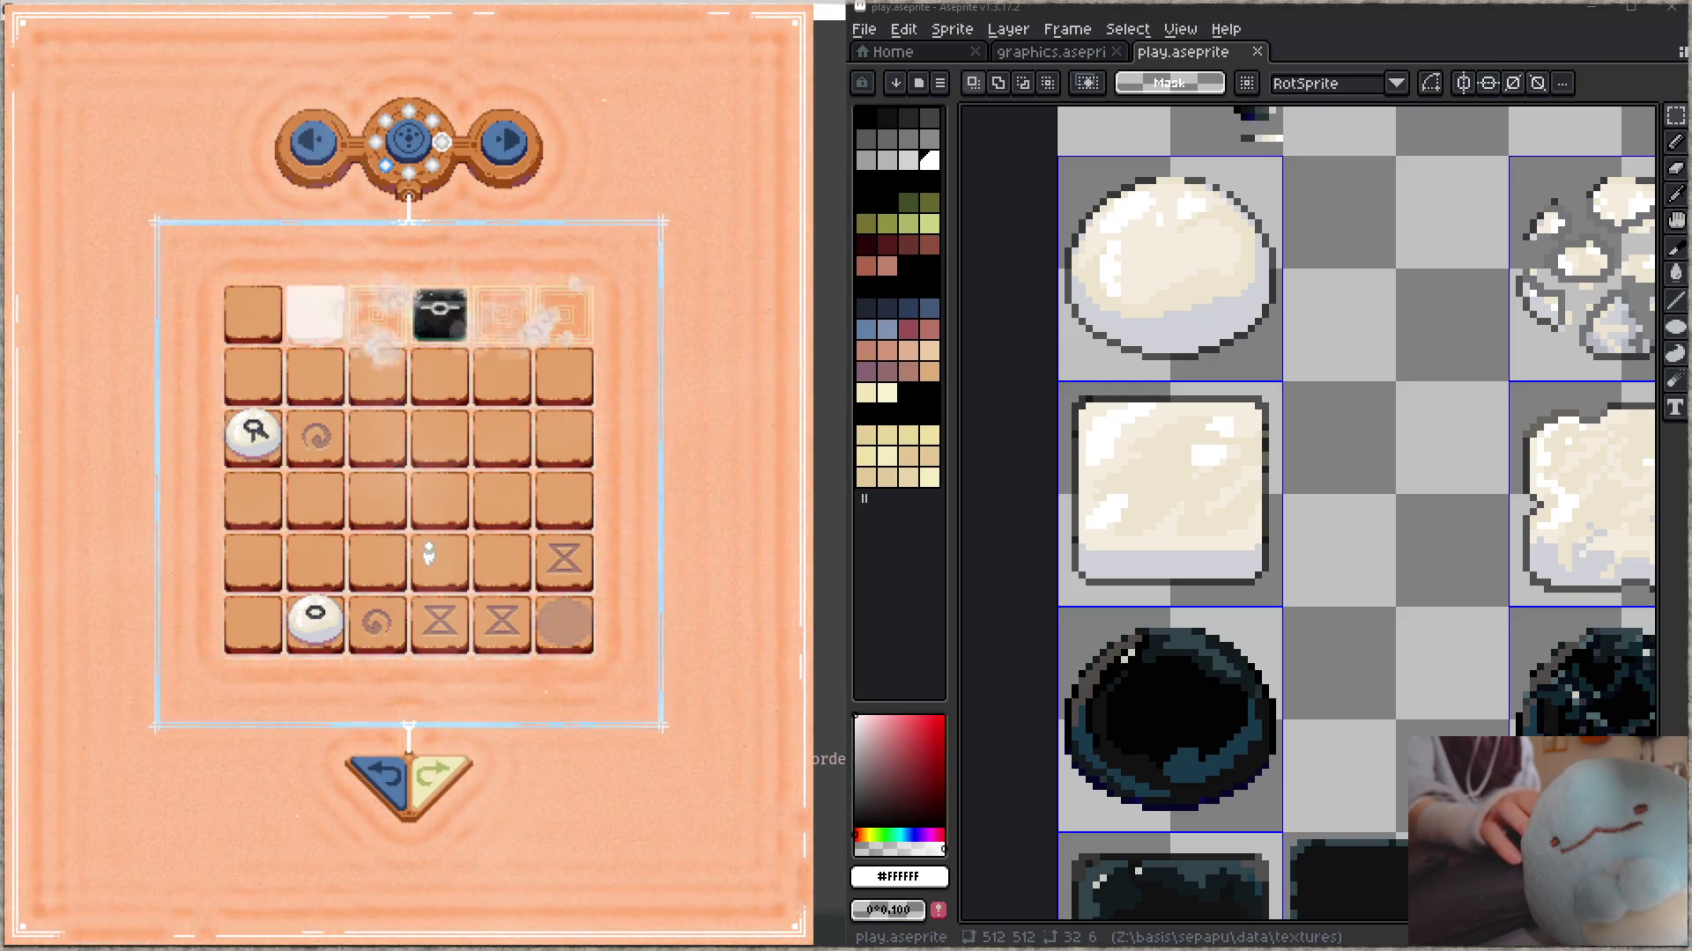
pyautogui.click(383, 775)
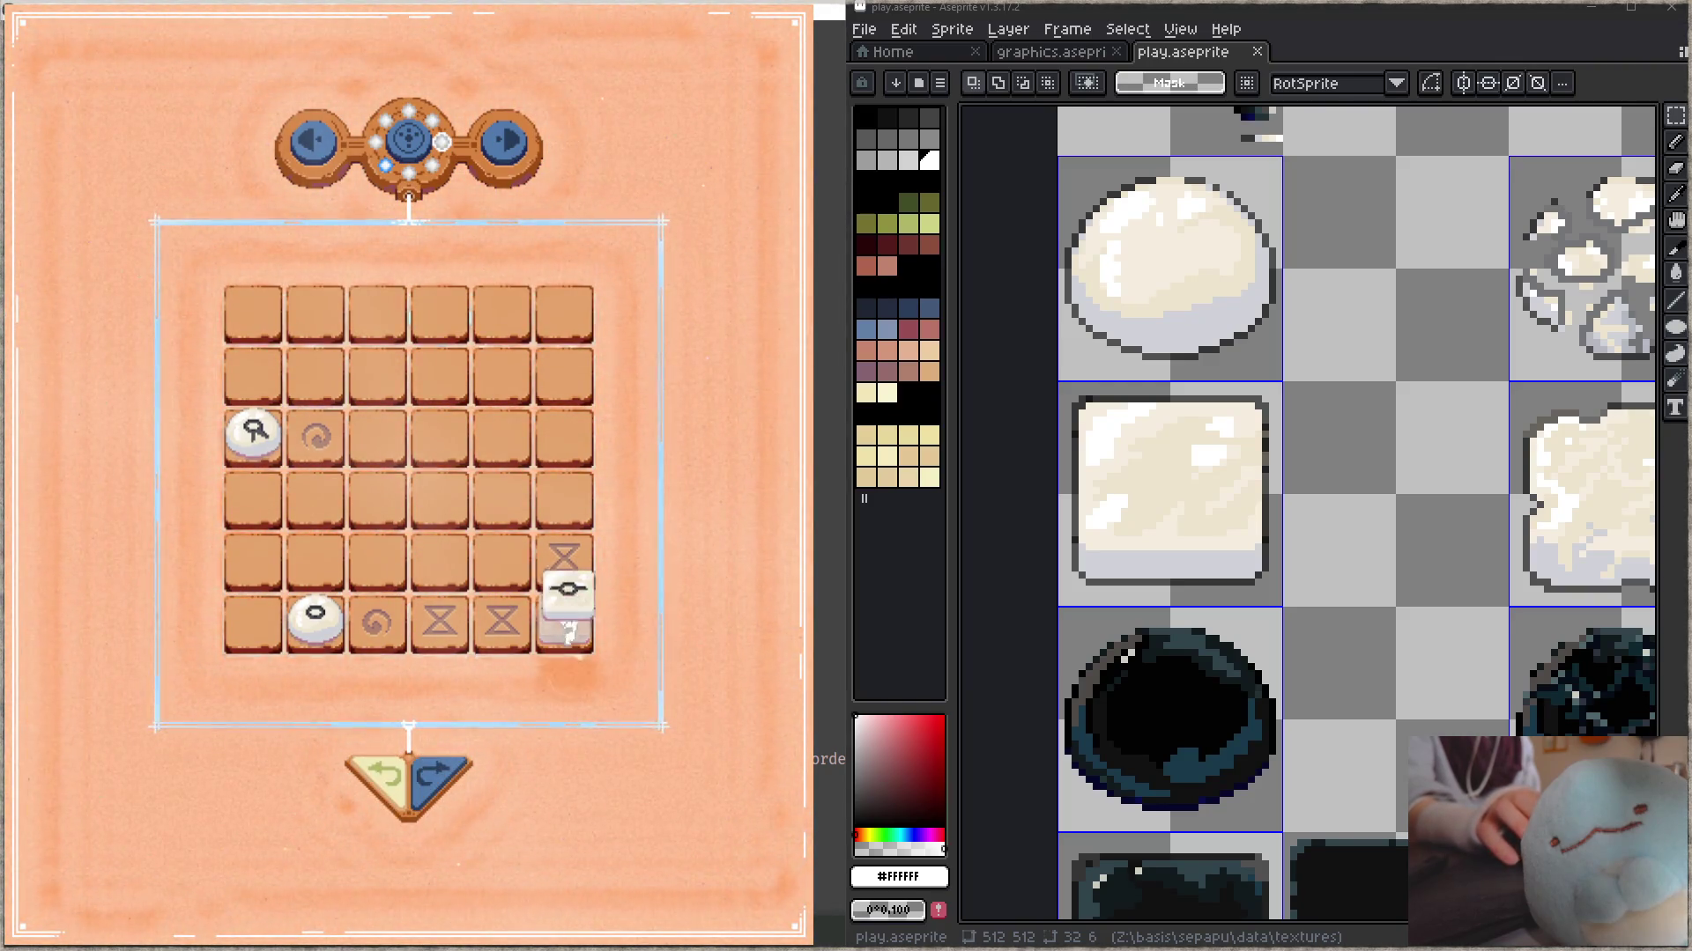
pyautogui.moveTo(564, 622); pyautogui.dragTo(440, 313)
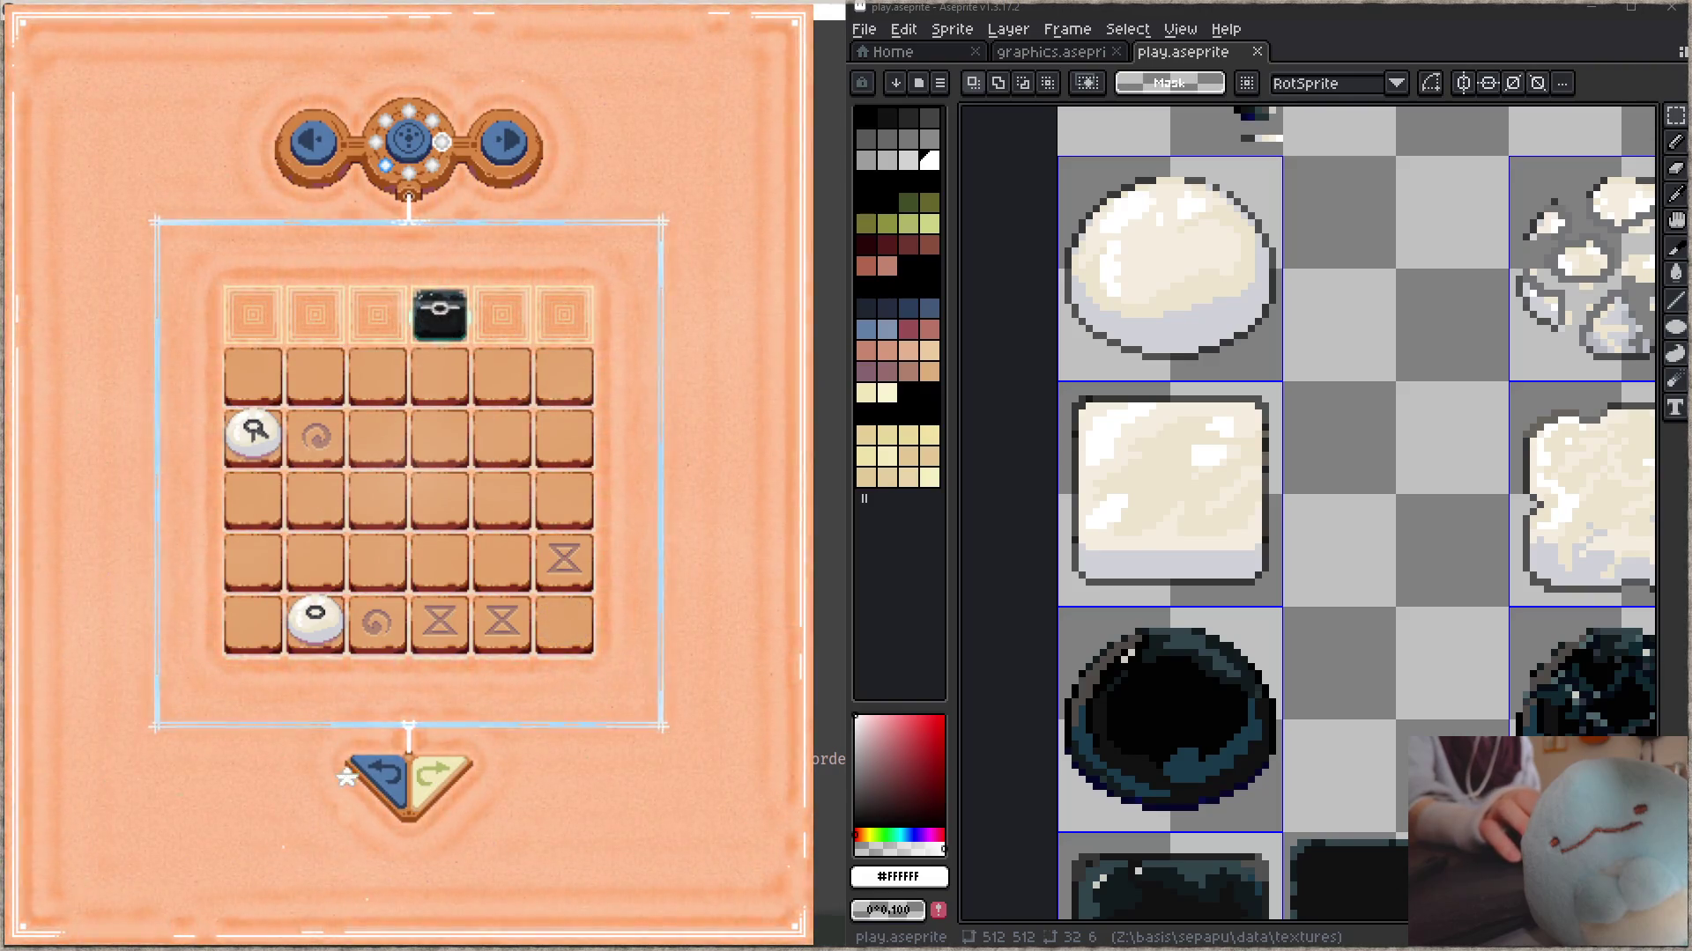
pyautogui.click(384, 776)
pyautogui.moveTo(563, 621); pyautogui.dragTo(380, 334)
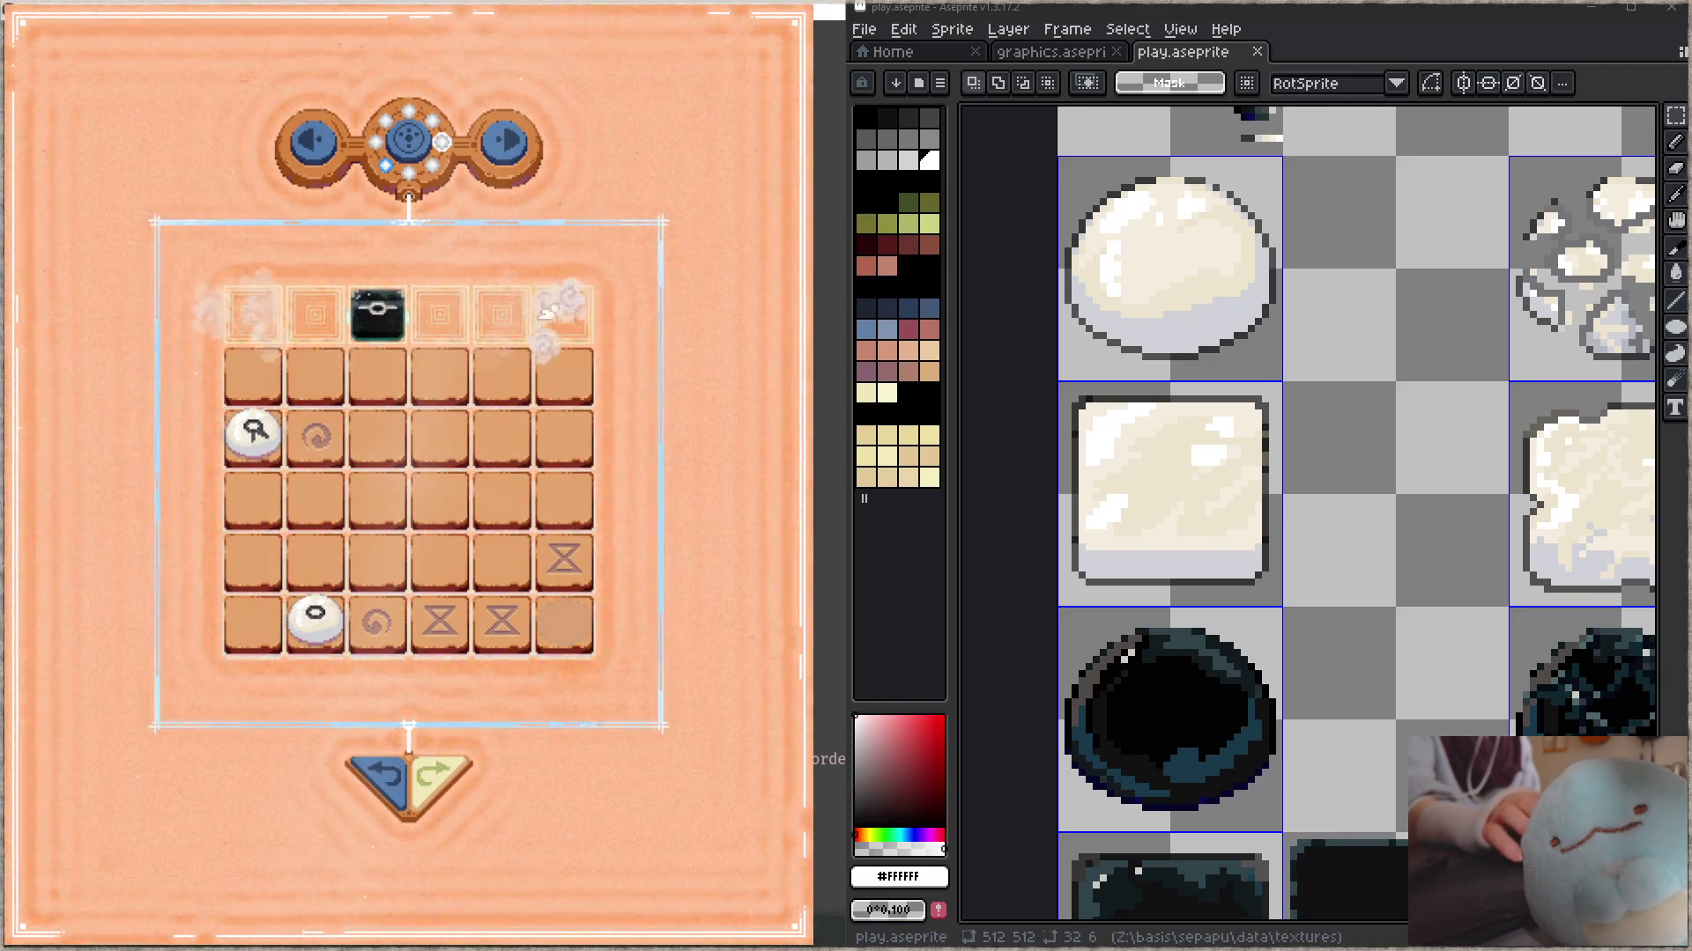
pyautogui.click(378, 771)
pyautogui.moveTo(564, 621); pyautogui.dragTo(373, 329)
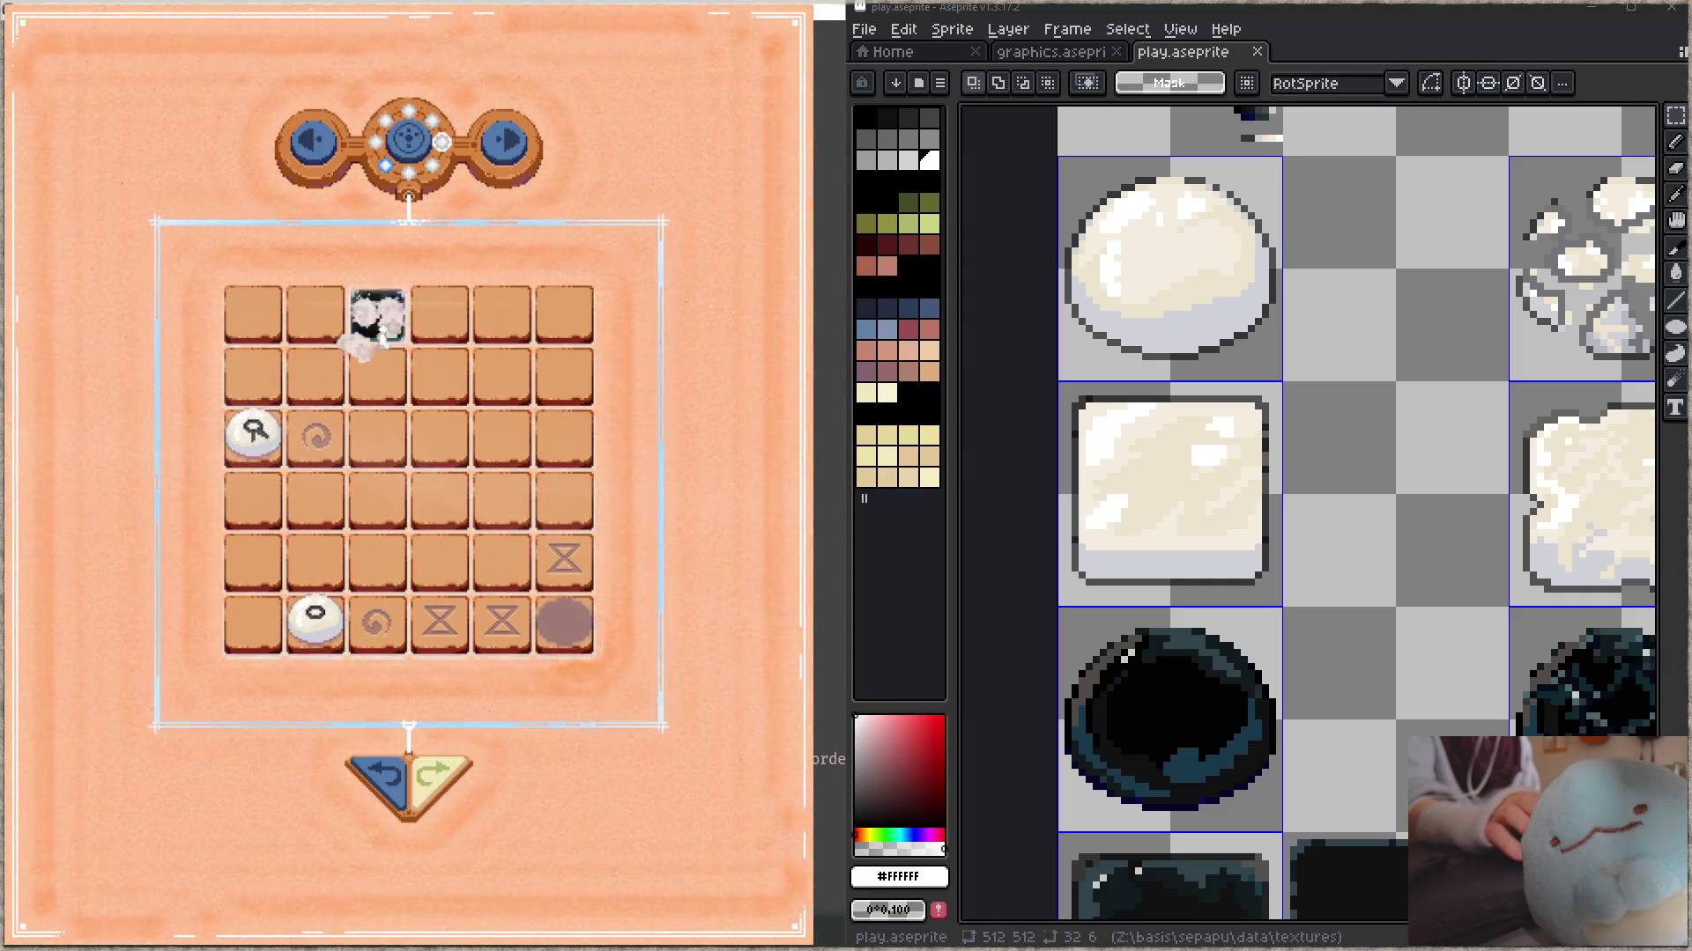
pyautogui.press('z')
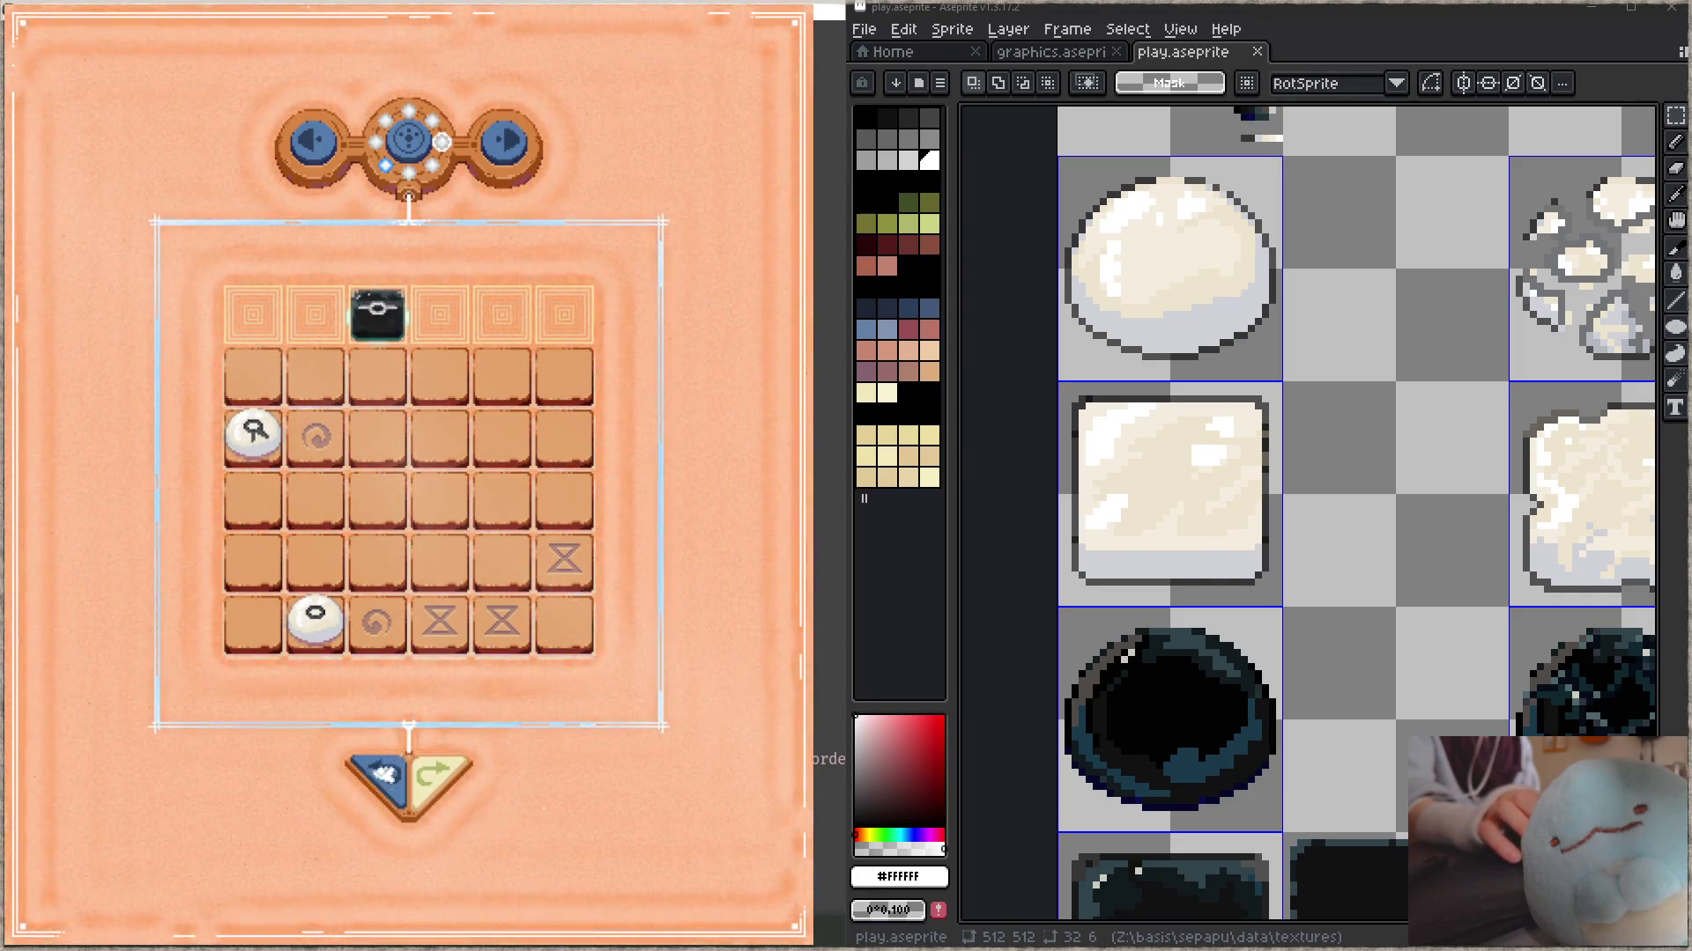
pyautogui.moveTo(542, 621); pyautogui.dragTo(370, 321)
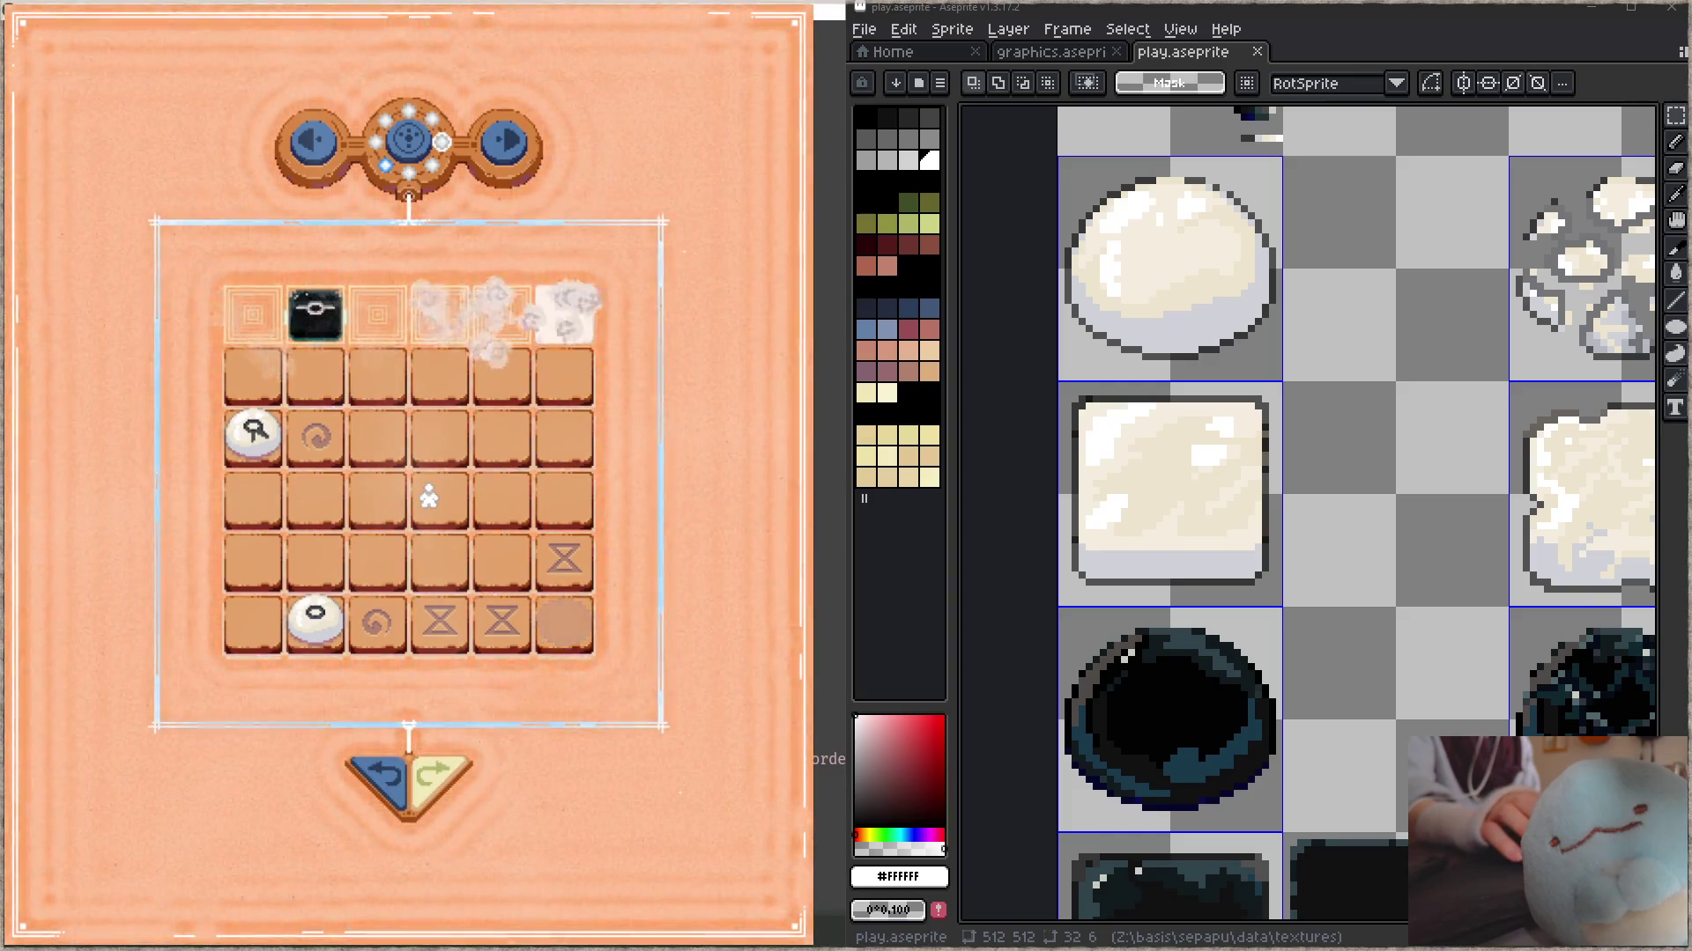
pyautogui.press('z')
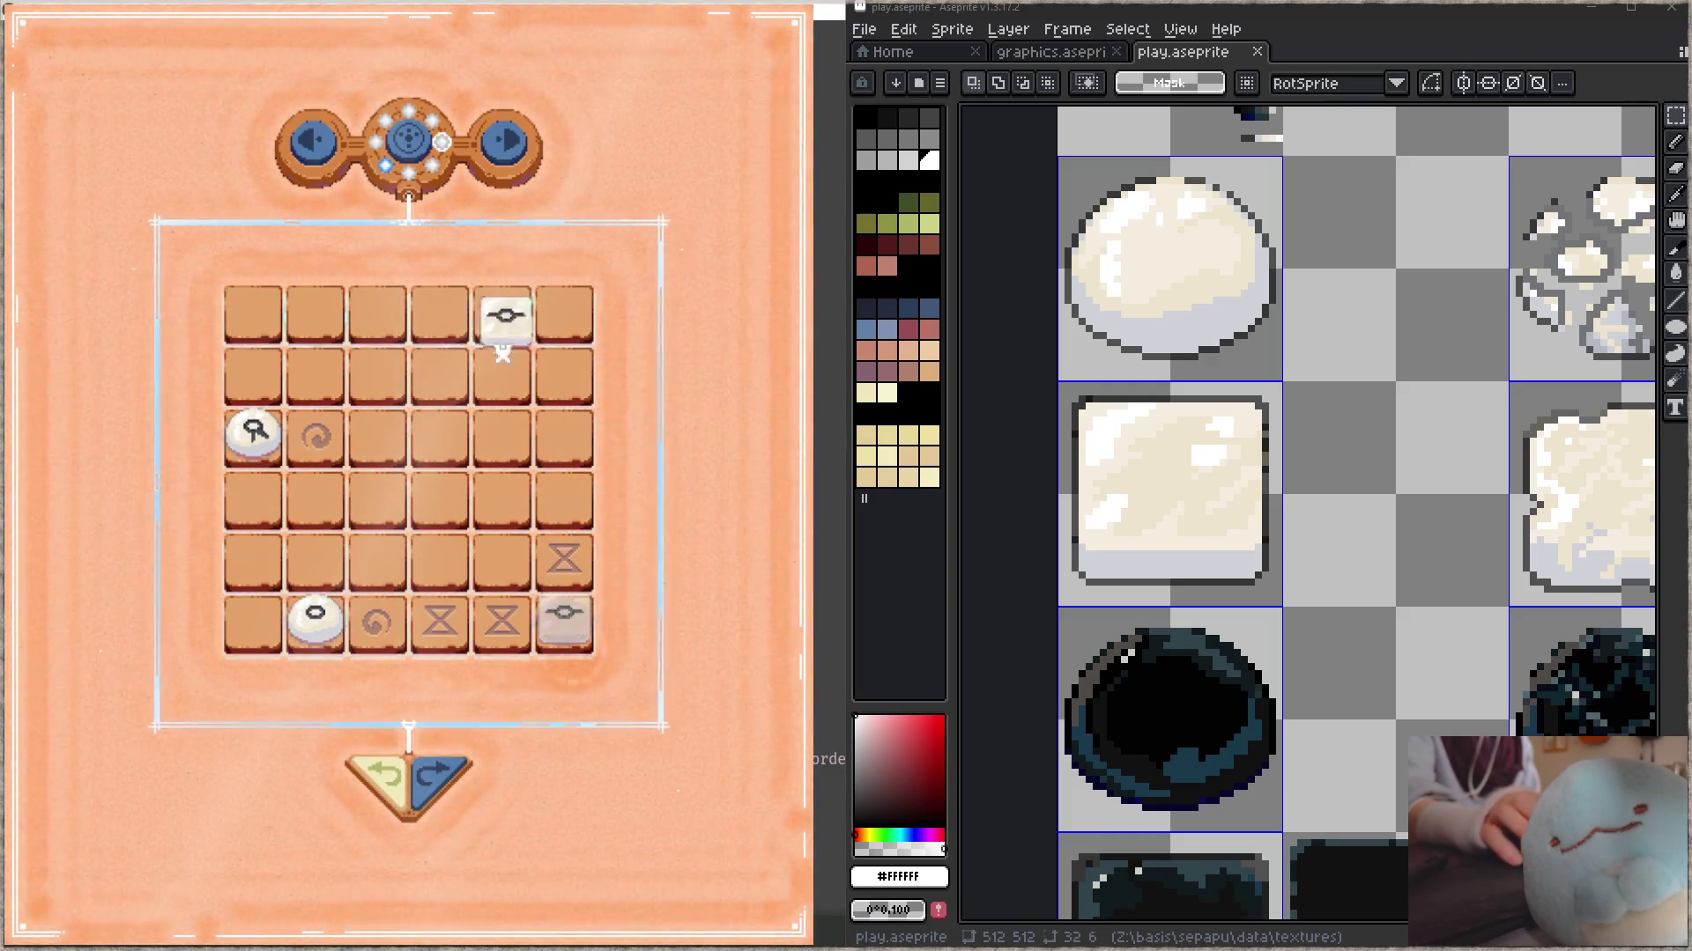
pyautogui.moveTo(510, 368); pyautogui.dragTo(502, 346)
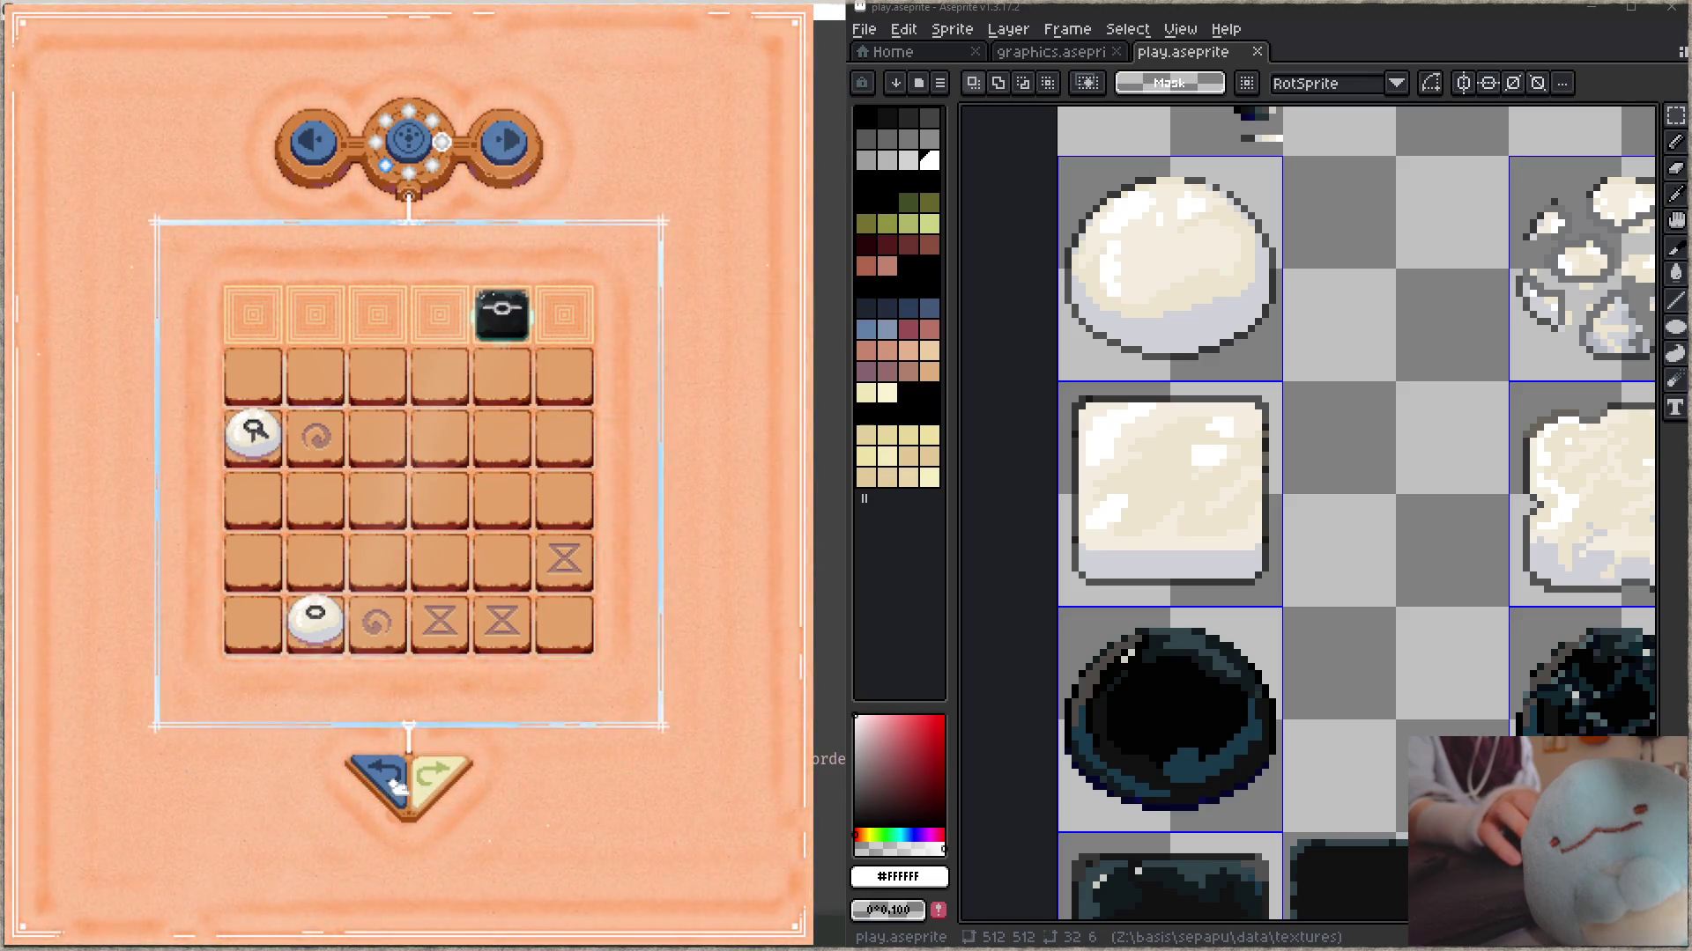
pyautogui.press('z')
pyautogui.moveTo(416, 390); pyautogui.dragTo(414, 372)
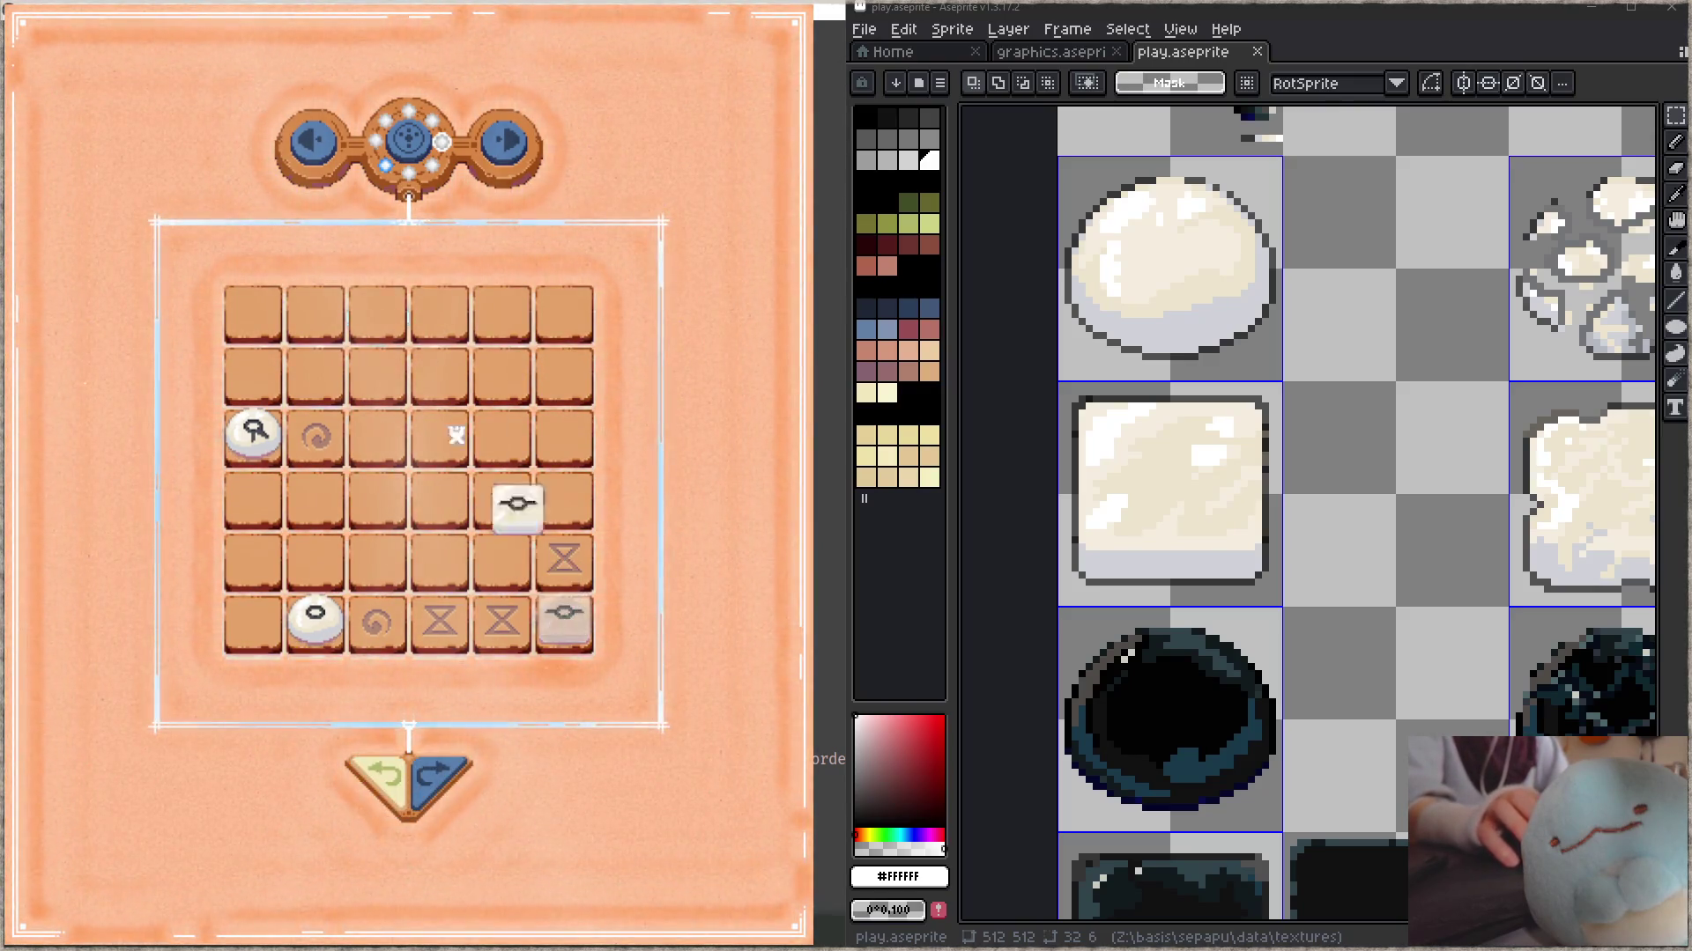
pyautogui.moveTo(555, 621); pyautogui.dragTo(383, 319)
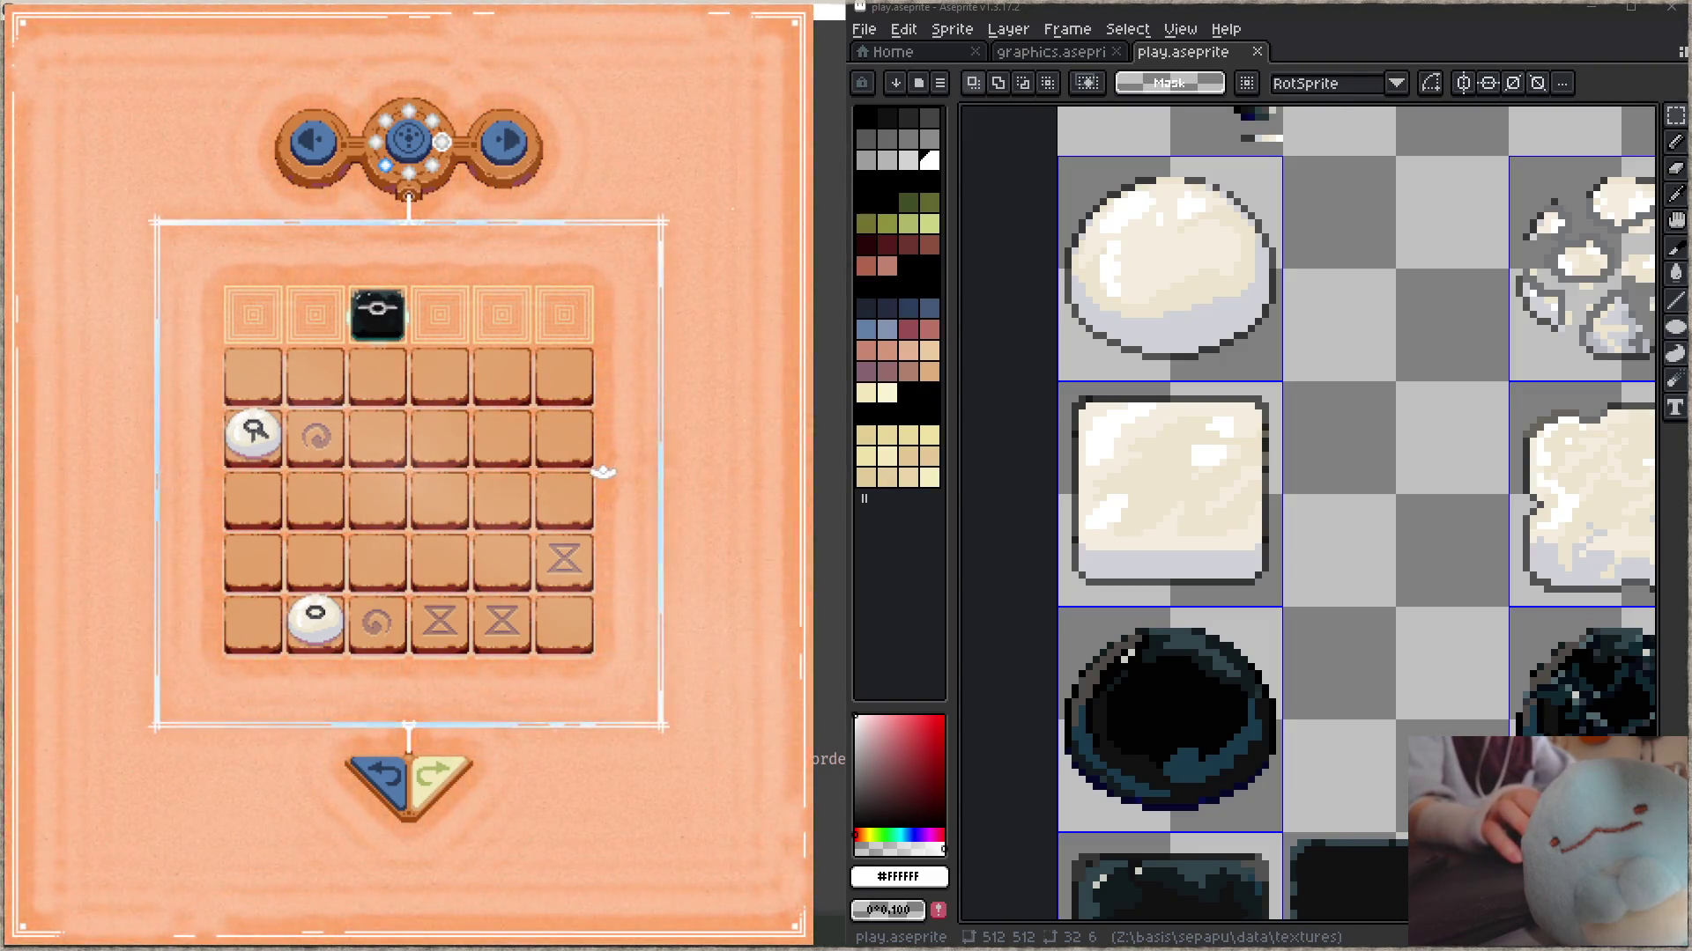
# - Select the grey square tile's pixels and move them about 3 pixels down
pyautogui.scroll(-2, 1330, 551)
pyautogui.moveTo(962, 140)
pyautogui.mouseDown()
pyautogui.moveTo(1267, 230)
pyautogui.moveTo(1071, 585)
pyautogui.mouseUp()
pyautogui.scroll(2, 1105, 361)
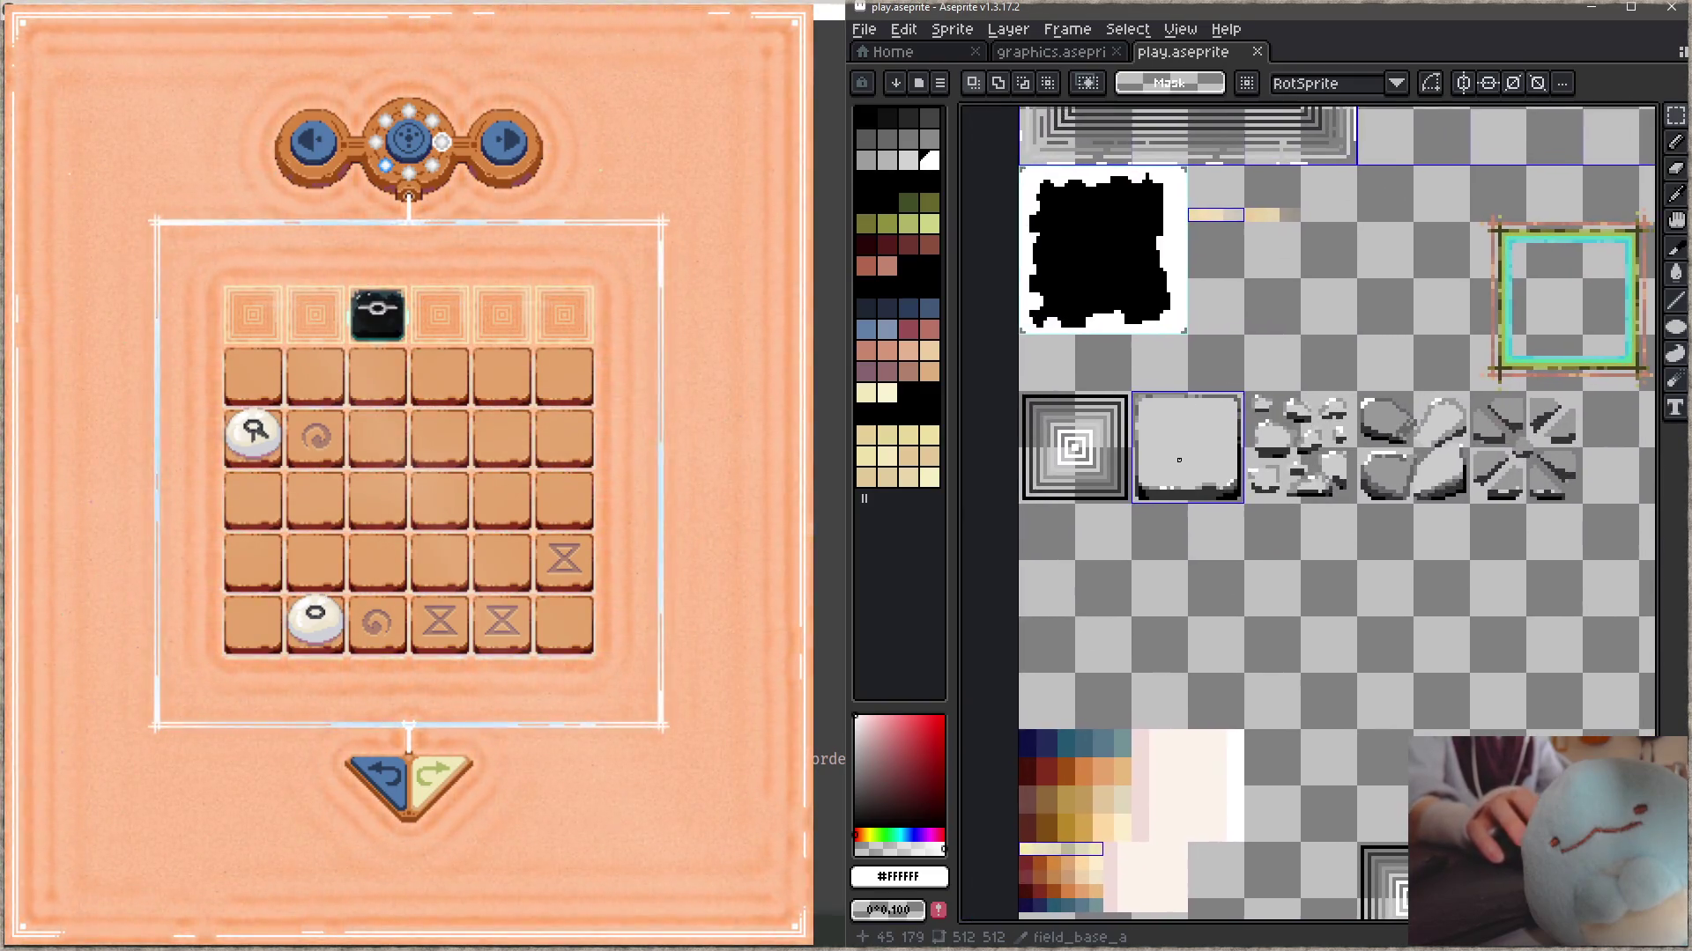
pyautogui.scroll(2, 1105, 361)
pyautogui.moveTo(1084, 287)
pyautogui.mouseDown()
pyautogui.moveTo(1275, 497)
pyautogui.moveTo(1400, 579)
pyautogui.mouseUp()
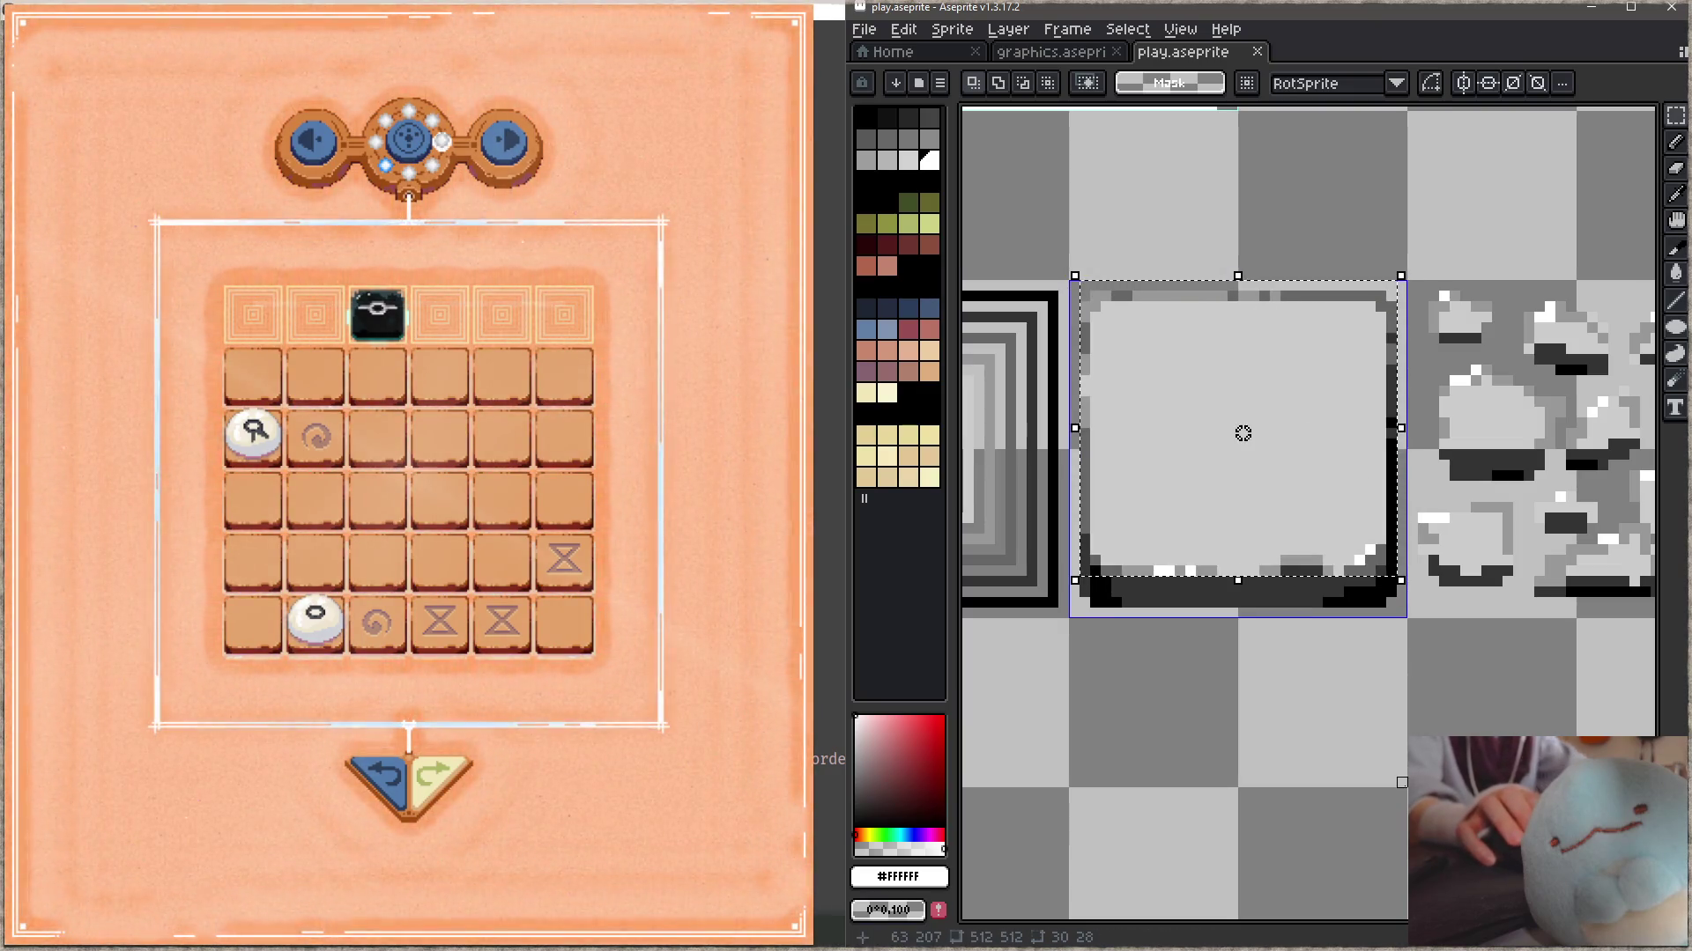
pyautogui.moveTo(1243, 433); pyautogui.dragTo(1243, 465)
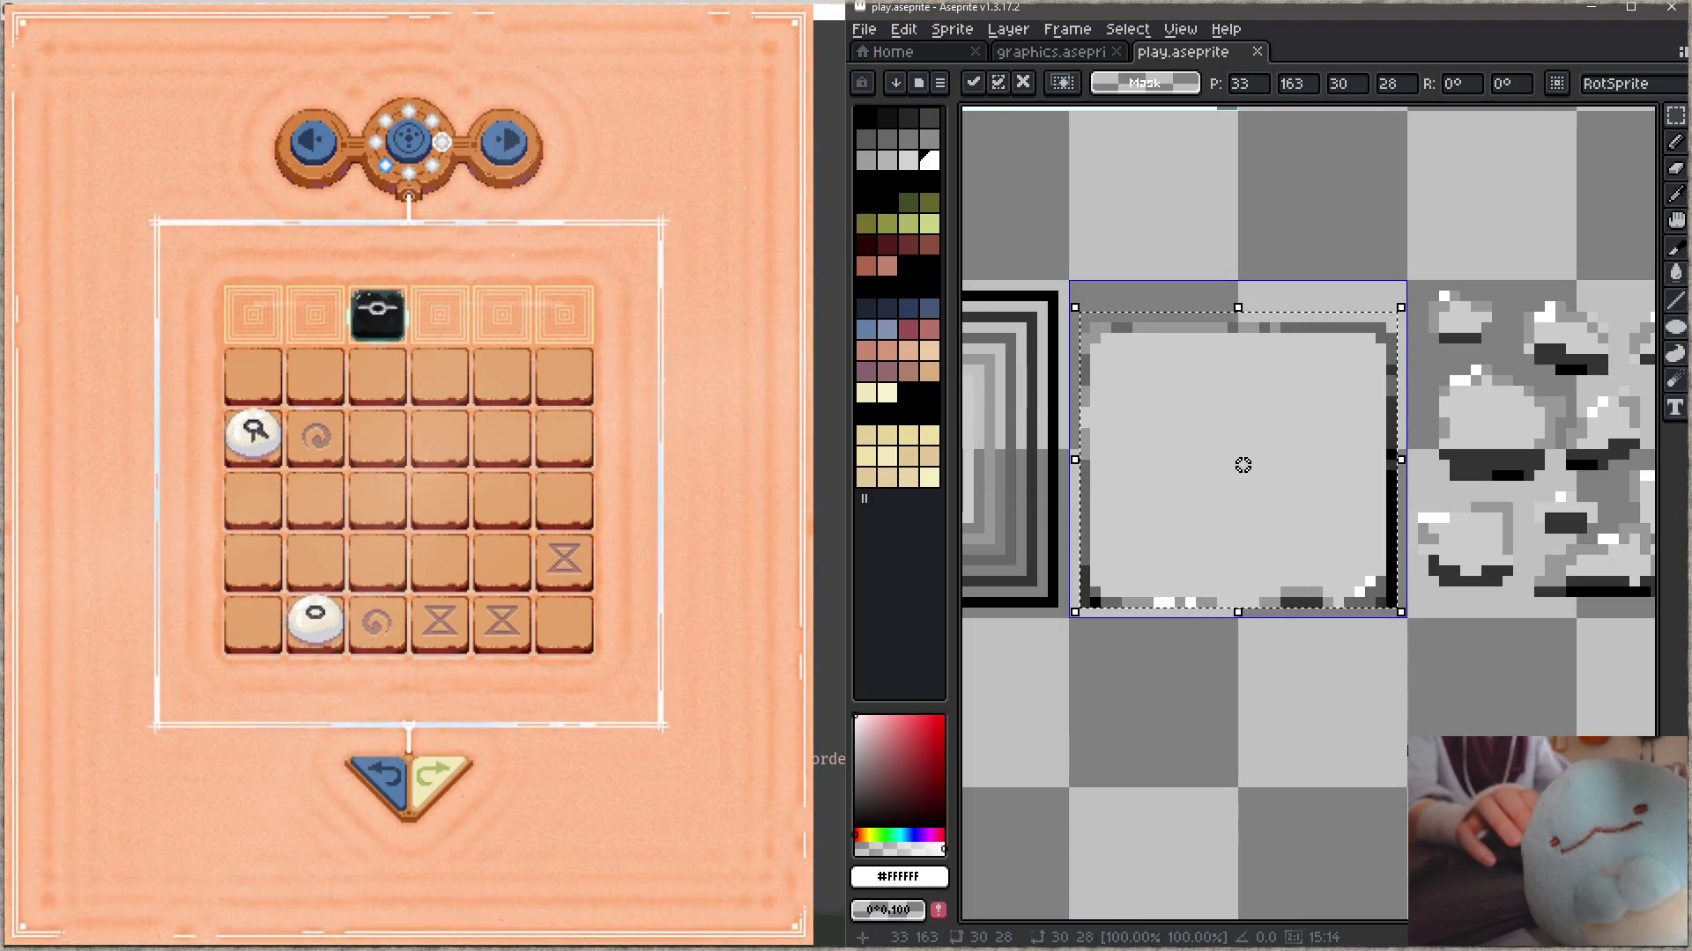
pyautogui.press('Return')
# - Zoom and pan out to bring the whole tileset and orb tiles into view
pyautogui.scroll(-3, 1242, 465)
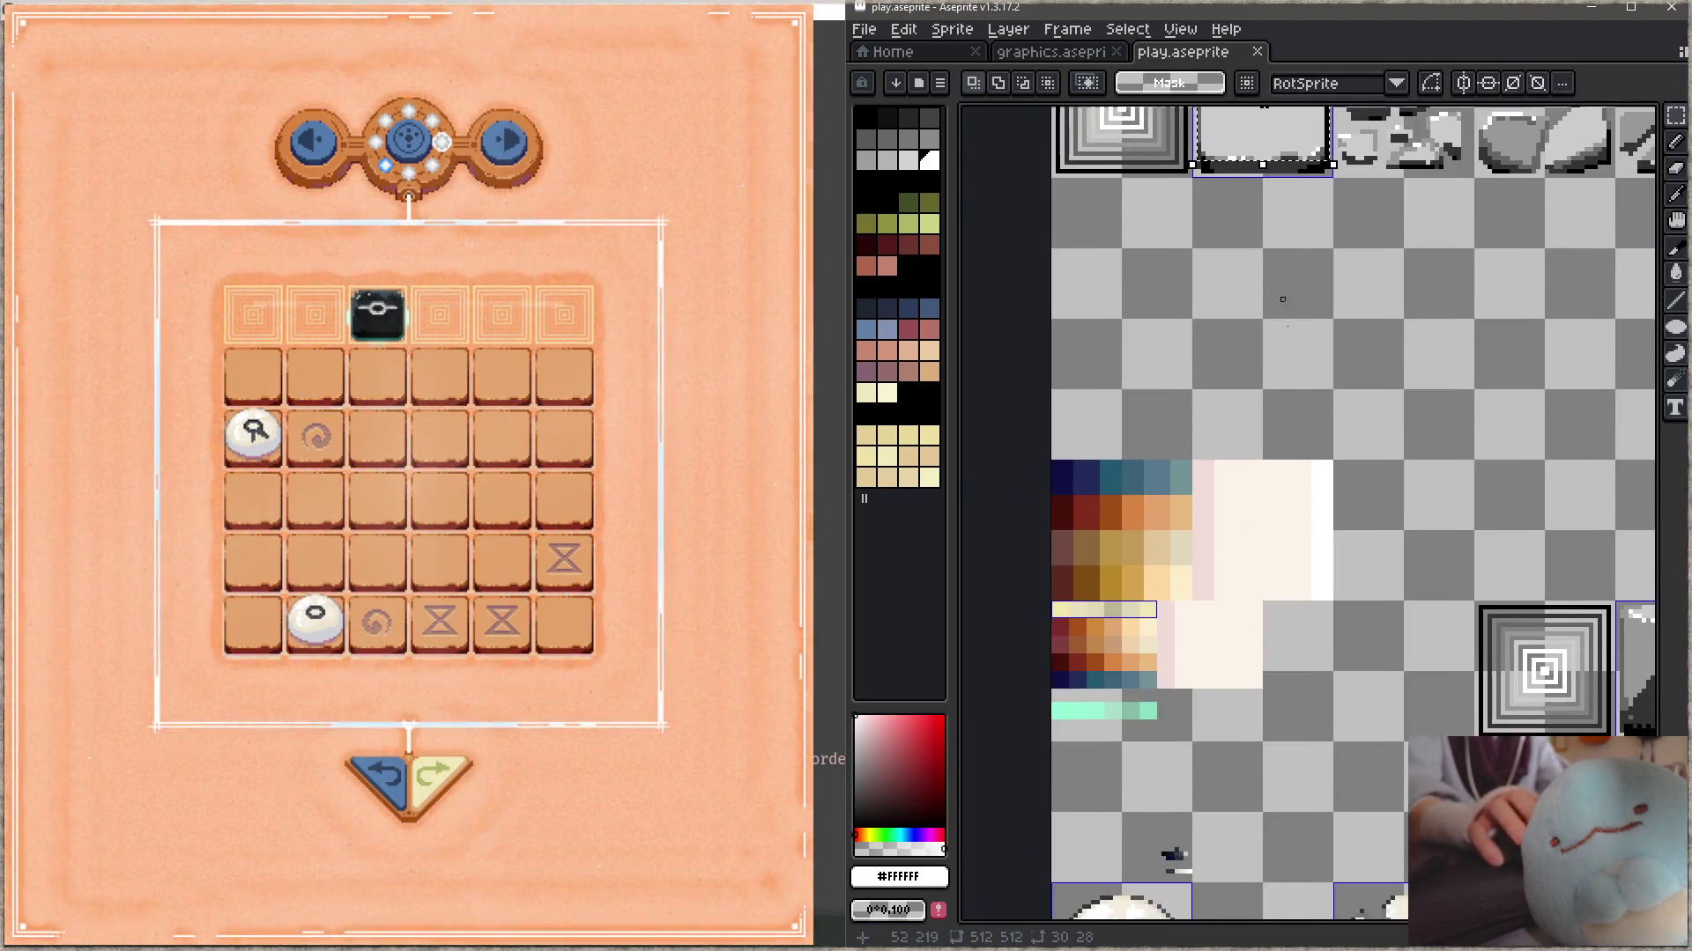
pyautogui.scroll(-5, 1342, 596)
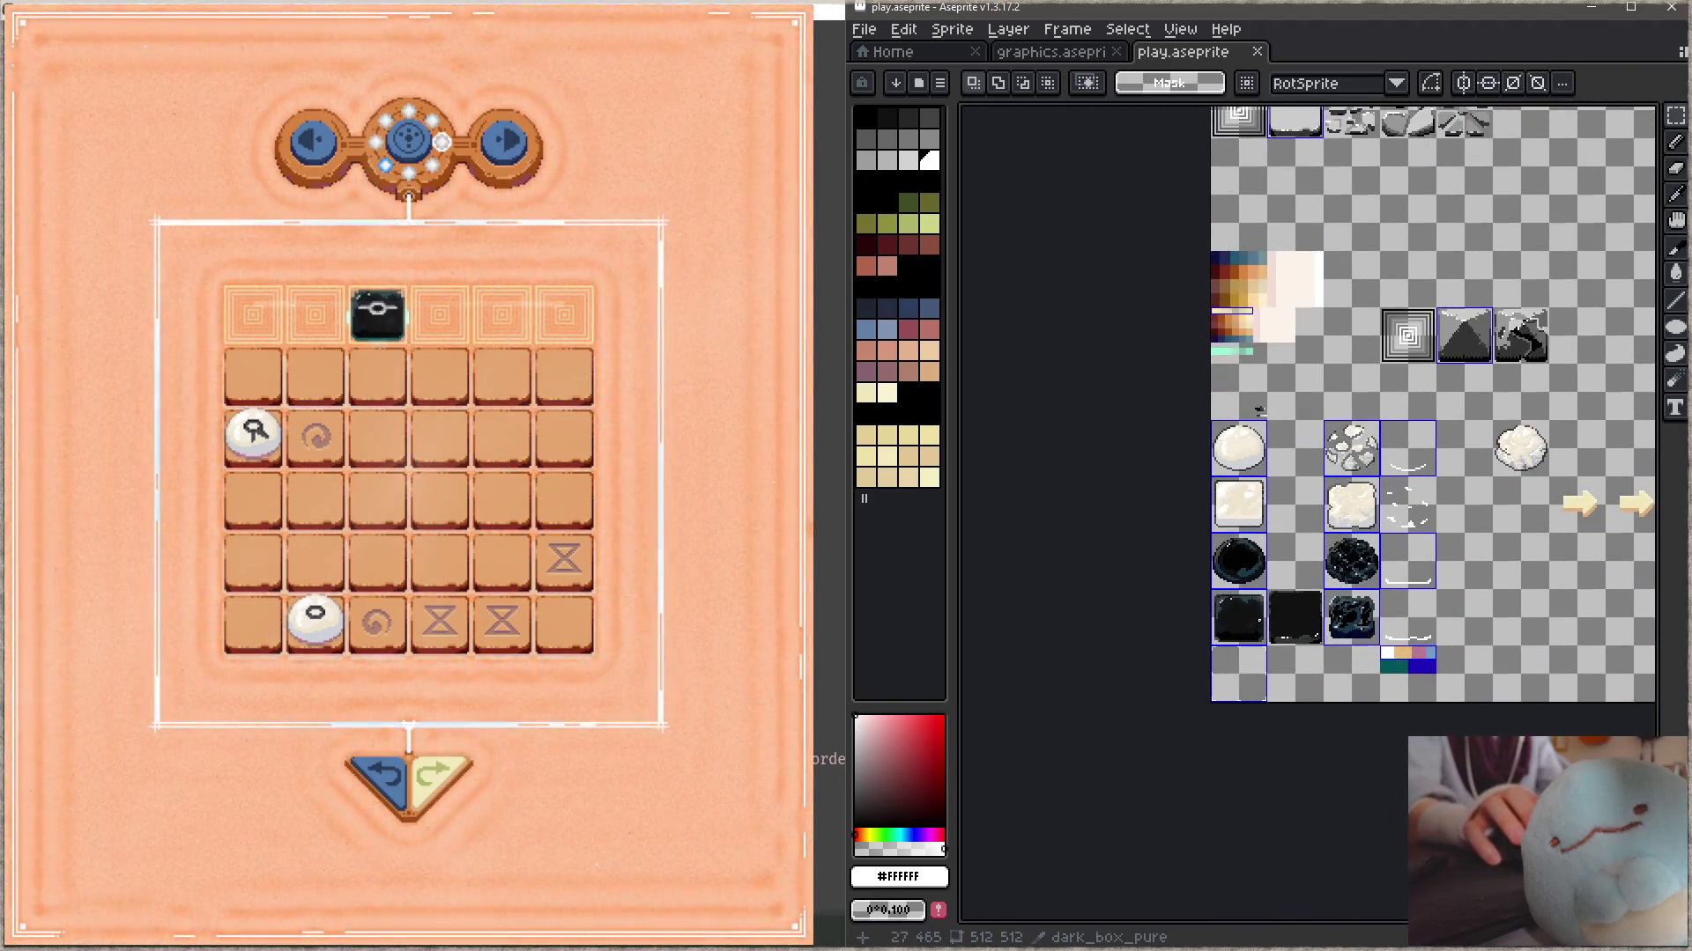
pyautogui.scroll(3, 1265, 620)
pyautogui.scroll(1, 1268, 573)
pyautogui.scroll(1, 1278, 523)
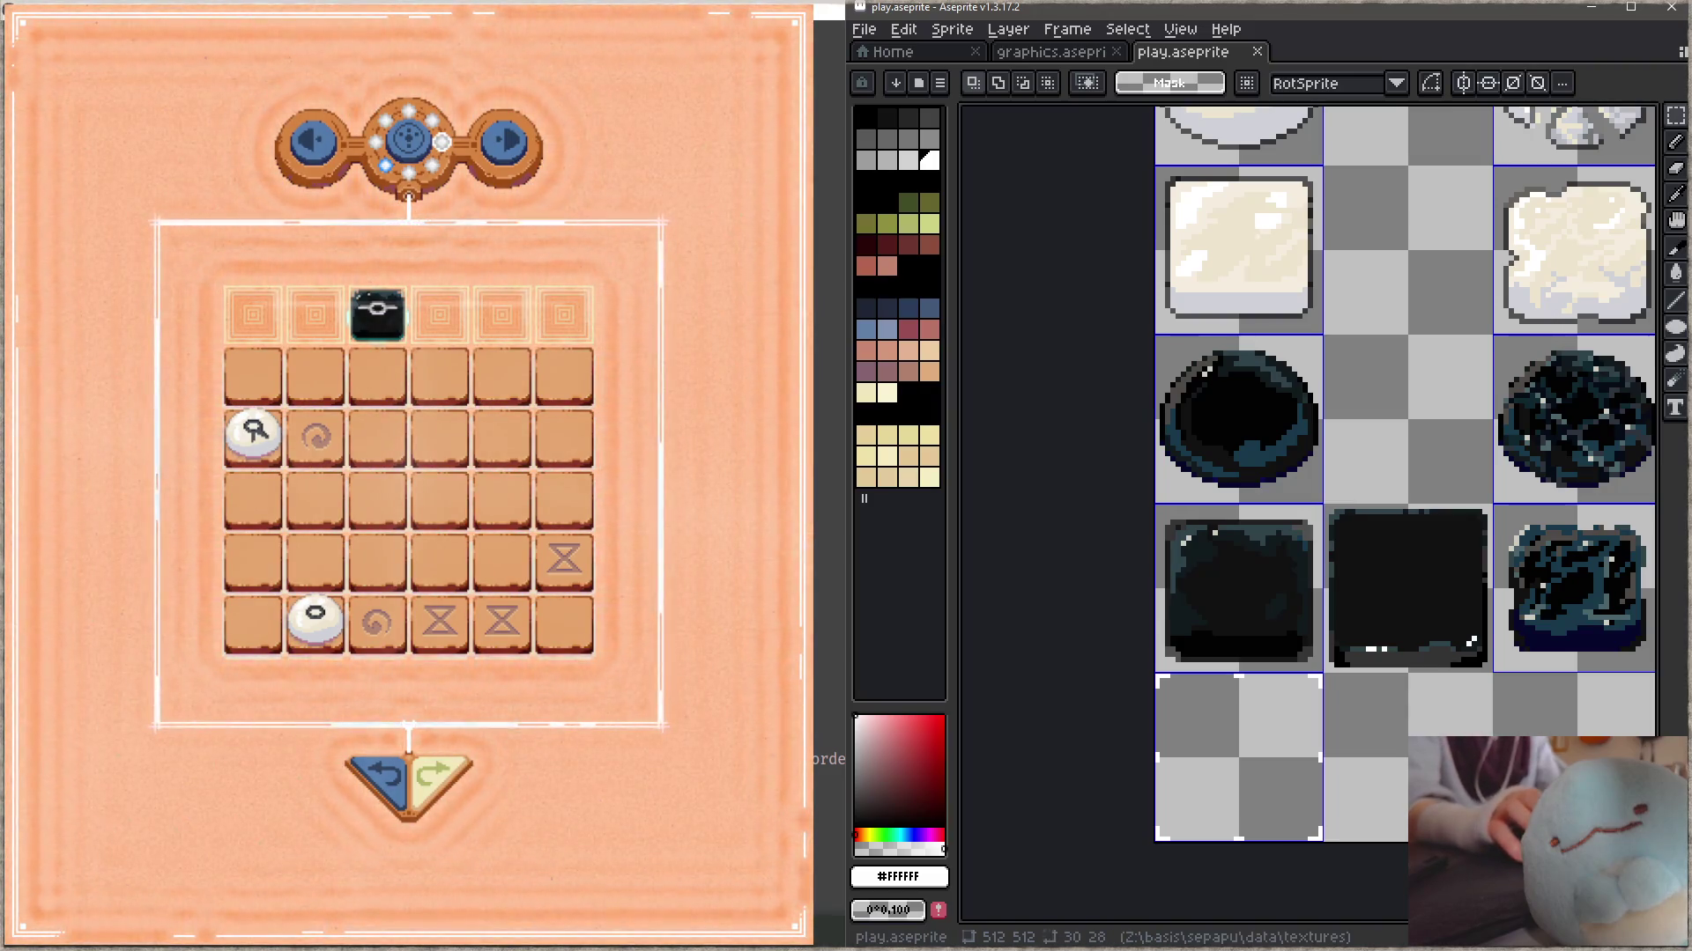
pyautogui.scroll(-2, 1169, 746)
pyautogui.moveTo(1434, 586); pyautogui.dragTo(1169, 745)
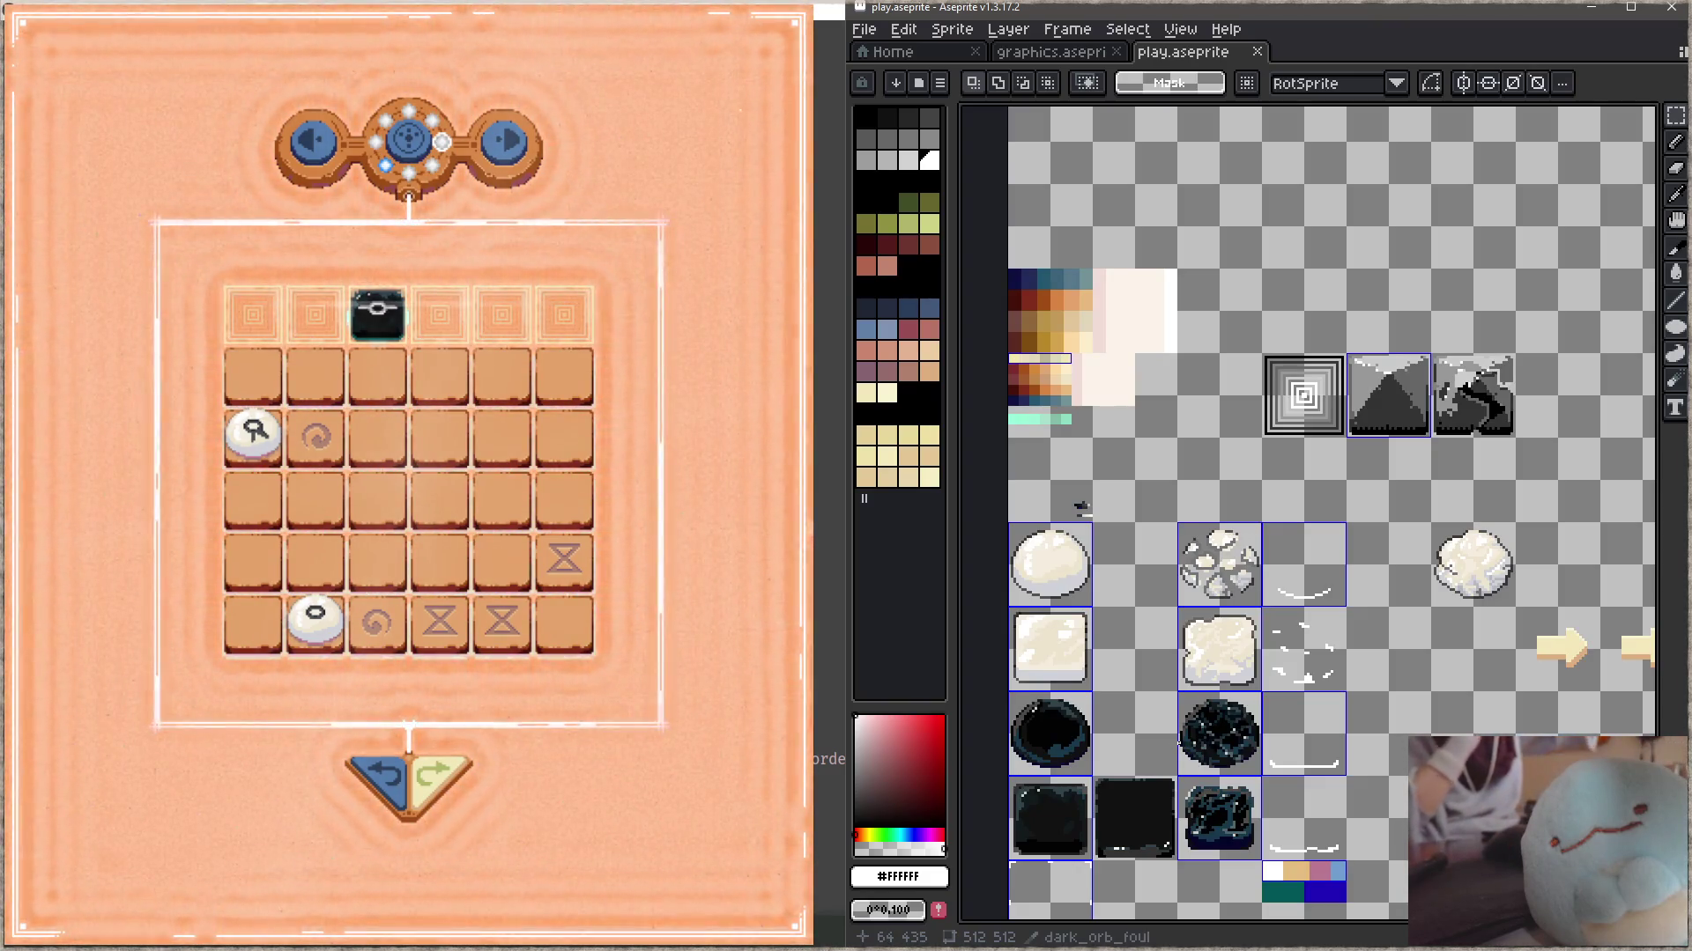
pyautogui.scroll(1, 1115, 335)
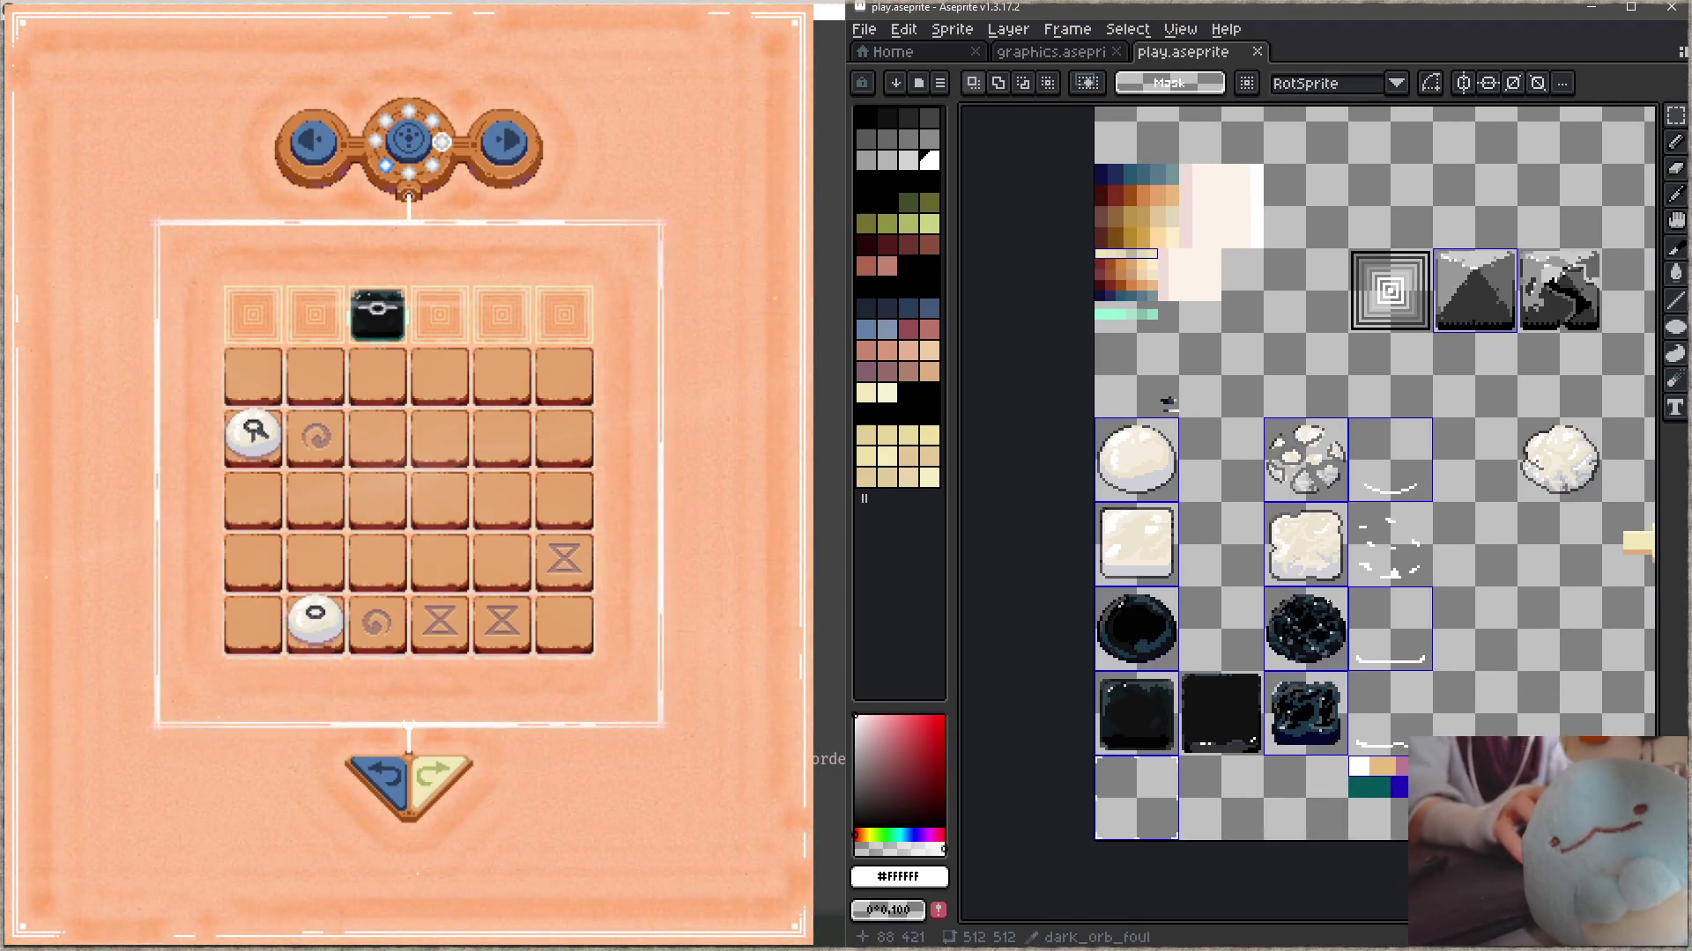
pyautogui.scroll(2, 1288, 608)
pyautogui.scroll(-1, 1295, 610)
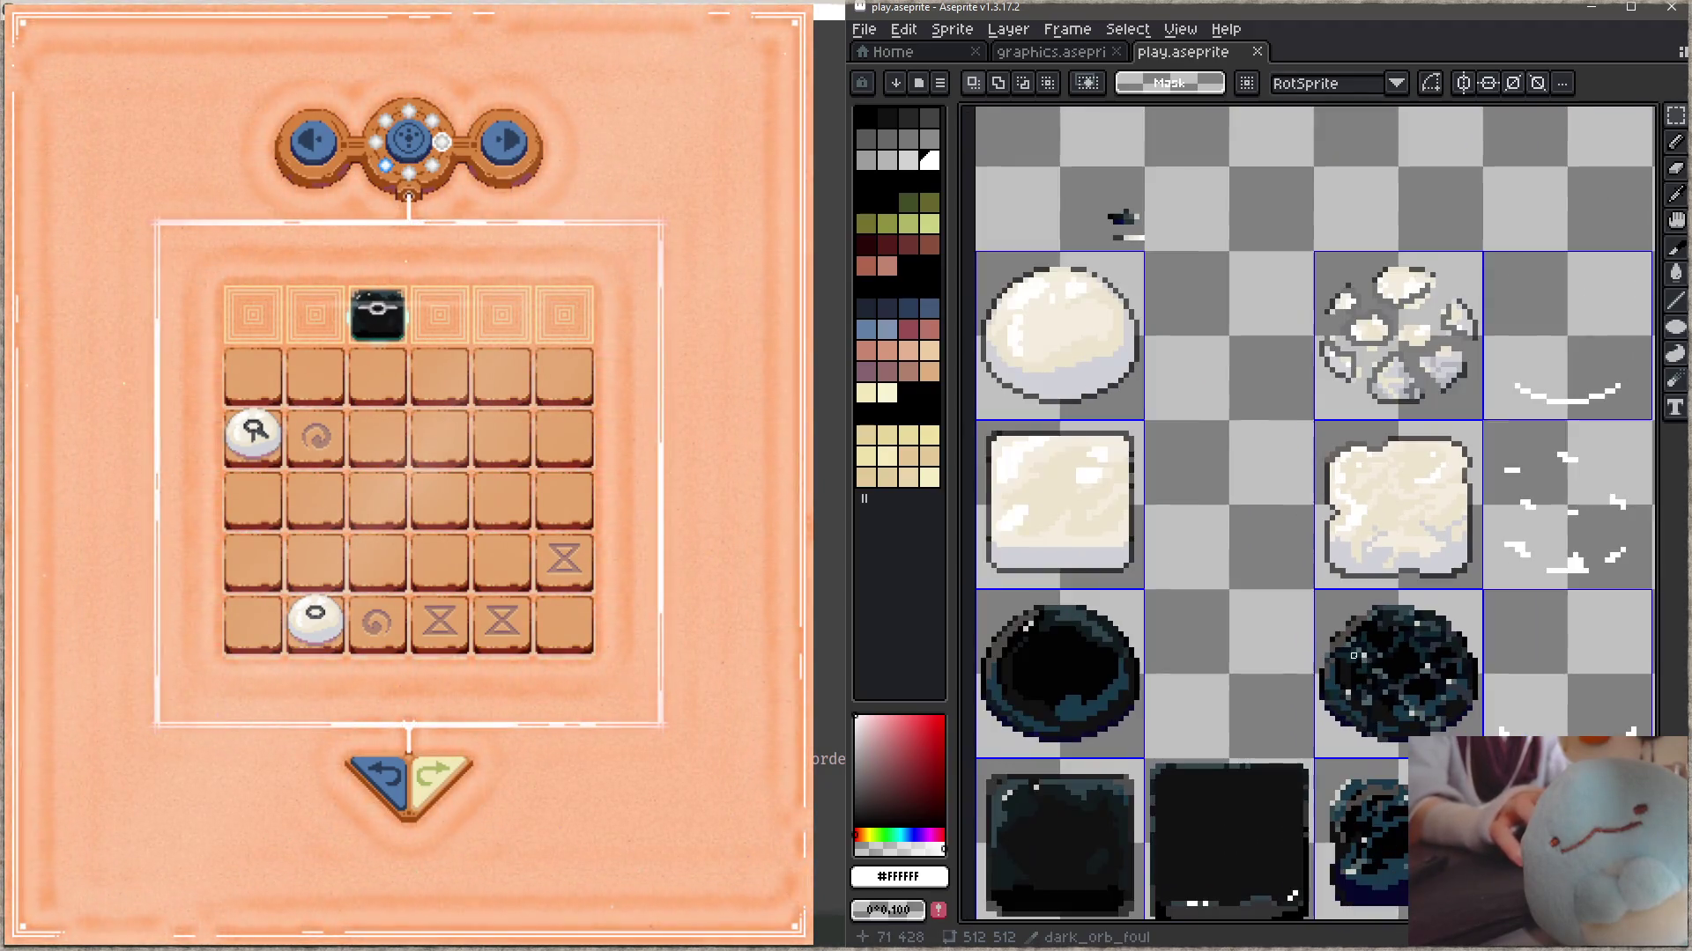
pyautogui.press('b')
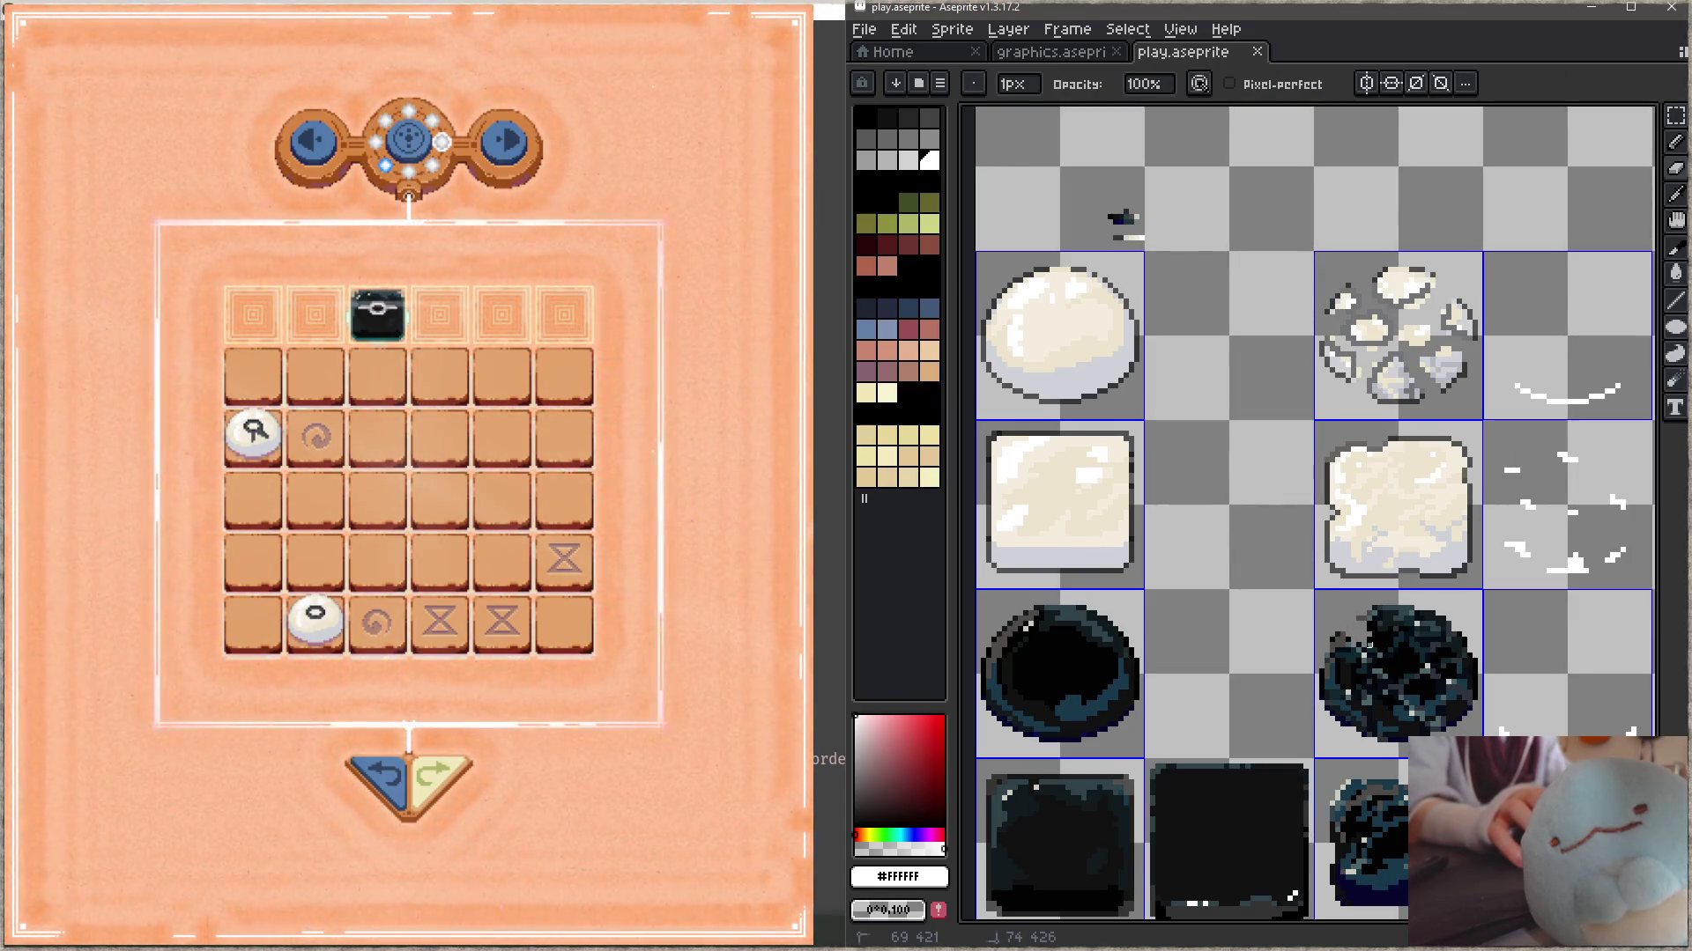
# - Paint crack lines across the dark orb's top, right side, lower-left and middle
pyautogui.moveTo(1348, 623); pyautogui.dragTo(1369, 629)
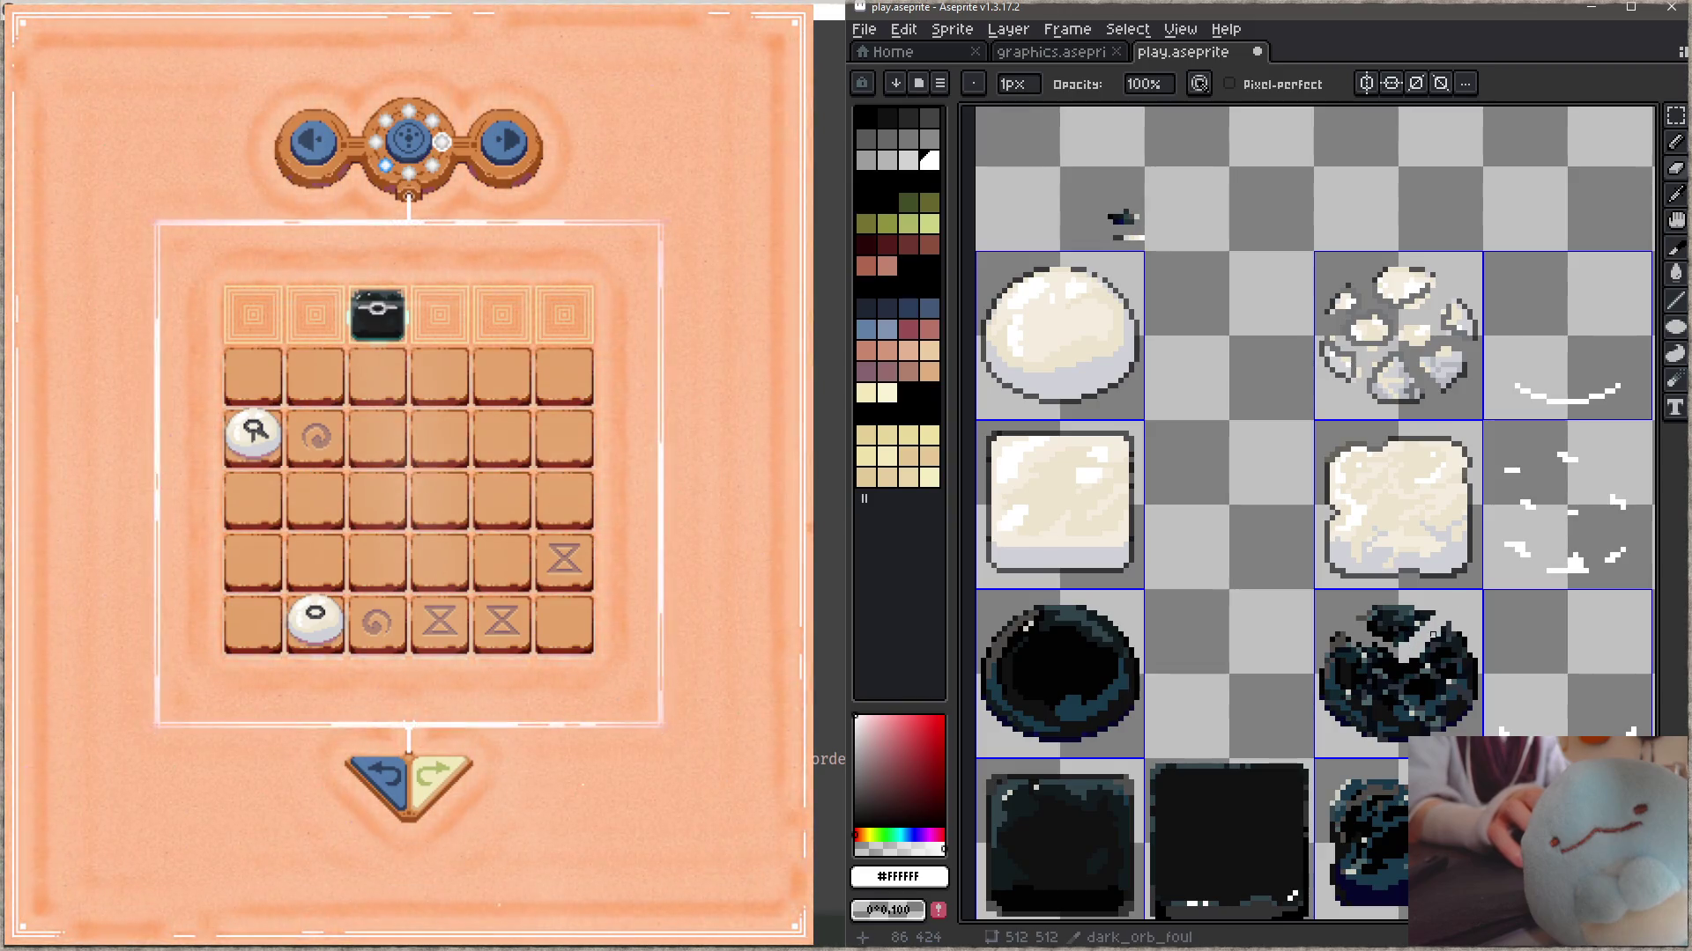
pyautogui.moveTo(1480, 656); pyautogui.dragTo(1424, 659)
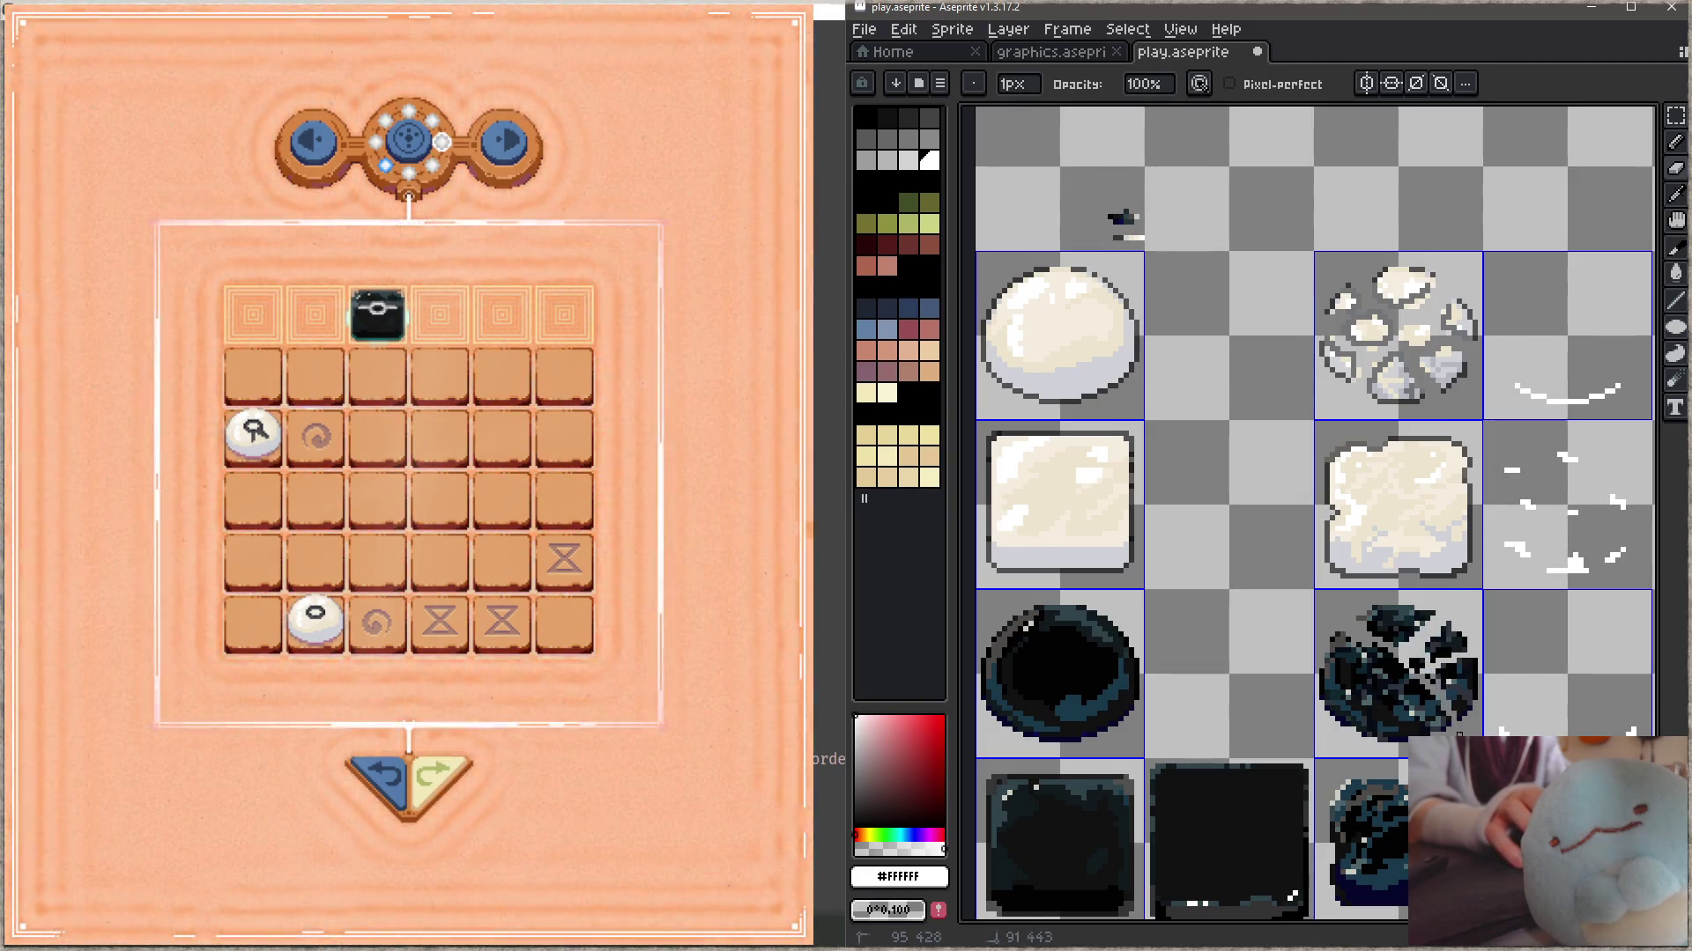
pyautogui.moveTo(1417, 671); pyautogui.dragTo(1415, 671)
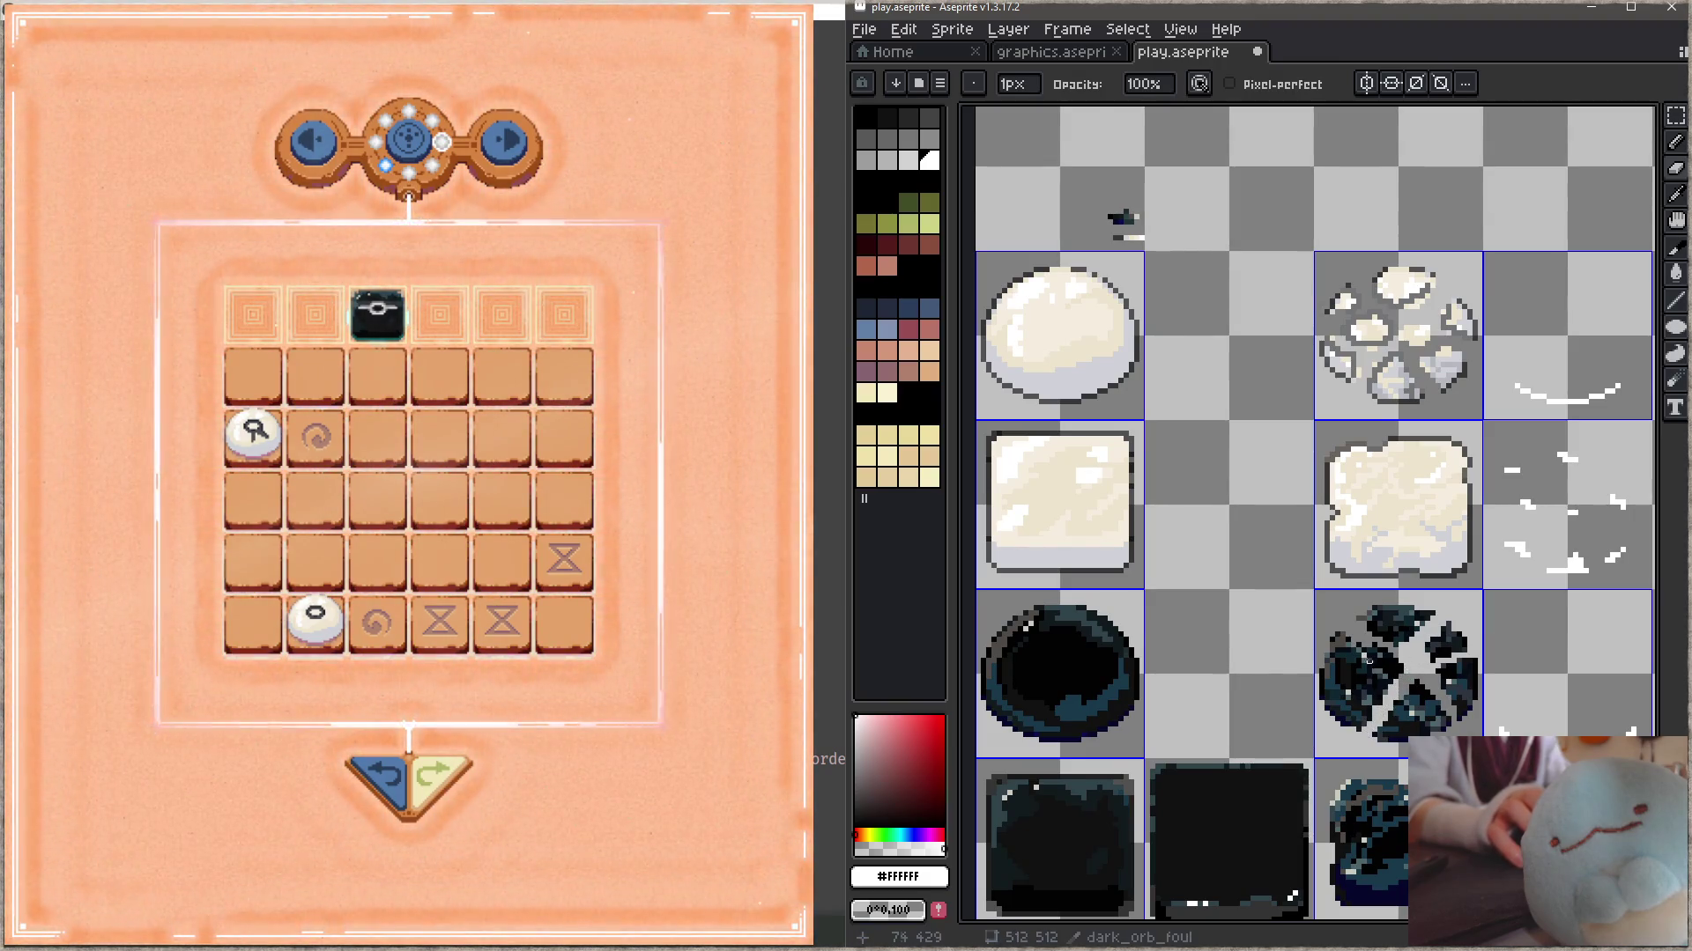
pyautogui.moveTo(1380, 714); pyautogui.dragTo(1318, 682)
pyautogui.scroll(-2, 1405, 676)
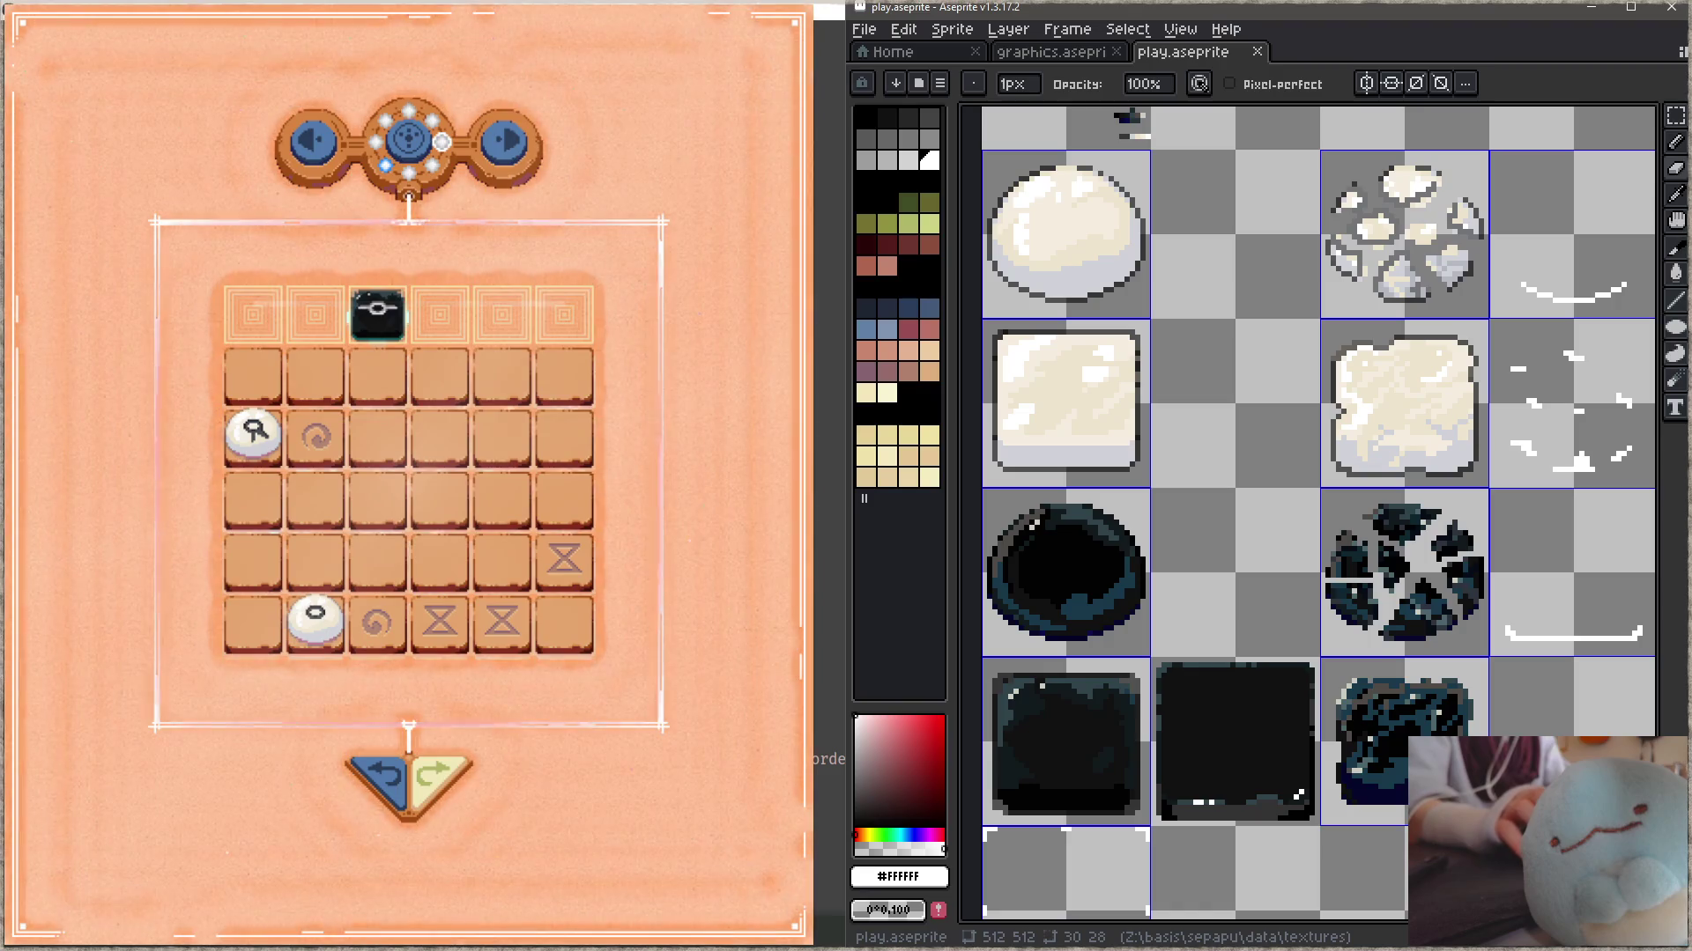
# - In the game, move the white piece up one cell, then return to the orb sprite
pyautogui.click(267, 476)
pyautogui.press('Up')
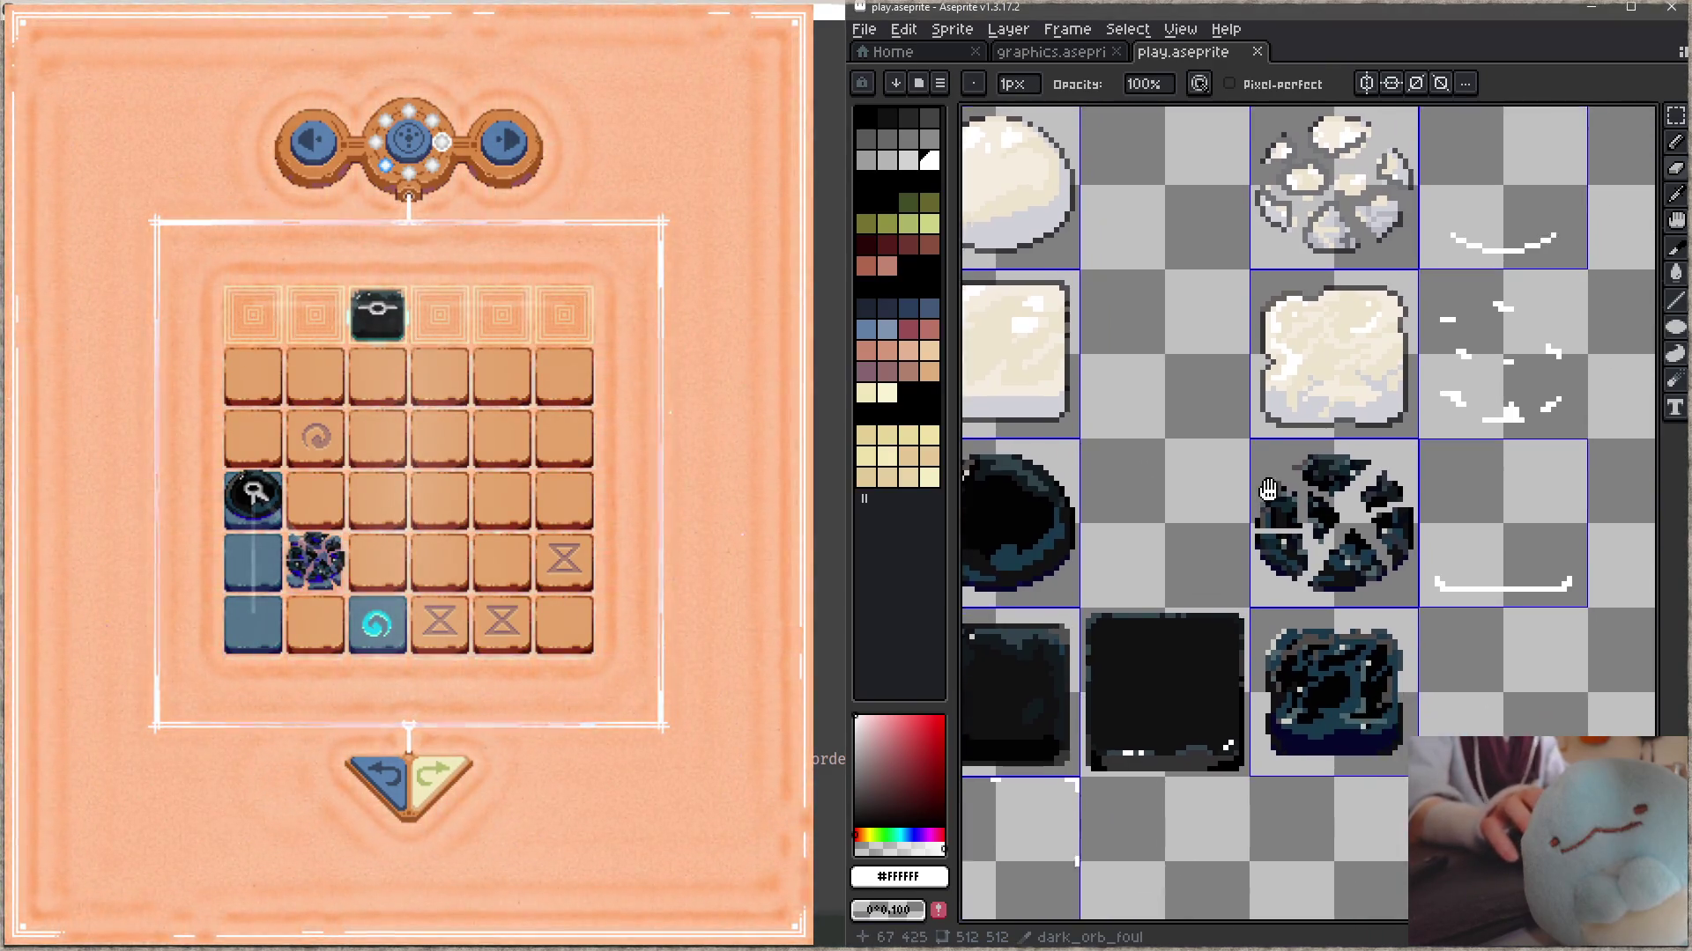
pyautogui.moveTo(1489, 578); pyautogui.dragTo(1357, 599)
pyautogui.scroll(-3, 1357, 600)
pyautogui.scroll(3, 1294, 511)
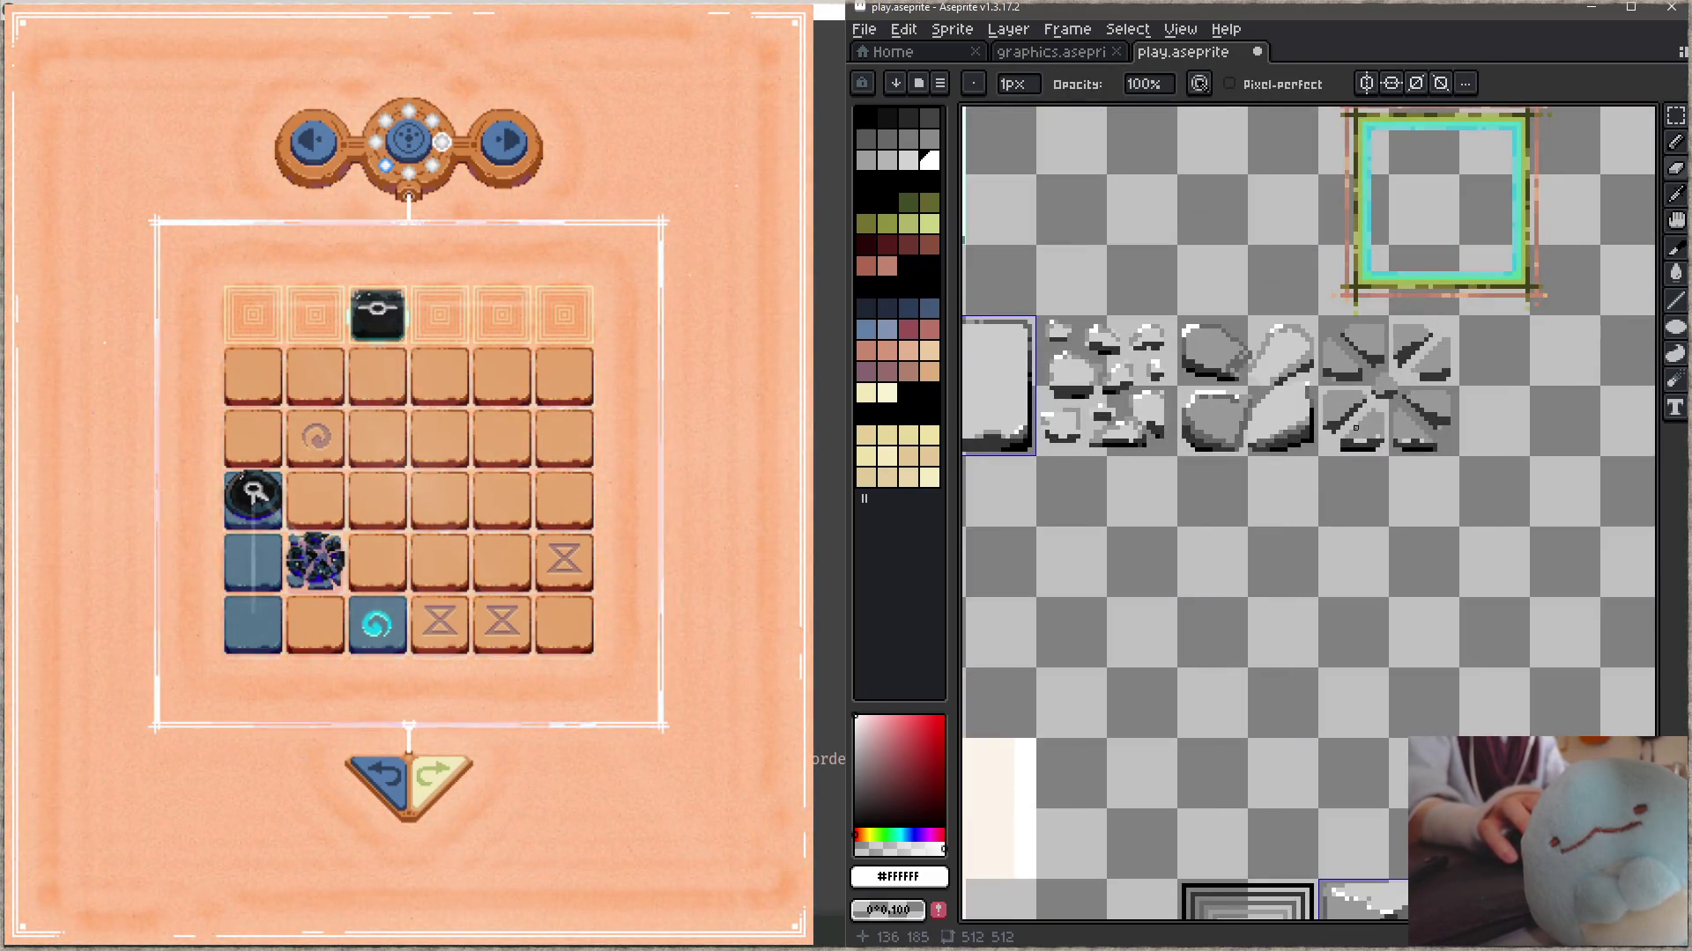
pyautogui.scroll(-2, 1431, 393)
pyautogui.scroll(2, 1371, 188)
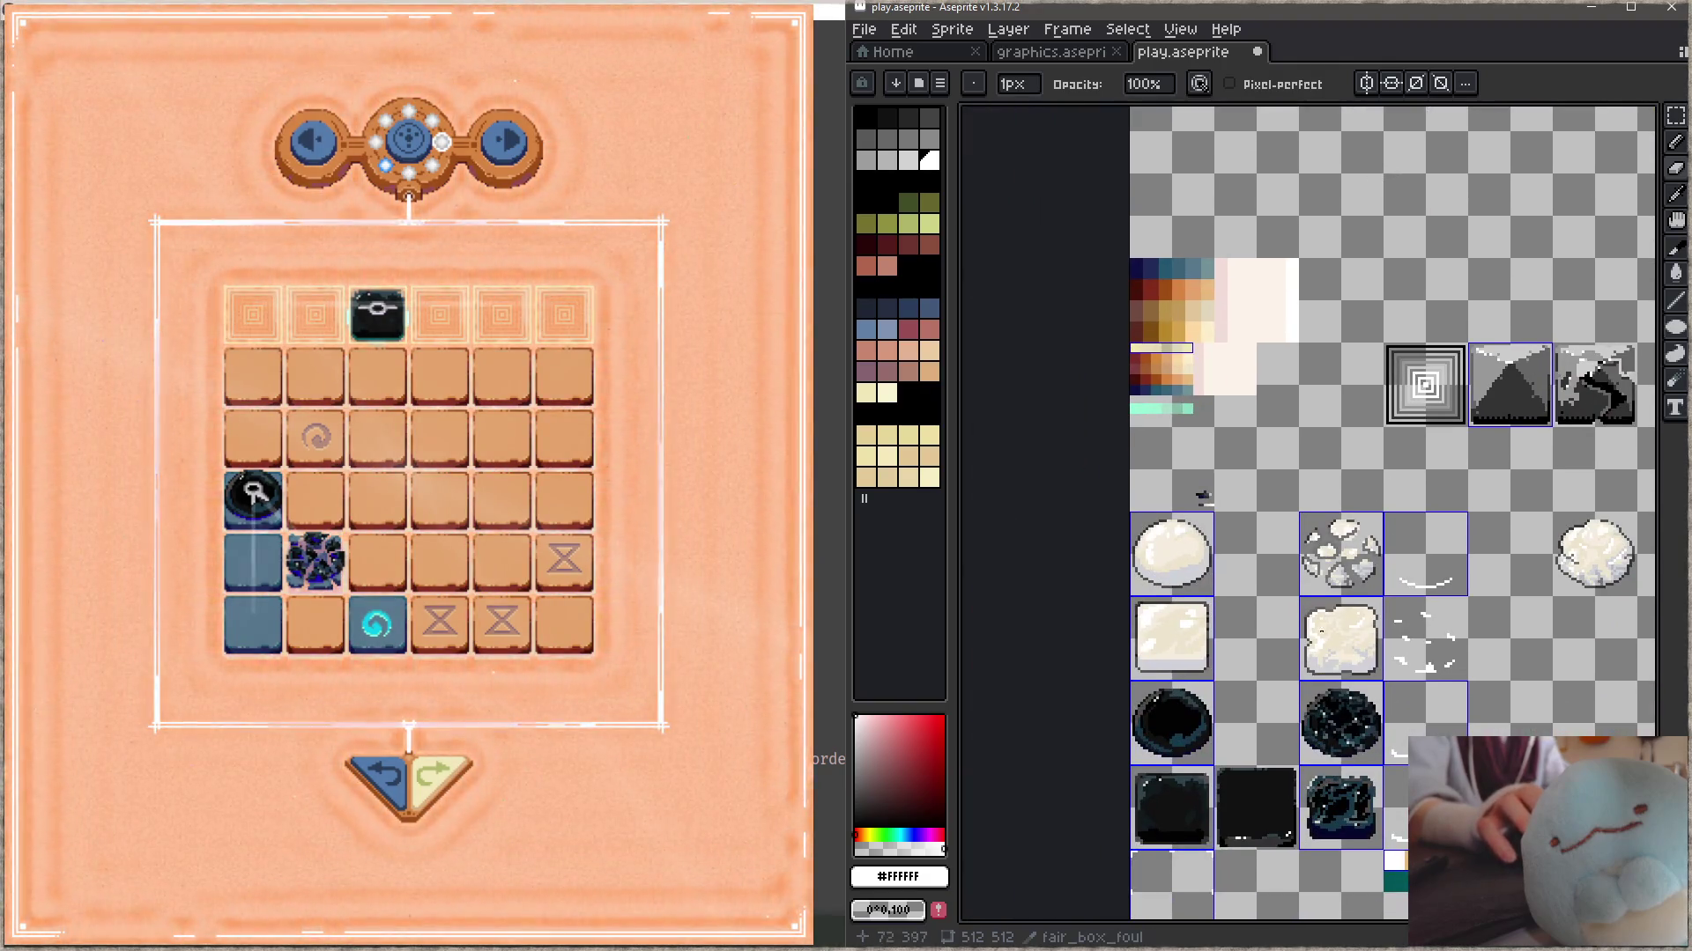
pyautogui.scroll(1, 1161, 414)
pyautogui.scroll(1, 1374, 582)
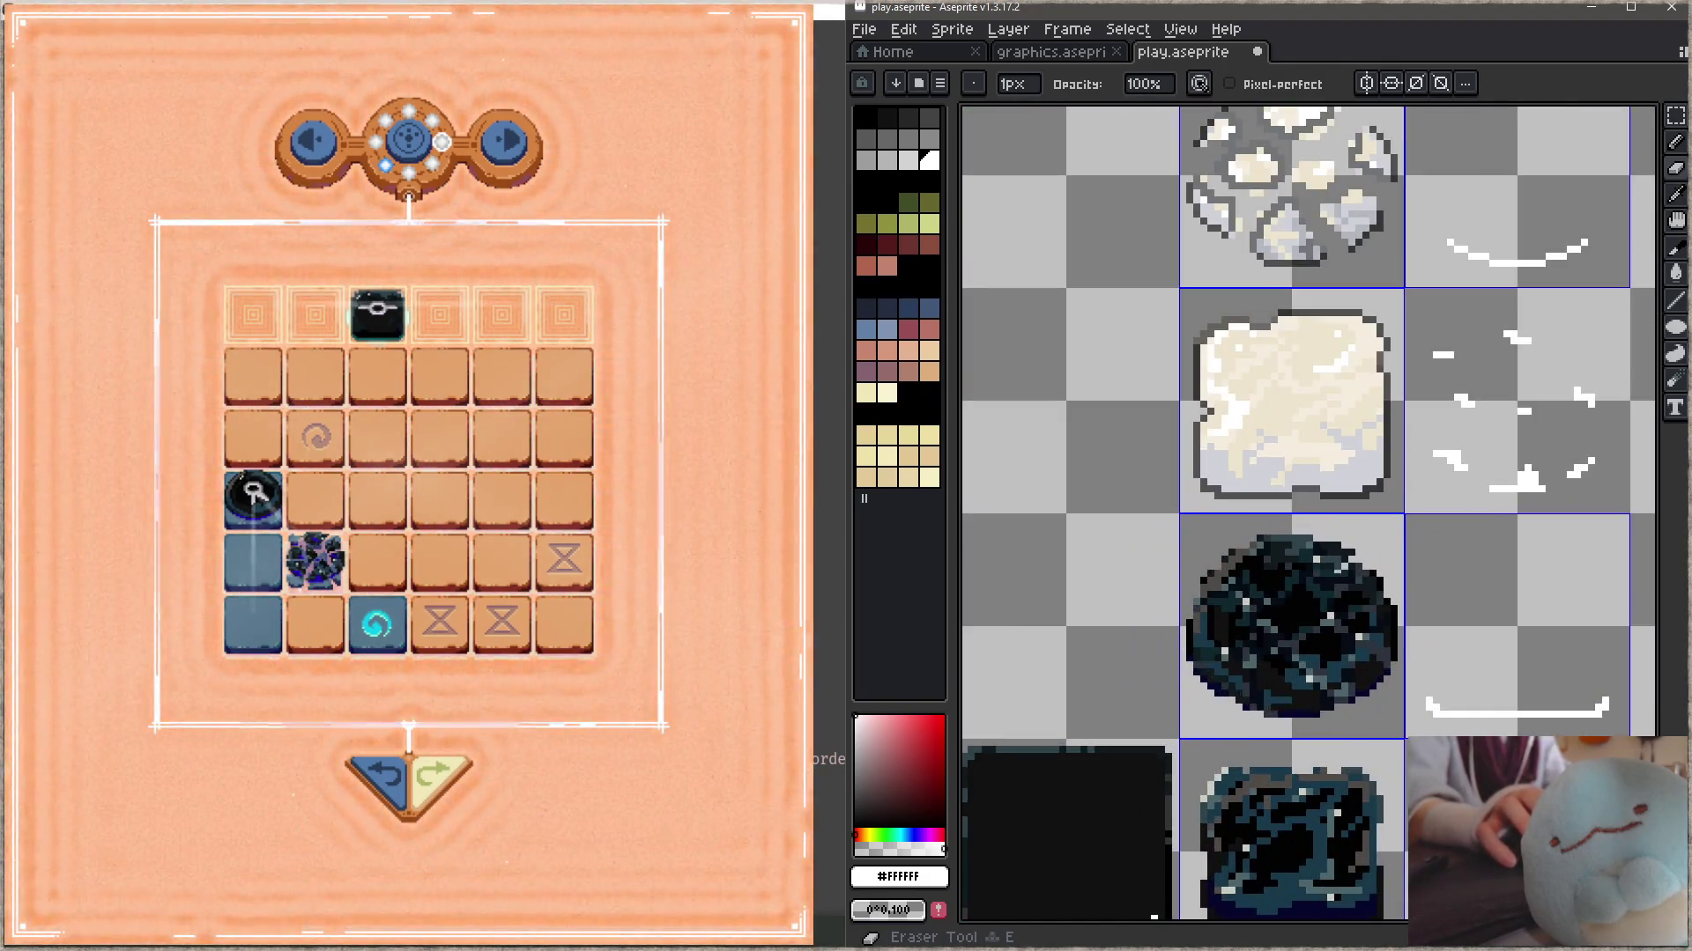
# - Erase an X through the dark orb to split it into fragments, and save
pyautogui.moveTo(1352, 567); pyautogui.dragTo(1264, 646)
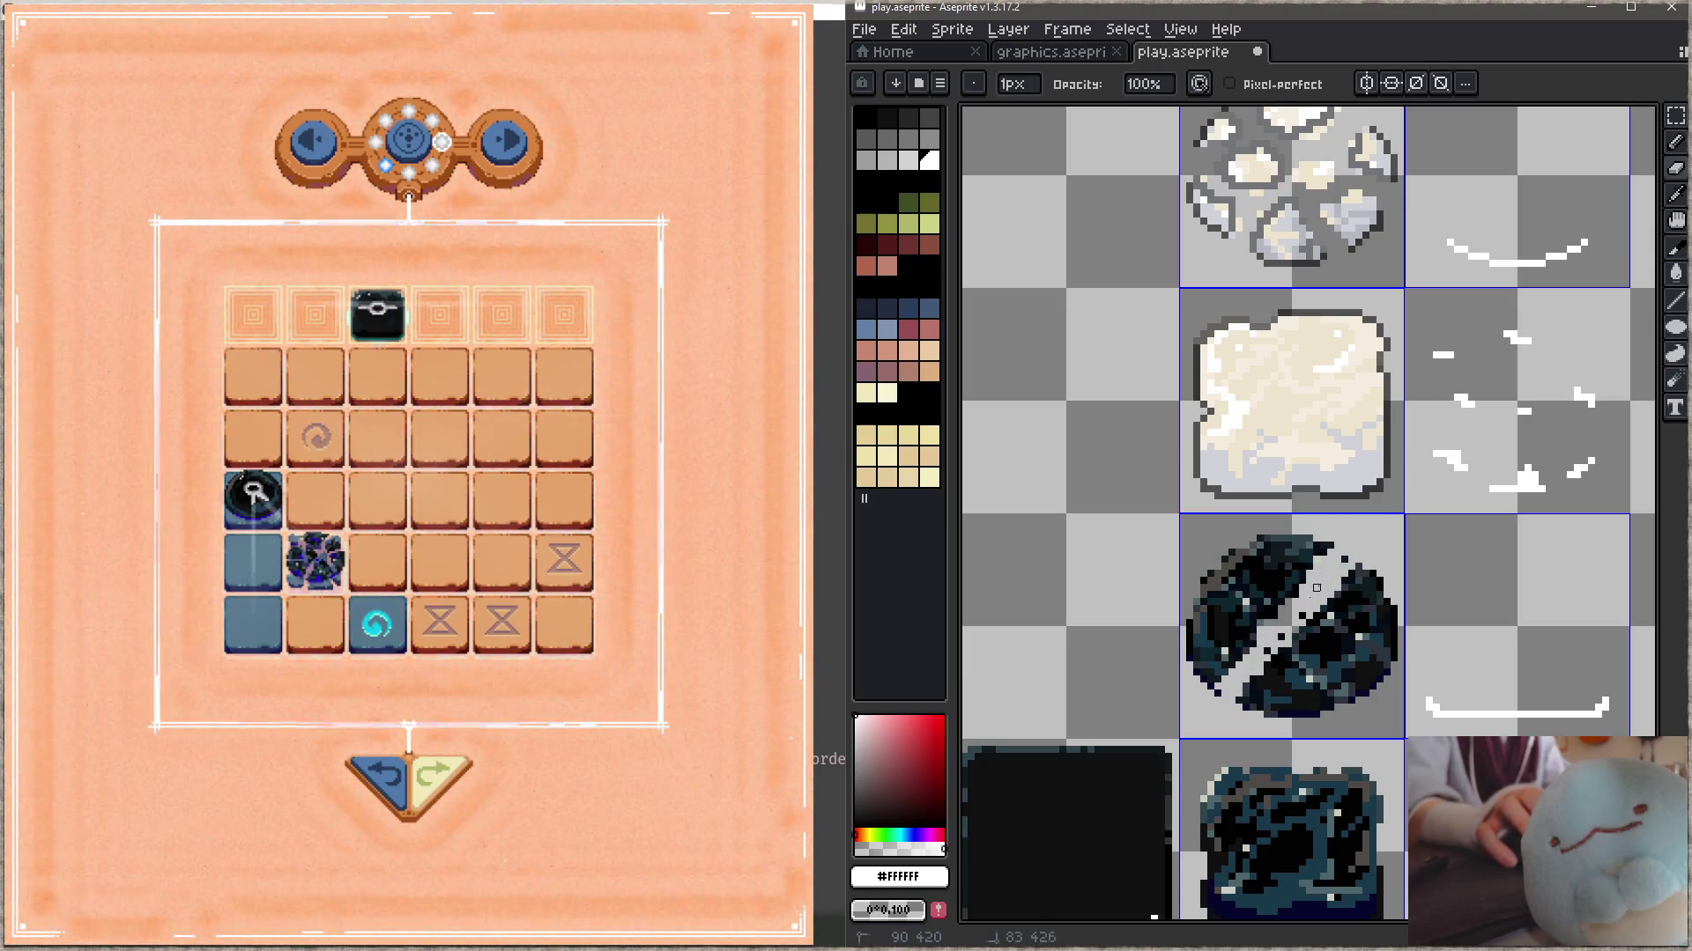
pyautogui.moveTo(1216, 573); pyautogui.dragTo(1366, 678)
pyautogui.moveTo(1207, 573)
pyautogui.mouseDown()
pyautogui.moveTo(1345, 694)
pyautogui.moveTo(1310, 644)
pyautogui.mouseUp()
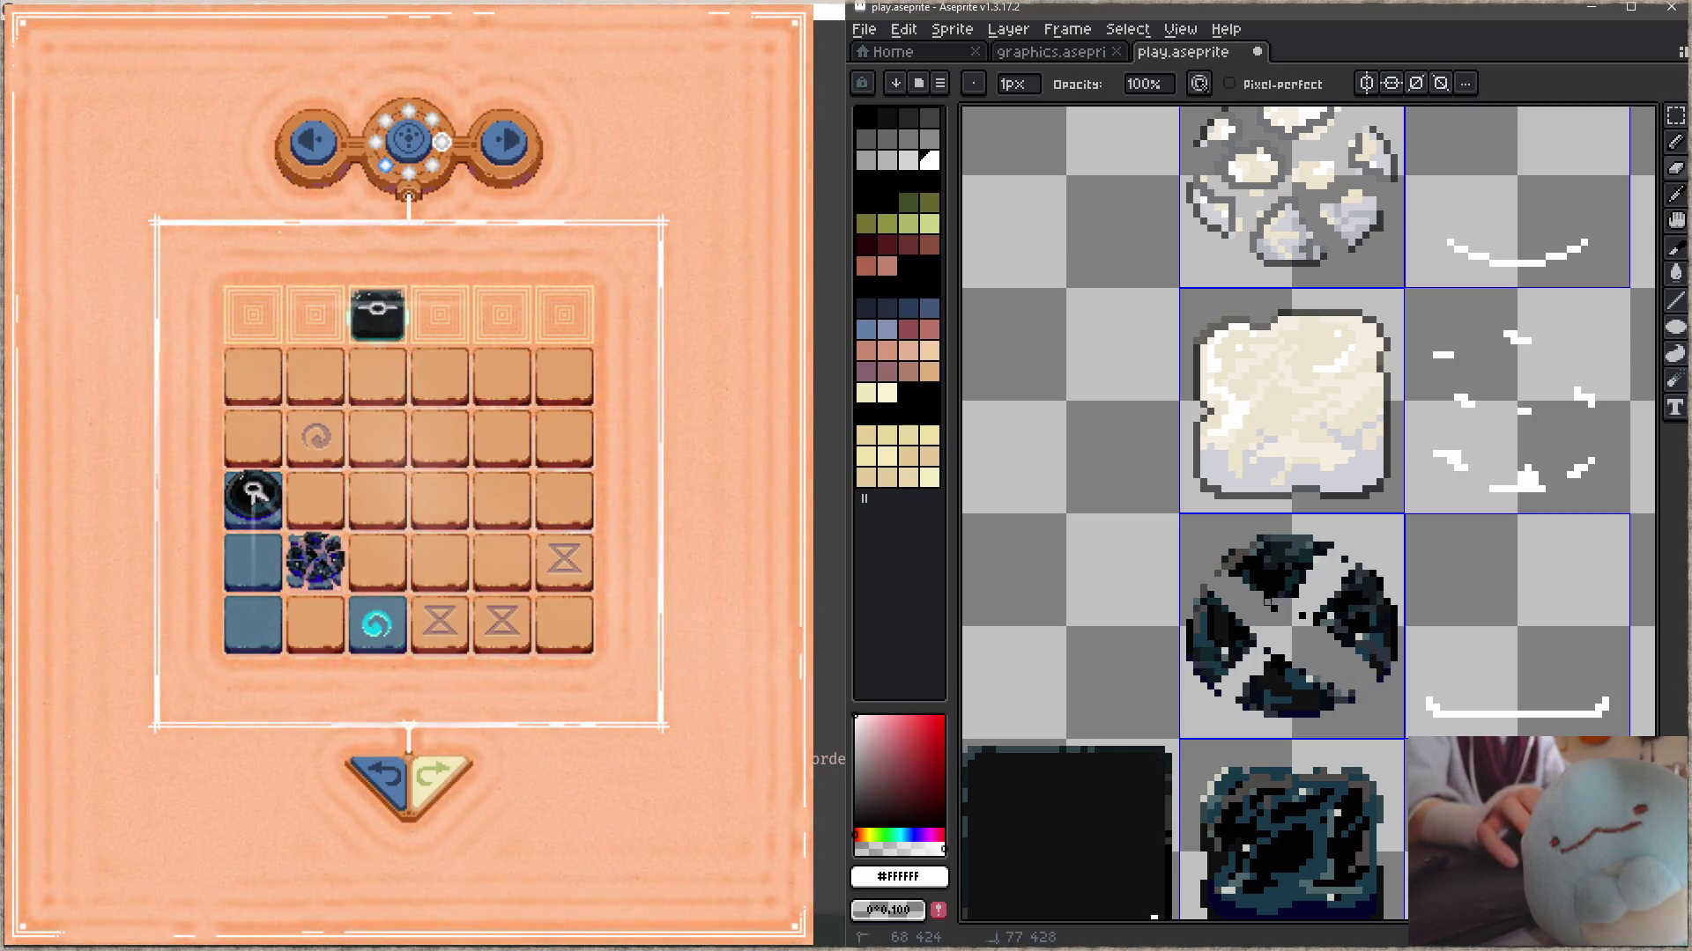
pyautogui.scroll(-3, 1404, 593)
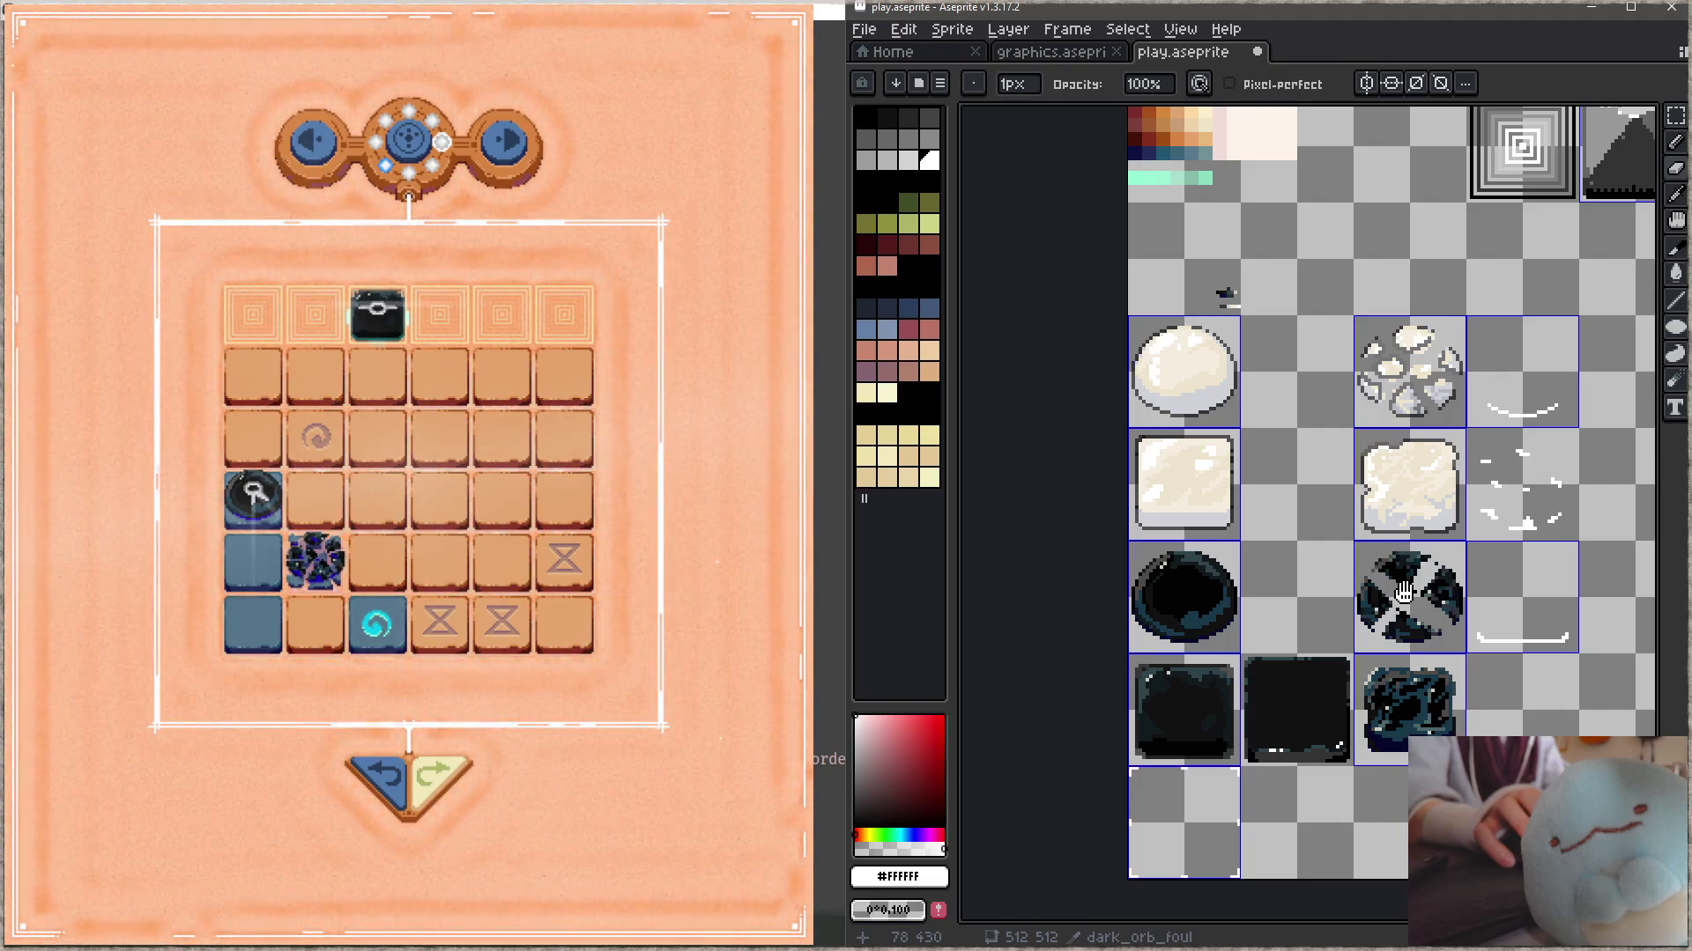
pyautogui.hotkey('ctrl', 's')
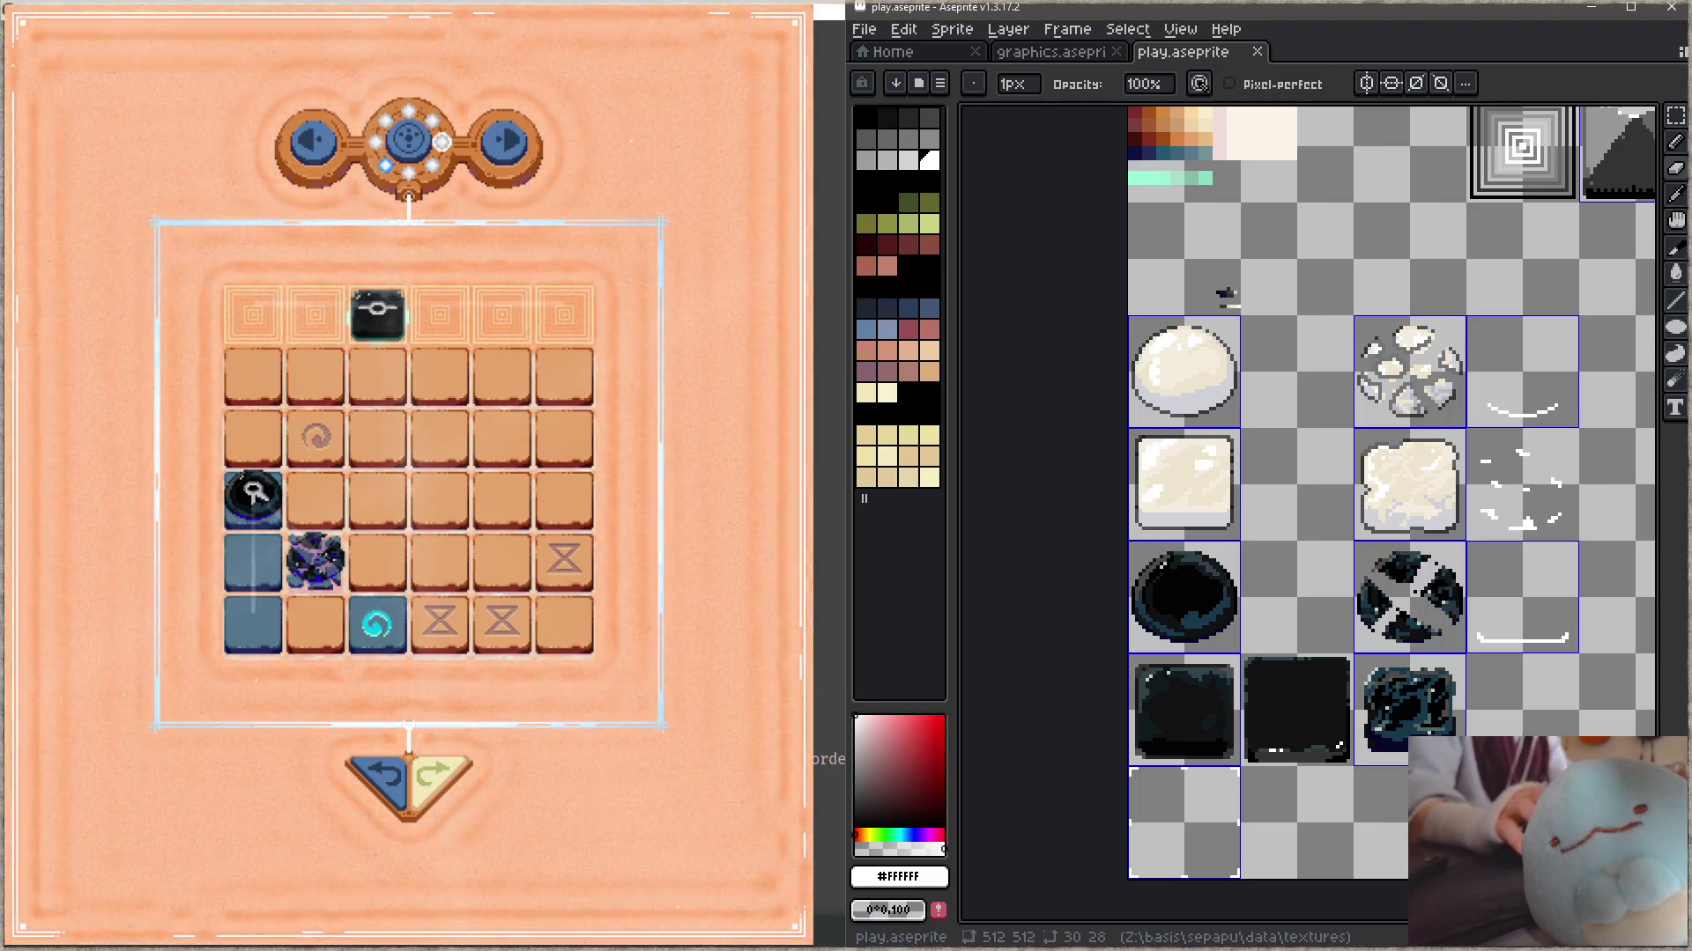
# - In the game, undo the last move, step the figure down one row, then redo
pyautogui.click(384, 789)
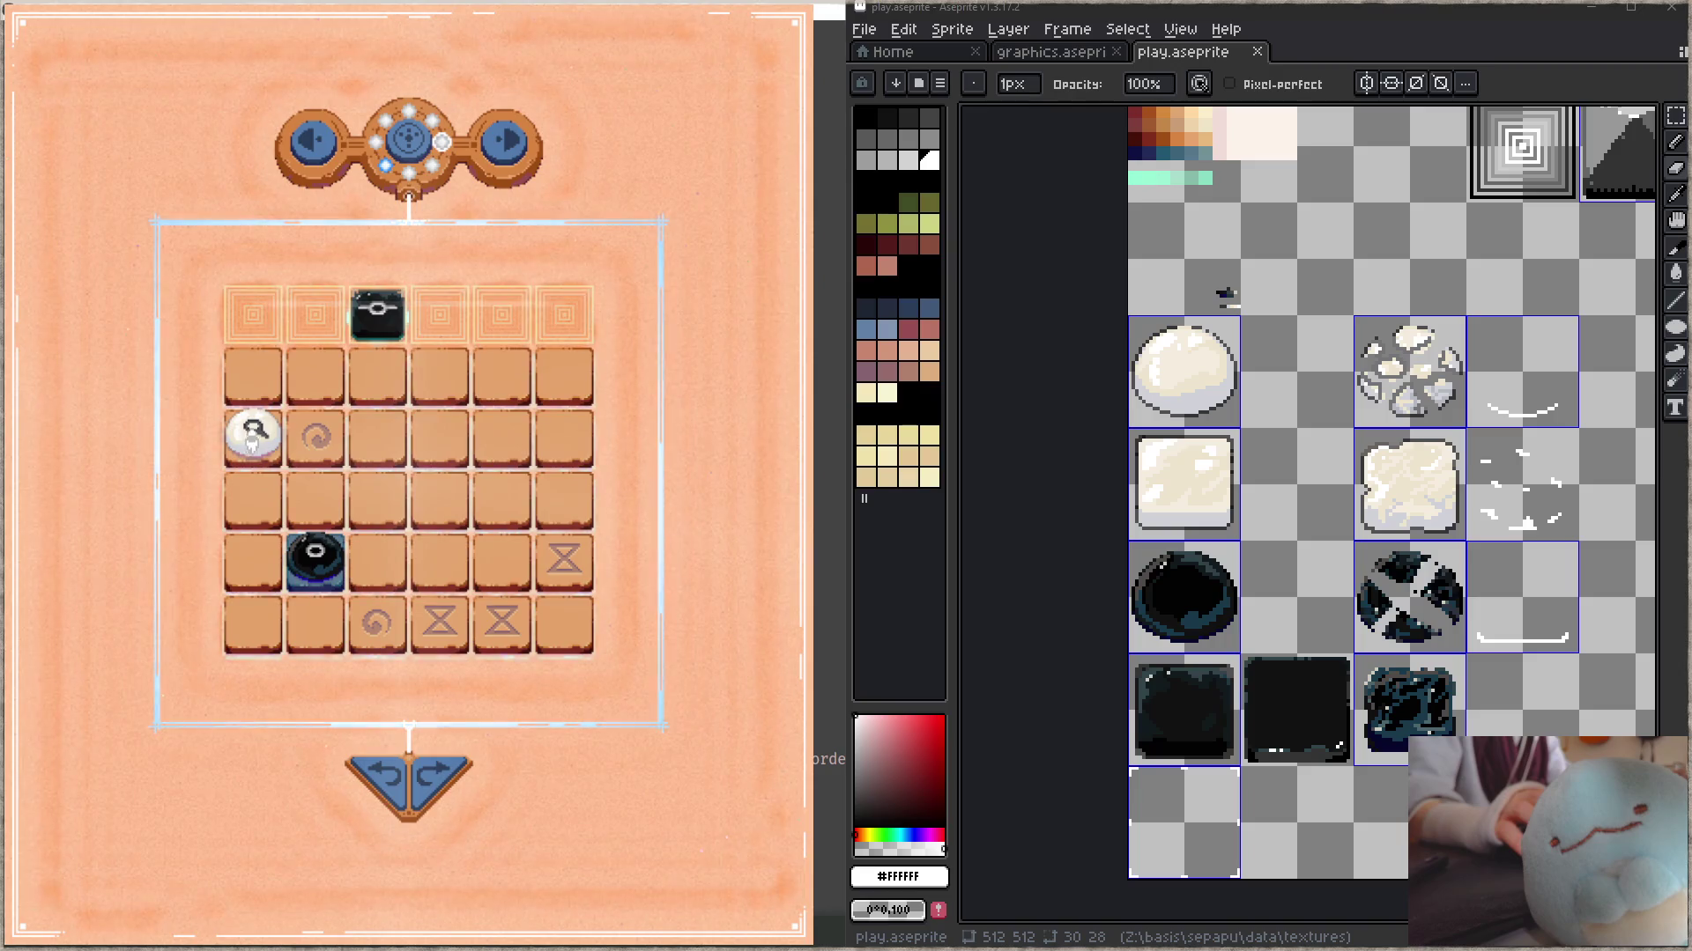
pyautogui.press('Down')
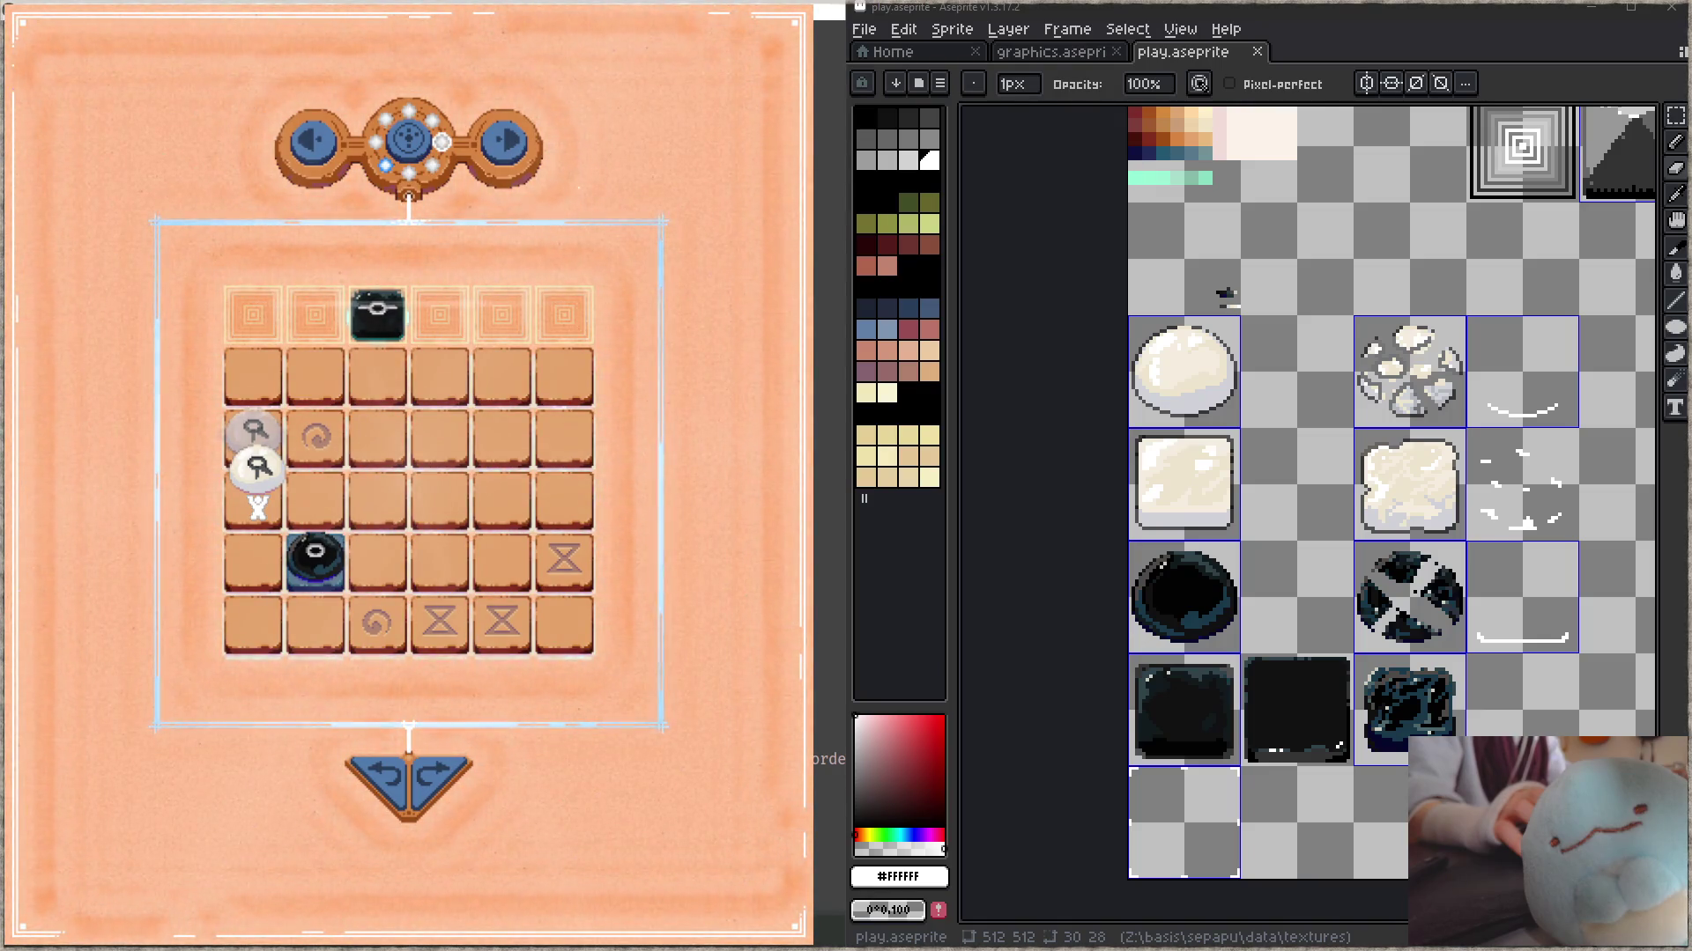
pyautogui.press('y')
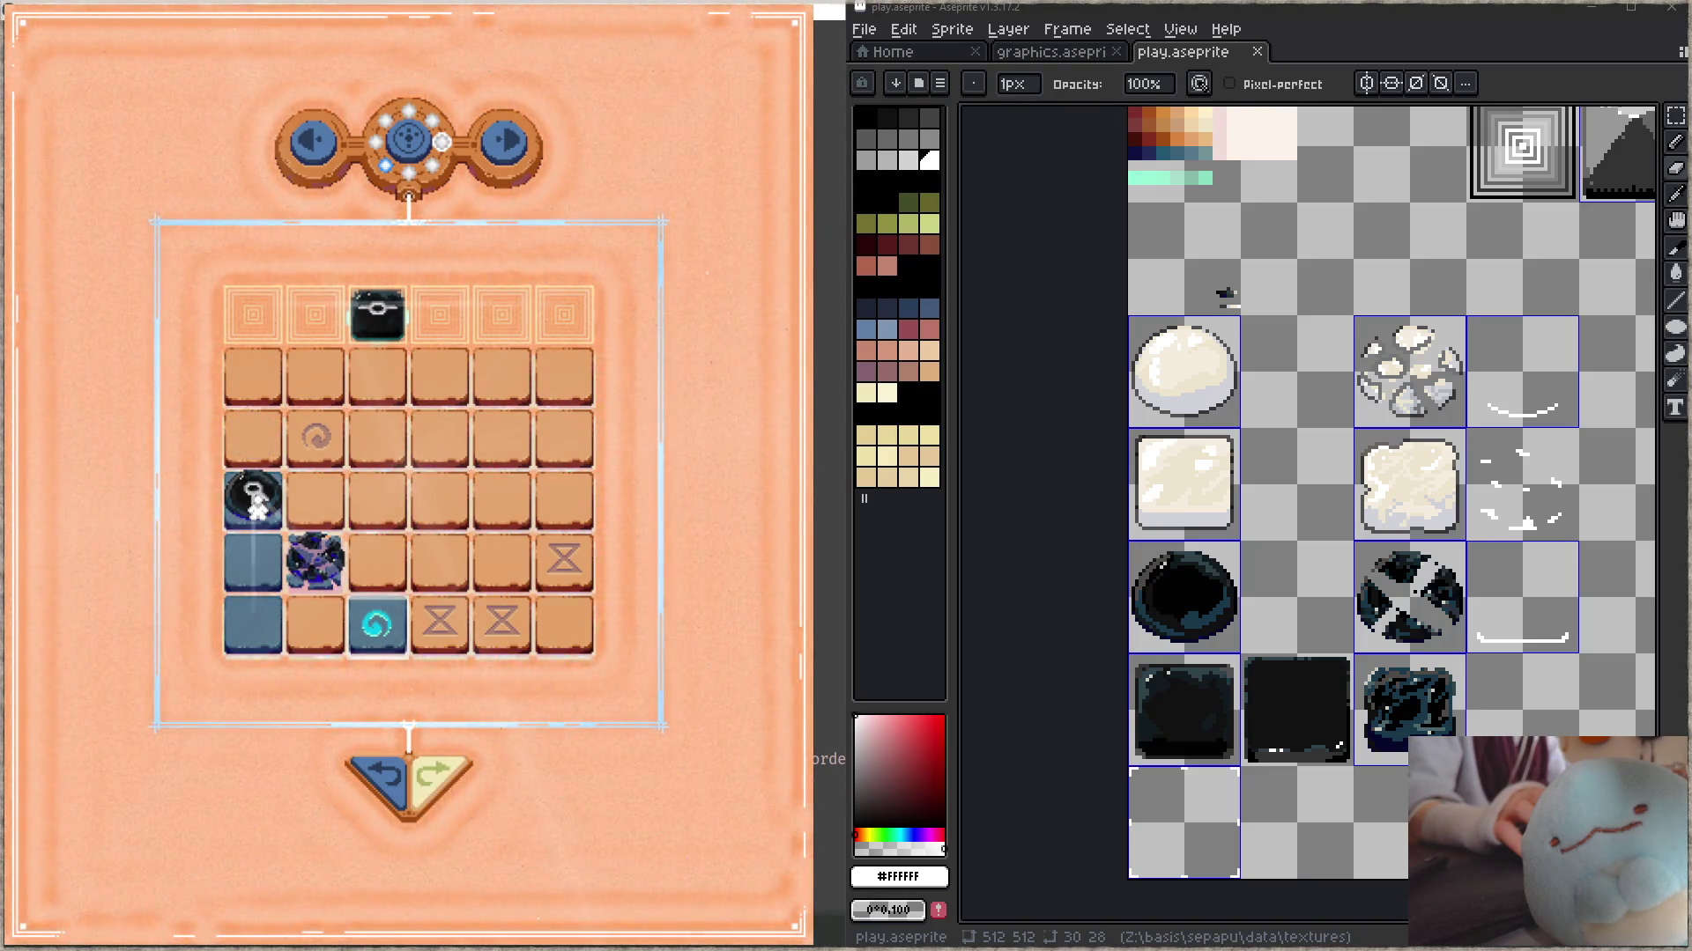
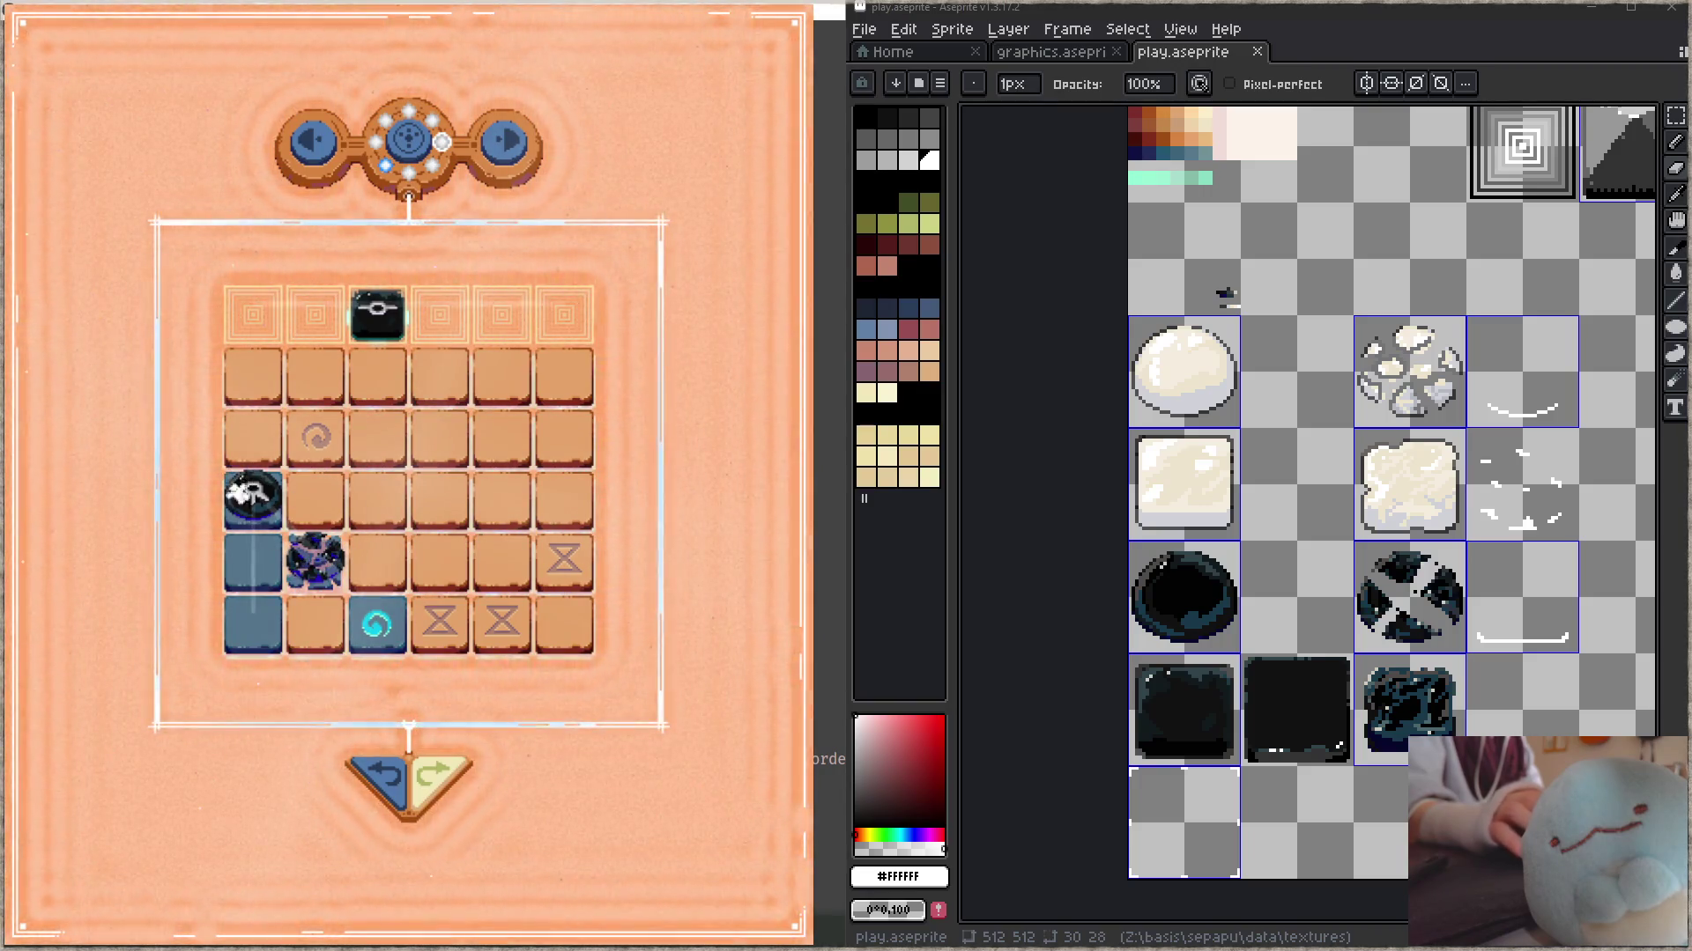
# - Leave the large board for the square-diamond 3x3 level, play two moves, and pan the texture sheet
pyautogui.press('Escape')
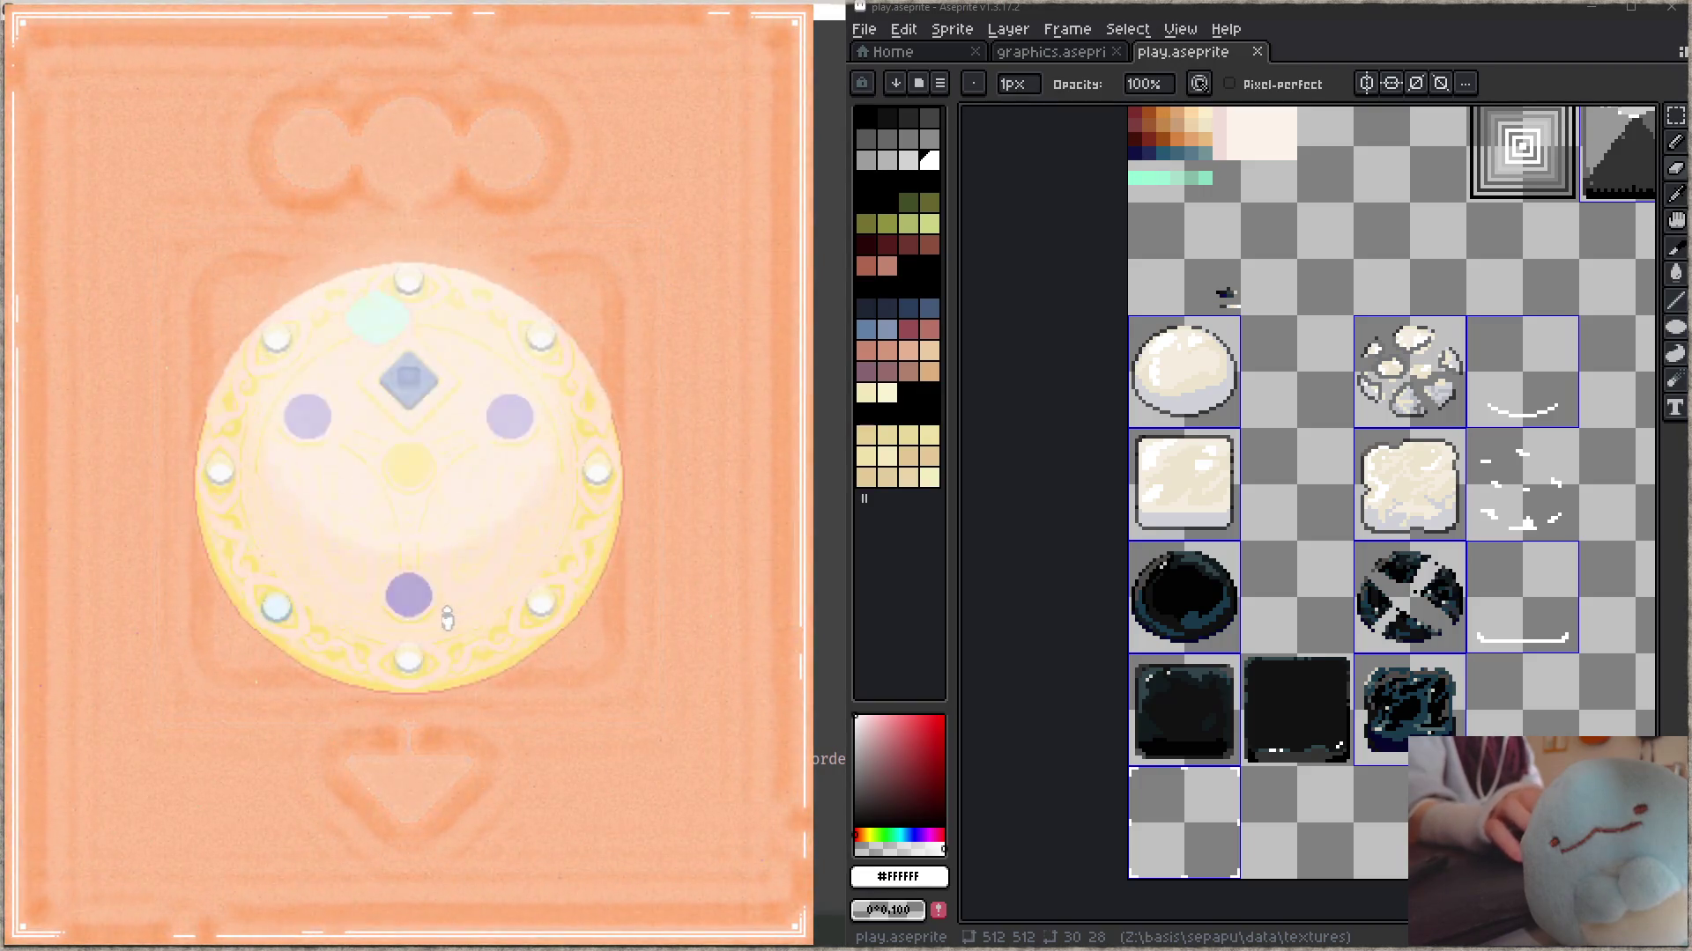
pyautogui.click(332, 231)
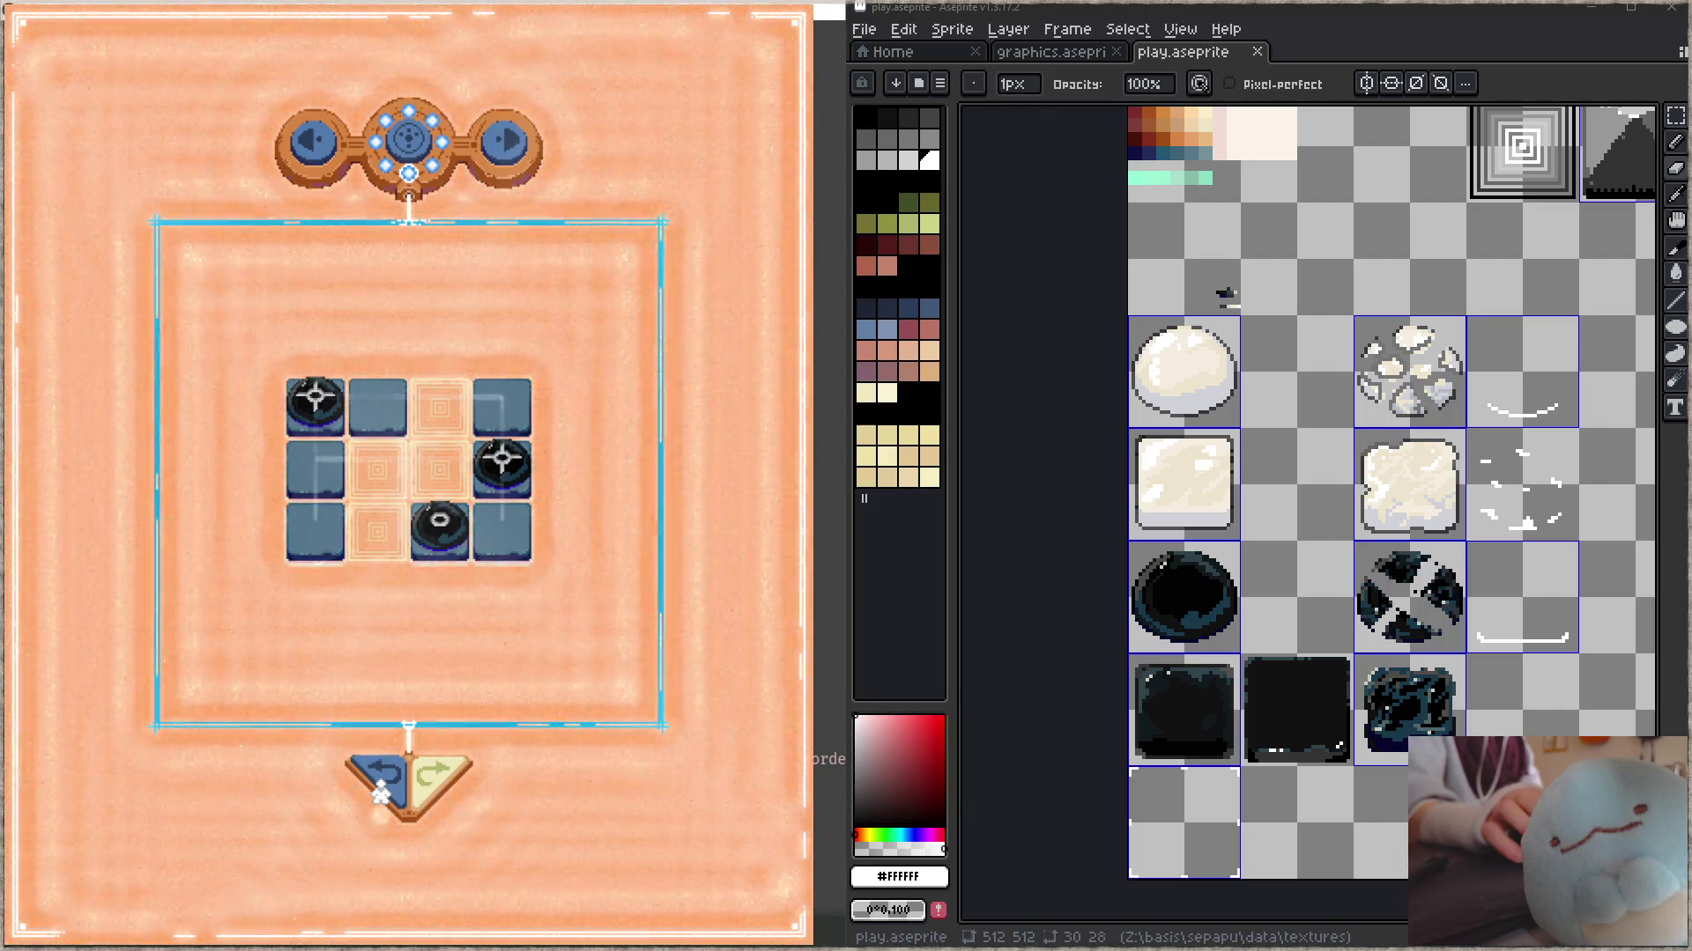
pyautogui.click(381, 793)
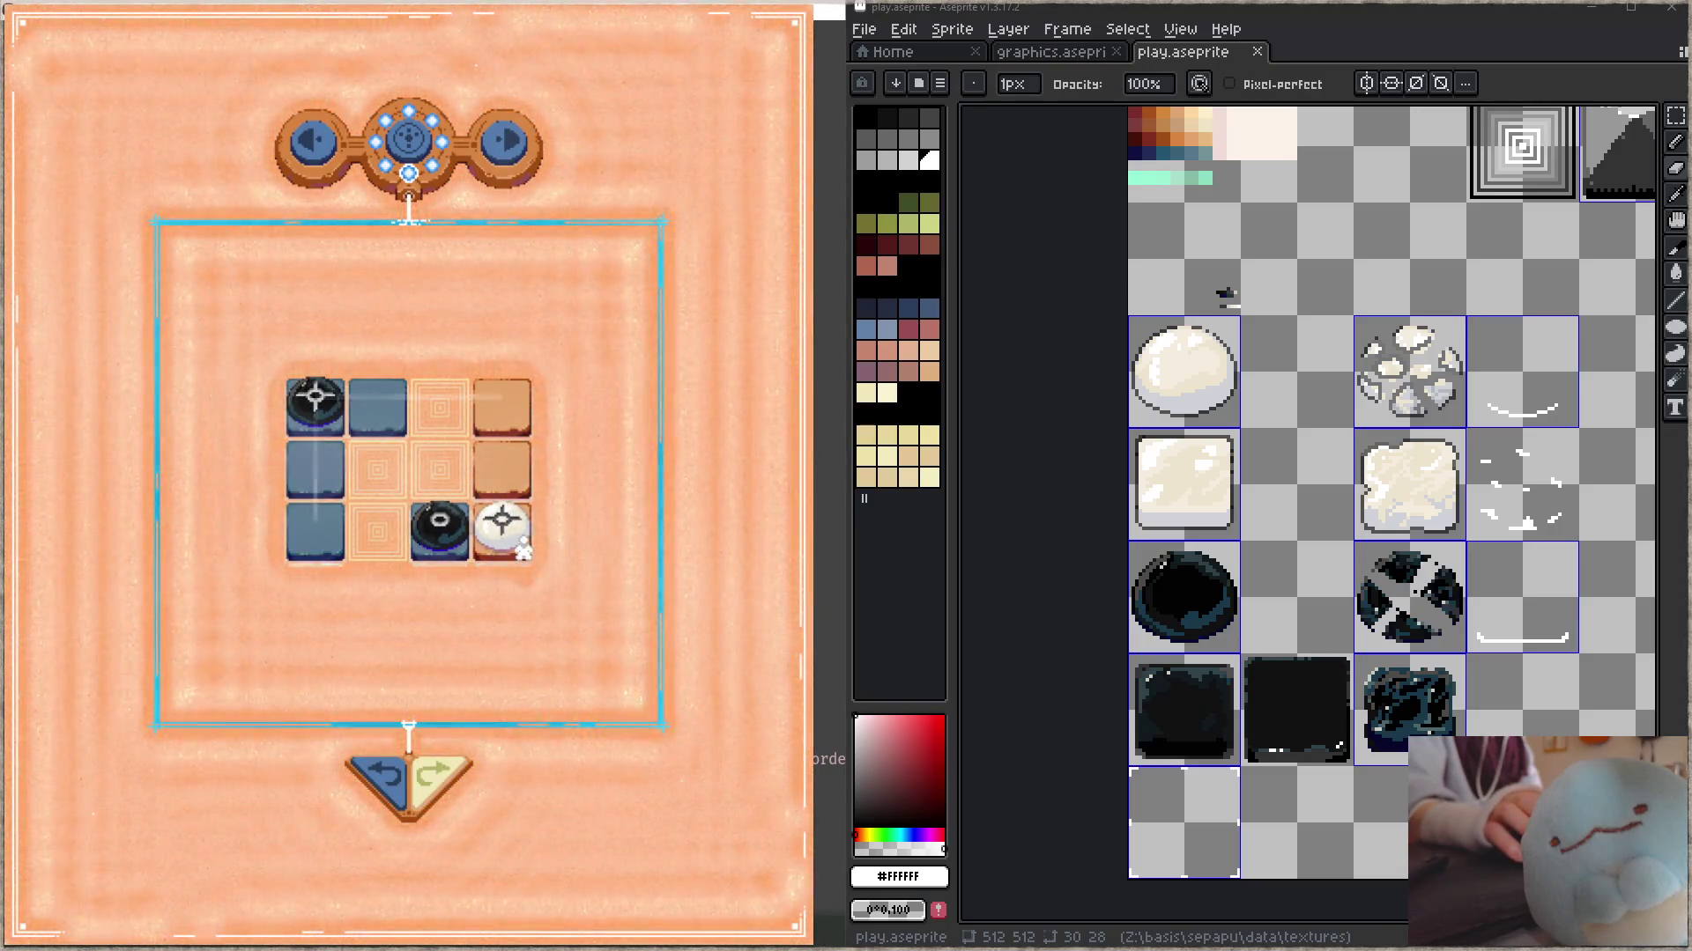
pyautogui.click(505, 438)
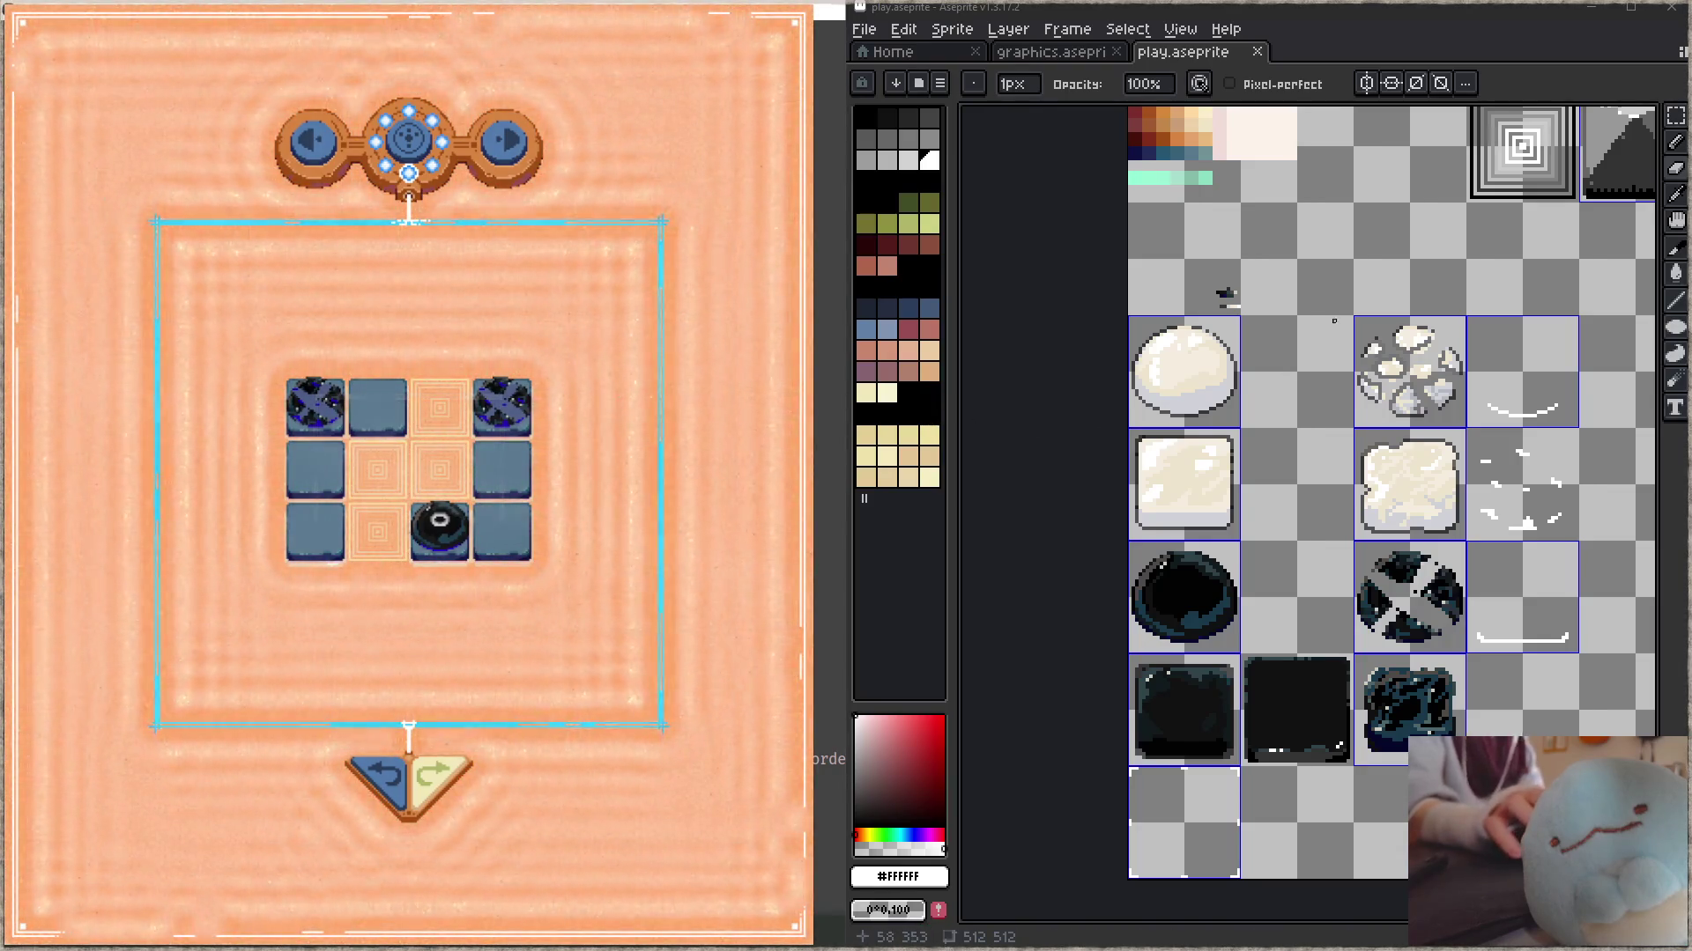
pyautogui.moveTo(1336, 318); pyautogui.dragTo(1205, 665)
pyautogui.moveTo(1428, 108); pyautogui.dragTo(1369, 448)
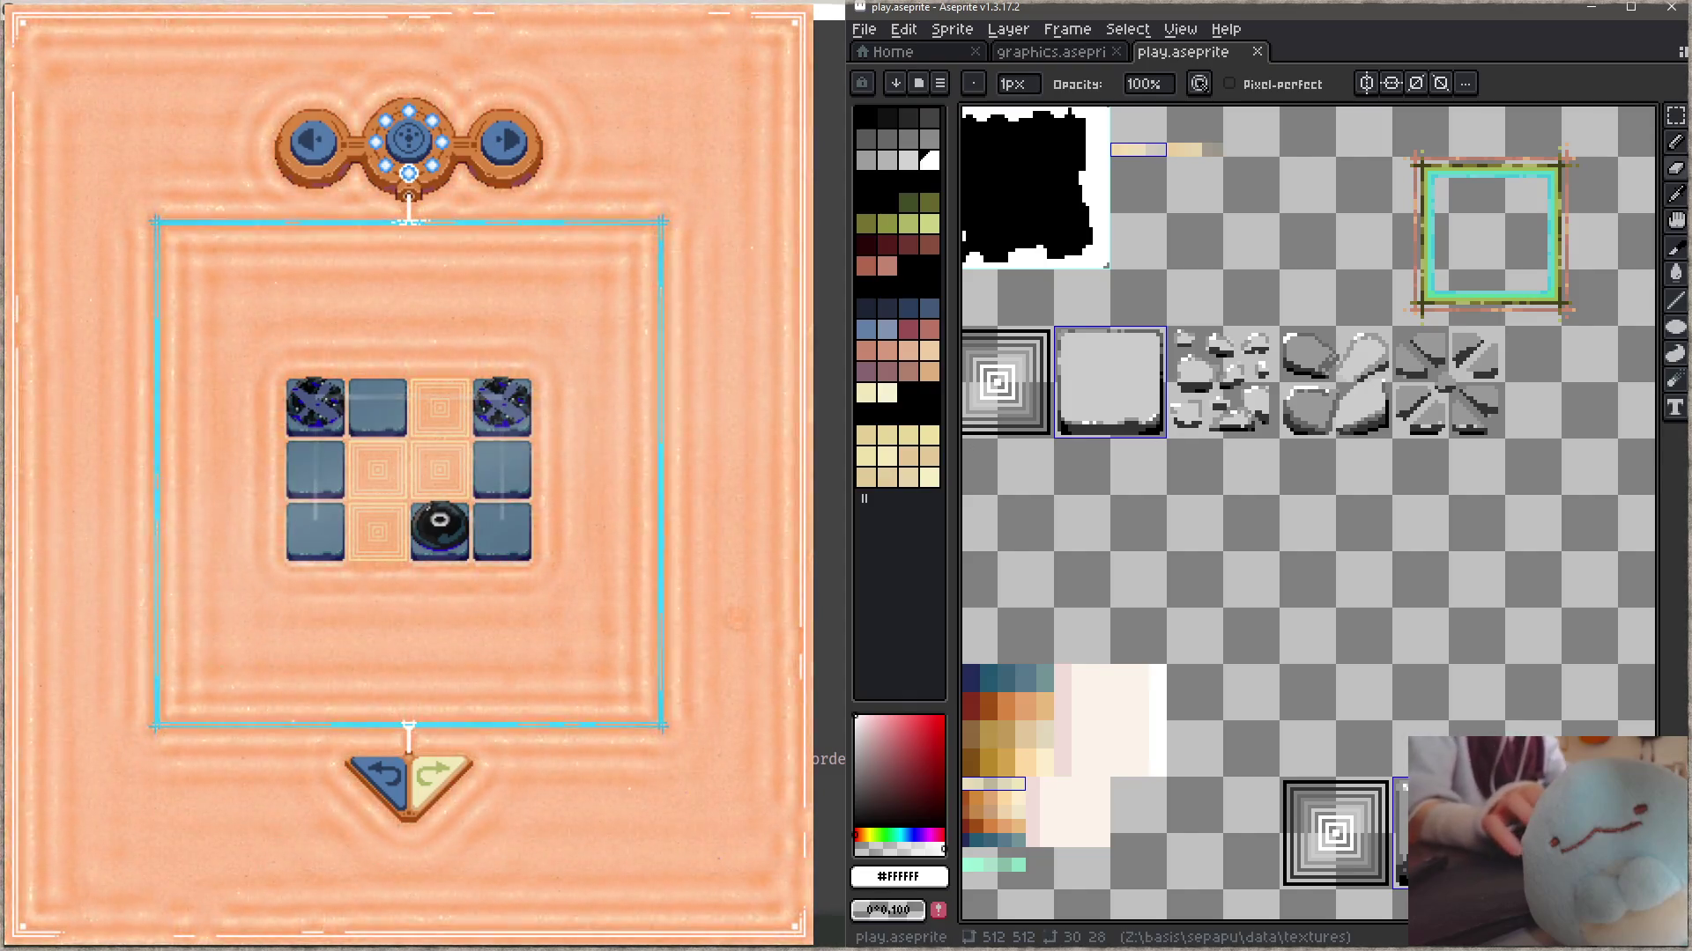
# - Undo three moves, restart the level, and try one move before undoing back to the start
pyautogui.click(401, 773)
pyautogui.click(402, 773)
pyautogui.click(401, 773)
pyautogui.click(402, 772)
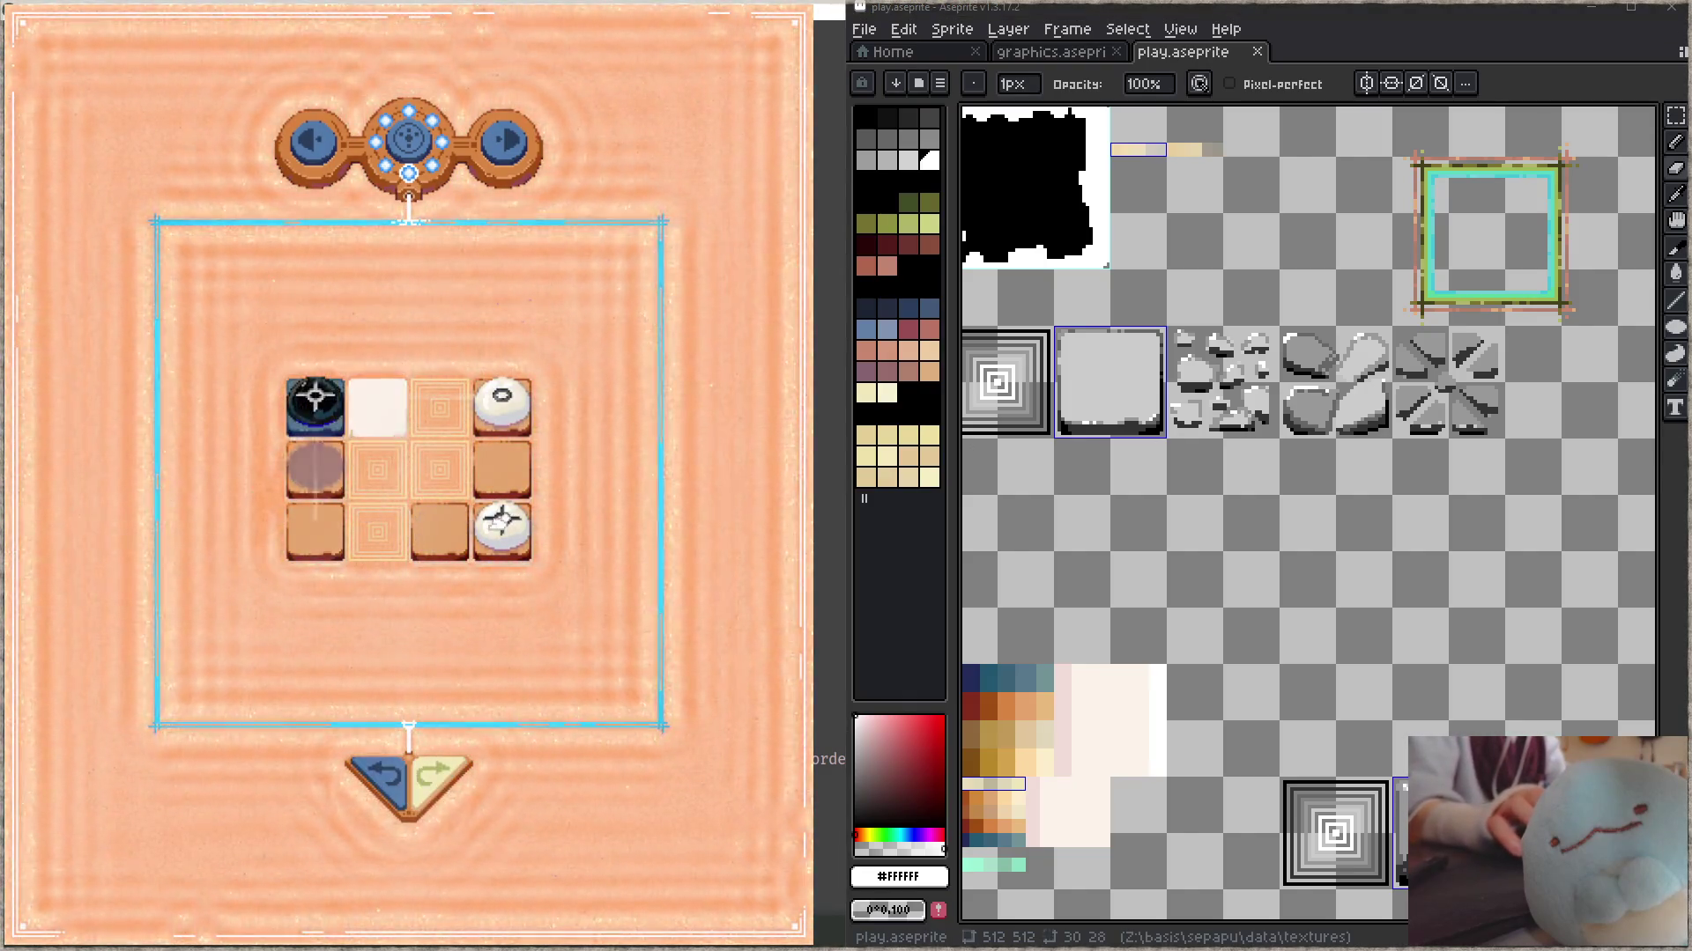
pyautogui.press('r')
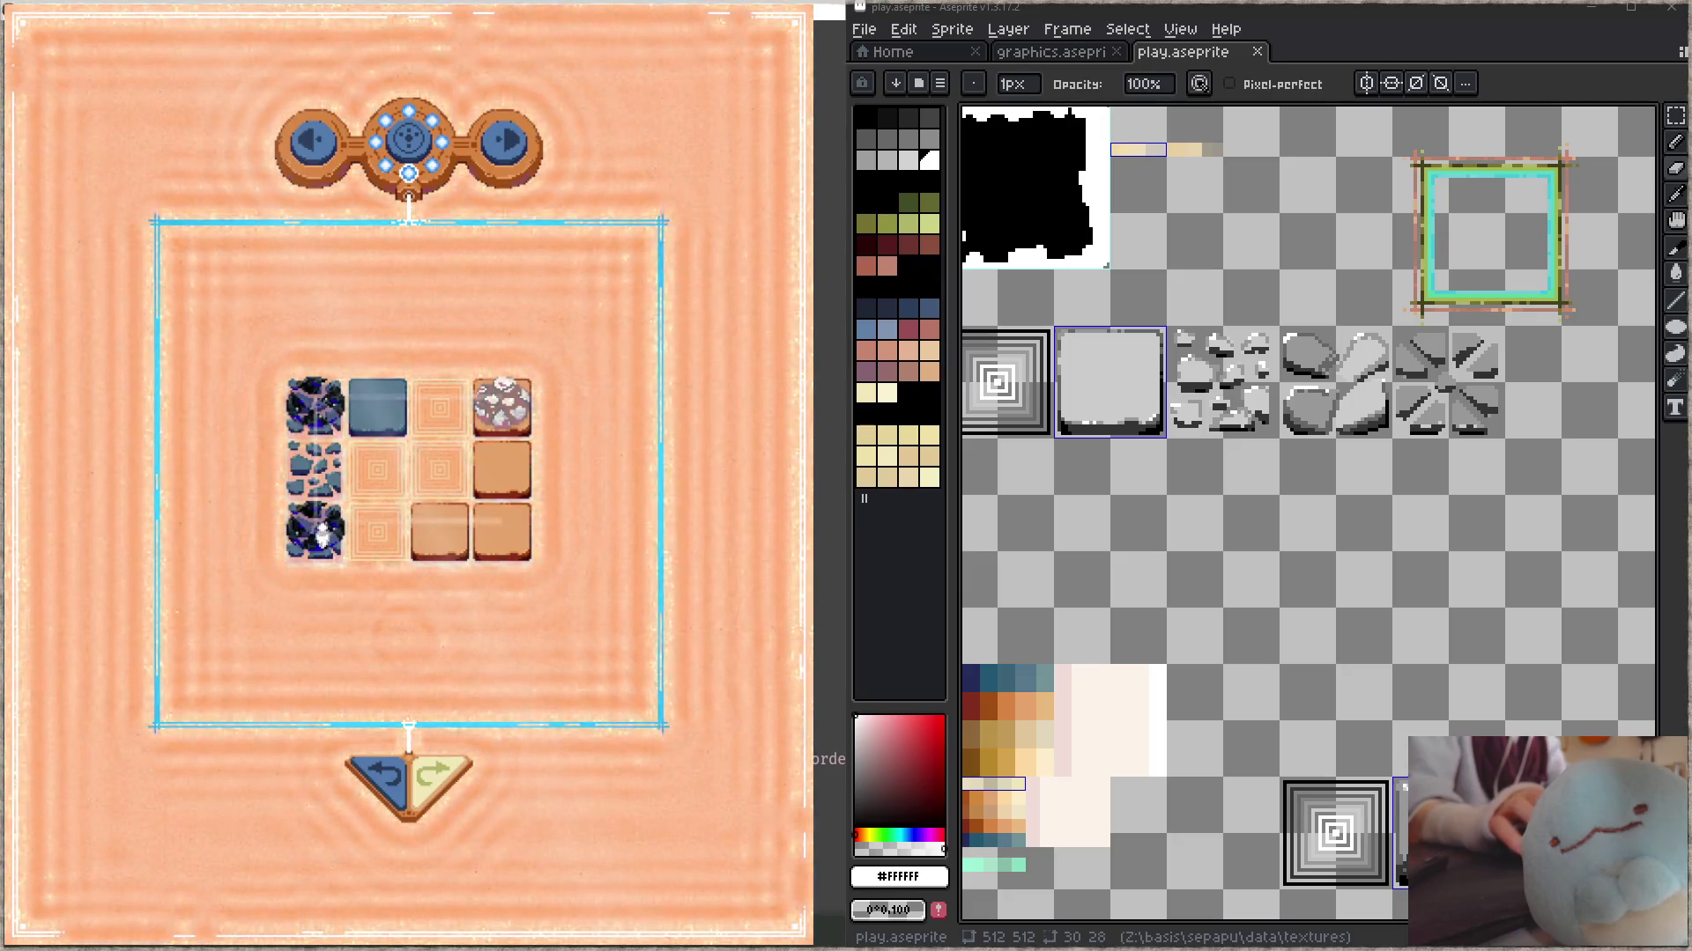
pyautogui.press('Up')
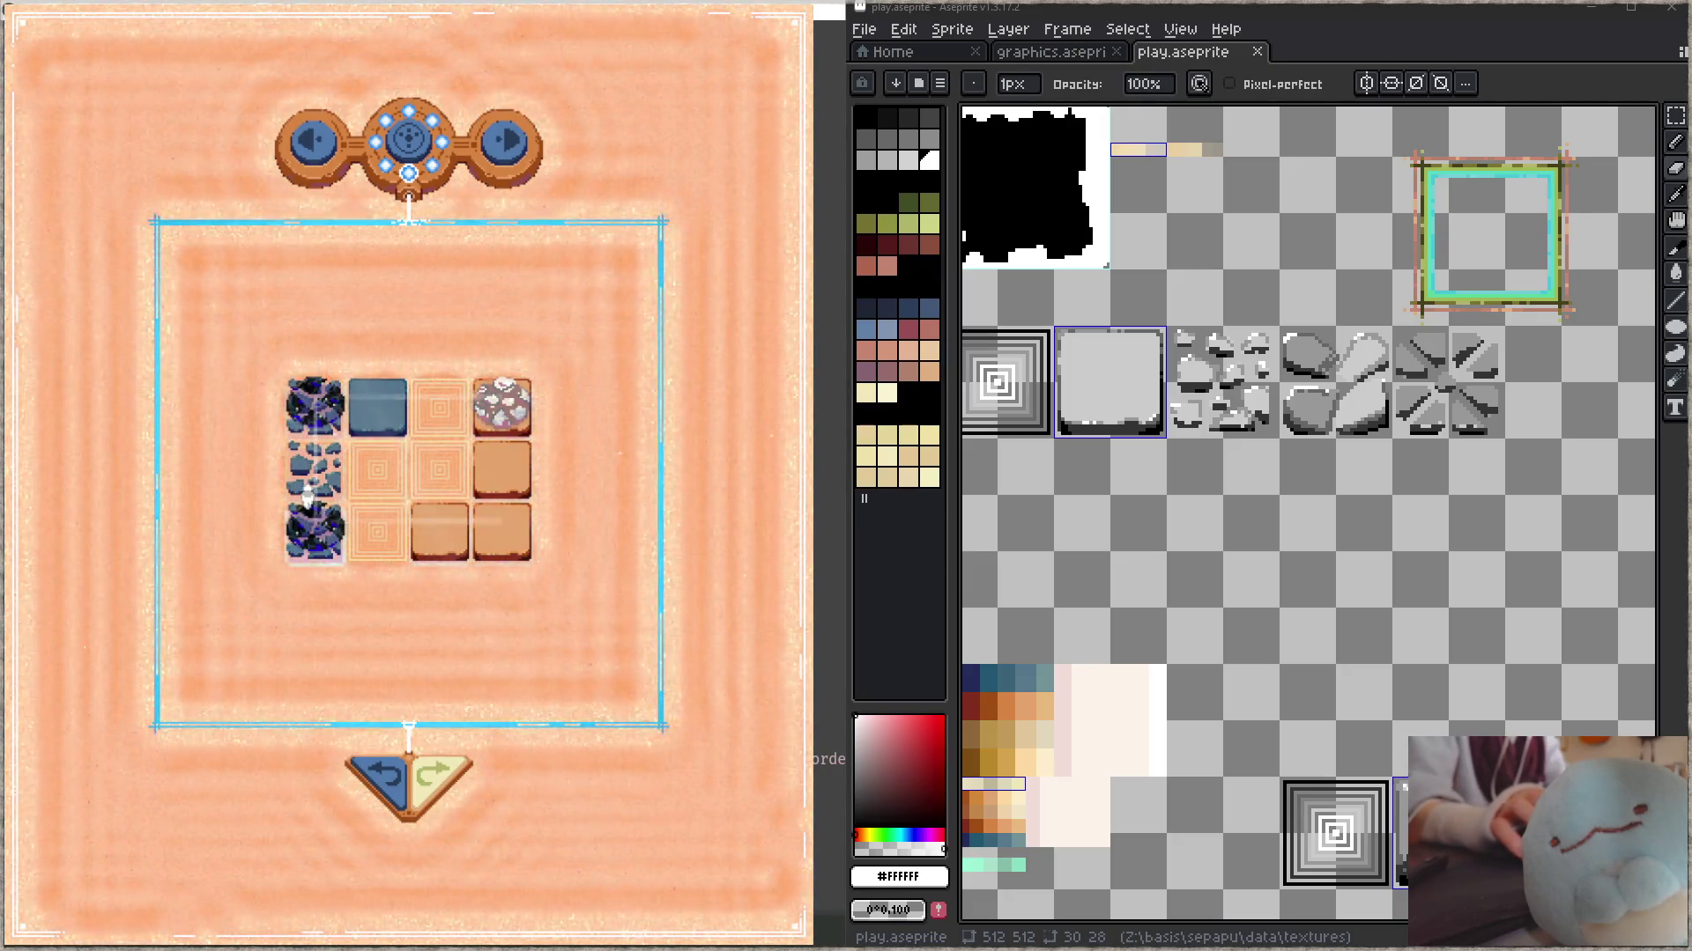
pyautogui.click(385, 793)
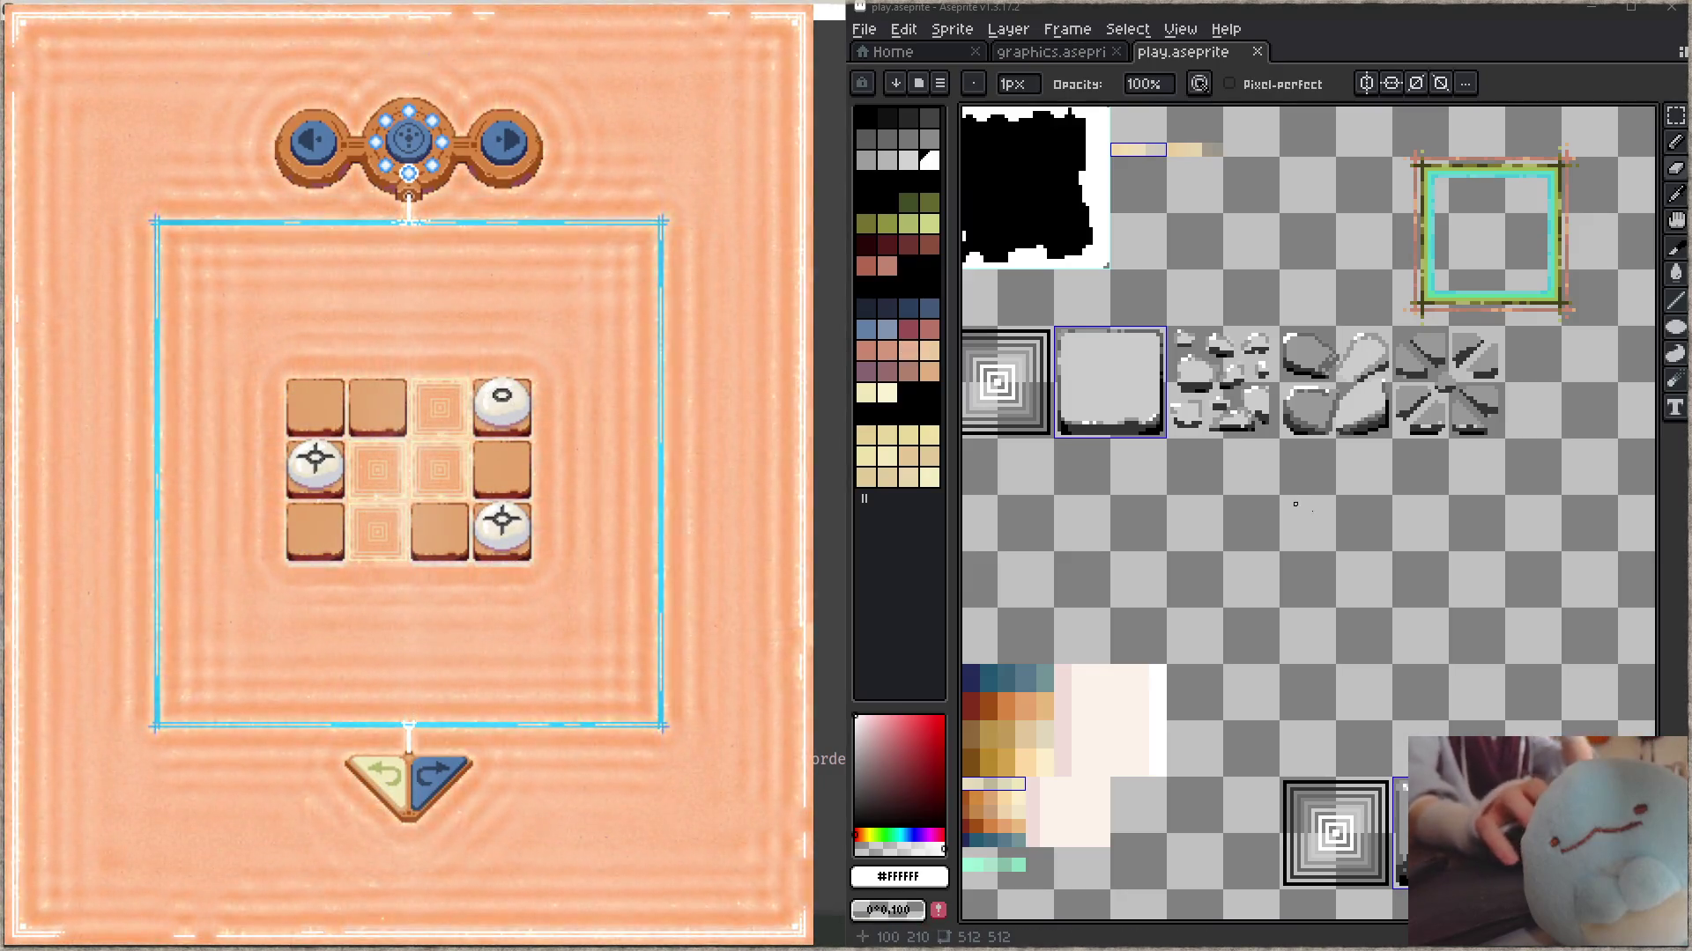
# - Survey the play.aseprite tiles around the pyramid tile, then advance the game to the next level
pyautogui.scroll(-3, 1401, 458)
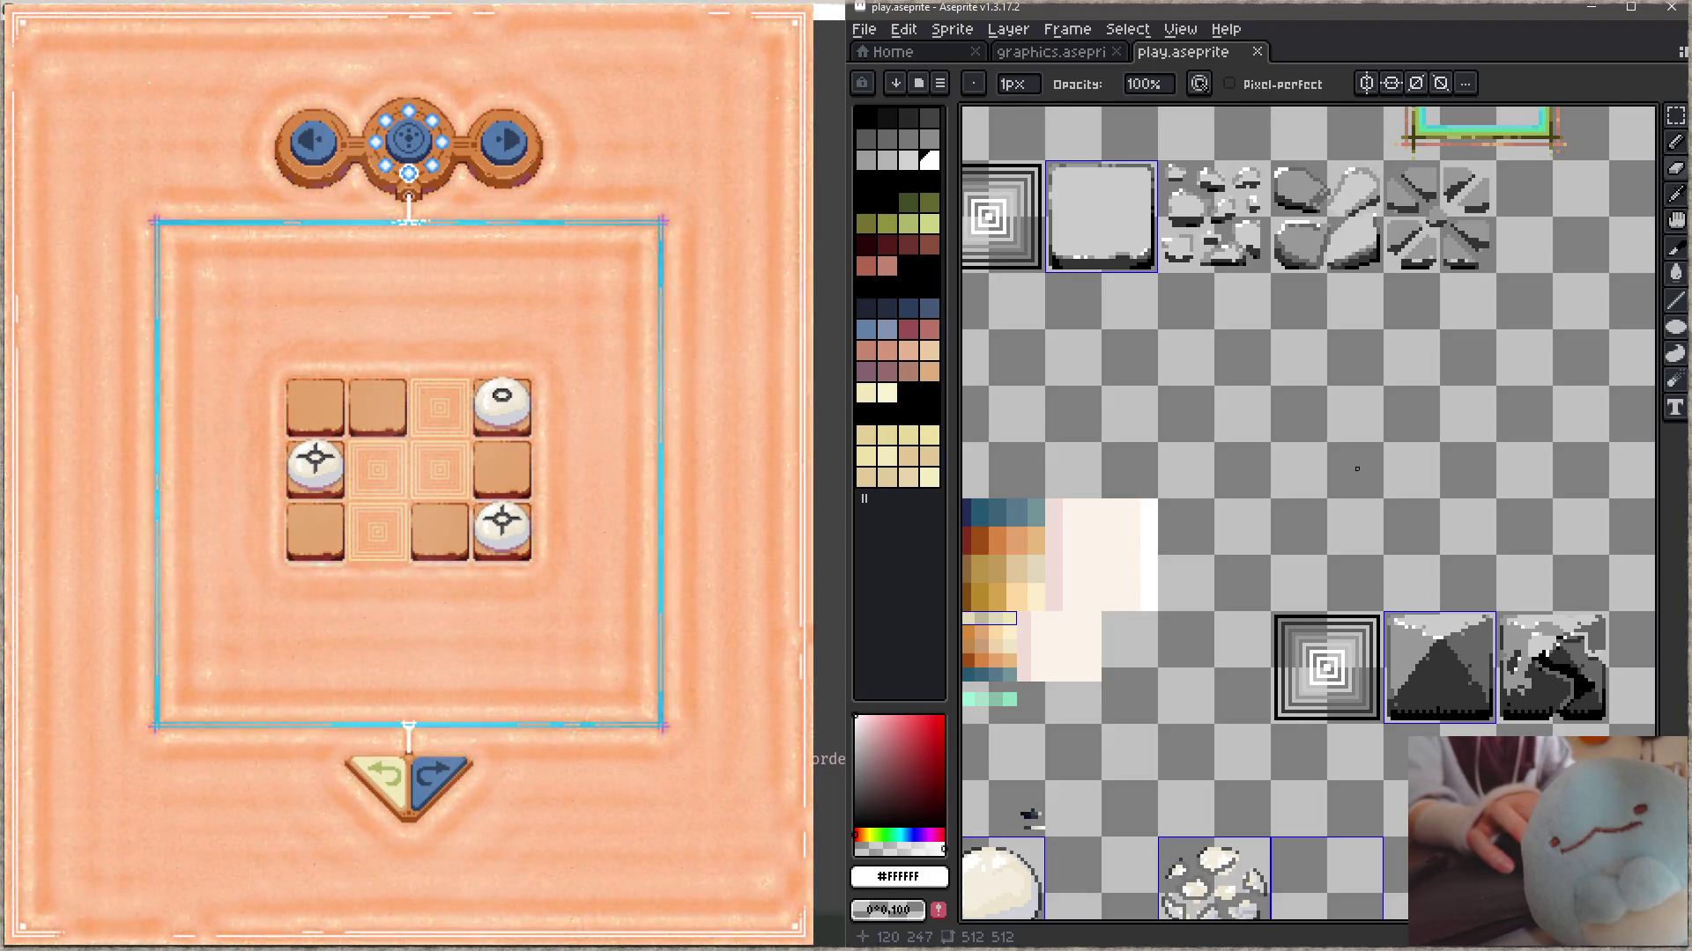
pyautogui.scroll(-1, 1301, 505)
pyautogui.moveTo(1301, 505)
pyautogui.mouseDown()
pyautogui.moveTo(1320, 672)
pyautogui.moveTo(1302, 552)
pyautogui.mouseUp()
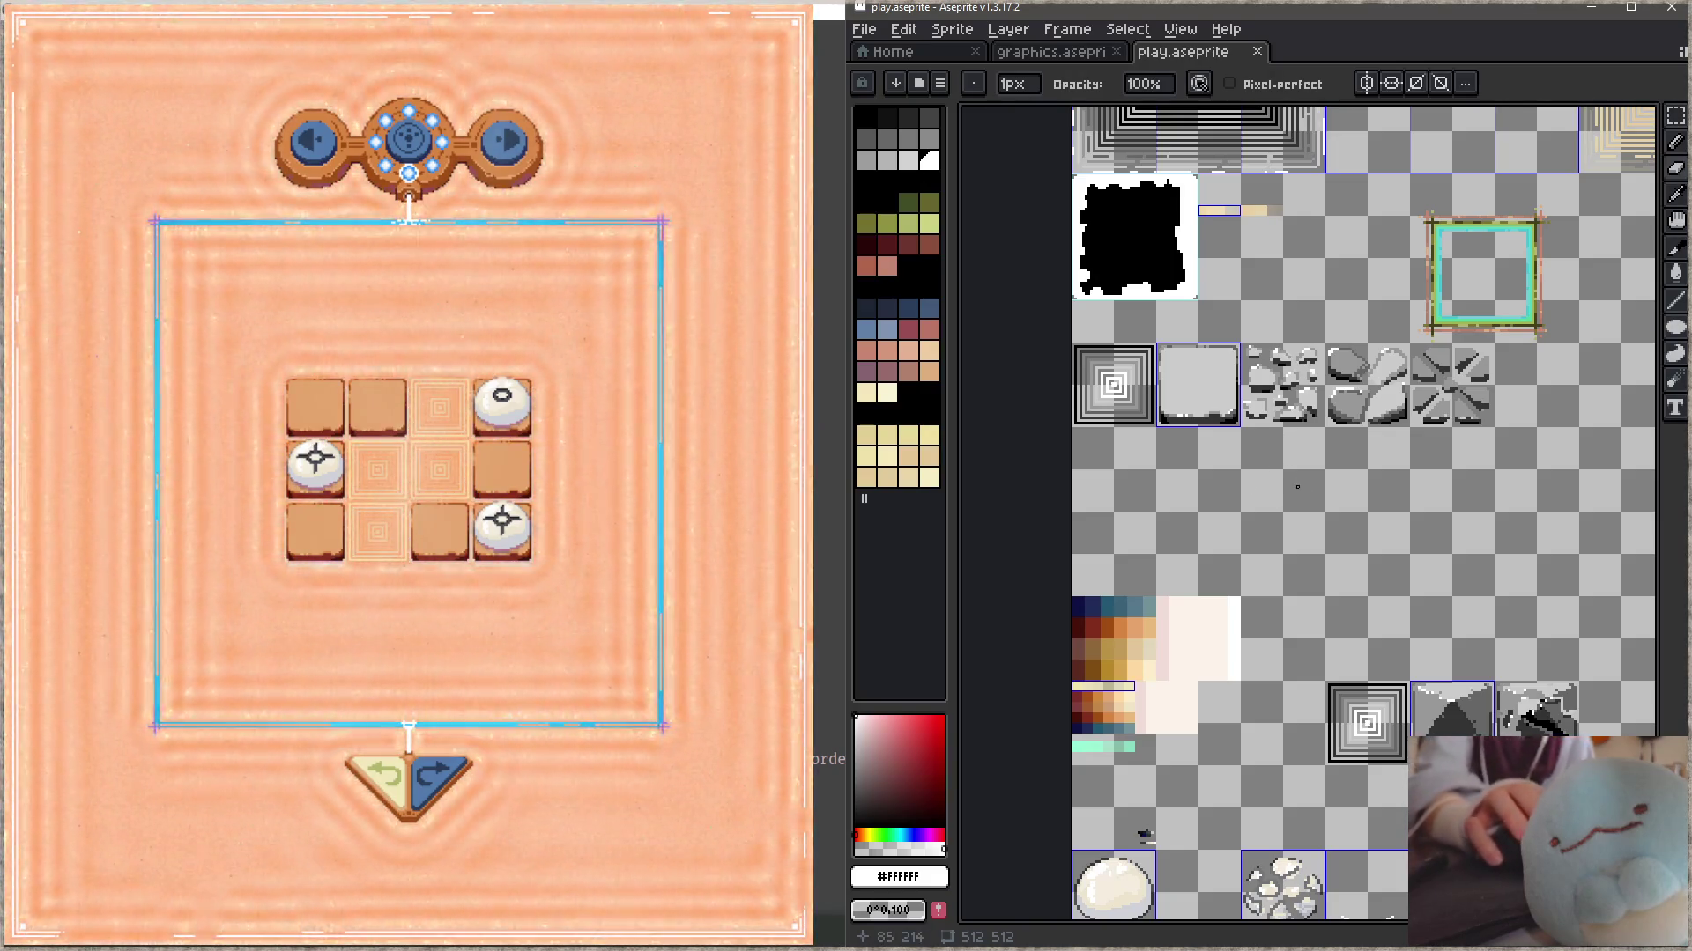
pyautogui.moveTo(1382, 637)
pyautogui.mouseDown()
pyautogui.moveTo(1354, 385)
pyautogui.moveTo(1261, 255)
pyautogui.mouseUp()
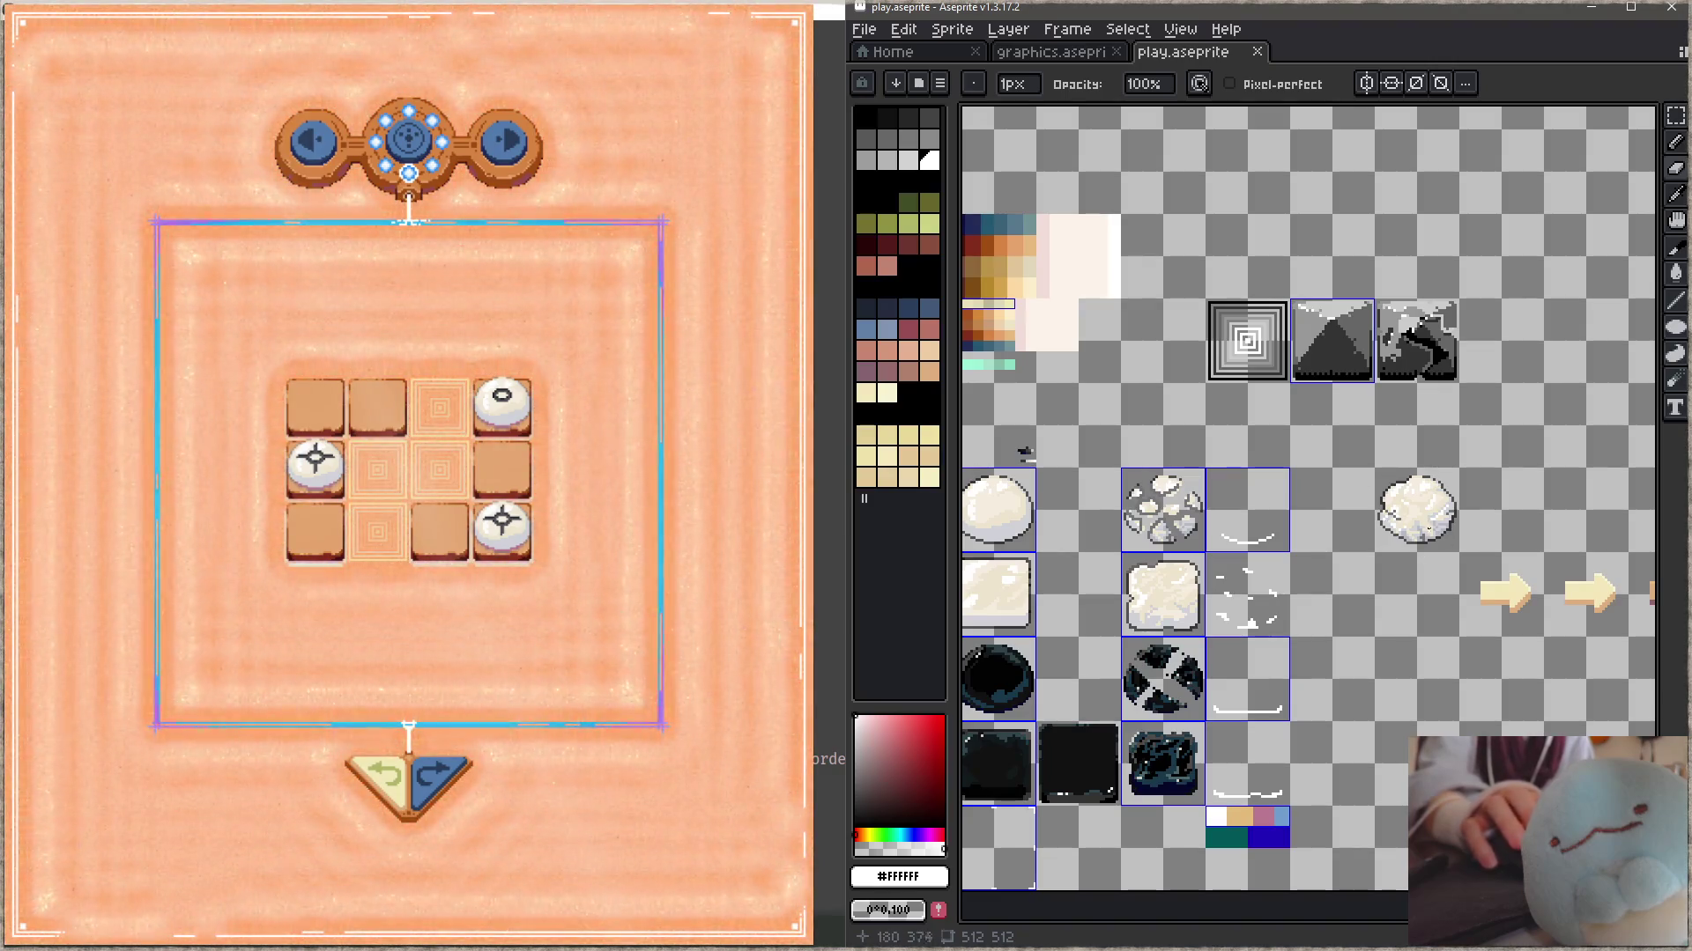
pyautogui.moveTo(1405, 559)
pyautogui.mouseDown()
pyautogui.moveTo(1365, 747)
pyautogui.moveTo(1234, 819)
pyautogui.mouseUp()
pyautogui.scroll(2, 1166, 620)
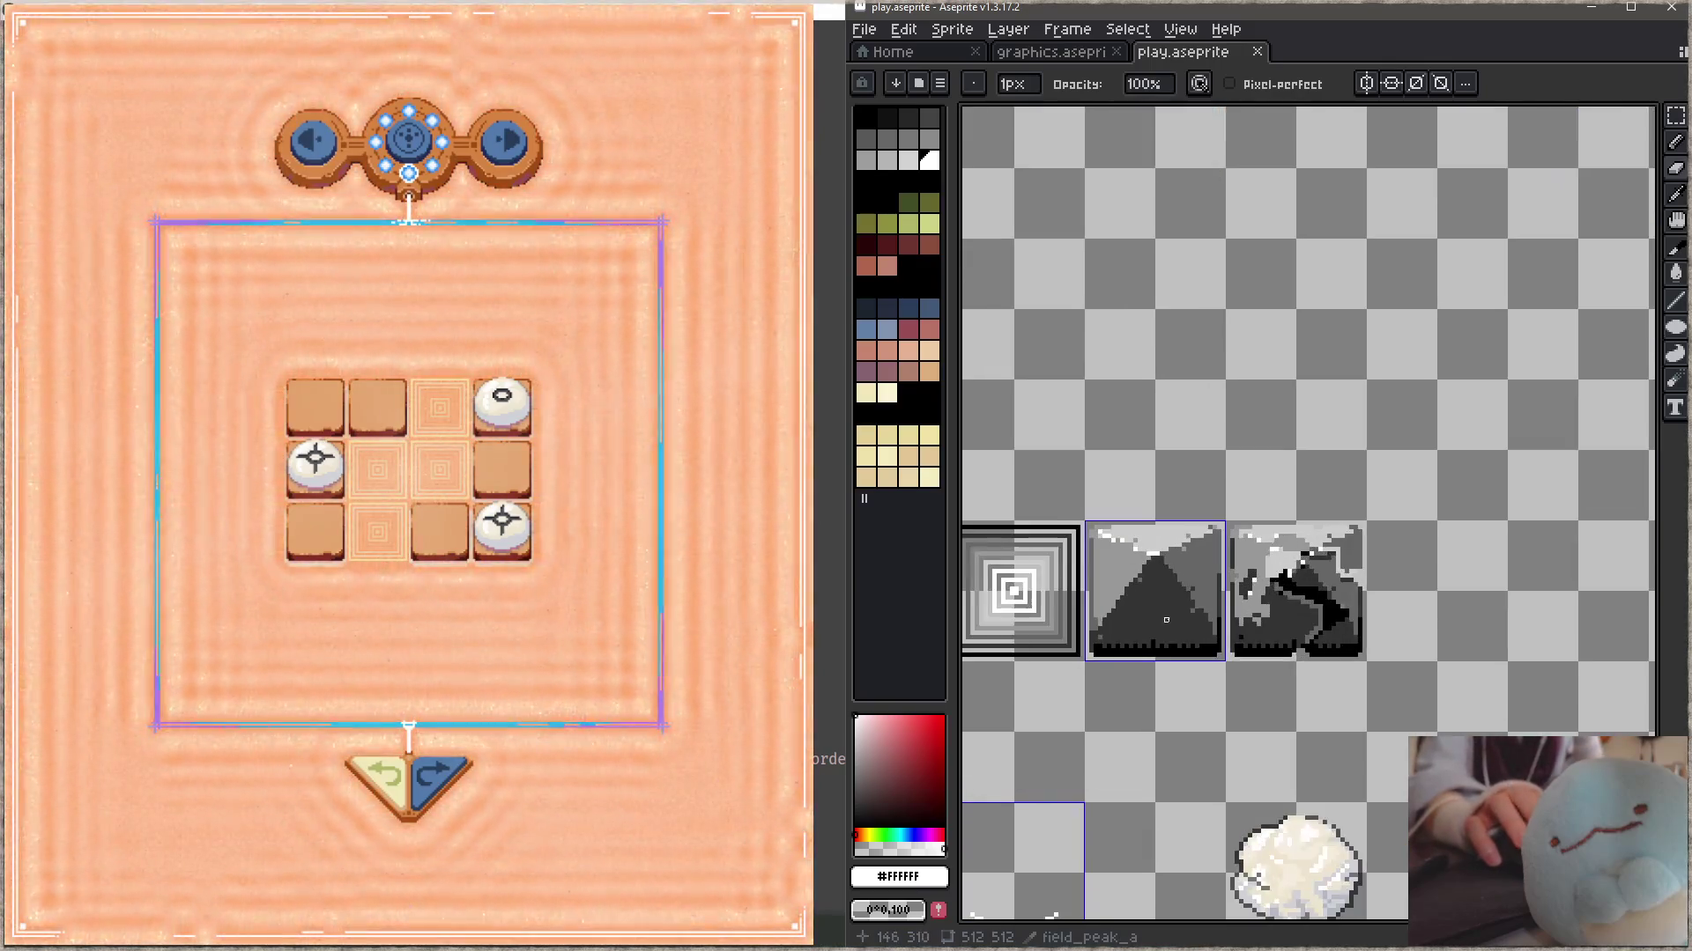
pyautogui.moveTo(1165, 620); pyautogui.dragTo(1277, 595)
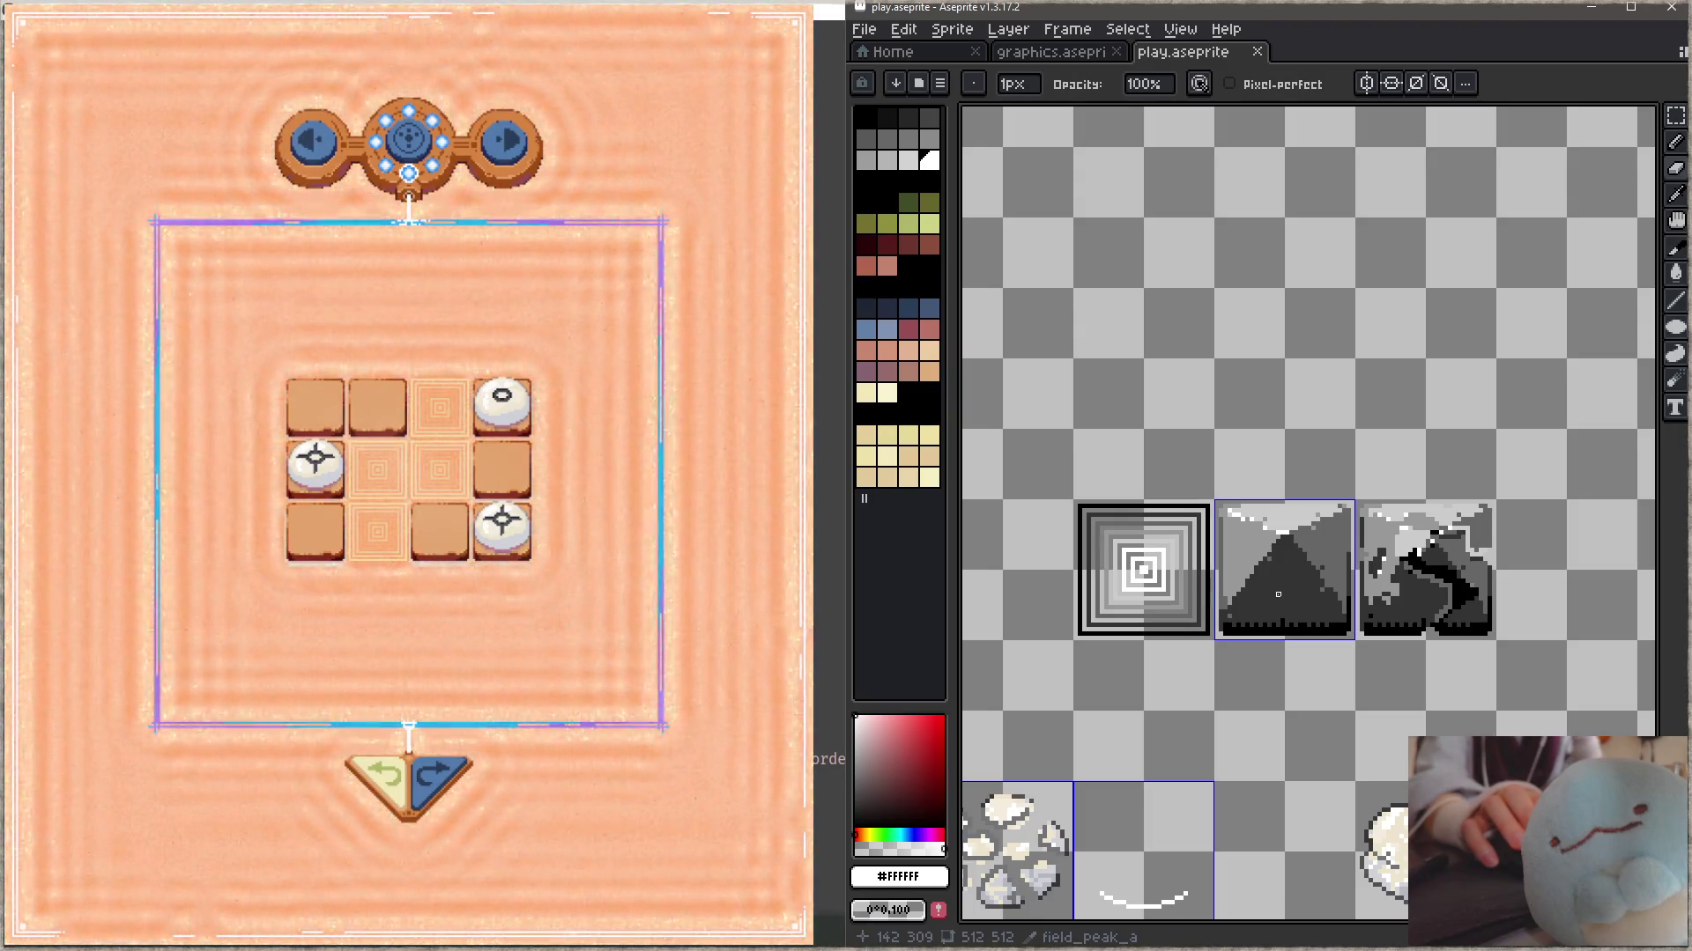
pyautogui.scroll(-3, 1277, 595)
pyautogui.scroll(2, 1361, 422)
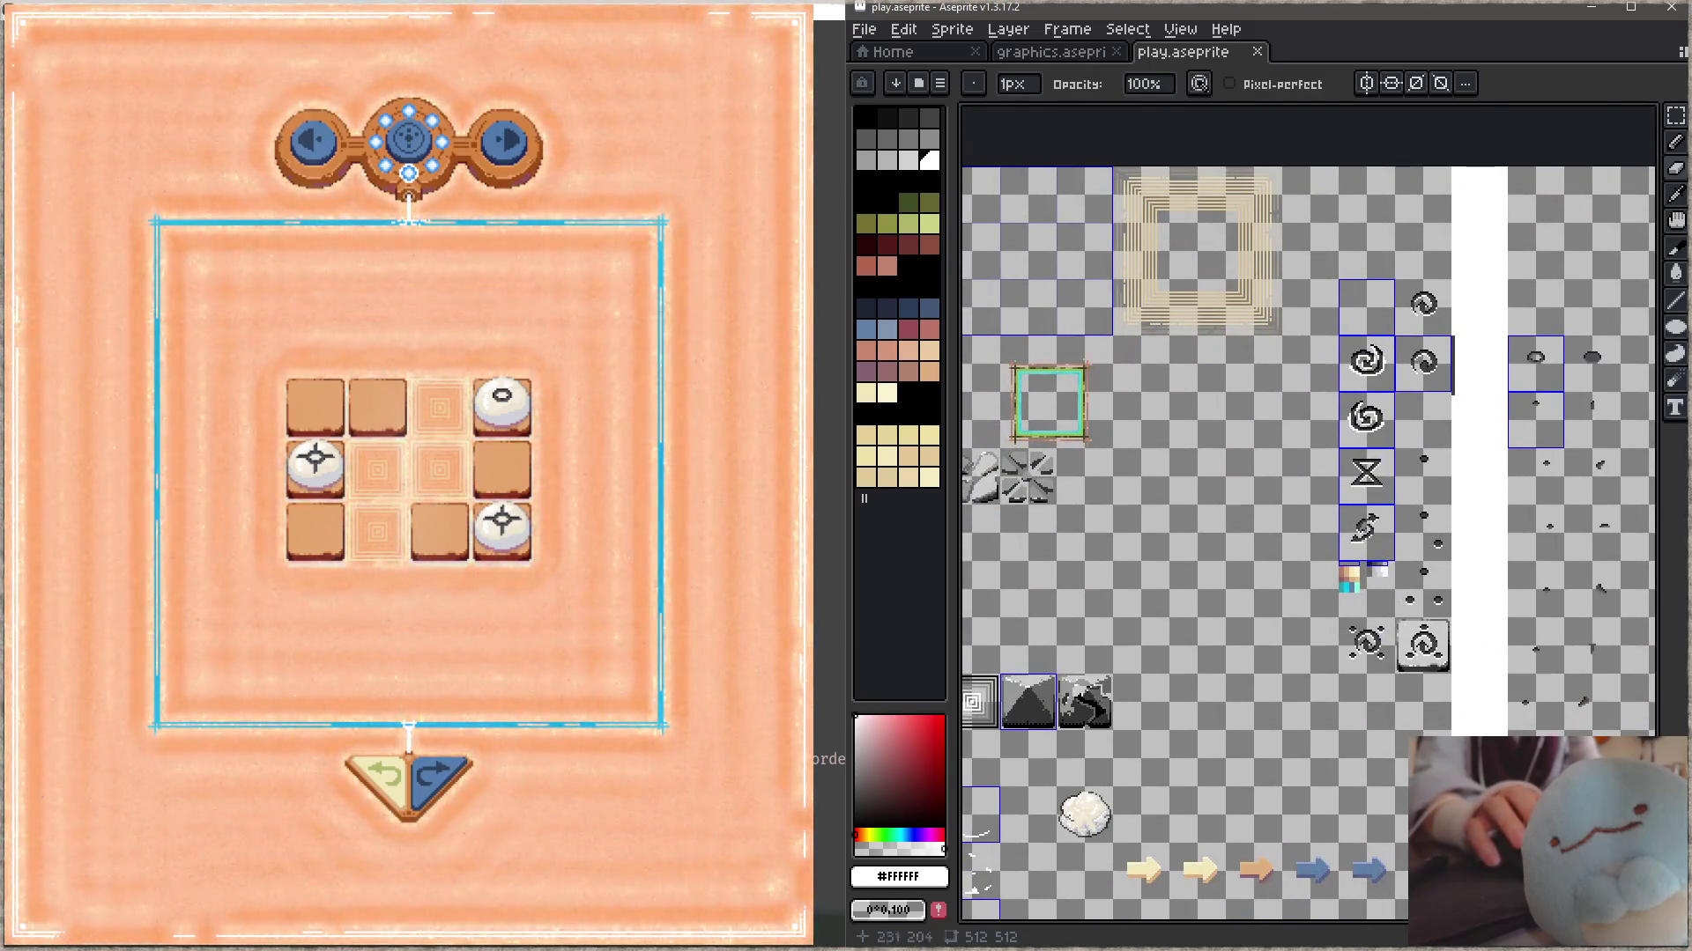
pyautogui.moveTo(1142, 553); pyautogui.dragTo(1465, 619)
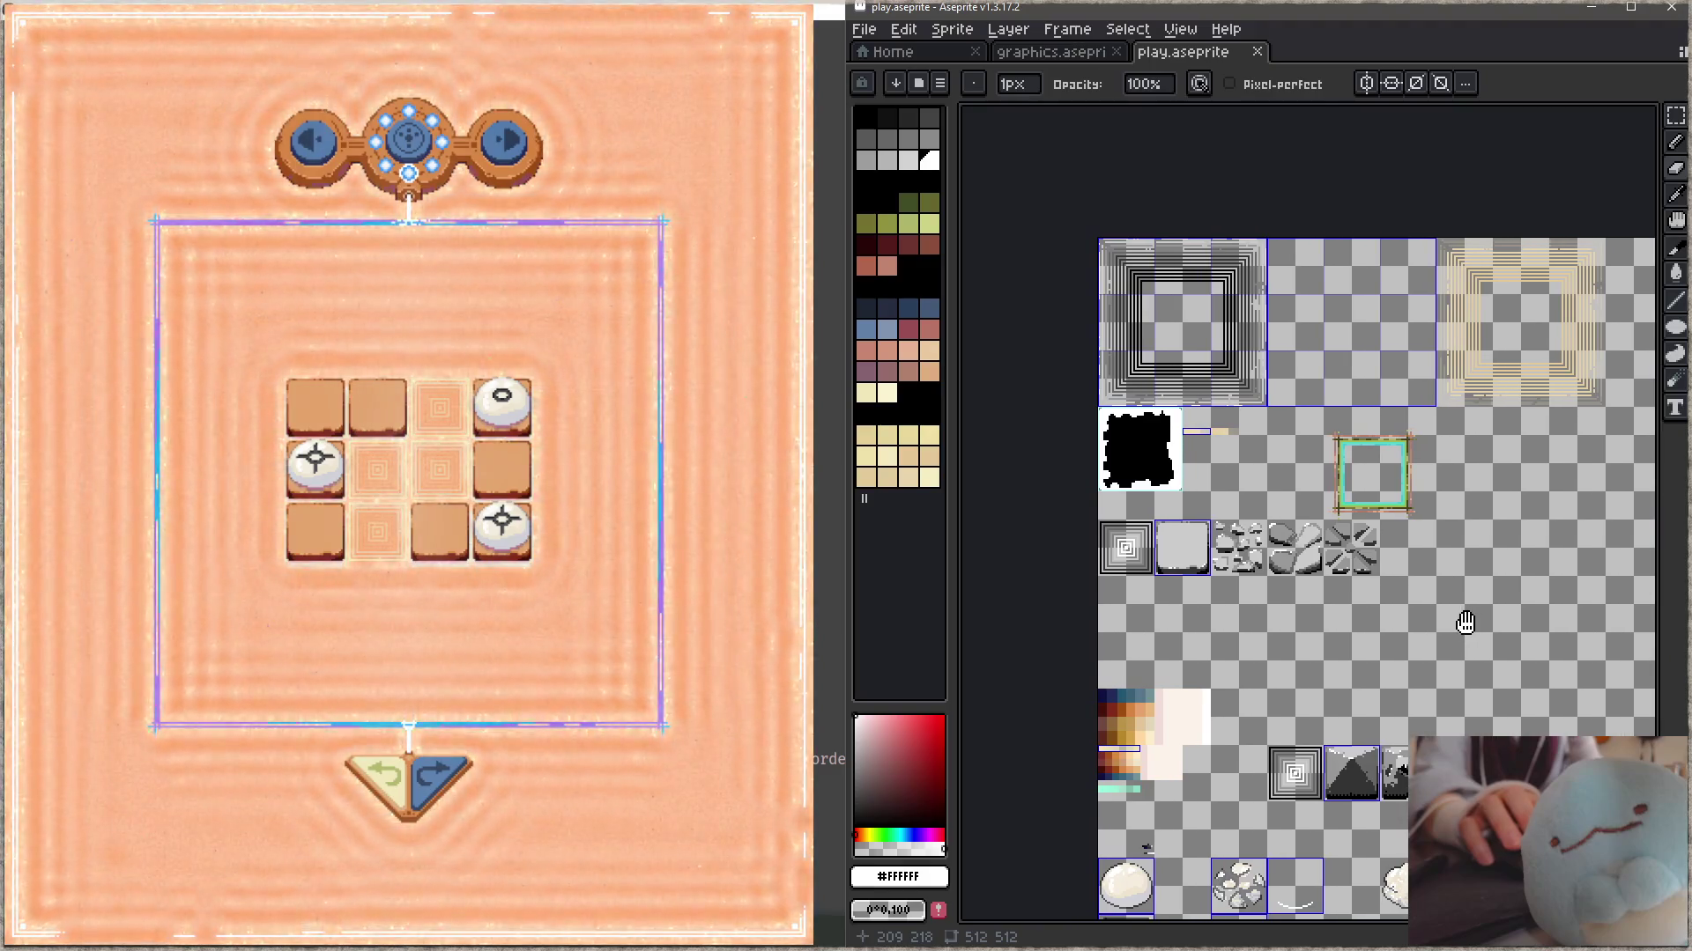
pyautogui.click(629, 606)
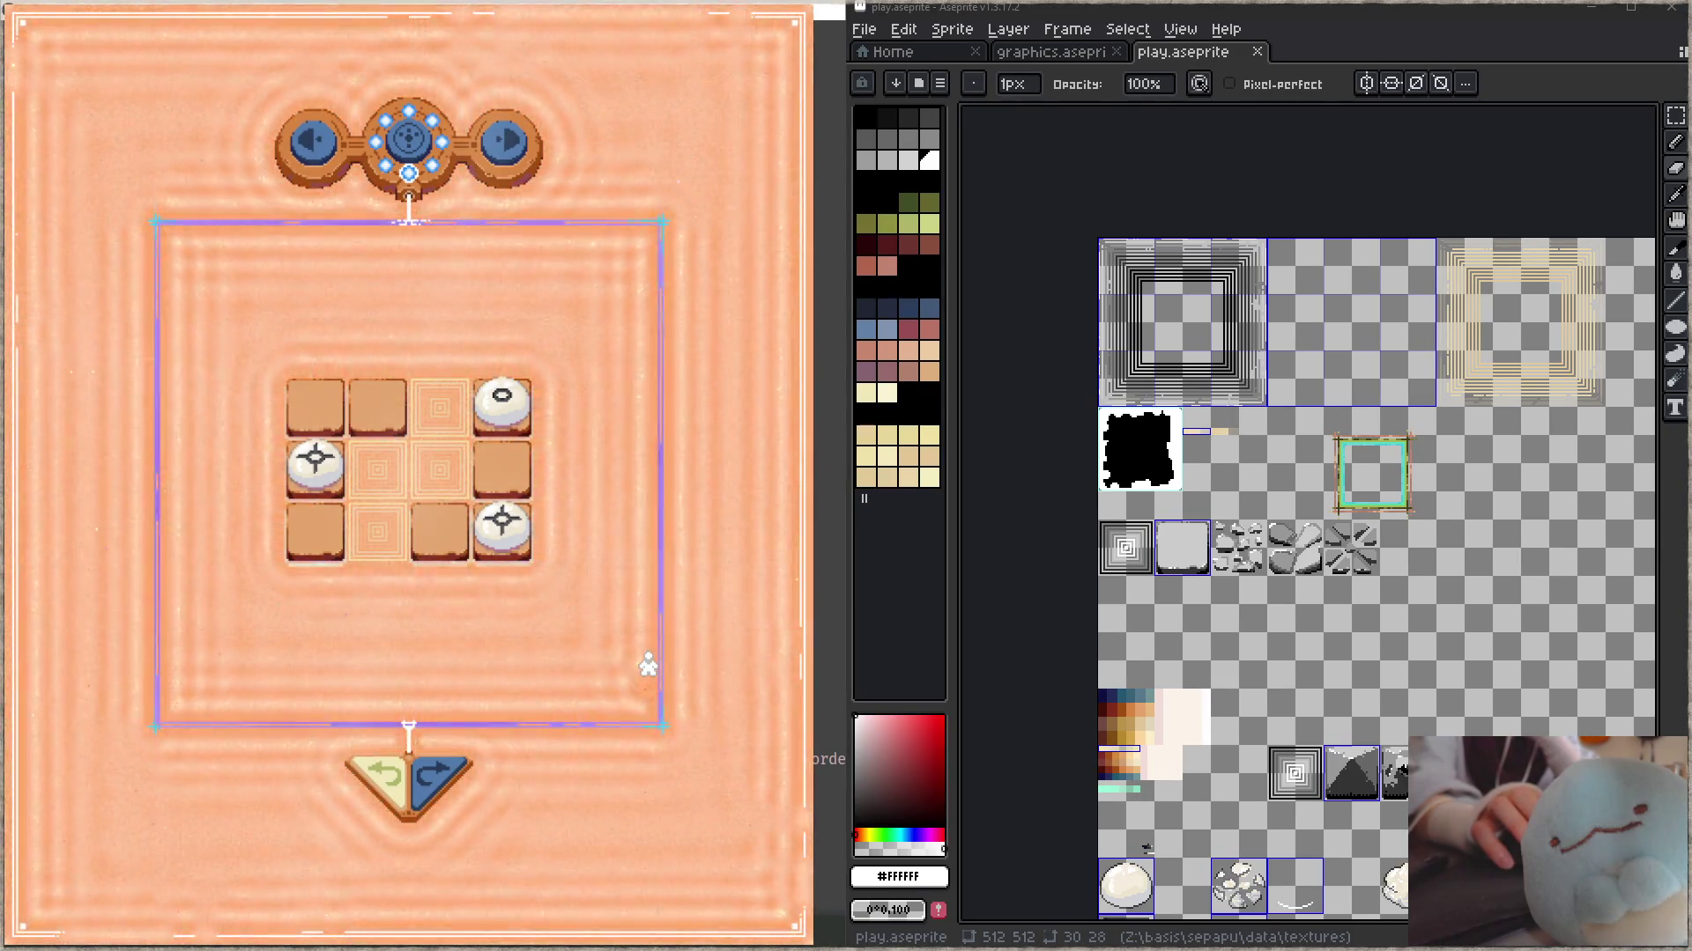
pyautogui.click(508, 143)
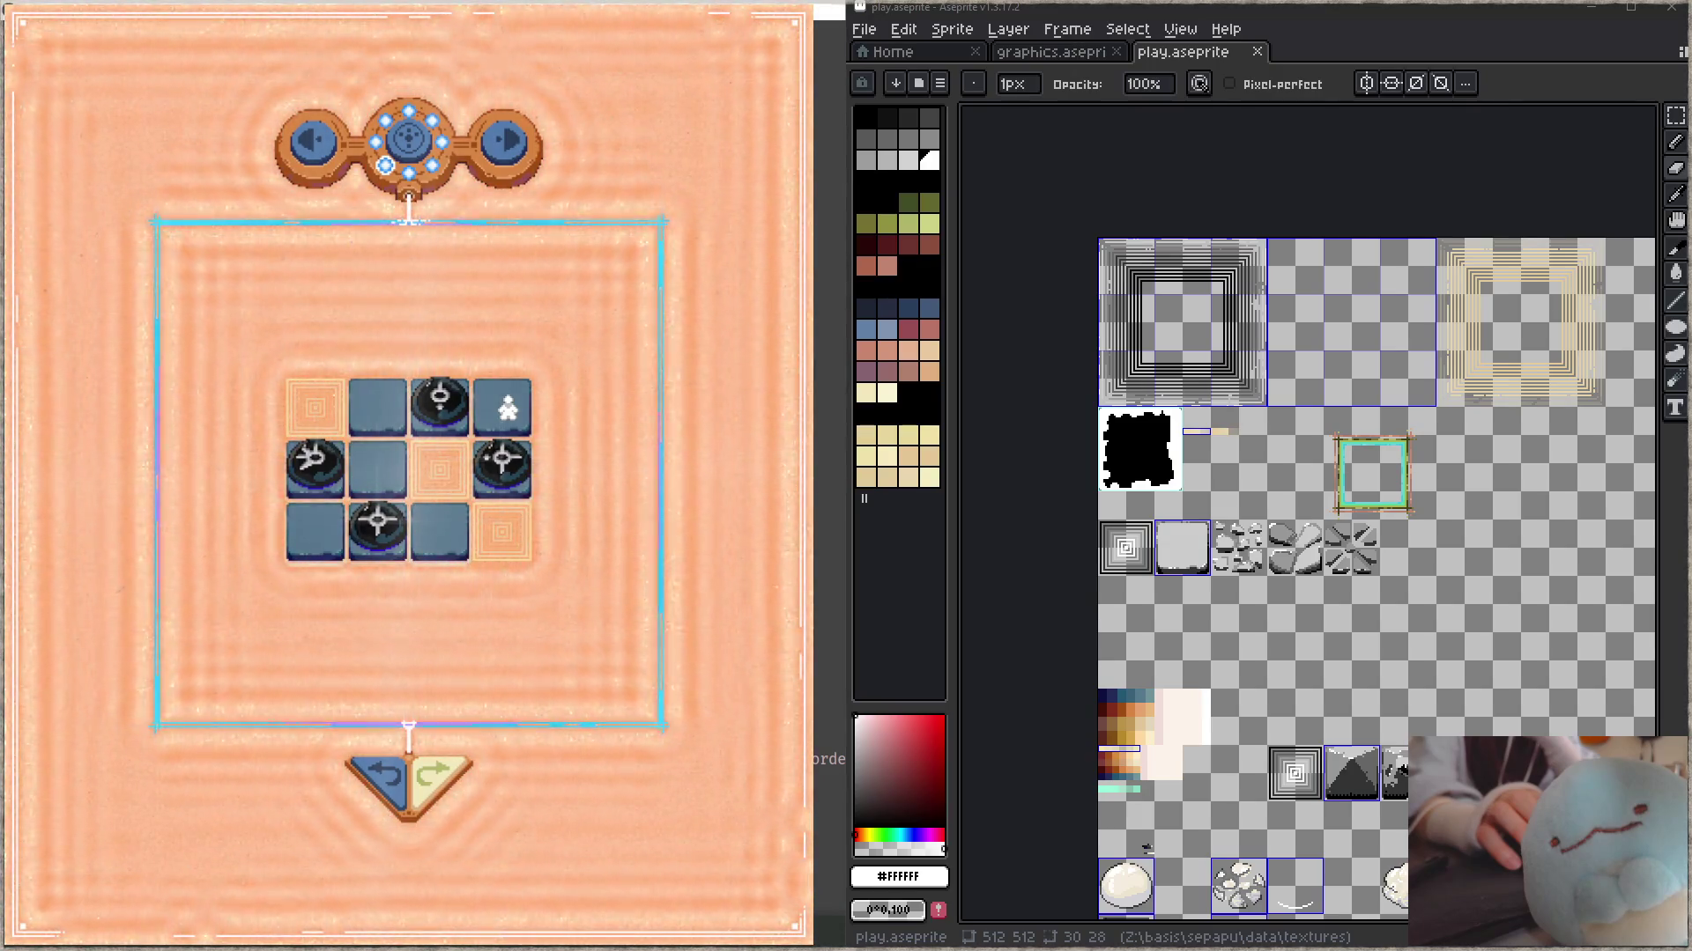
# - Zoom out of the play sheet, then bring up the 1024×1024 graphics.aseprite canvas
pyautogui.moveTo(1431, 646); pyautogui.dragTo(1205, 357)
pyautogui.scroll(-3, 1205, 357)
pyautogui.scroll(-1, 1264, 458)
pyautogui.scroll(1, 1264, 458)
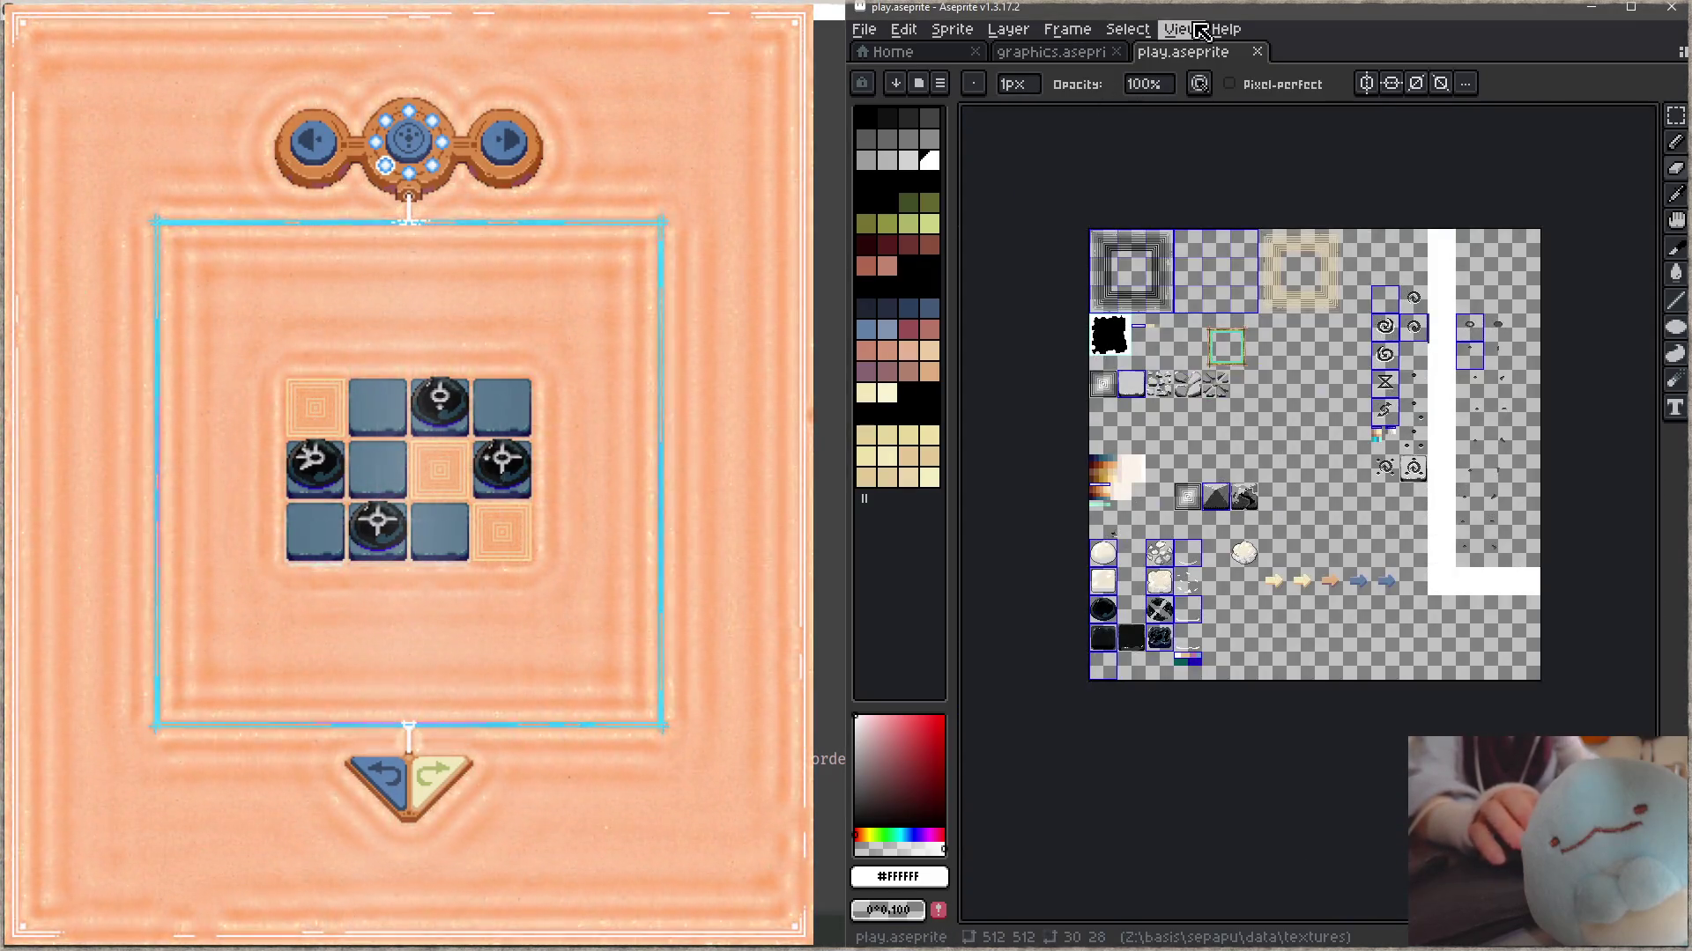
pyautogui.click(1048, 52)
pyautogui.scroll(1, 1080, 694)
pyautogui.hscroll(3, 1389, 623)
pyautogui.hscroll(3, 1389, 623)
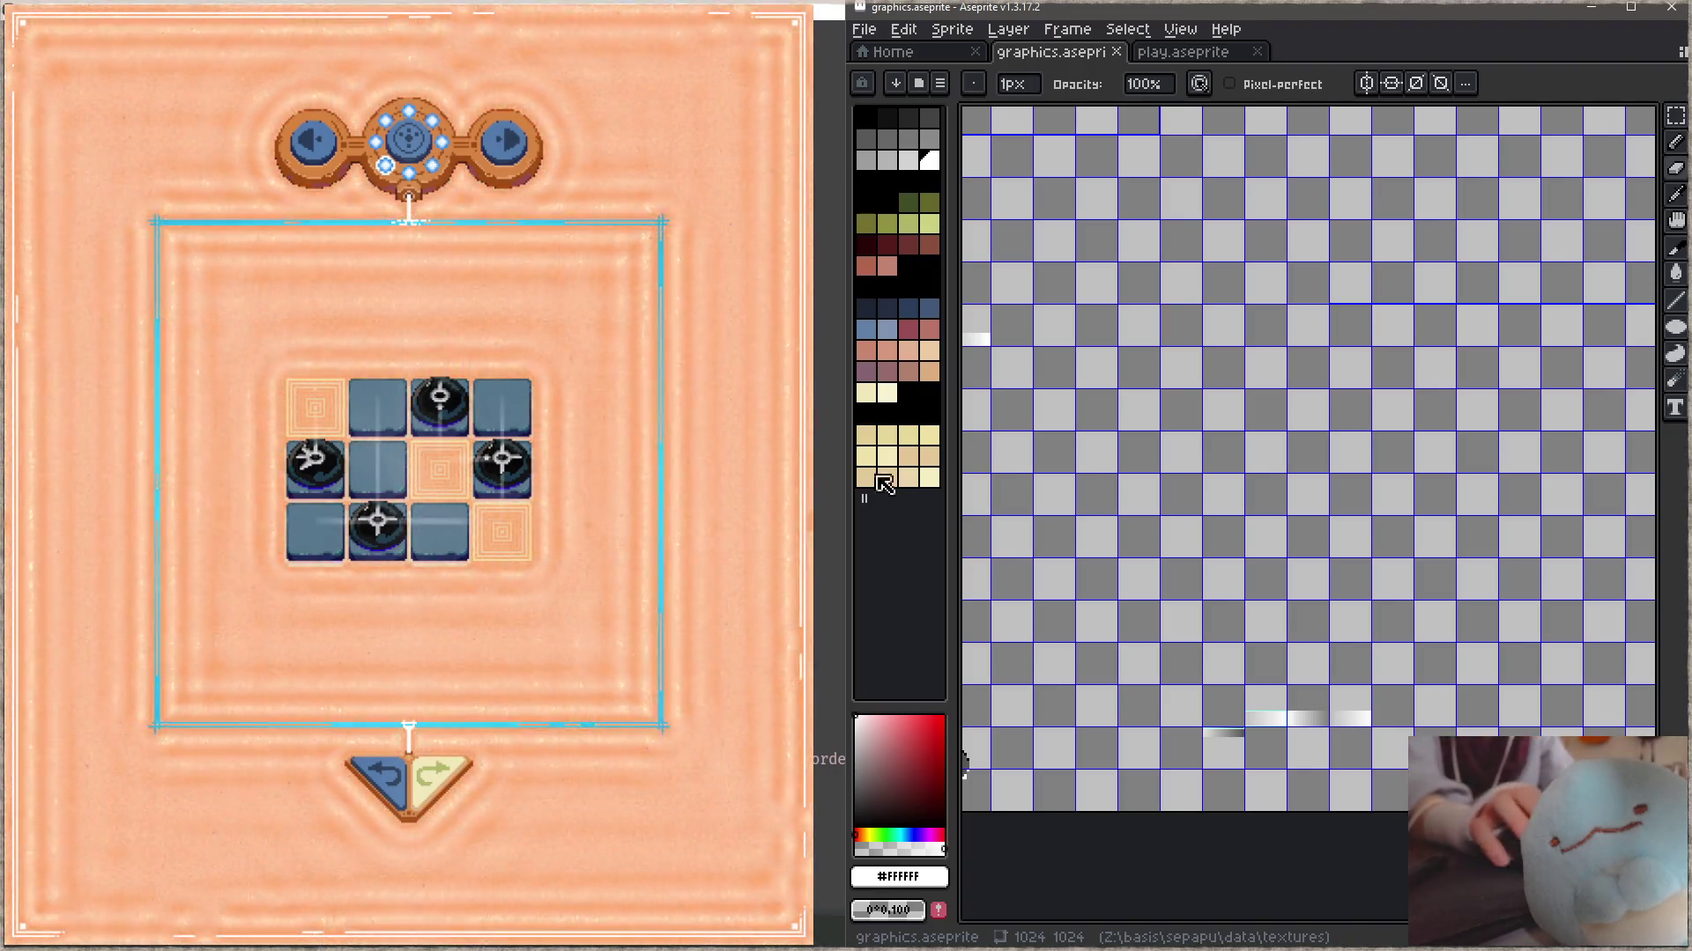
# - Zoom into the sheet's top-left and use the Slice tool to find, then deselect, the sightline slice
pyautogui.moveTo(1340, 582); pyautogui.dragTo(1490, 381)
pyautogui.scroll(1, 1418, 494)
pyautogui.scroll(1, 1375, 528)
pyautogui.scroll(1, 1325, 542)
pyautogui.press('c')
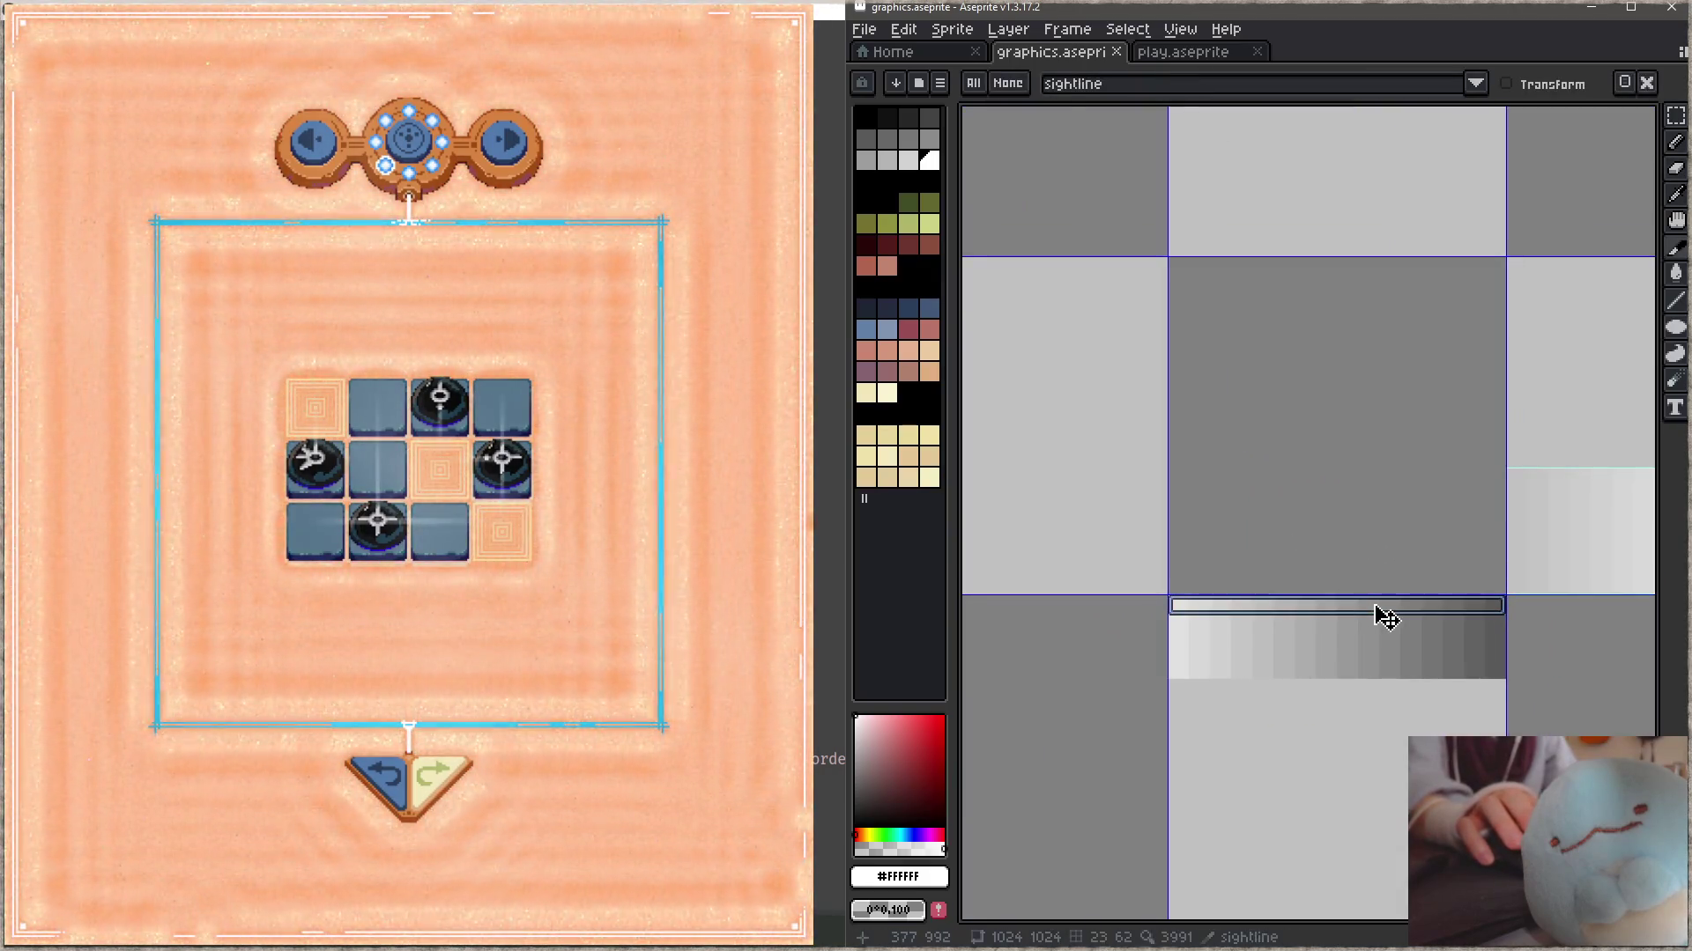
pyautogui.scroll(-1, 1378, 616)
pyautogui.moveTo(1450, 602)
pyautogui.mouseDown()
pyautogui.moveTo(1373, 643)
pyautogui.moveTo(1301, 617)
pyautogui.mouseUp()
pyautogui.click(1440, 632)
# - Close in on the three white-to-grey gradient strips, then undo the game's last move
pyautogui.moveTo(1440, 634); pyautogui.dragTo(1246, 642)
pyautogui.scroll(1, 1253, 632)
pyautogui.scroll(-1, 1253, 632)
pyautogui.moveTo(1450, 649); pyautogui.dragTo(1069, 652)
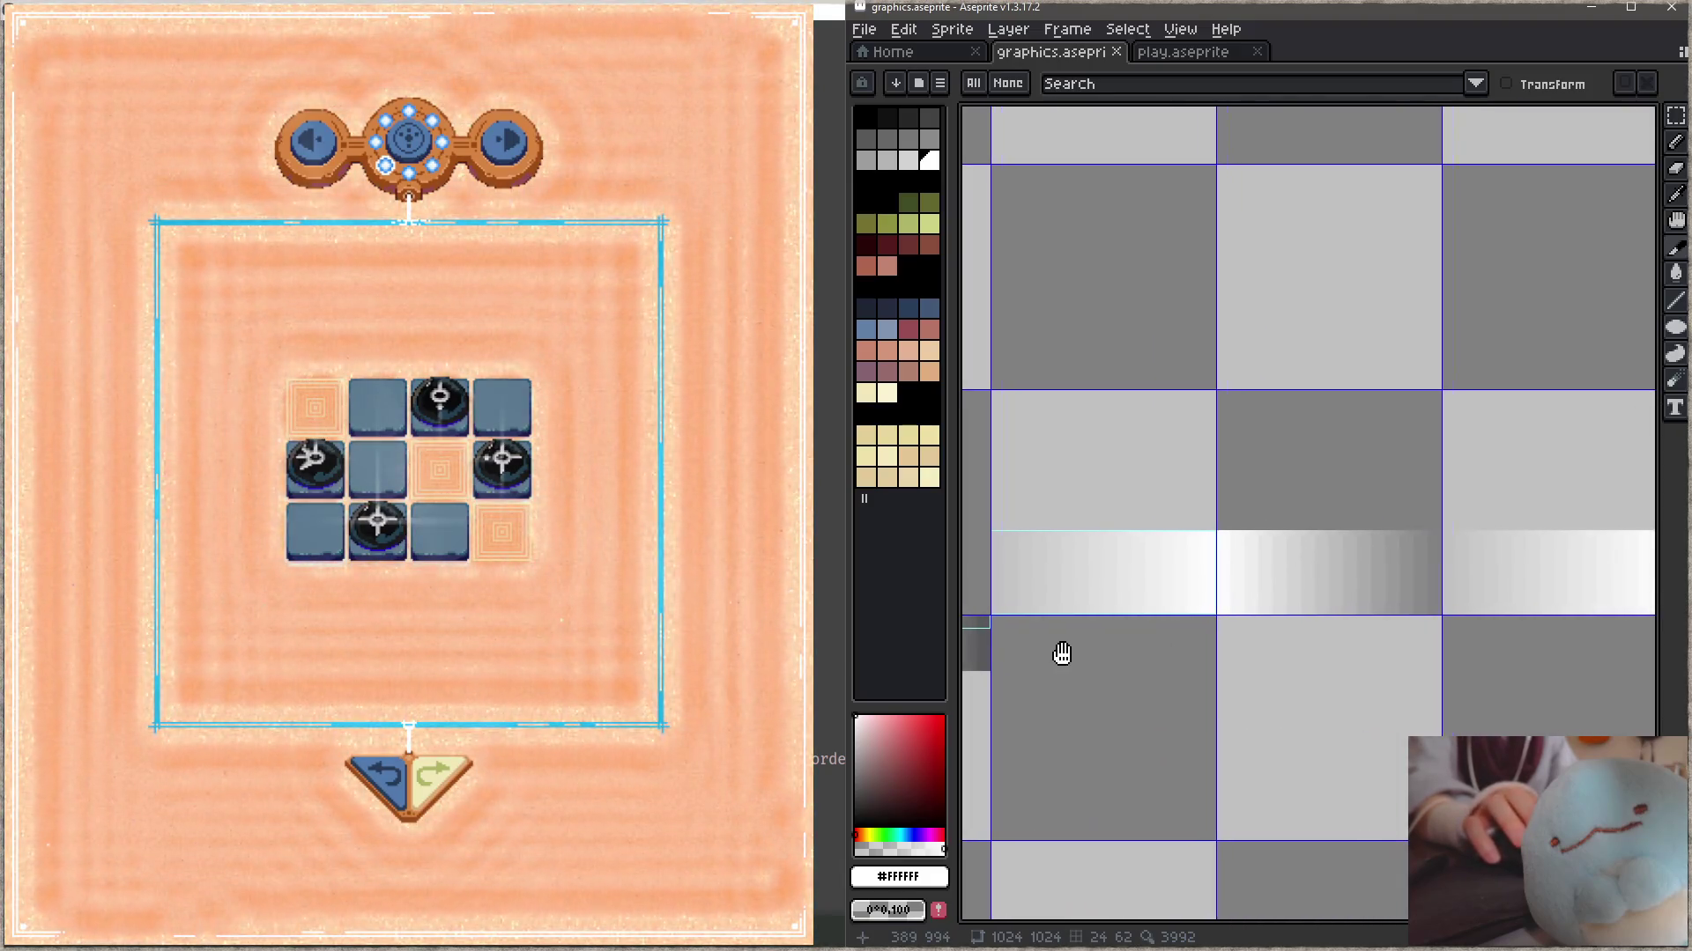
pyautogui.scroll(-1, 1315, 635)
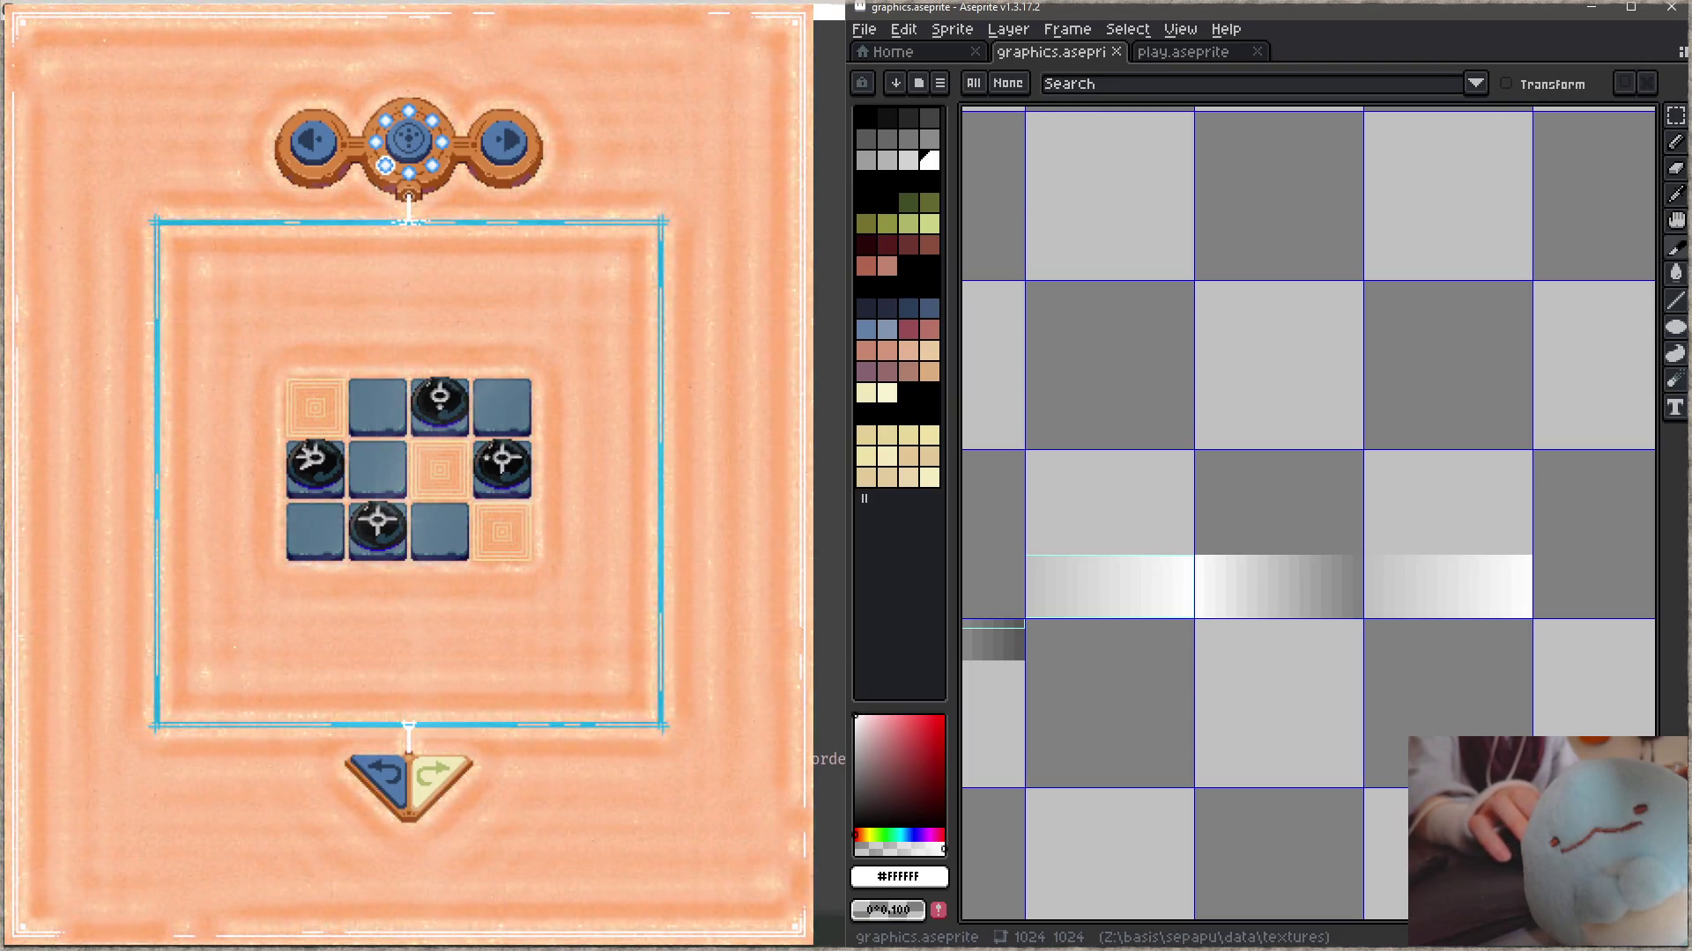
pyautogui.click(381, 780)
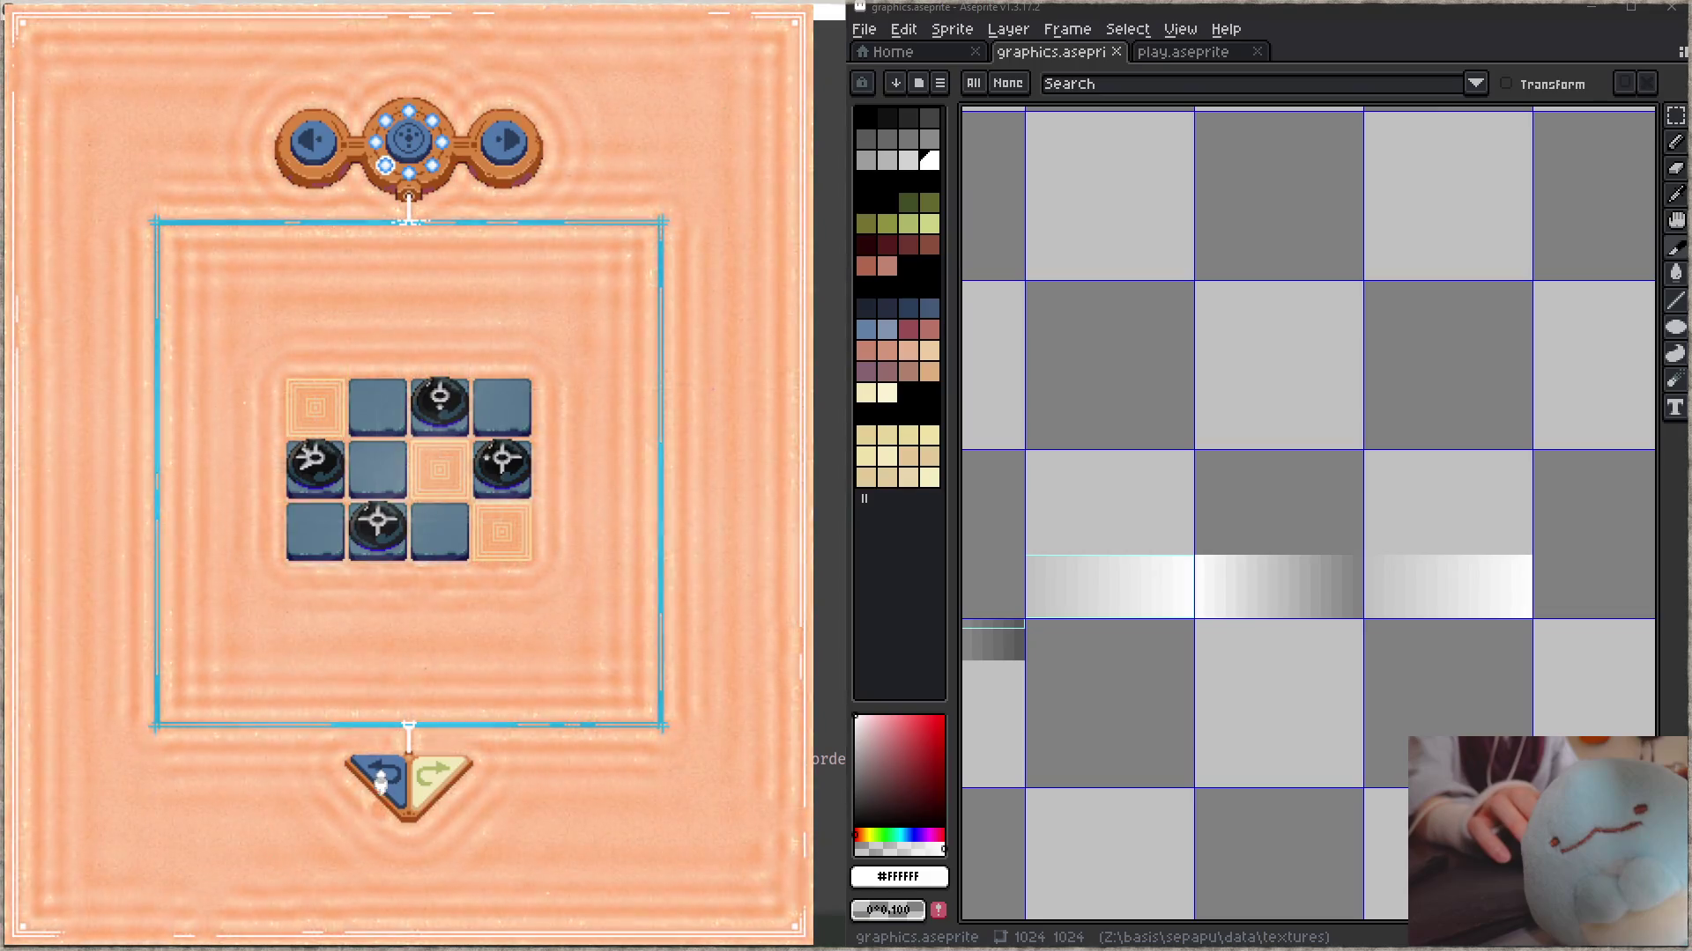
# - Move the player down, up, up, down, down to flip a piece white, then finish and exit the level
pyautogui.press('Down')
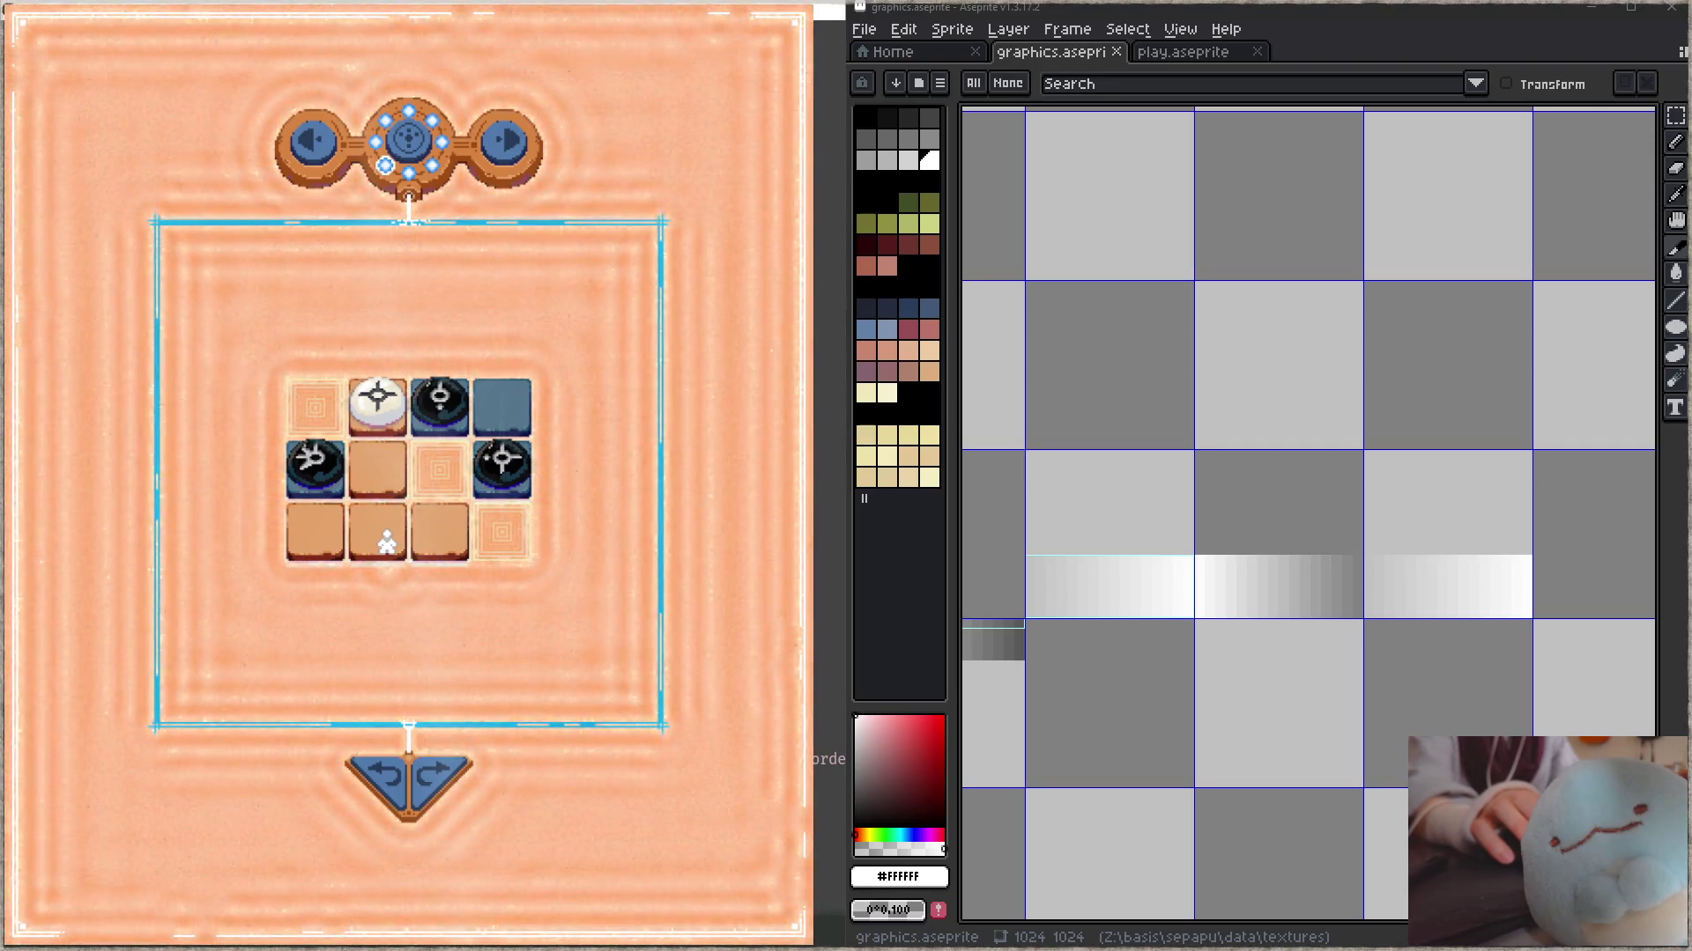
pyautogui.press('Up')
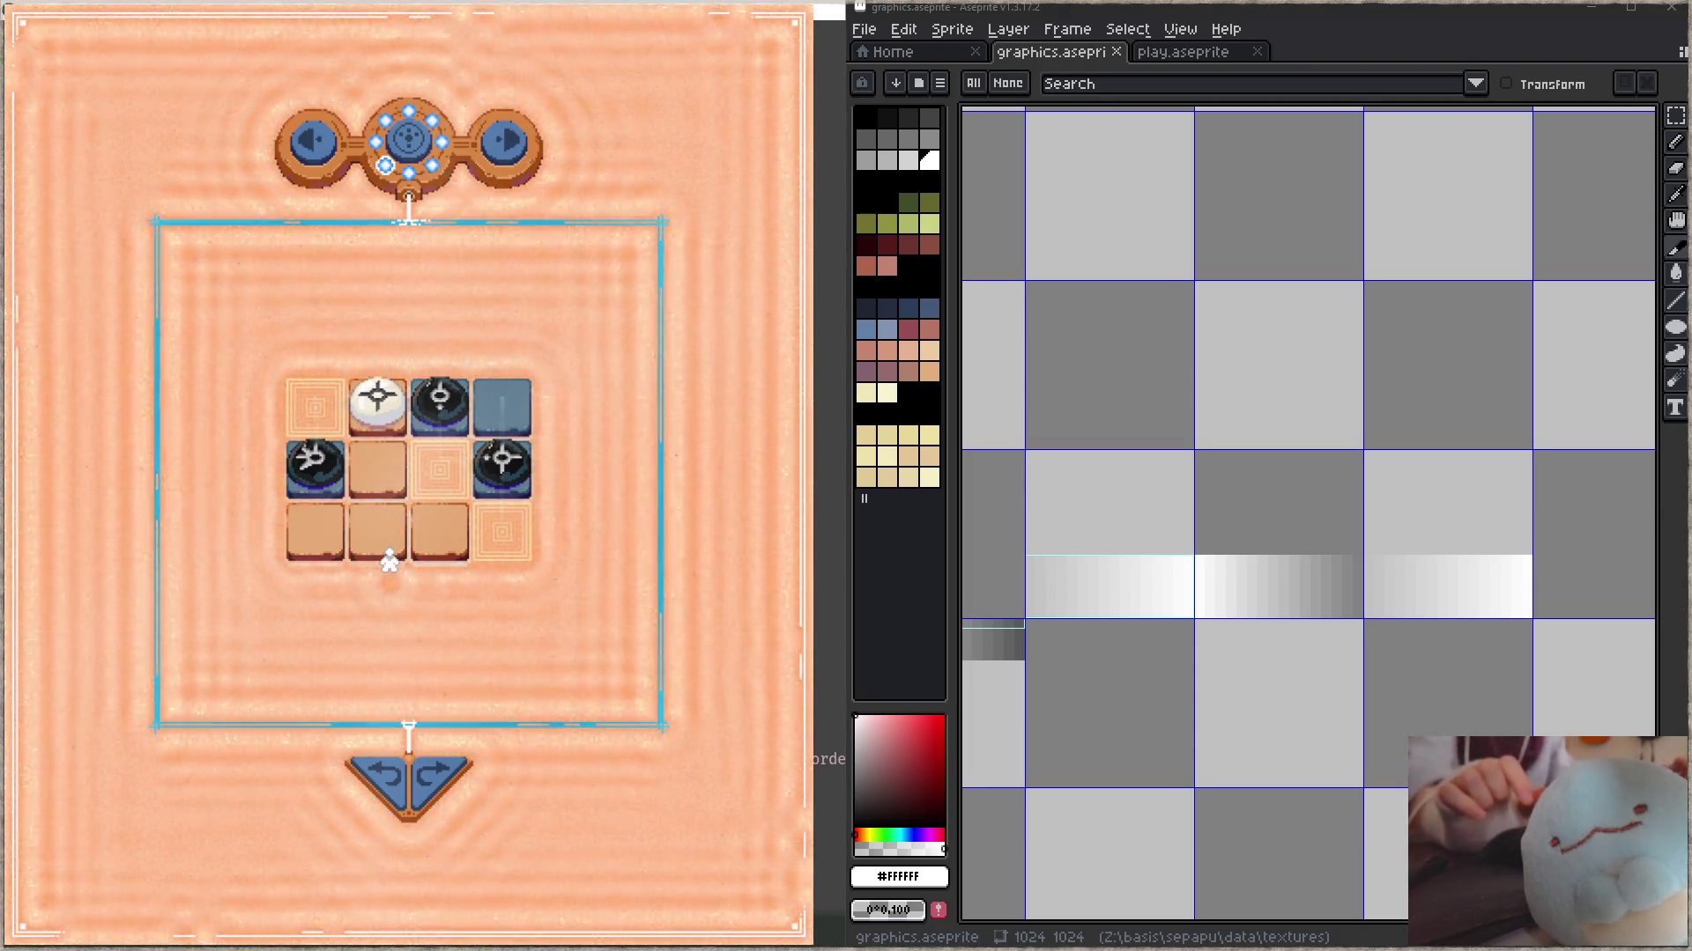
pyautogui.press('Up')
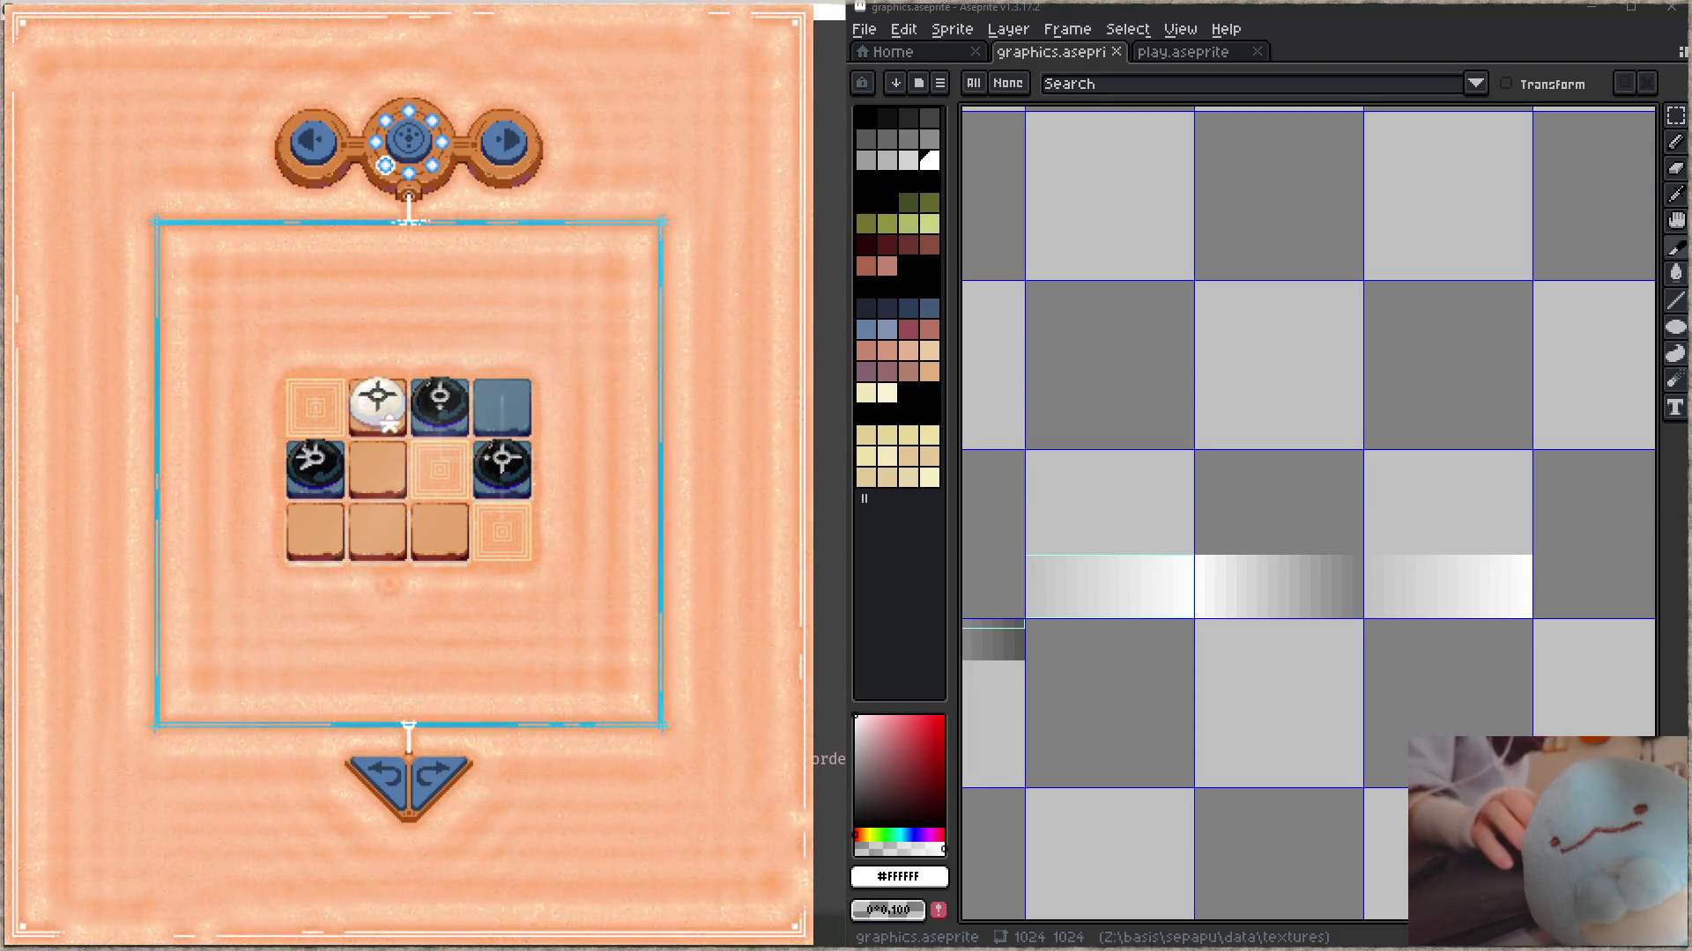
pyautogui.press('Down')
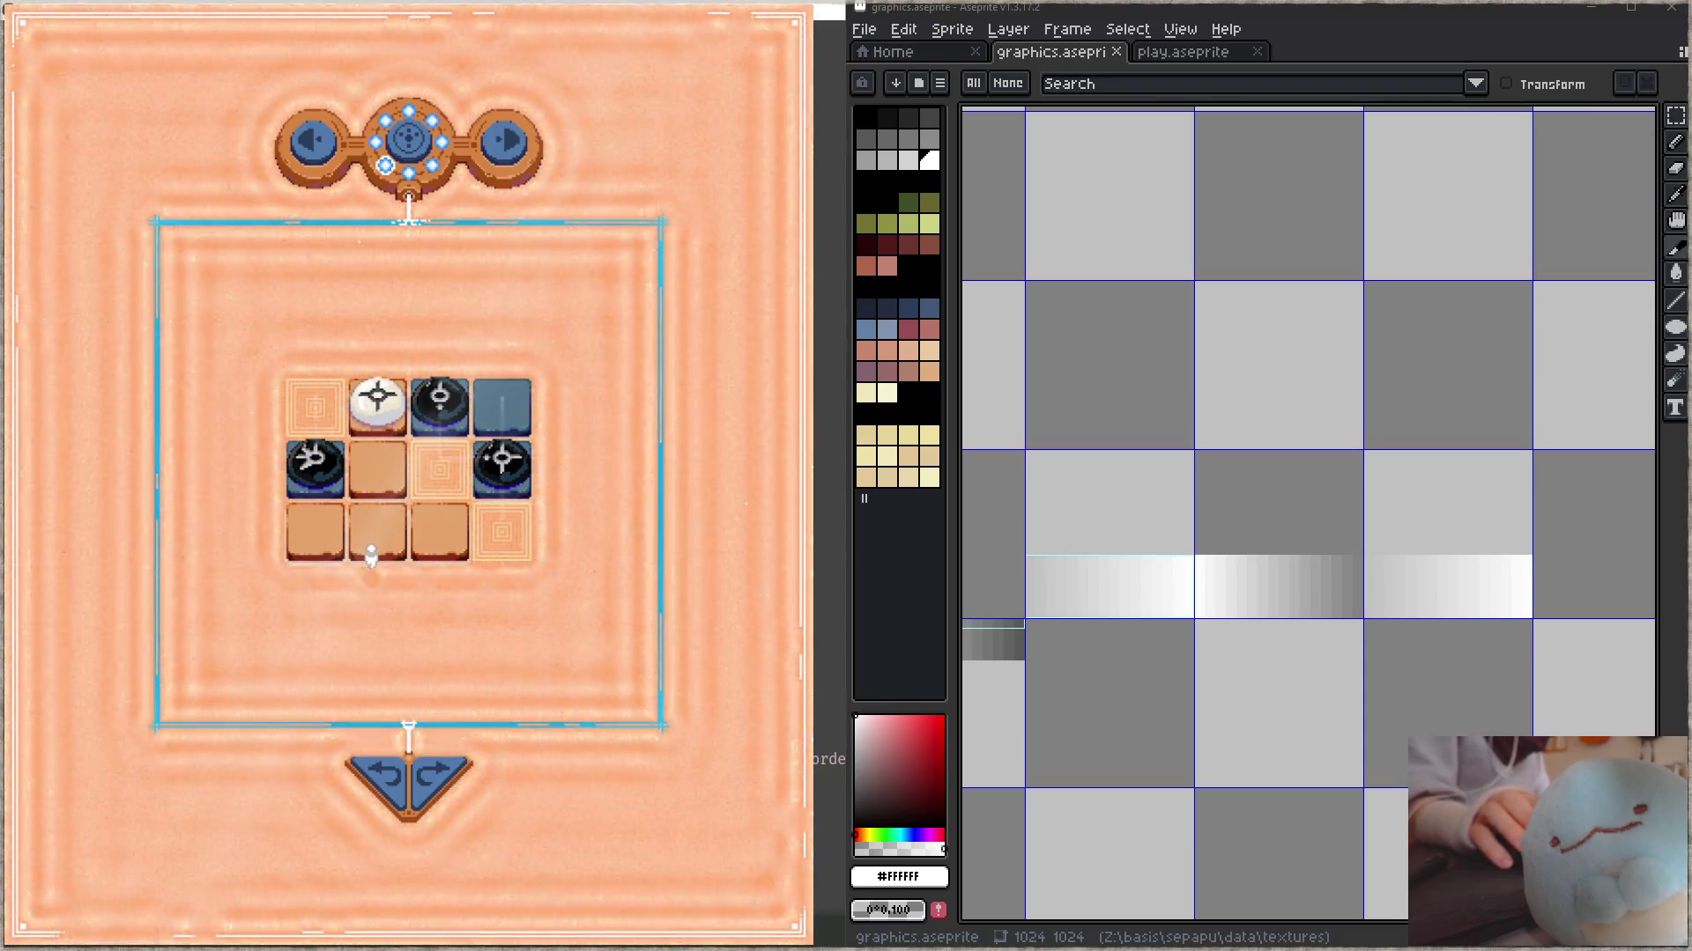
pyautogui.press('Down')
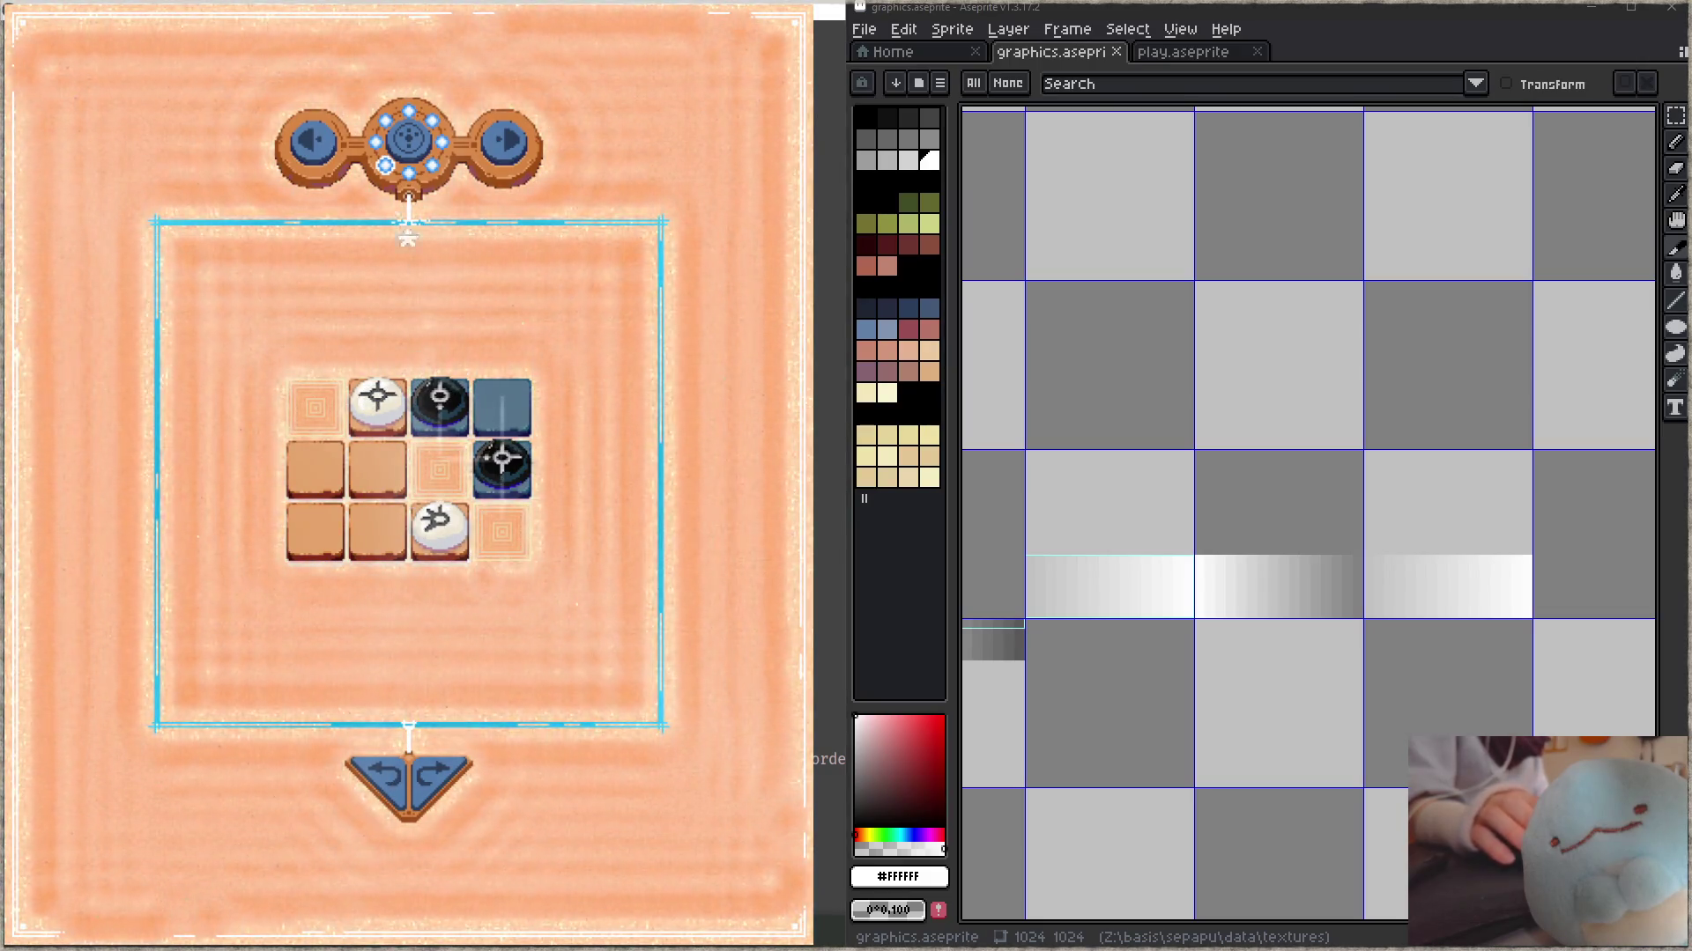
pyautogui.click(408, 137)
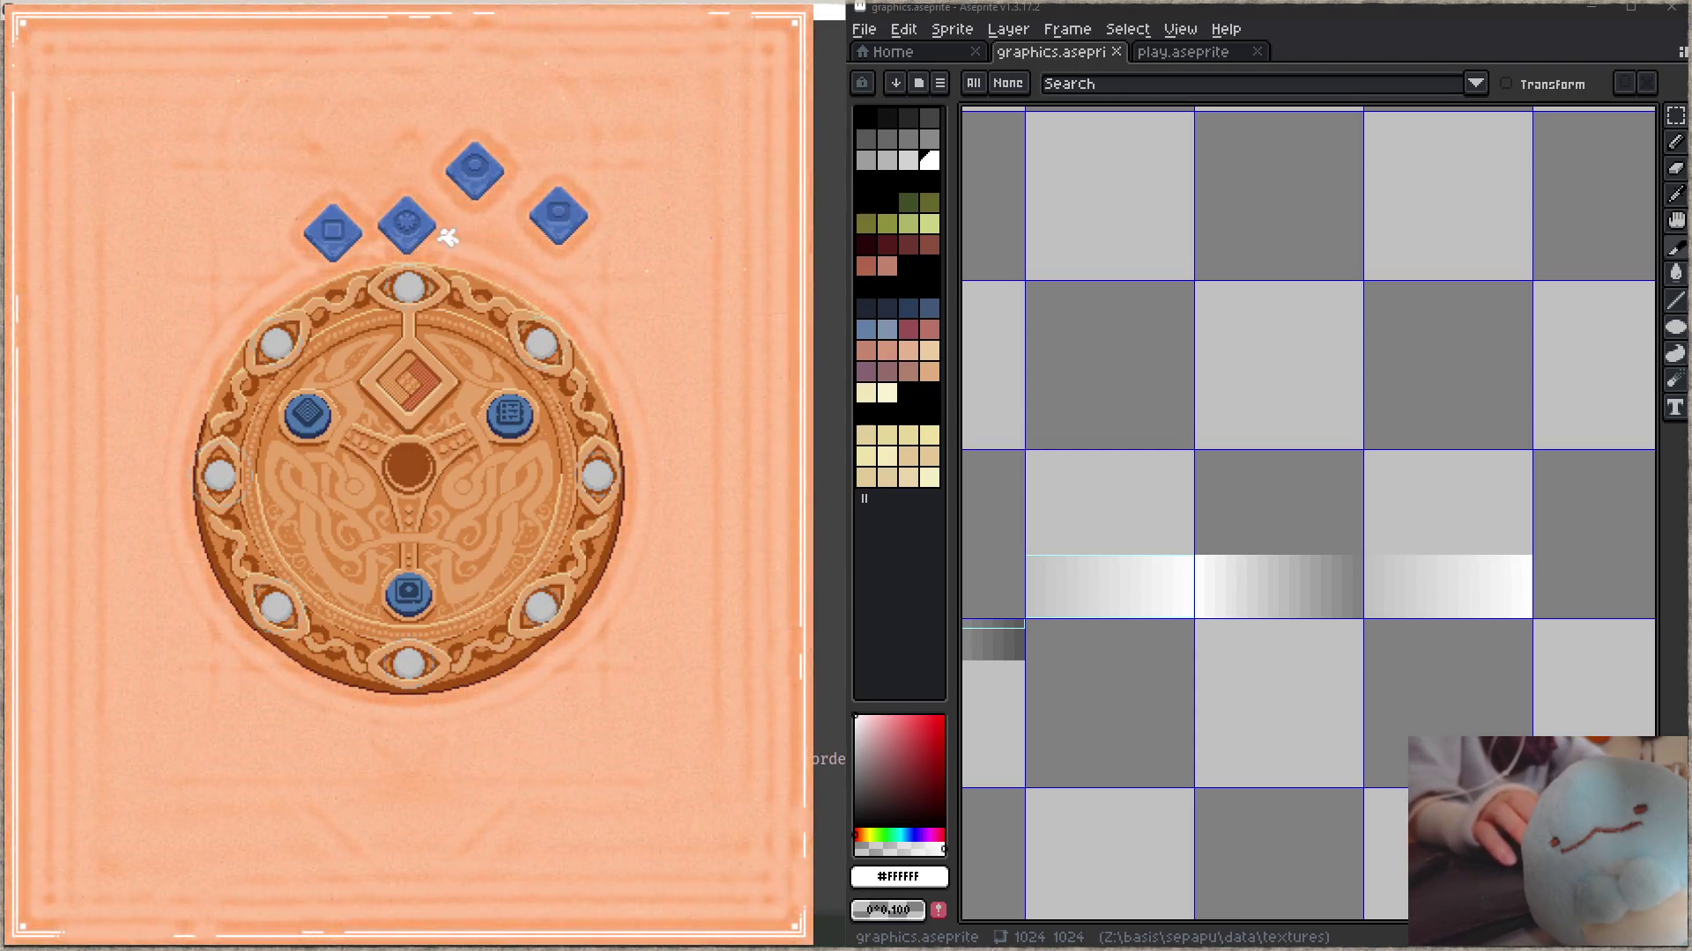
# - Slot the blue diamond, step through to level 144, and place a white piece on the sixth tile
pyautogui.click(386, 428)
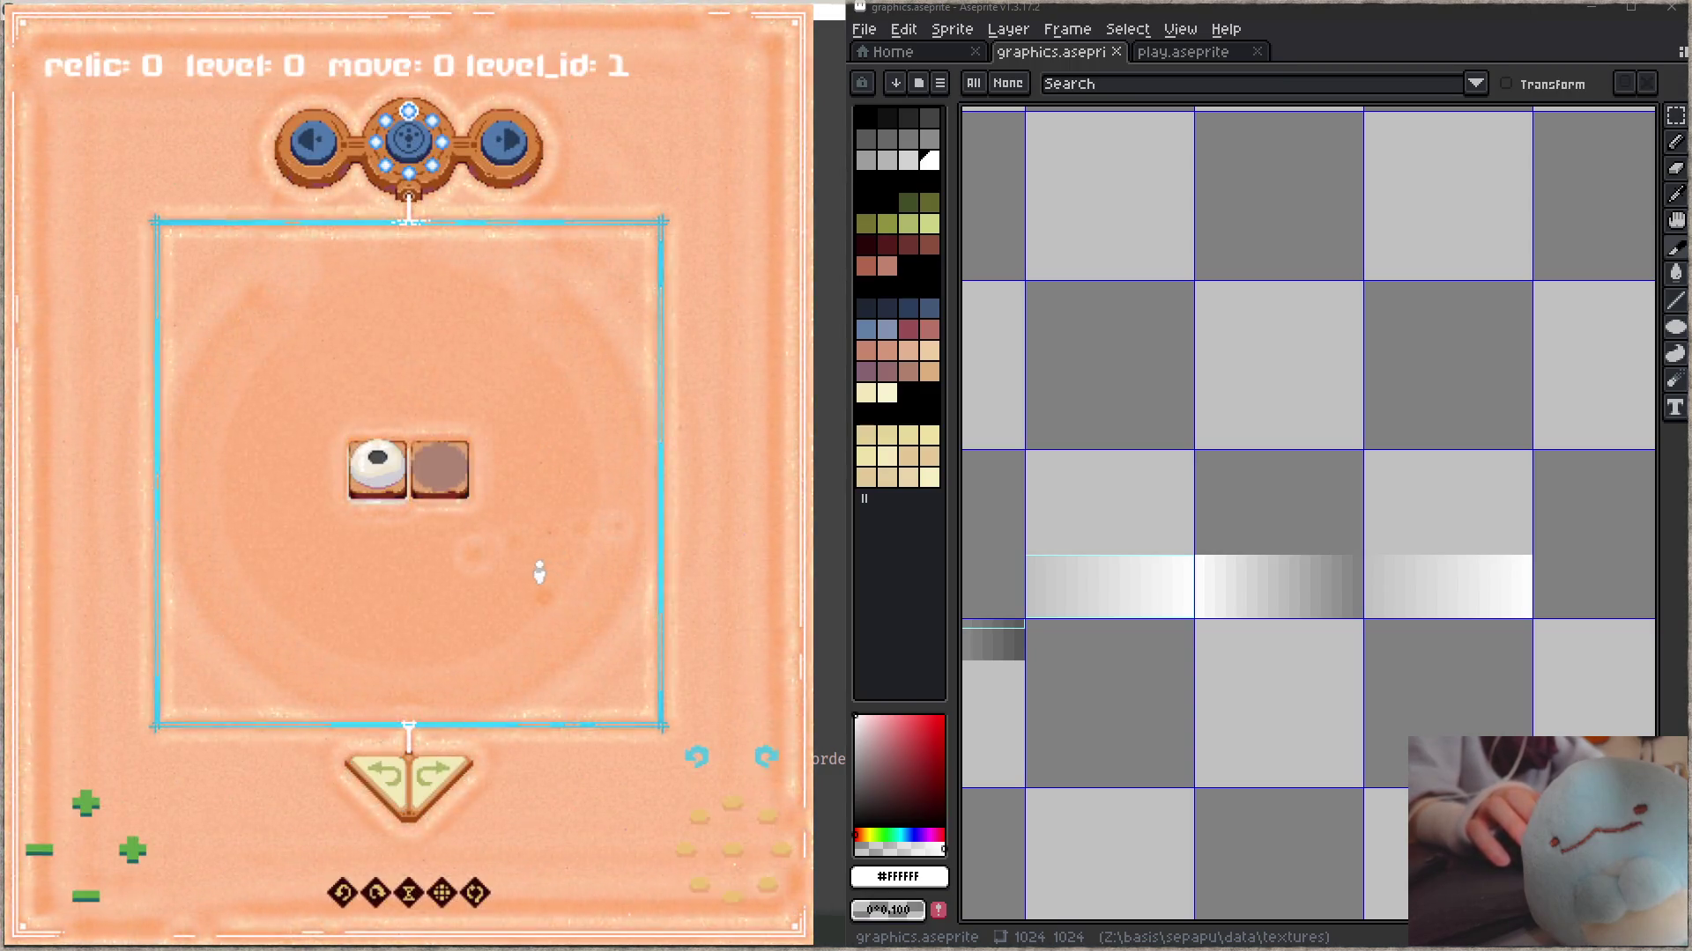
pyautogui.click(132, 850)
pyautogui.click(132, 850)
pyautogui.click(132, 850)
pyautogui.click(132, 851)
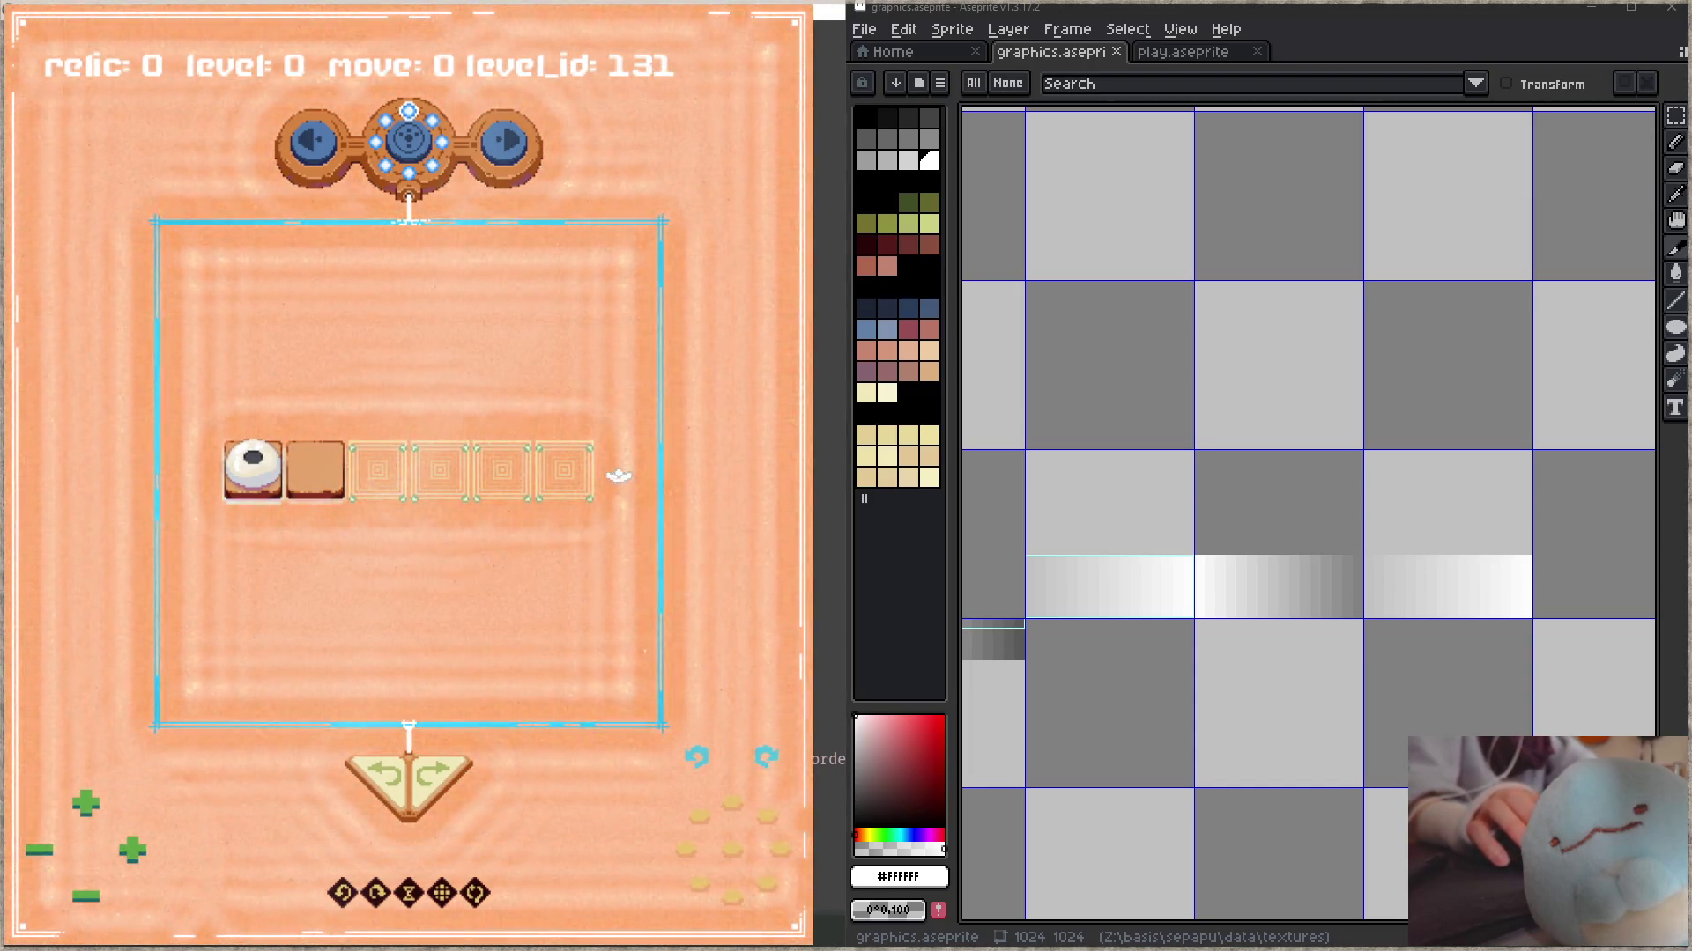
pyautogui.click(582, 500)
pyautogui.click(469, 559)
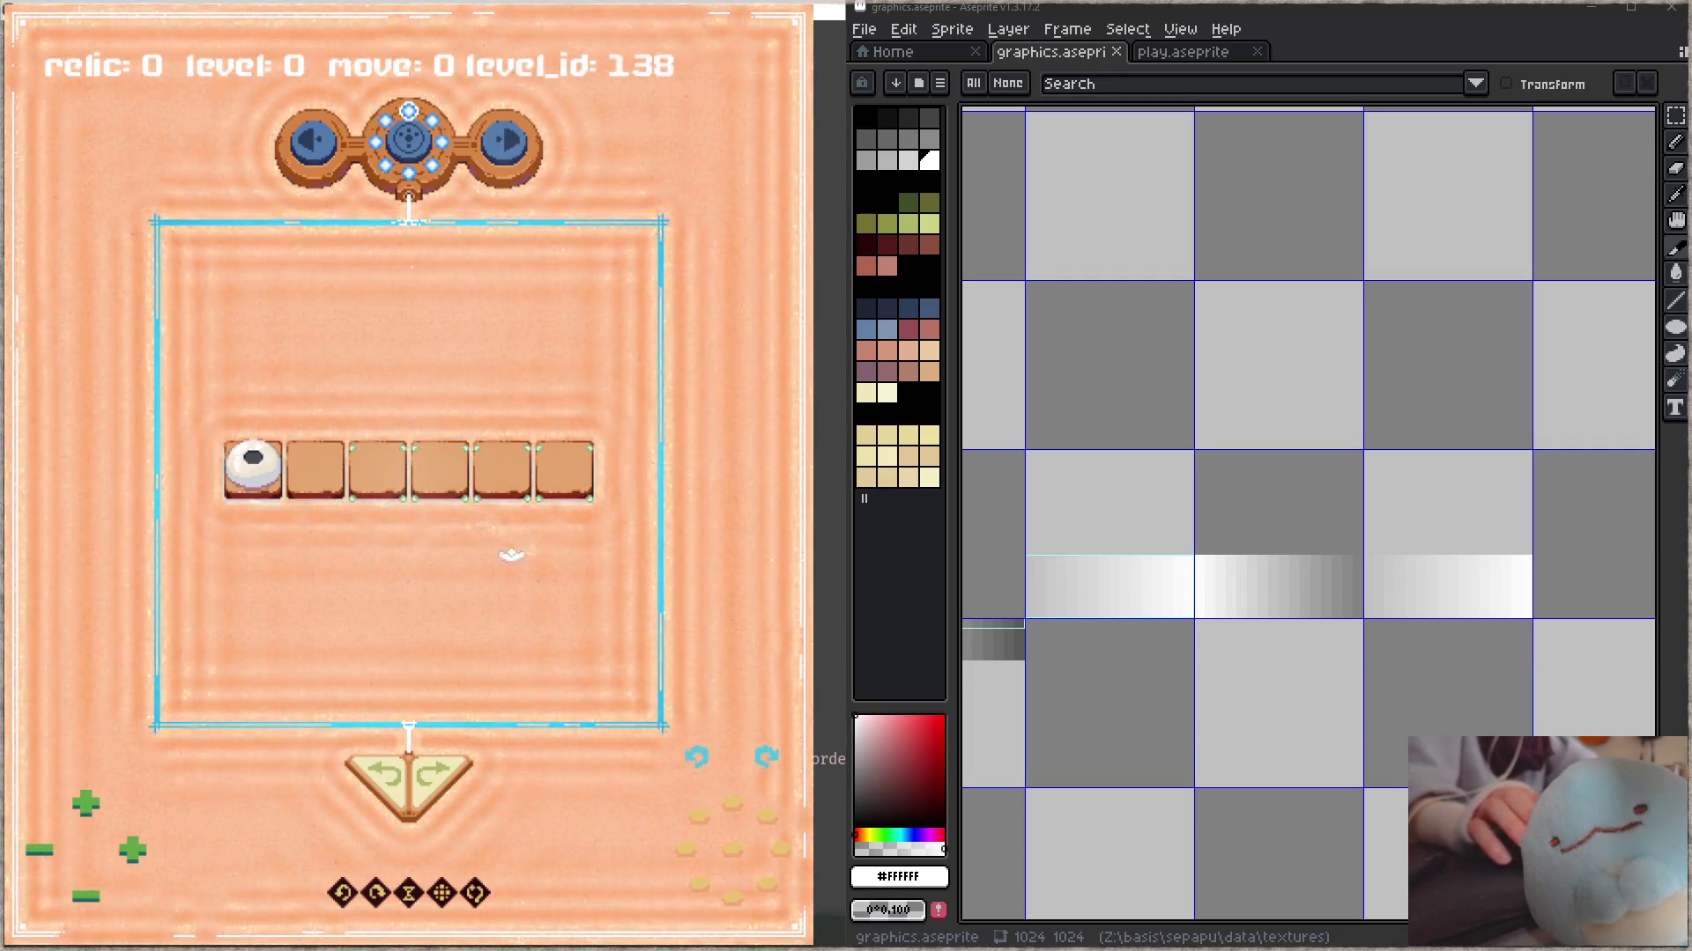
pyautogui.click(313, 591)
pyautogui.click(331, 568)
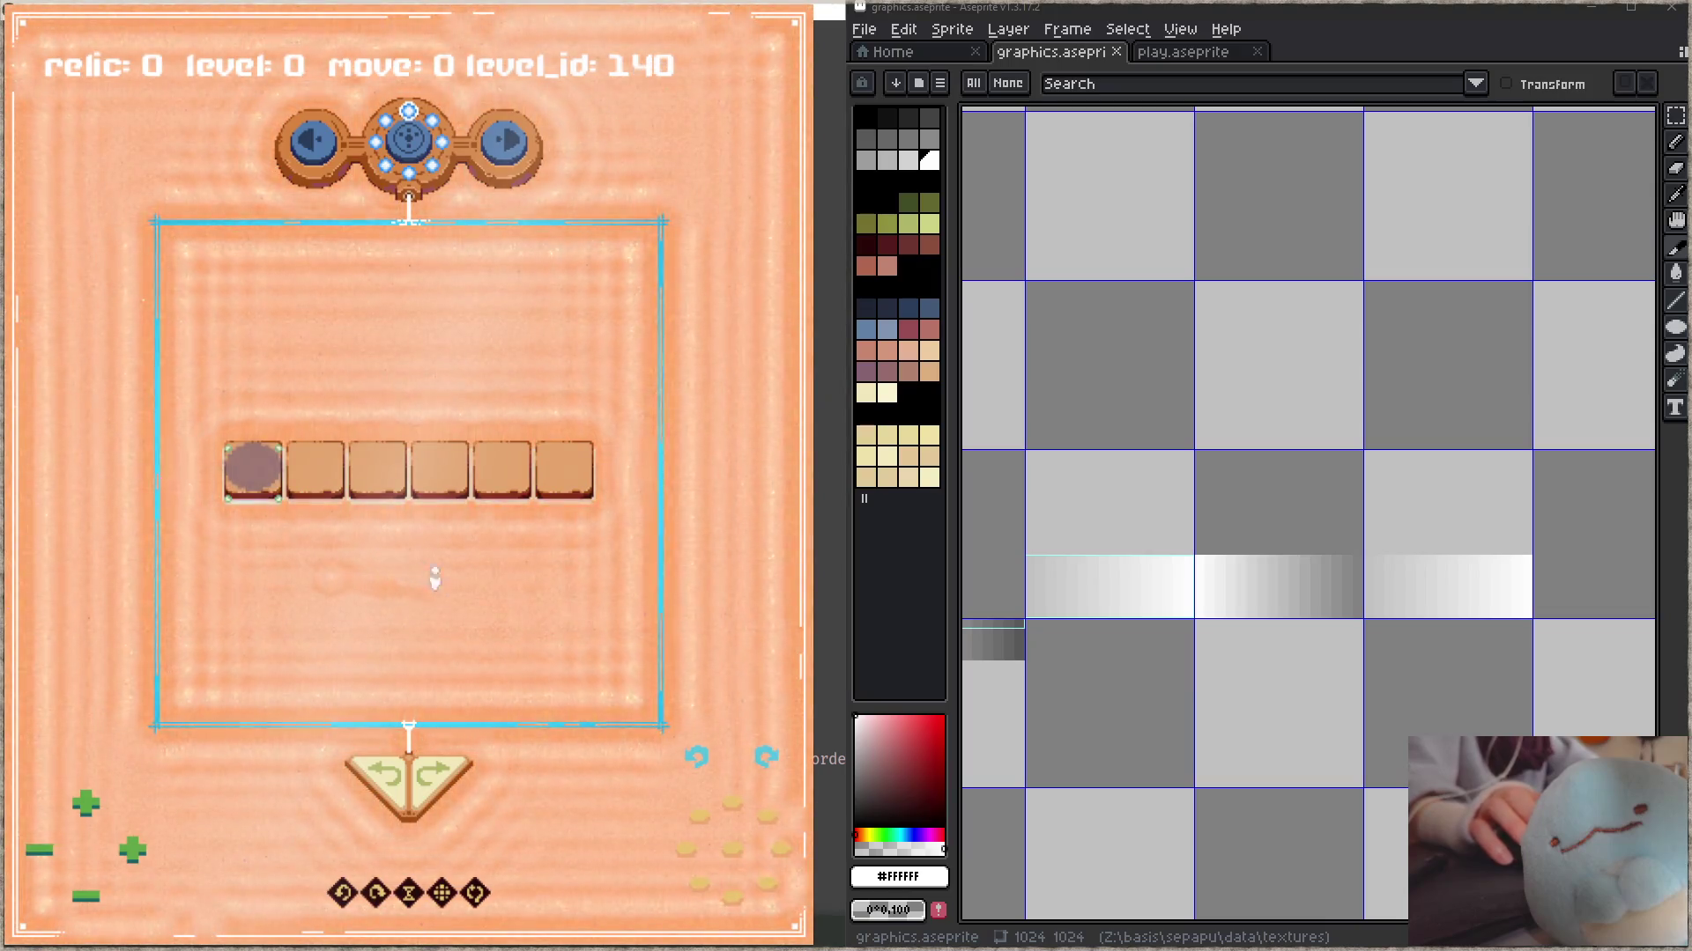
pyautogui.click(423, 575)
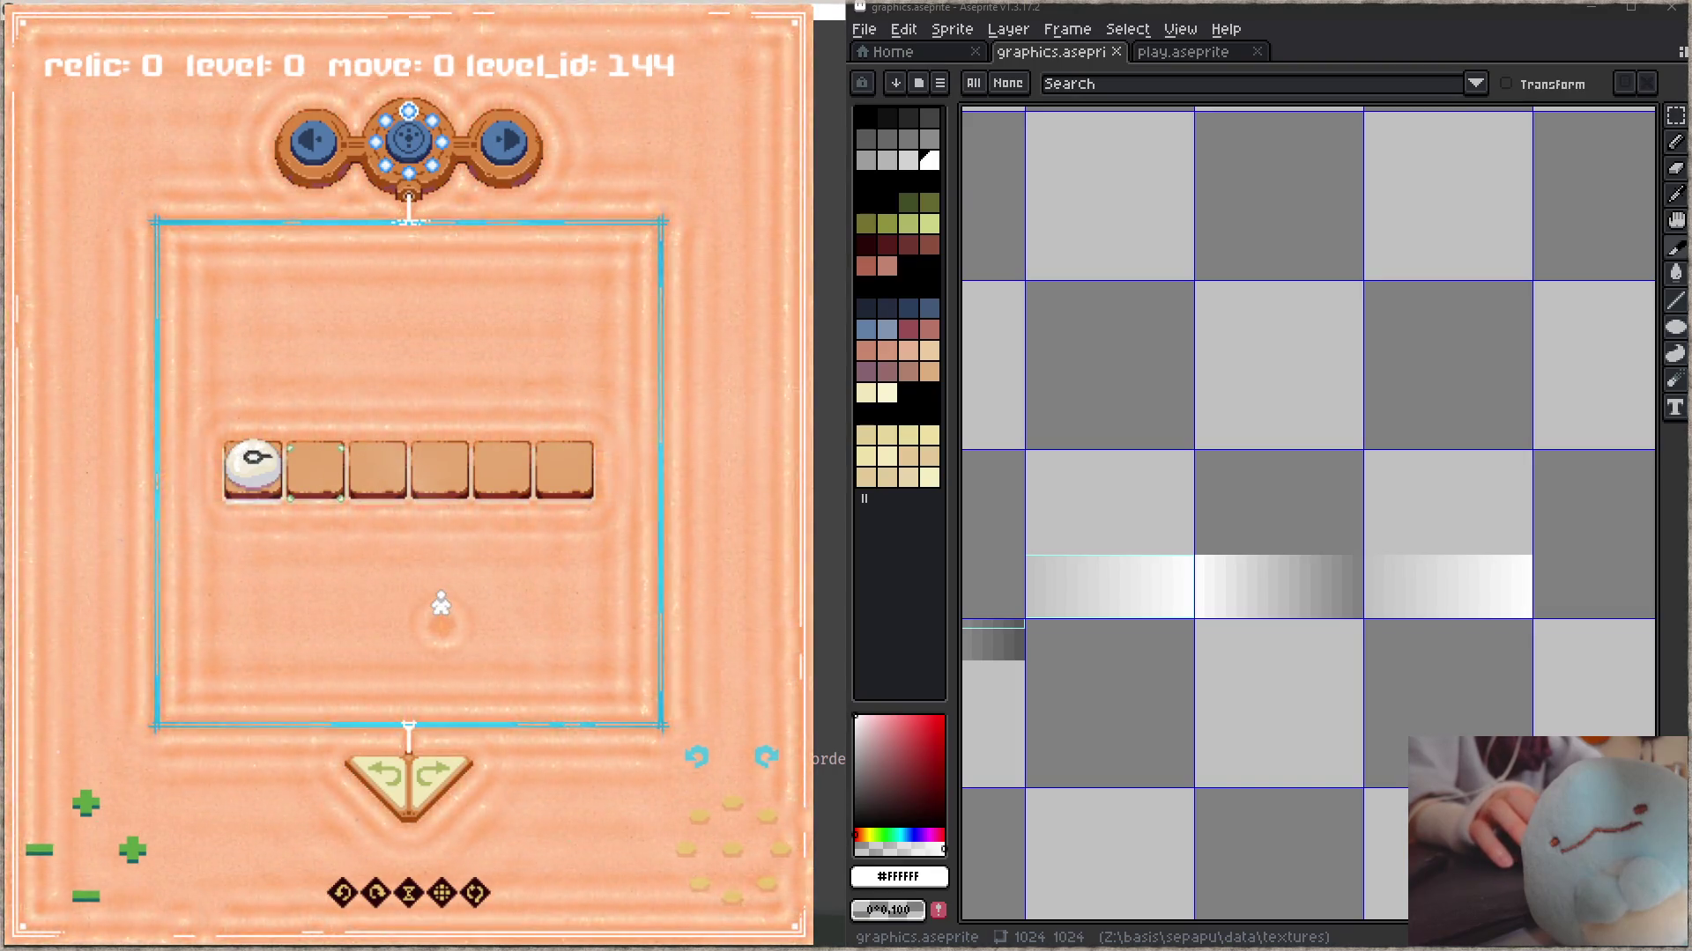
pyautogui.click(564, 471)
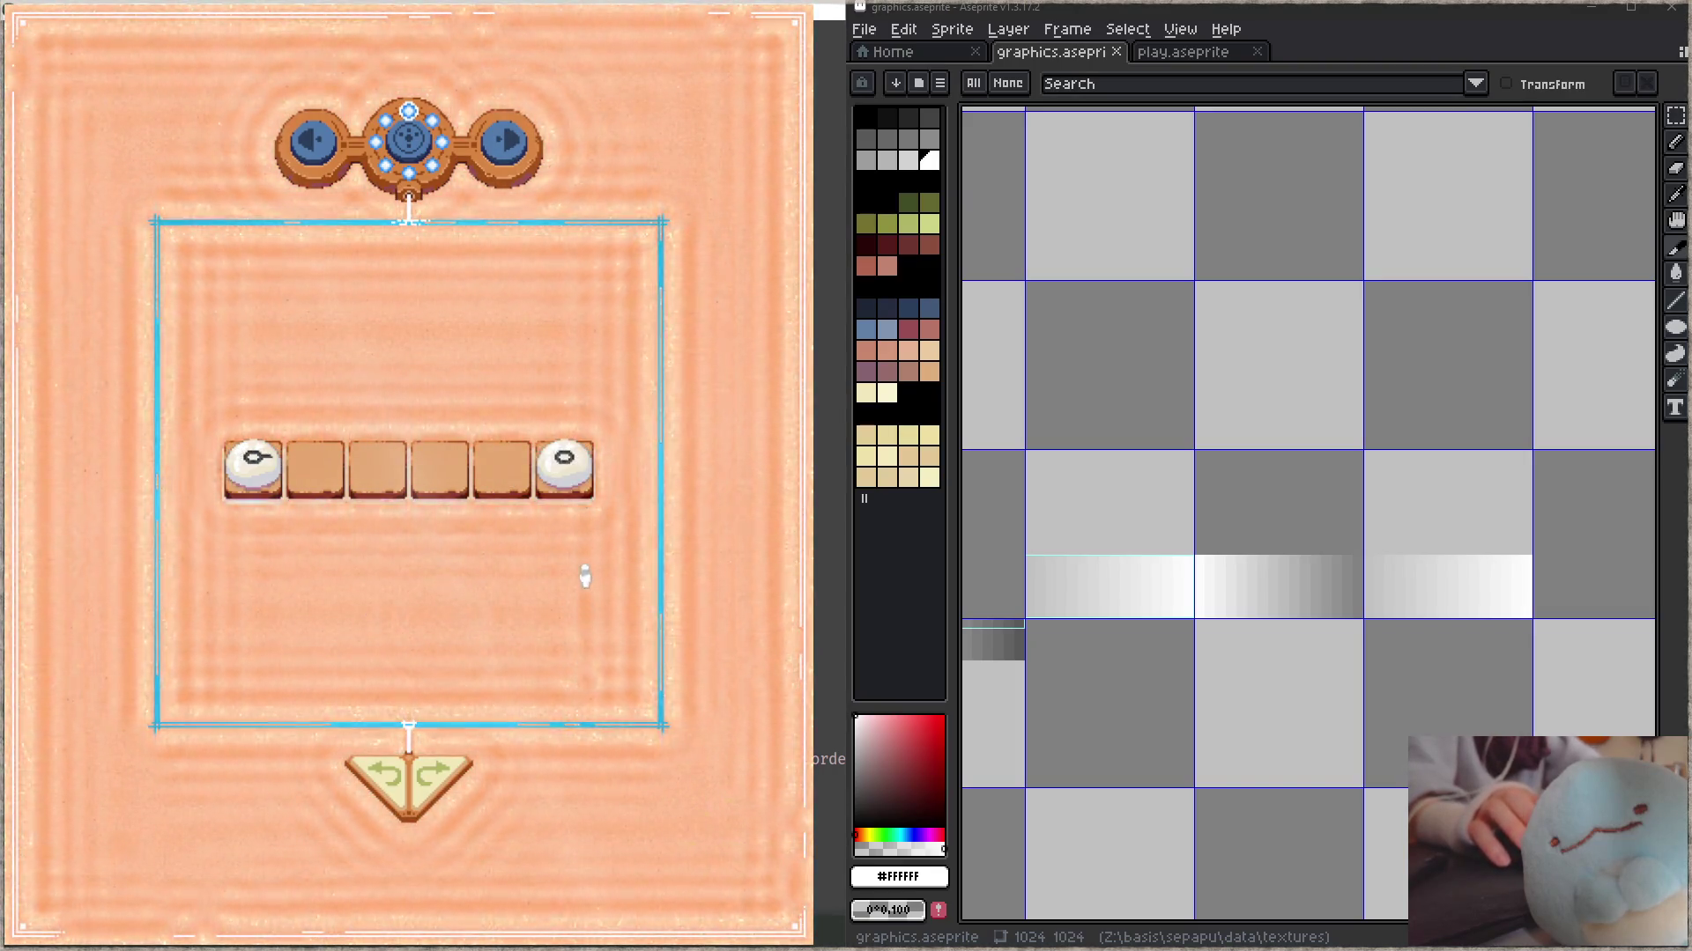
# - Place a black piece on the fourth tile and drag the white piece across tiles 1–3
pyautogui.click(439, 467)
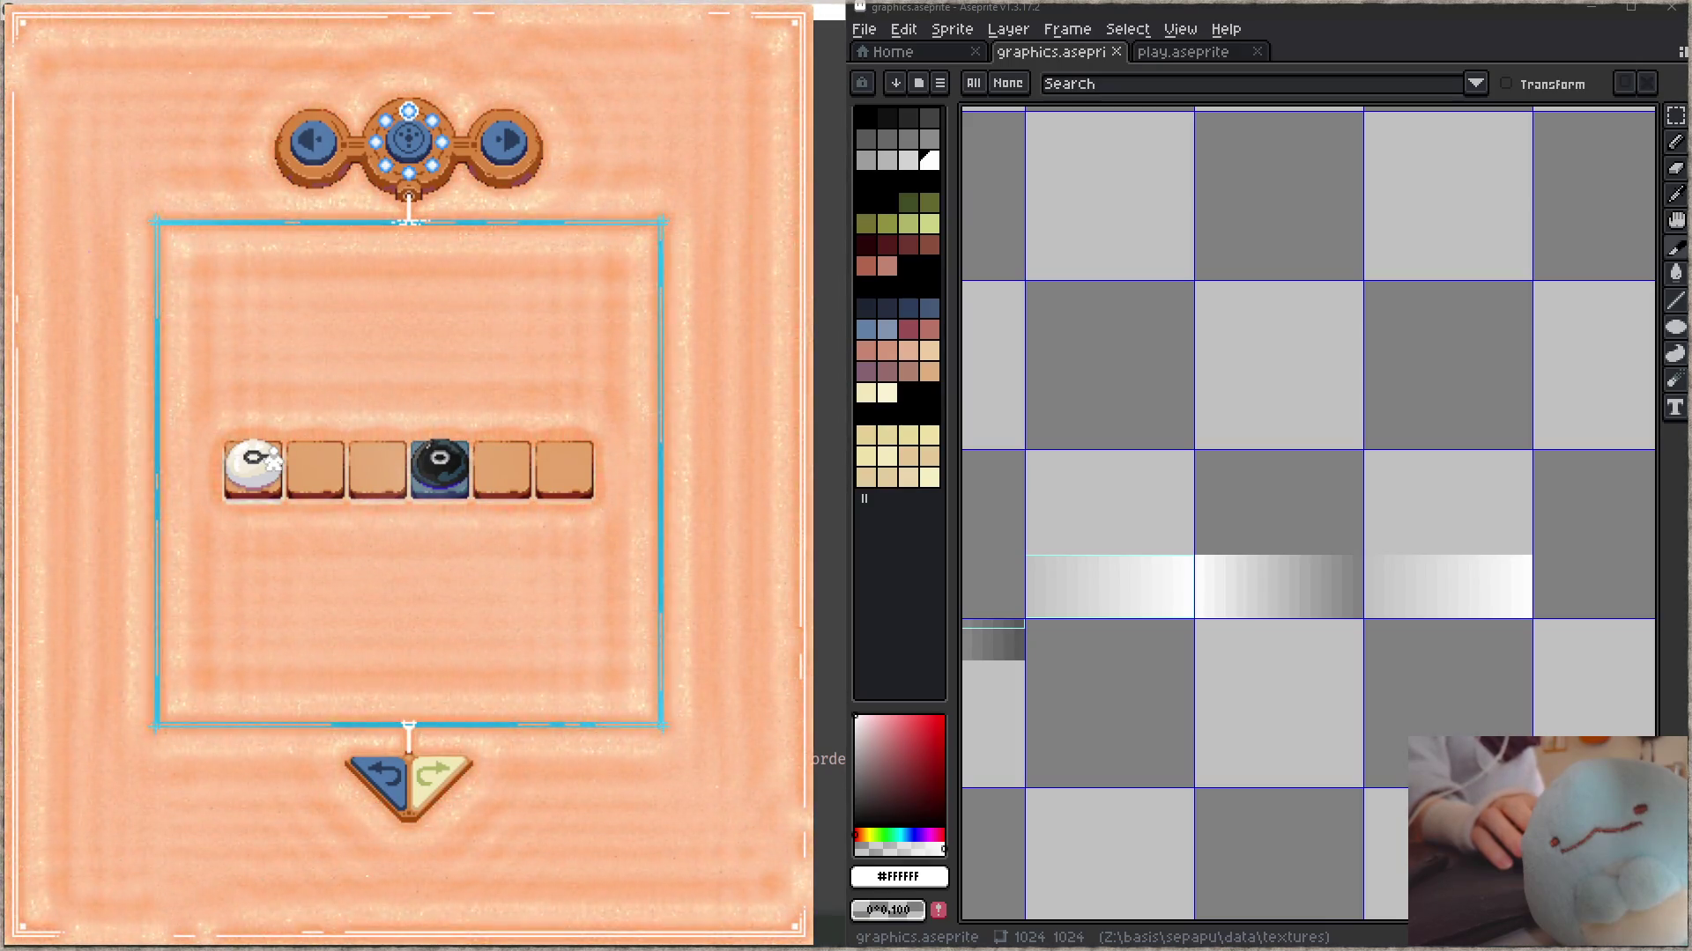
pyautogui.moveTo(252, 466); pyautogui.dragTo(315, 477)
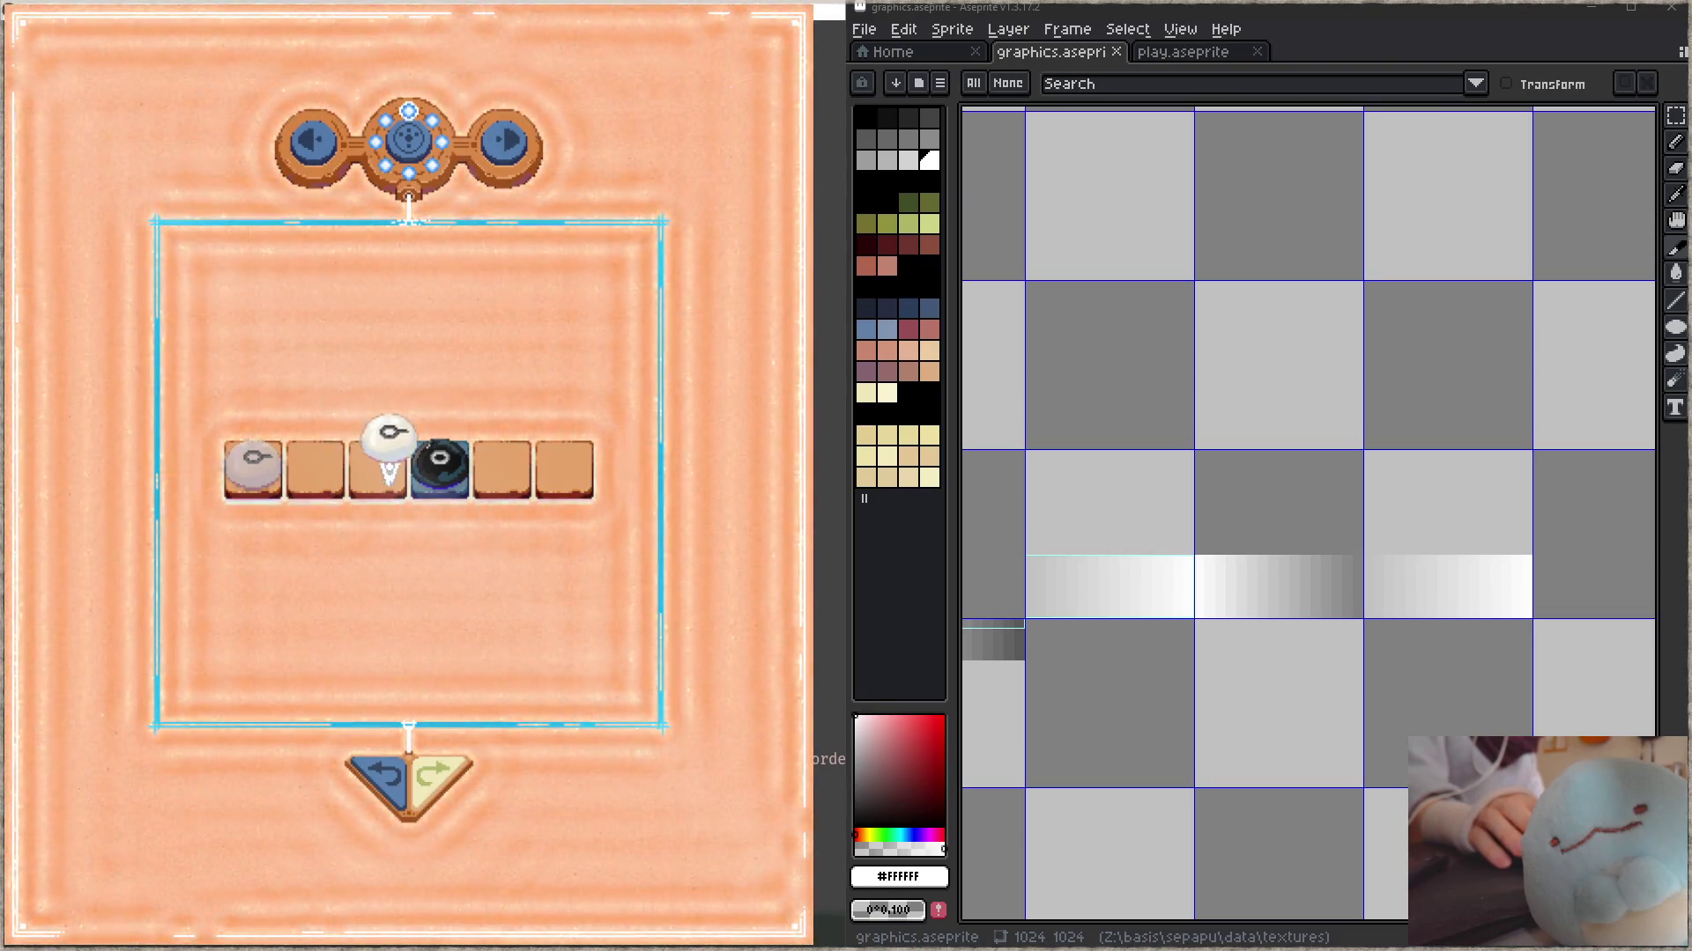
pyautogui.moveTo(383, 441); pyautogui.dragTo(377, 427)
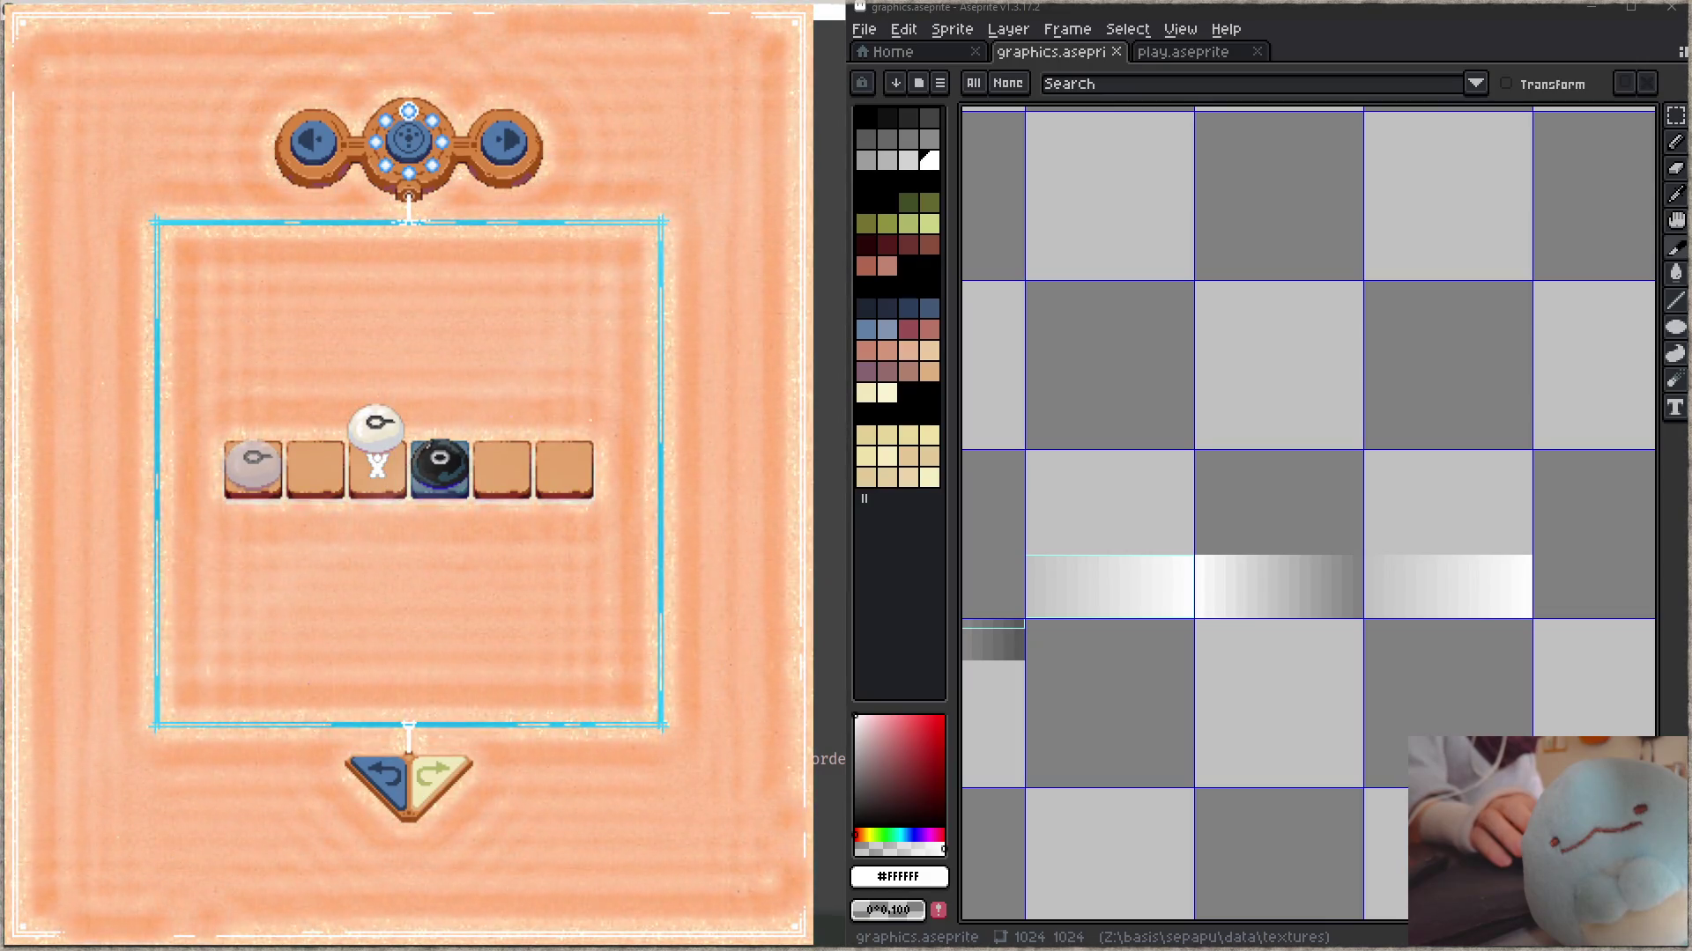
pyautogui.moveTo(377, 428); pyautogui.dragTo(307, 436)
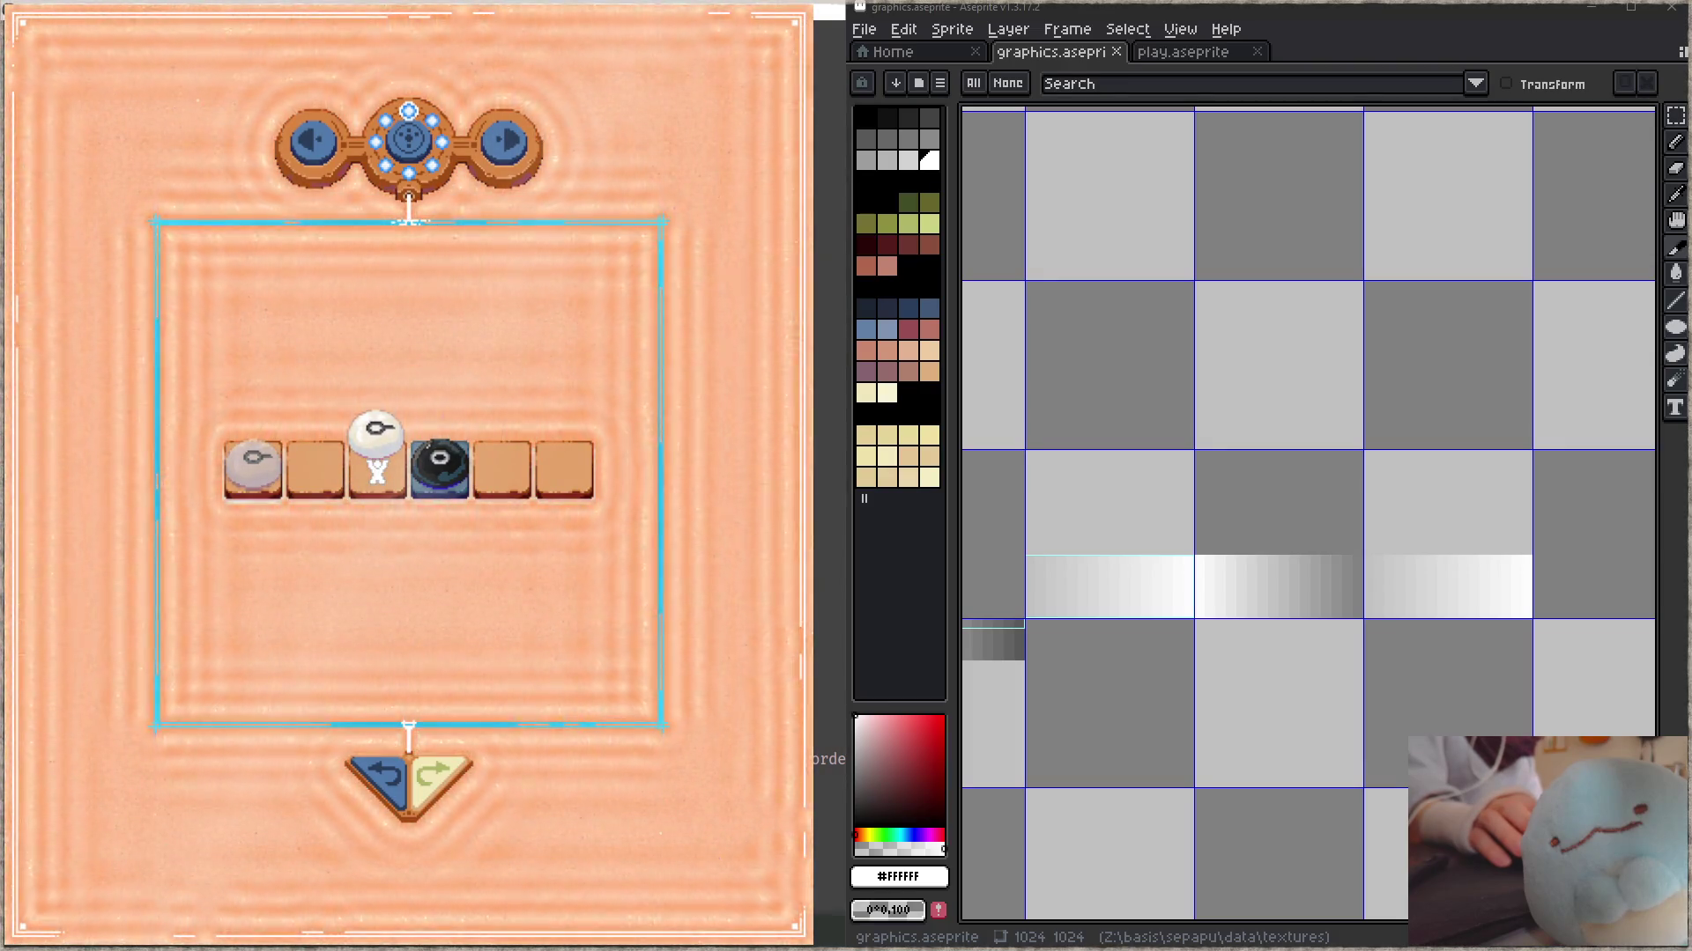
# - Set the white piece on the first tile with the arrow keys and test moving it off the row
pyautogui.press('Left')
pyautogui.press('Left')
pyautogui.press('space')
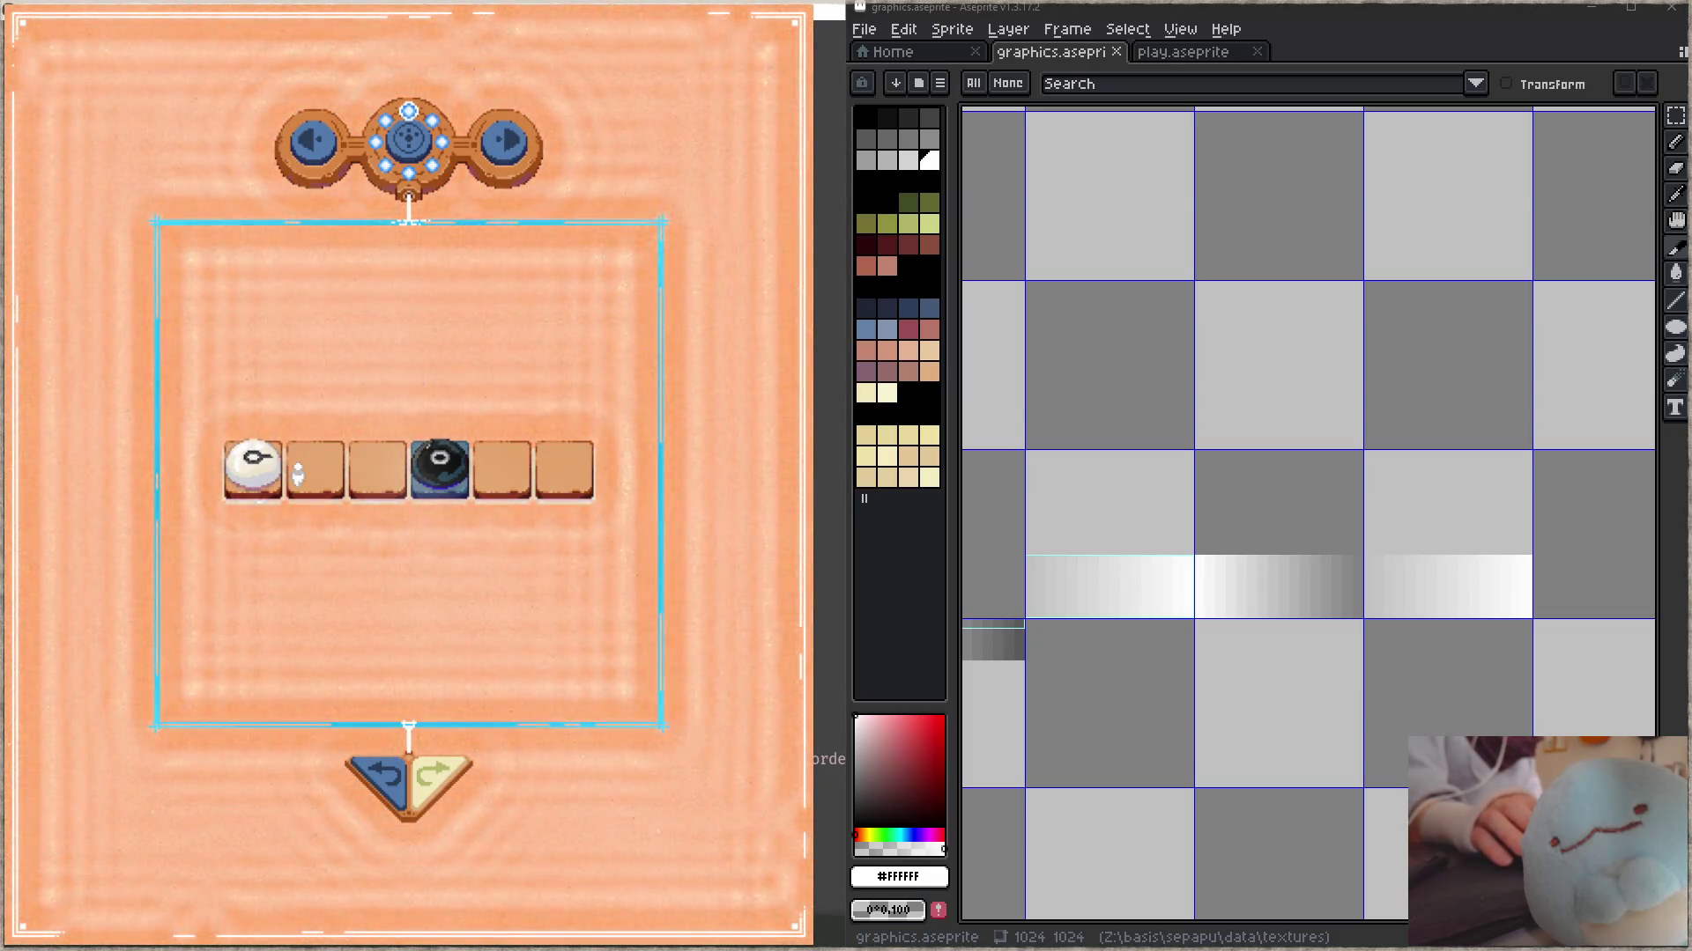
pyautogui.press('Right')
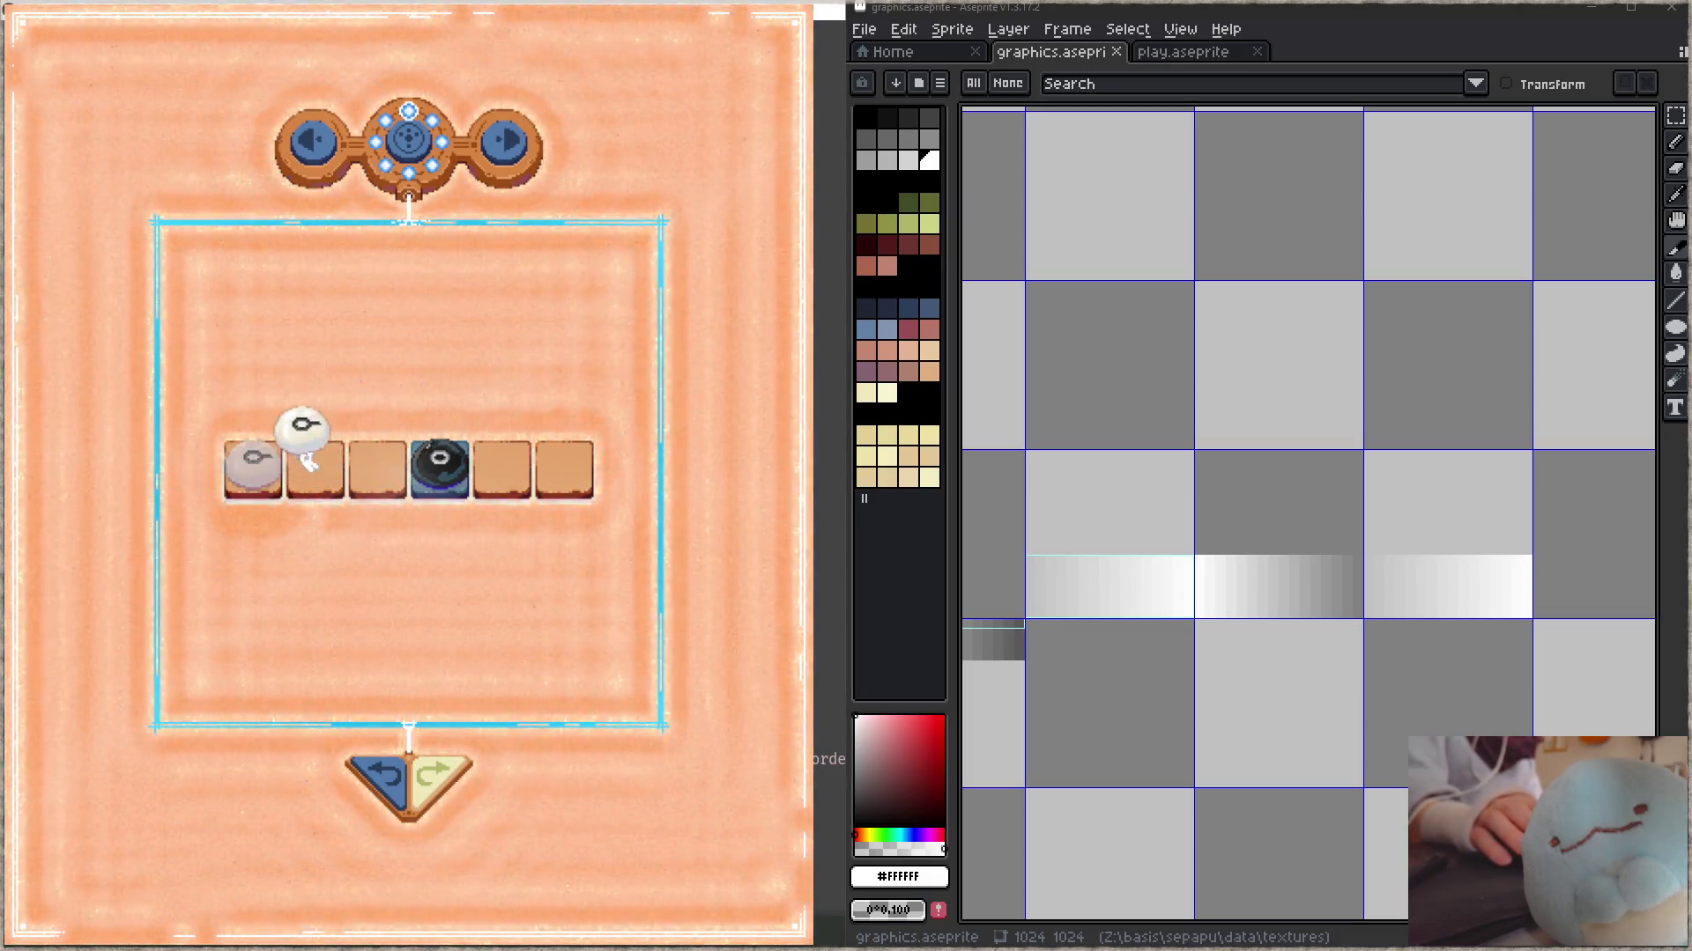
pyautogui.press('Down')
pyautogui.press('Up')
pyautogui.press('Down')
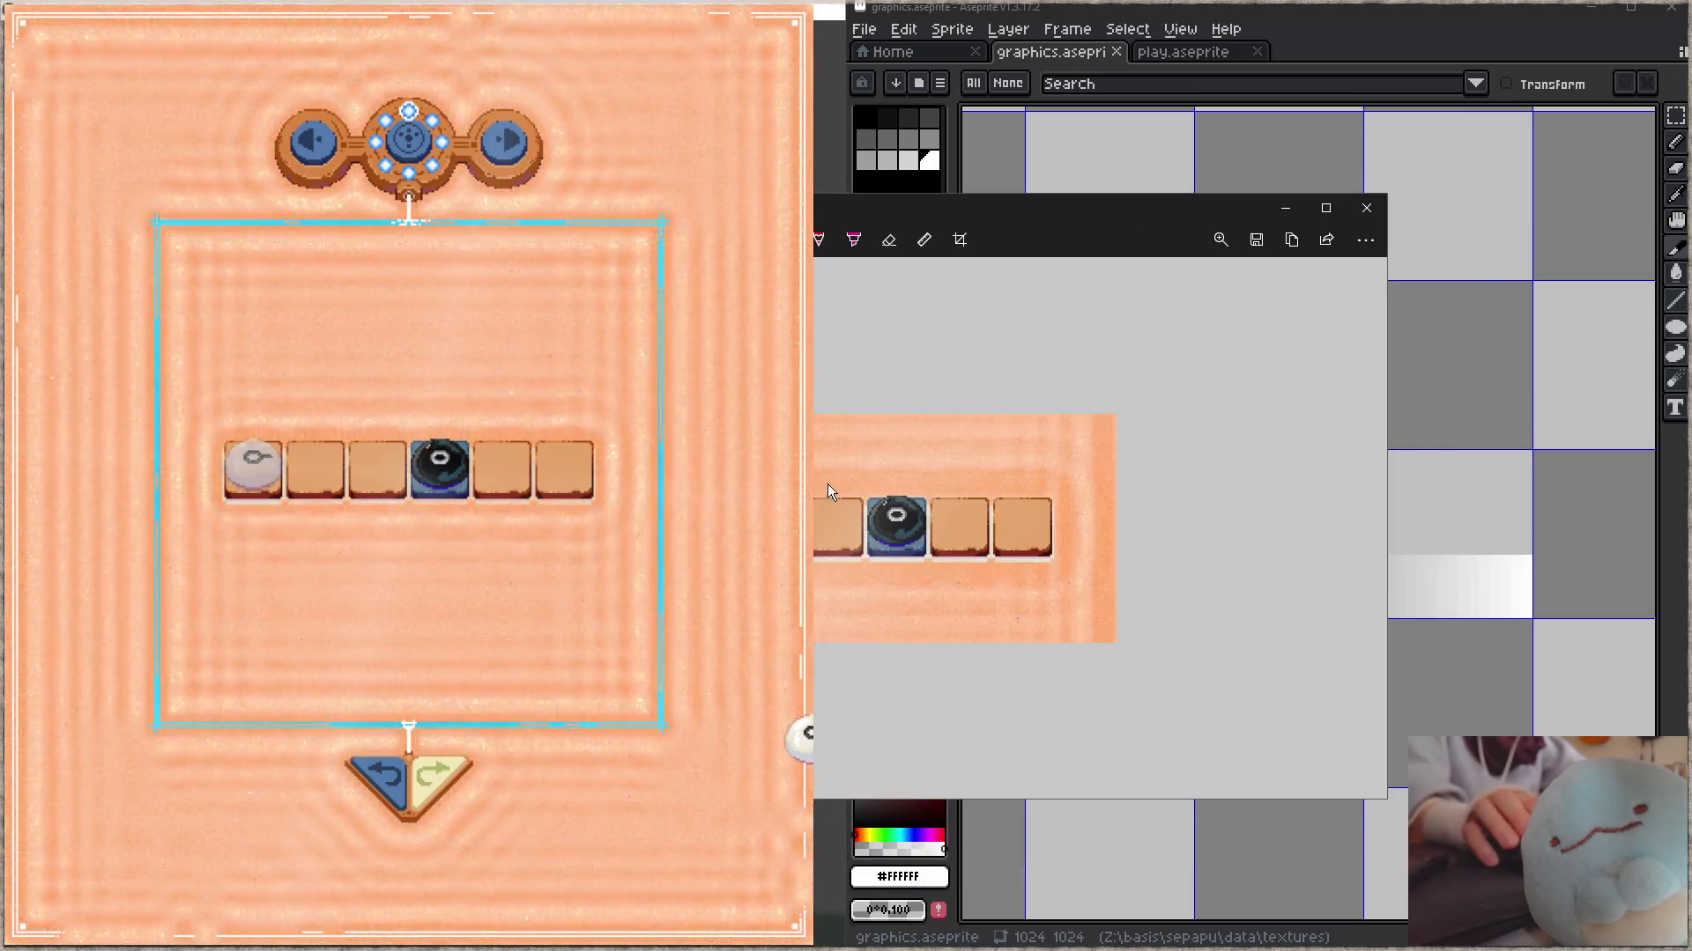
# - Snip the tile row, undo the stray pen stroke, and highlight across the tiles in cyan
pyautogui.moveTo(829, 483); pyautogui.dragTo(822, 564)
pyautogui.hotkey('ctrl', 'z')
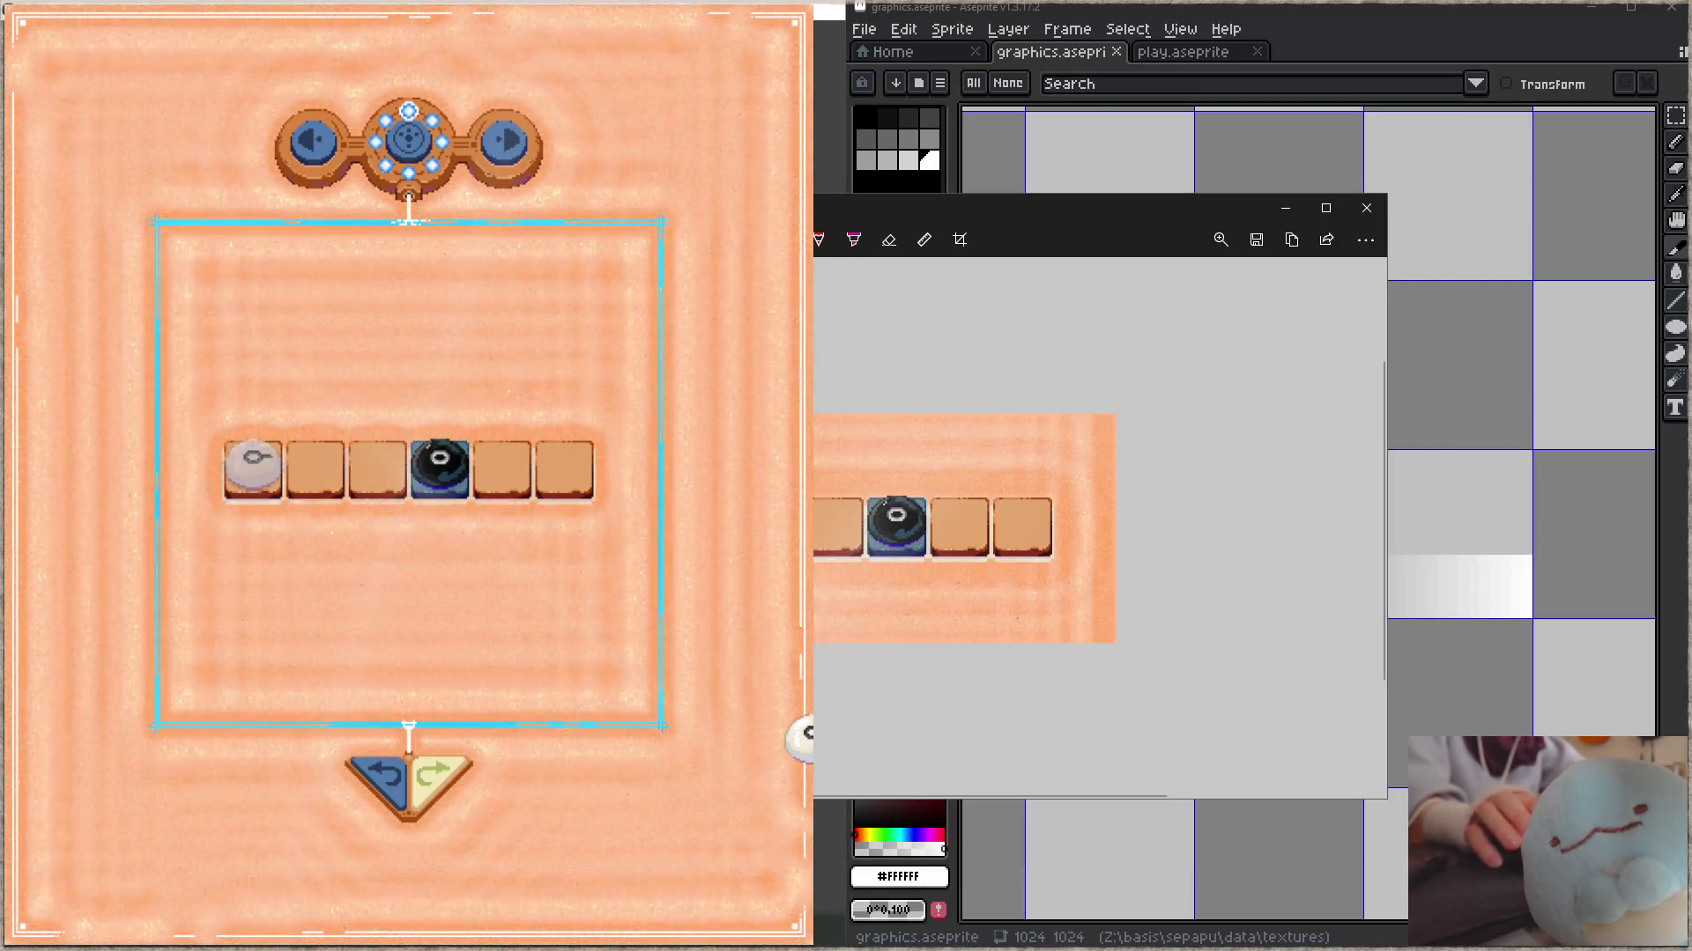
pyautogui.click(852, 240)
pyautogui.click(859, 250)
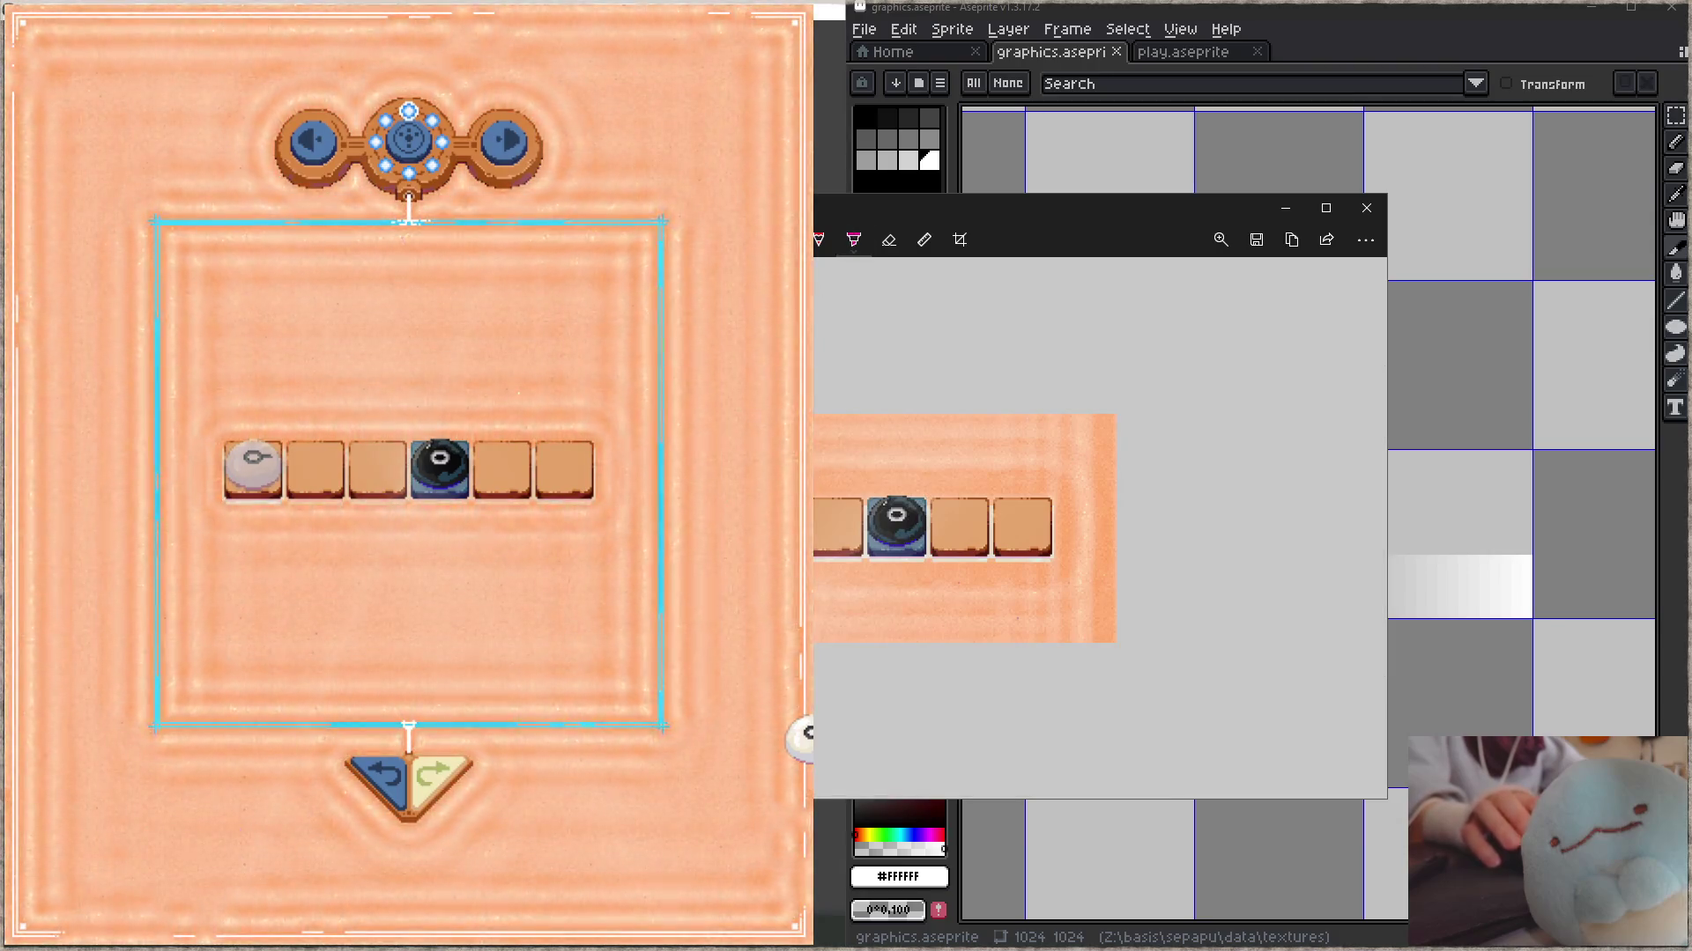
pyautogui.click(859, 250)
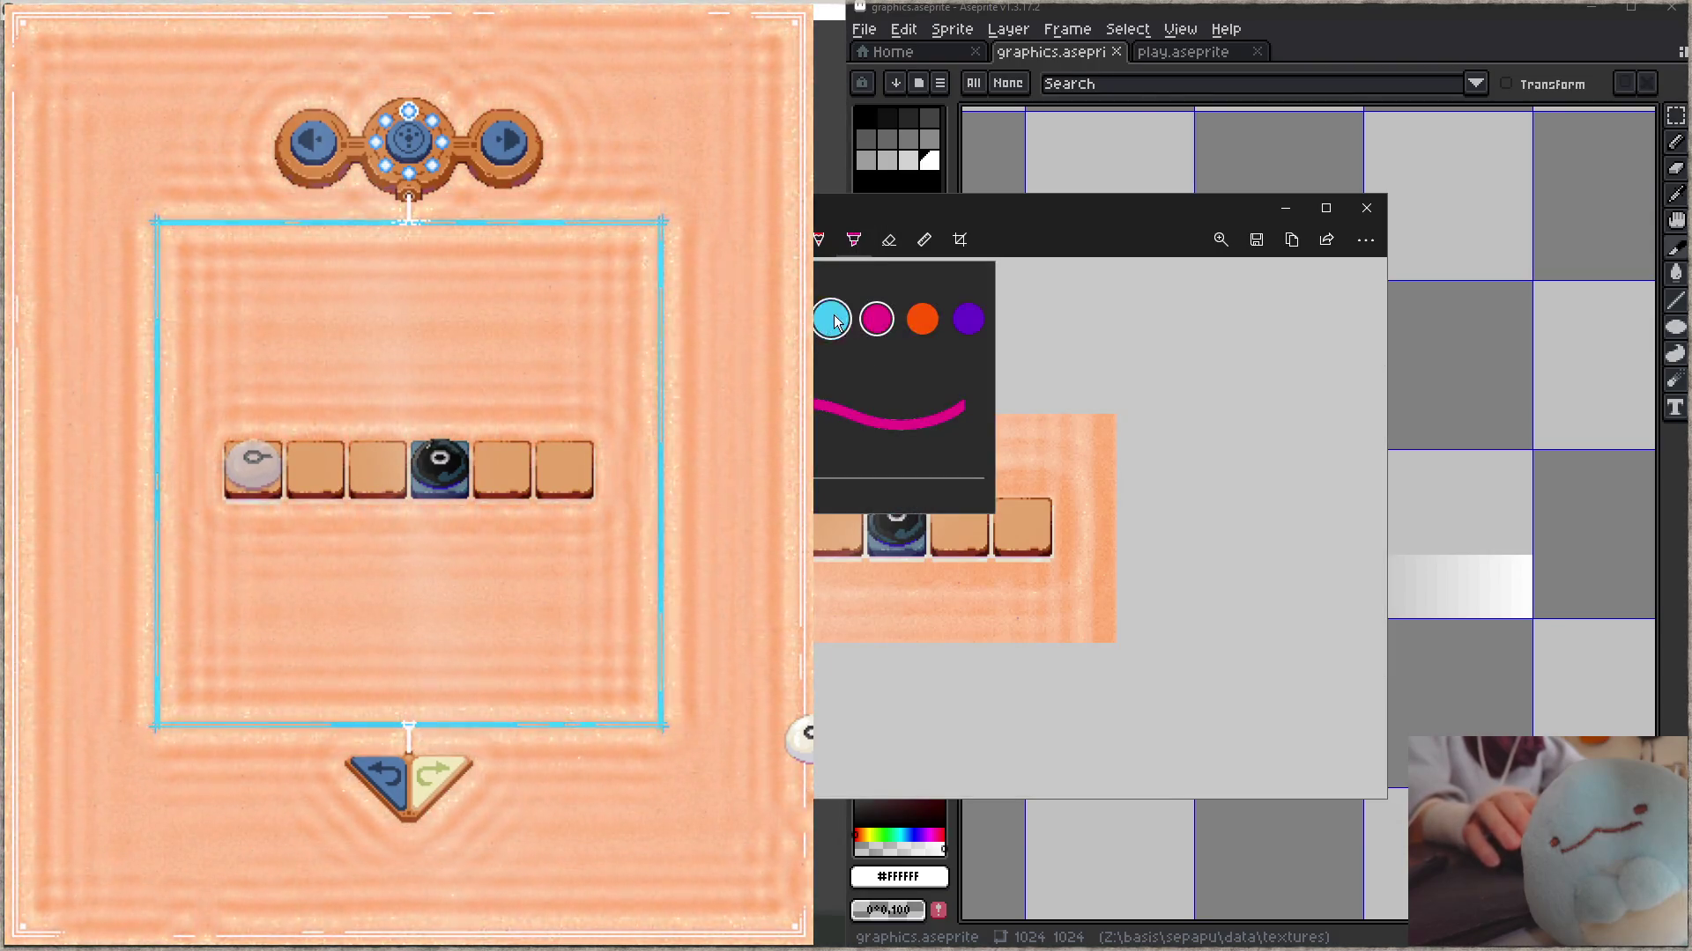
pyautogui.click(828, 317)
pyautogui.moveTo(833, 521)
pyautogui.mouseDown()
pyautogui.moveTo(1038, 515)
pyautogui.moveTo(827, 521)
pyautogui.moveTo(887, 527)
pyautogui.moveTo(855, 548)
pyautogui.mouseUp()
# - Scribble over the black piece with a magenta highlighter, then close the screenshot
pyautogui.click(853, 242)
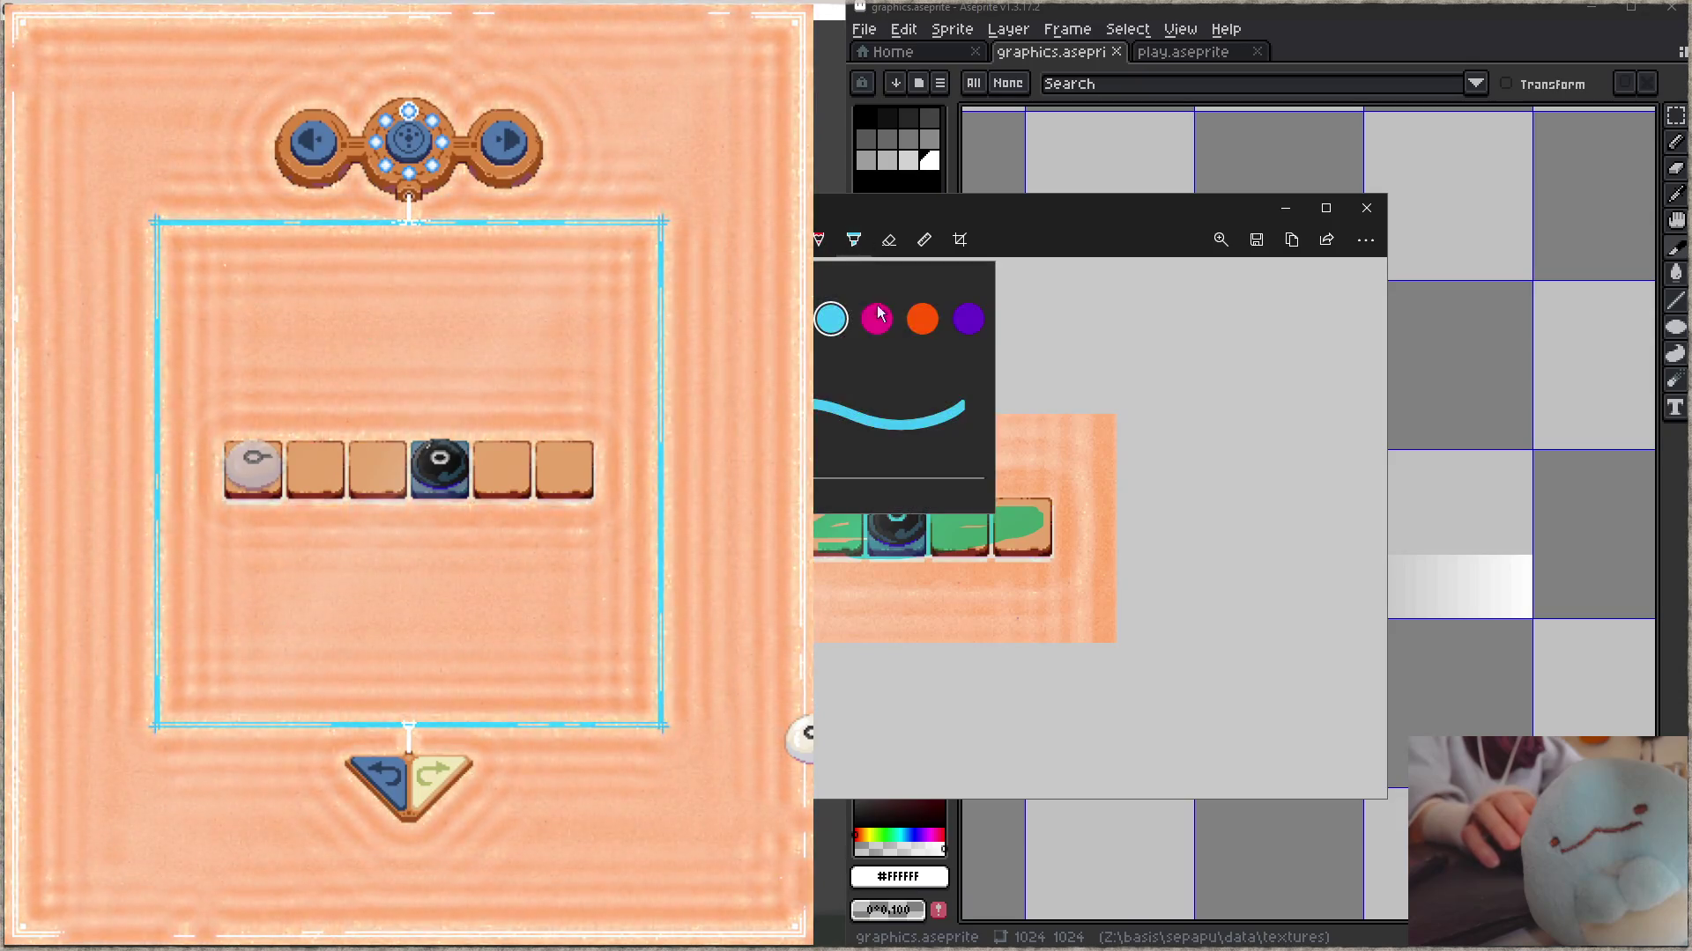
pyautogui.click(889, 328)
pyautogui.moveTo(870, 506)
pyautogui.mouseDown()
pyautogui.moveTo(861, 530)
pyautogui.moveTo(892, 511)
pyautogui.mouseUp()
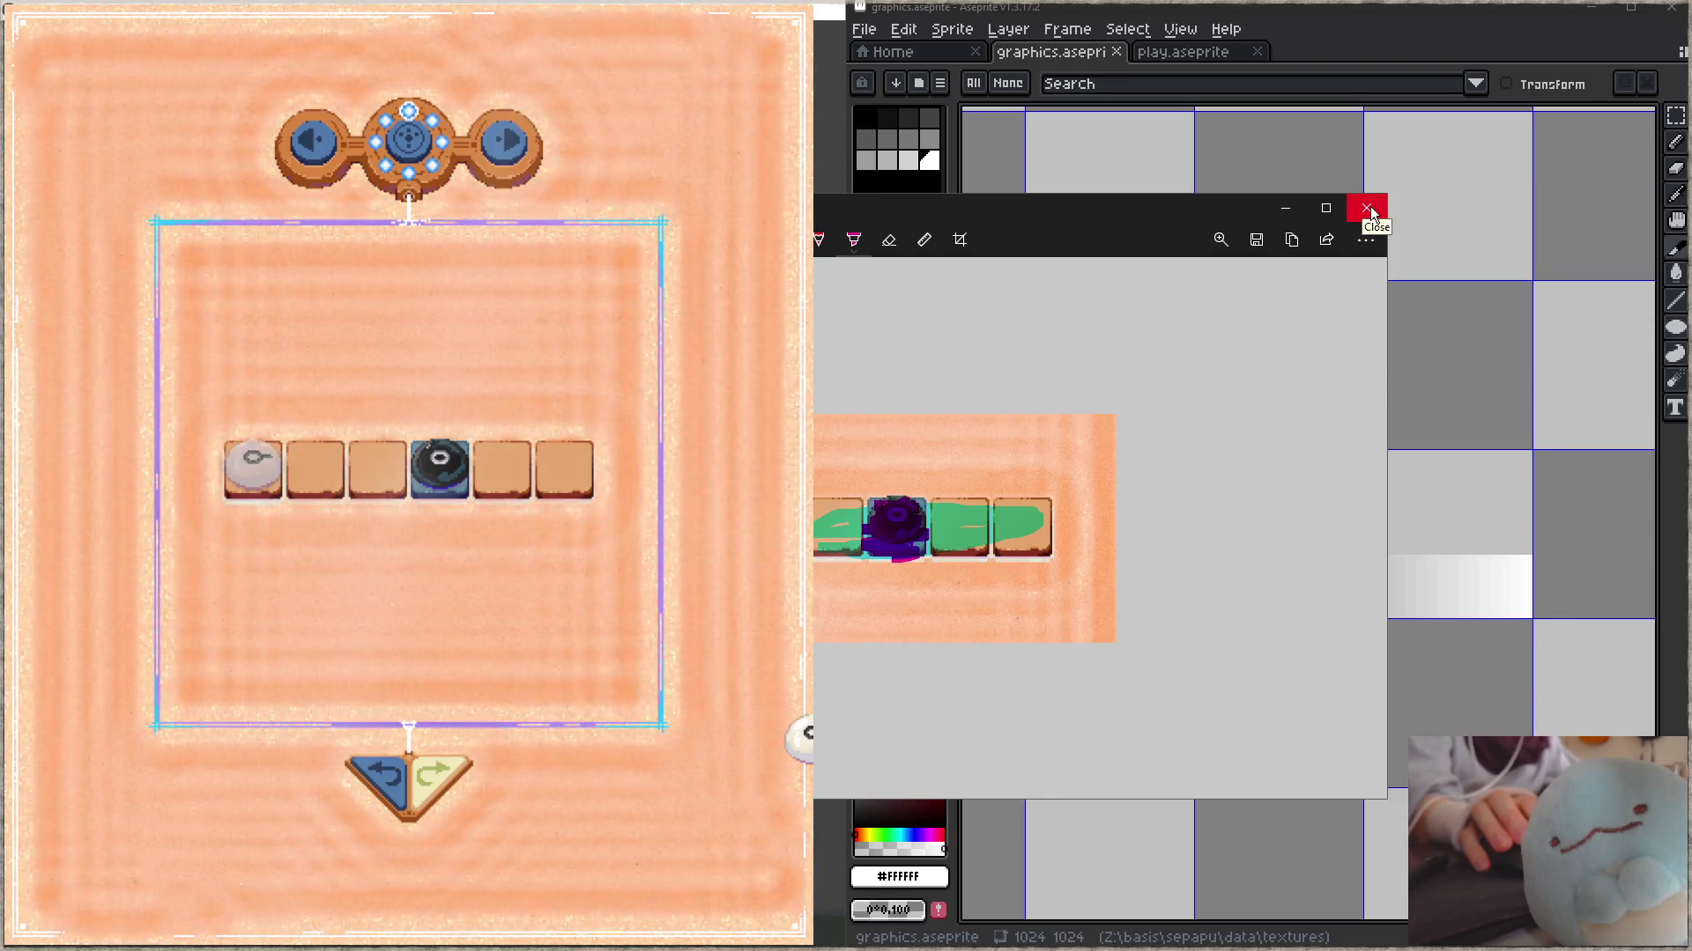
pyautogui.click(1365, 208)
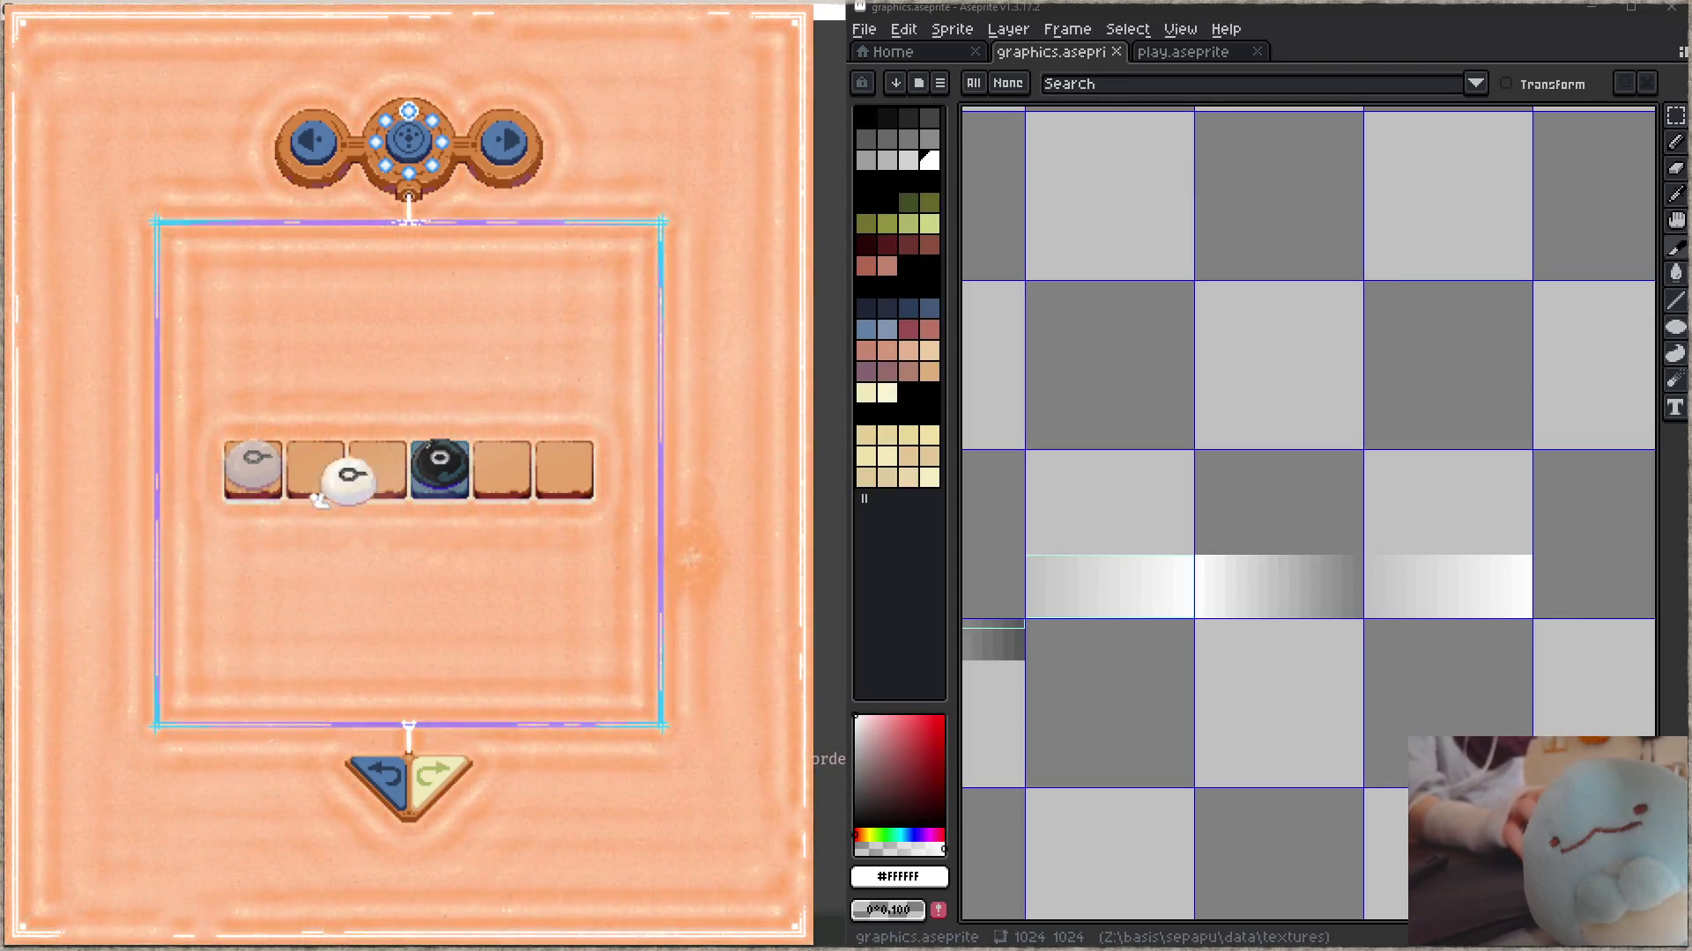
# - Drop the white piece on the first tile, undo, then play moves until tiles 4–6 turn blue
pyautogui.moveTo(700, 519); pyautogui.dragTo(244, 478)
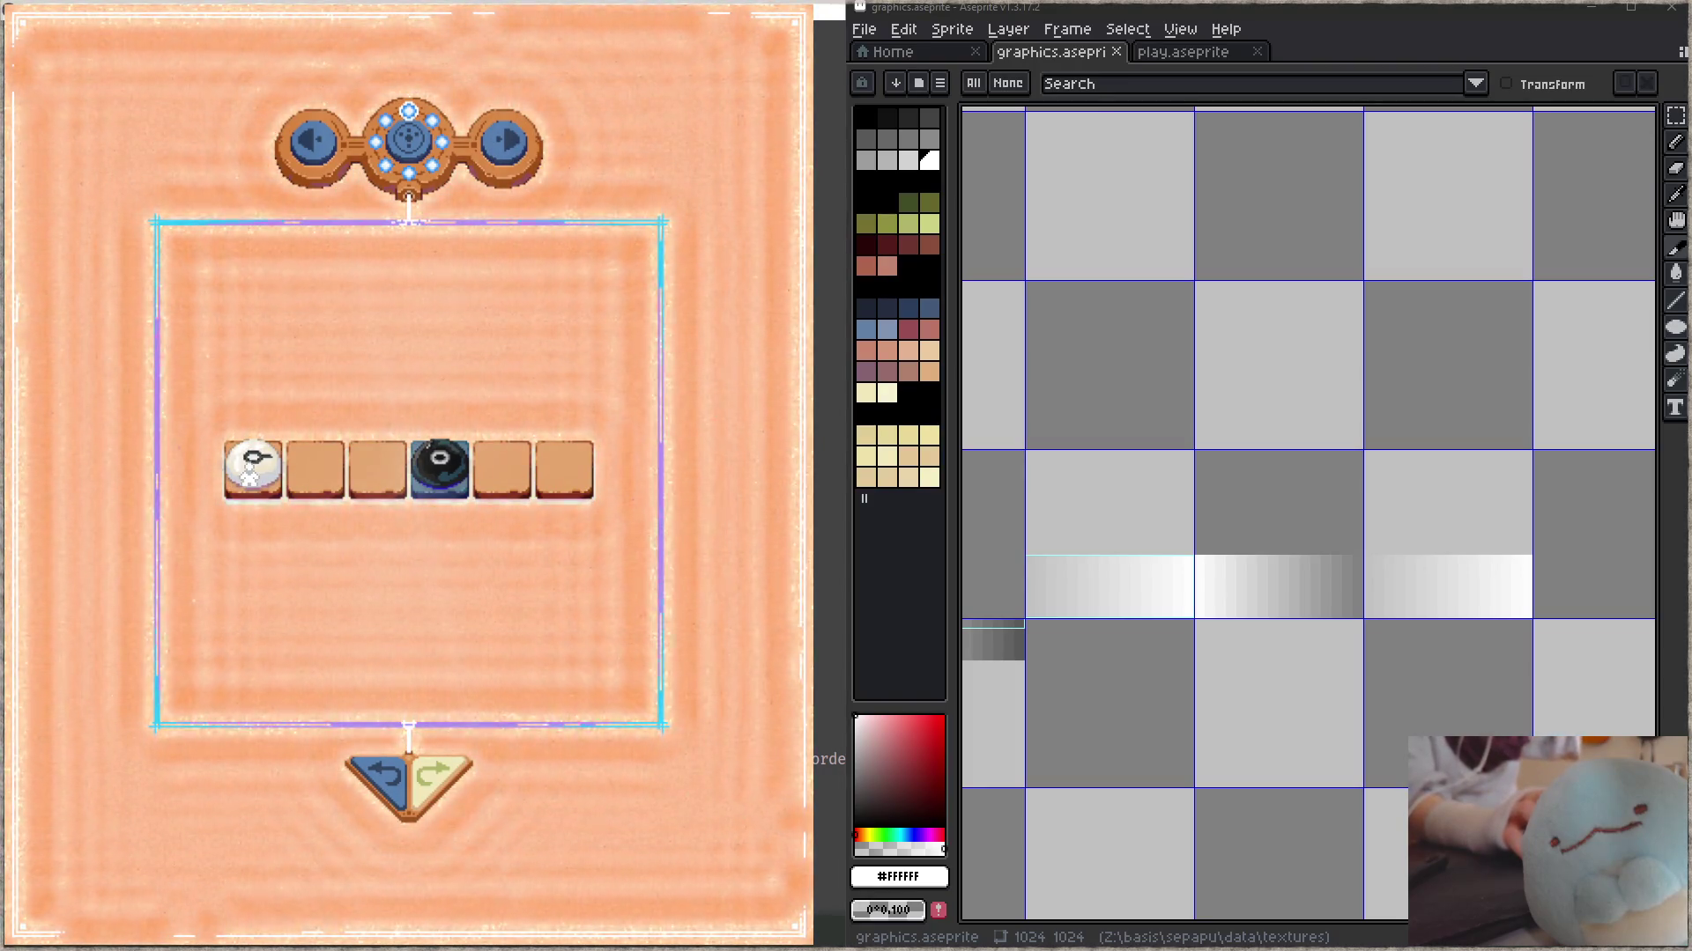
pyautogui.click(385, 775)
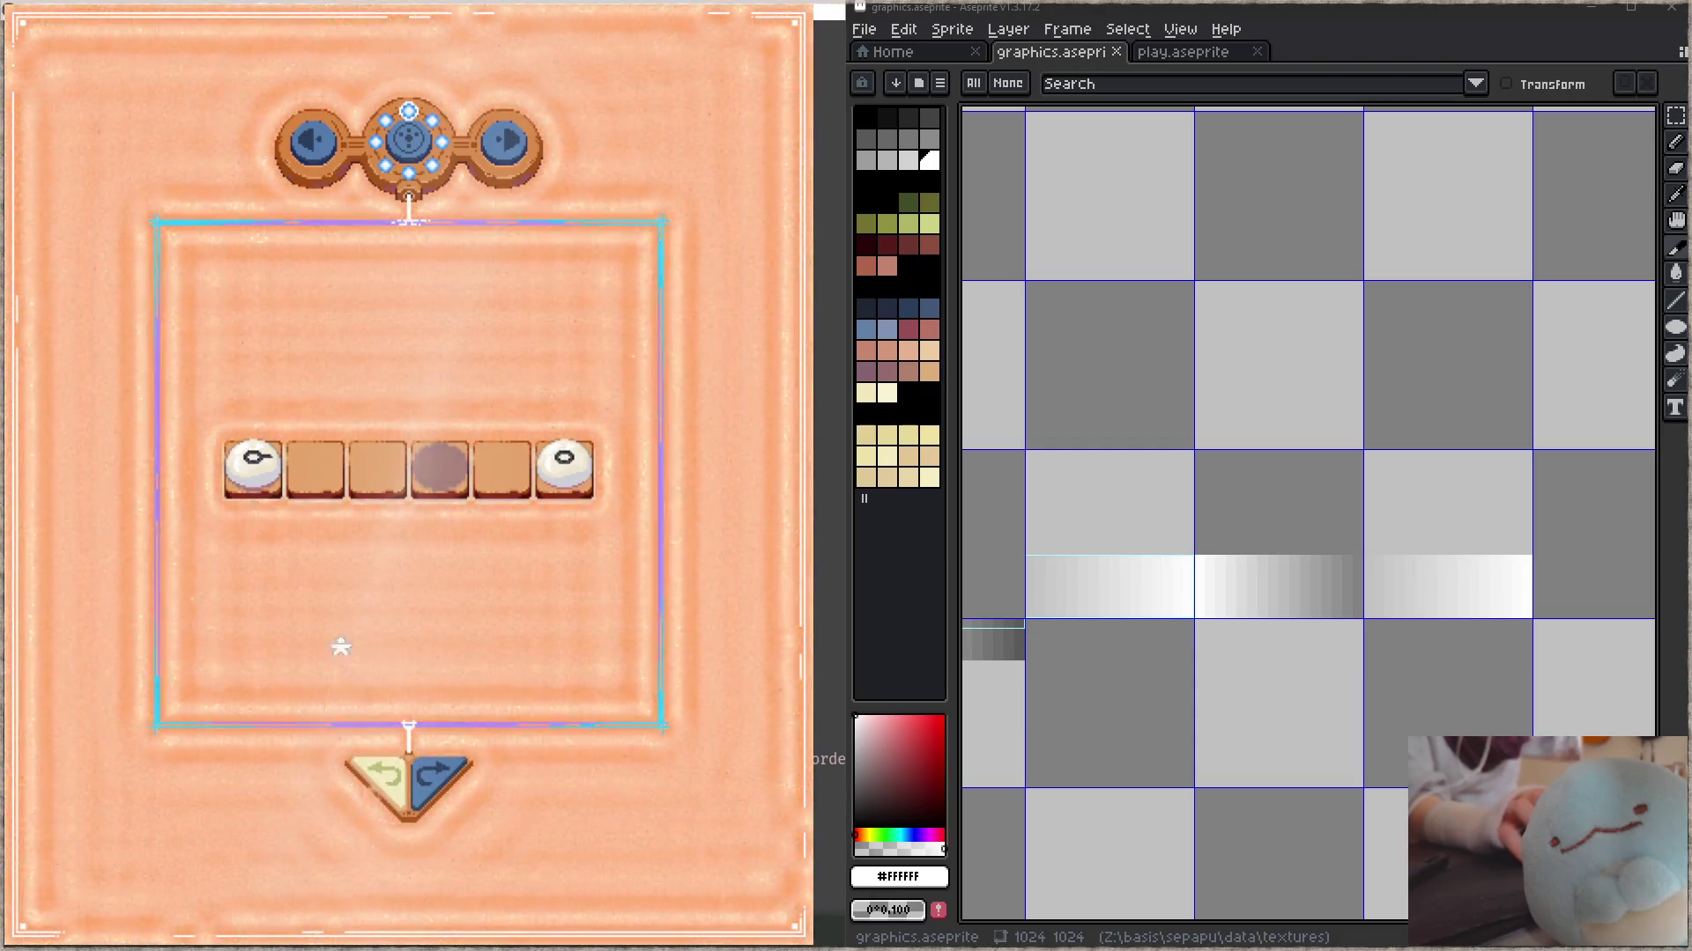
pyautogui.moveTo(253, 467); pyautogui.dragTo(375, 494)
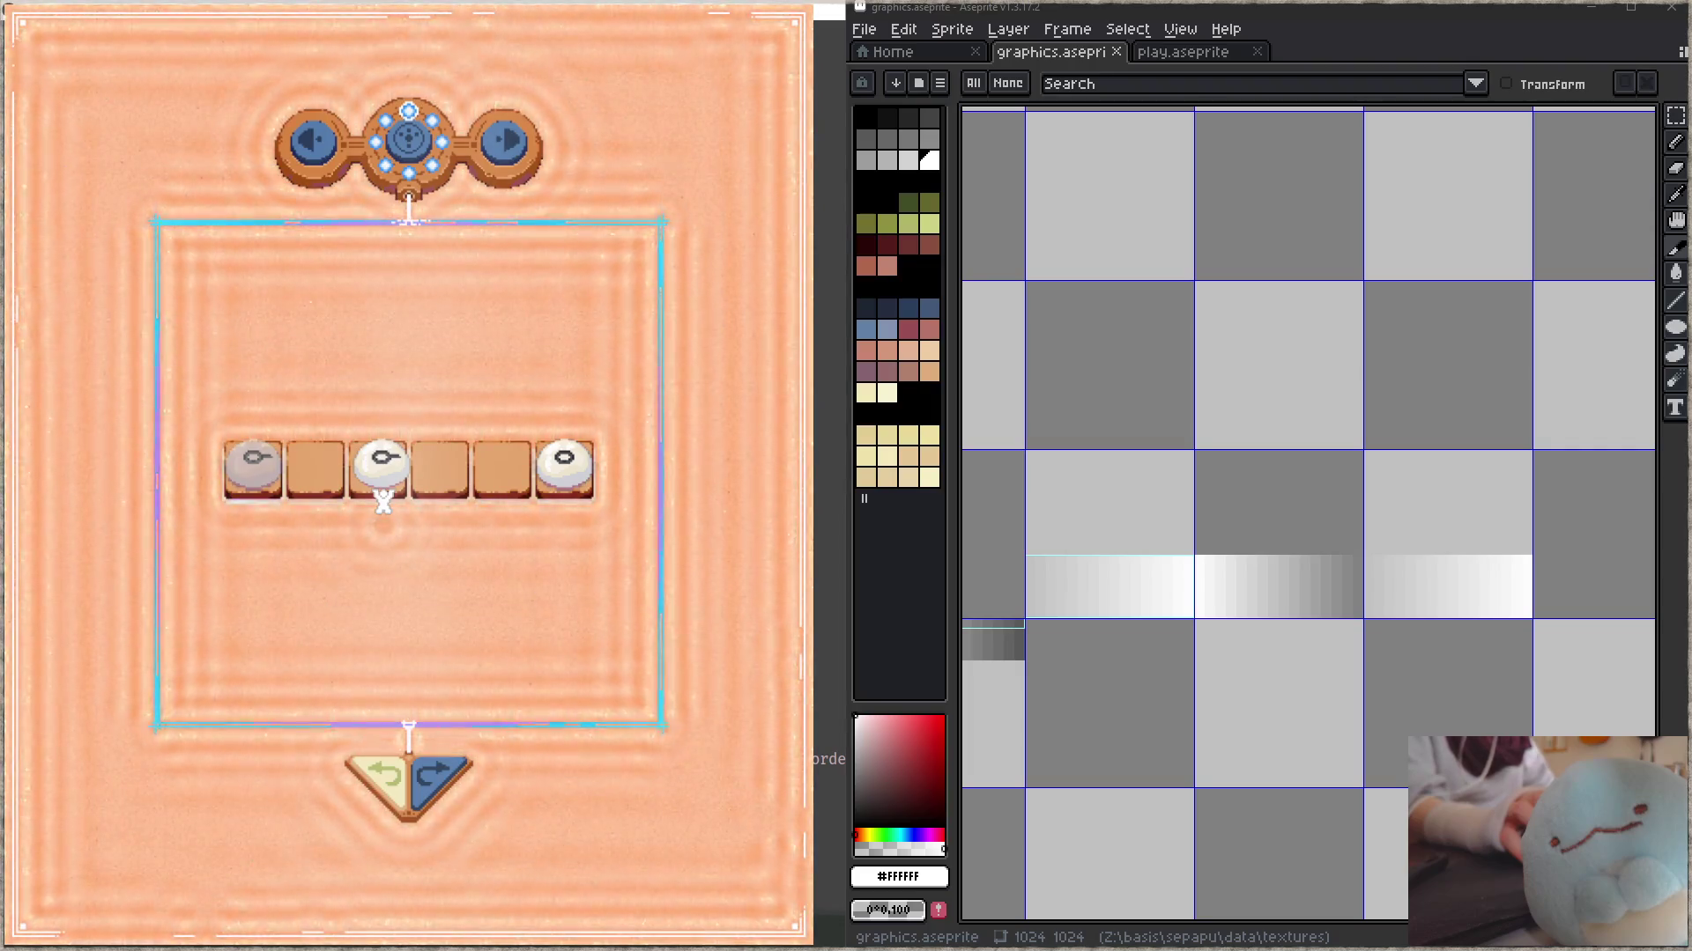
pyautogui.moveTo(363, 504); pyautogui.dragTo(283, 495)
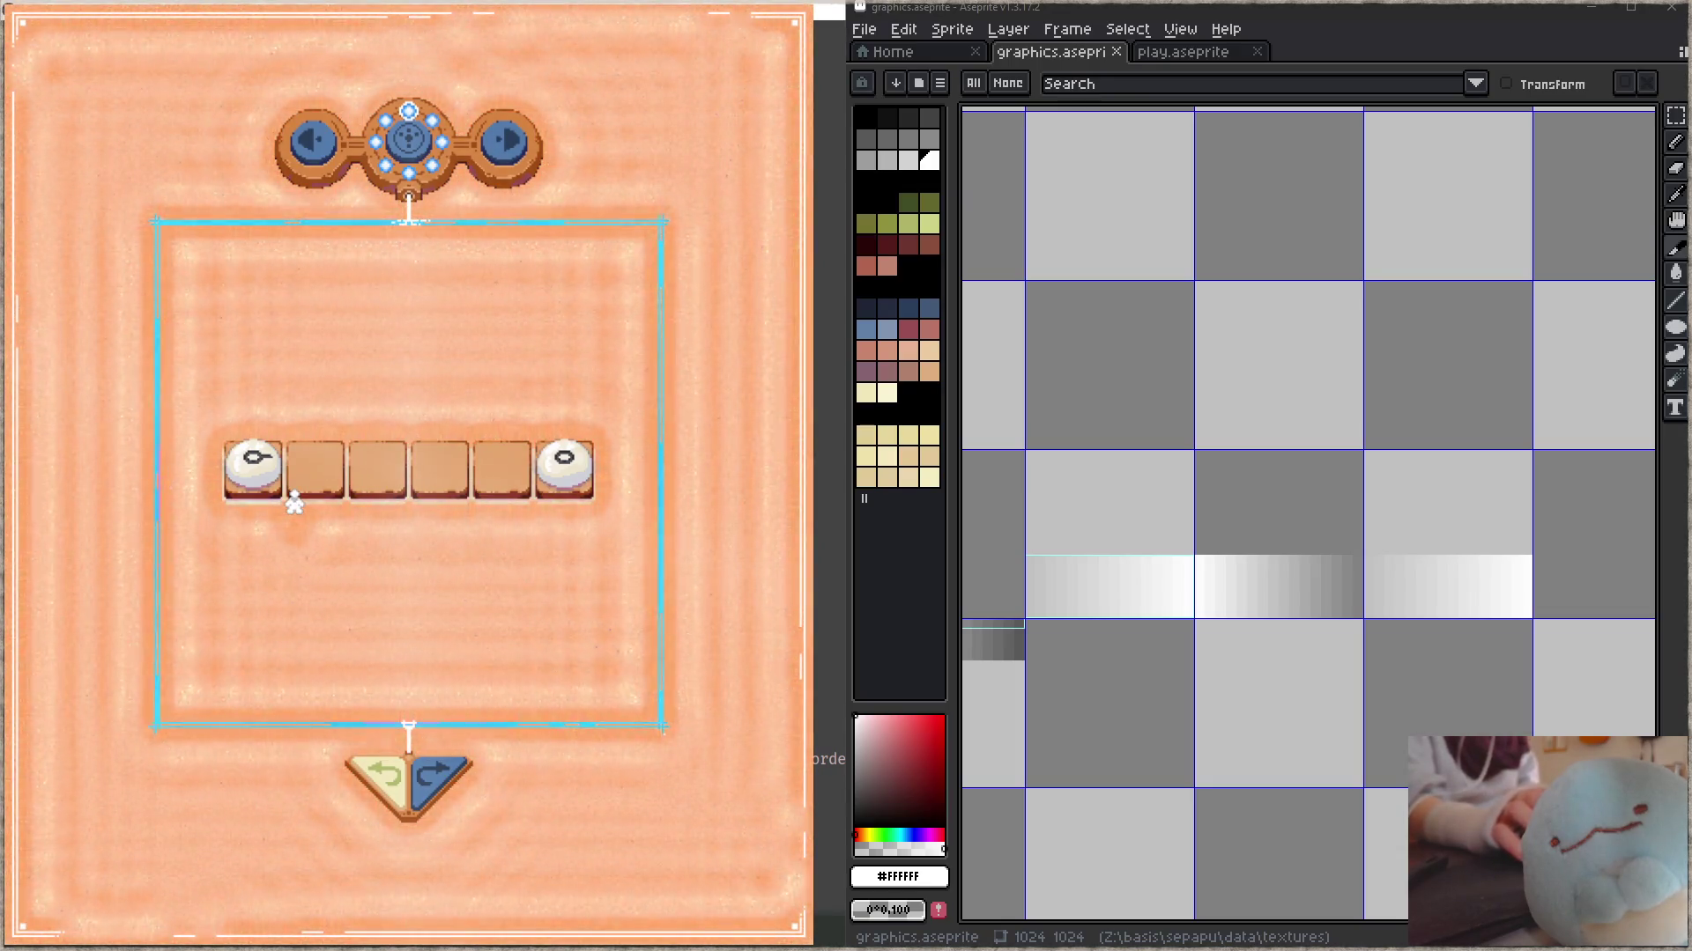
pyautogui.click(294, 500)
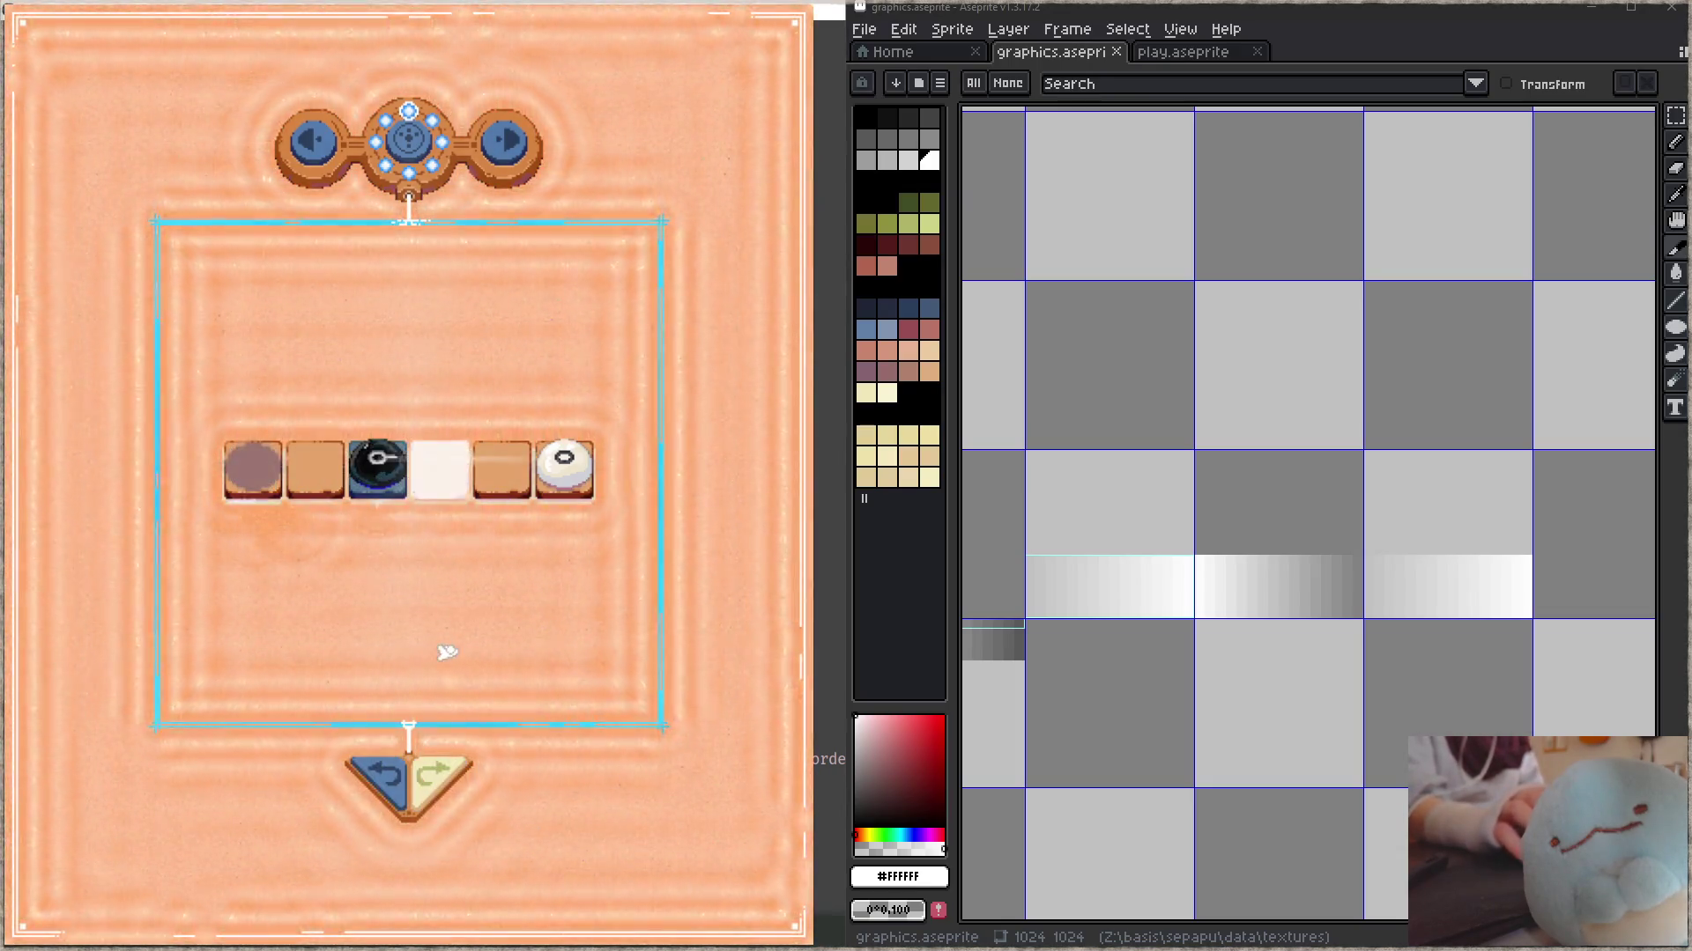
pyautogui.click(411, 452)
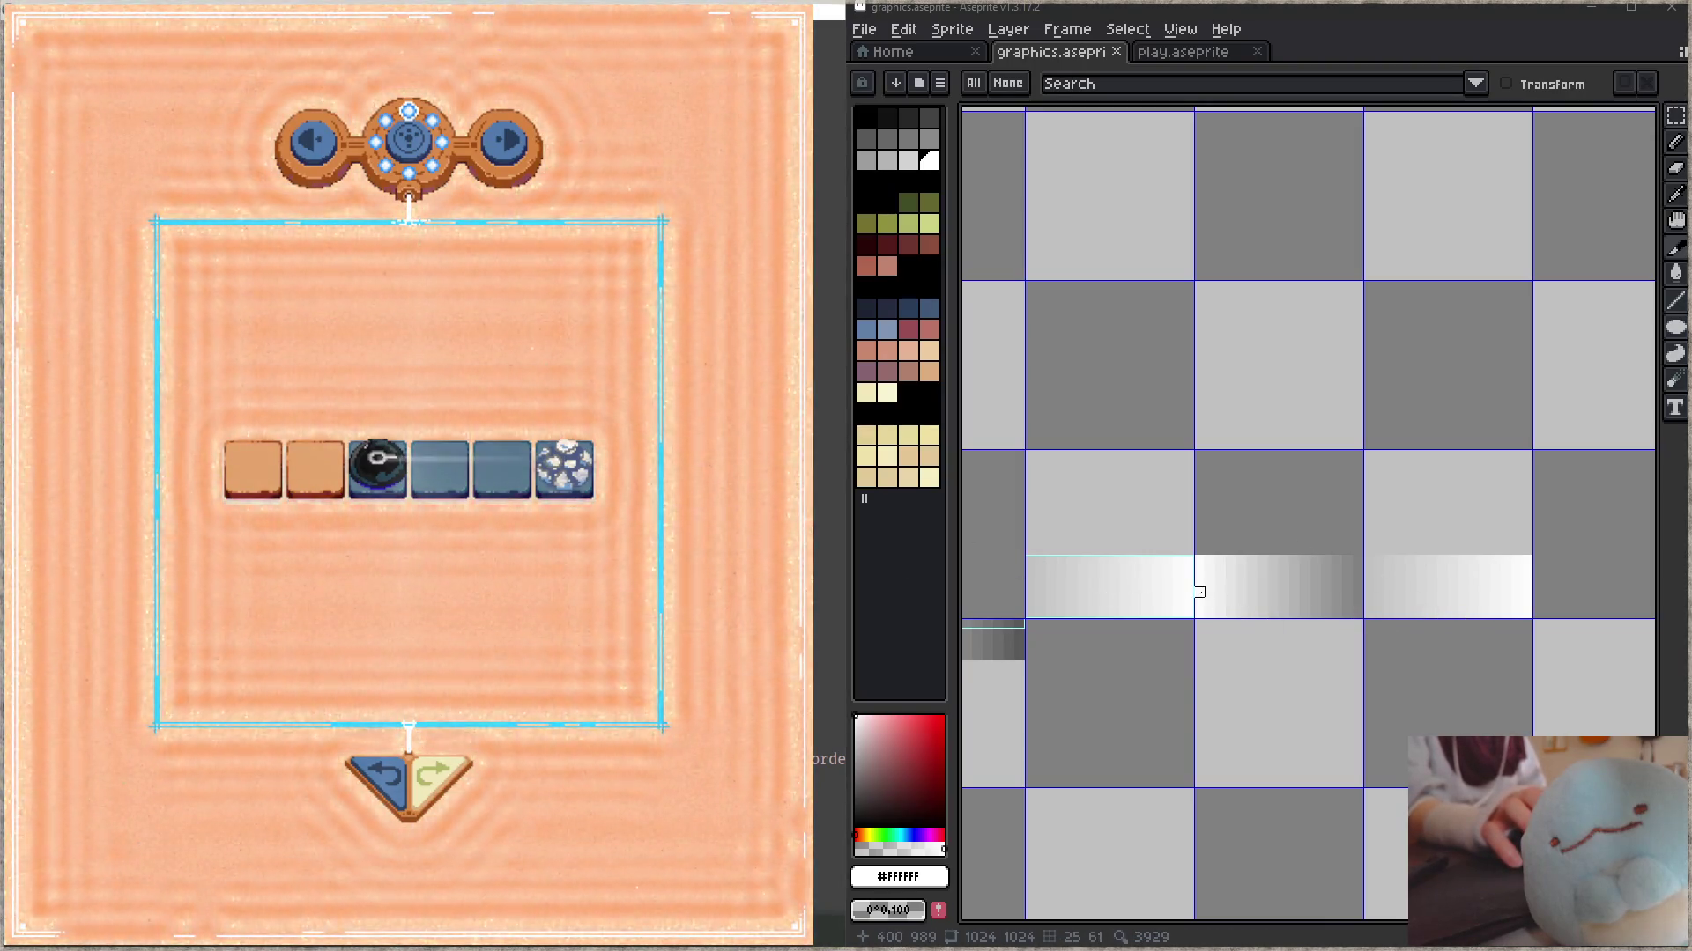
pyautogui.hotkey('alt', 'Tab')
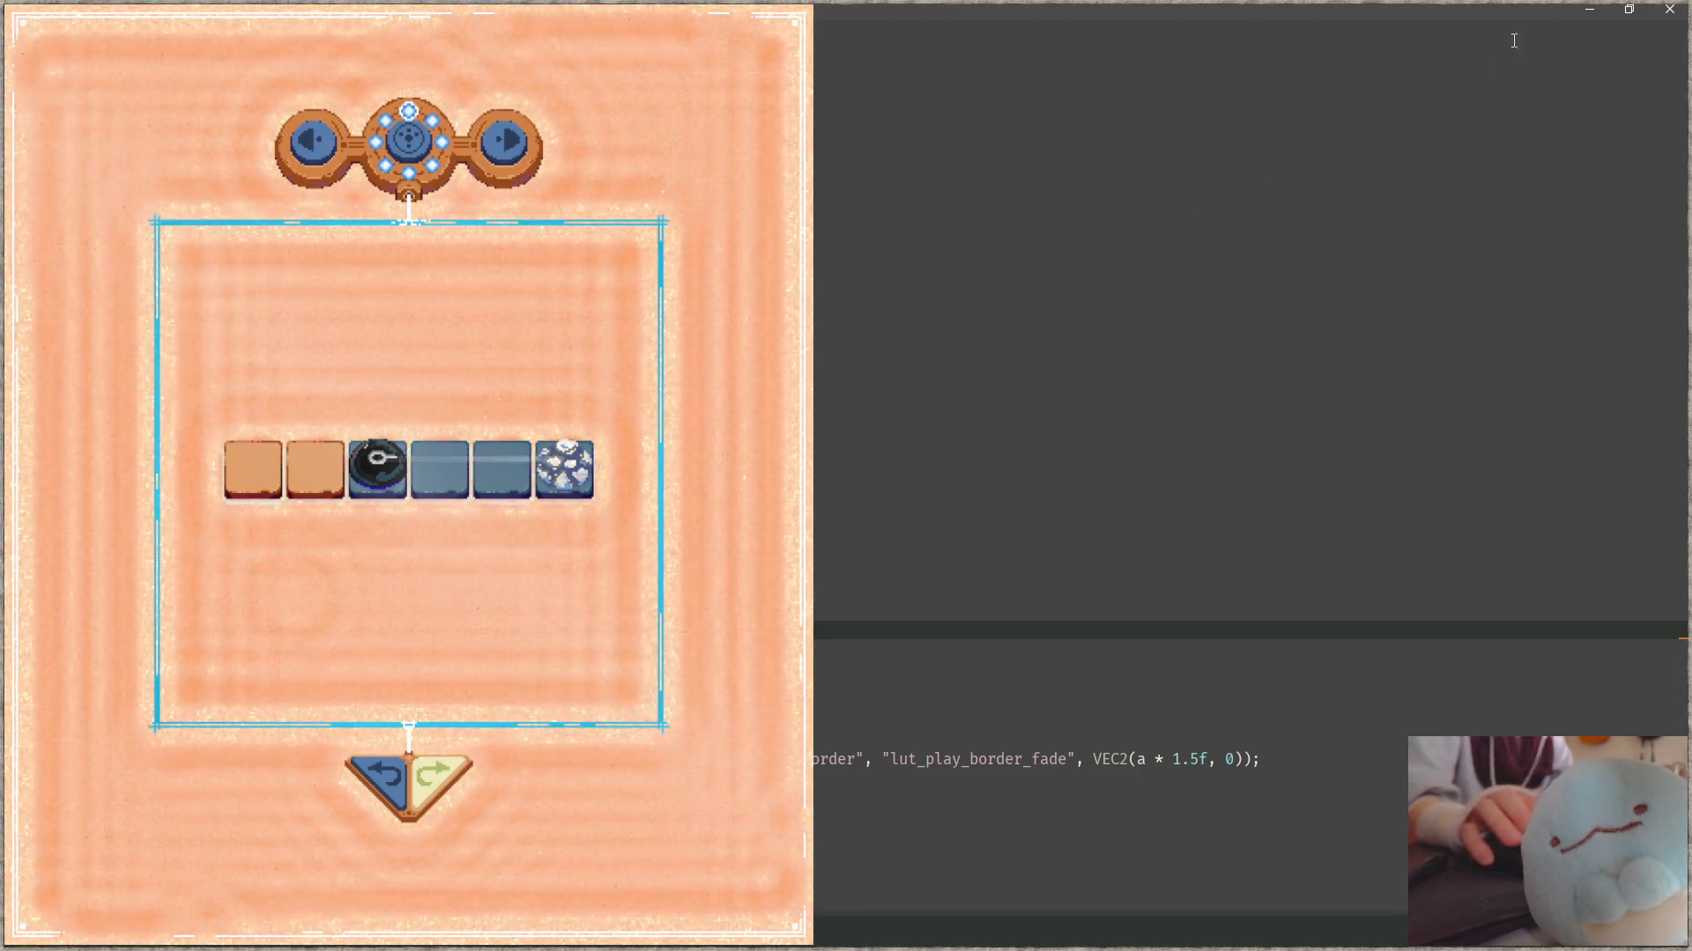
pyautogui.click(1586, 11)
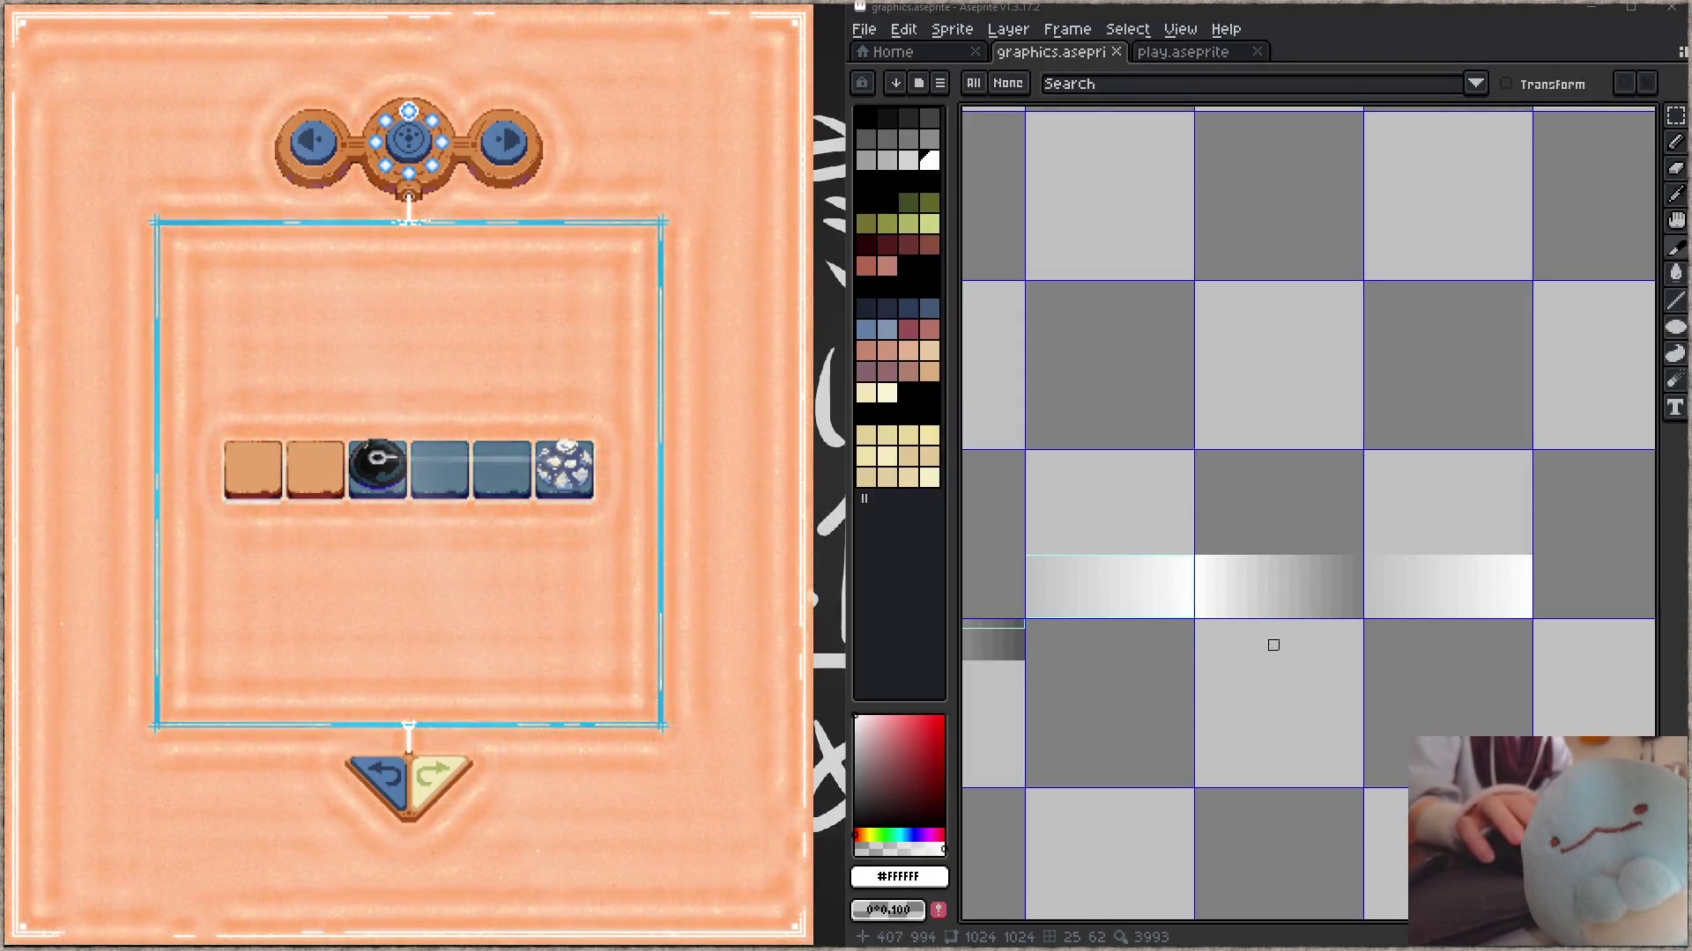
# - Zoom in on the sightline slice, select it, and shift it down about 24 px onto the gradient strip
pyautogui.scroll(-2, 1273, 642)
pyautogui.moveTo(1126, 634)
pyautogui.mouseDown()
pyautogui.moveTo(1398, 666)
pyautogui.moveTo(1359, 573)
pyautogui.mouseUp()
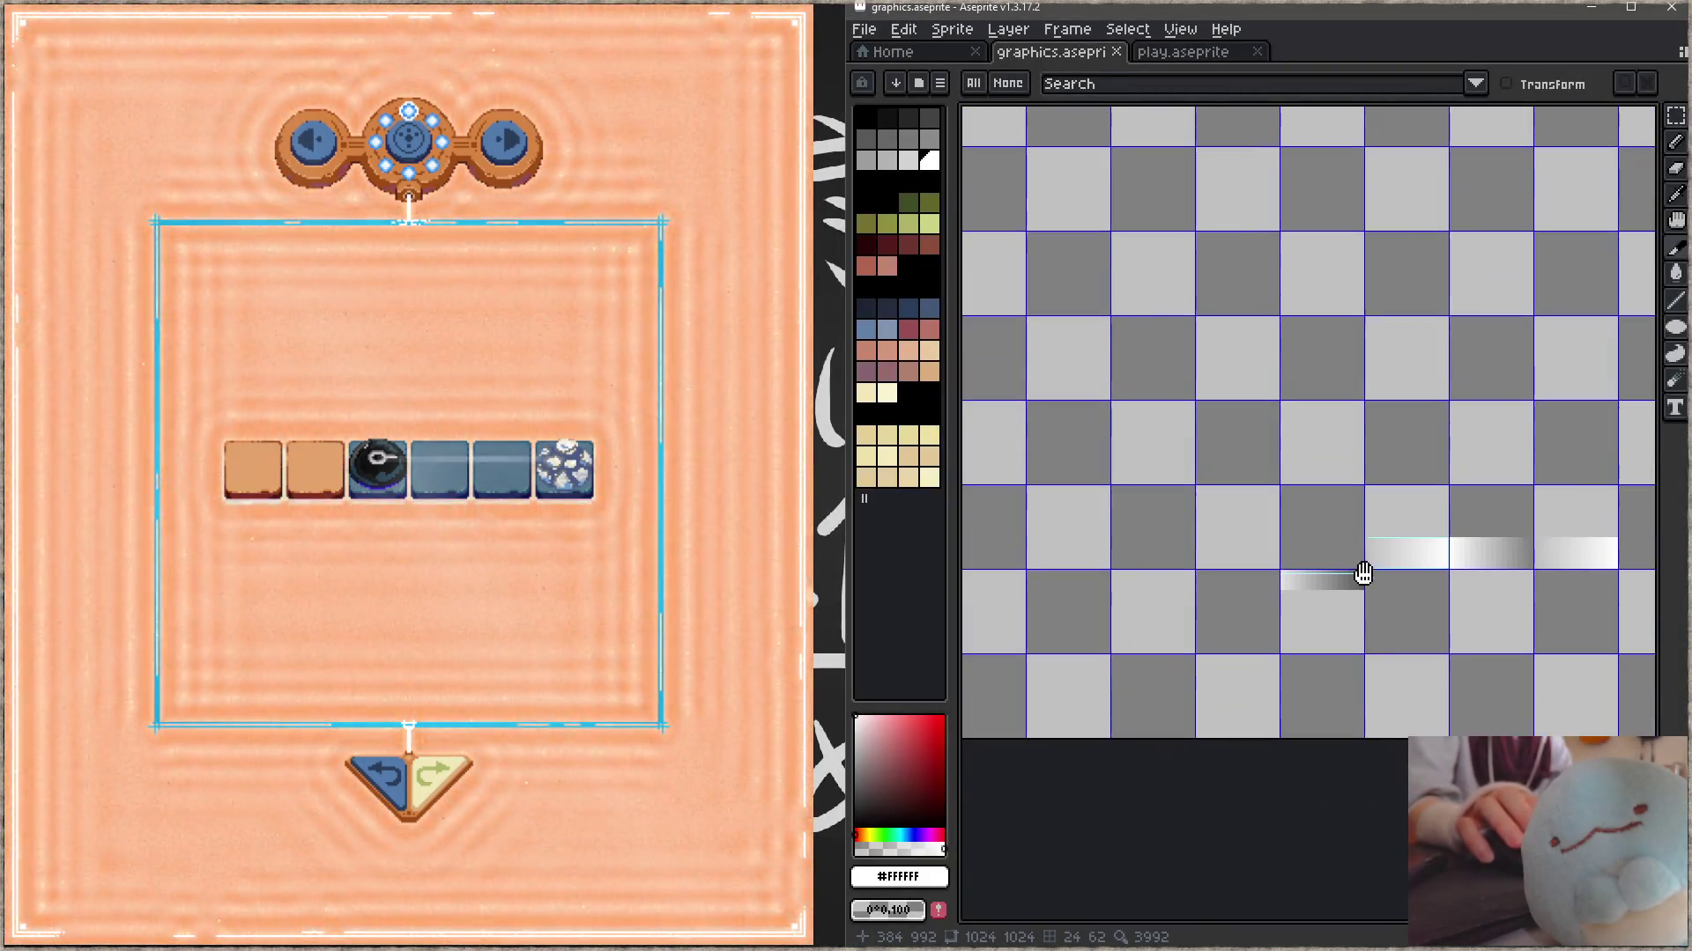
pyautogui.scroll(2, 1322, 573)
pyautogui.click(1355, 580)
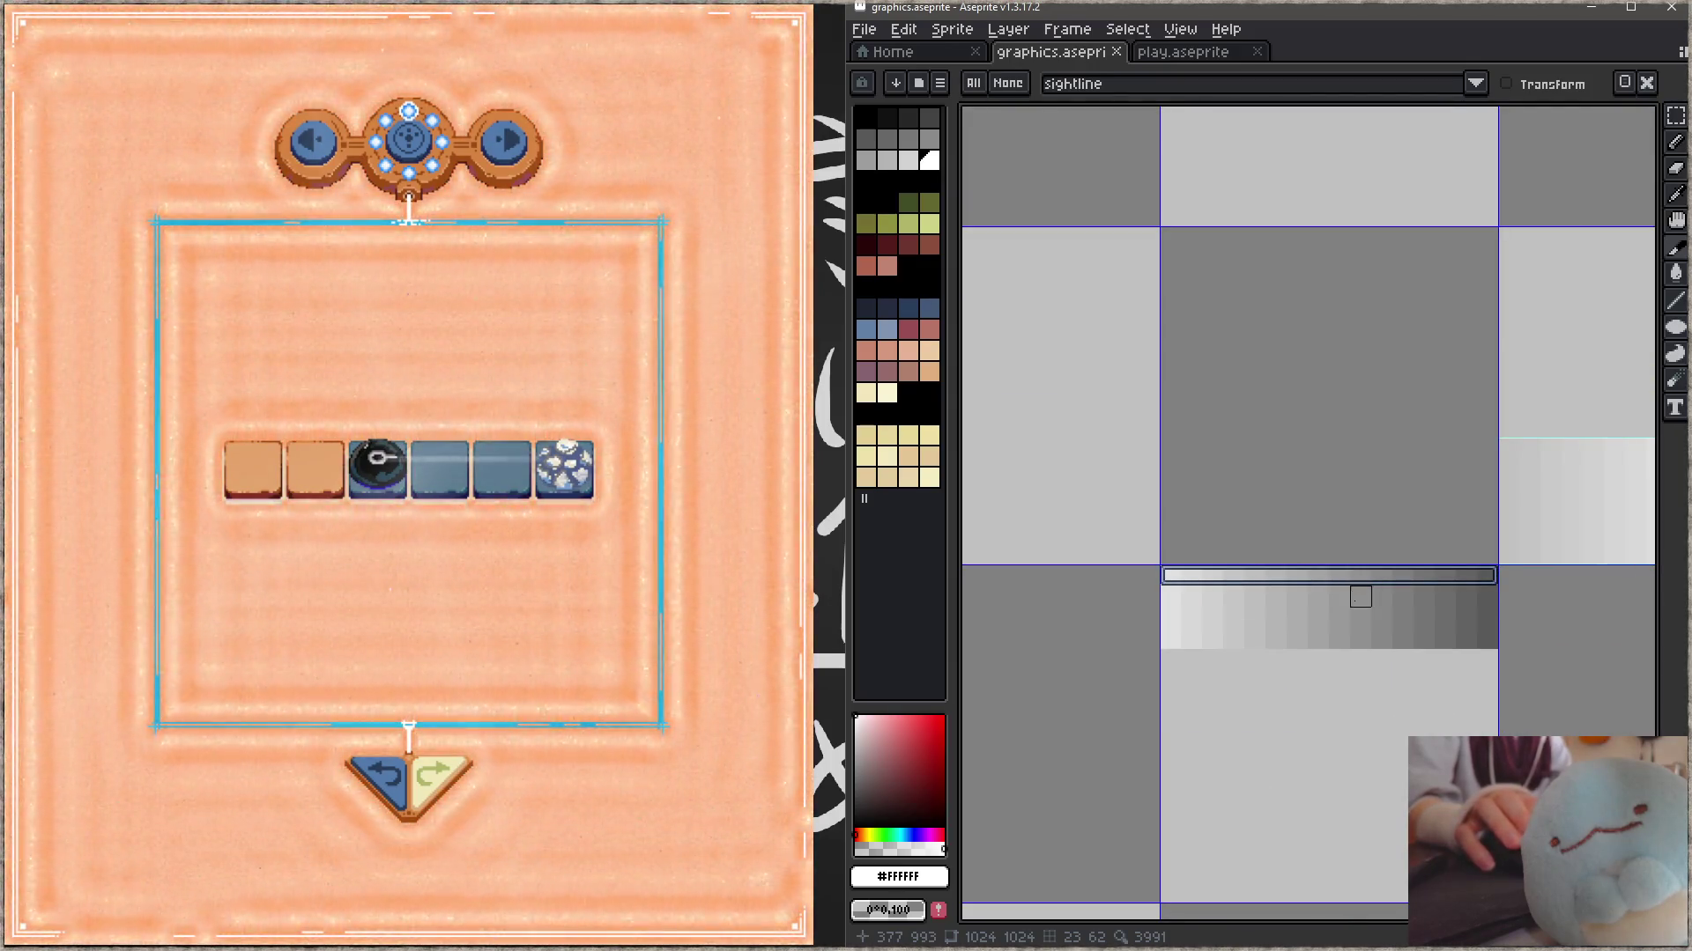
pyautogui.moveTo(1382, 714); pyautogui.dragTo(1361, 634)
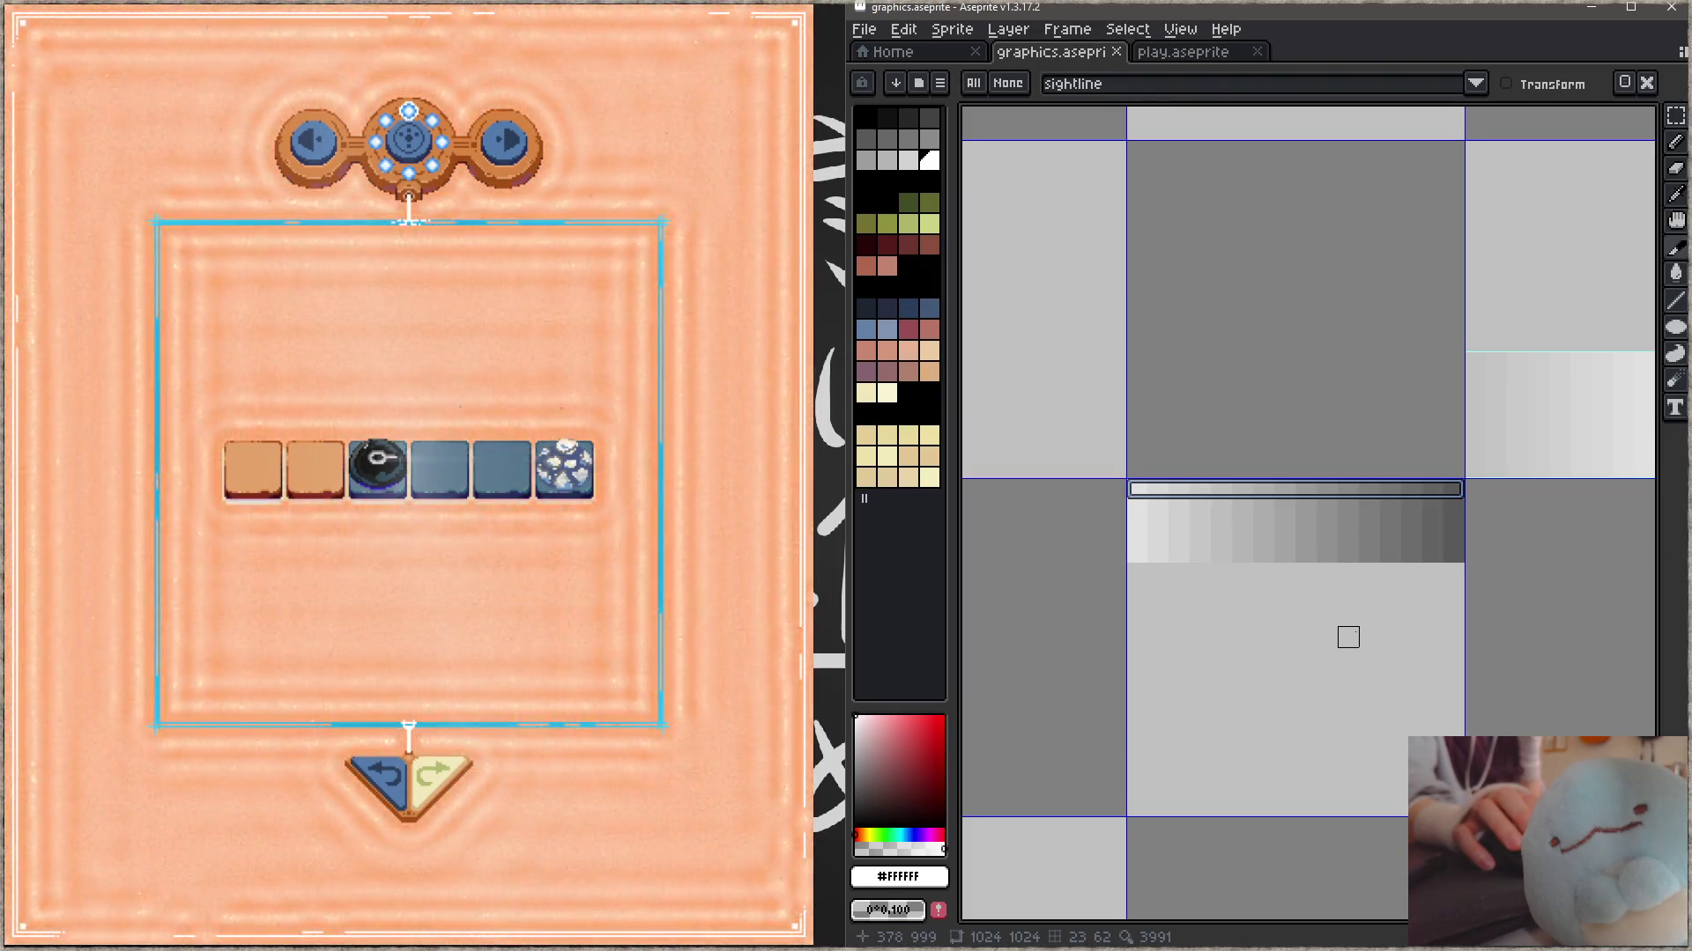
pyautogui.moveTo(1408, 593); pyautogui.dragTo(1358, 568)
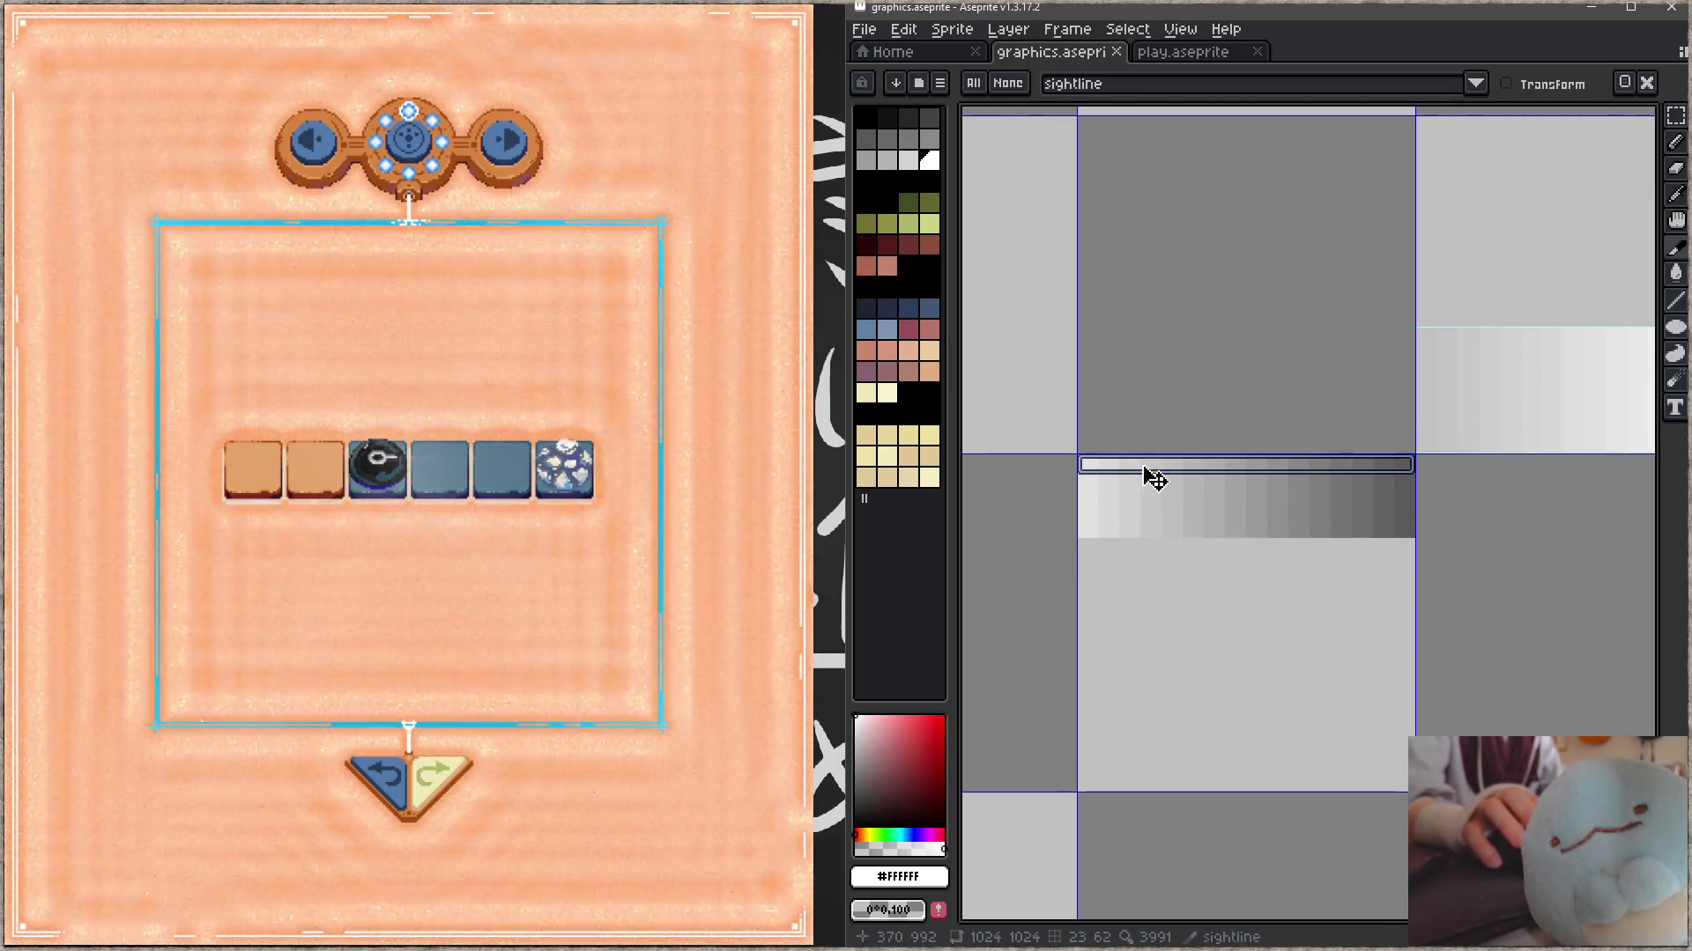
pyautogui.moveTo(1150, 475); pyautogui.dragTo(1157, 483)
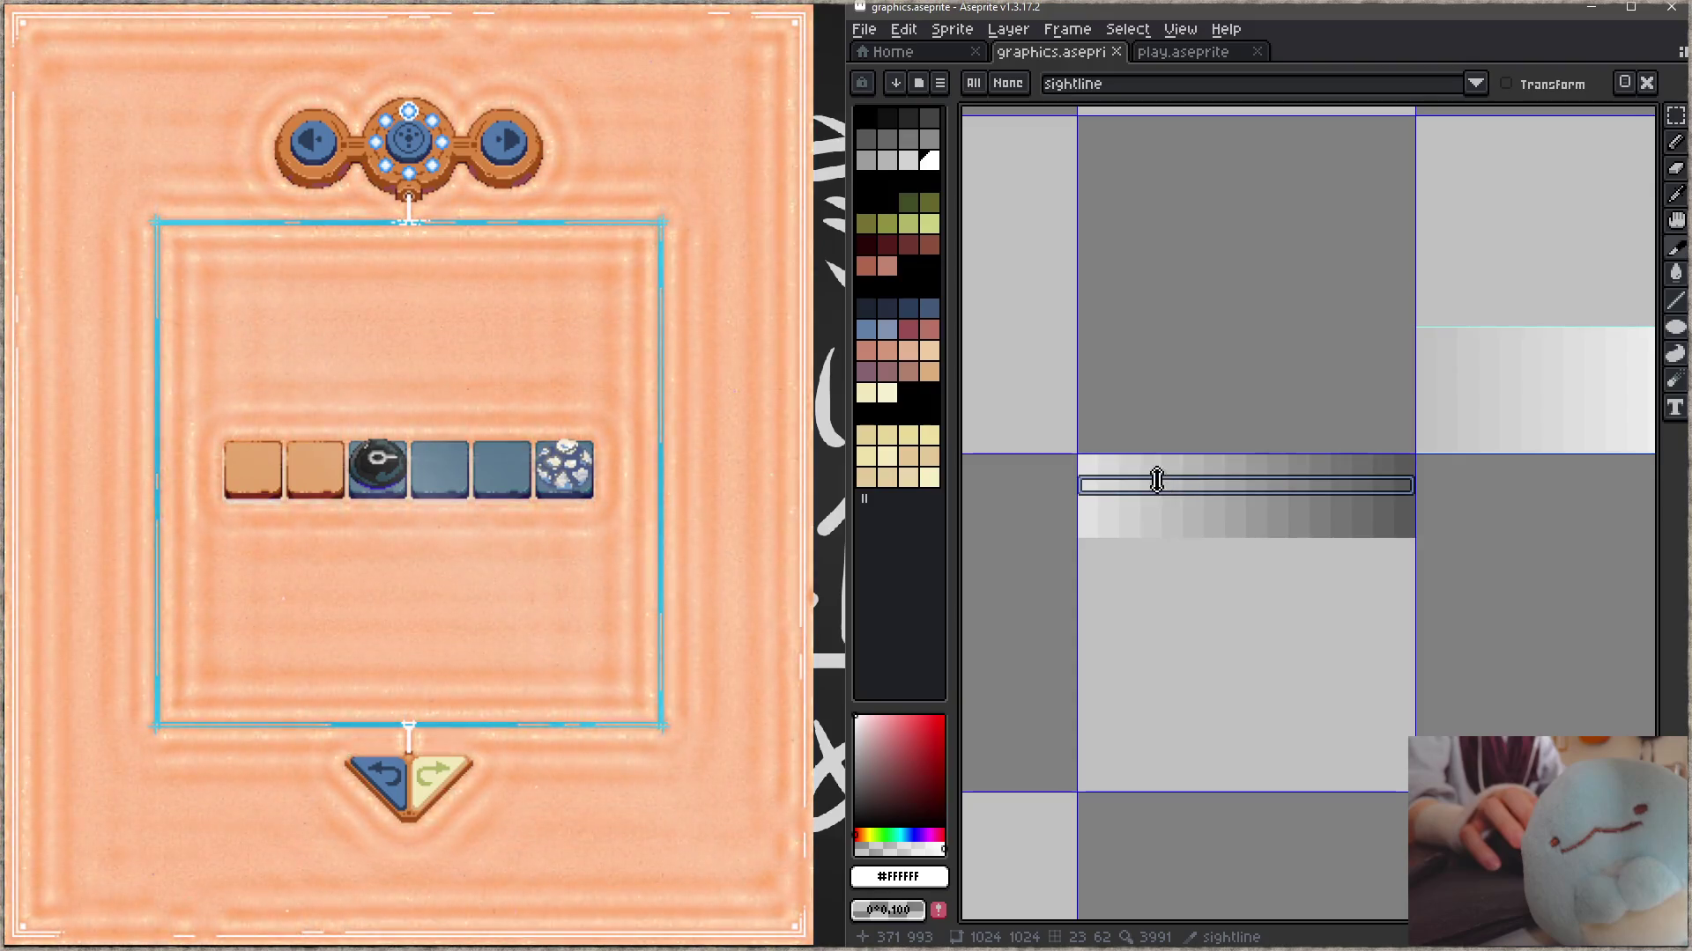
pyautogui.scroll(2, 1172, 477)
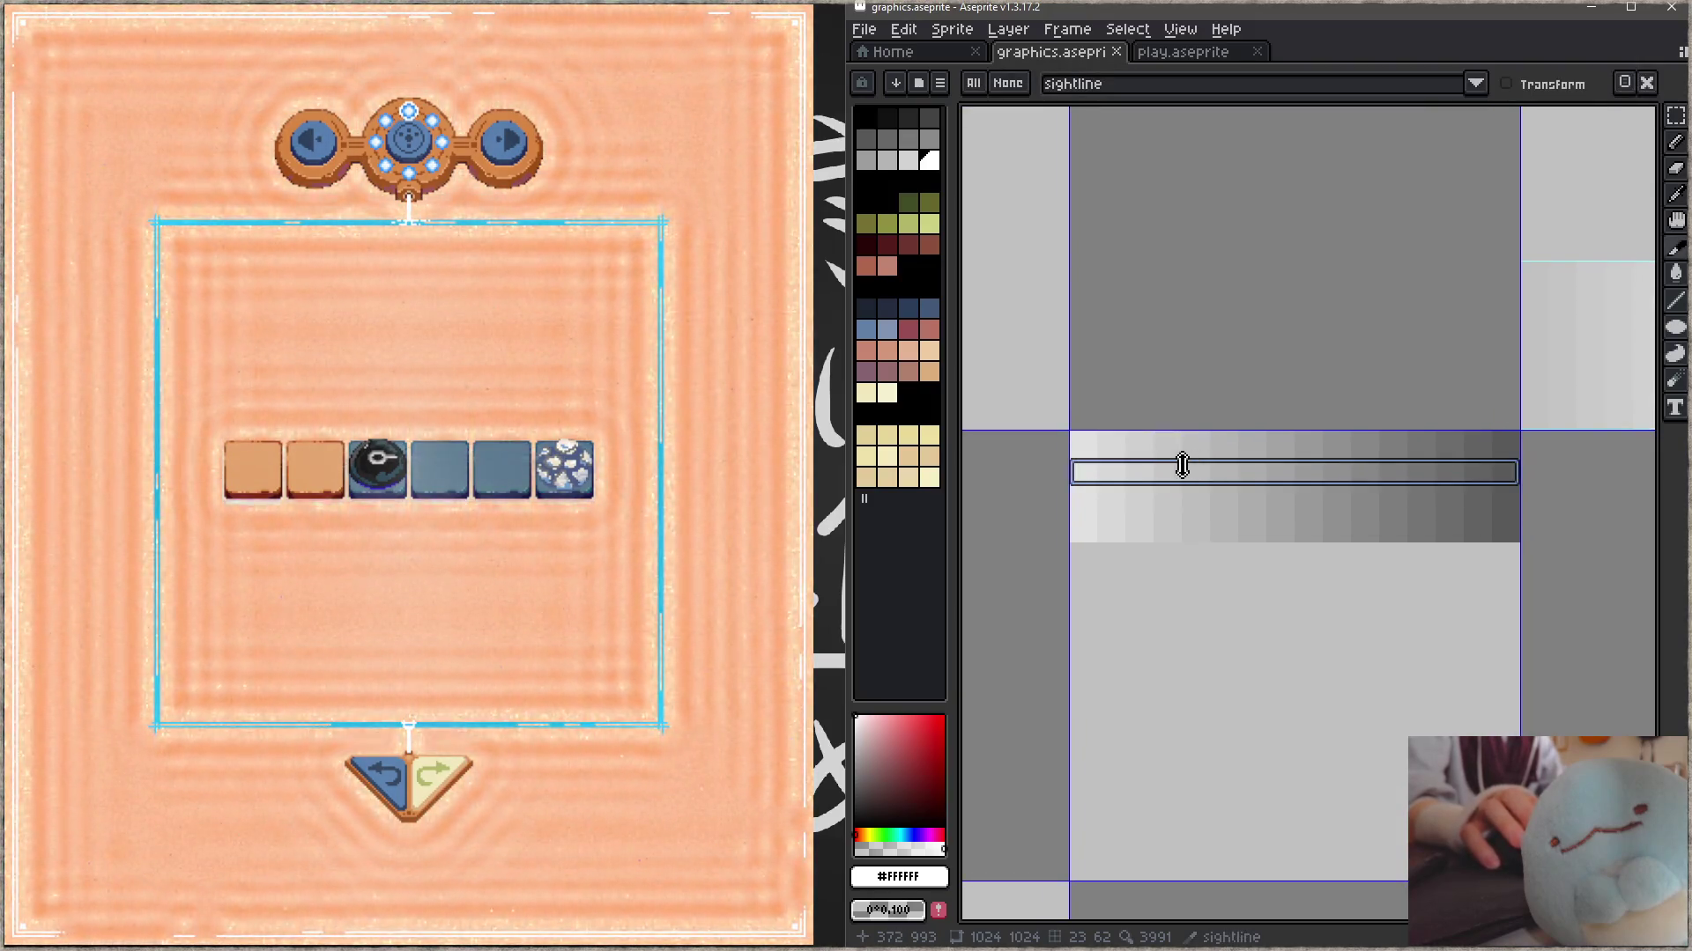
pyautogui.press('b')
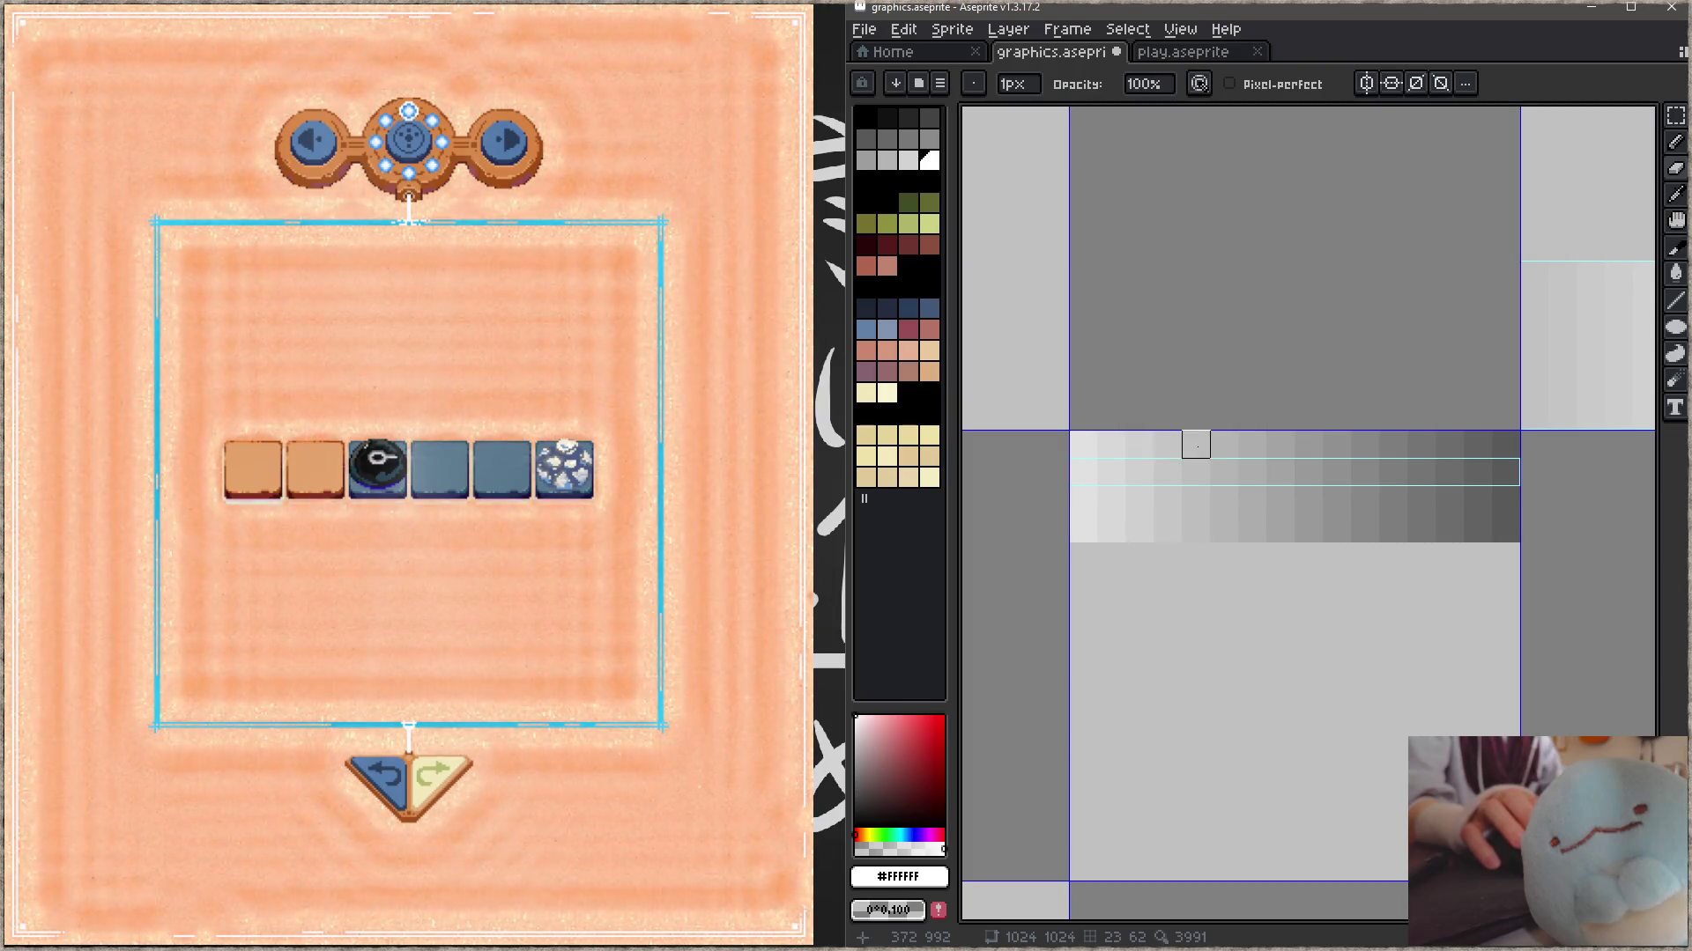
# - Paint a patterned row of light pixels along the row just above the sightline gradient
pyautogui.press('Tab')
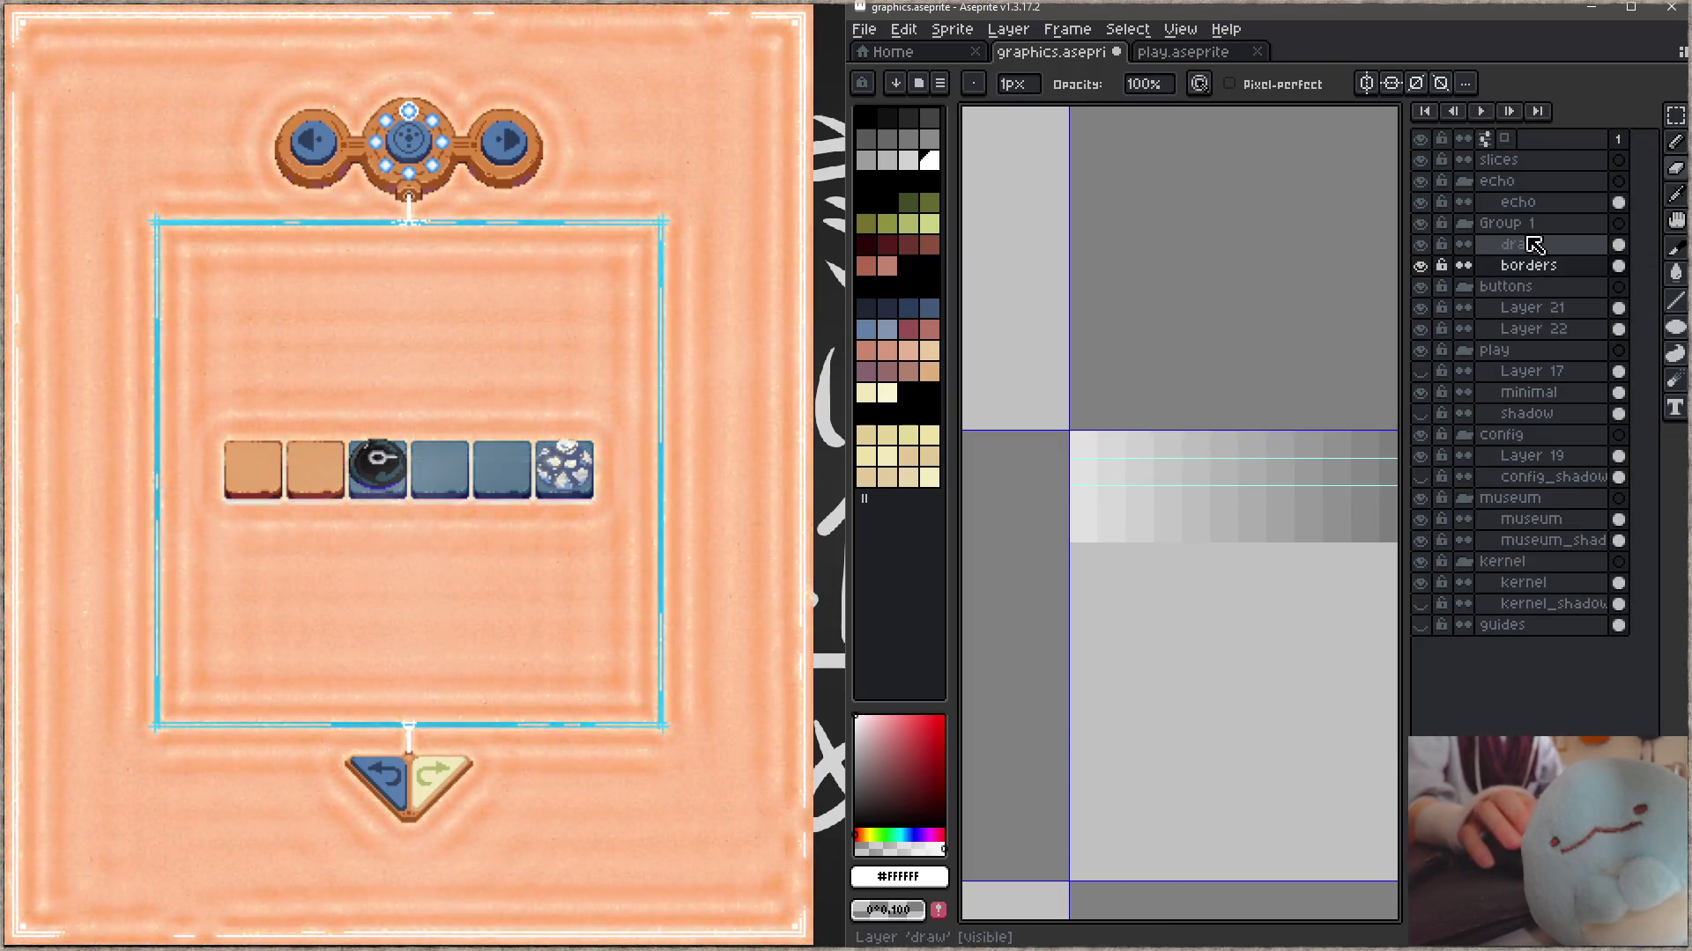
pyautogui.press('Tab')
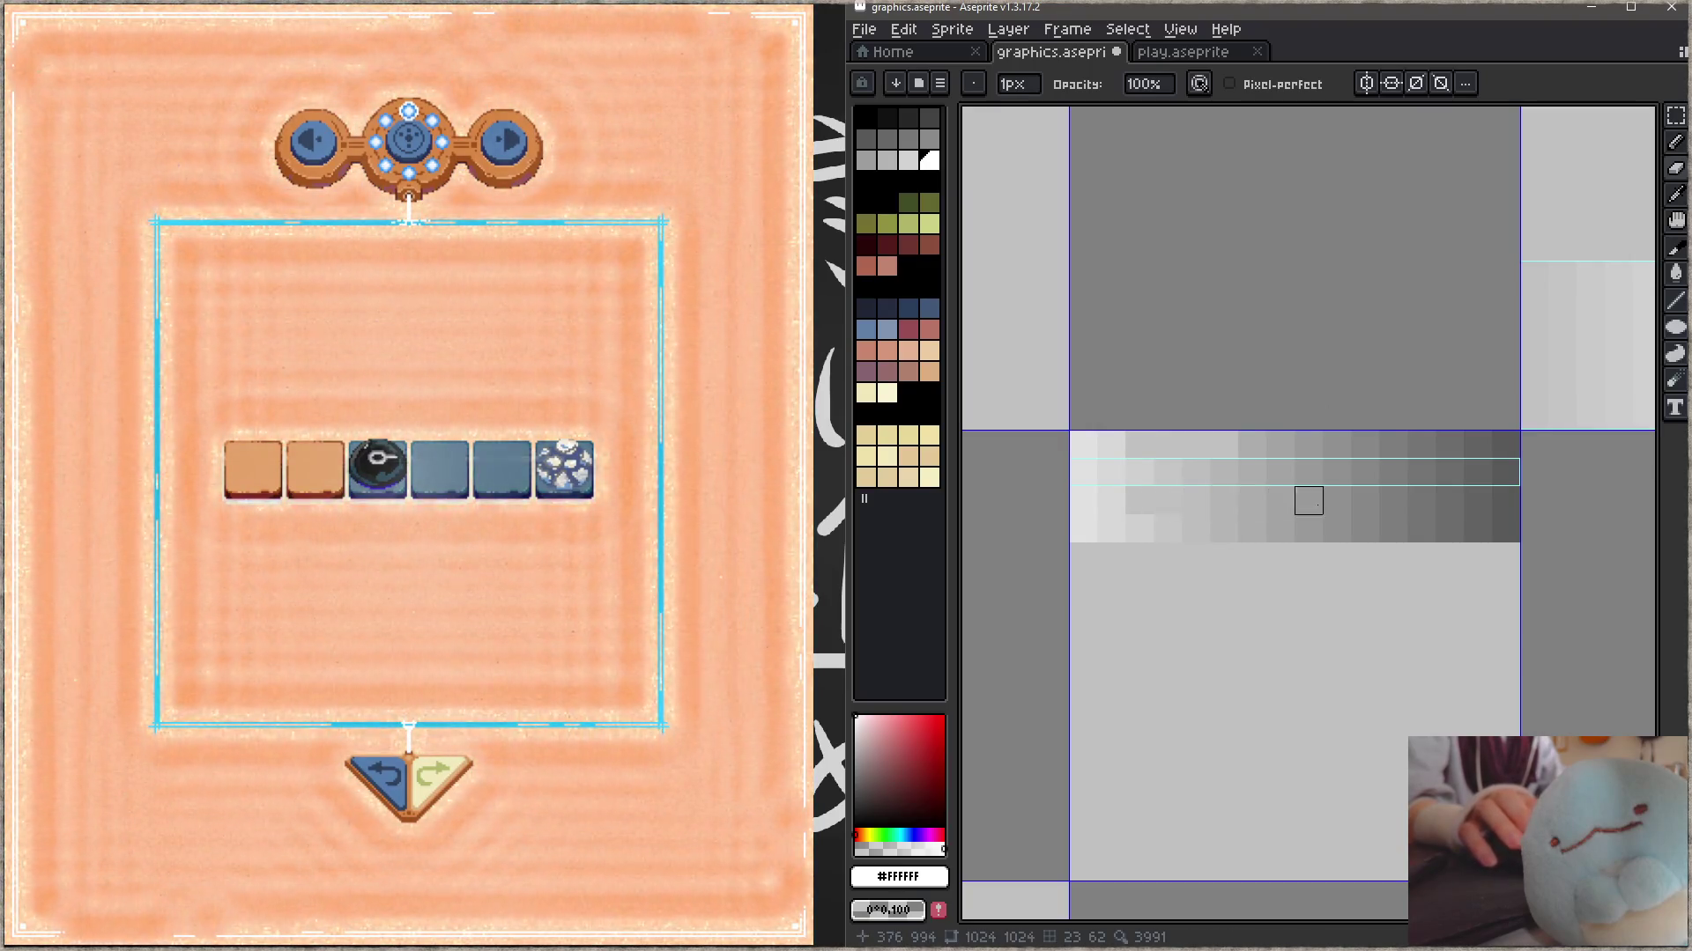
pyautogui.click(1309, 500)
pyautogui.moveTo(1280, 444)
pyautogui.mouseDown()
pyautogui.moveTo(1365, 444)
pyautogui.moveTo(1449, 500)
pyautogui.mouseUp()
pyautogui.click(1421, 444)
pyautogui.click(1478, 444)
pyautogui.click(1505, 444)
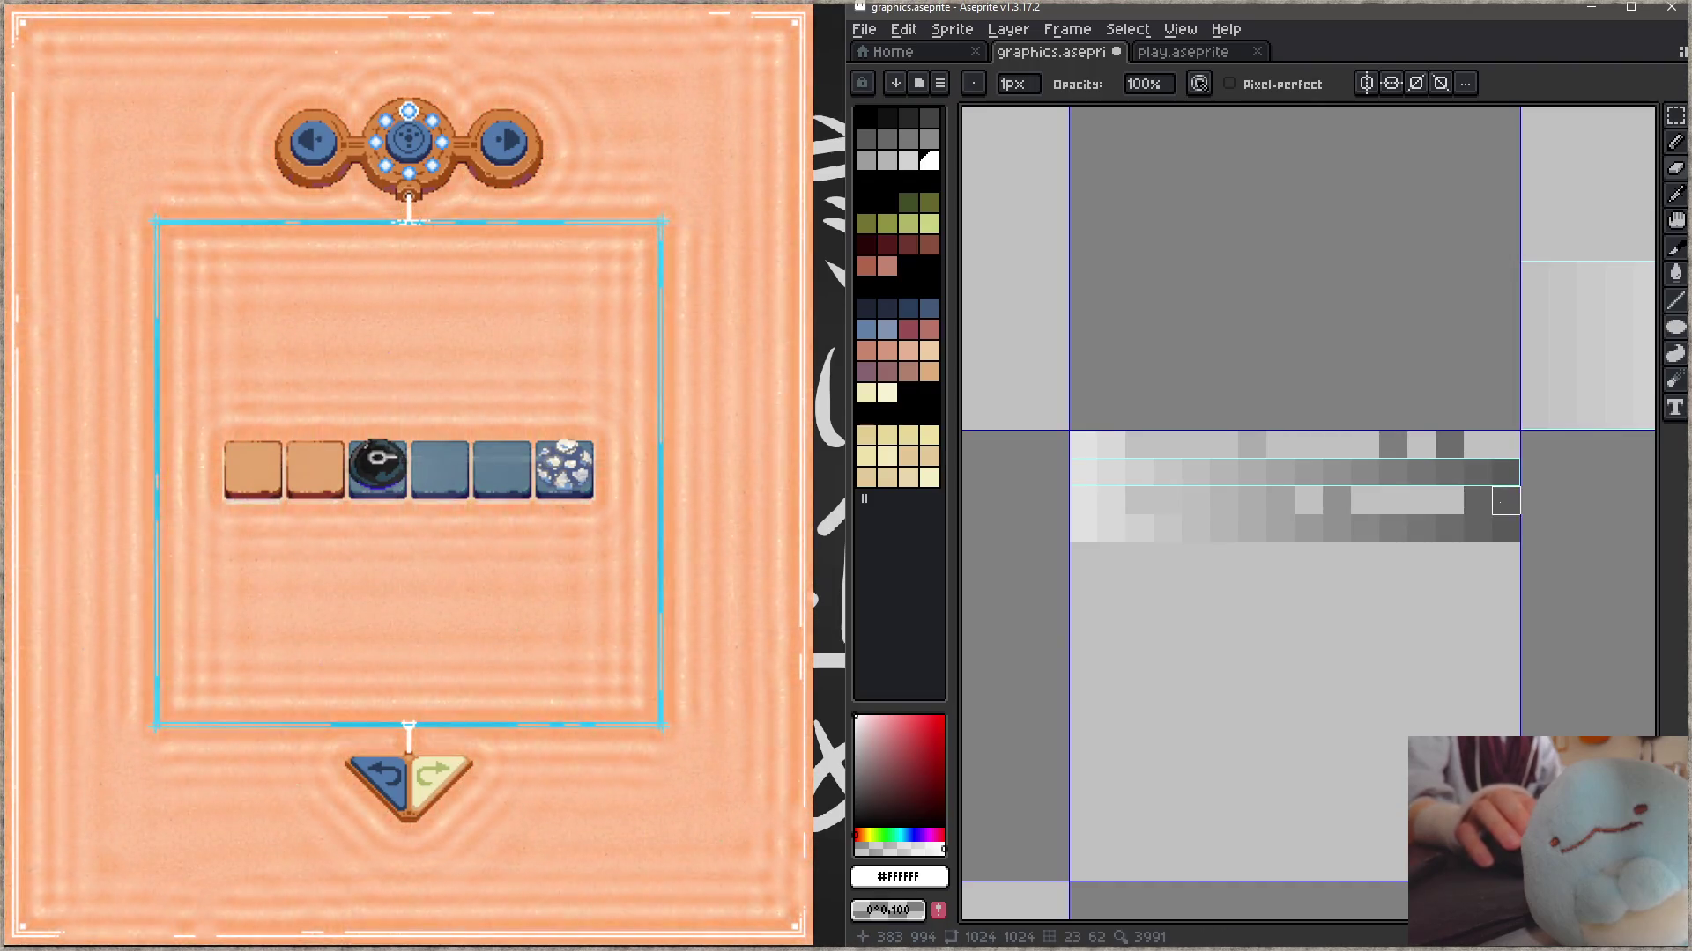
pyautogui.click(1506, 500)
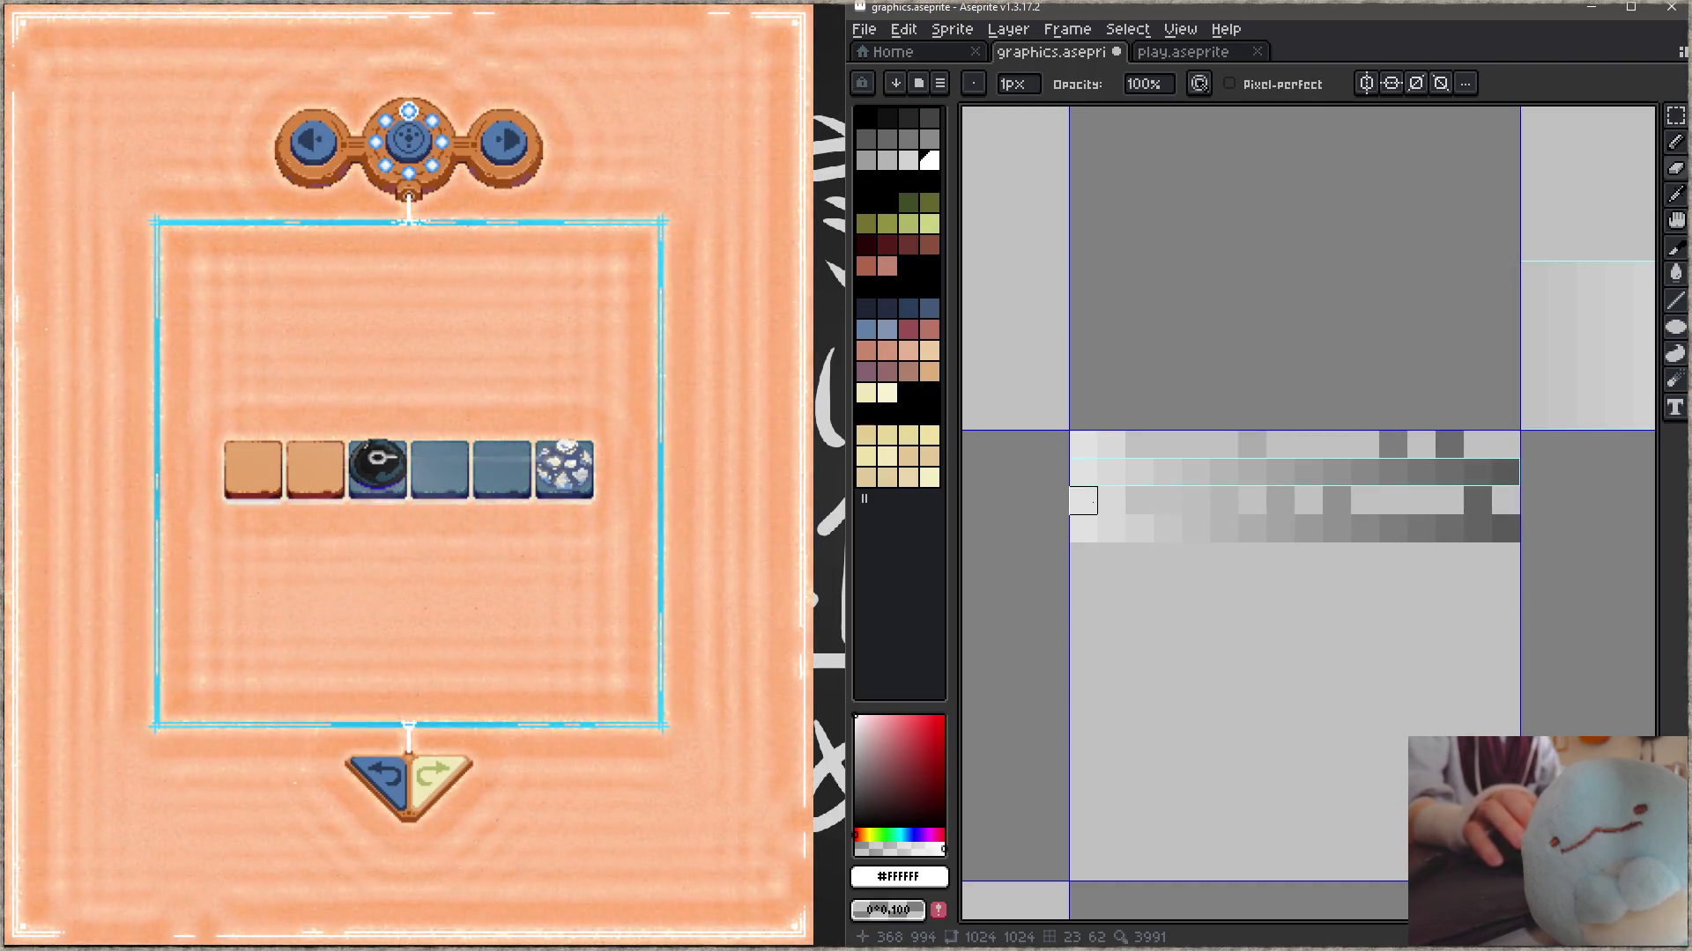
# - Raise the sightline slice's top edge over the new row, save, and extend its bottom edge downward
pyautogui.hotkey('shift', 'c')
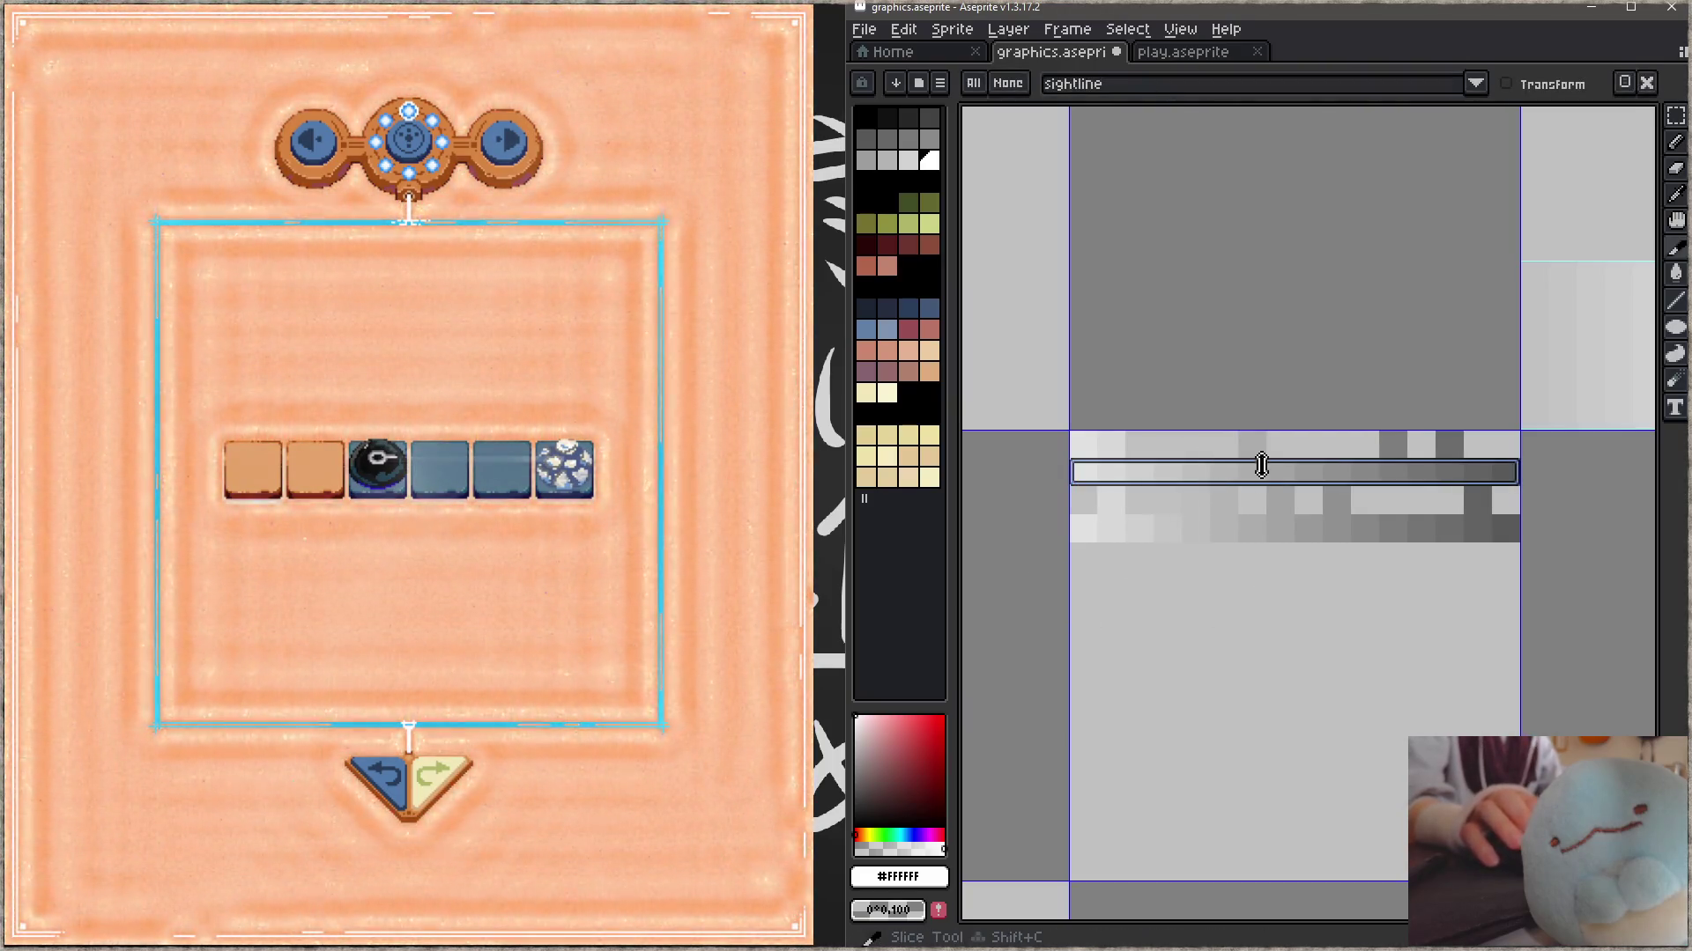
pyautogui.moveTo(1266, 462); pyautogui.dragTo(1269, 432)
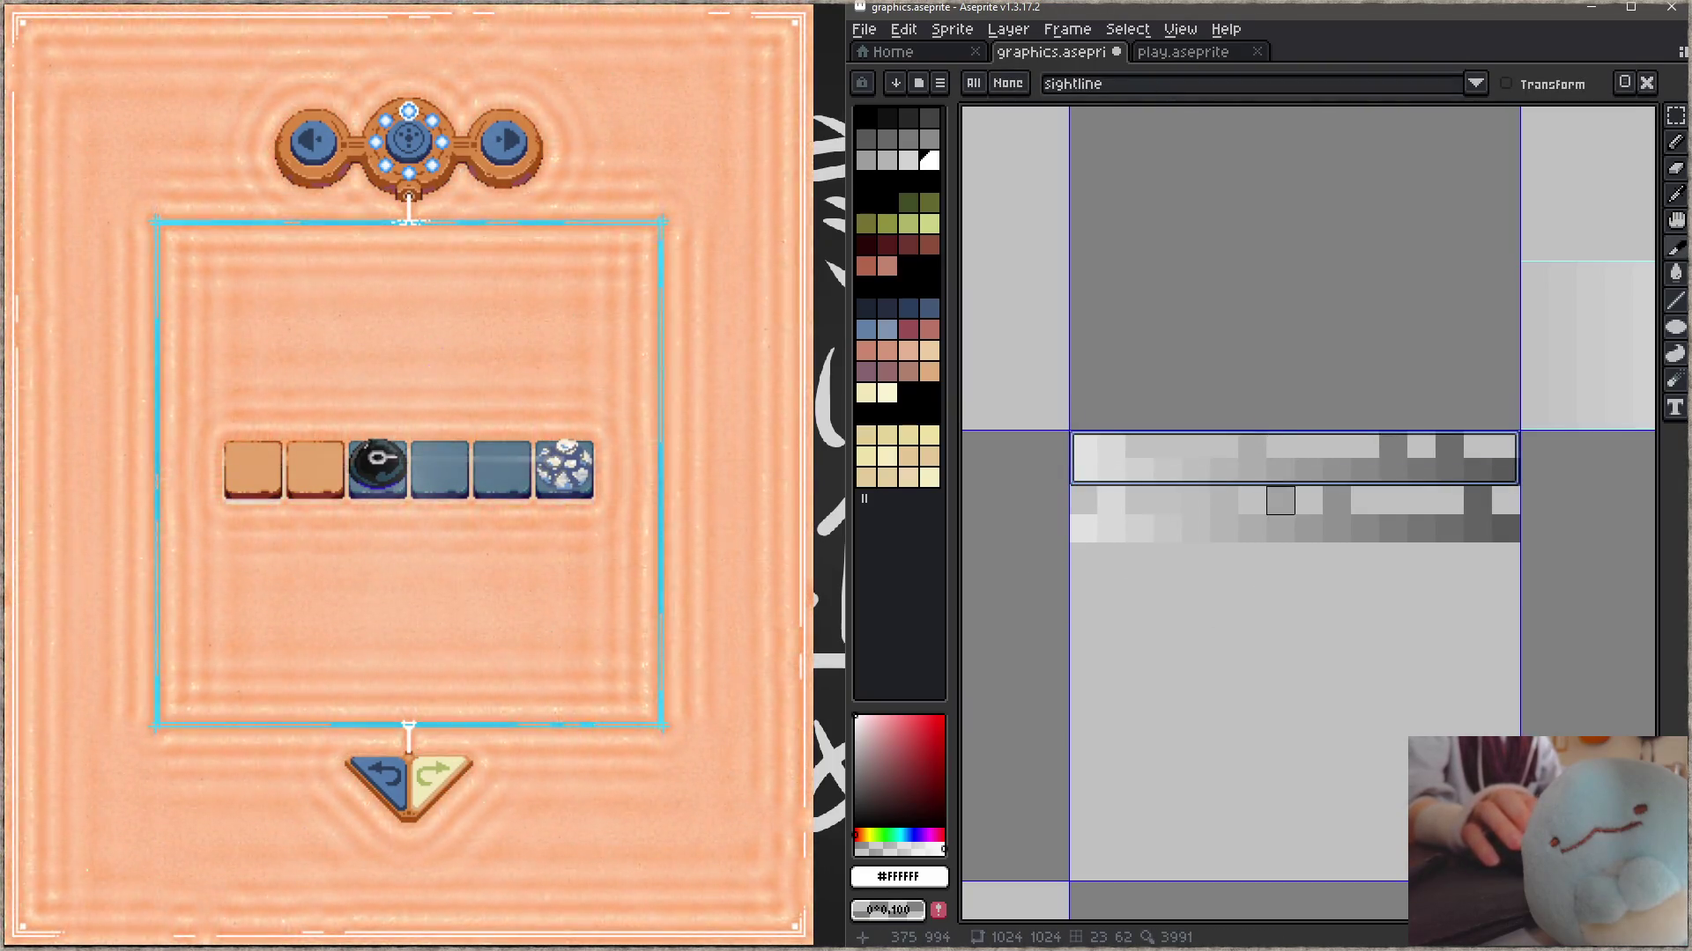
pyautogui.moveTo(1307, 582); pyautogui.dragTo(1292, 574)
pyautogui.hotkey('ctrl', 's')
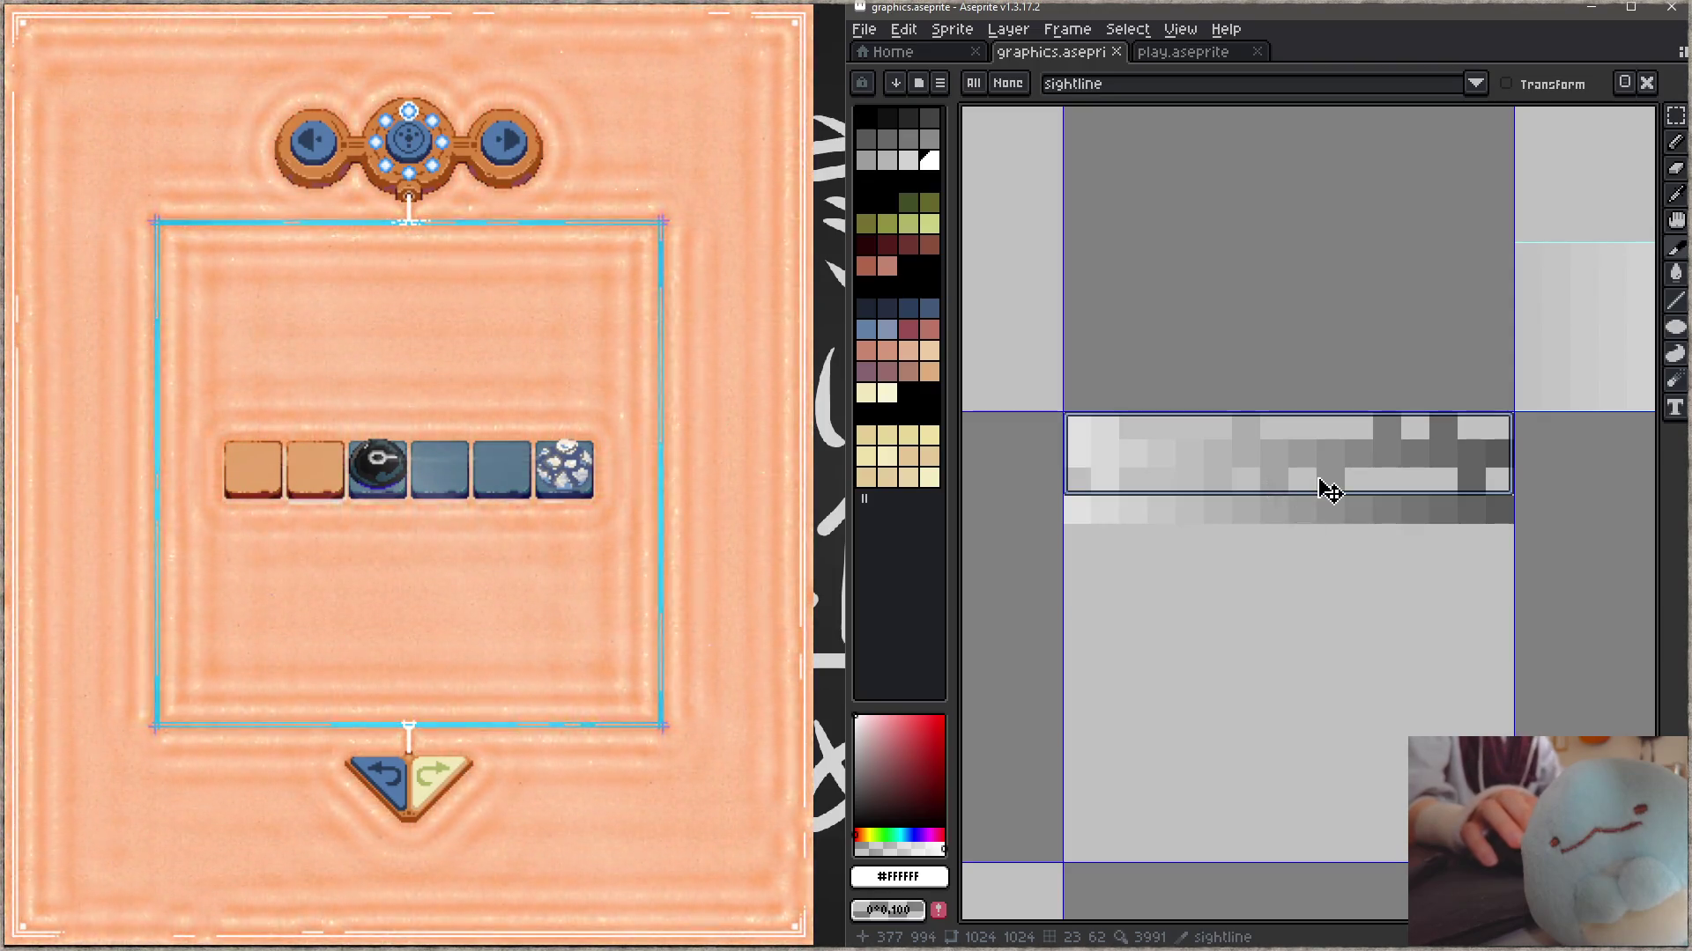
pyautogui.moveTo(1302, 493); pyautogui.dragTo(1308, 548)
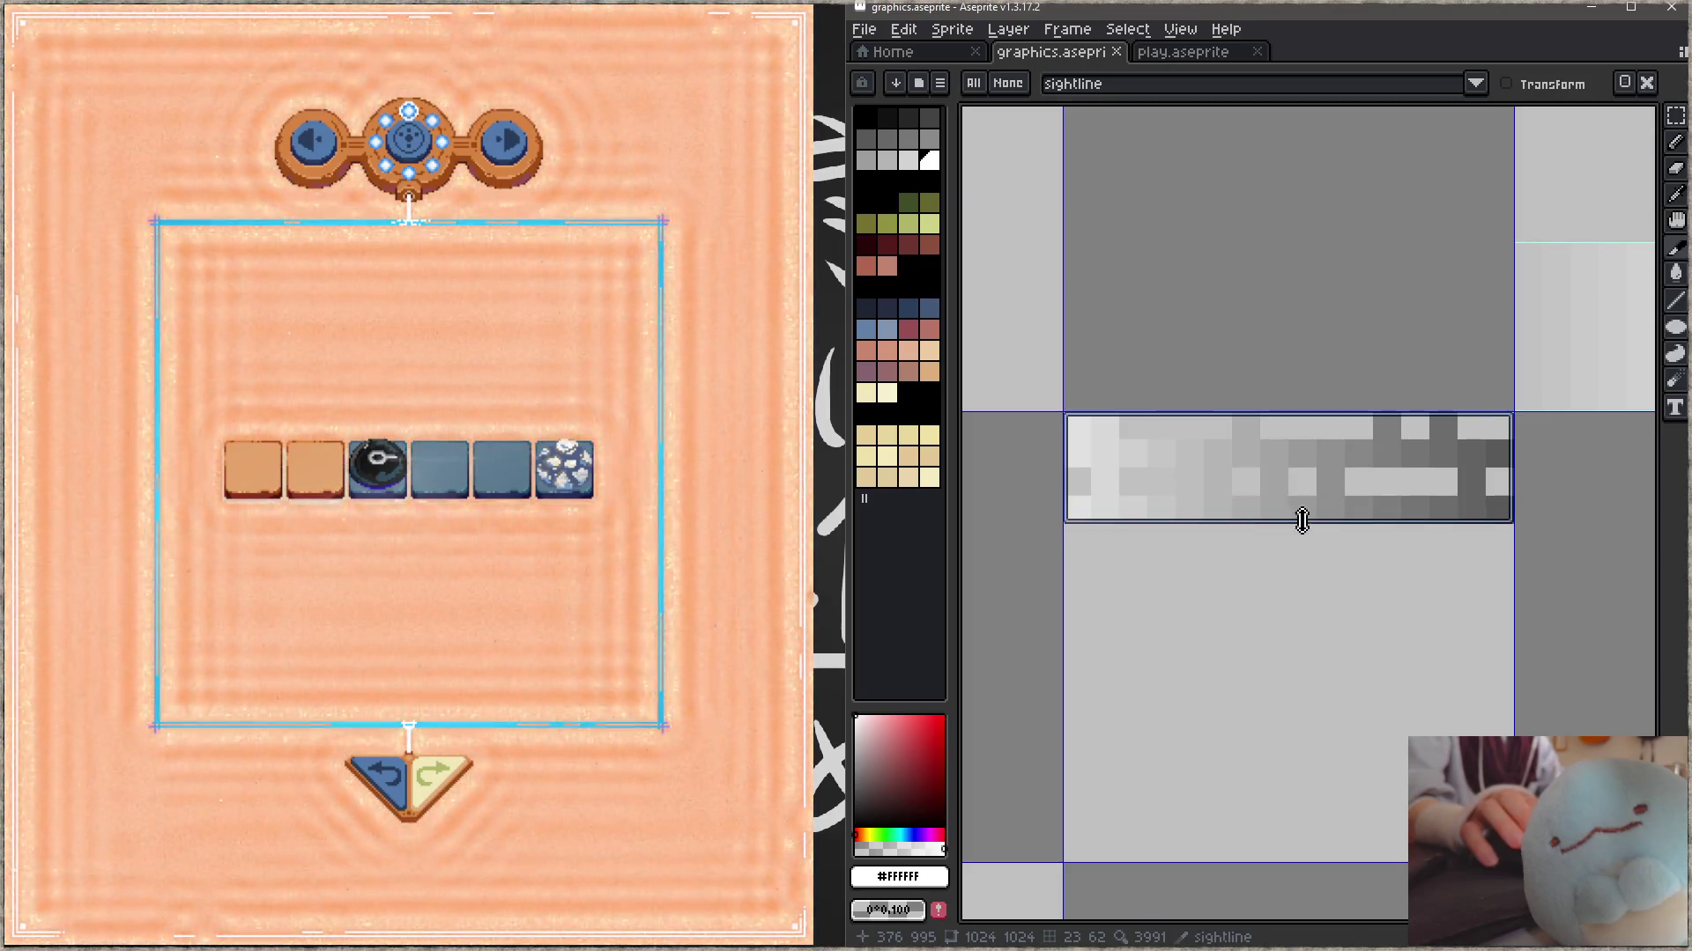
# - Paste a pixel, stretch it into a 16-pixel gradient strip, and move it up into the slice
pyautogui.hotkey('ctrl', 'v')
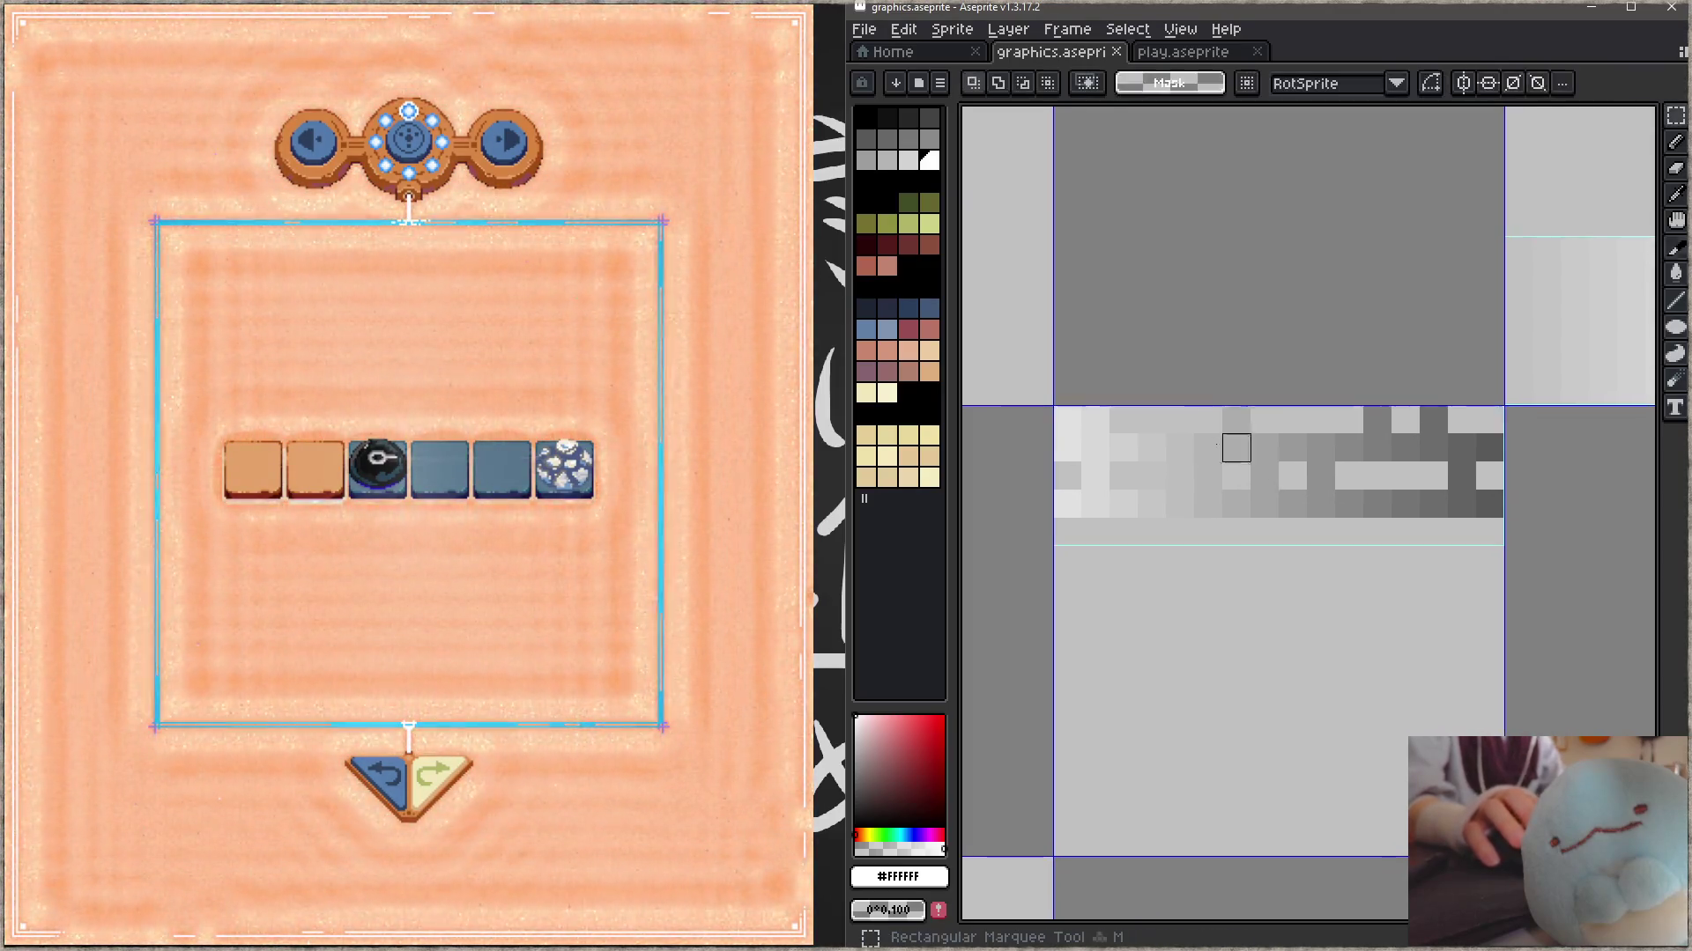
pyautogui.moveTo(1068, 420)
pyautogui.mouseDown()
pyautogui.moveTo(1067, 447)
pyautogui.moveTo(1500, 455)
pyautogui.moveTo(1410, 616)
pyautogui.mouseUp()
pyautogui.moveTo(1123, 448); pyautogui.dragTo(1489, 531)
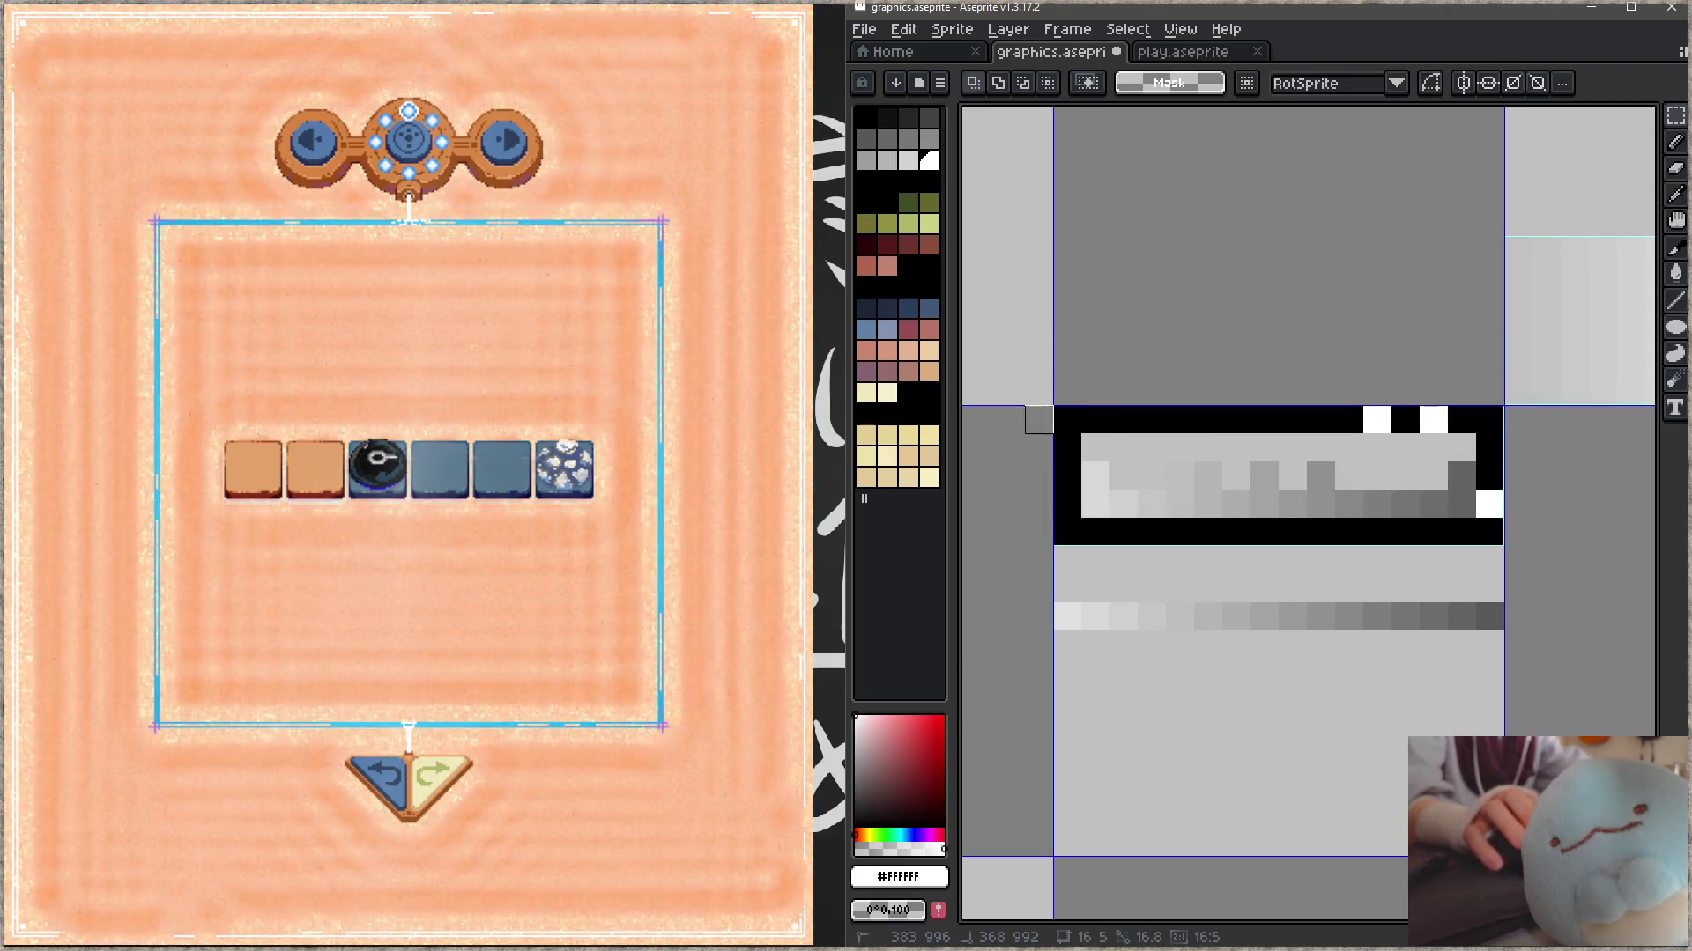
pyautogui.press('Delete')
pyautogui.hotkey('ctrl', 'v')
pyautogui.hotkey('ctrl', 'z')
pyautogui.moveTo(1348, 621); pyautogui.dragTo(1348, 484)
pyautogui.press('Return')
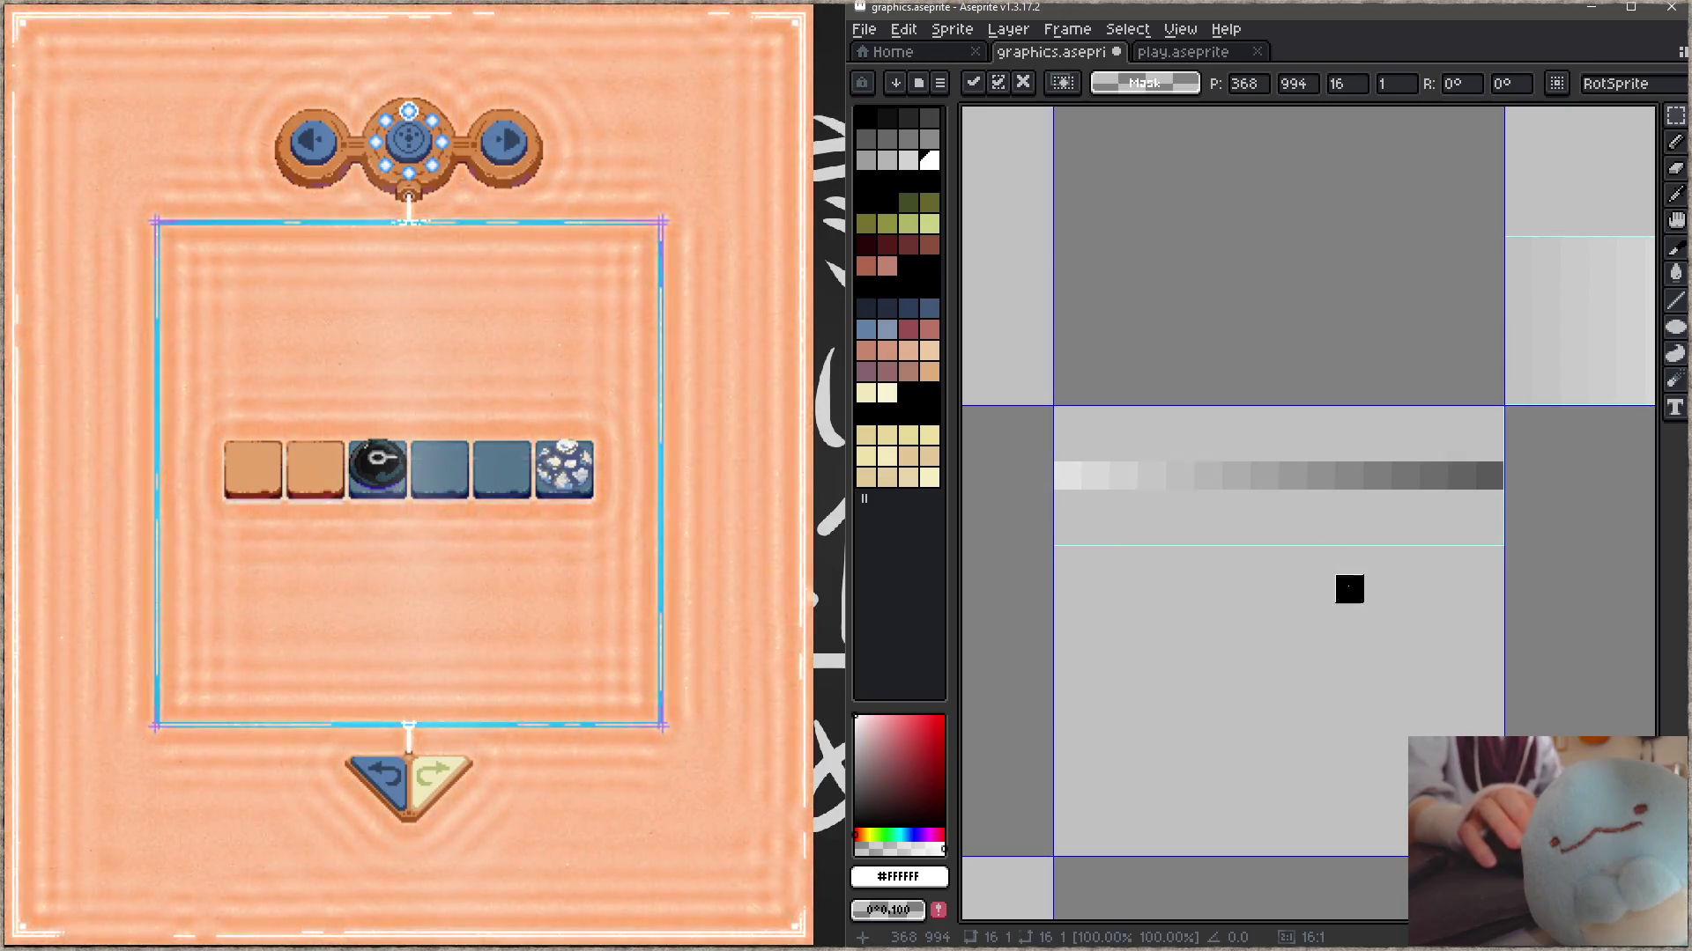
# - Duplicate the 16-pixel gradient strip into a third row, erase gaps in it and the top row, and save
pyautogui.moveTo(1067, 476); pyautogui.dragTo(1497, 476)
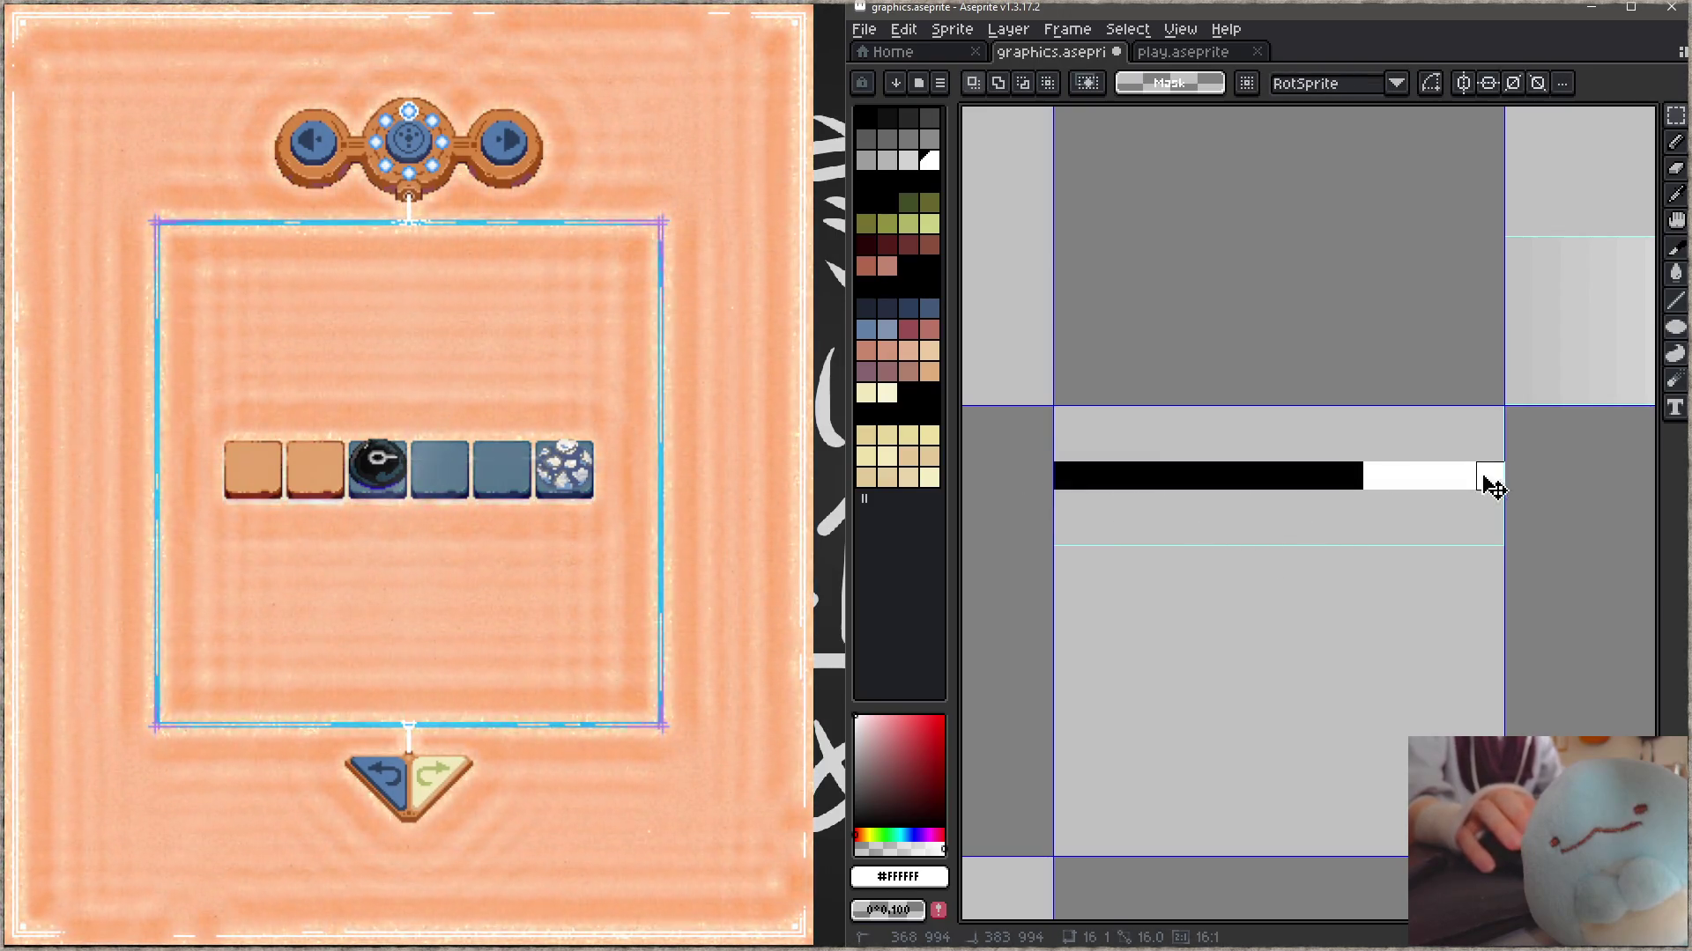
pyautogui.moveTo(1263, 485)
pyautogui.keyDown('ctrl'); pyautogui.mouseDown()
pyautogui.moveTo(1264, 438)
pyautogui.moveTo(1227, 542)
pyautogui.moveTo(1096, 532)
pyautogui.mouseUp(); pyautogui.keyUp('ctrl')
pyautogui.press('Return')
pyautogui.press('e')
pyautogui.click(1237, 532)
pyautogui.moveTo(1322, 532); pyautogui.dragTo(1349, 532)
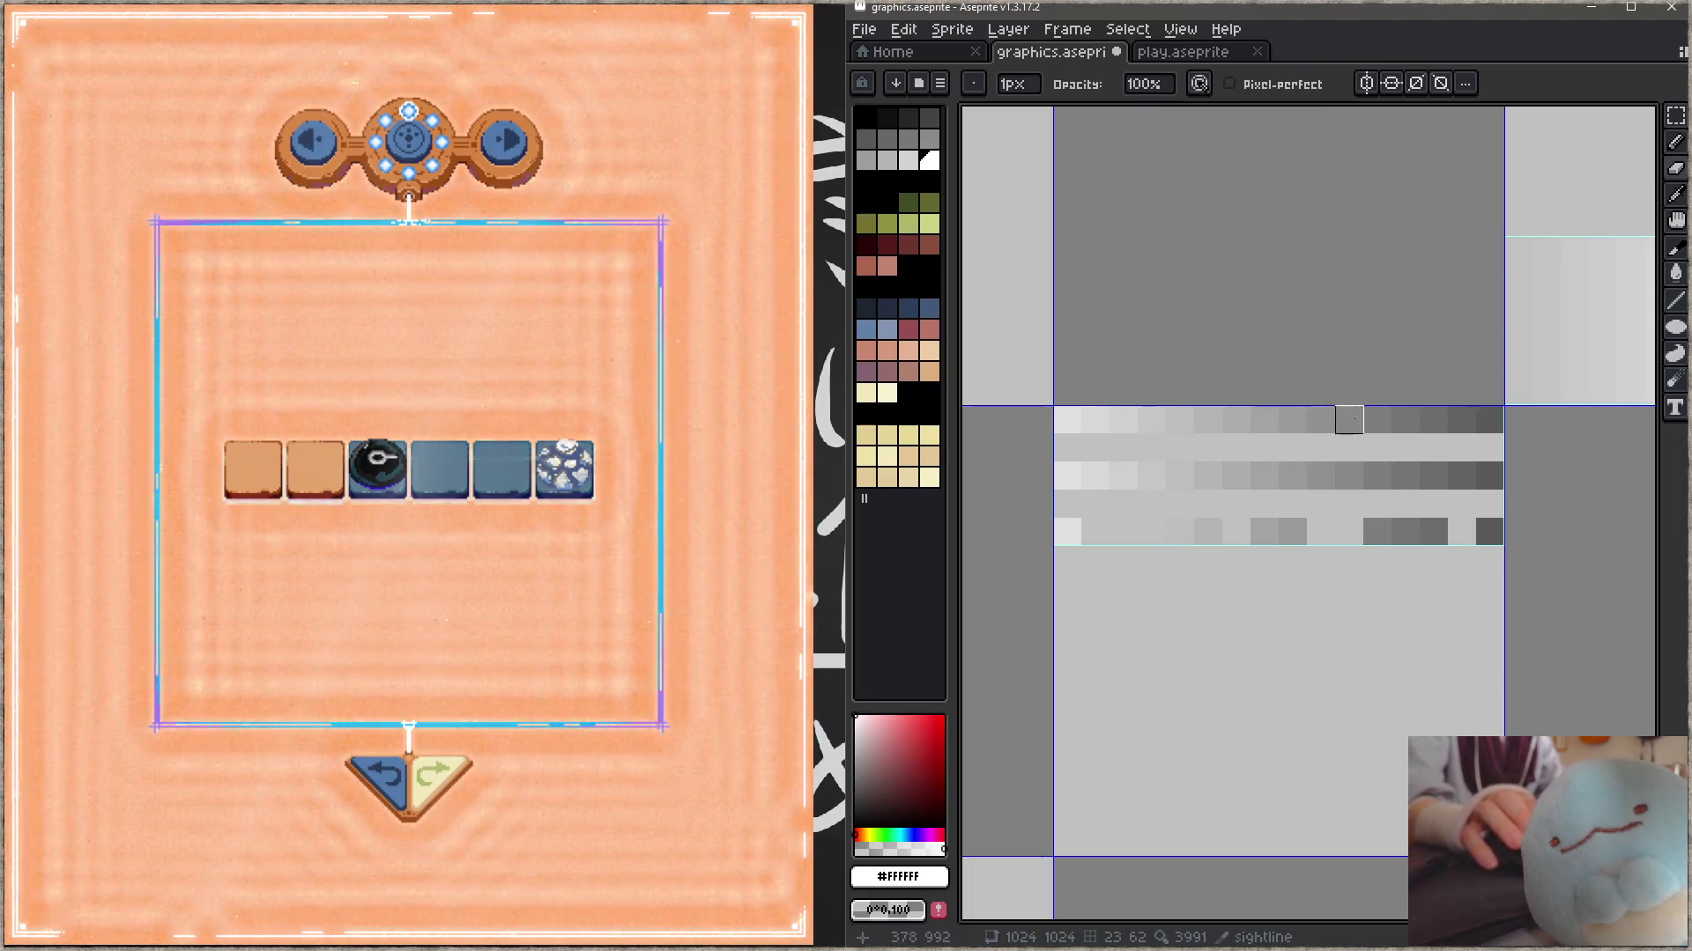
pyautogui.click(1349, 420)
pyautogui.moveTo(1405, 419); pyautogui.dragTo(1208, 420)
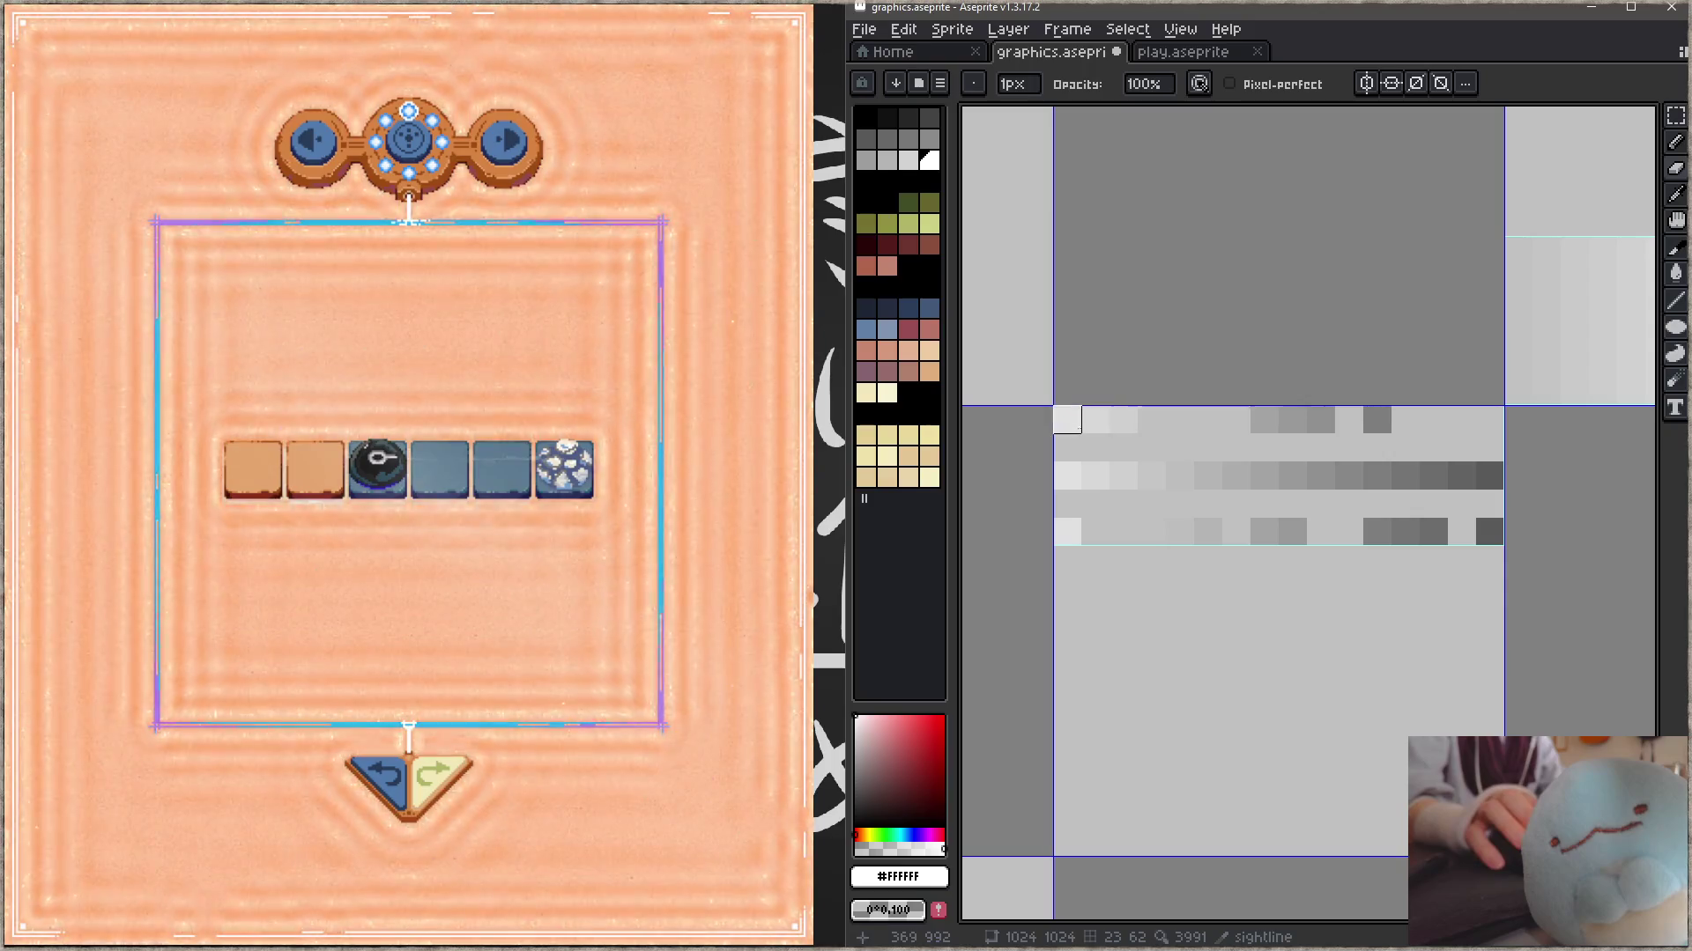
pyautogui.hotkey('ctrl', 's')
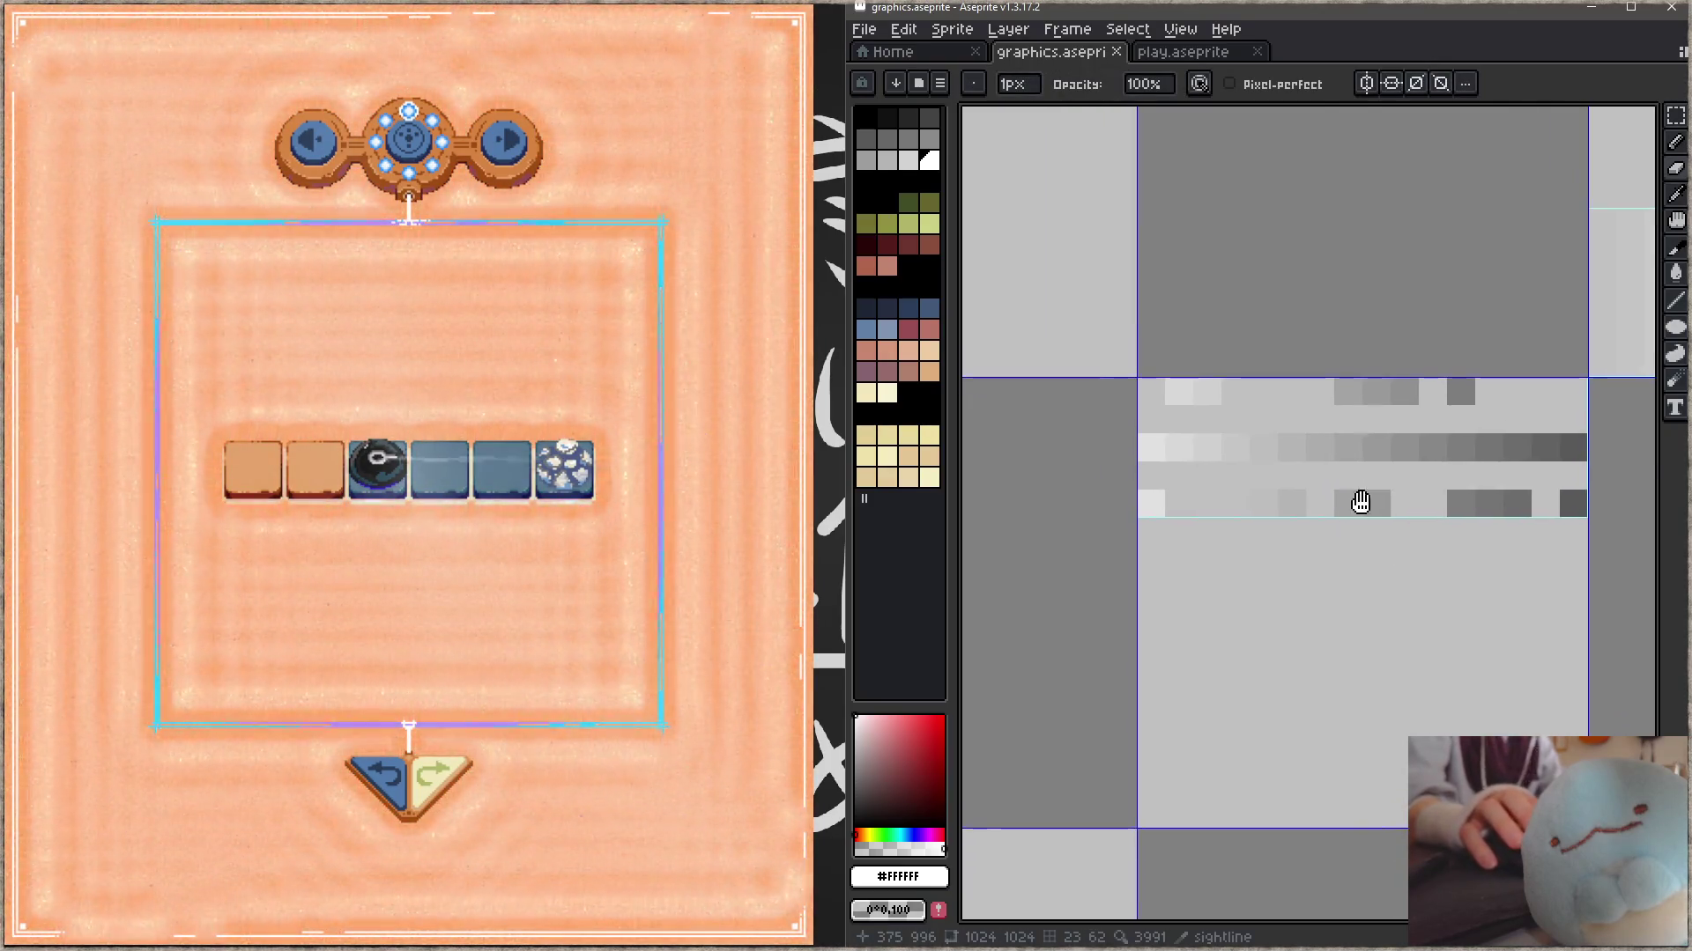
# - Lower the sightline slice's bottom edge to fit the three rows and save
pyautogui.hotkey('shift', 'c')
pyautogui.click(1370, 449)
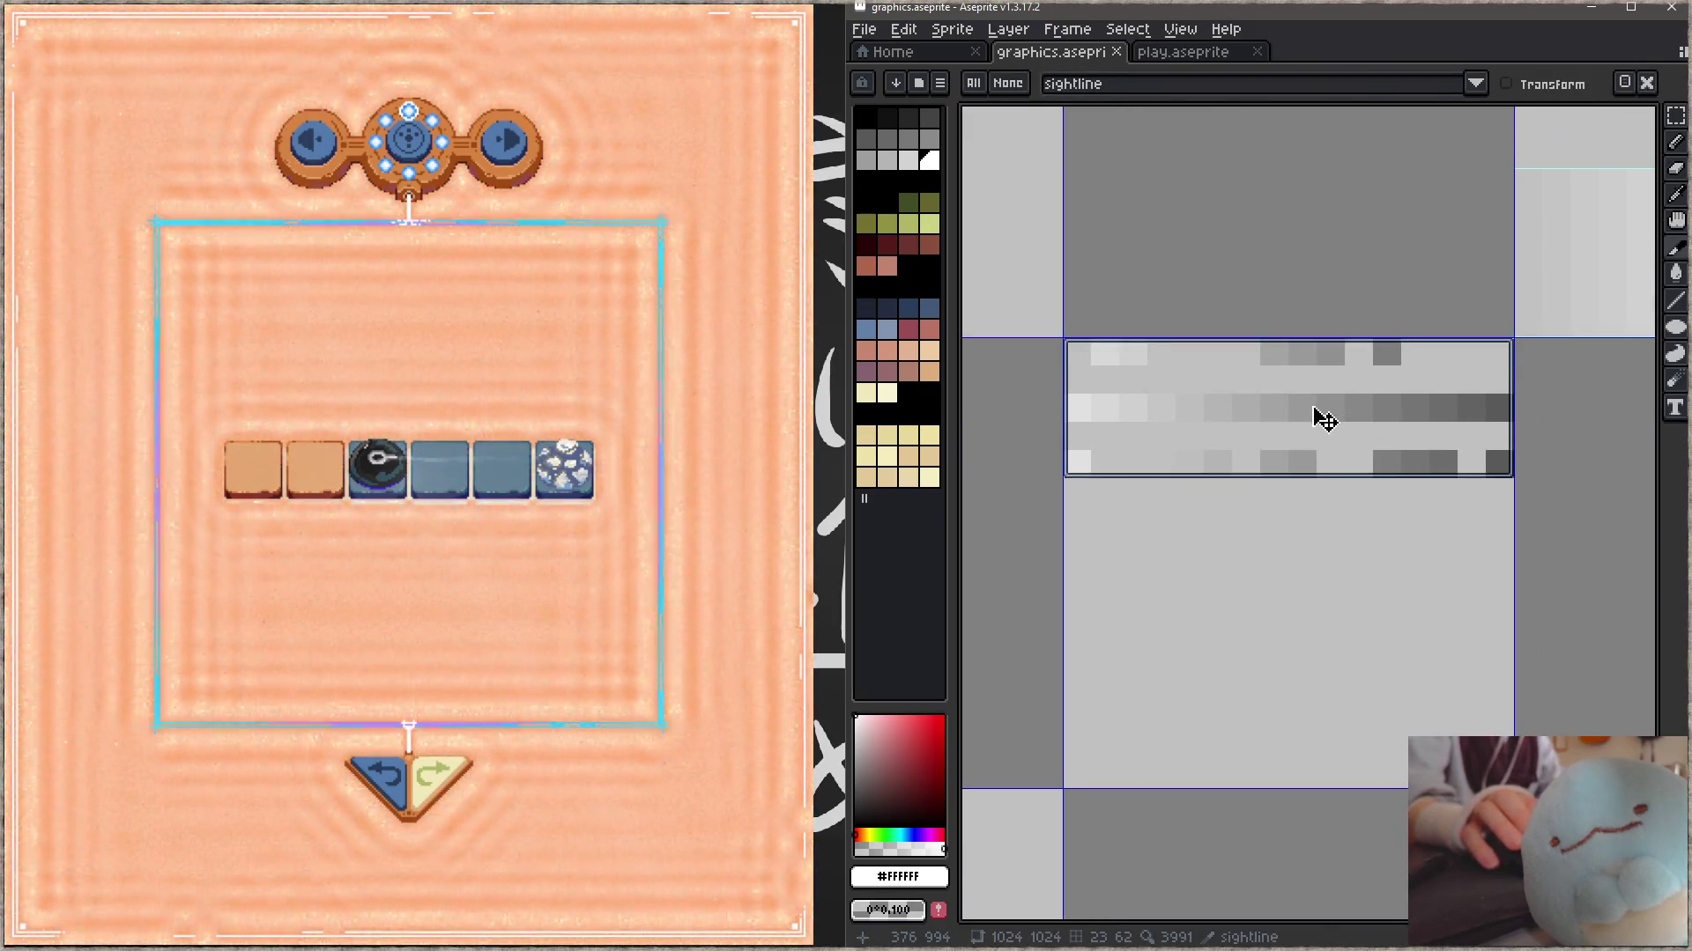
pyautogui.scroll(-2, 1283, 544)
pyautogui.hotkey('ctrl', 's')
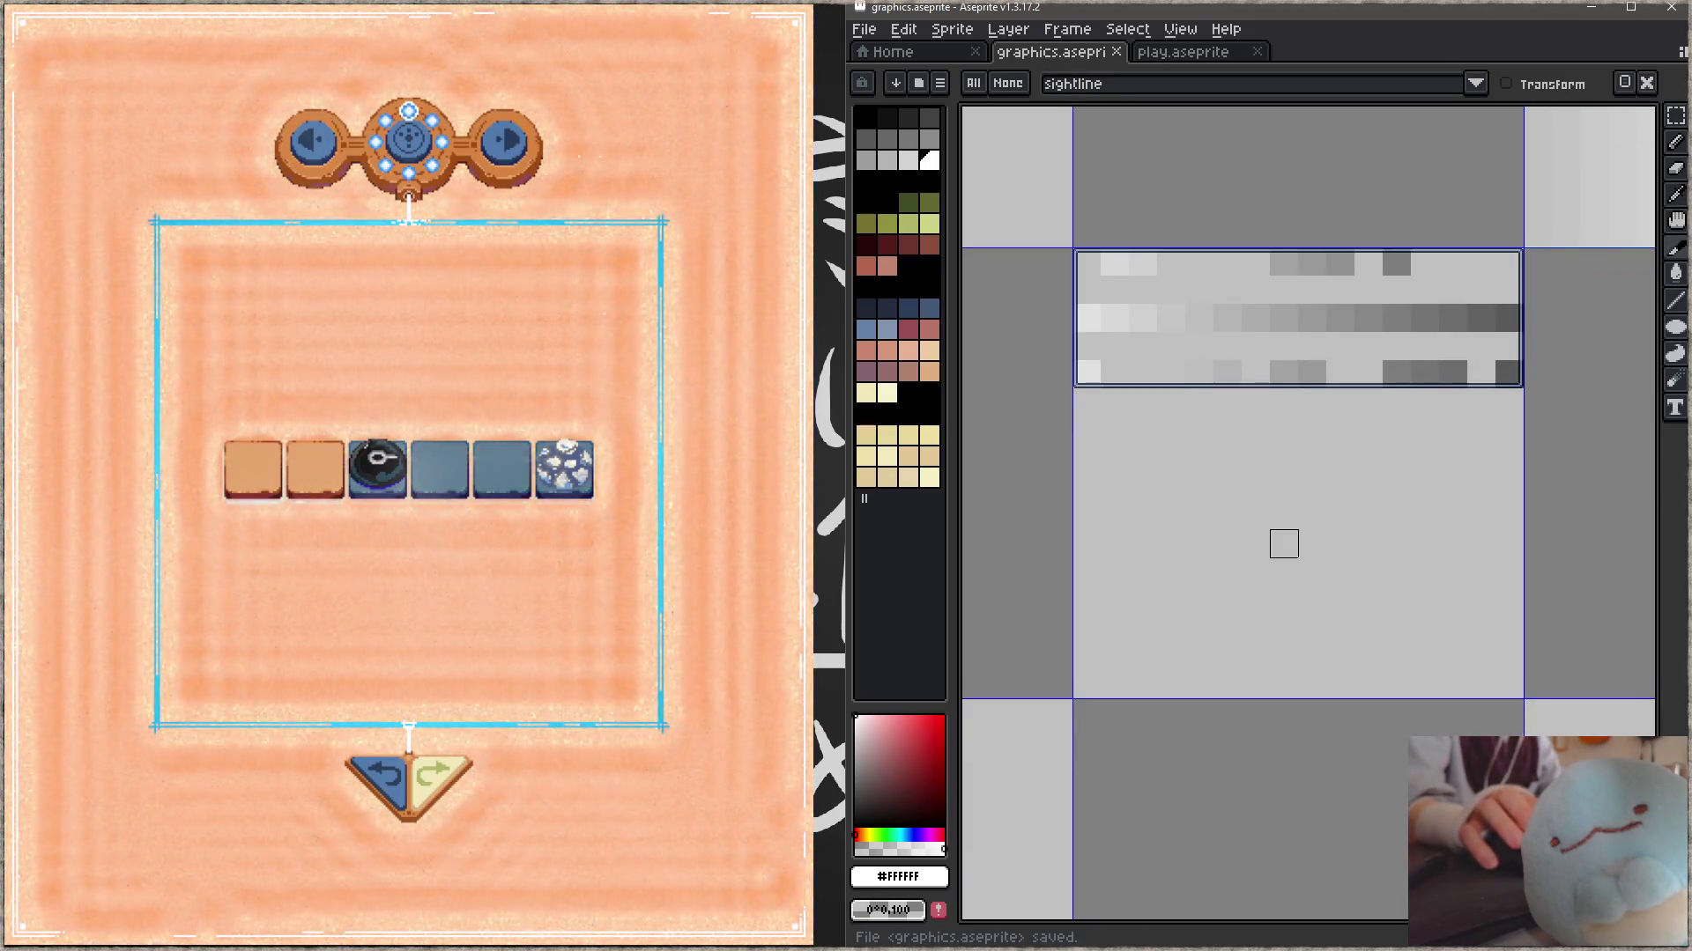
pyautogui.moveTo(1310, 385); pyautogui.dragTo(1322, 520)
pyautogui.hotkey('ctrl', 's')
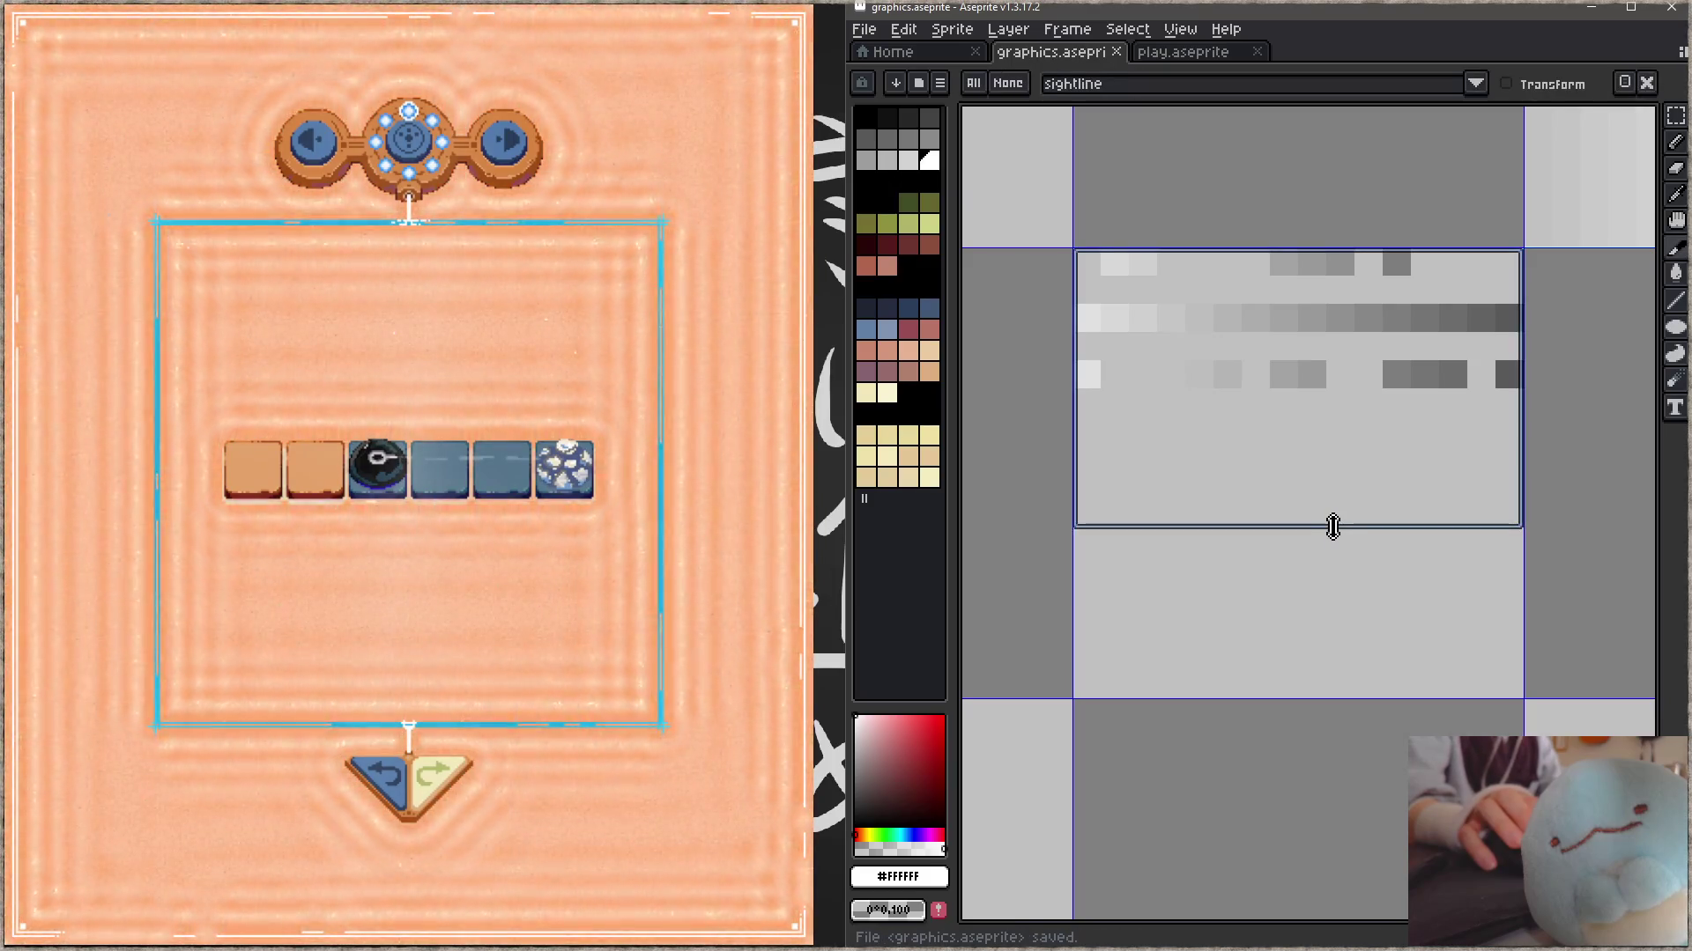
pyautogui.moveTo(1330, 389); pyautogui.dragTo(1234, 423)
# - Try moving the lower two rows down two pixels, undo it, save, and snip the game's tile area
pyautogui.press('m')
pyautogui.moveTo(1027, 385); pyautogui.dragTo(1431, 430)
pyautogui.moveTo(1329, 426); pyautogui.dragTo(1326, 481)
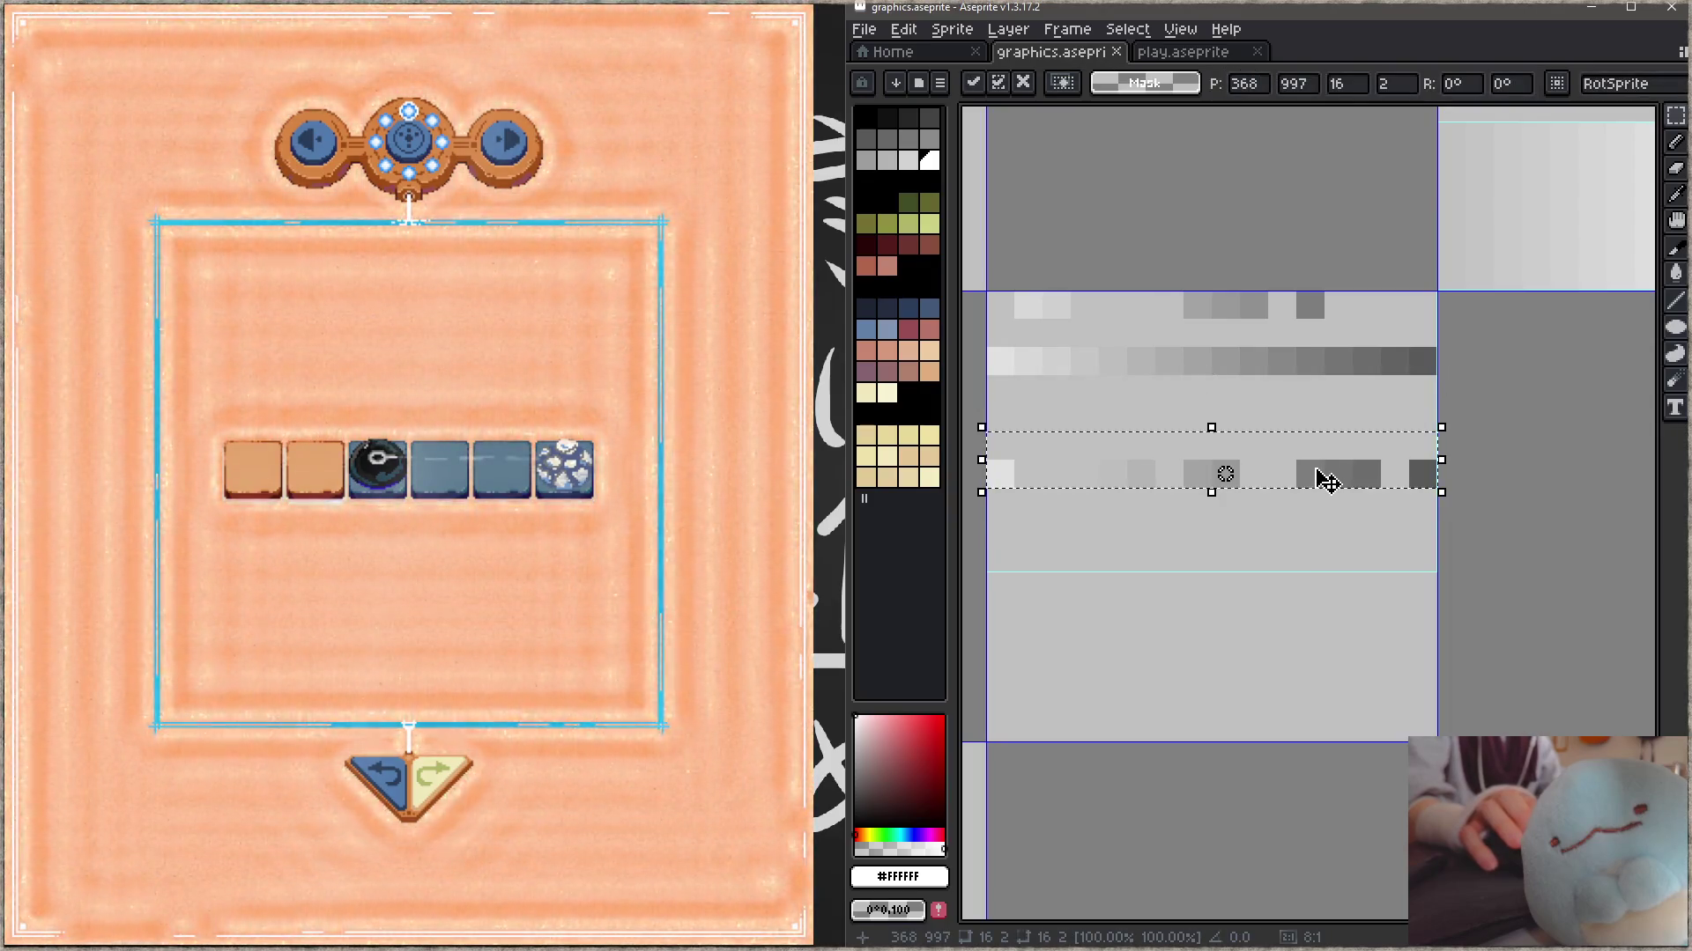
pyautogui.hotkey('ctrl', 'd')
pyautogui.hotkey('ctrl', 's')
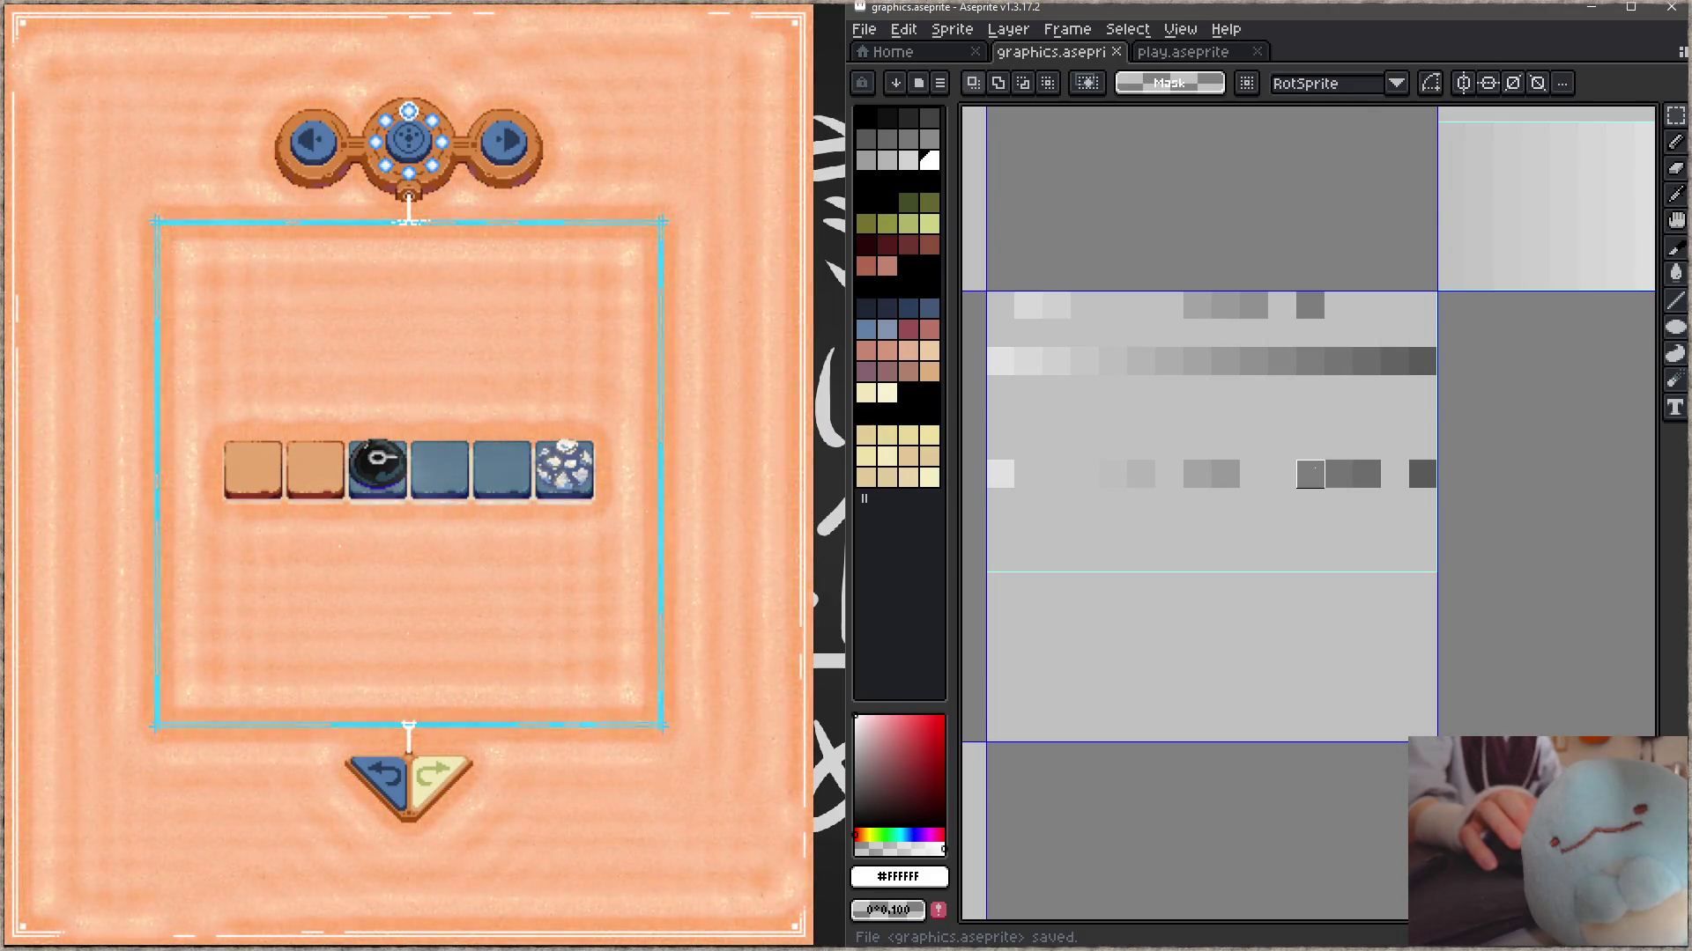
pyautogui.hotkey('ctrl', 'z')
pyautogui.hotkey('ctrl', 'z')
pyautogui.hotkey('ctrl', 'z')
pyautogui.hotkey('ctrl', 'z')
pyautogui.hotkey('ctrl', 'z')
pyautogui.hotkey('ctrl', 'z')
pyautogui.hotkey('ctrl', 'z')
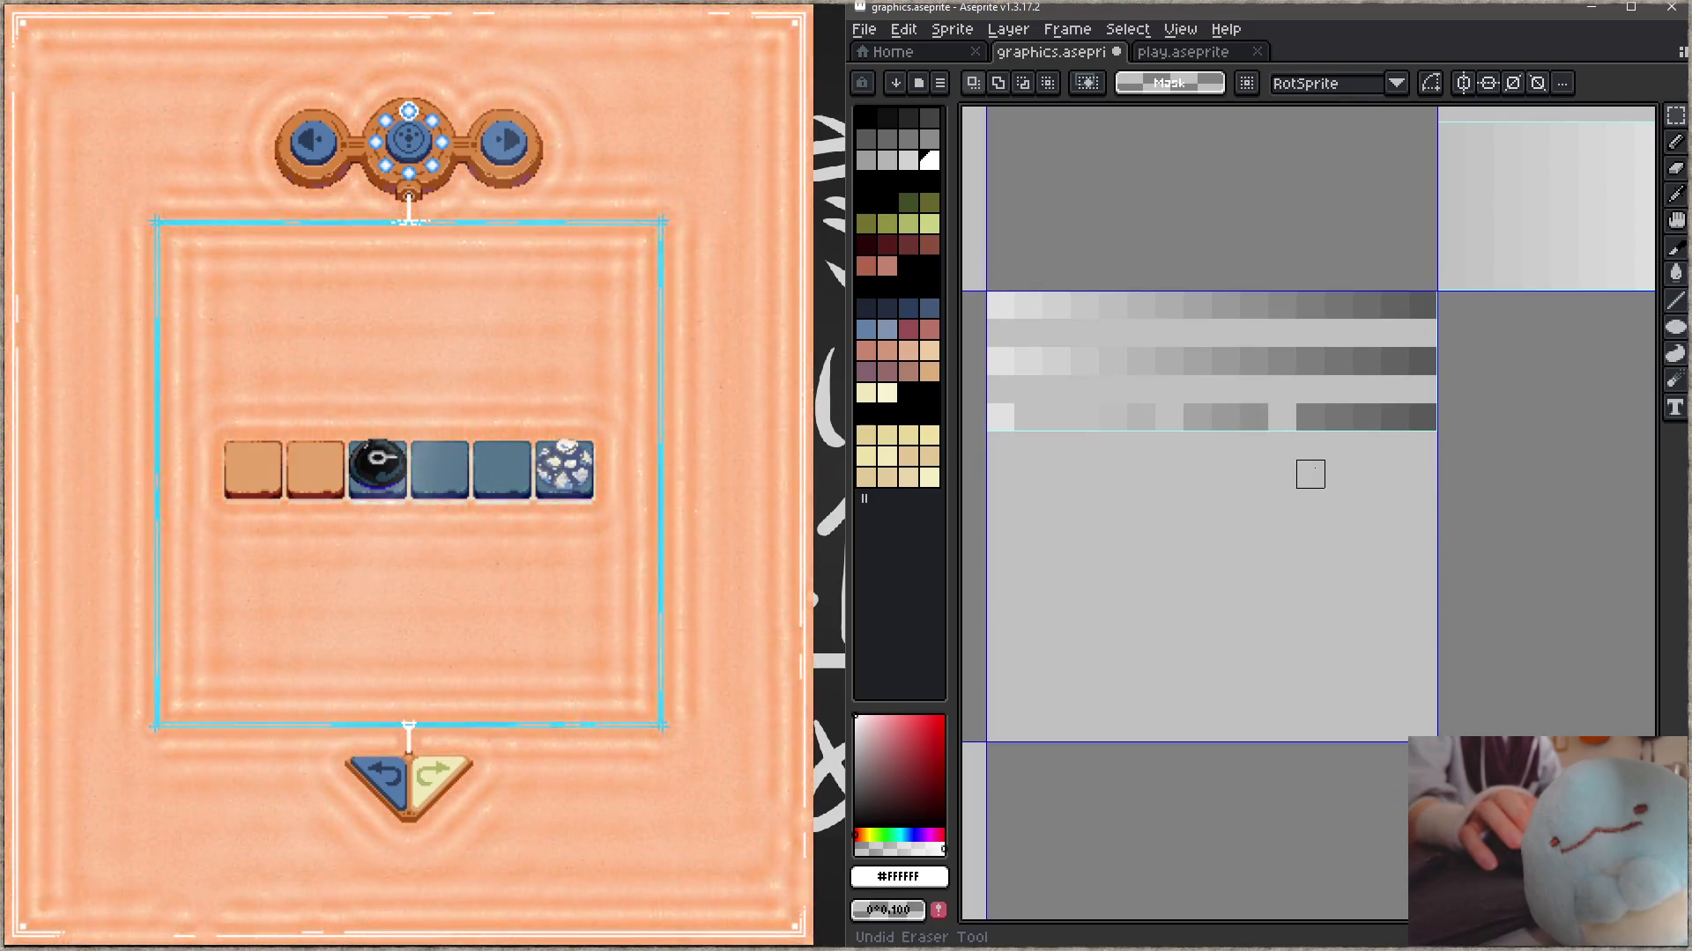
pyautogui.hotkey('ctrl', 'z')
pyautogui.hotkey('ctrl', 'z')
pyautogui.hotkey('ctrl', 'z')
pyautogui.hotkey('ctrl', 'z')
pyautogui.hotkey('ctrl', 'z')
pyautogui.hotkey('ctrl', 'z')
pyautogui.hotkey('ctrl', 'z')
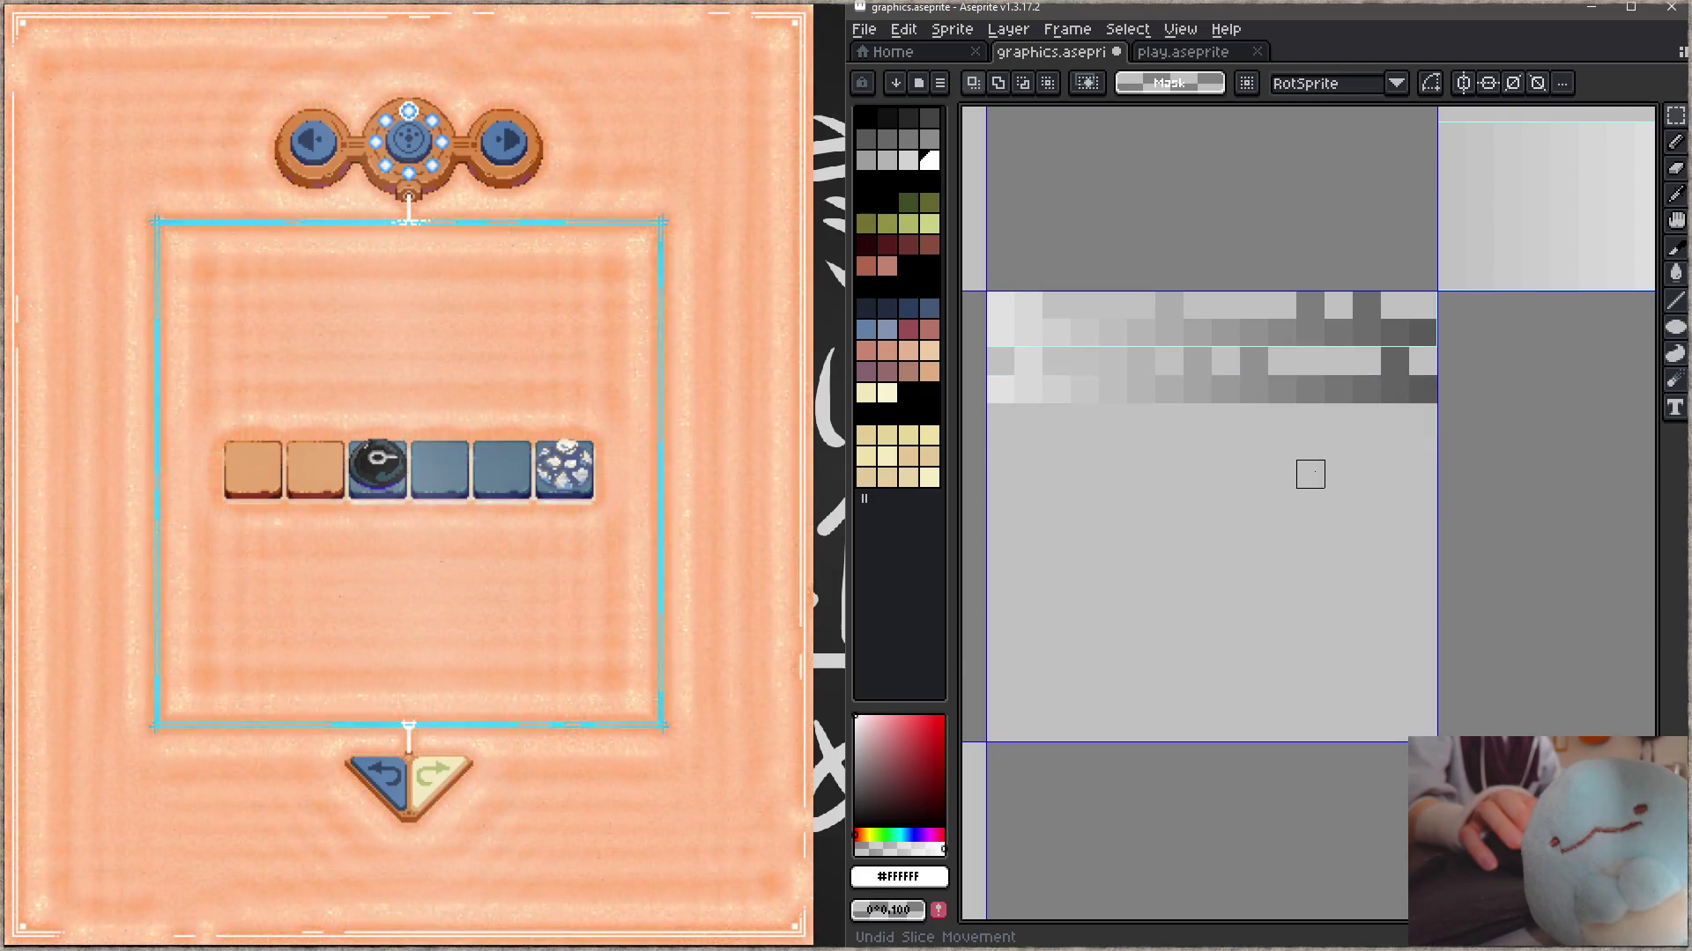
pyautogui.hotkey('ctrl', 'y')
pyautogui.hotkey('ctrl', 's')
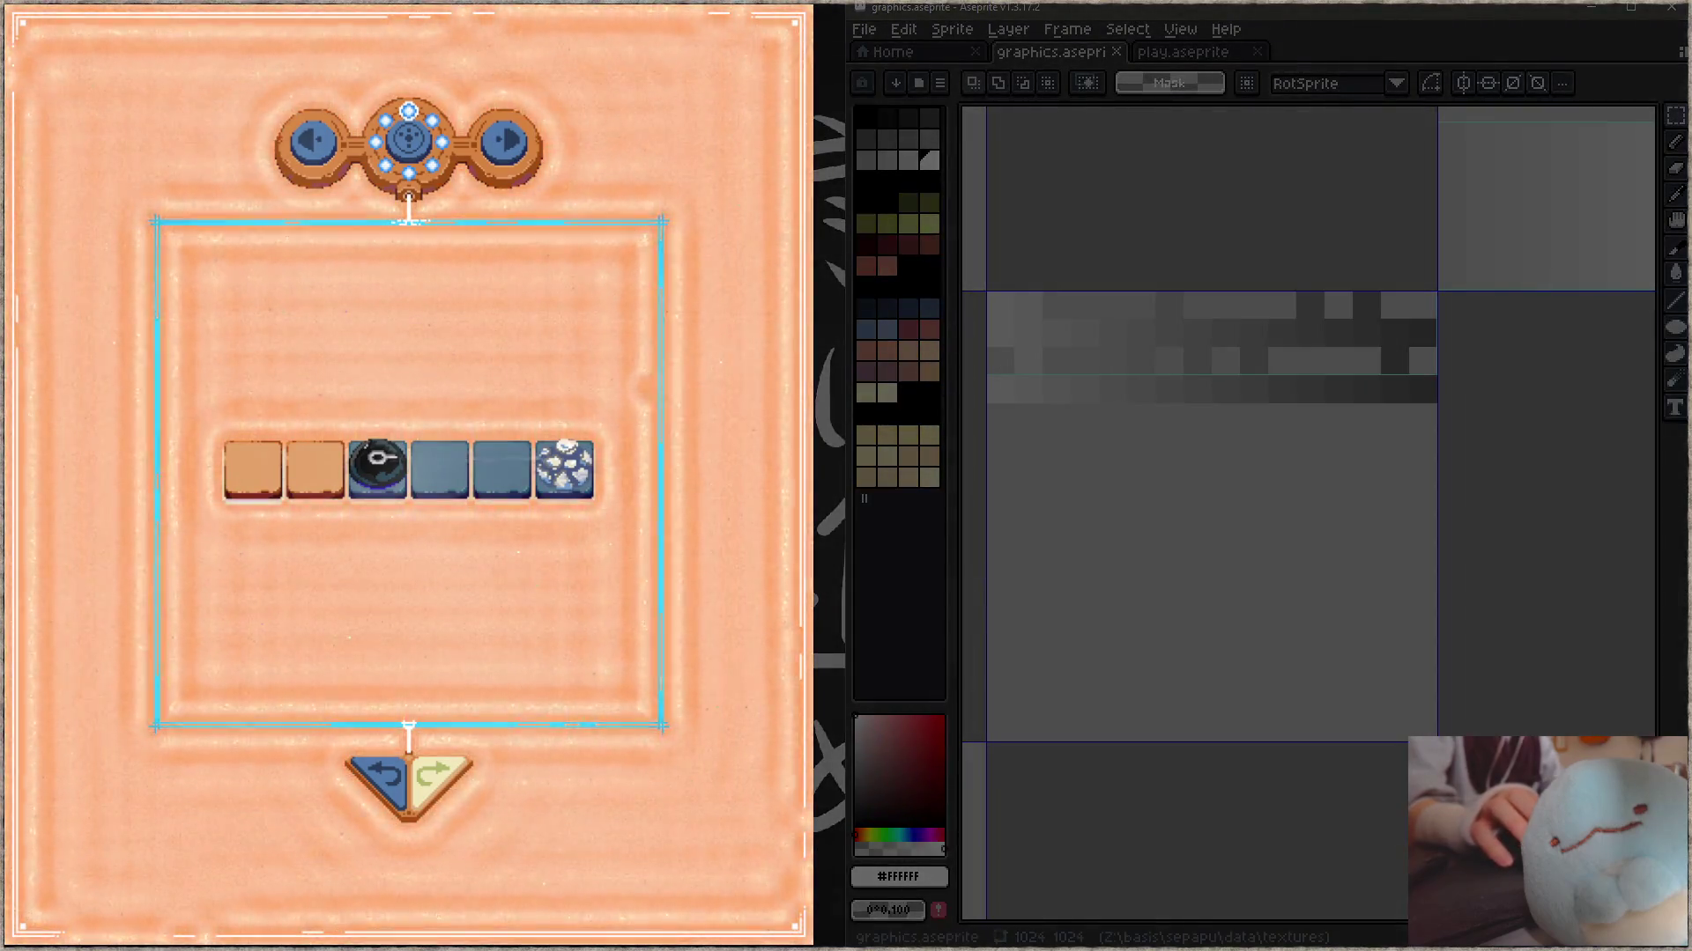
pyautogui.moveTo(221, 322); pyautogui.dragTo(652, 577)
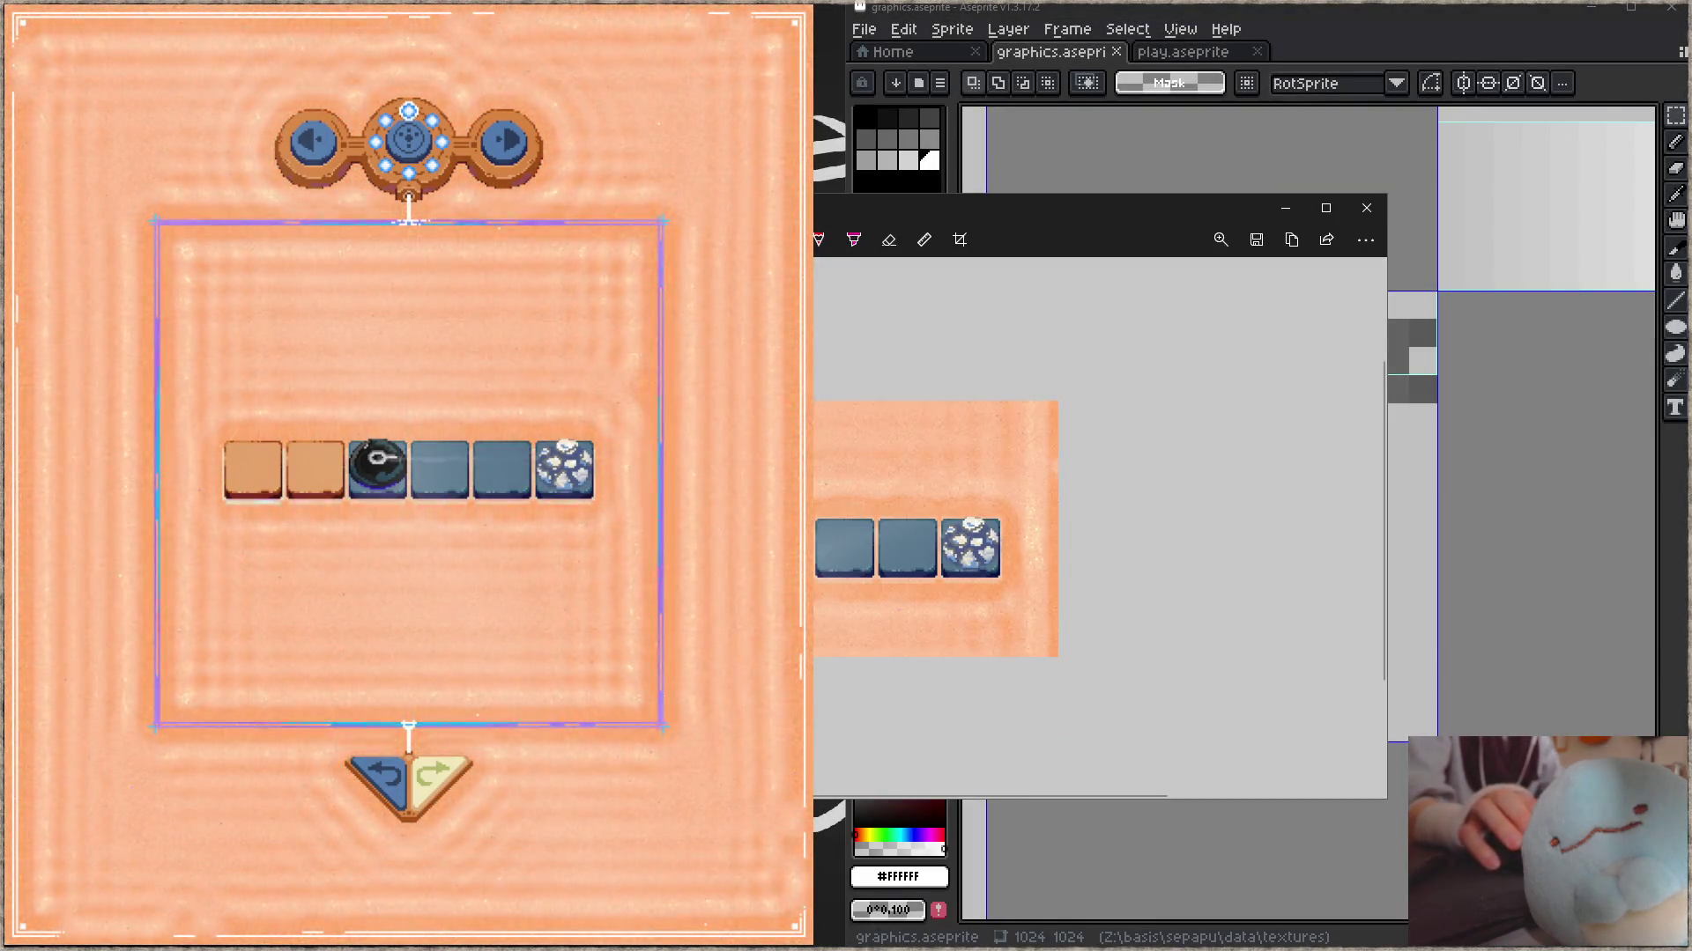
# - Pick a pen colour and draw sparkle lines above and to the left of the ice tile
pyautogui.click(853, 240)
pyautogui.click(1125, 400)
pyautogui.click(1138, 416)
pyautogui.moveTo(965, 518); pyautogui.dragTo(954, 476)
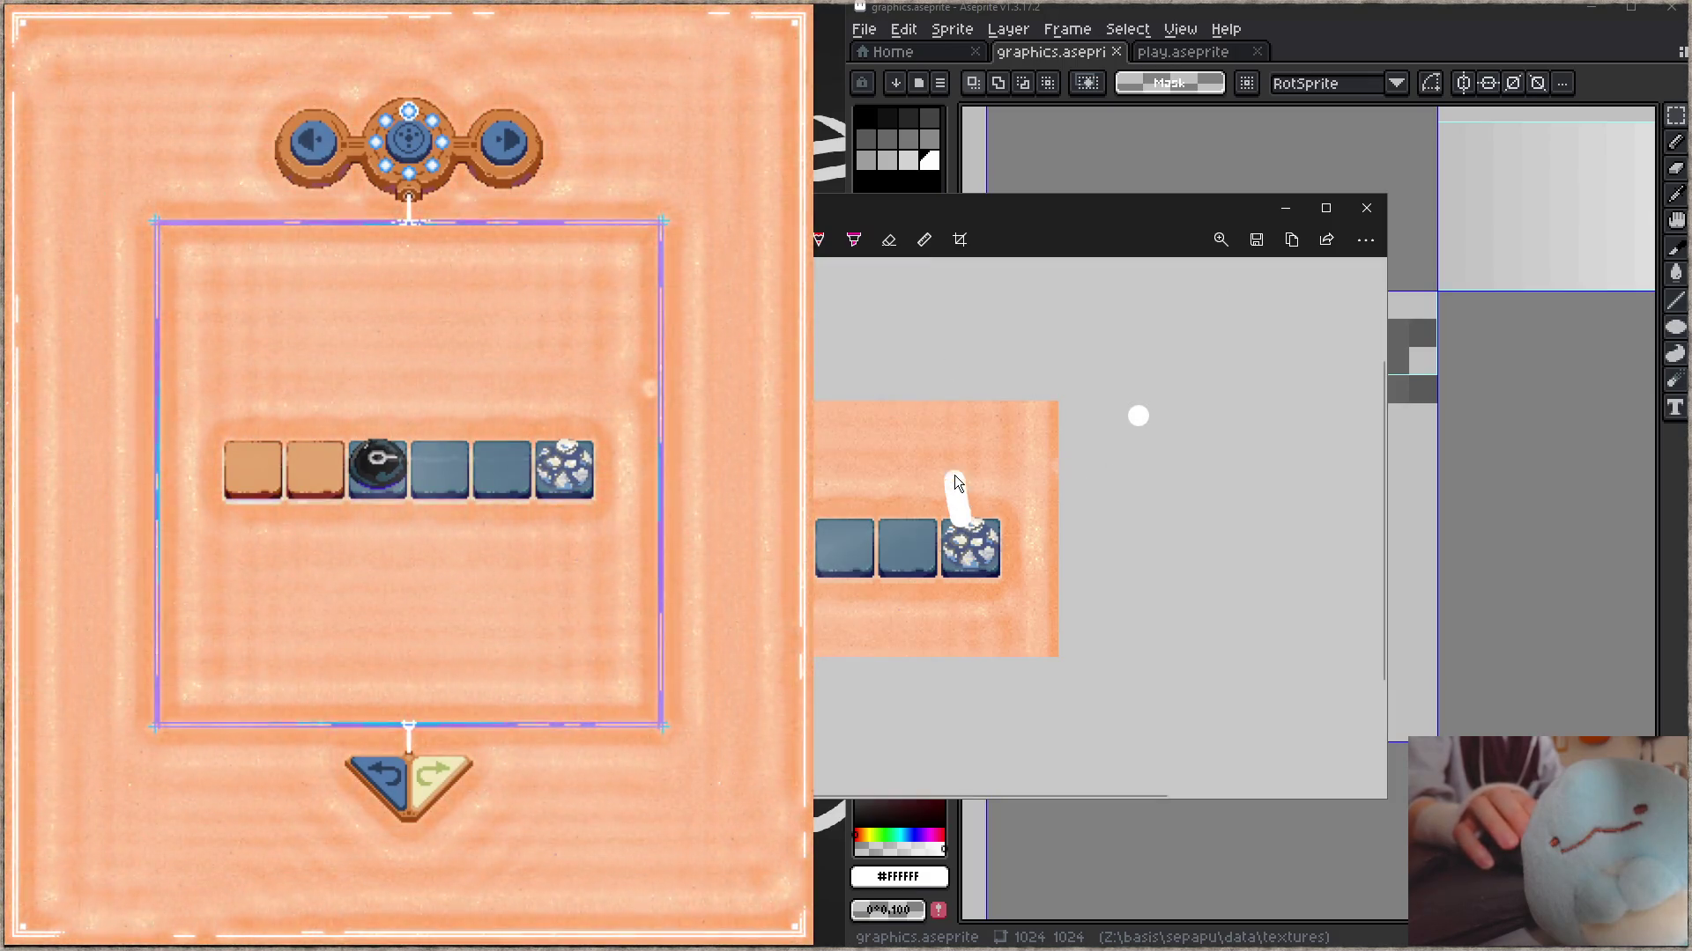
pyautogui.click(853, 240)
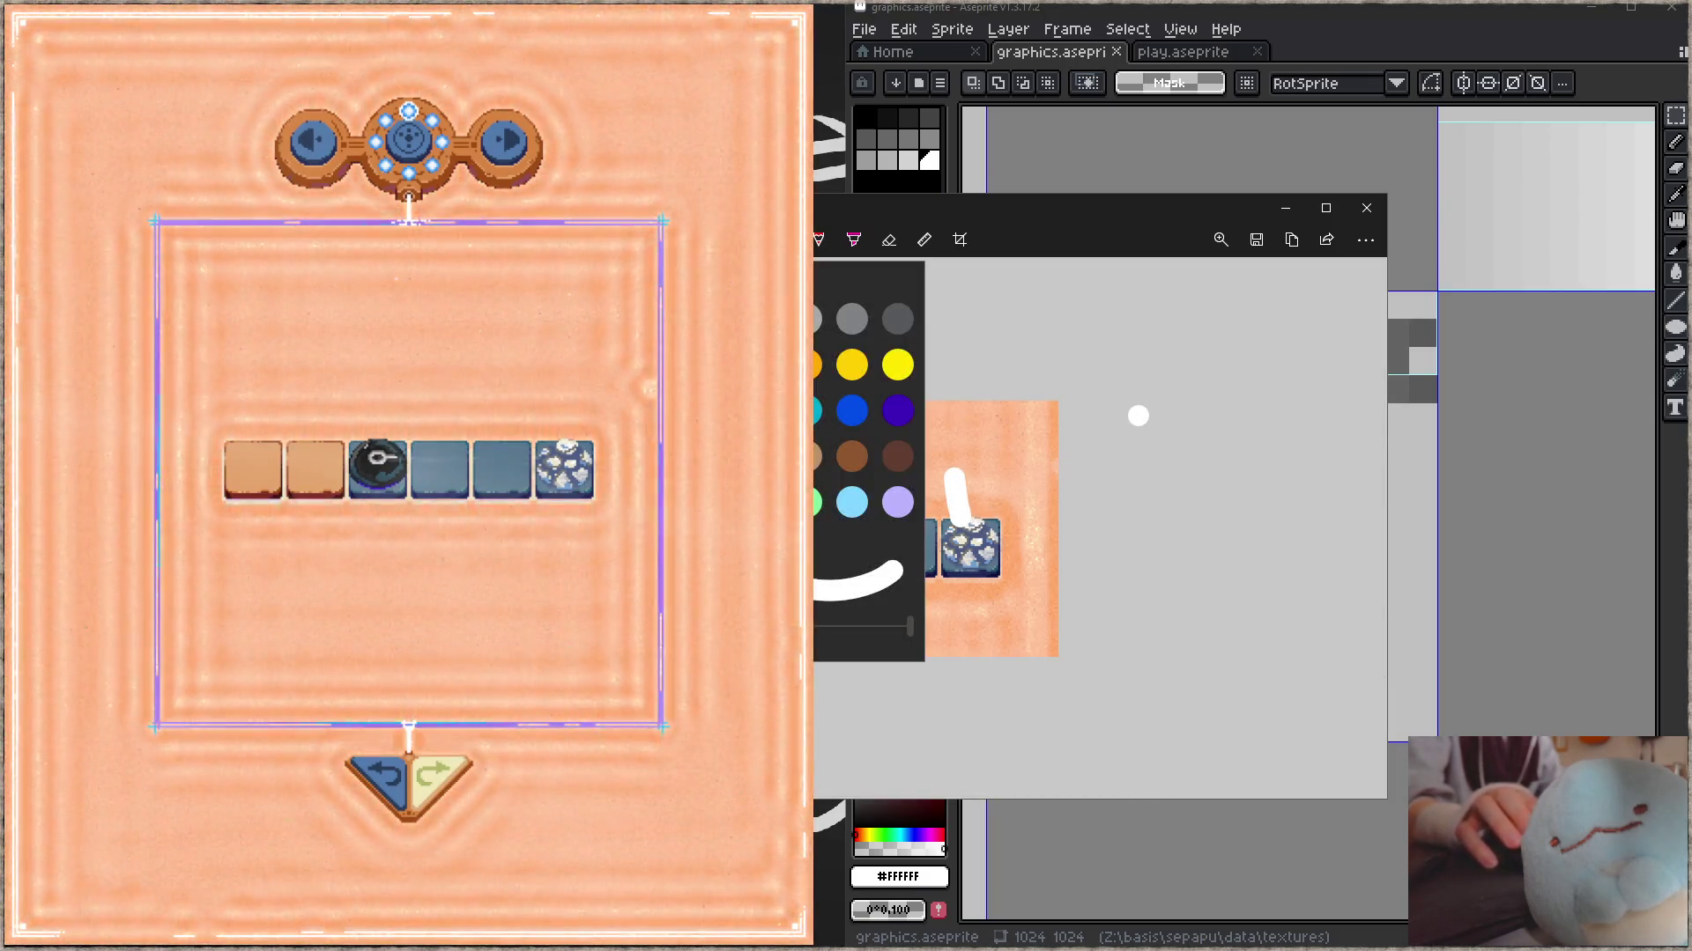
pyautogui.click(1213, 526)
pyautogui.hotkey('ctrl', 'z')
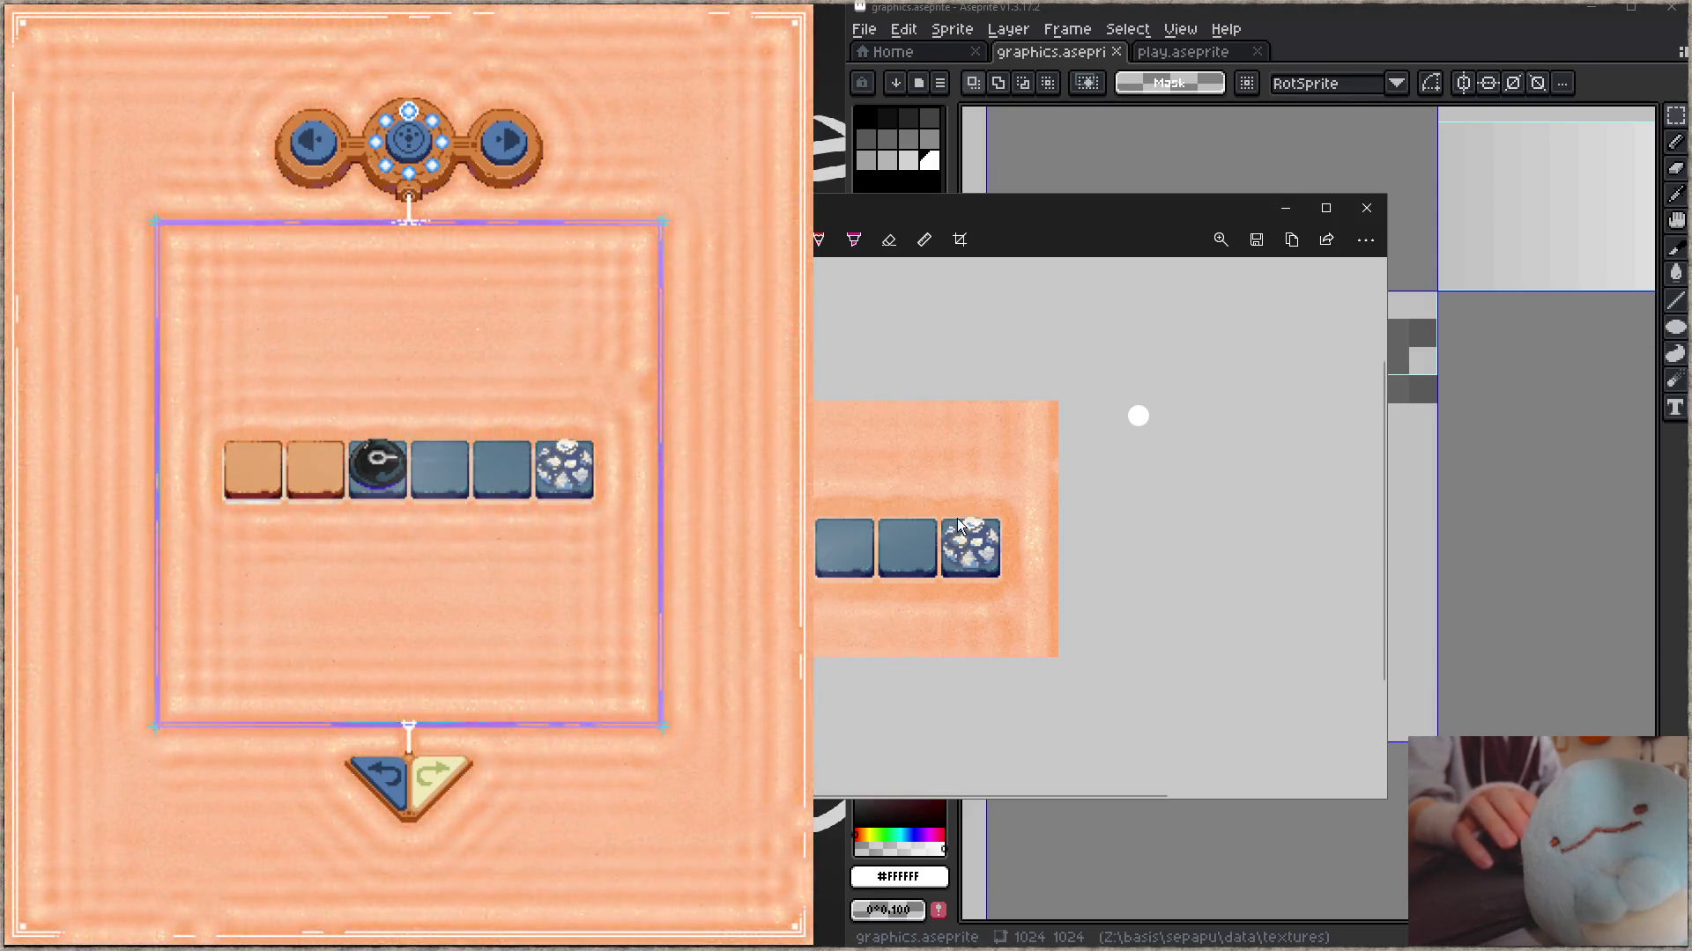
pyautogui.moveTo(953, 499); pyautogui.dragTo(969, 523)
pyautogui.moveTo(985, 502); pyautogui.dragTo(980, 587)
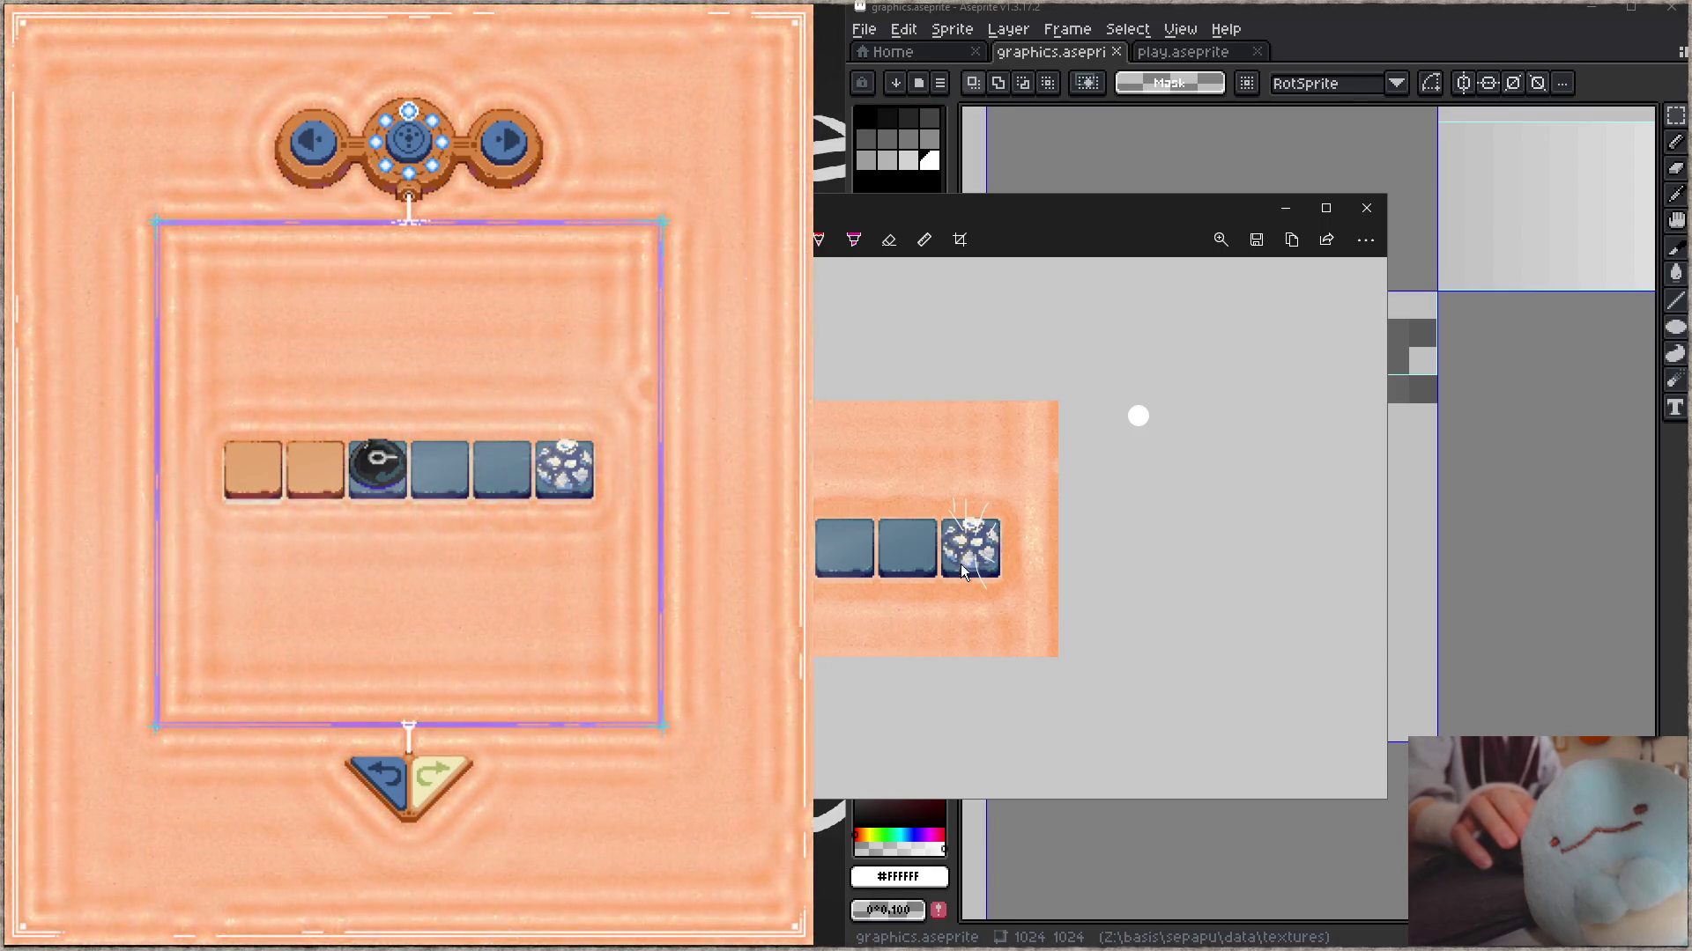
pyautogui.moveTo(913, 527); pyautogui.dragTo(948, 540)
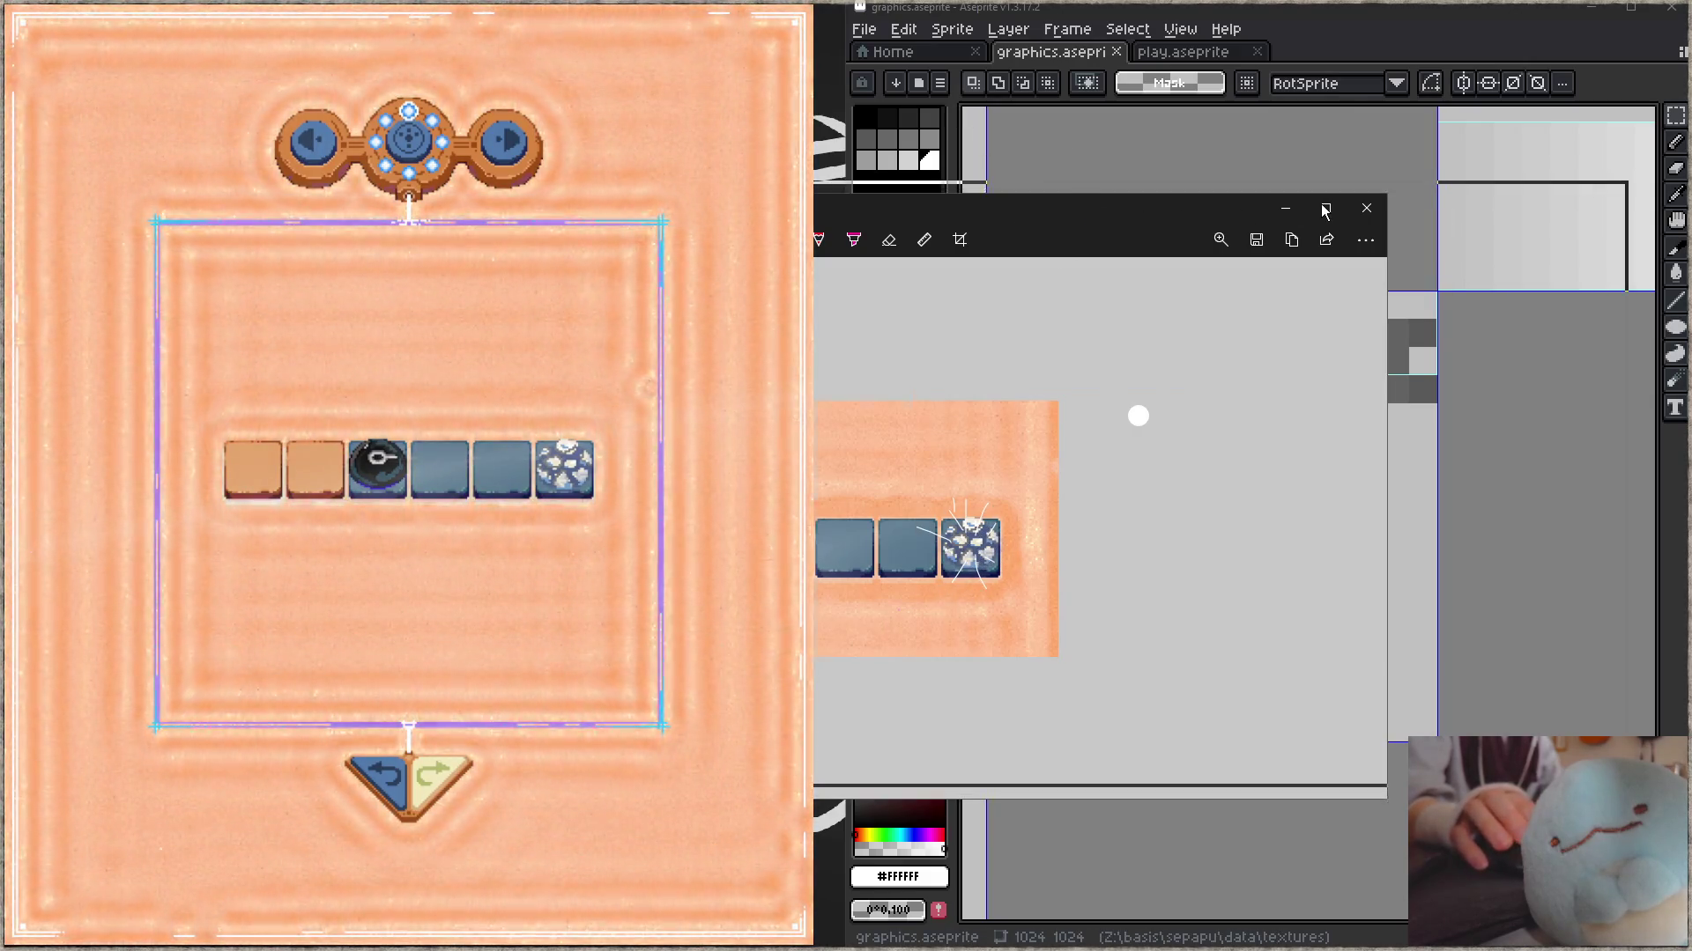
# - Shift the capture window right and draw a white line from the bomb tile into the rock tile
pyautogui.moveTo(1080, 215); pyautogui.dragTo(1320, 202)
pyautogui.scroll(-2, 1209, 569)
pyautogui.scroll(2, 1212, 568)
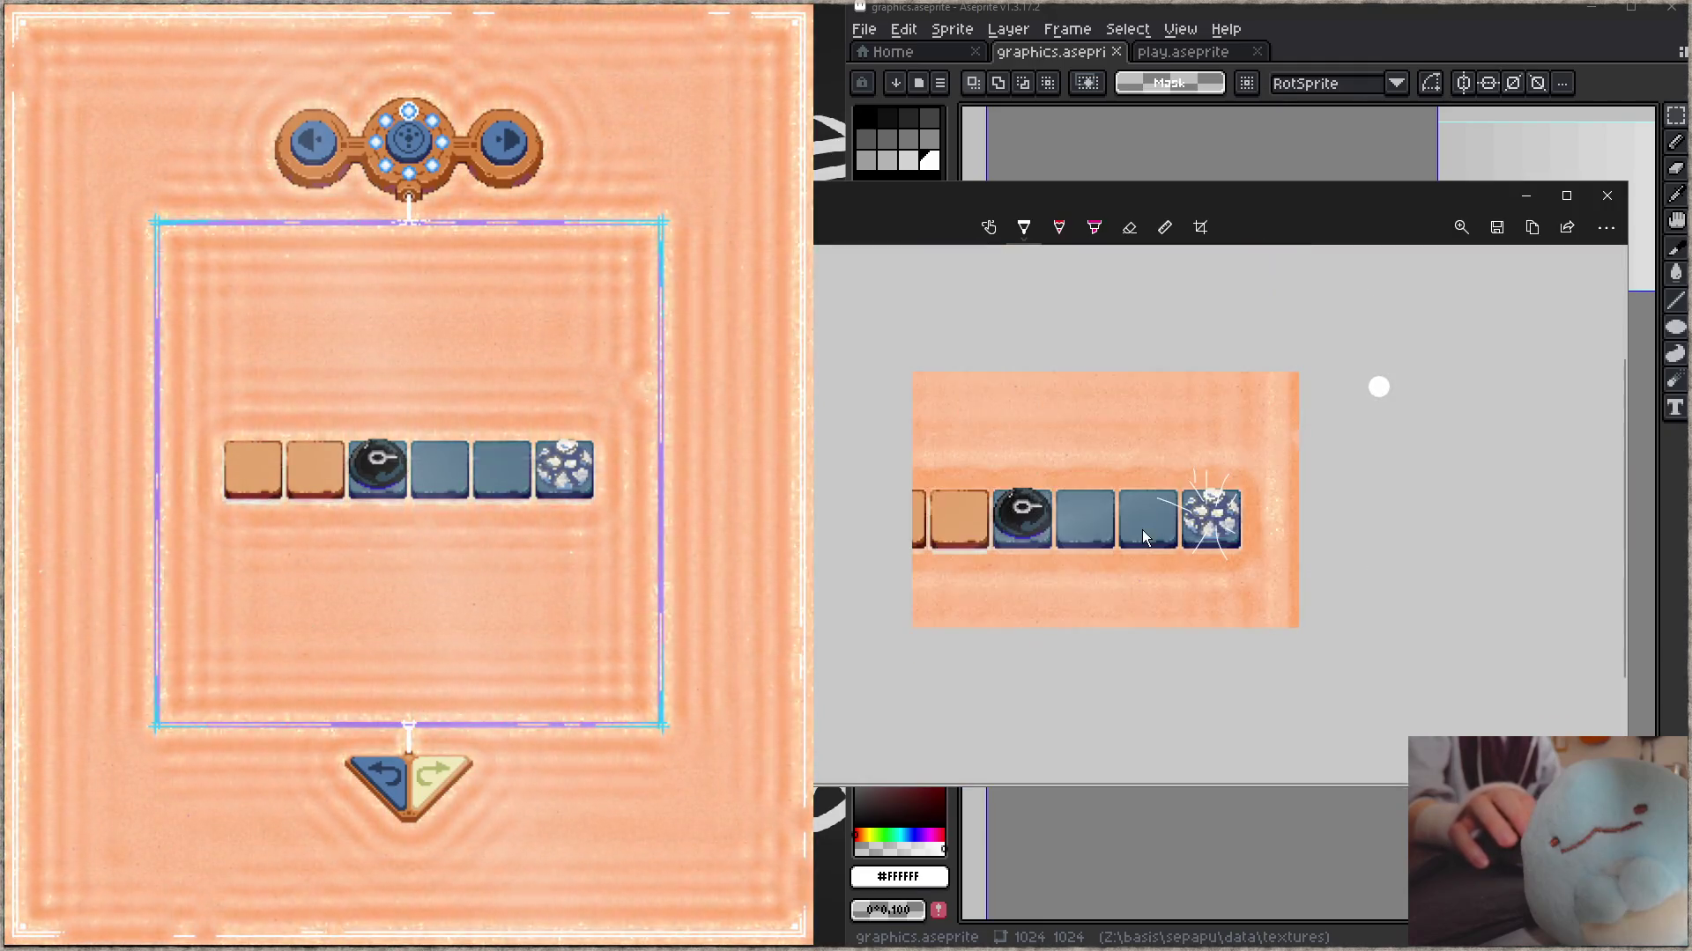
pyautogui.moveTo(1209, 197); pyautogui.dragTo(1268, 196)
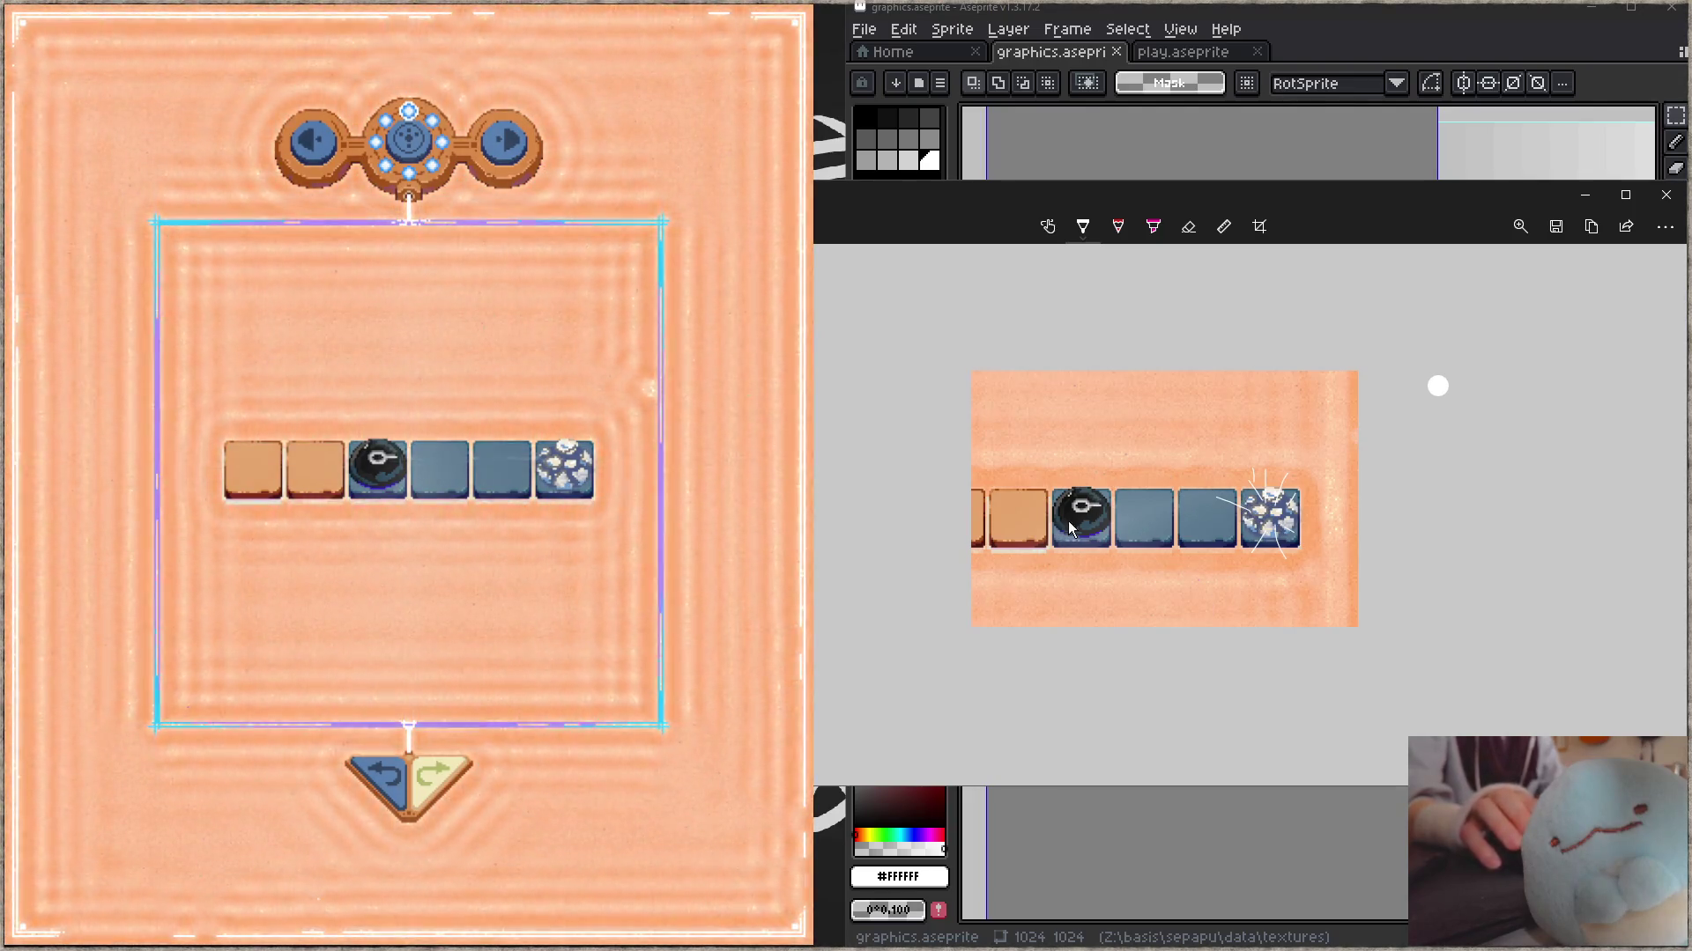
pyautogui.moveTo(1103, 505); pyautogui.dragTo(1268, 516)
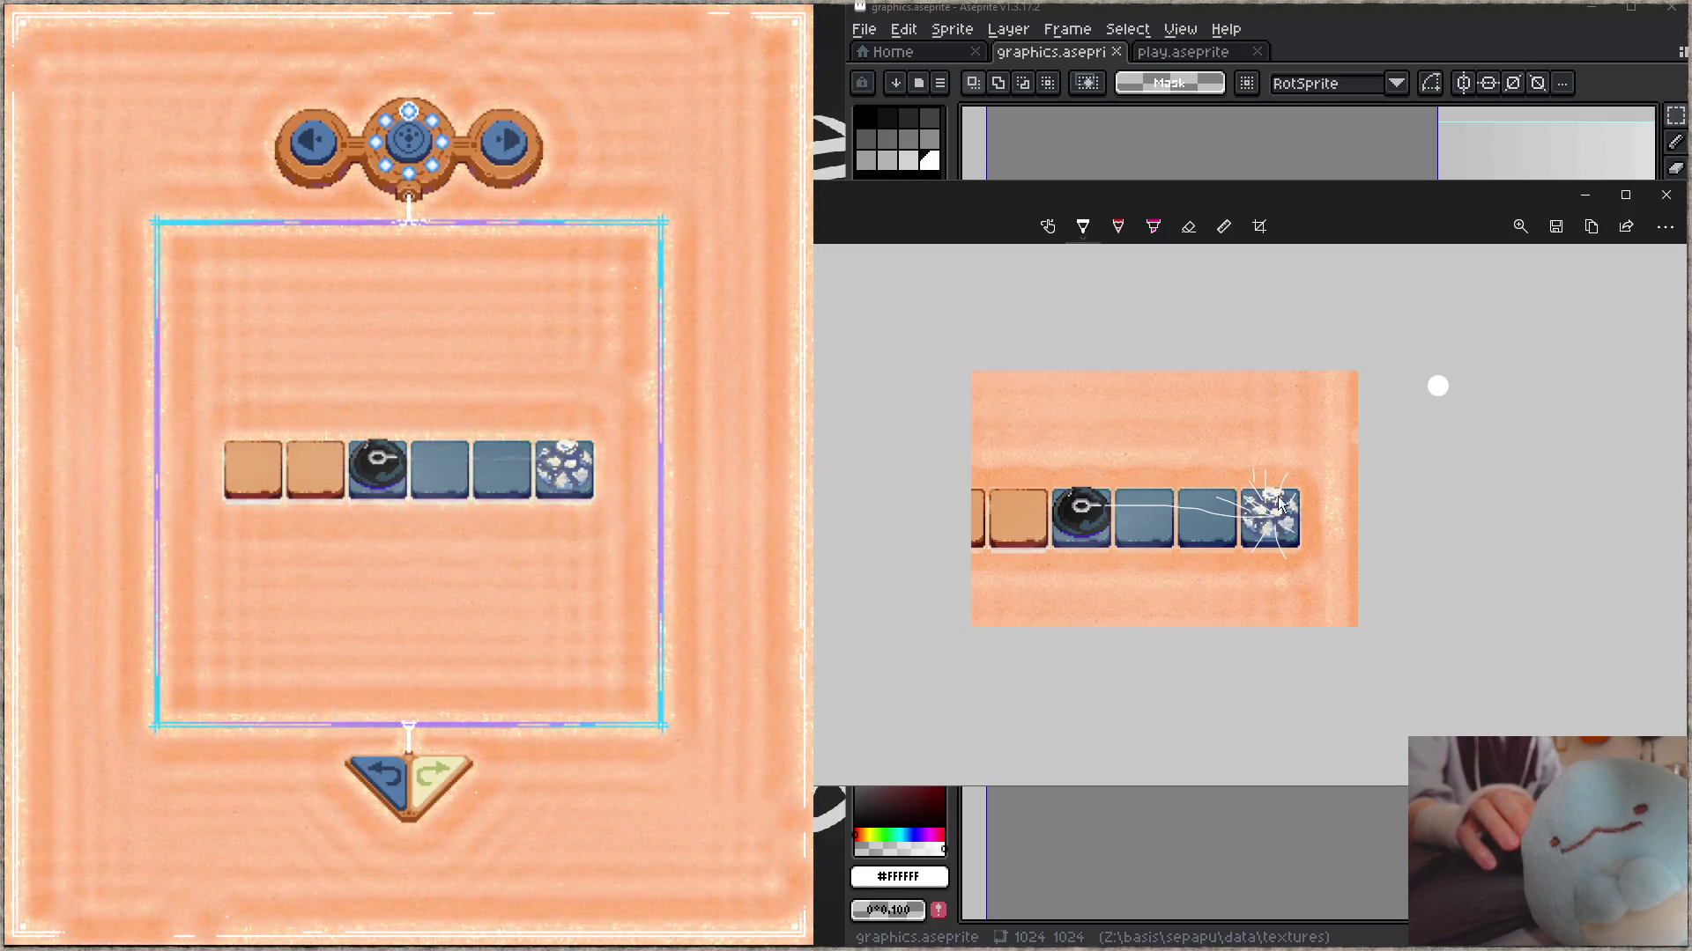
# - Sketch a small white burst of spark strokes below the line and narrow the window to reveal the palette
pyautogui.click(1084, 228)
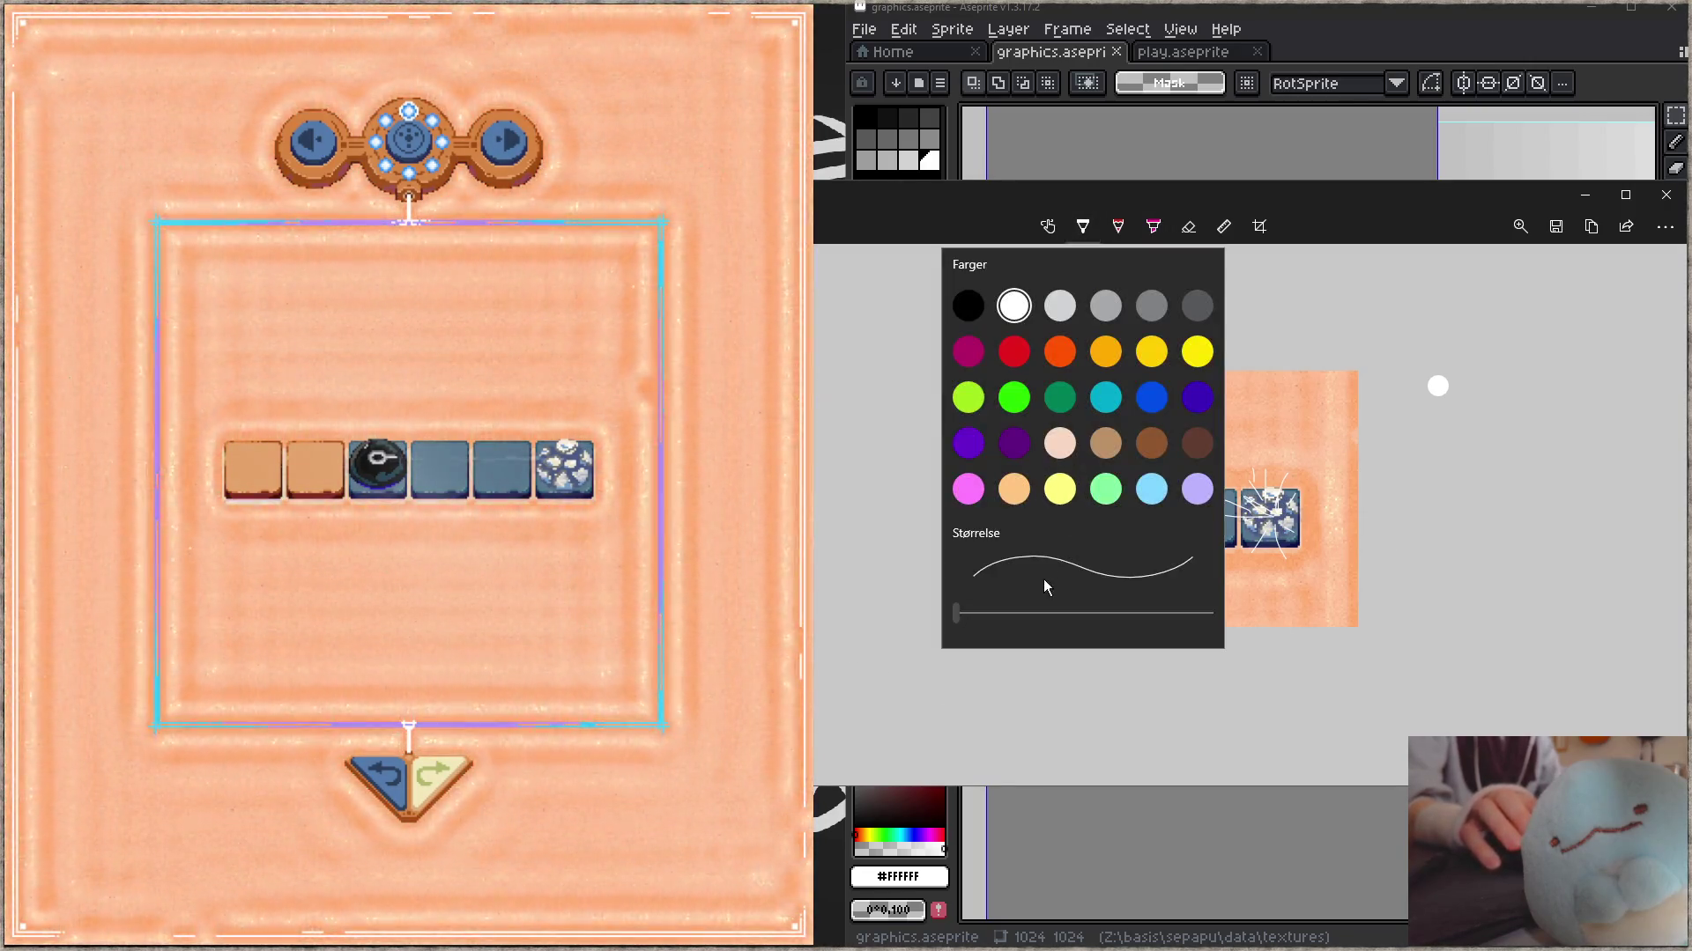
pyautogui.moveTo(815, 692); pyautogui.dragTo(904, 691)
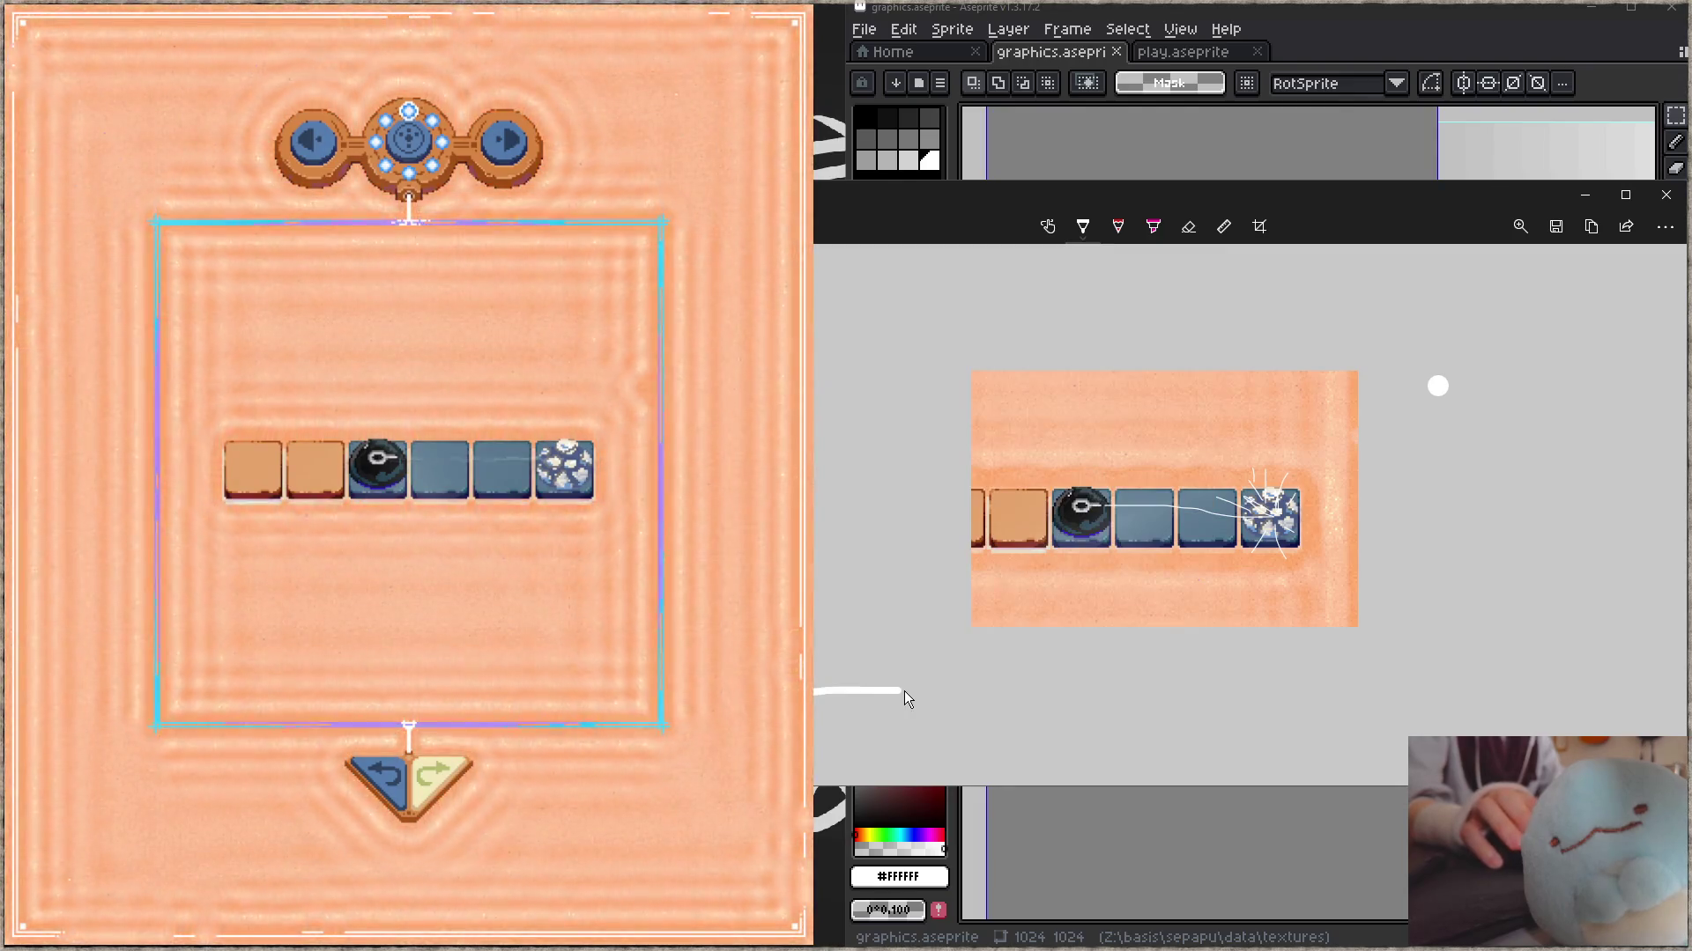
pyautogui.moveTo(869, 637); pyautogui.dragTo(900, 677)
pyautogui.moveTo(904, 677)
pyautogui.mouseDown()
pyautogui.moveTo(916, 632)
pyautogui.moveTo(945, 694)
pyautogui.moveTo(934, 721)
pyautogui.moveTo(886, 721)
pyautogui.mouseUp()
pyautogui.moveTo(814, 652); pyautogui.dragTo(870, 674)
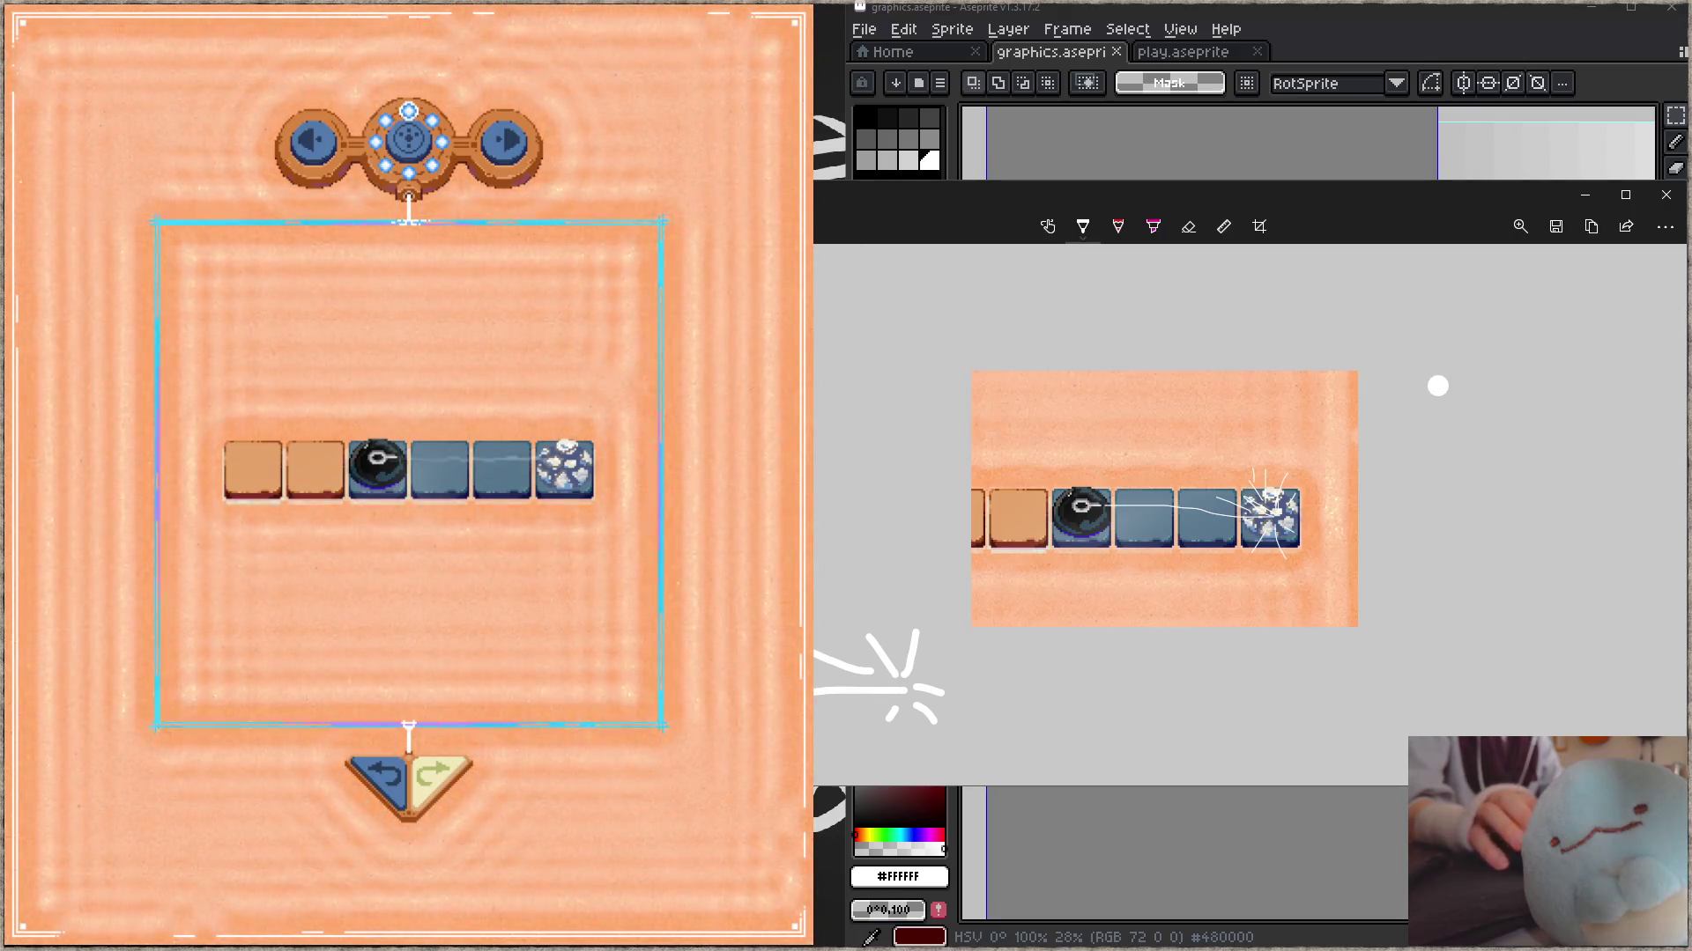
pyautogui.moveTo(813, 352); pyautogui.dragTo(969, 352)
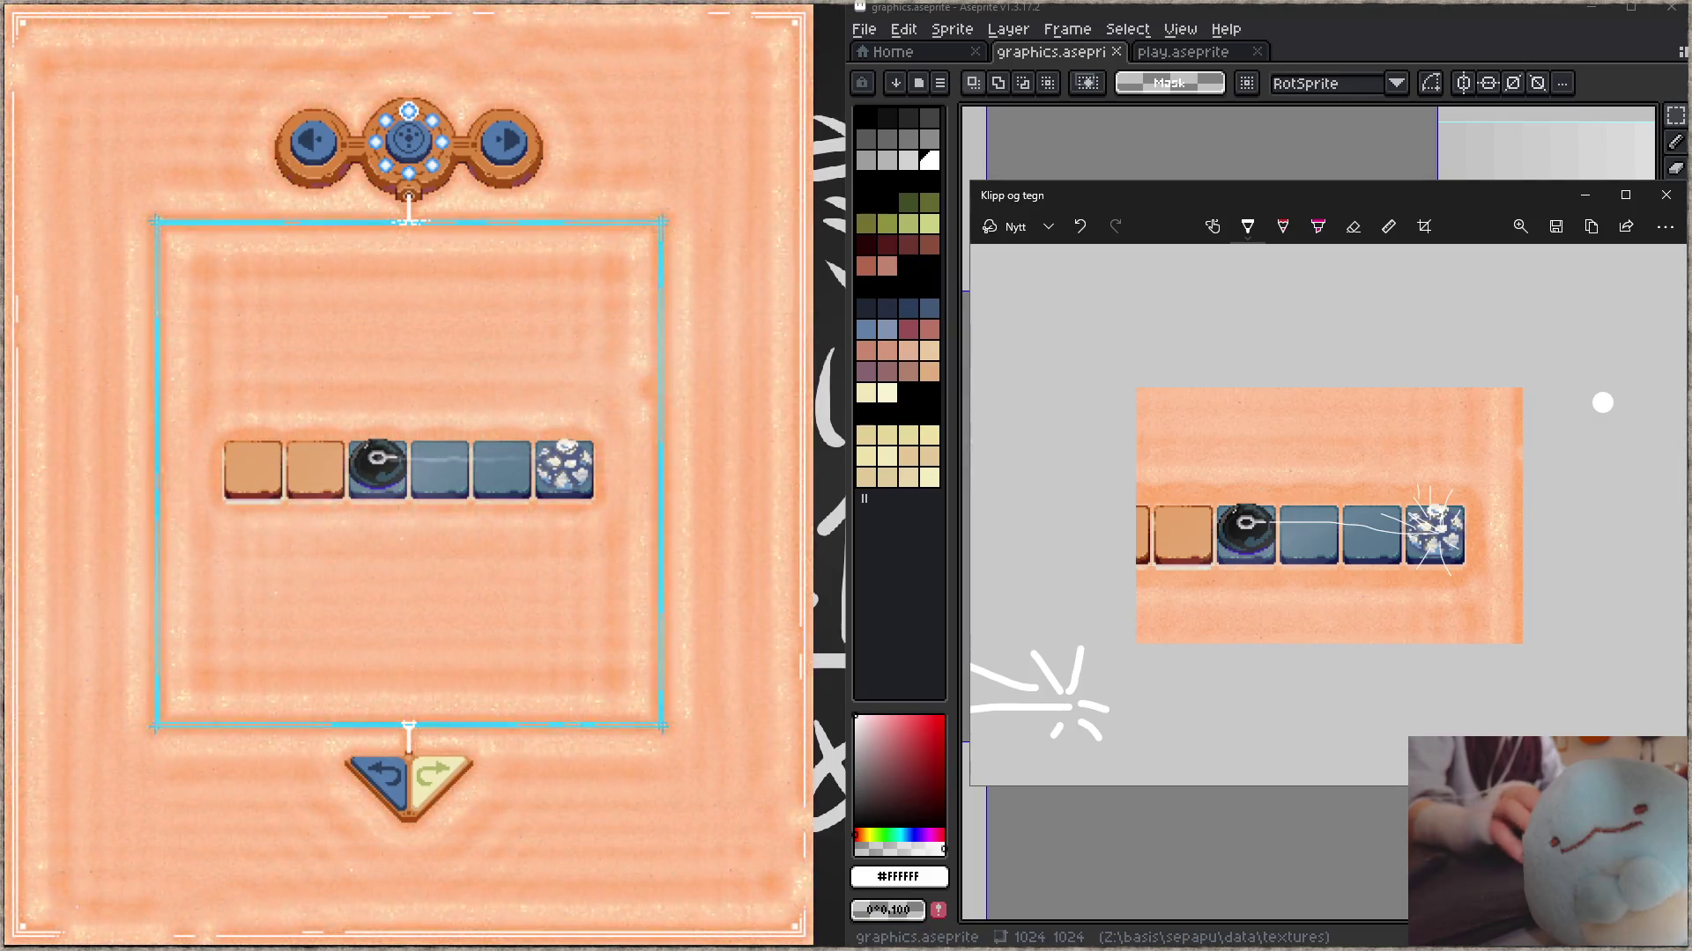
pyautogui.click(583, 535)
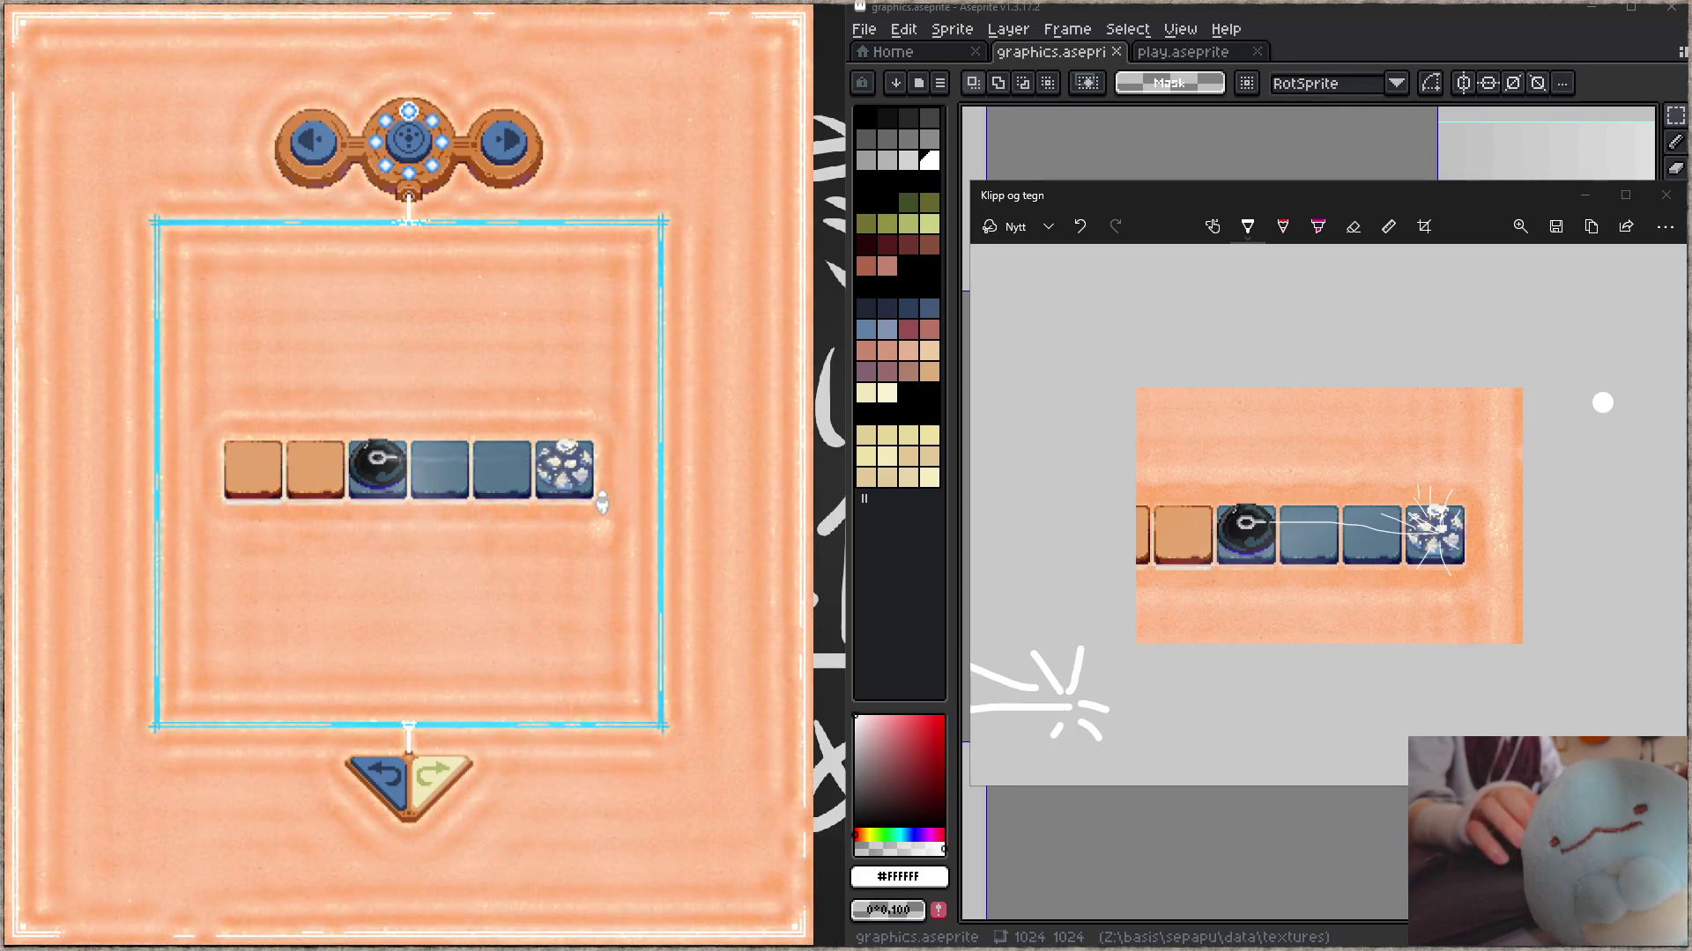
# - Pick a group from the circular level menu and enter the 3×3 level with three white stones and one black
pyautogui.click(408, 139)
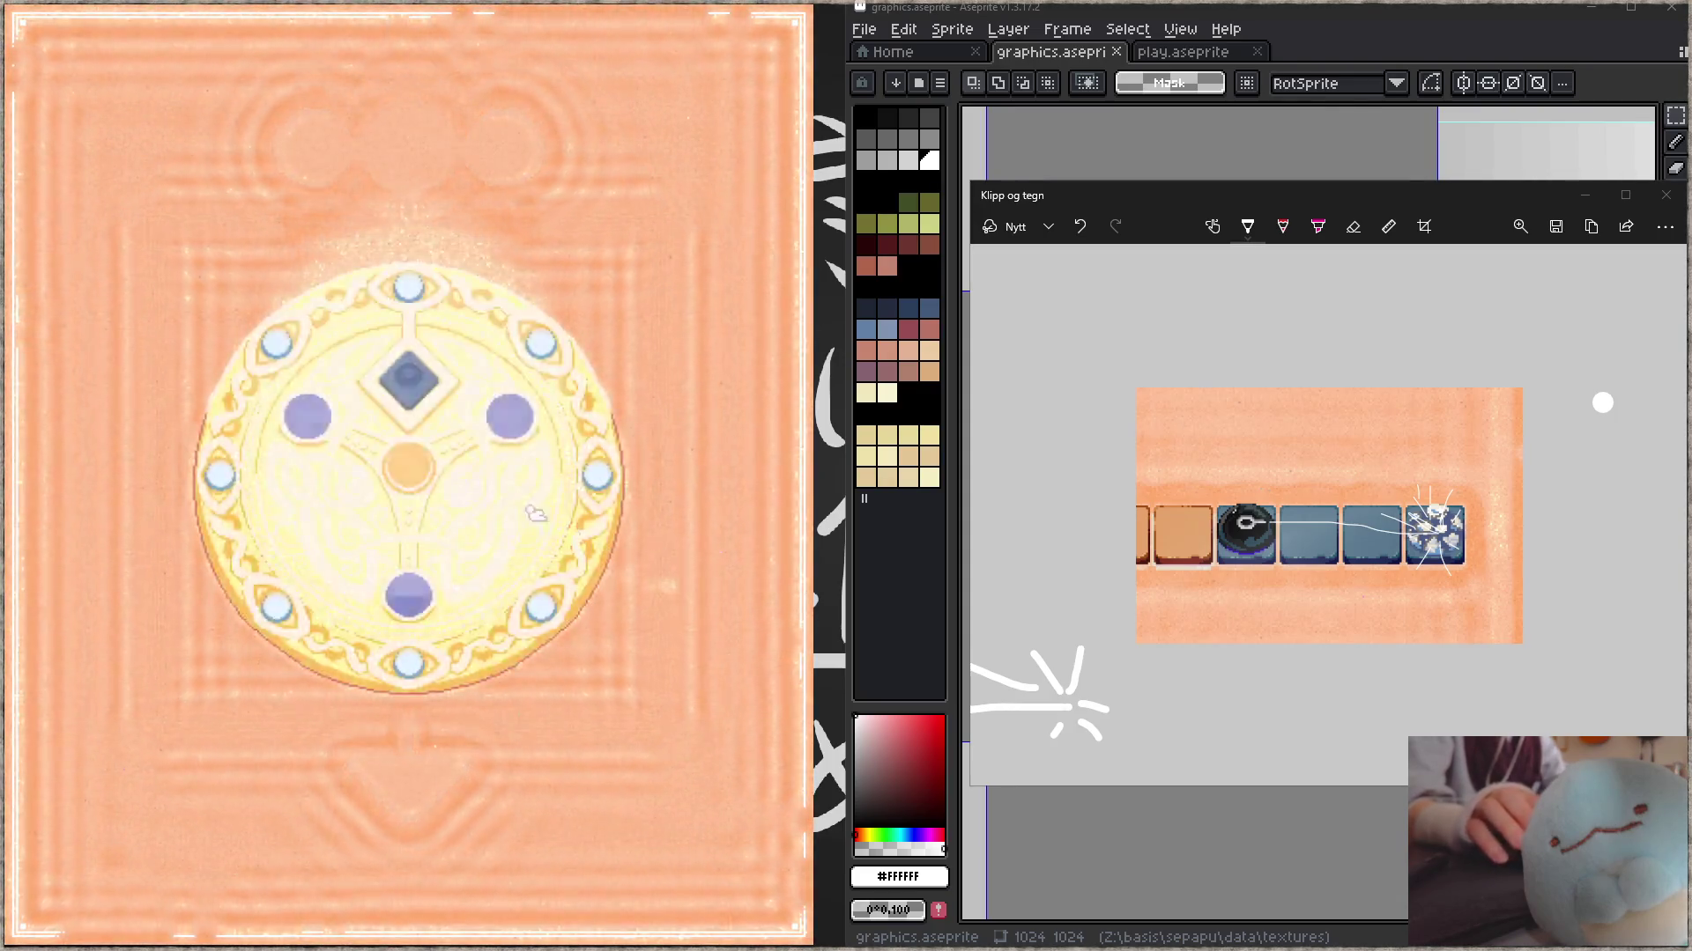
pyautogui.click(426, 385)
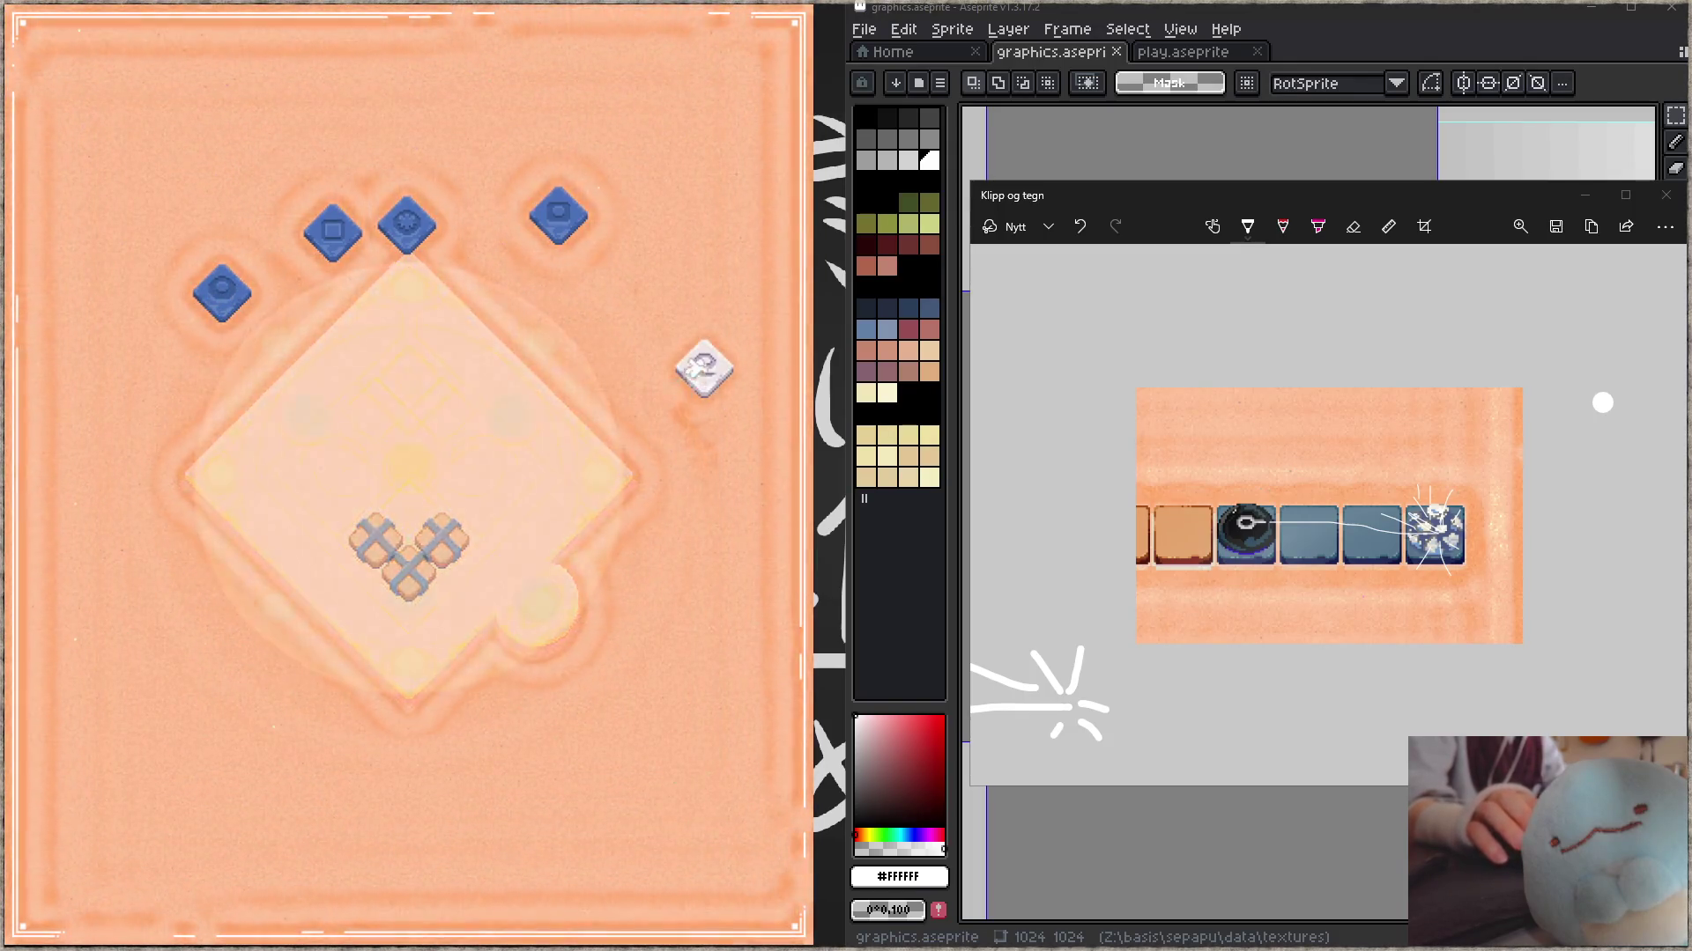
pyautogui.click(407, 592)
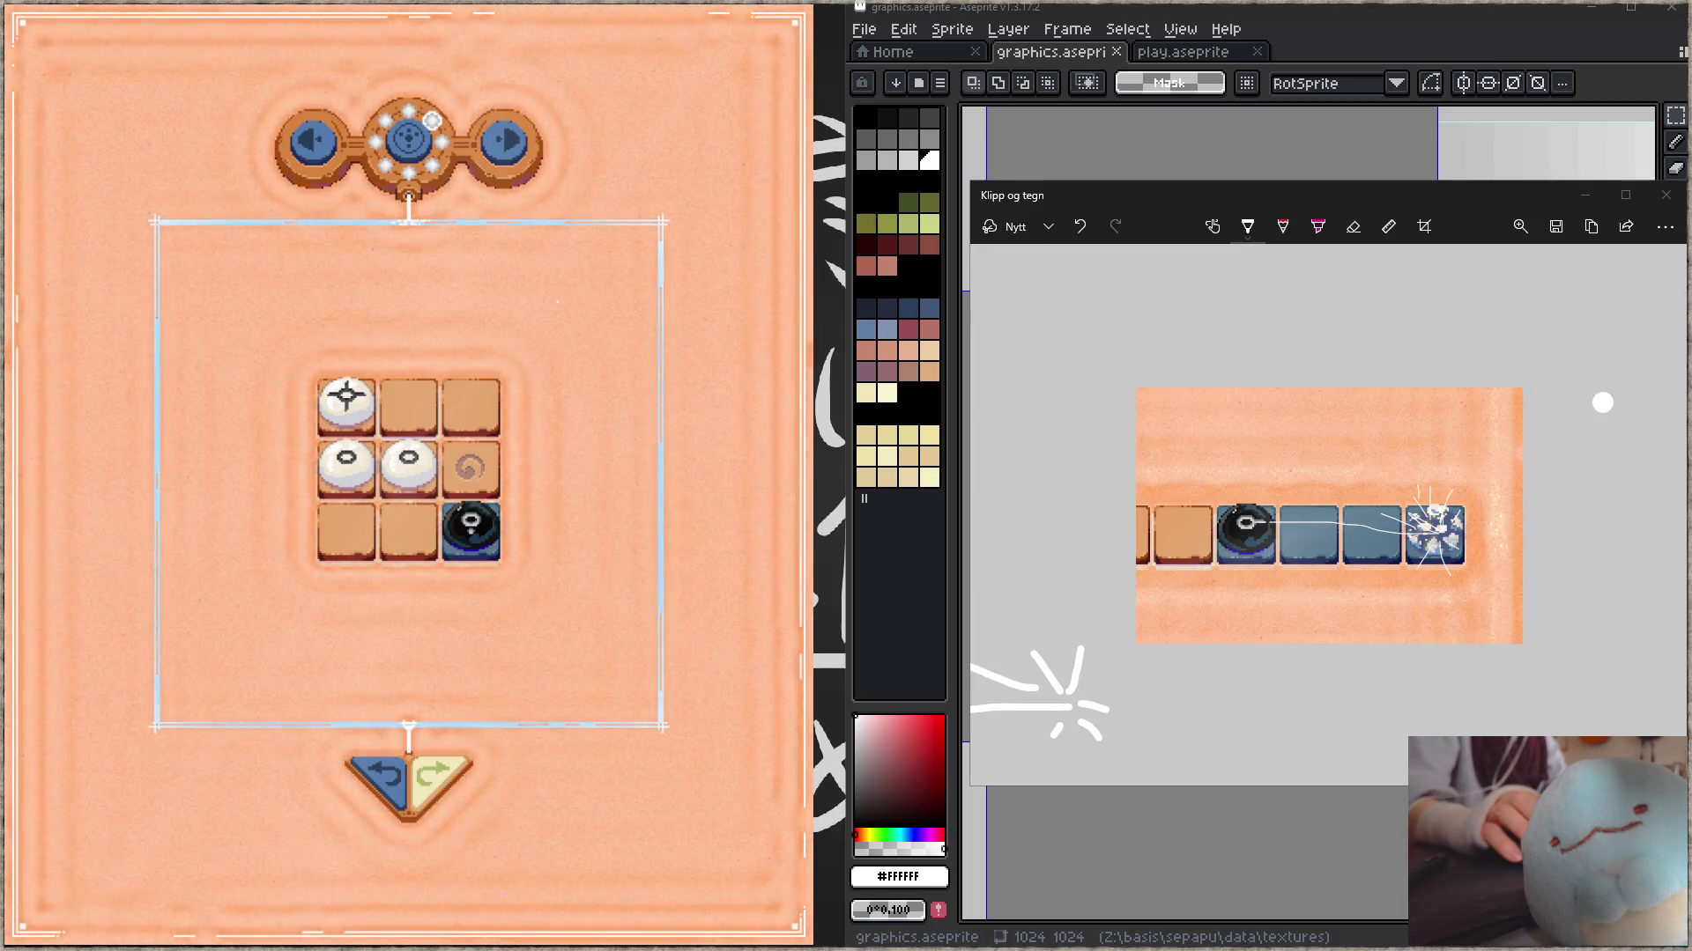
pyautogui.hotkey('alt', 'Tab')
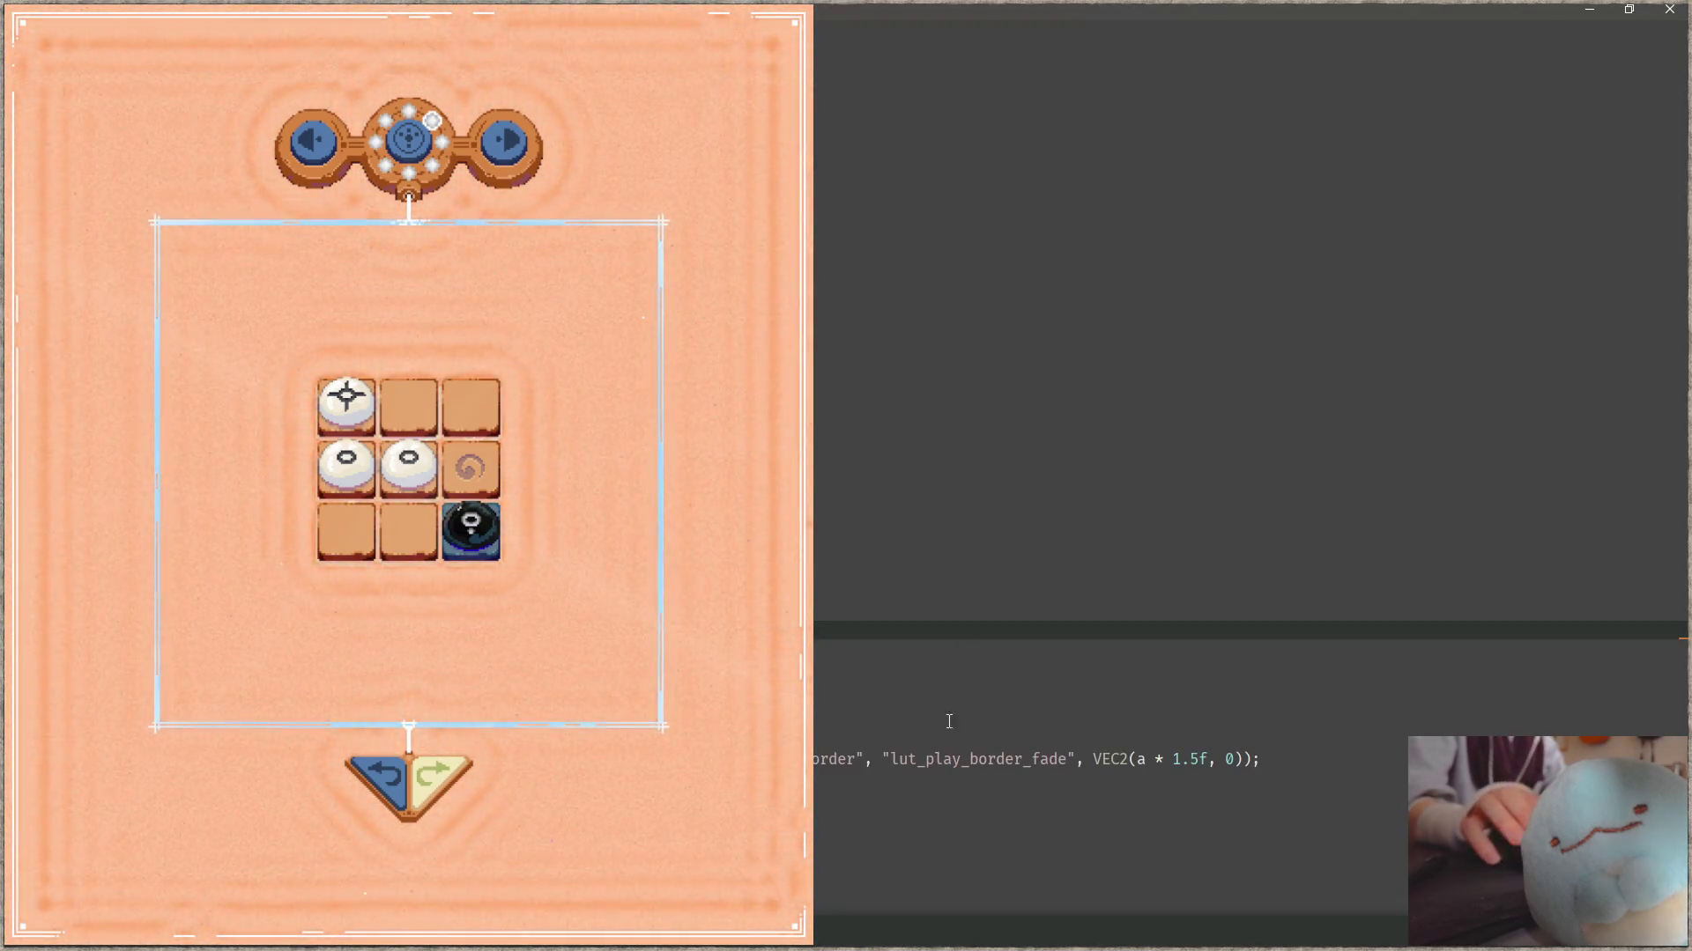
# - Search the whole project for draw_field
pyautogui.click(1234, 650)
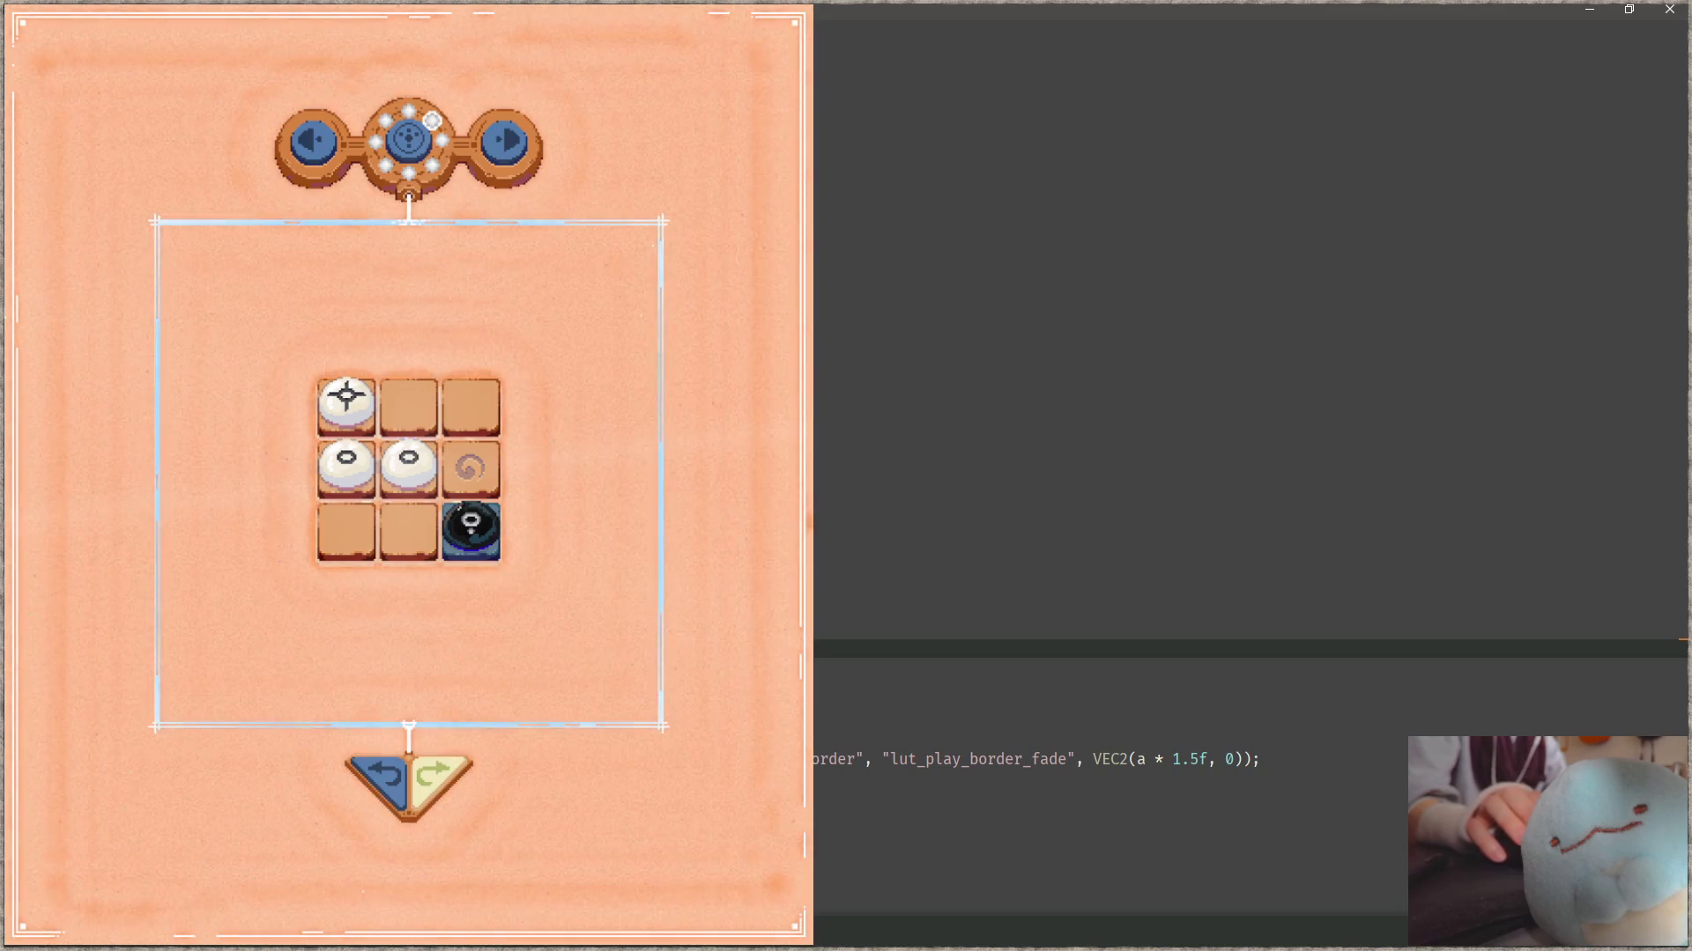
pyautogui.hotkey('ctrl', 'shift', 'f')
pyautogui.write('draw_fiel')
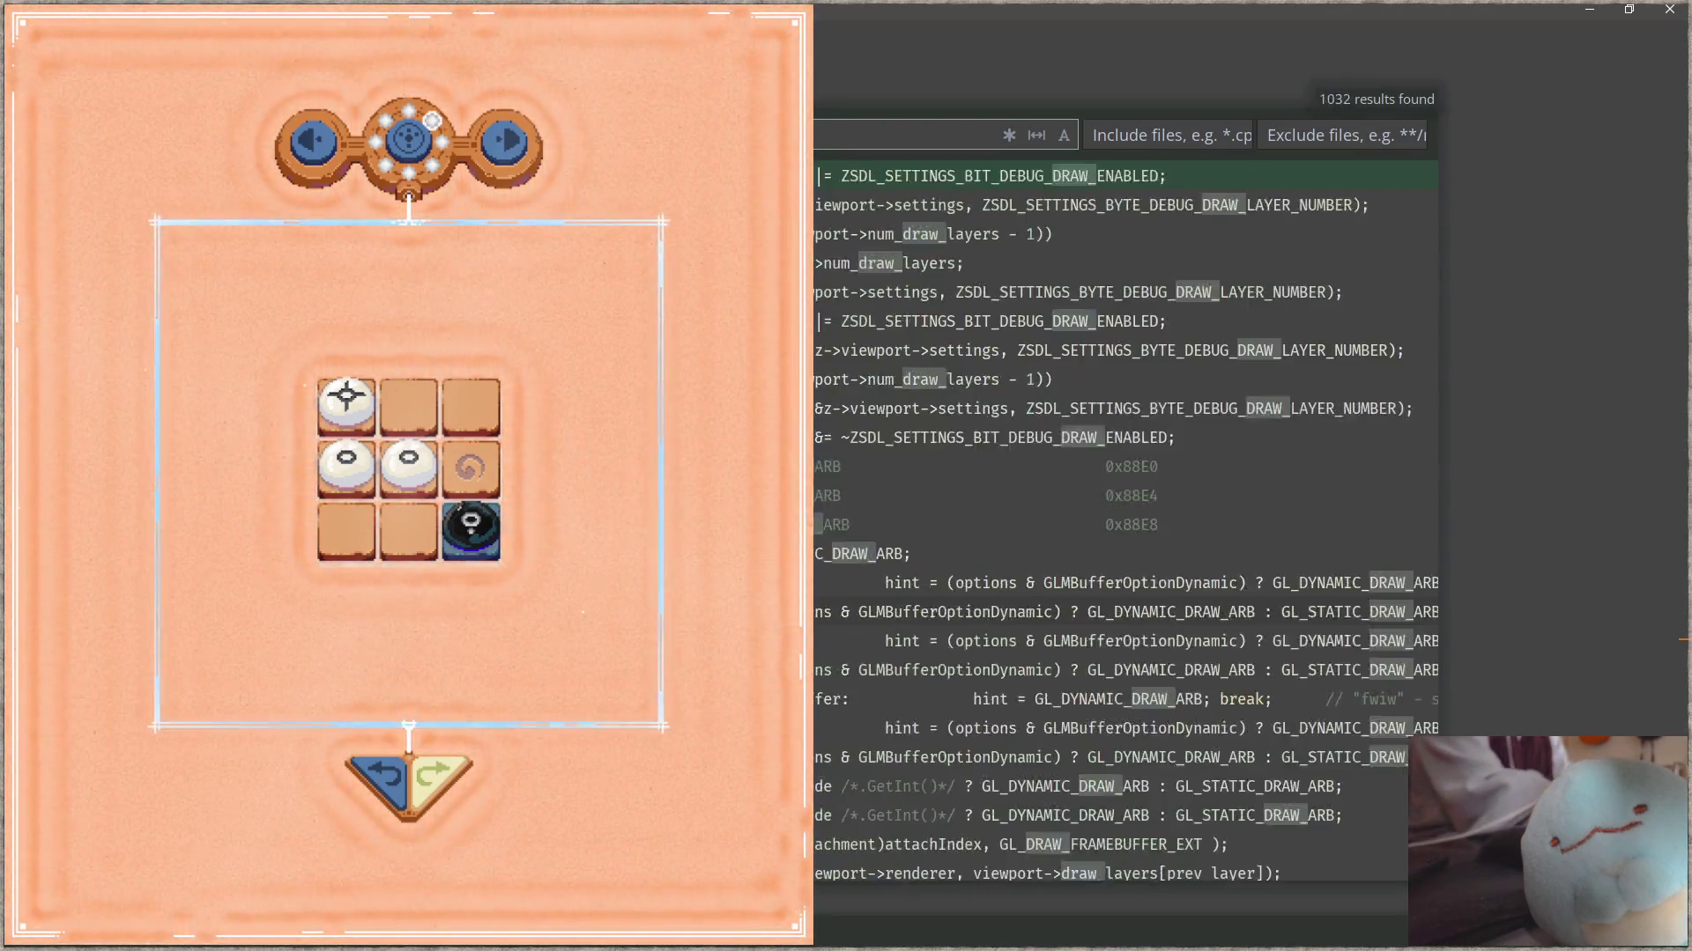
pyautogui.press('Return')
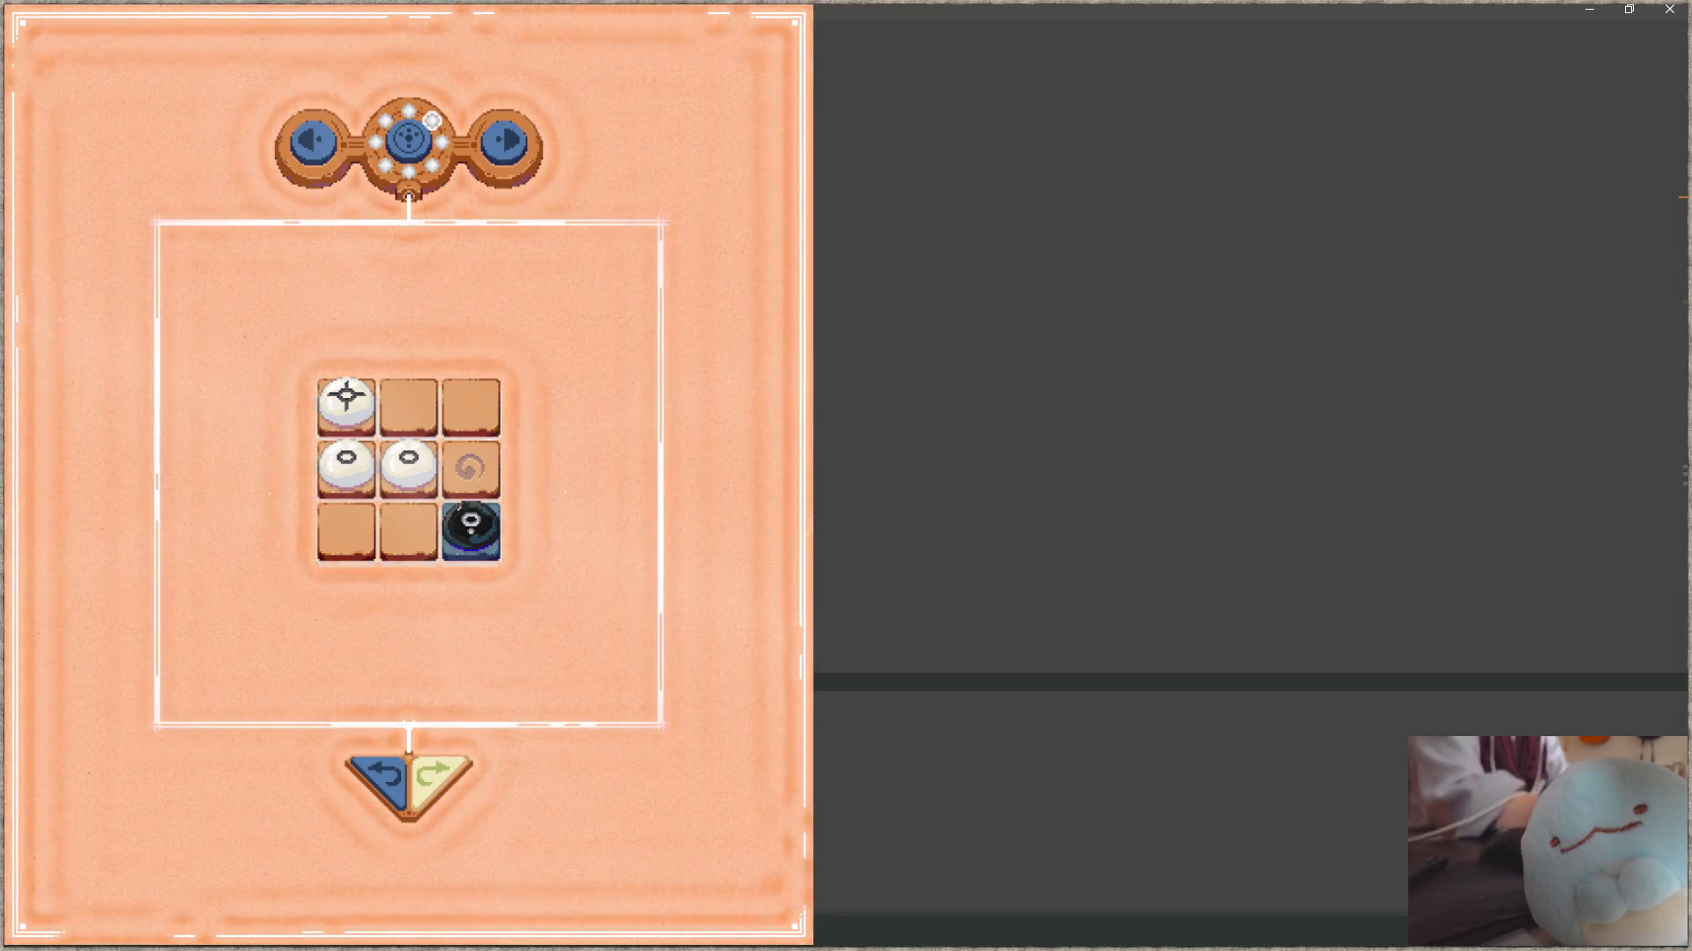
# - Quick-open a sepapu data folder path by typing 'da'
pyautogui.hotkey('ctrl', 'p')
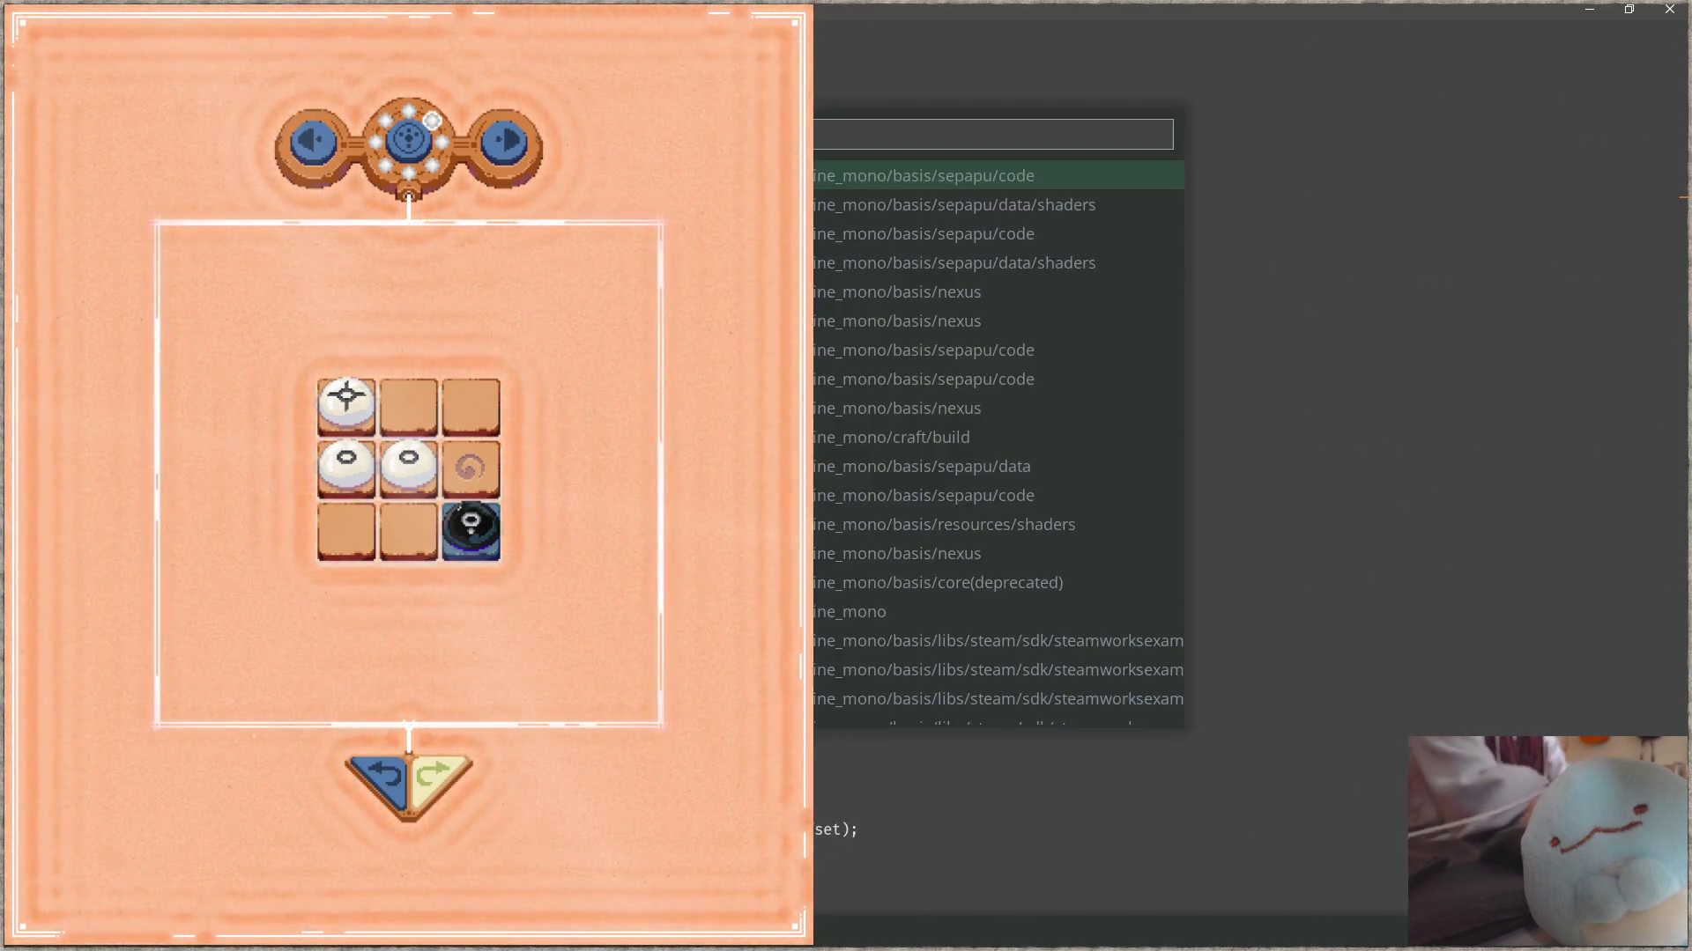
pyautogui.write('da')
pyautogui.press('Return')
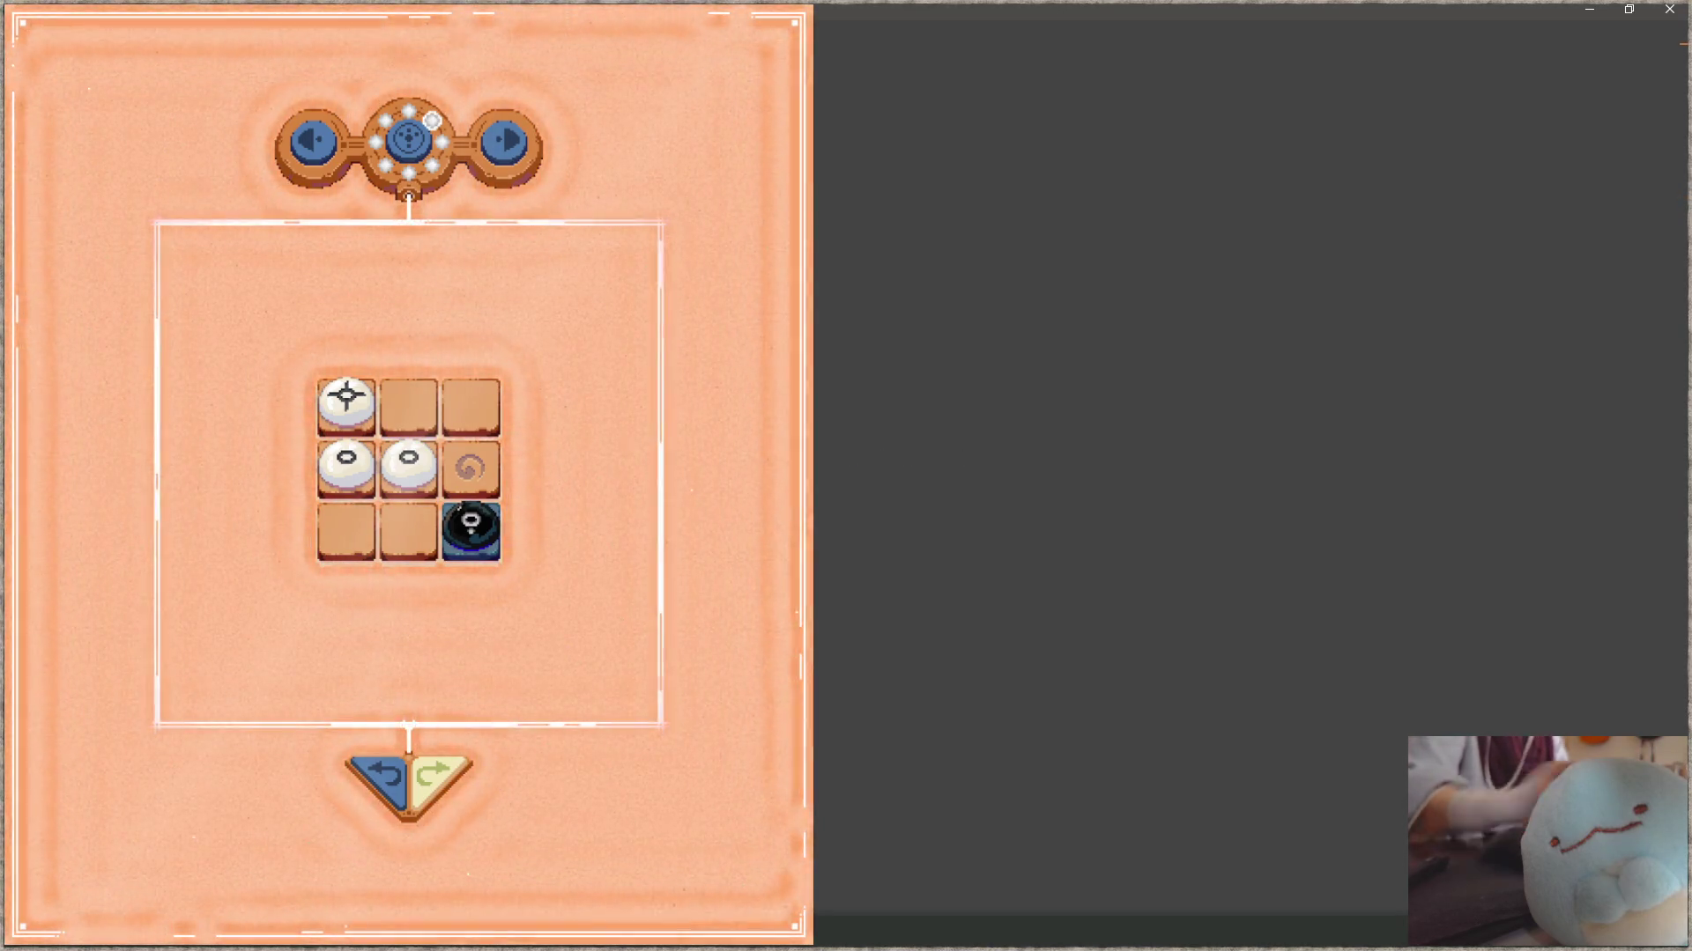
# - Scroll sepapu_data.c to the SPP_PAINT enum, select its name, and hide the game to show sepapu_draw.c
pyautogui.scroll(-10, 1156, 349)
pyautogui.scroll(-10, 1156, 349)
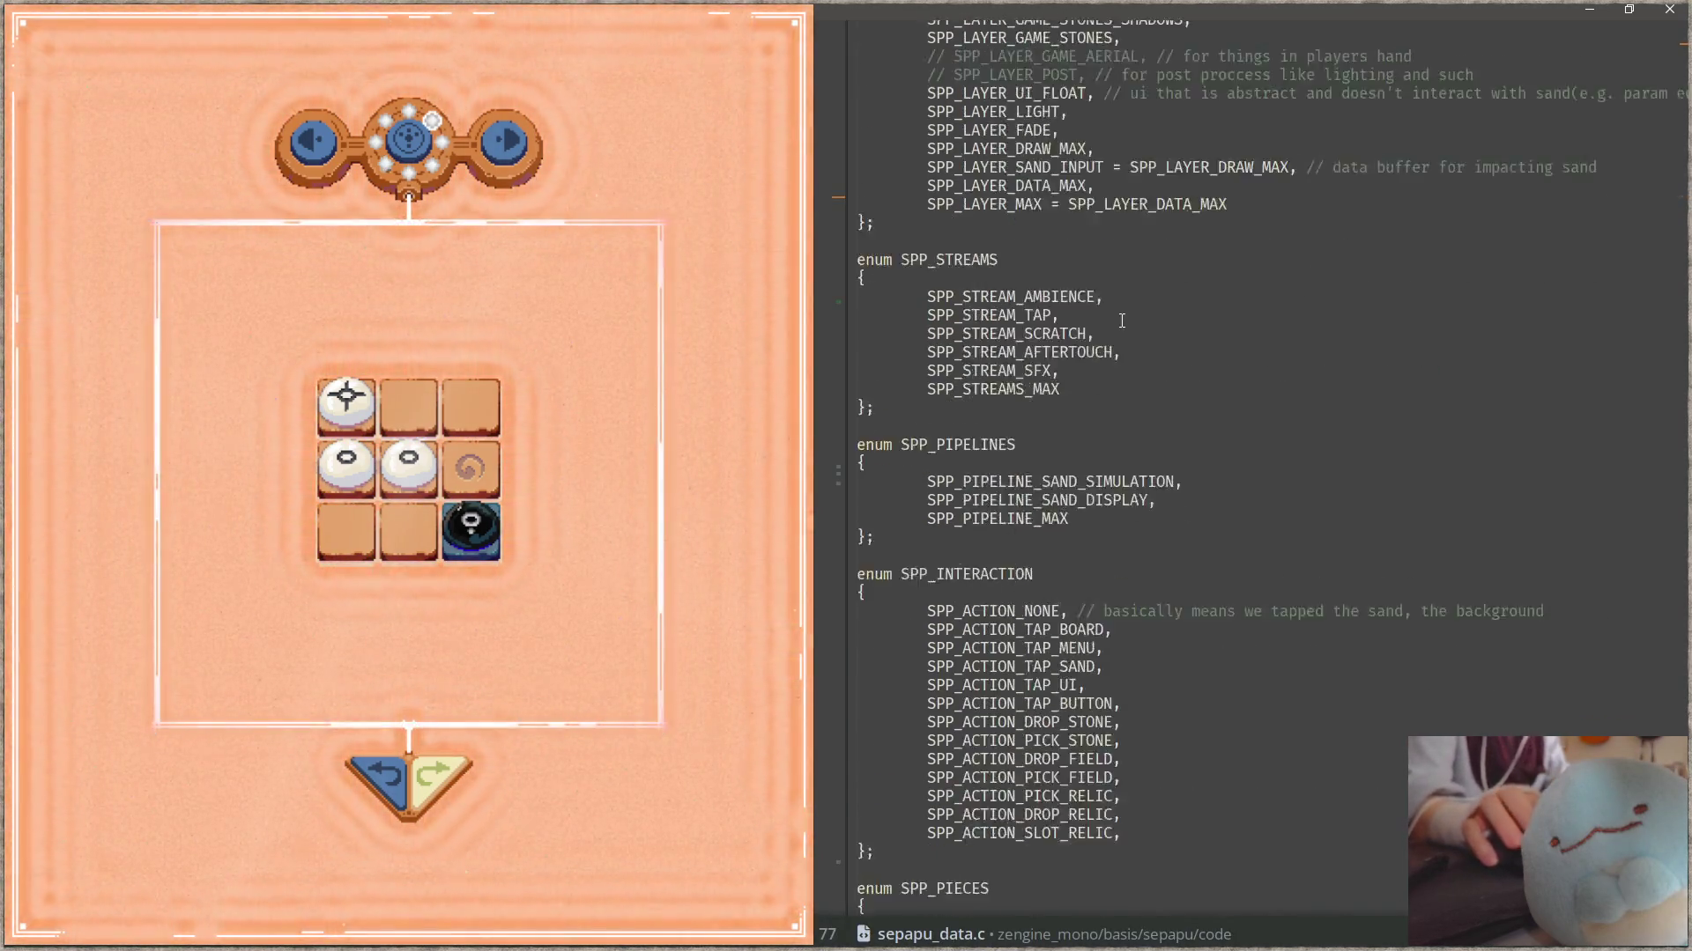
pyautogui.scroll(-5, 1156, 349)
pyautogui.scroll(-6, 1155, 349)
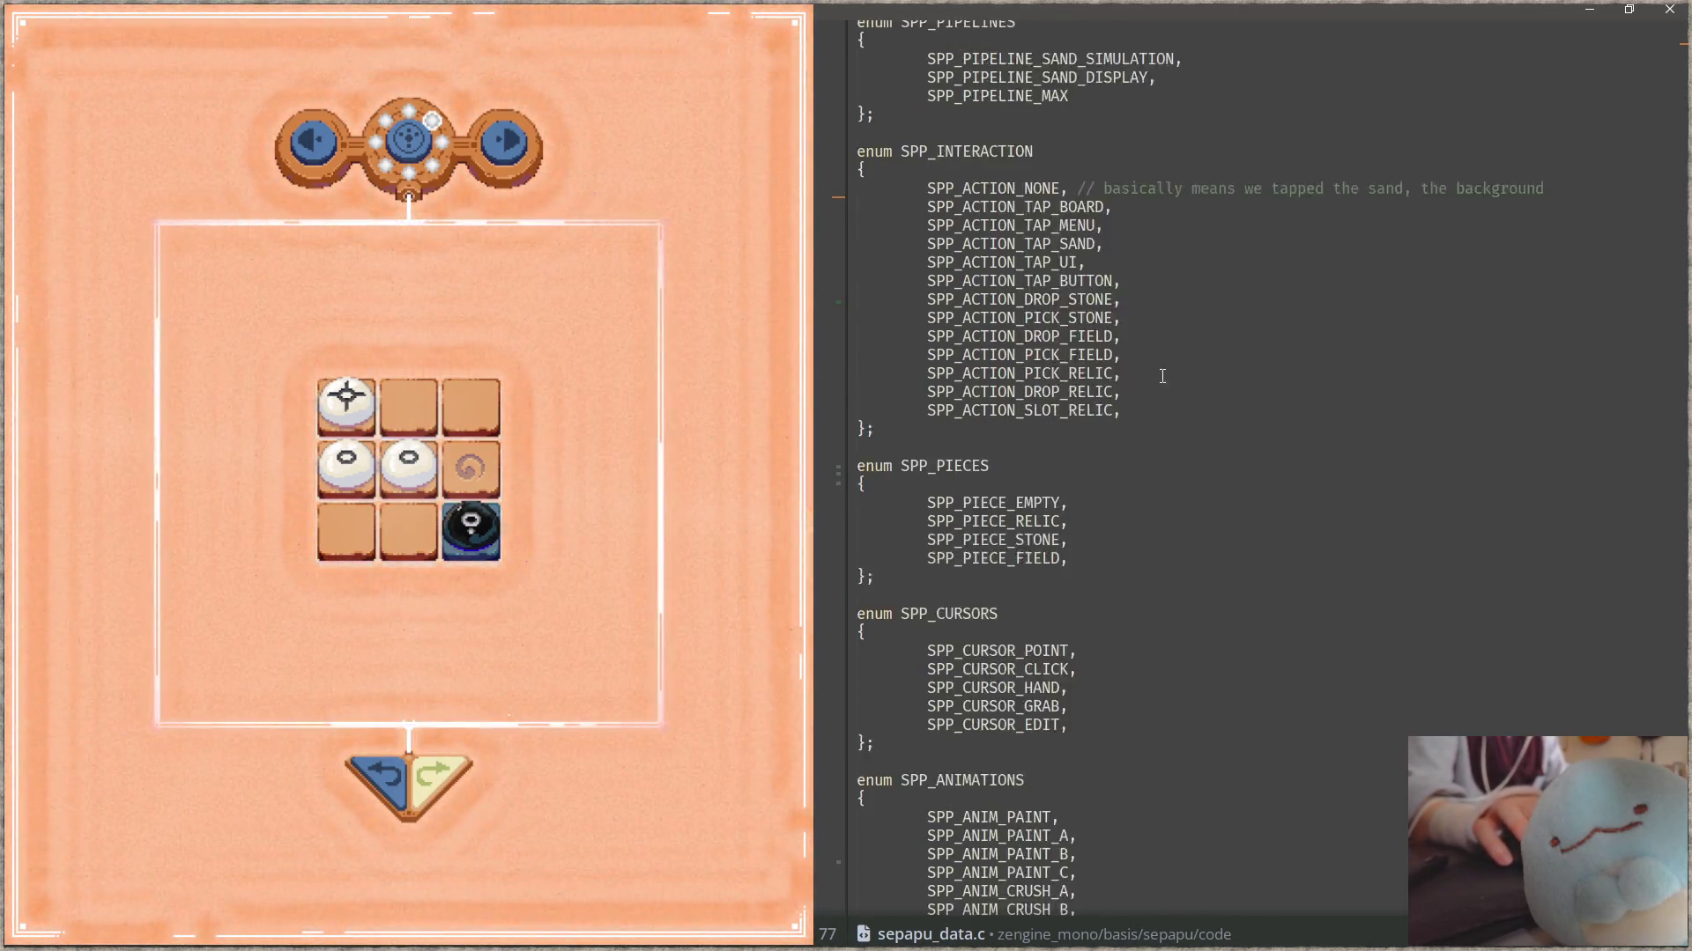
pyautogui.scroll(-2, 1149, 406)
pyautogui.scroll(-10, 1065, 588)
pyautogui.scroll(2, 1072, 581)
pyautogui.scroll(10, 1073, 580)
pyautogui.scroll(8, 1072, 581)
pyautogui.scroll(-13, 1102, 583)
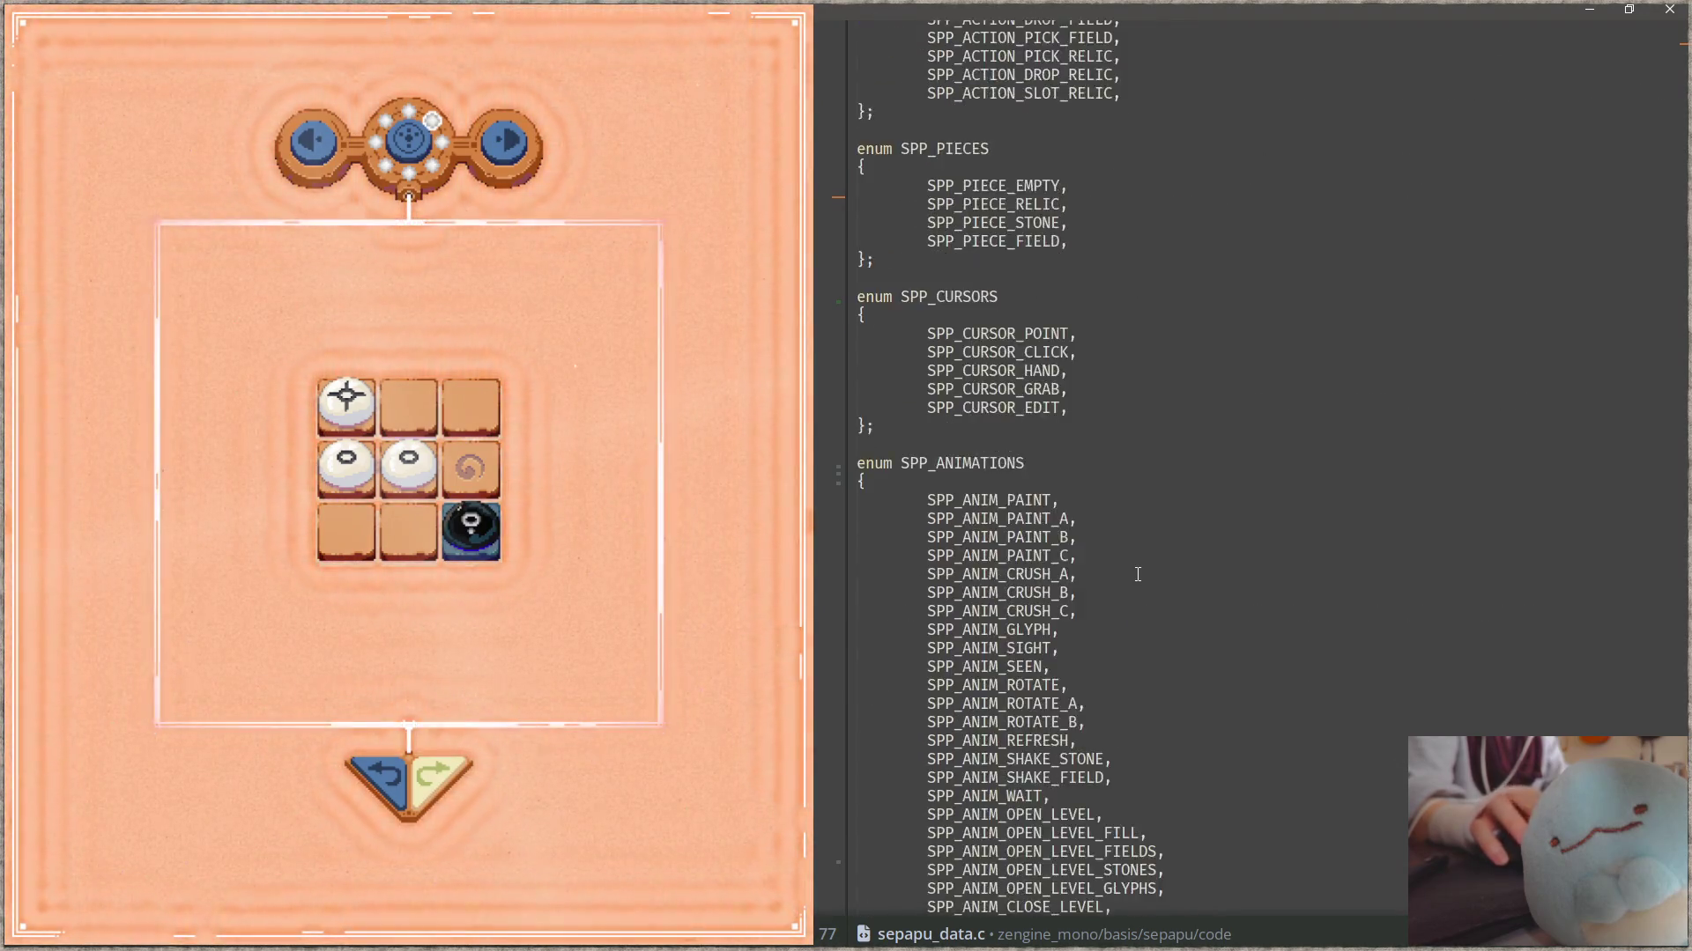
pyautogui.scroll(-15, 1119, 586)
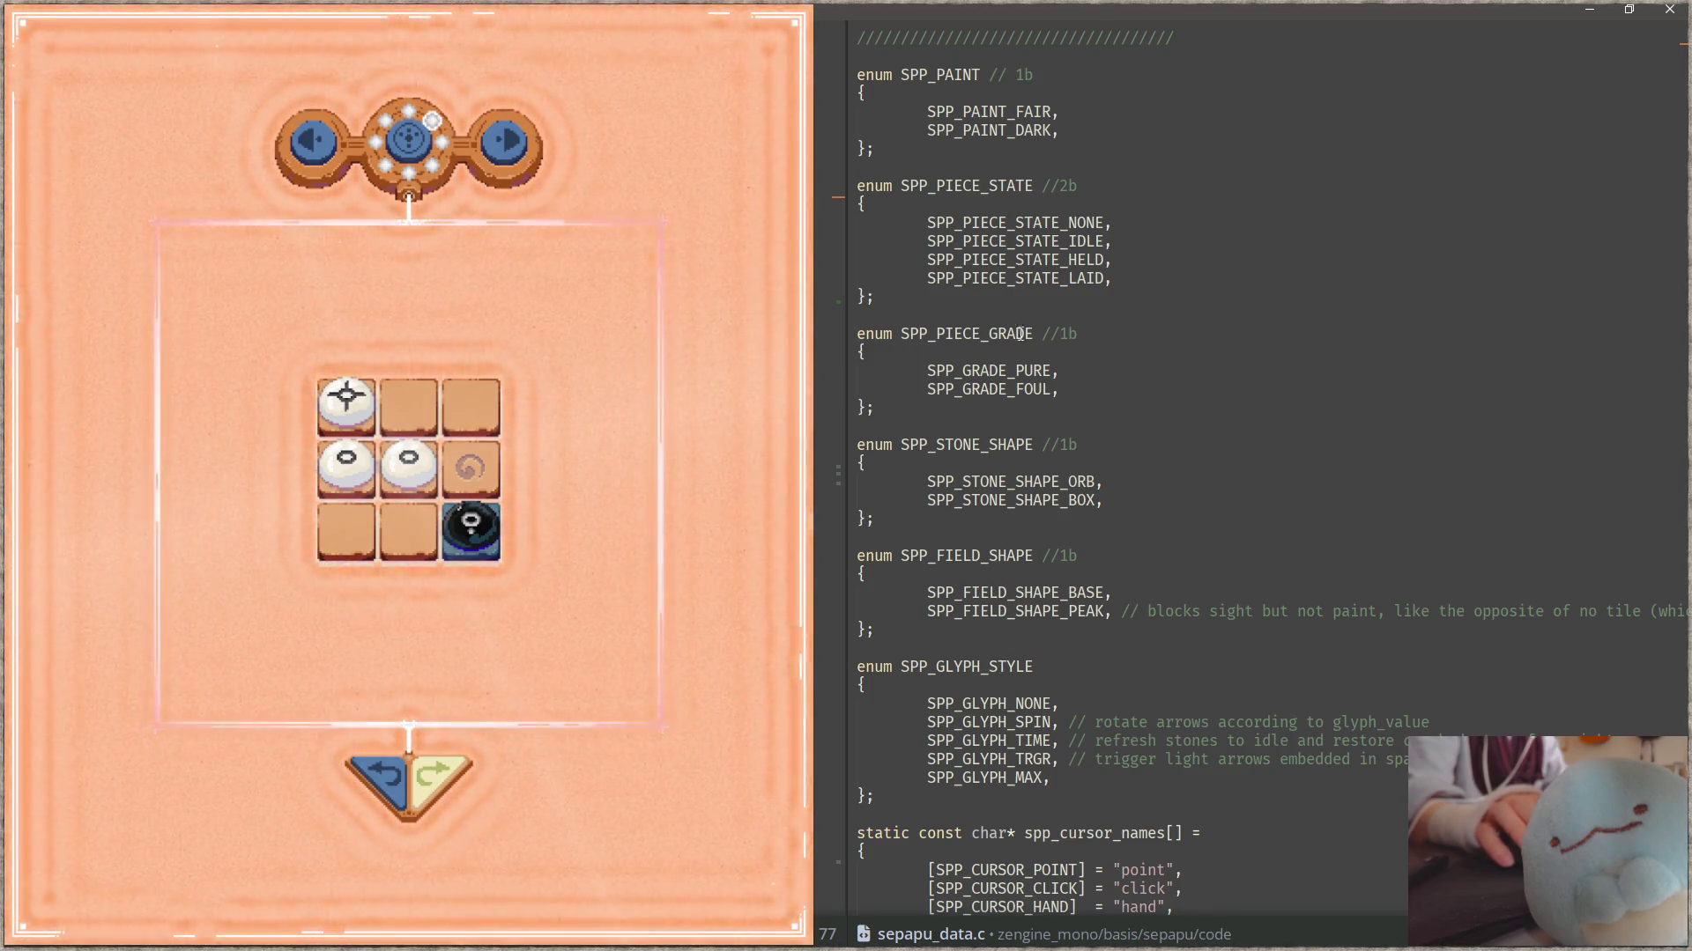
pyautogui.doubleClick(939, 74)
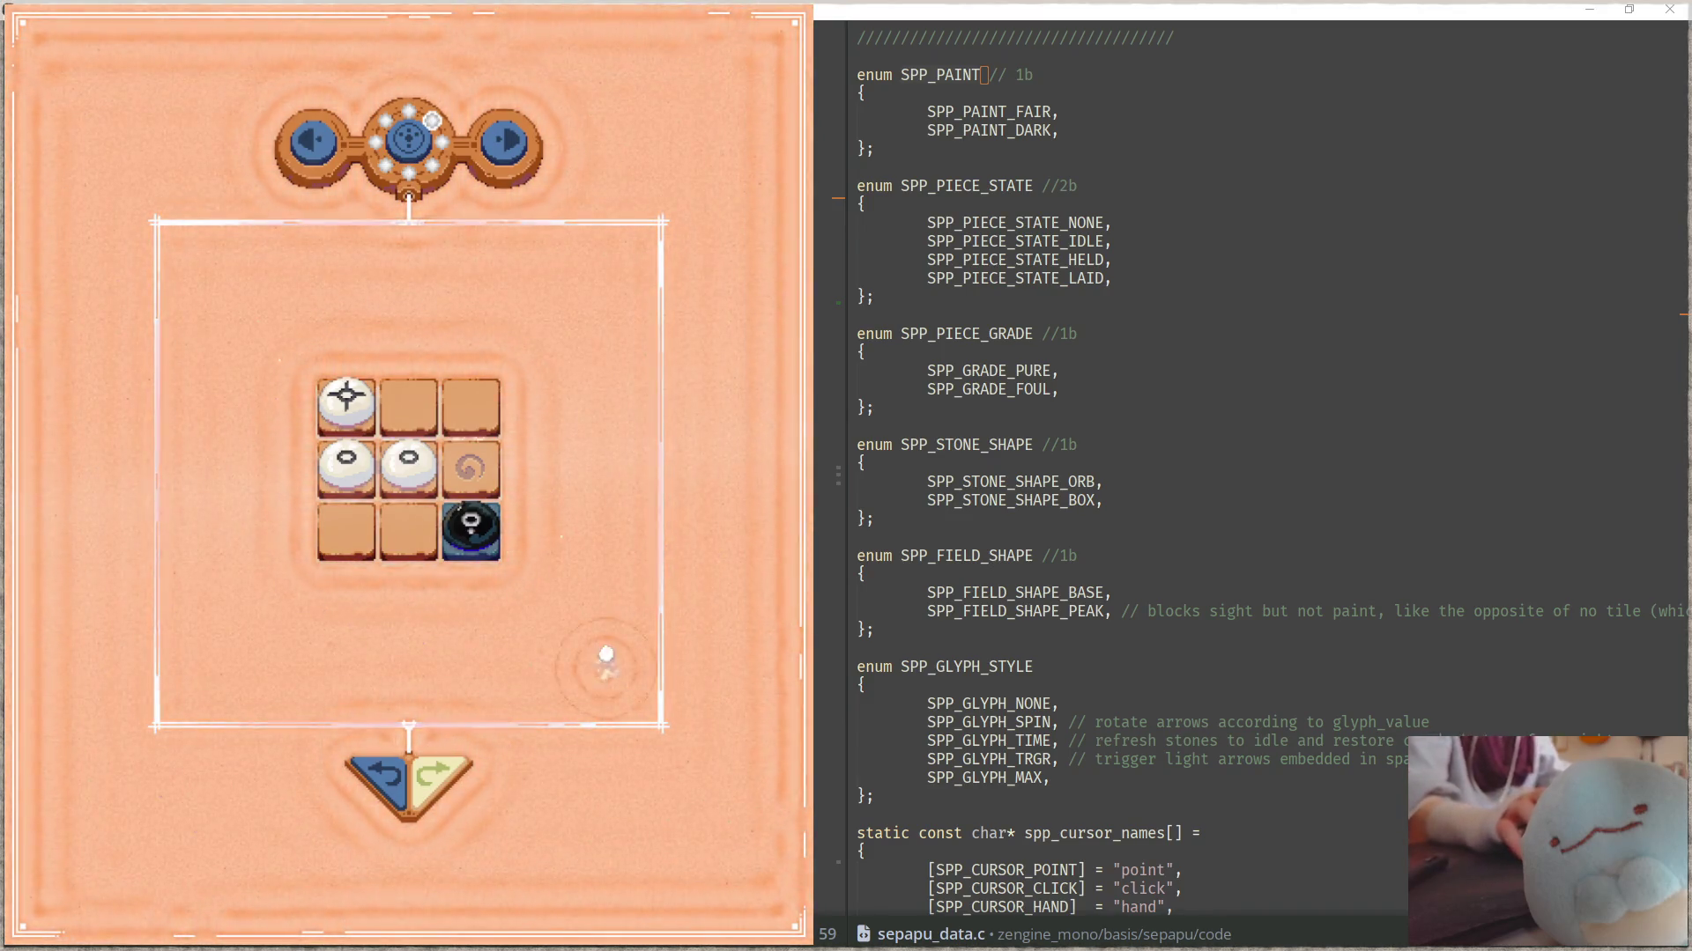
pyautogui.press('Escape')
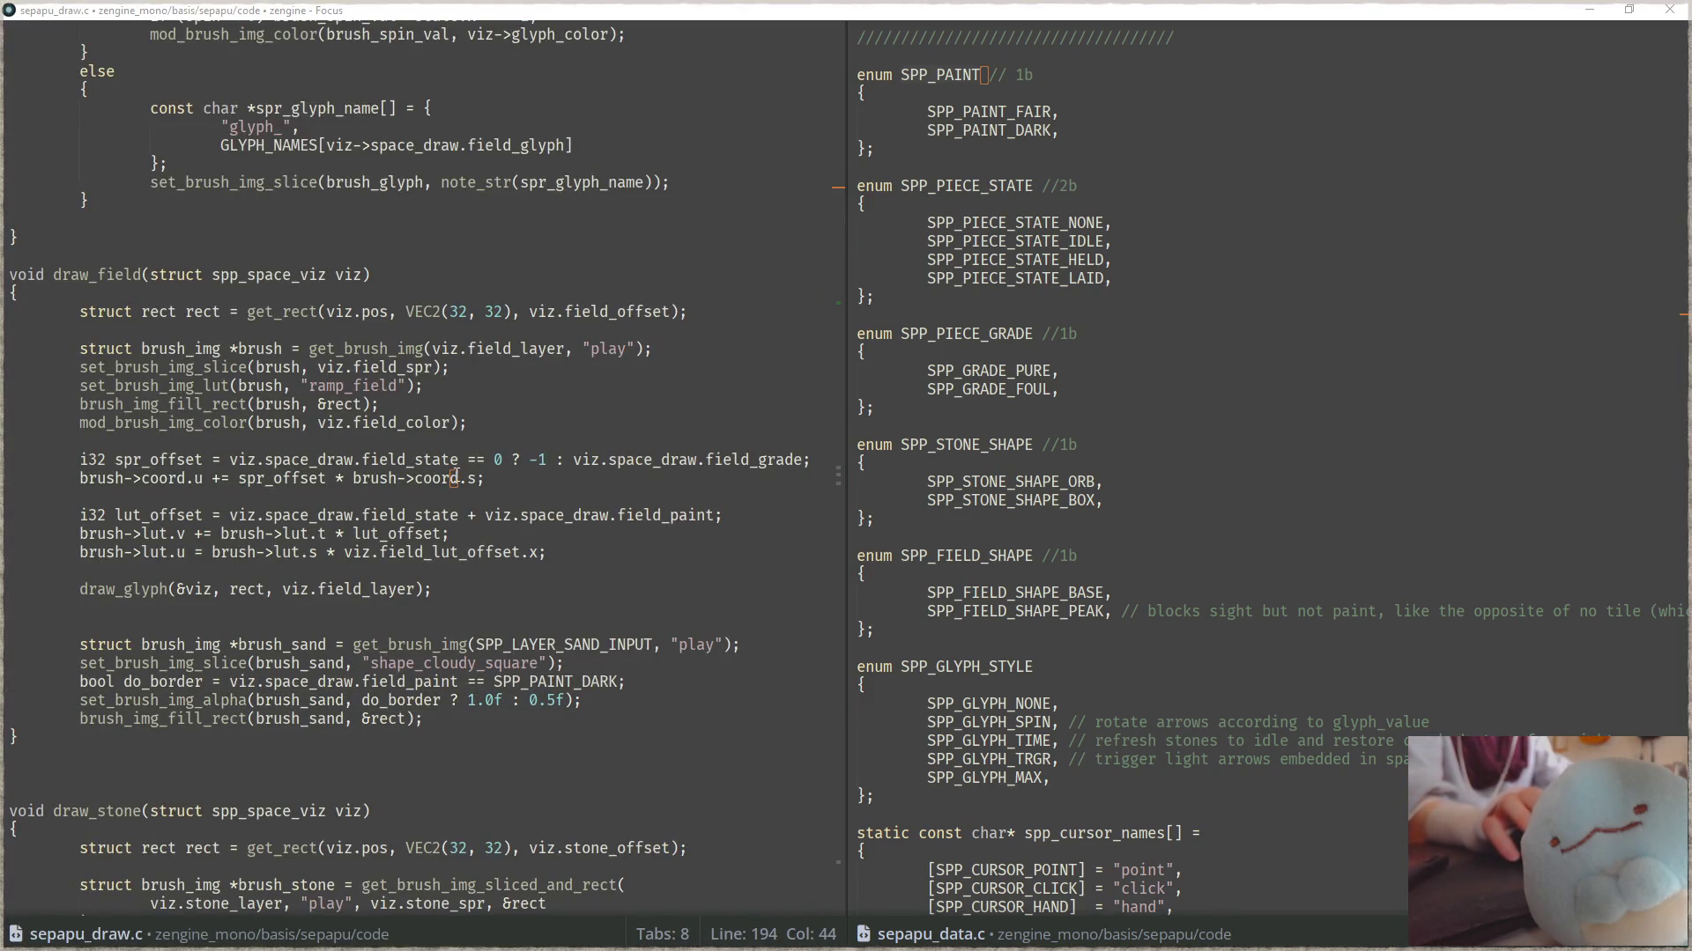
pyautogui.hotkey('alt', 'Tab')
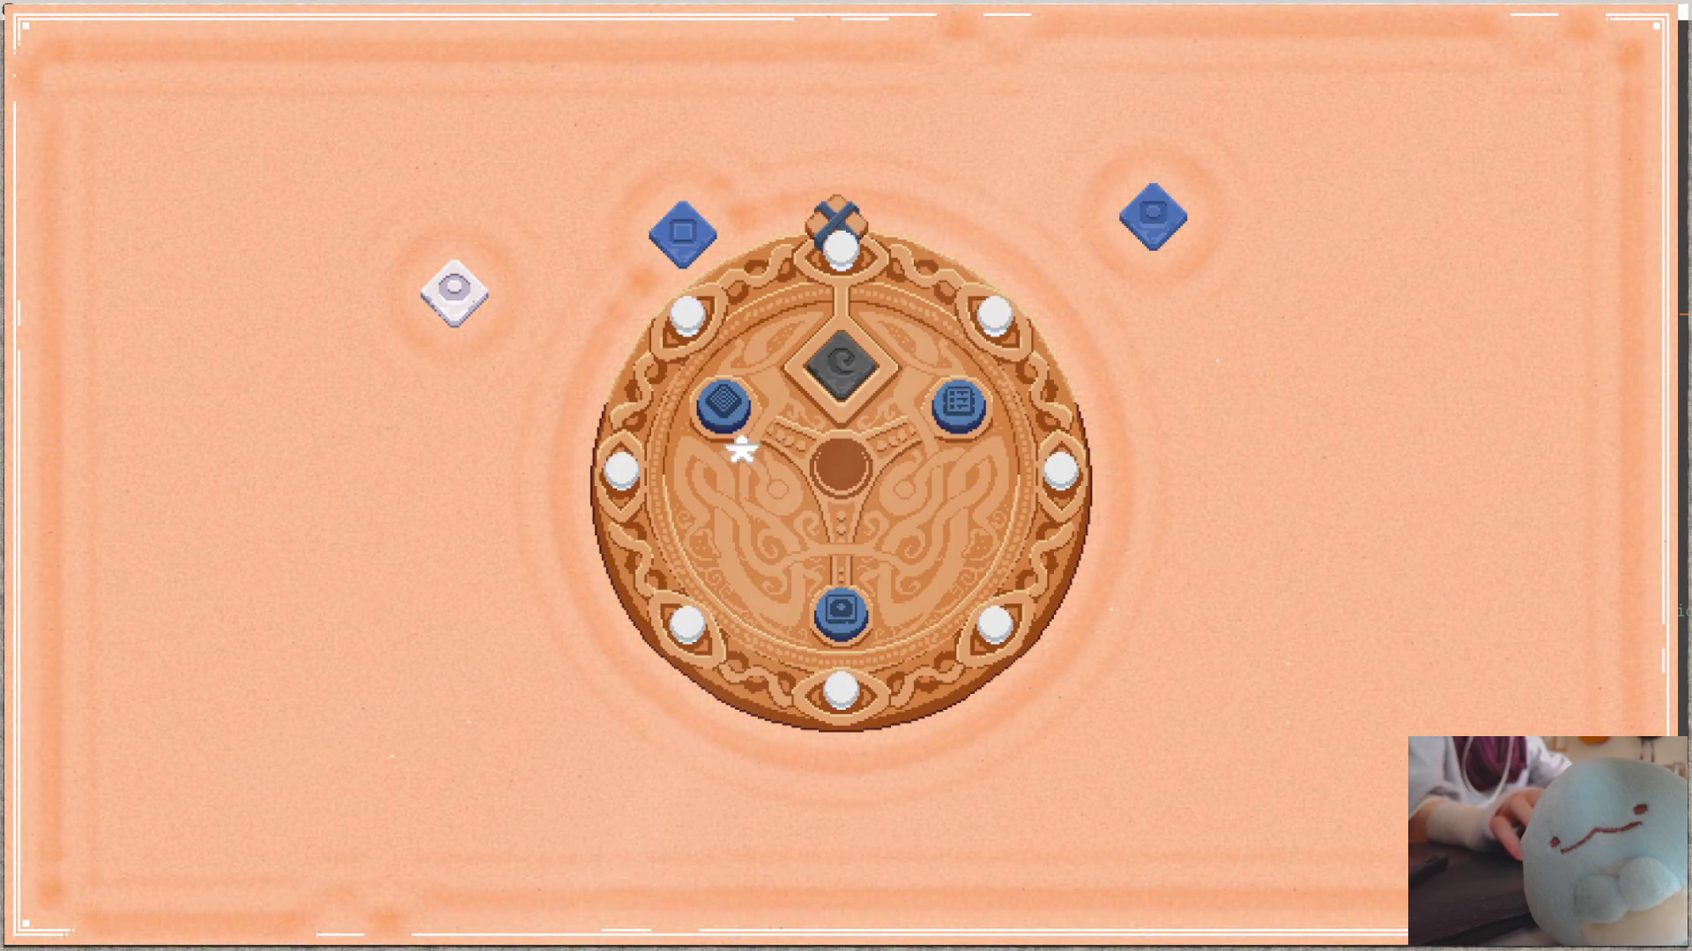
# - Drop the held piece into the top slot, then carry the bottom-right stone up to the middle-right tile
pyautogui.press('space')
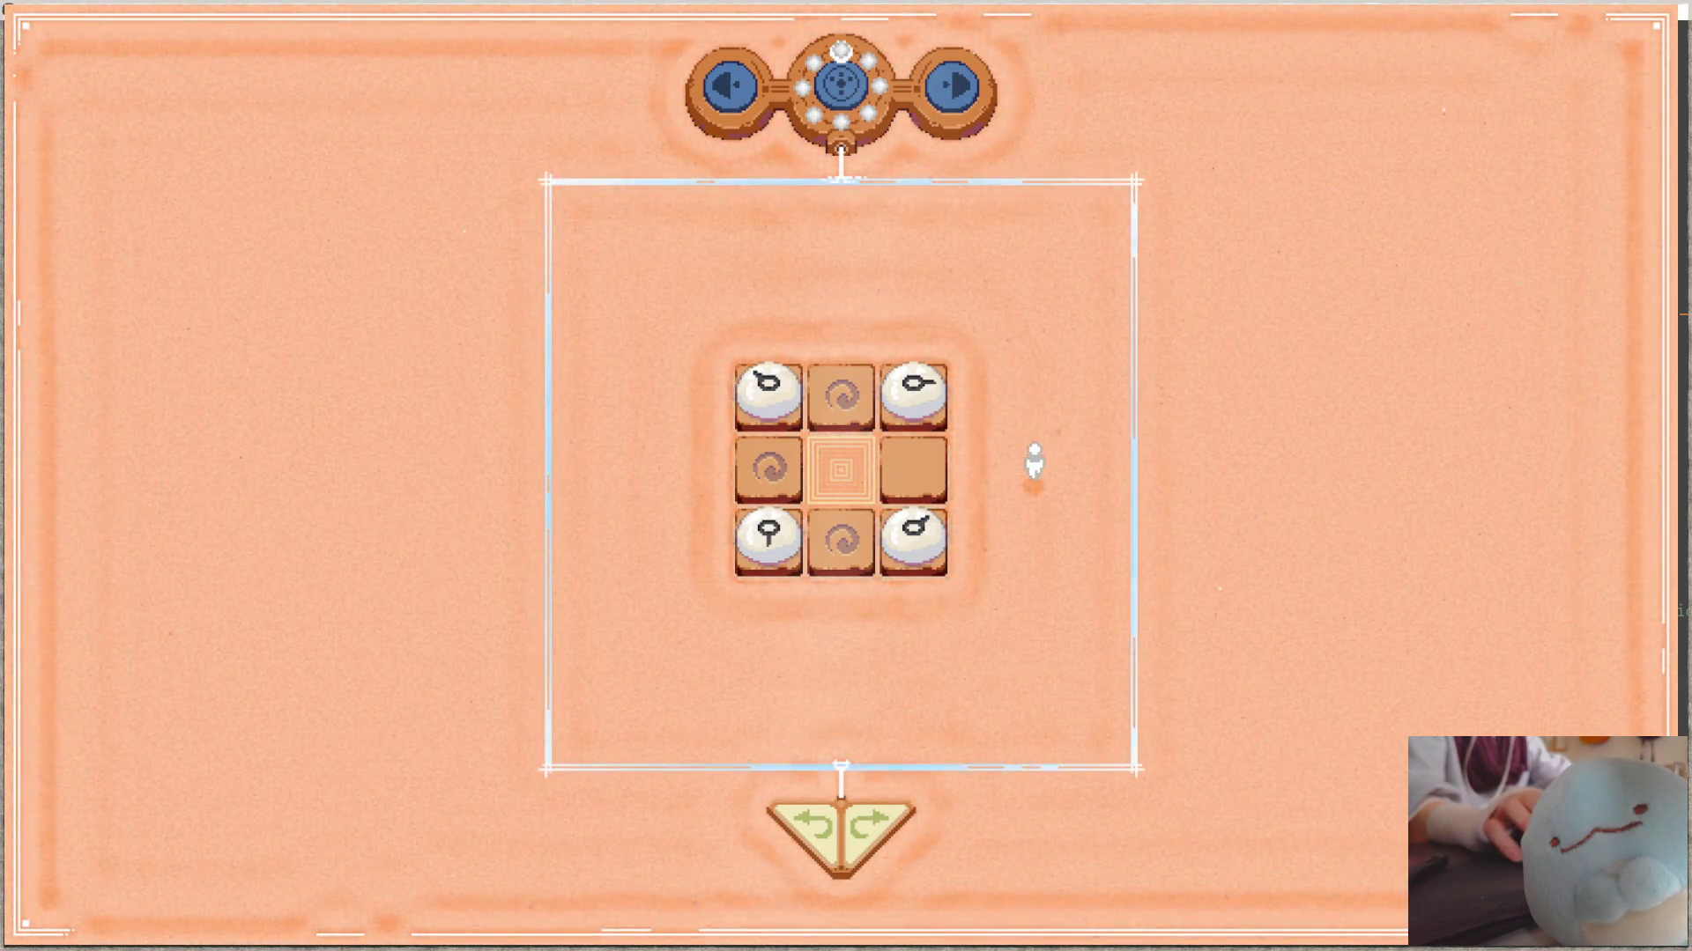
pyautogui.press('space')
pyautogui.press('Up')
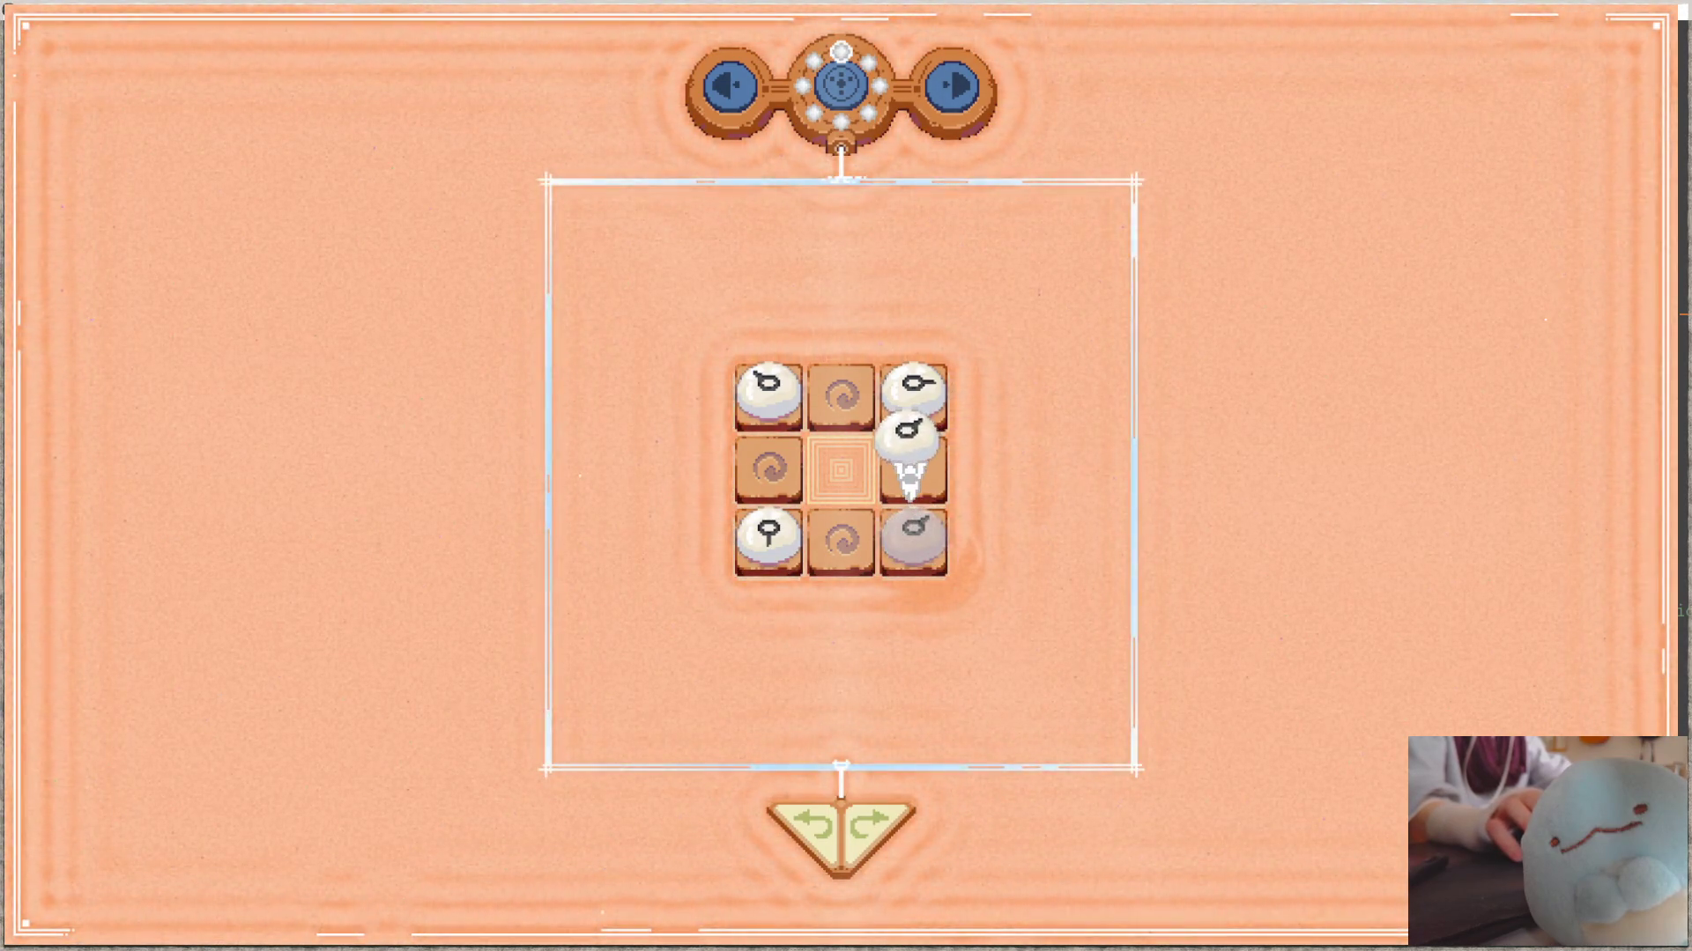
pyautogui.press('space')
pyautogui.press('Left')
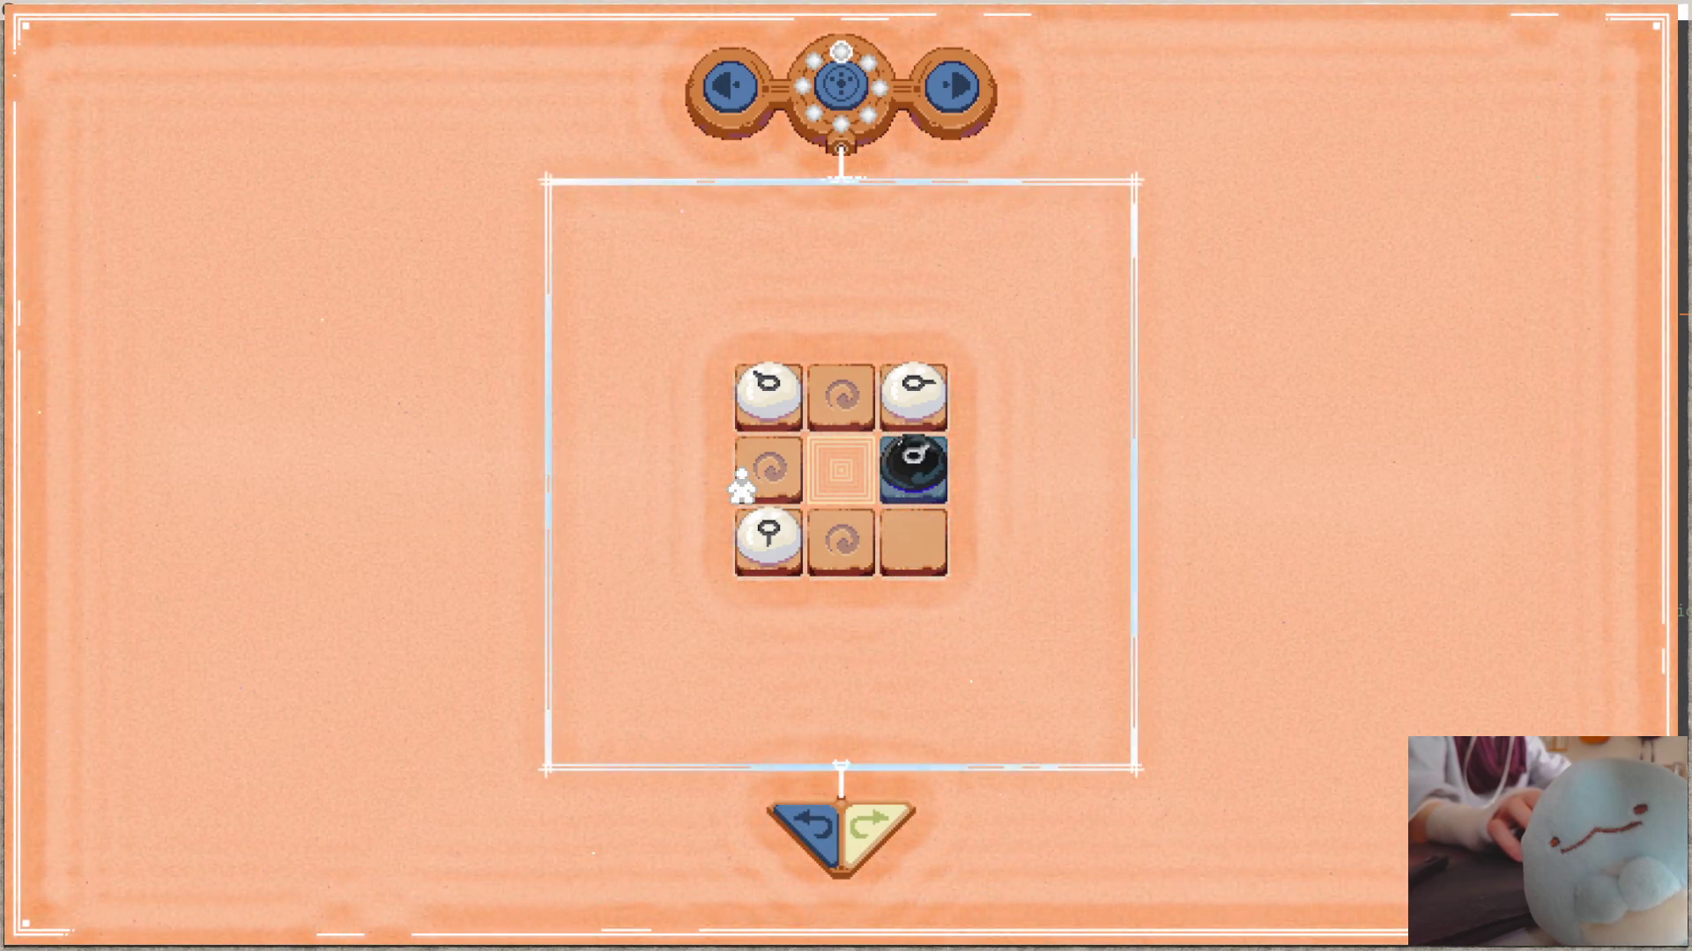